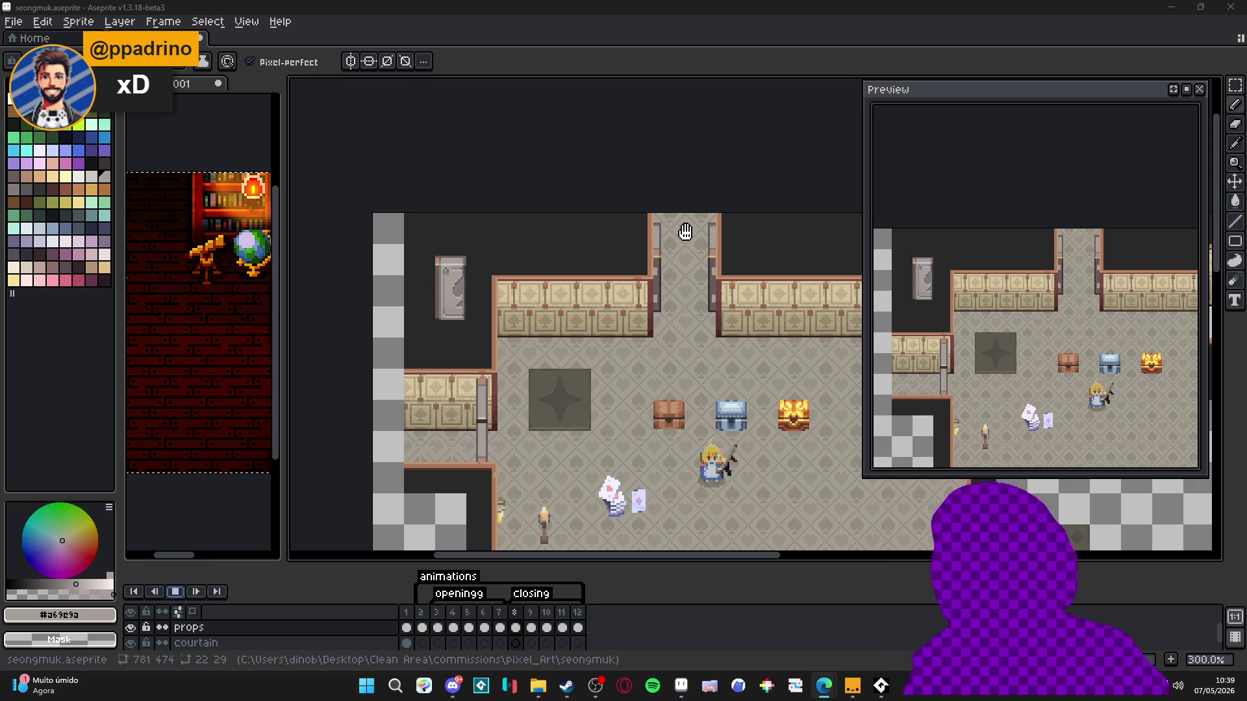
- Play the room animation and step through frames 7 and 8 to review the side door
left_click(174, 592)
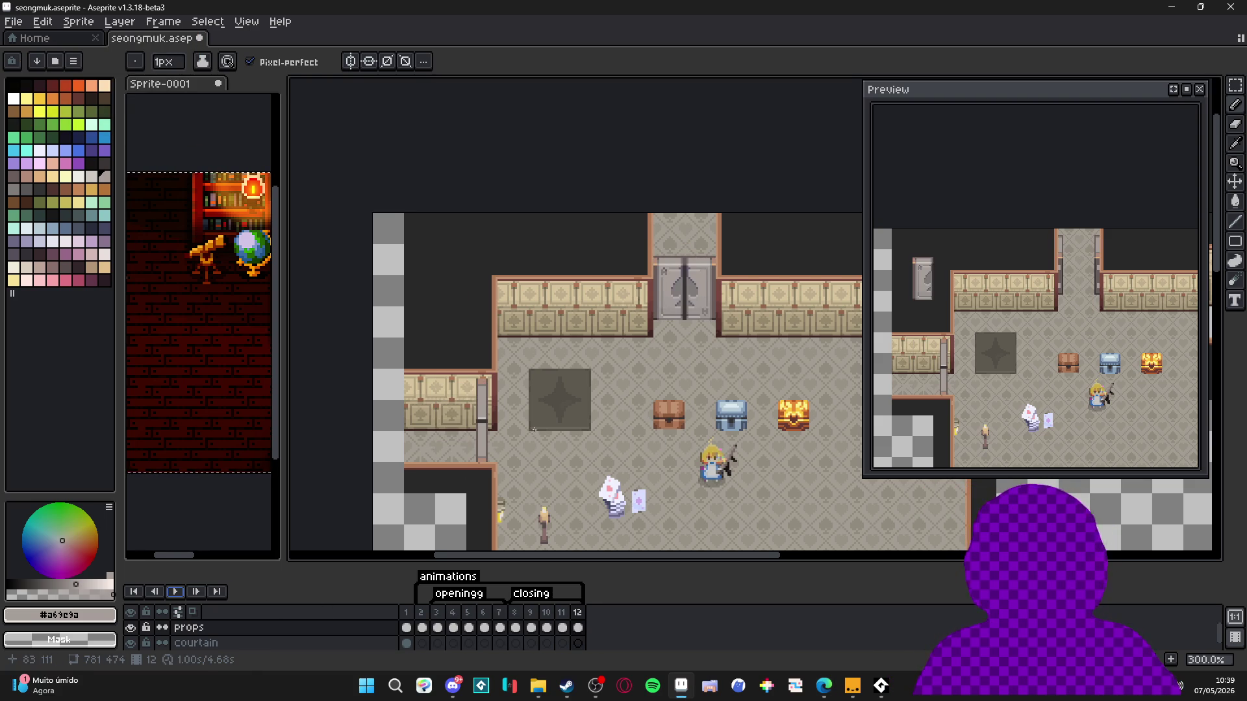
scroll(535, 429, "down", 2)
left_click(515, 613)
left_click(498, 613)
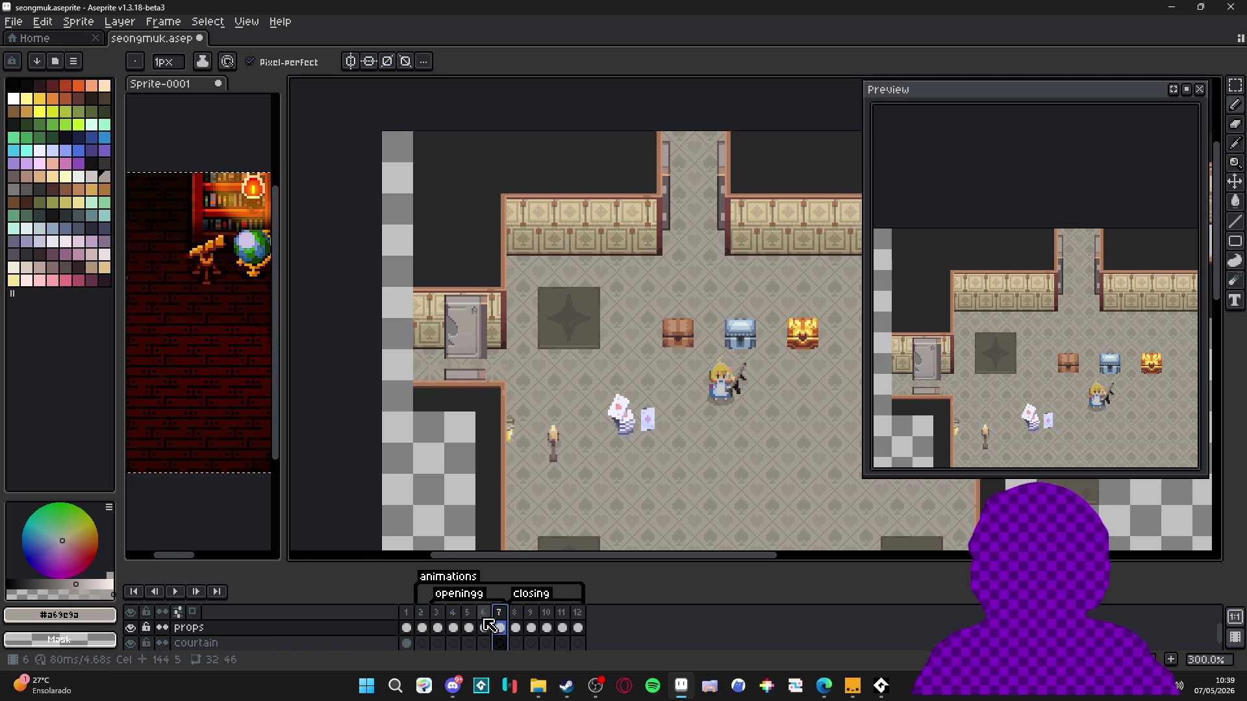
left_click(515, 628)
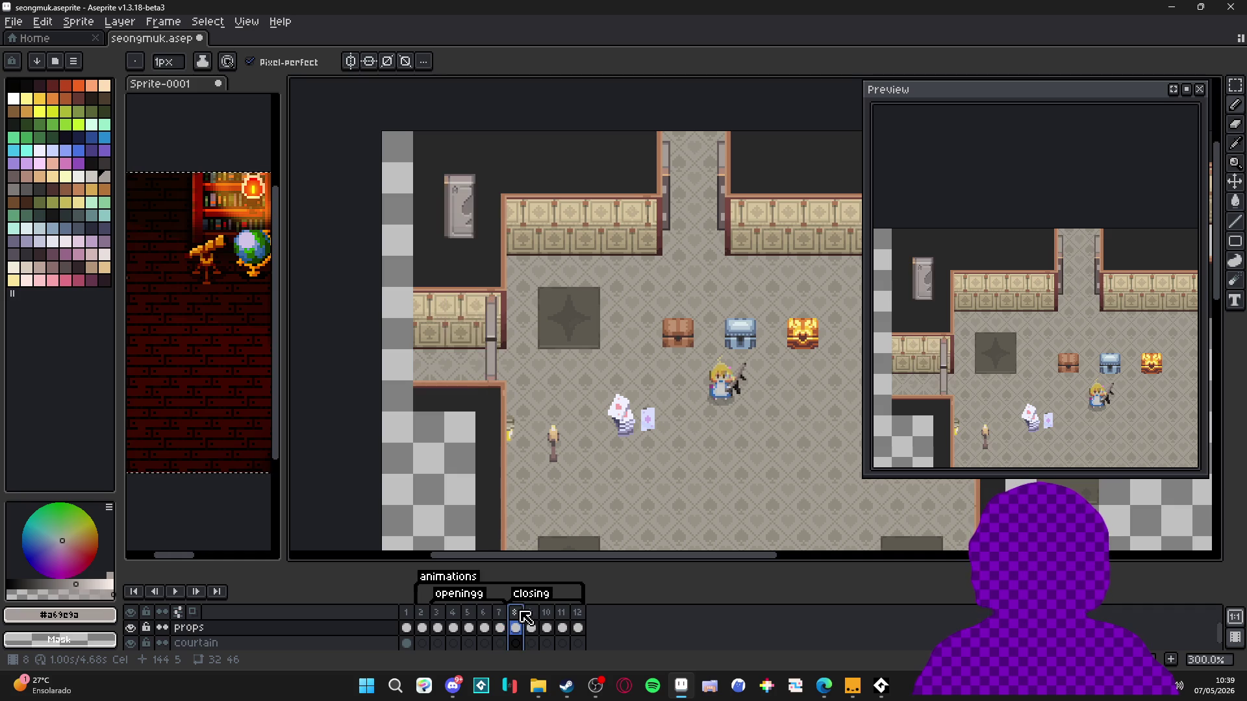
key("Left")
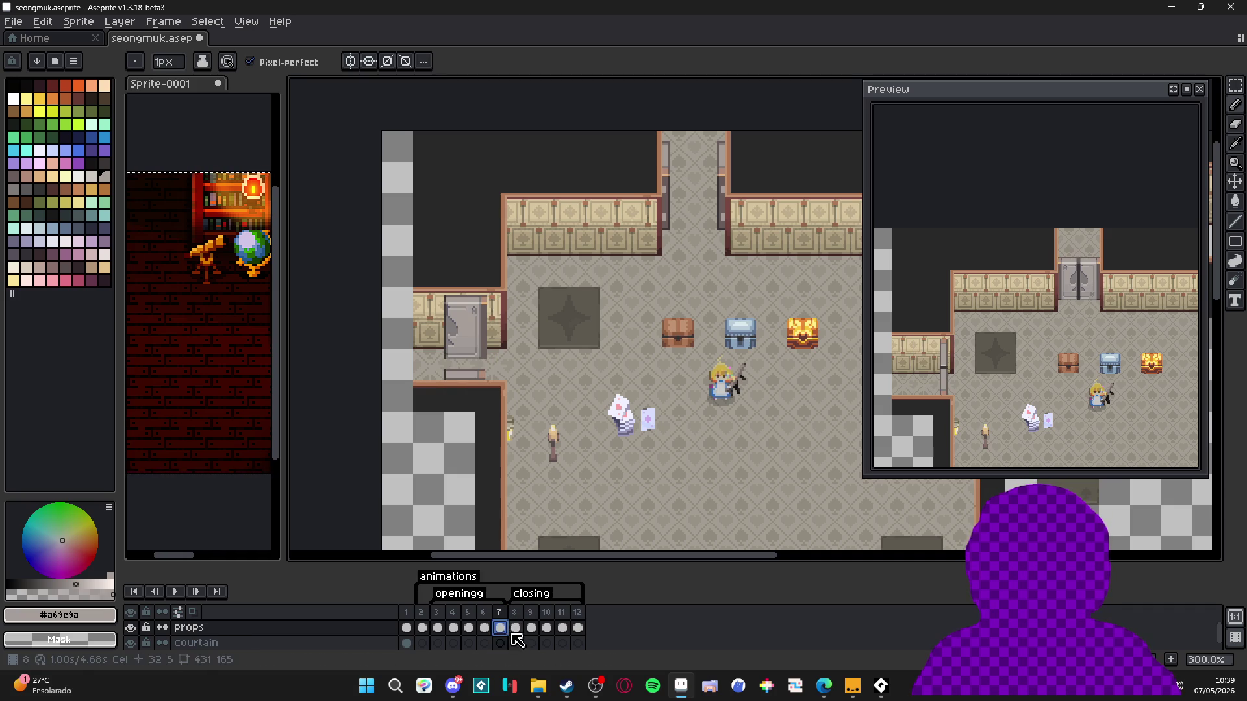
left_click(516, 628)
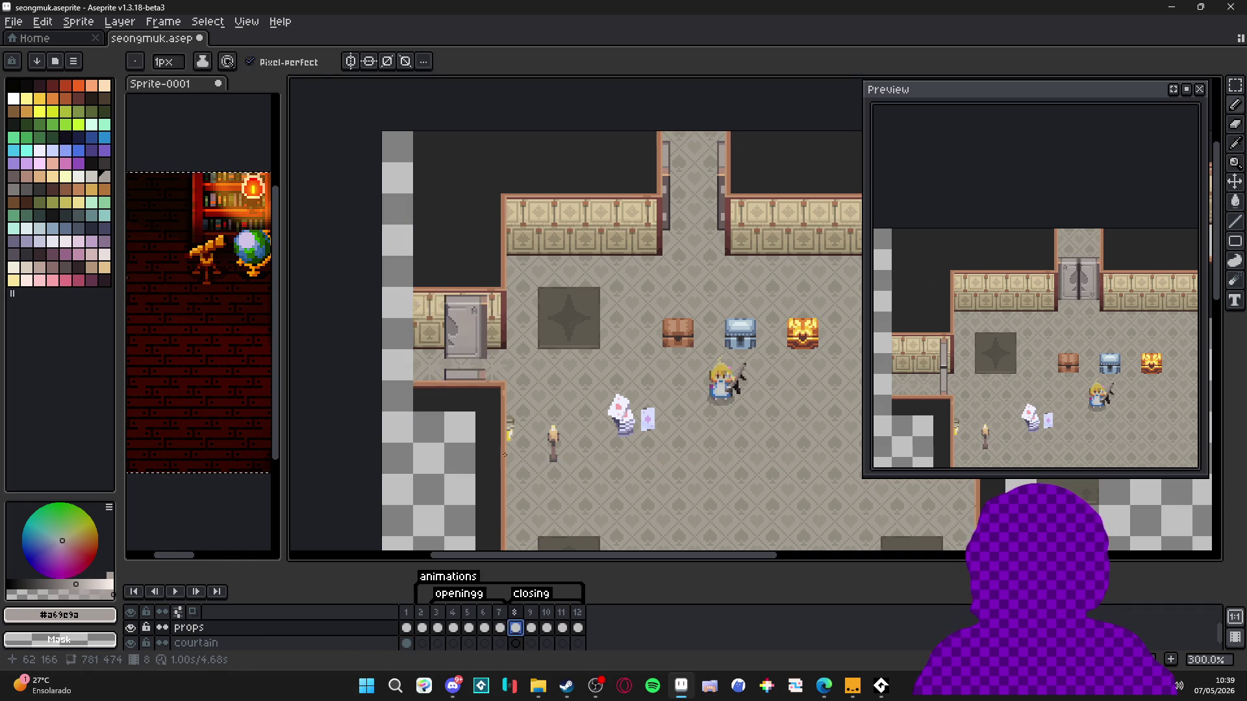
- Undo the accidental frame copy, then check frames 9 and 8 with the props layer hidden and shown
key("ctrl+z")
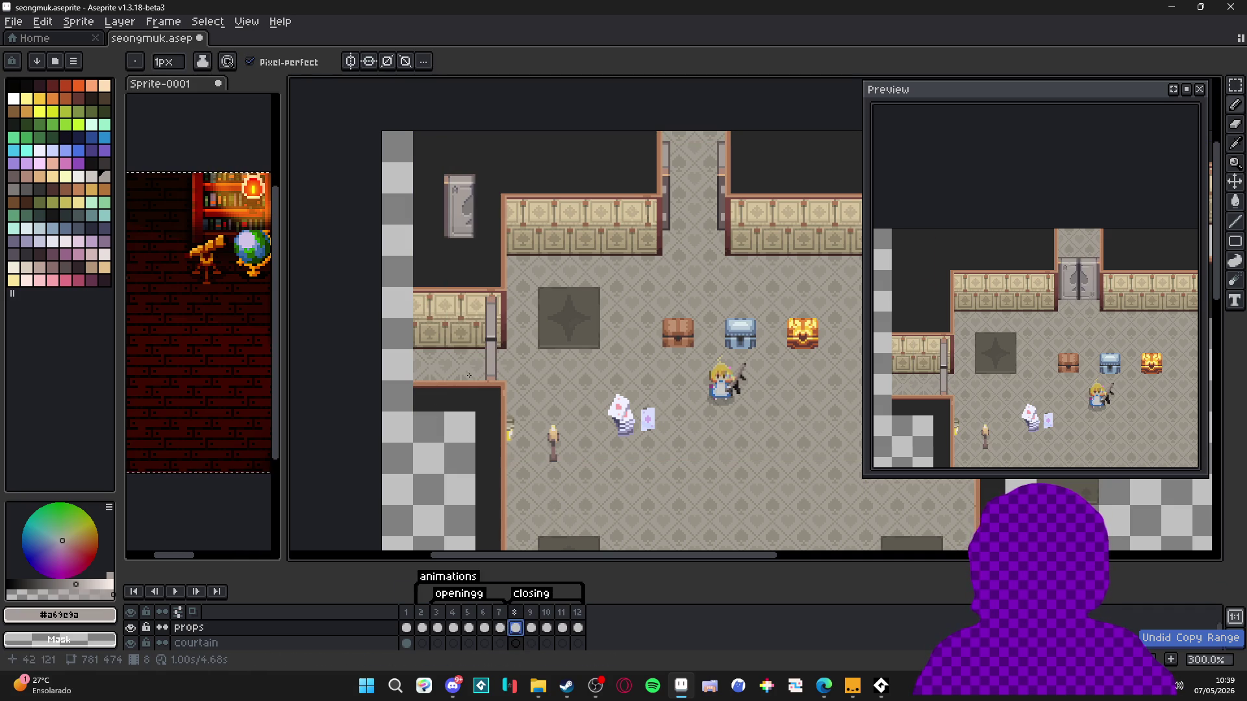
scroll(599, 444, "down", 1)
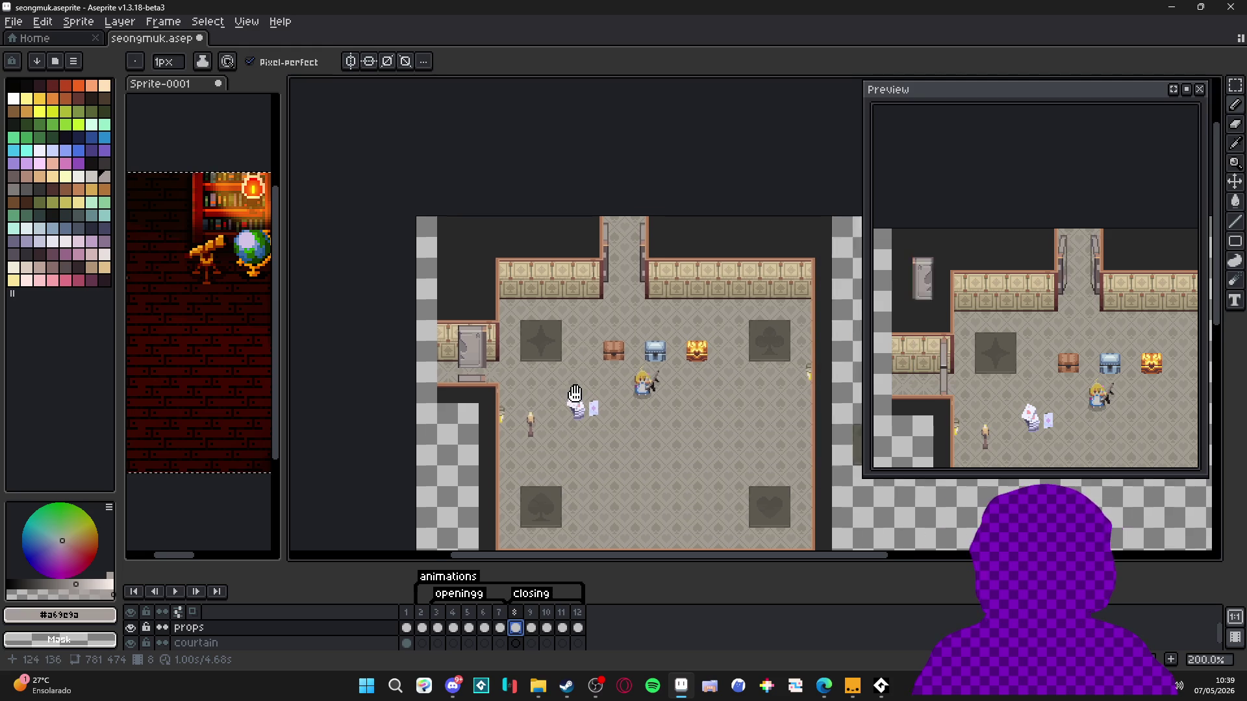
left_click(535, 630)
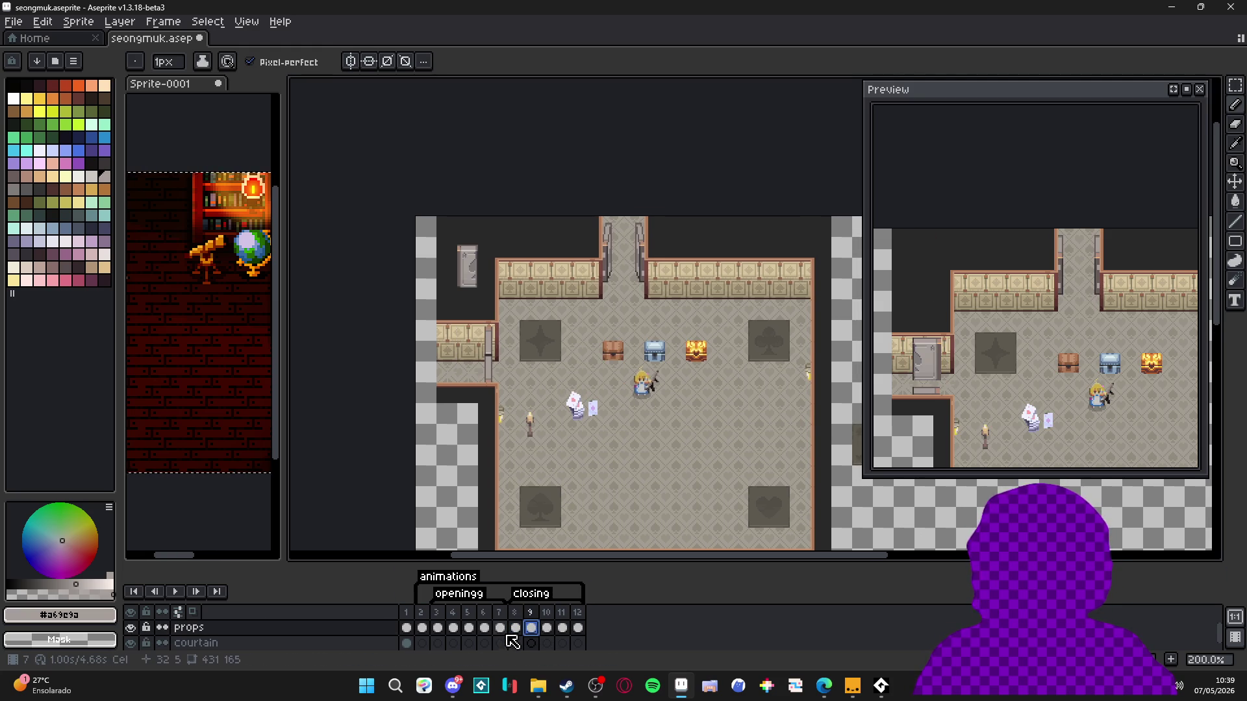
left_click(510, 642)
left_click(131, 627)
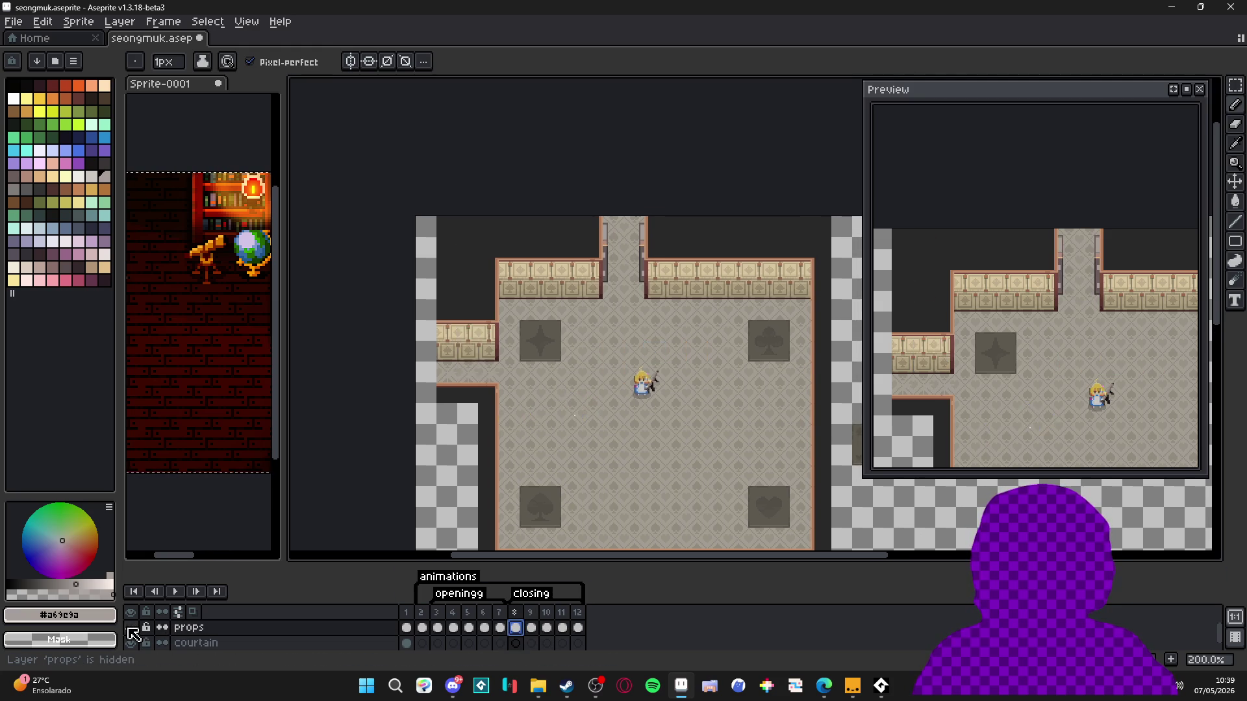
left_click(131, 628)
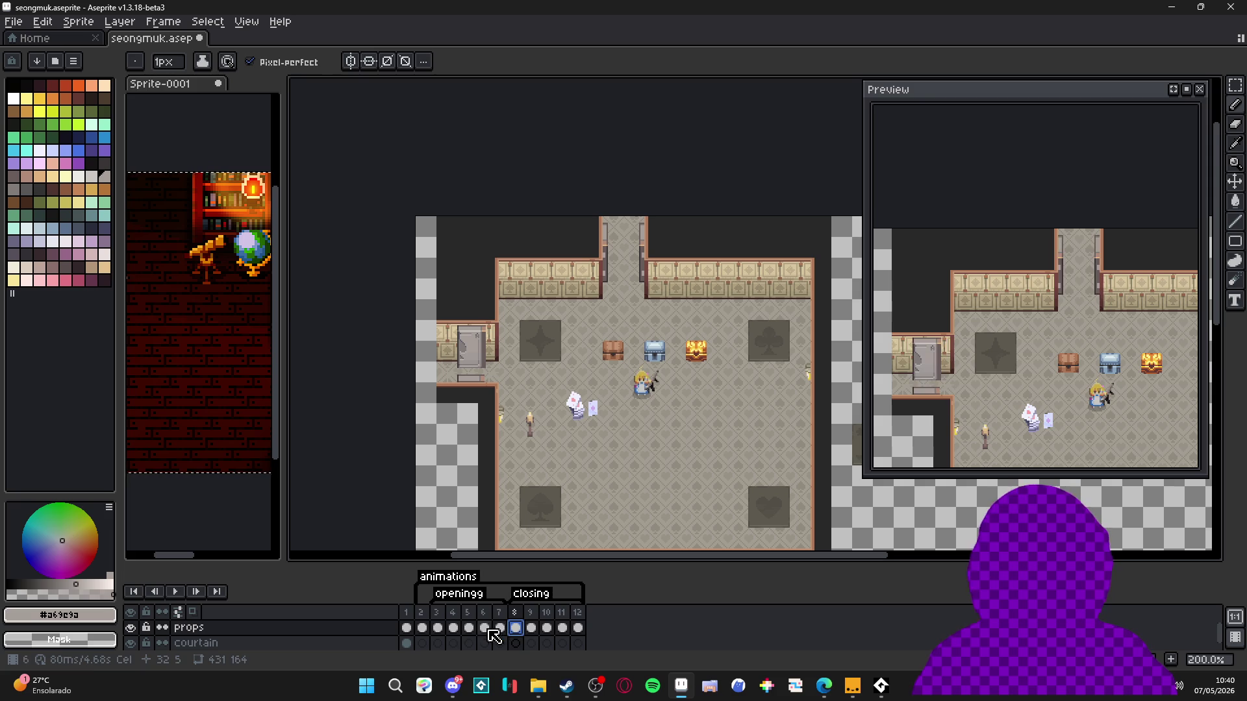
- Zoom in on the left grey door and switch to the Move Tool with Auto Select Layer, then bring up Steam
scroll(463, 369, "up", 2)
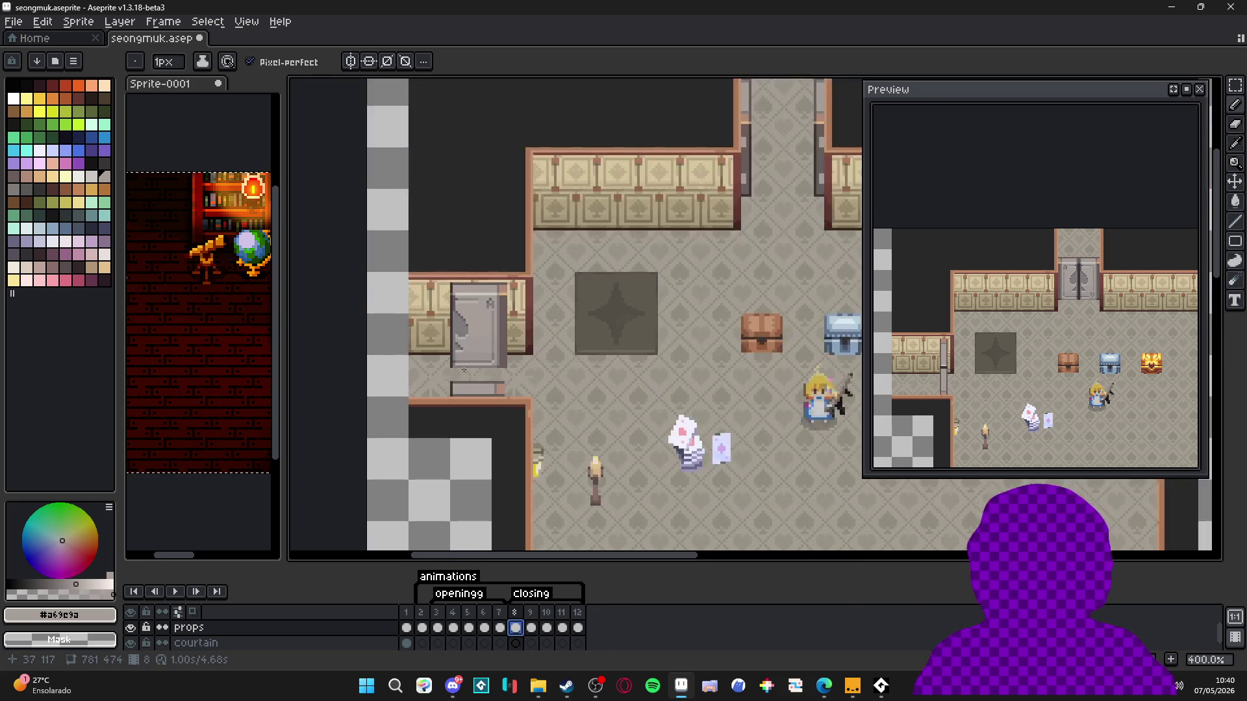
left_click_drag(466, 327, 484, 338)
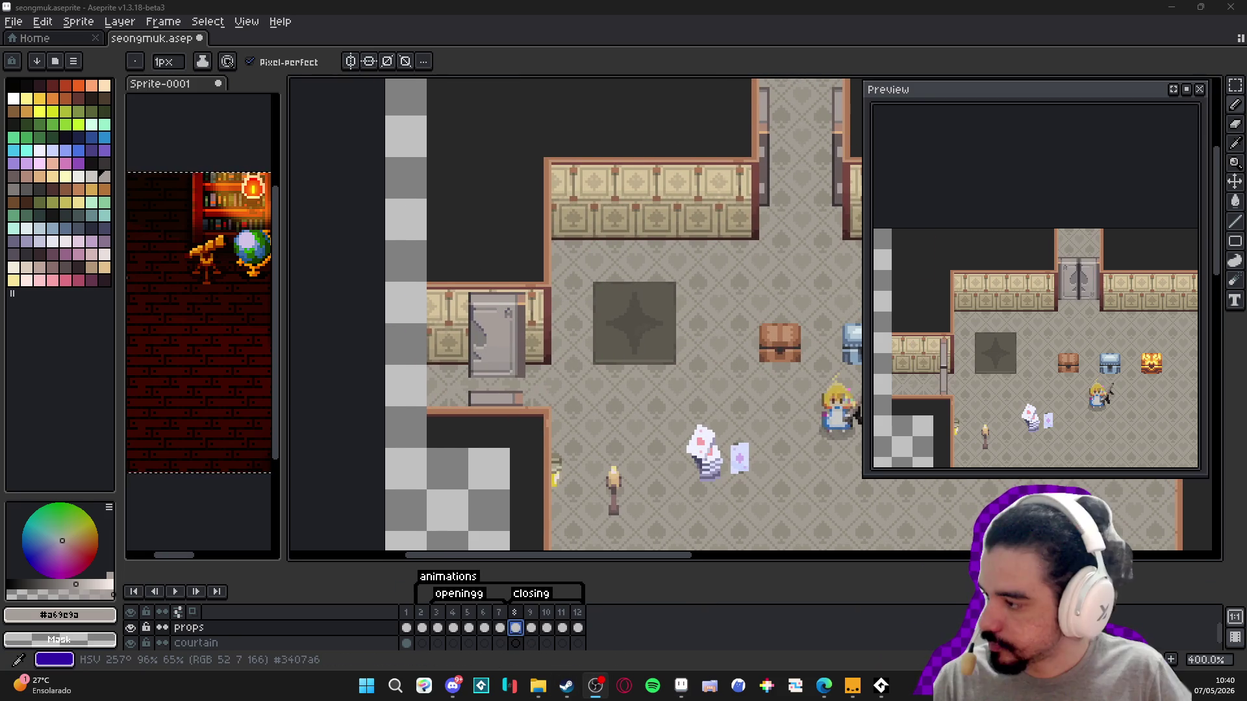
key("v")
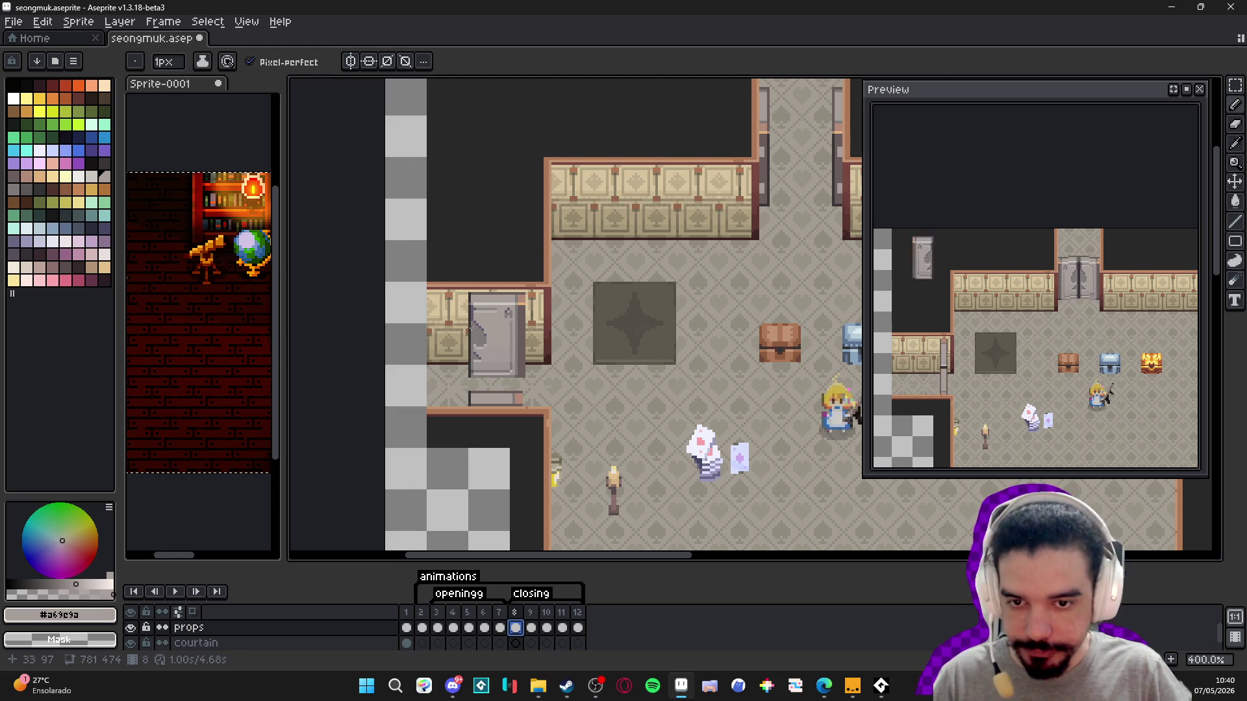
scroll(500, 327, "up", 1)
key("ctrl")
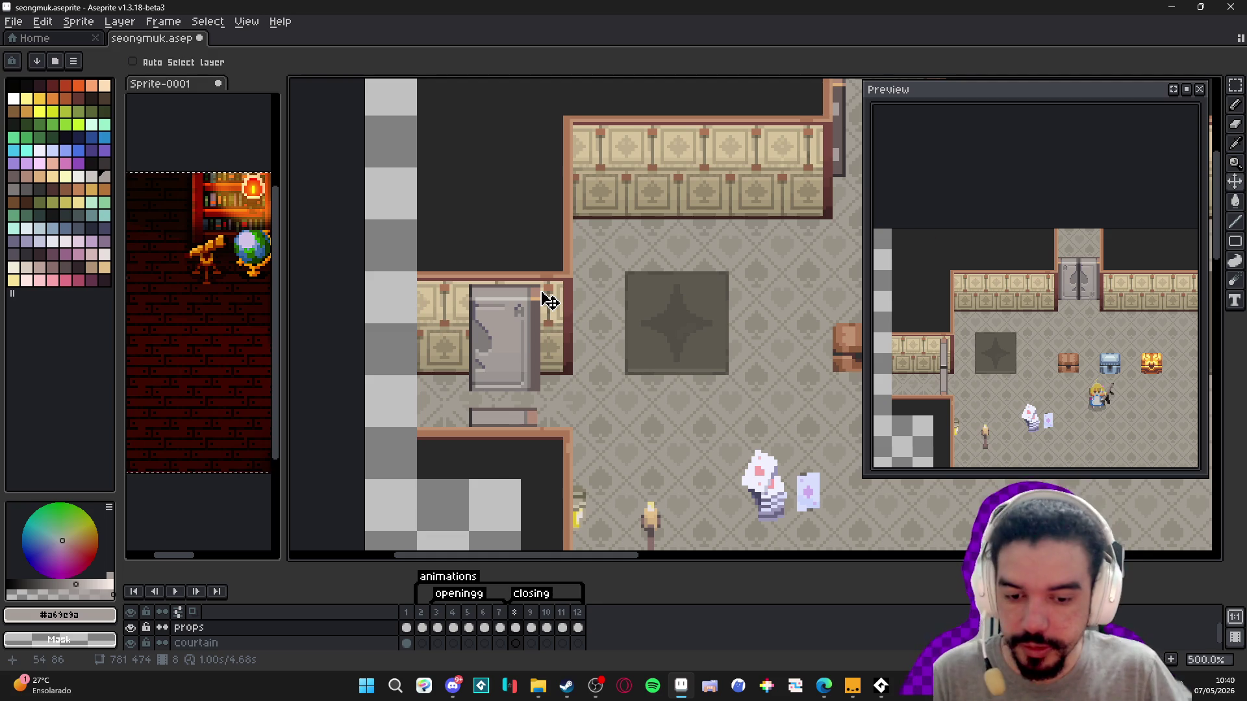
left_click(569, 683)
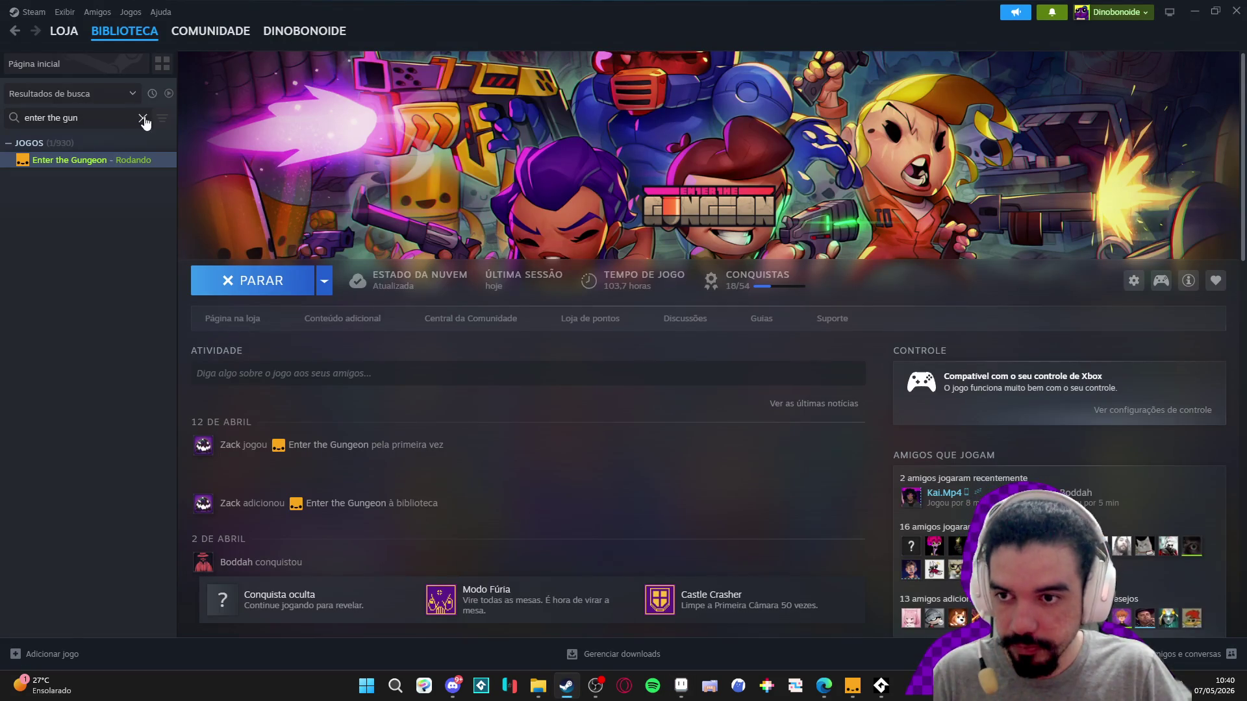
- Clear the Steam library search, filter it to software, and expand the SEM CATEGORIA group
left_click(143, 118)
scroll(111, 223, "up", 10)
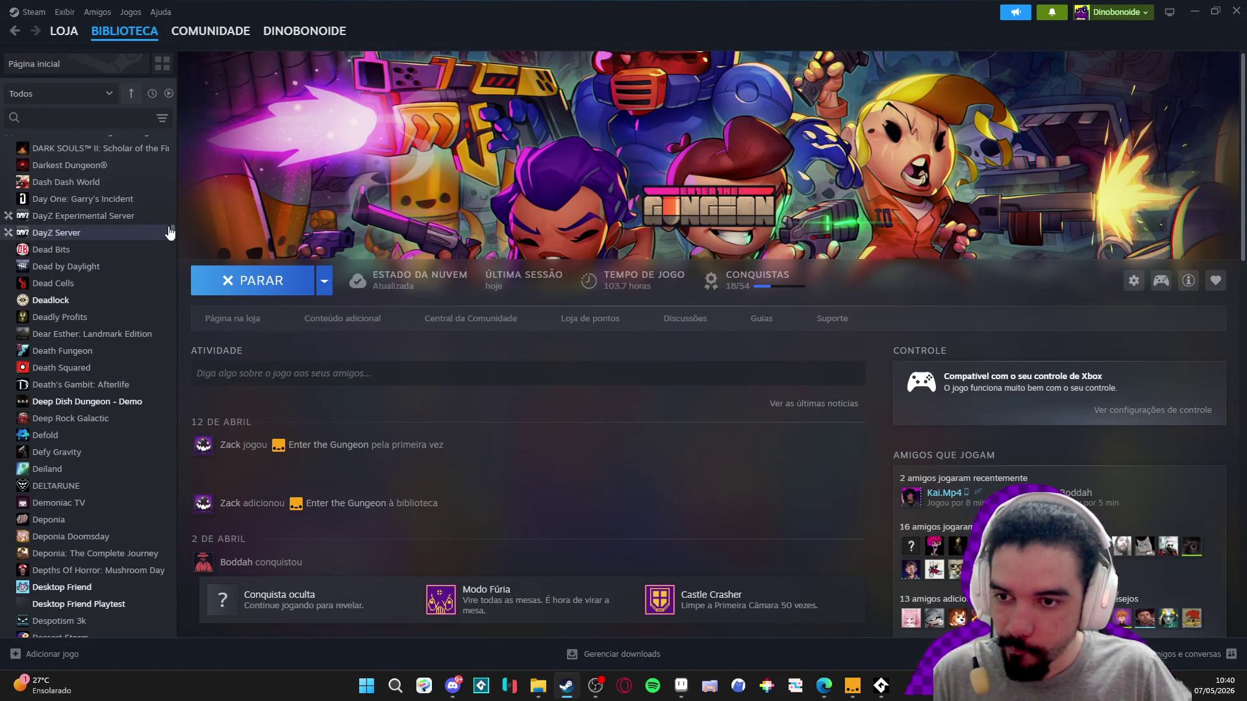
left_click_drag(170, 232, 165, 129)
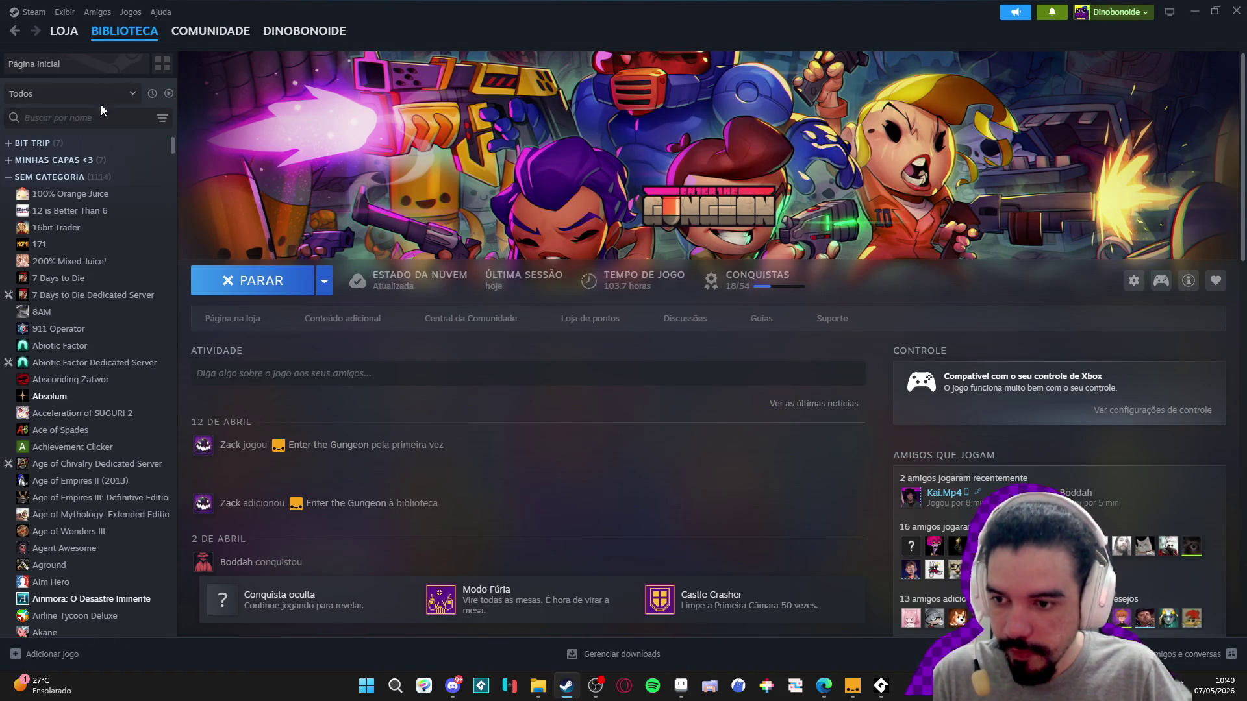
left_click(40, 176)
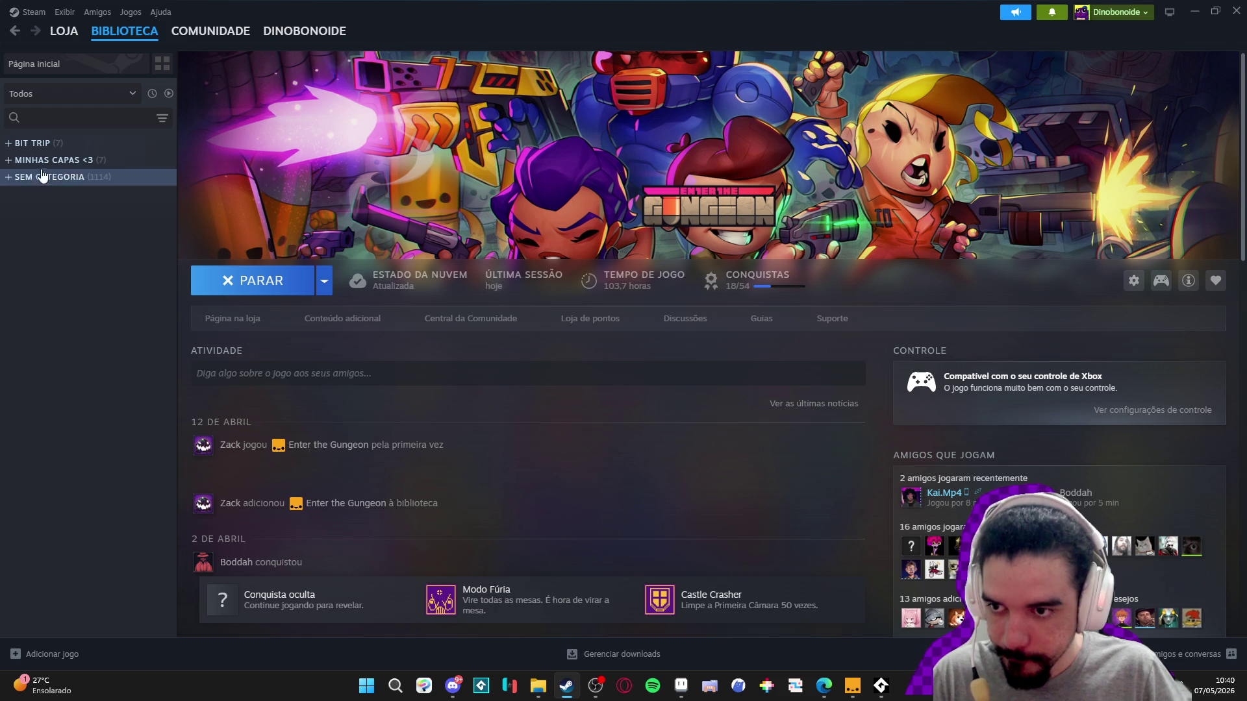
left_click(111, 94)
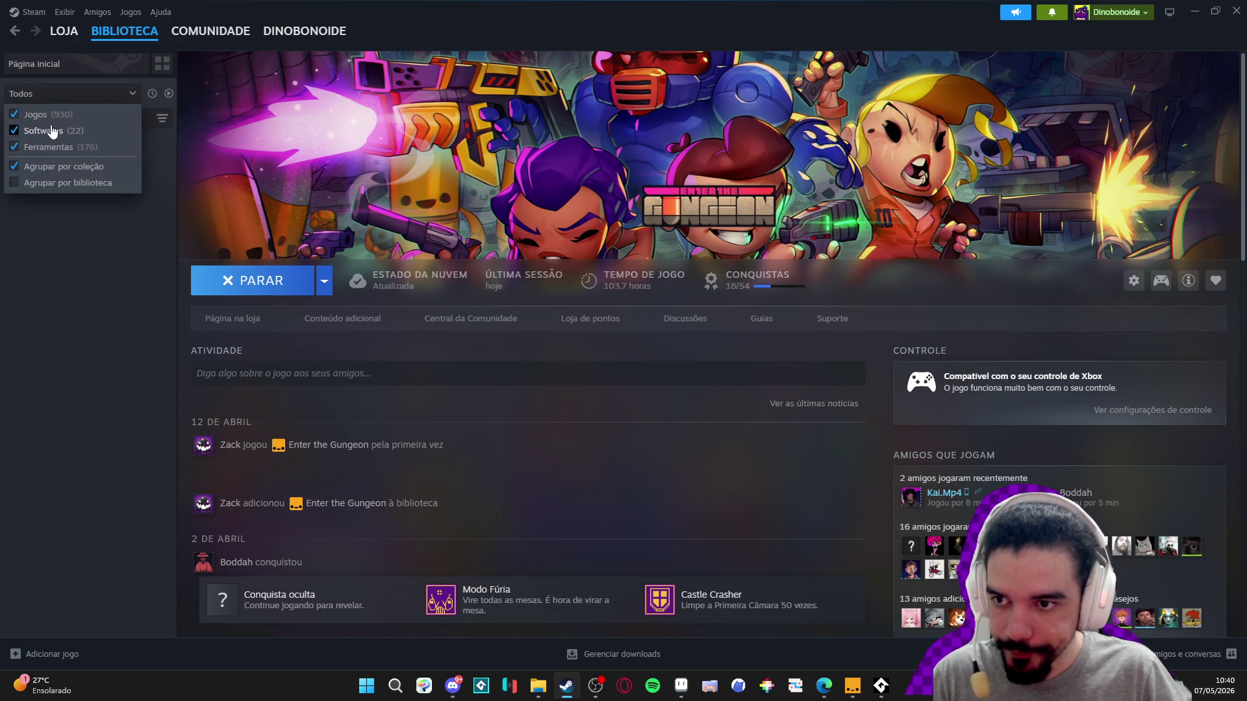
left_click(14, 114)
left_click(14, 146)
left_click(39, 143)
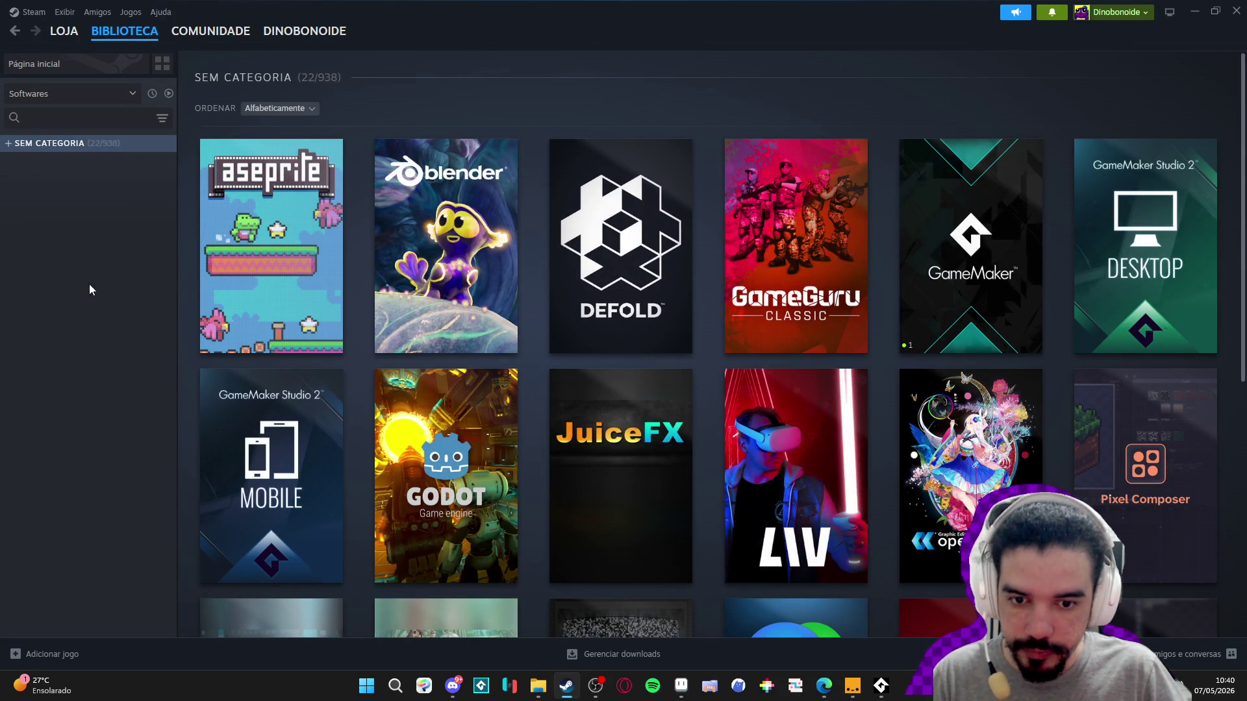
left_click(26, 150)
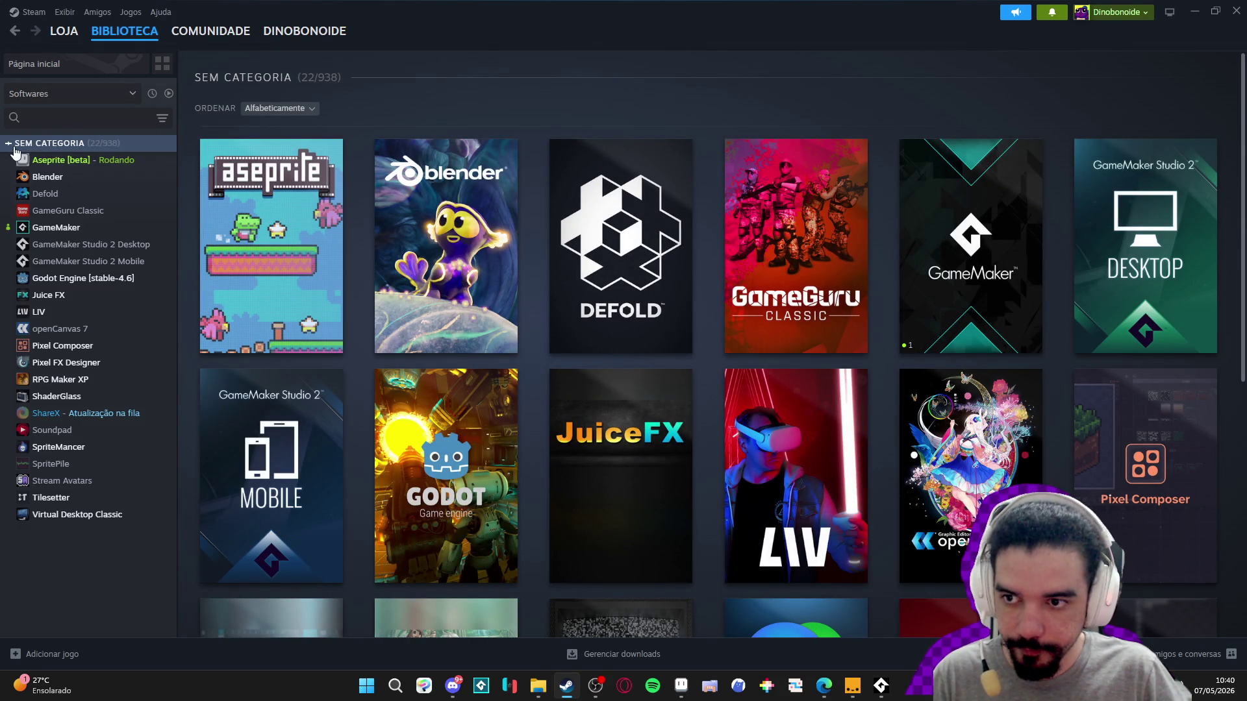
- Launch Pixel Composer from its library page and close Steam
left_click(89, 346)
left_click(244, 279)
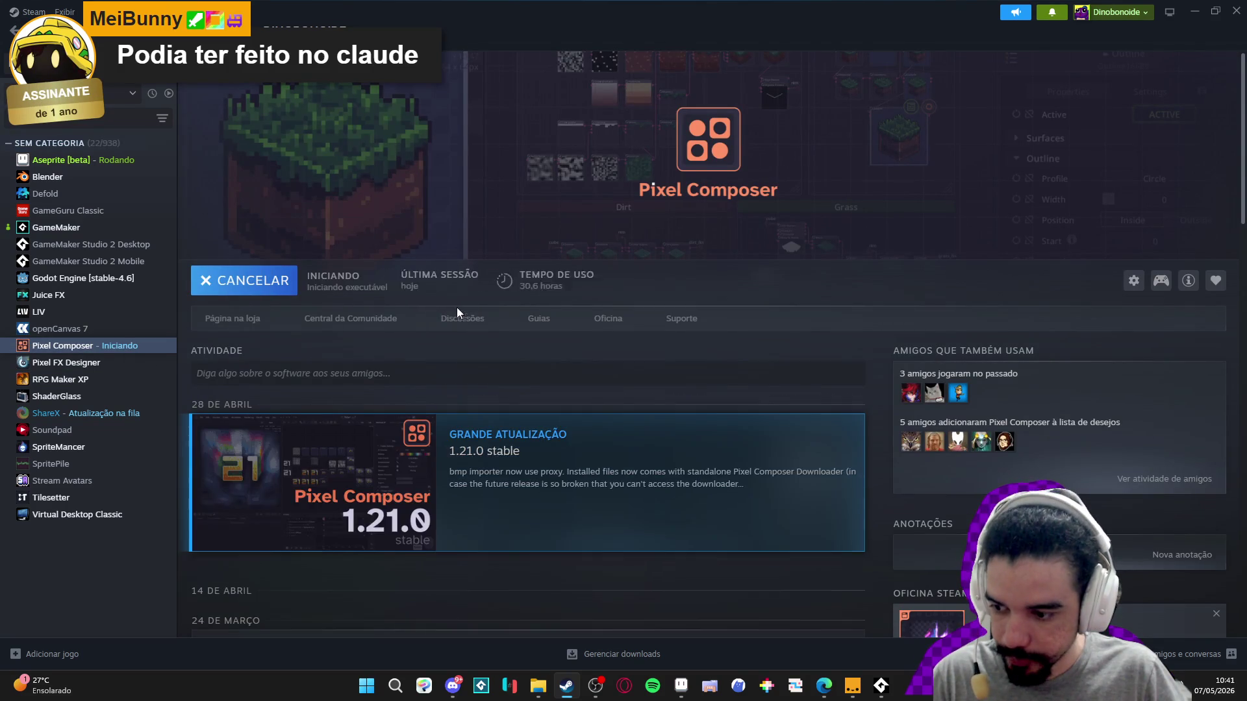
left_click(1195, 11)
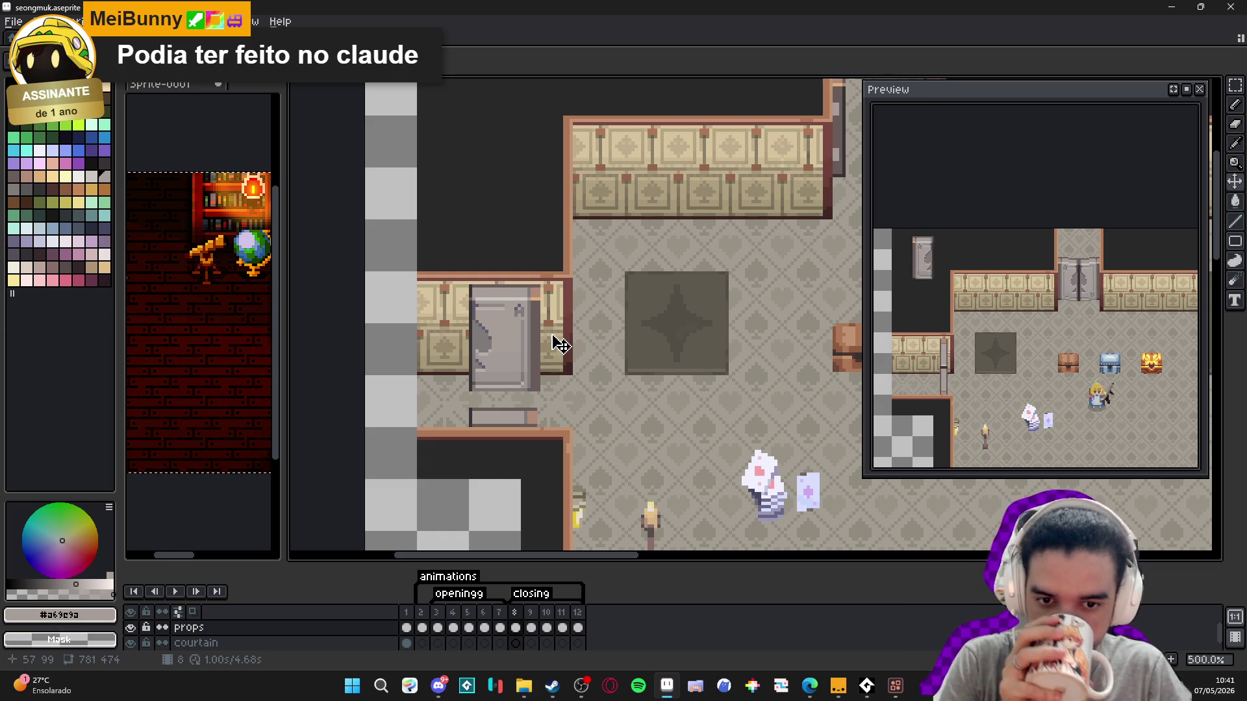
- Dismiss Pixel Composer's welcome screen, then marquee-select the grey side door sprite in Aseprite
key("alt+Tab")
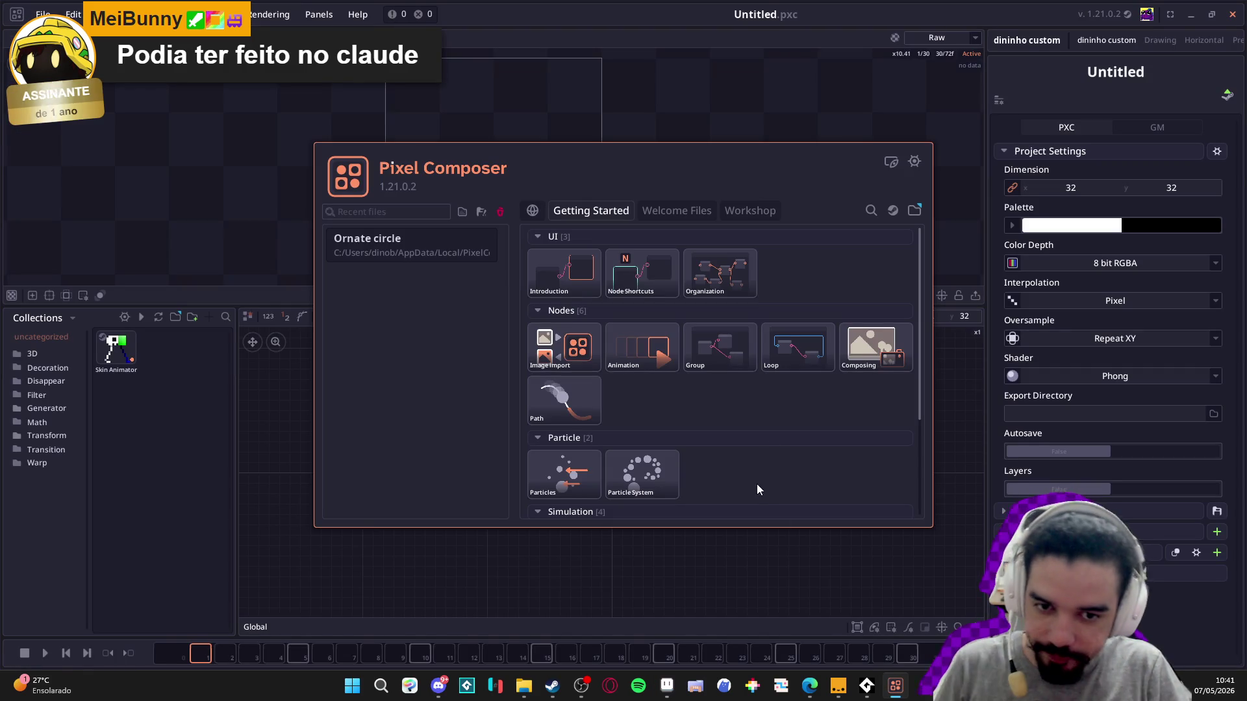
left_click(609, 122)
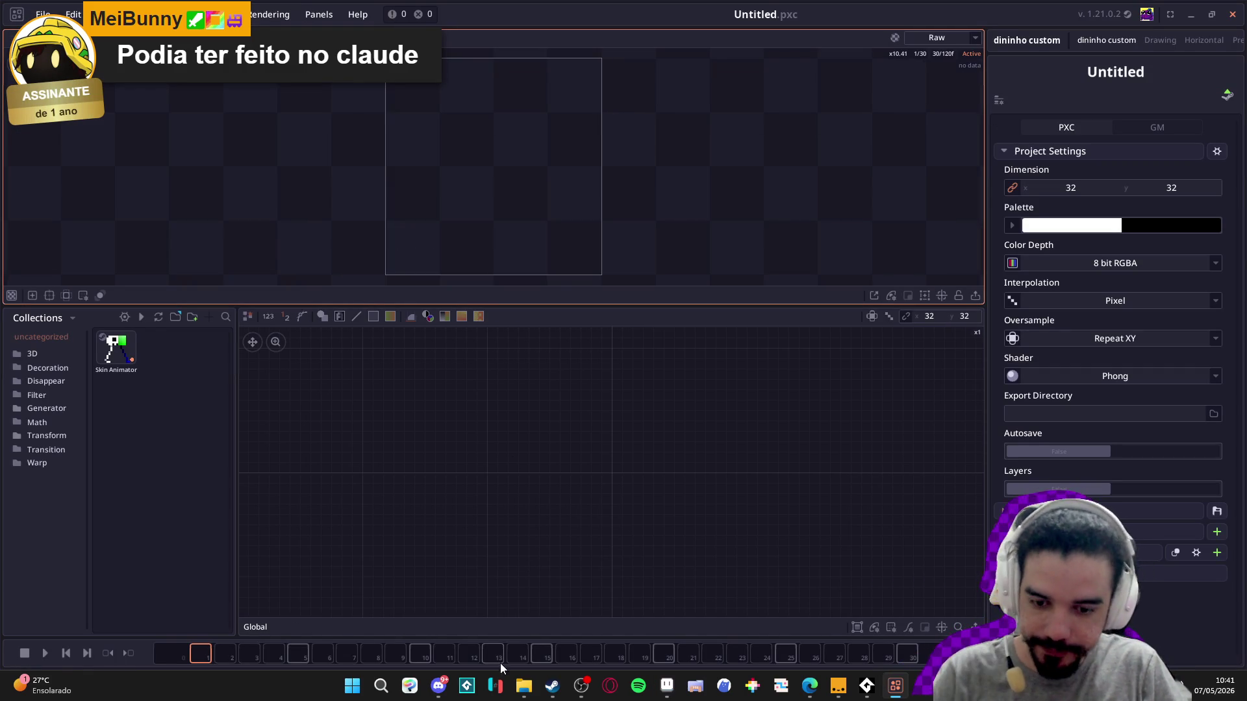
key("alt+Tab")
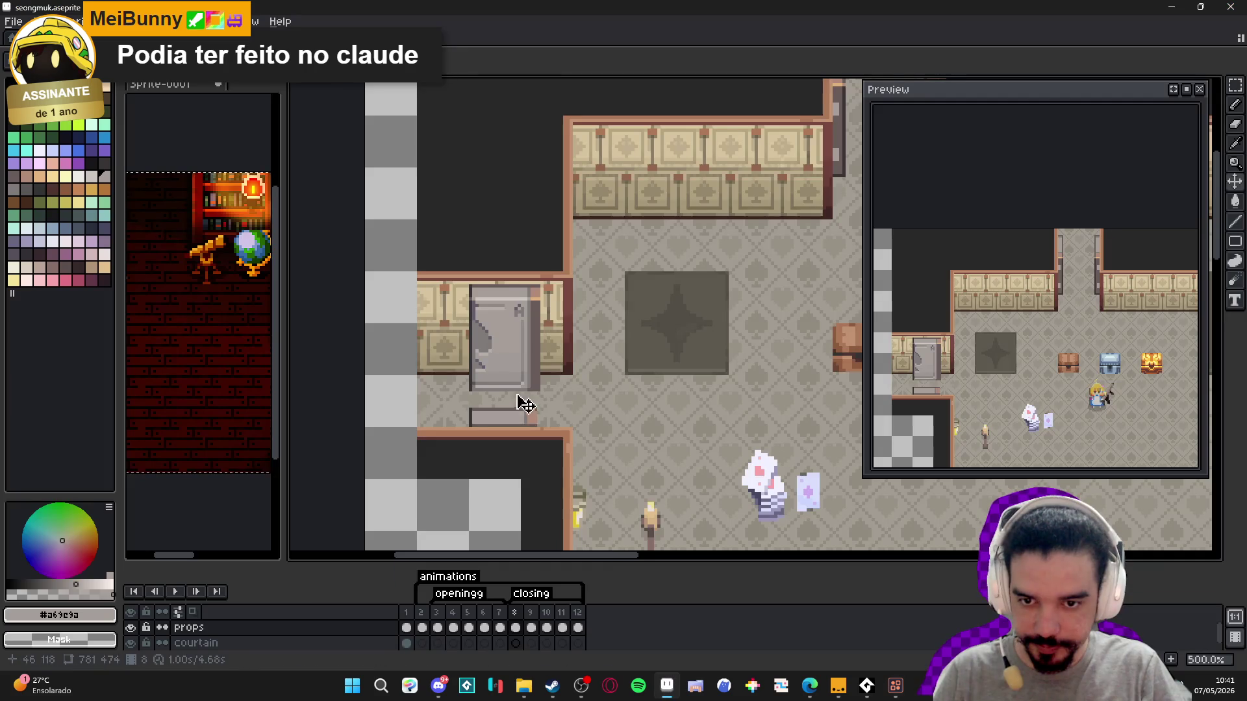
scroll(482, 309, "up", 2)
left_click_drag(467, 299, 583, 449)
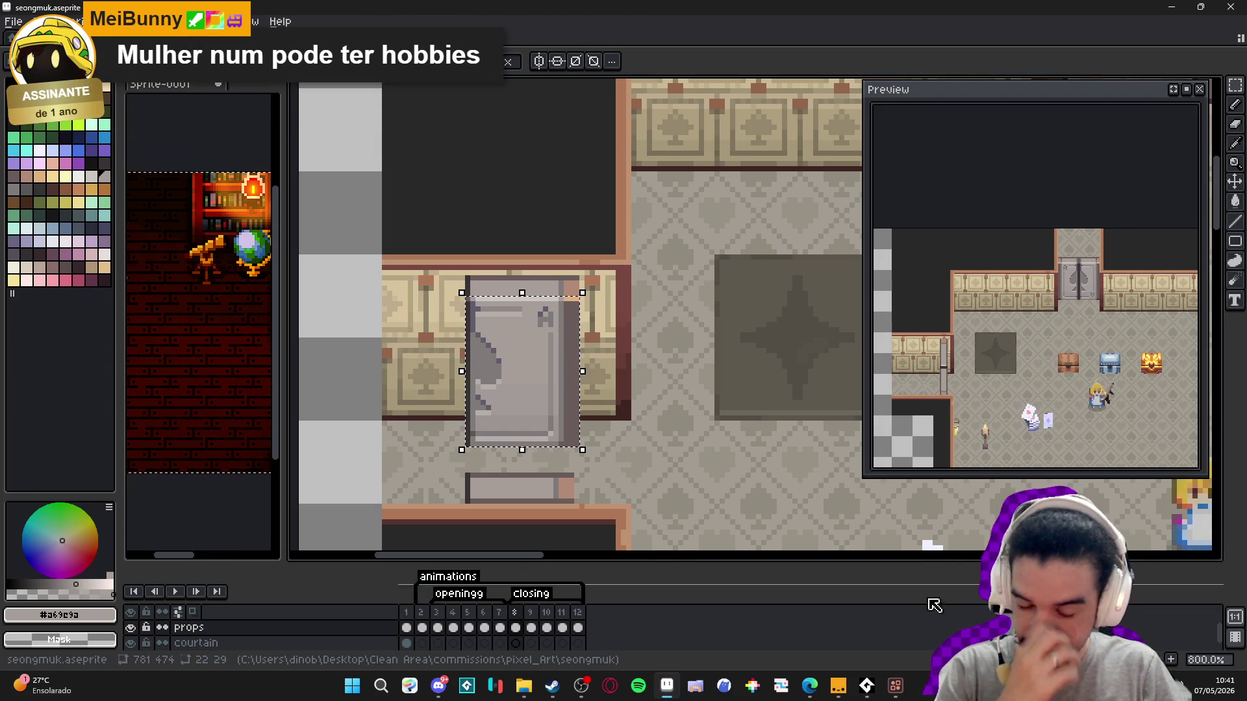
key("alt+Tab")
- Paste the door sprite as an Image Buffer and wire it into a new Extrude node
key("ctrl+v")
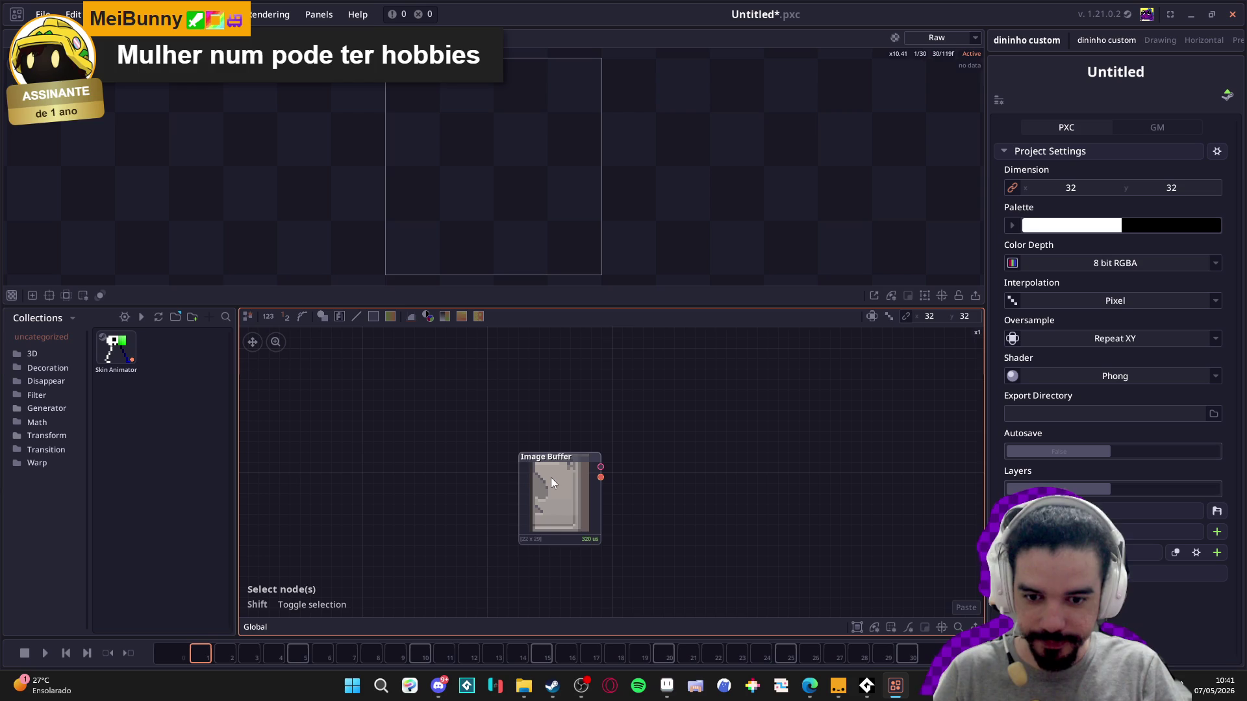
scroll(558, 477, "up", 2)
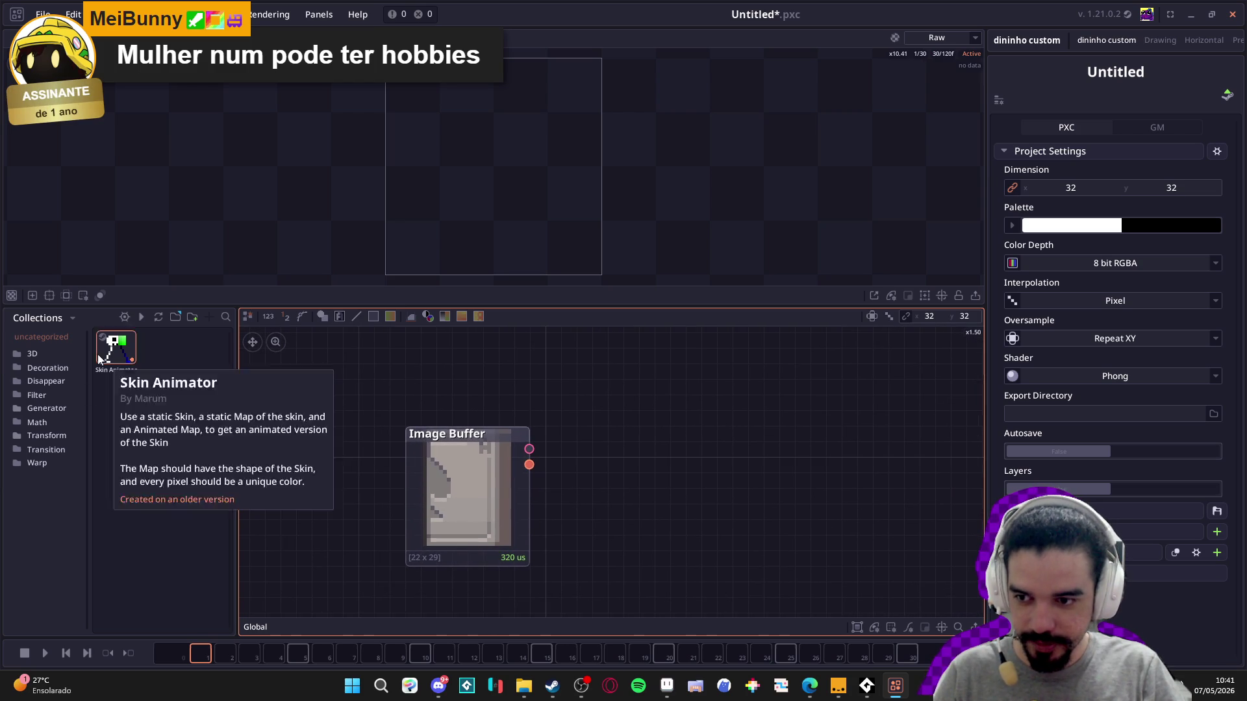
left_click(39, 354)
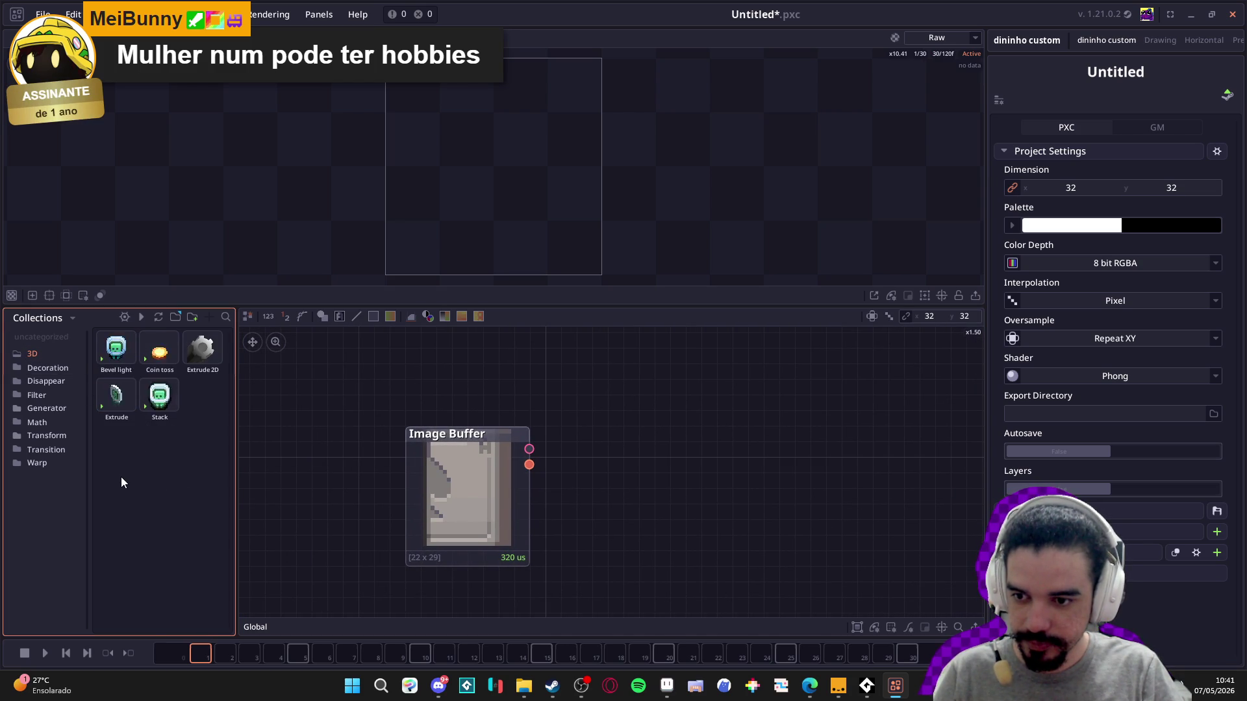
mouse_move(118, 397)
left_mouse_down()
mouse_move(511, 531)
mouse_move(704, 446)
left_mouse_up()
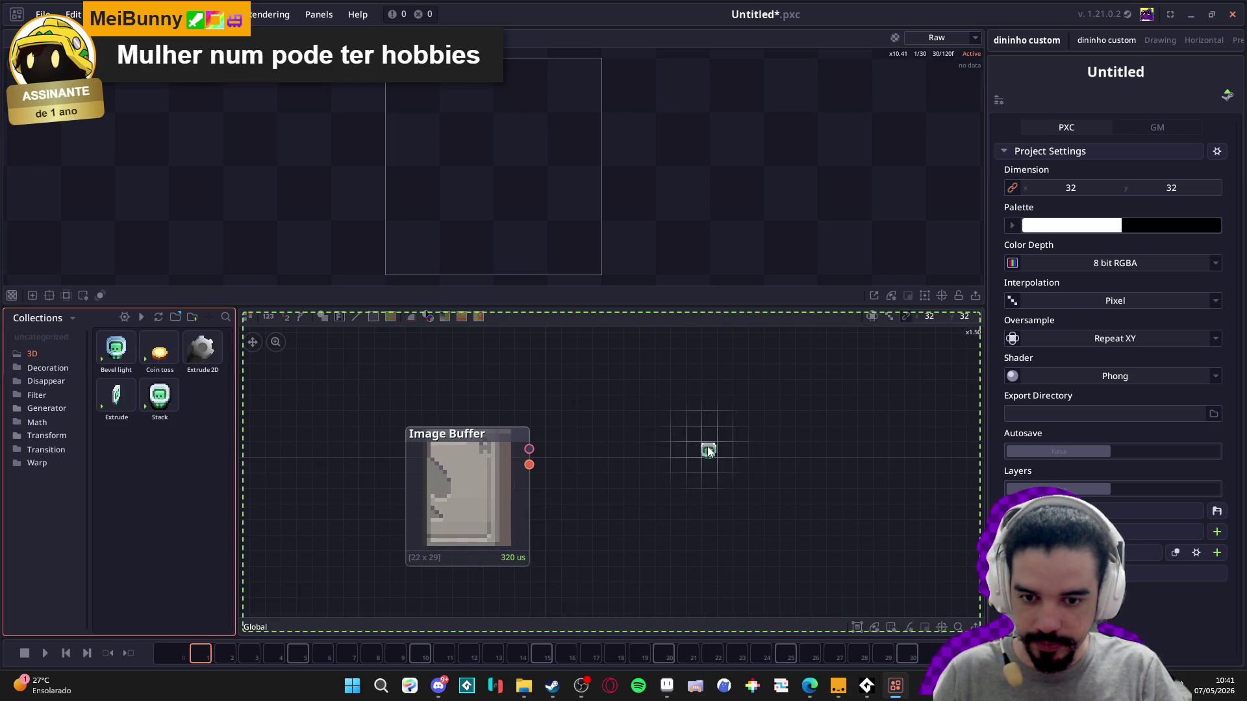
mouse_move(529, 449)
left_mouse_down()
mouse_move(693, 487)
mouse_move(696, 464)
left_mouse_up()
- Tidy the Image Buffer and Extrude node positions and show the Extrude render in the preview
mouse_move(761, 507)
left_mouse_down()
mouse_move(677, 490)
mouse_move(668, 476)
left_mouse_up()
left_click_drag(479, 471, 489, 447)
mouse_move(653, 496)
left_mouse_down()
mouse_move(661, 482)
mouse_move(631, 488)
left_mouse_up()
mouse_move(497, 465)
left_mouse_down()
mouse_move(497, 524)
mouse_move(497, 480)
left_mouse_up()
left_click(640, 481)
scroll(805, 464, "right", 1)
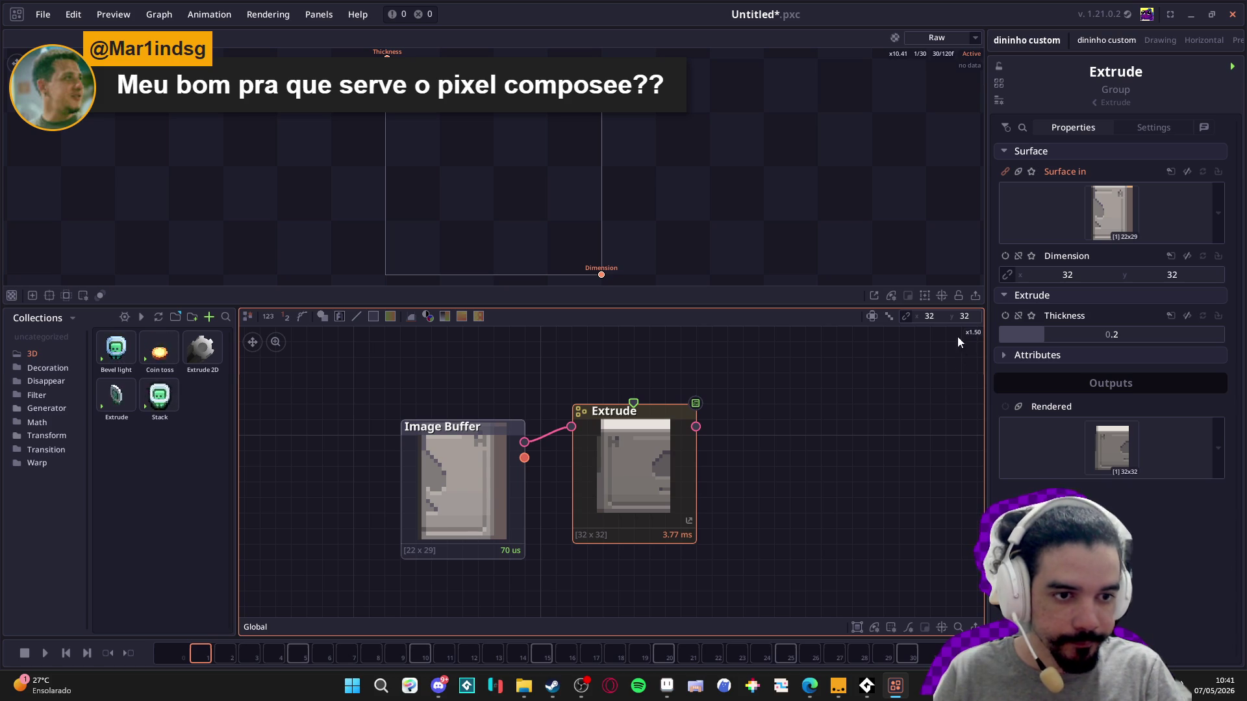
scroll(591, 188, "down", 1)
left_click(687, 451)
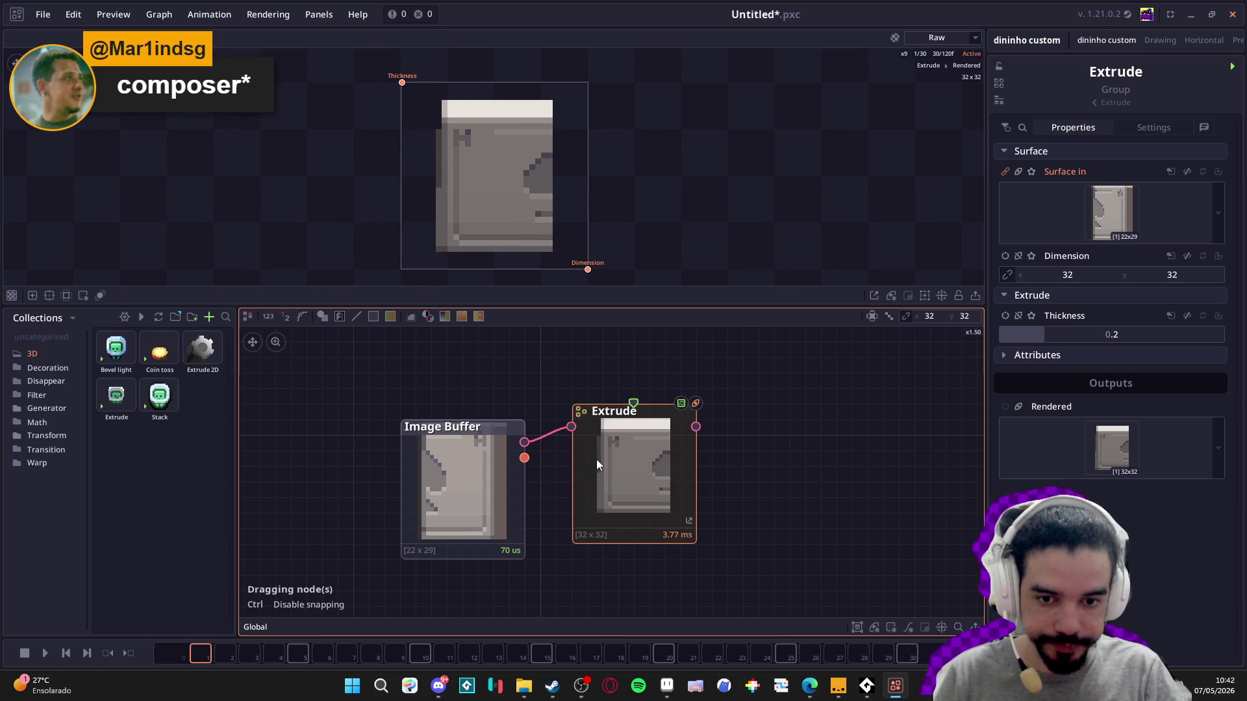
- Expand the Extrude node's attributes after cancelling an accidental new-node link
left_click_drag(634, 403, 670, 393)
left_click(847, 372)
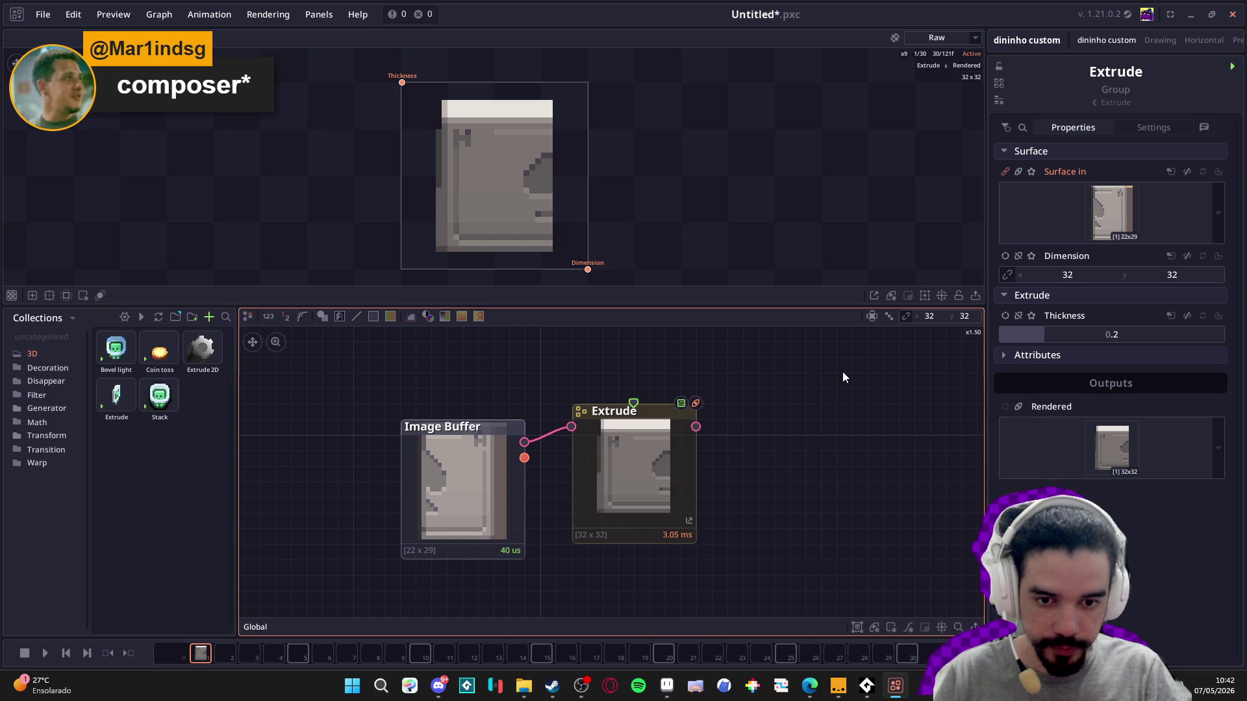
left_click(1003, 355)
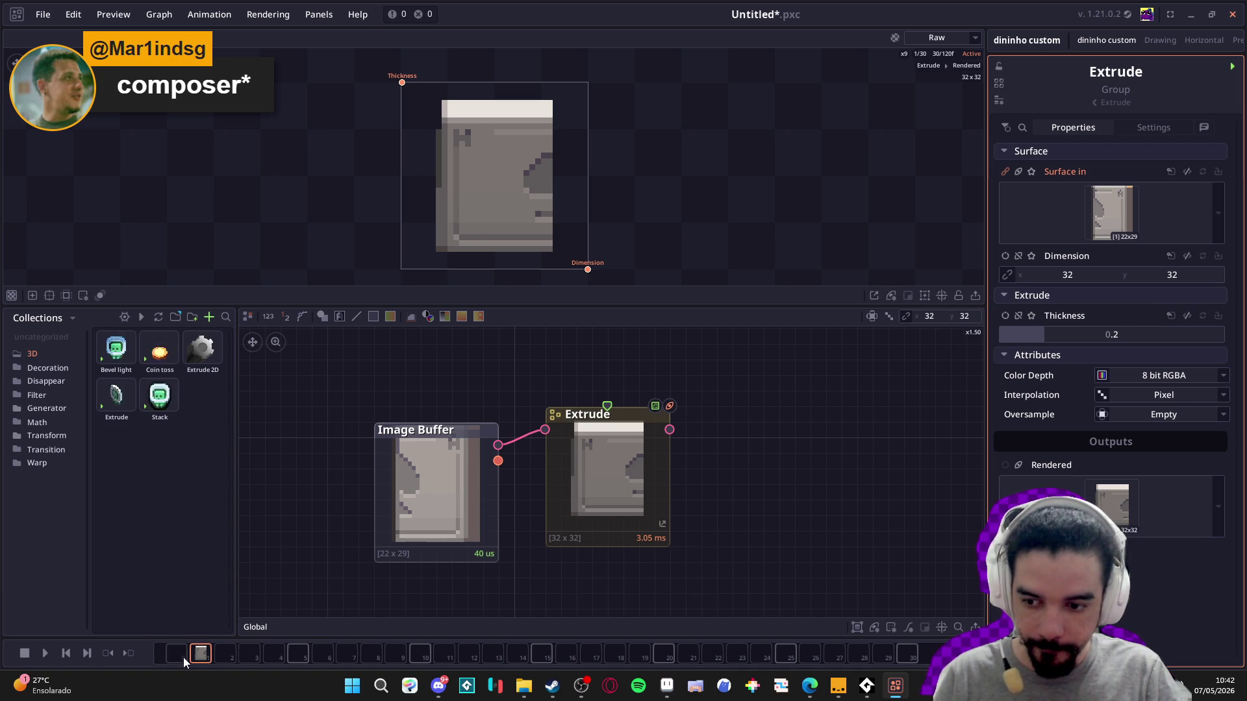
- Play the door's rotation animation, stop it, and step through frames 1, 3 and 4
left_click(46, 653)
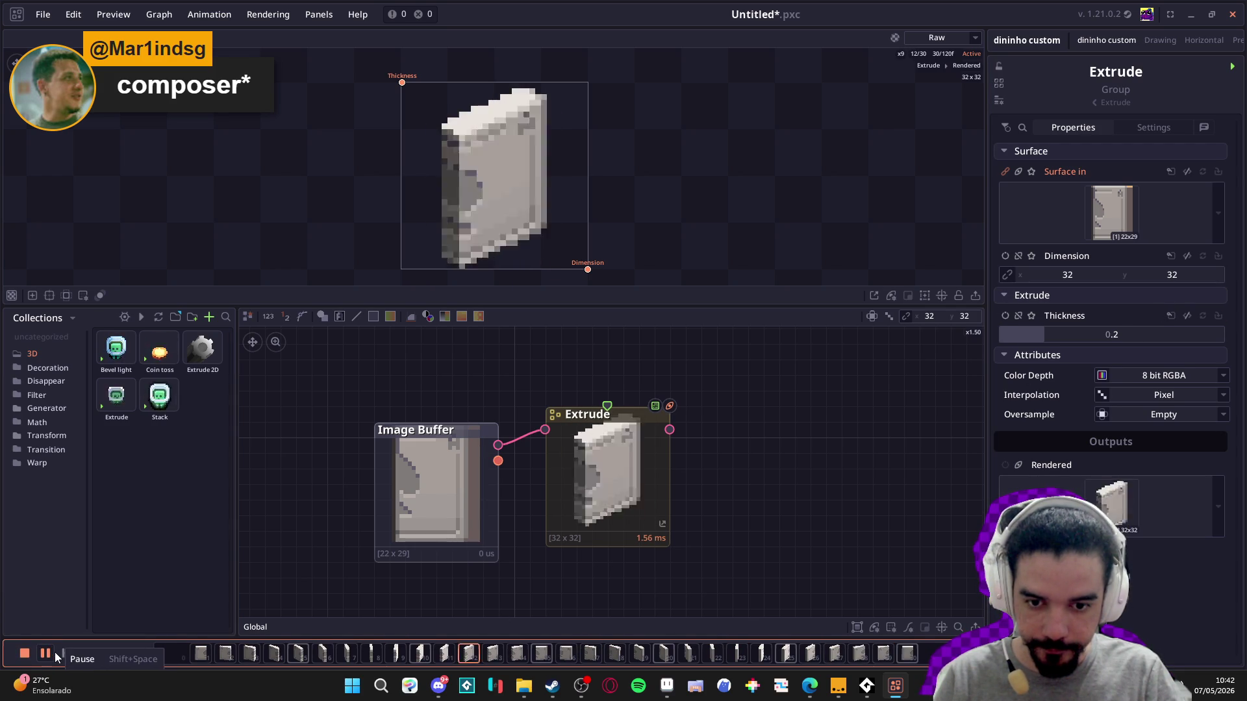
left_click(49, 654)
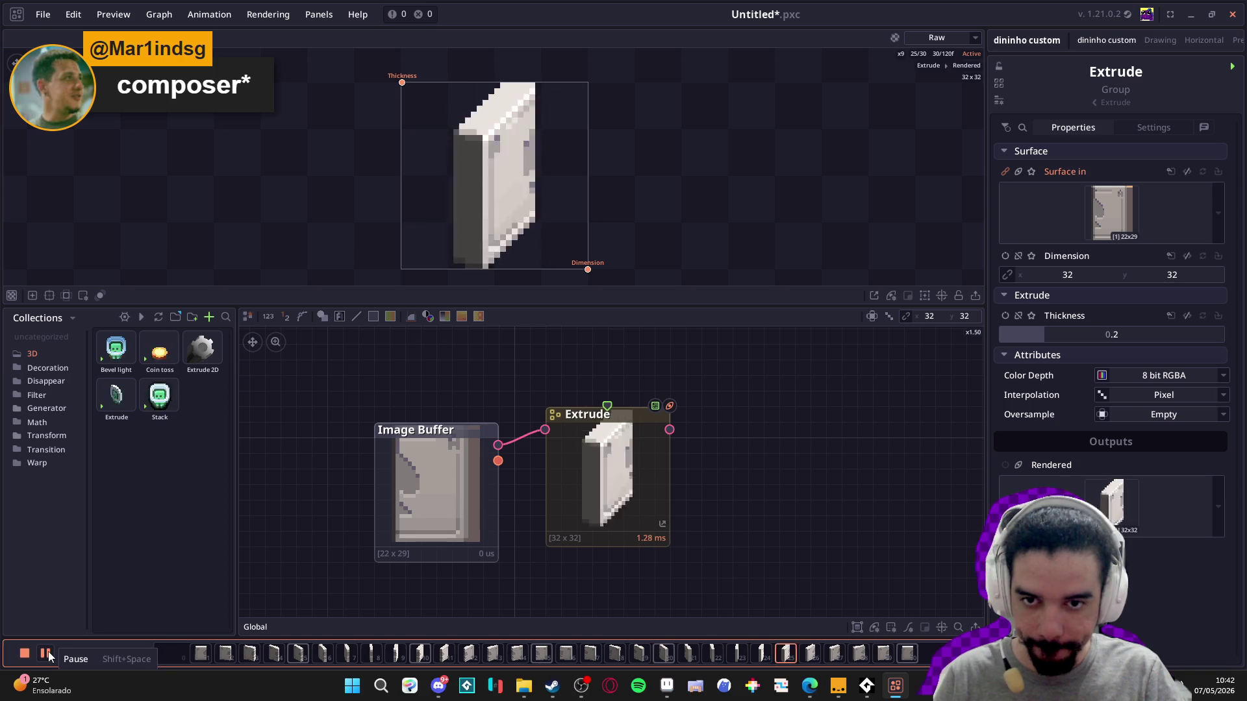
left_click(49, 654)
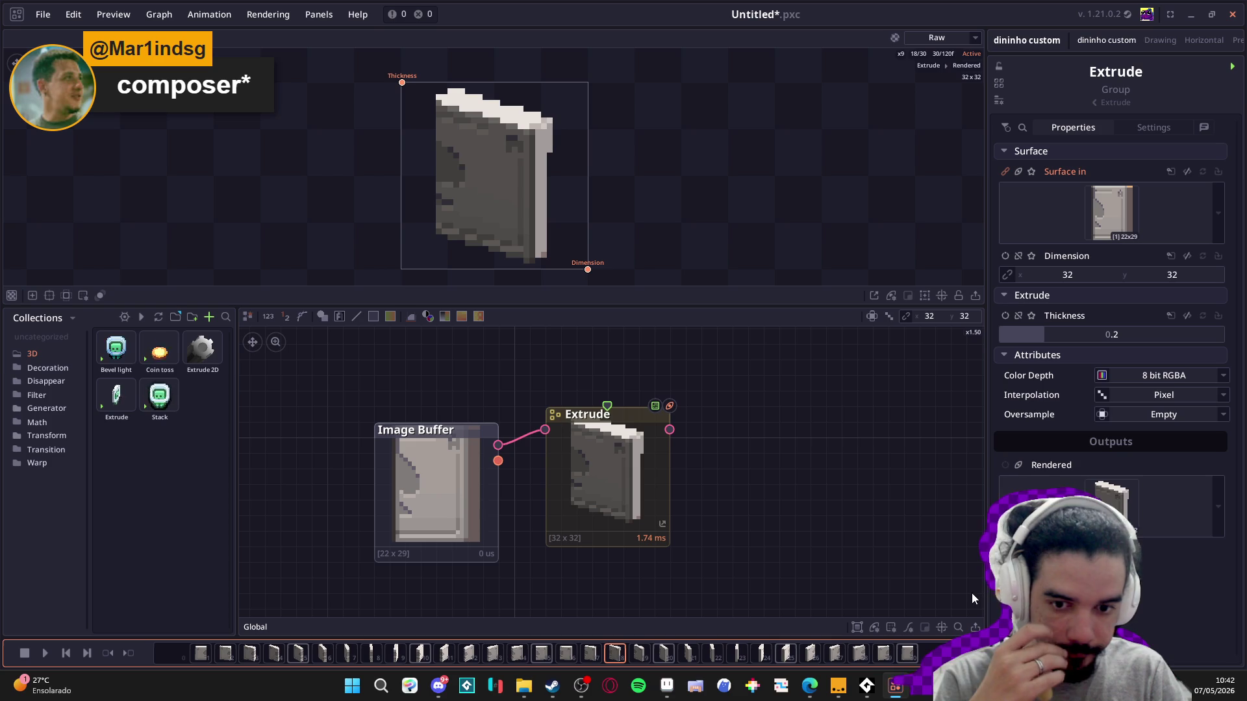
left_click(201, 653)
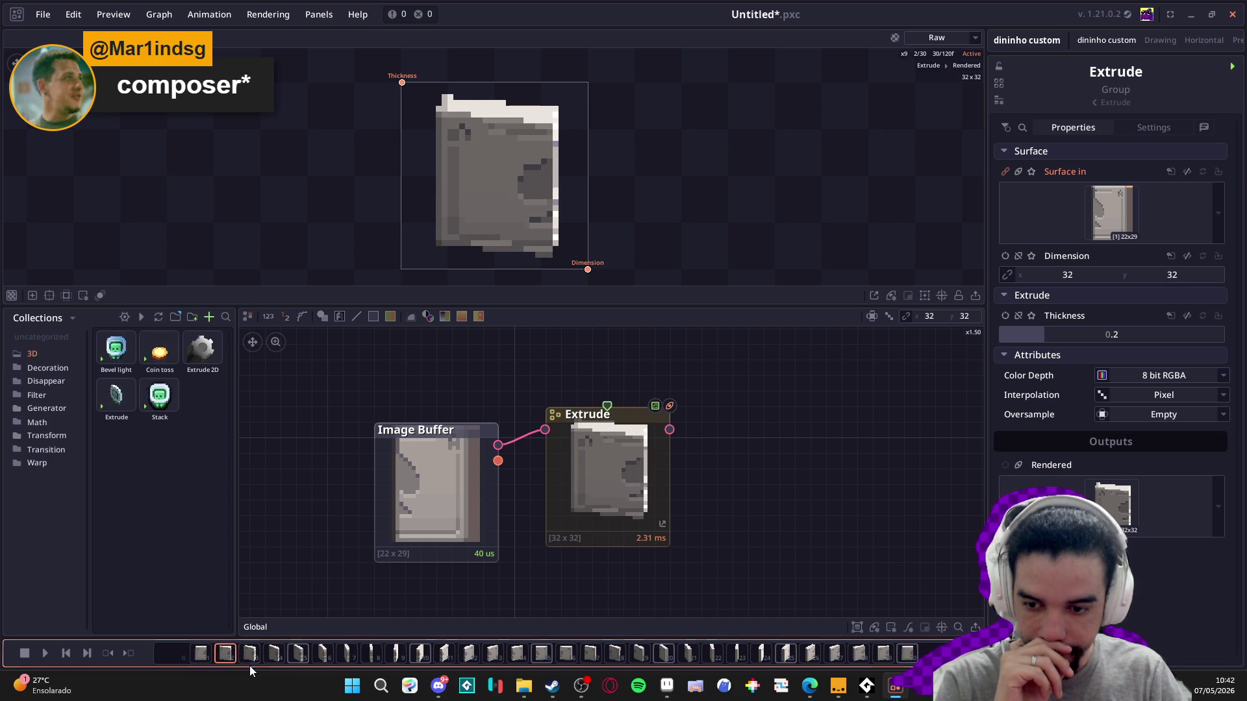
left_click(251, 662)
left_click(273, 661)
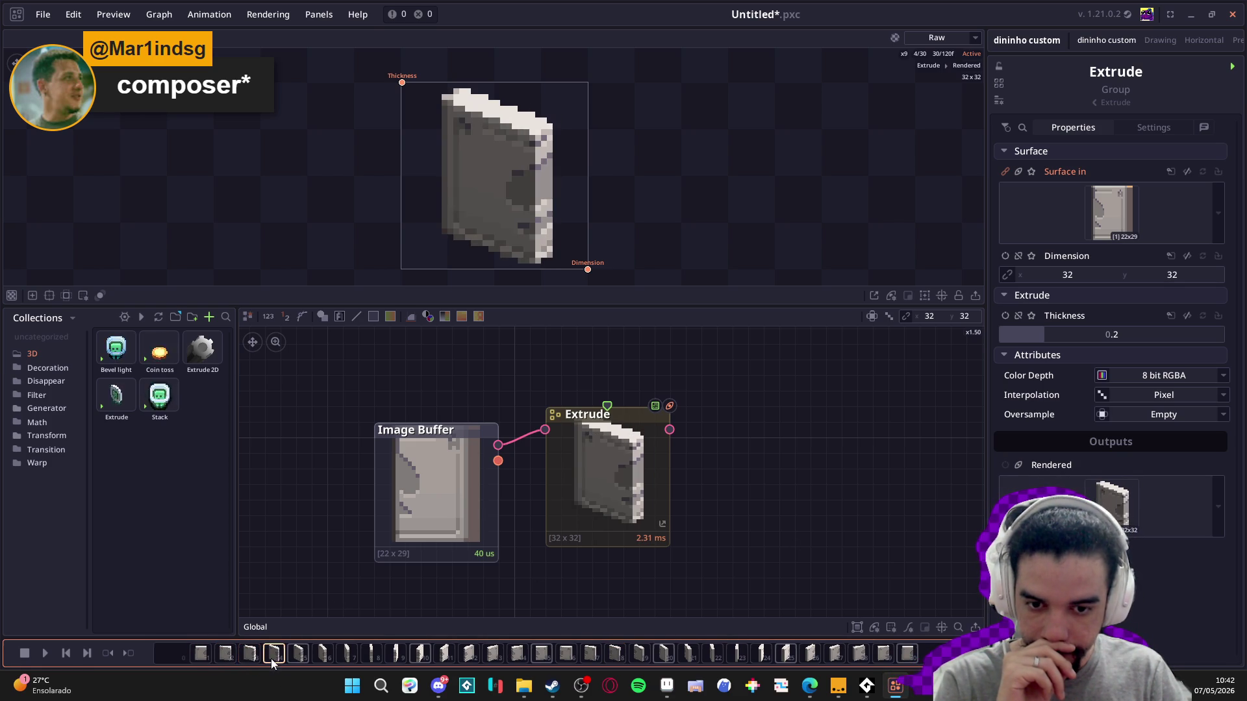
left_click(201, 661)
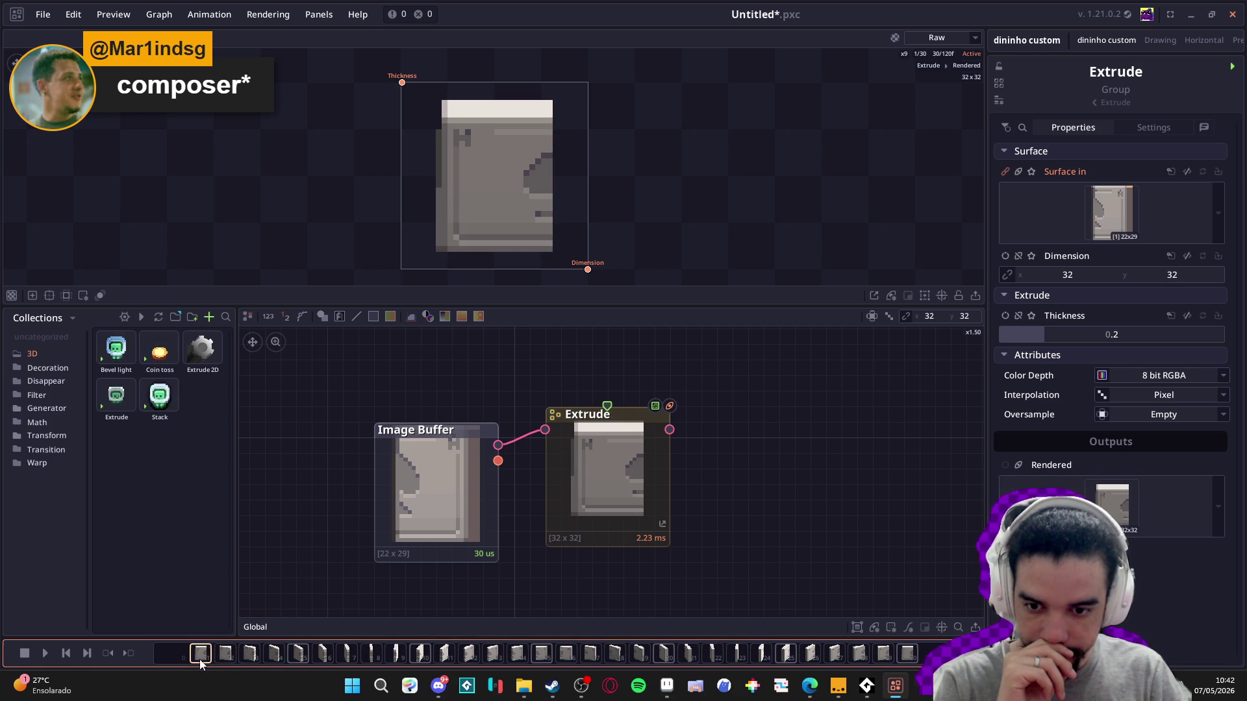
- Inspect the Image Buffer node, reselect Extrude, and replay the rotation animation
scroll(436, 485, "down", 2)
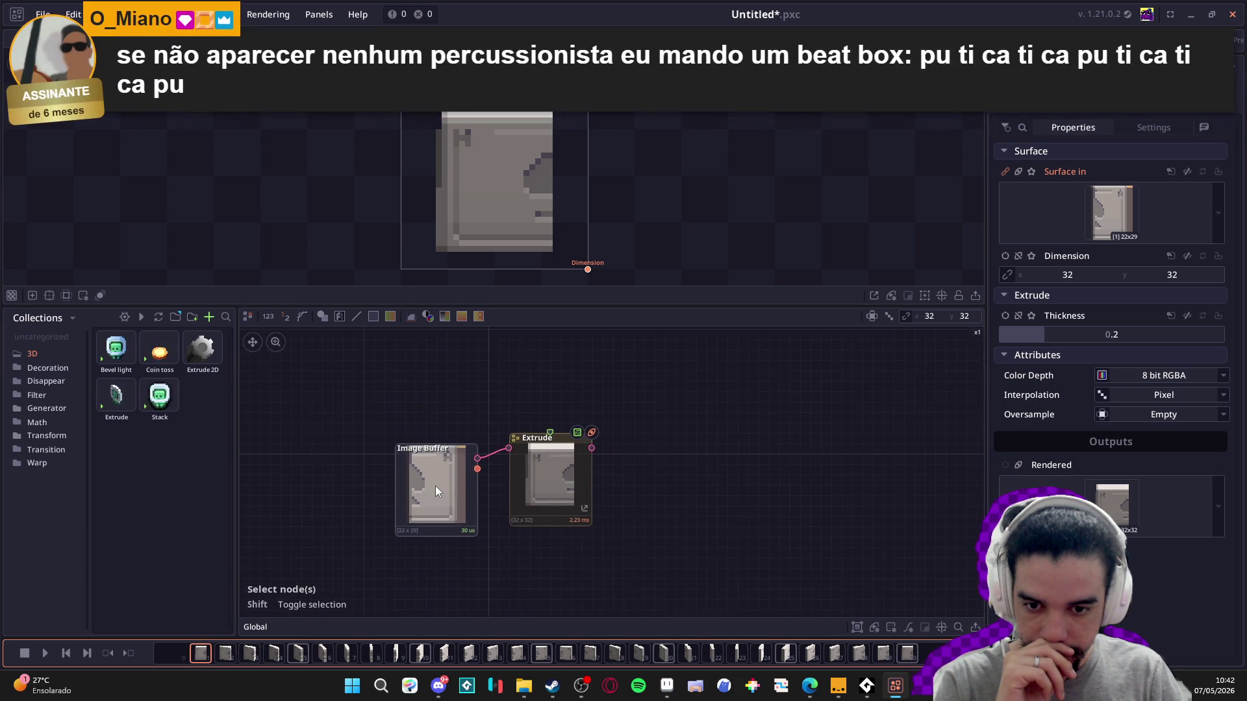
scroll(440, 484, "up", 1)
left_click(440, 484)
left_click(578, 476)
scroll(586, 478, "down", 2)
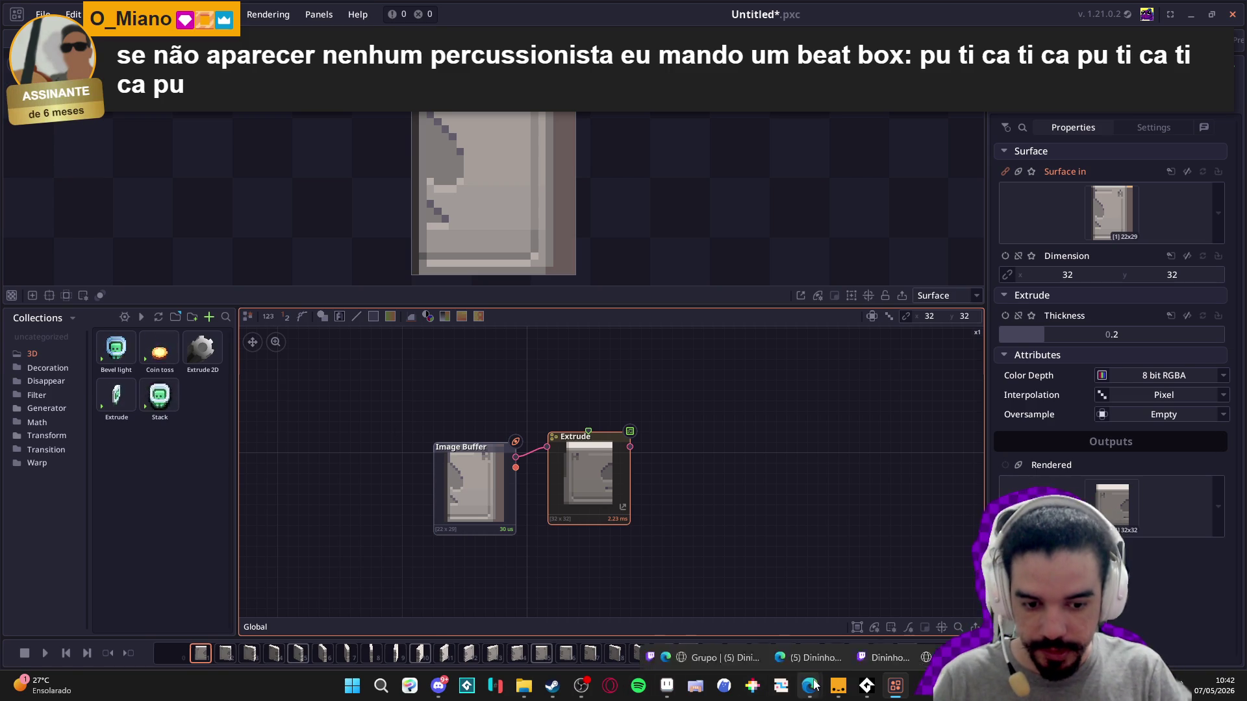
mouse_move(814, 685)
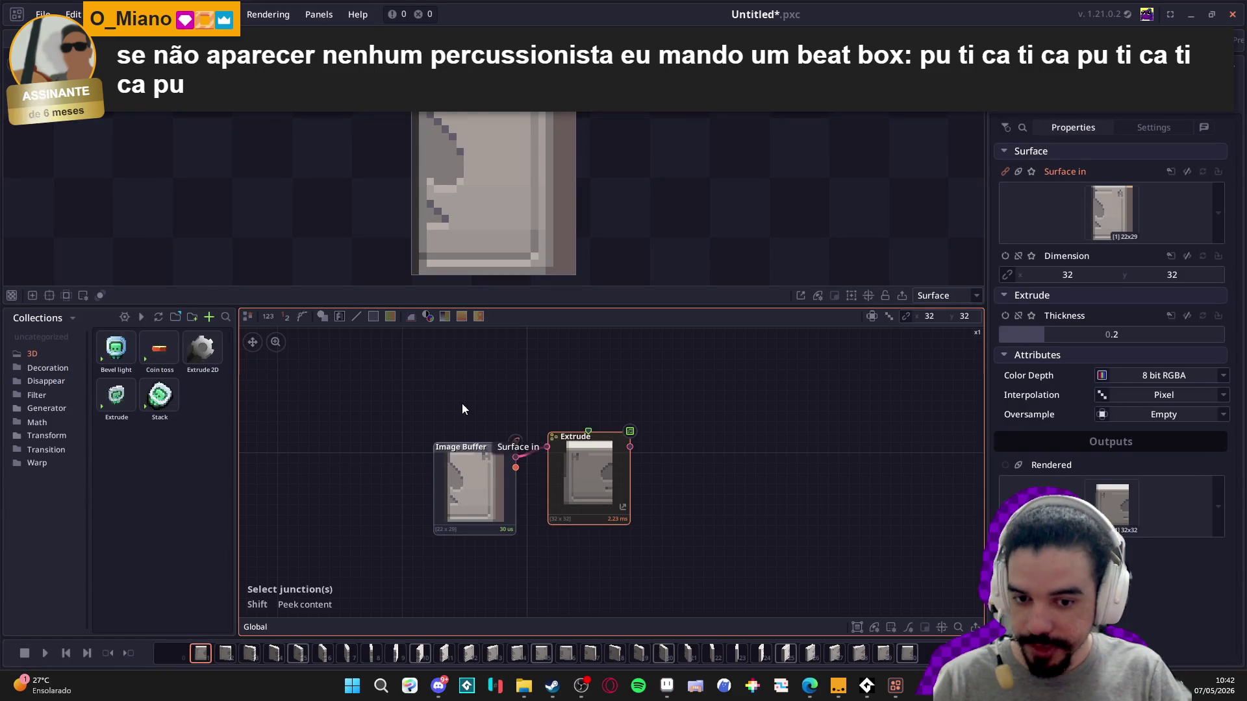
left_click(44, 654)
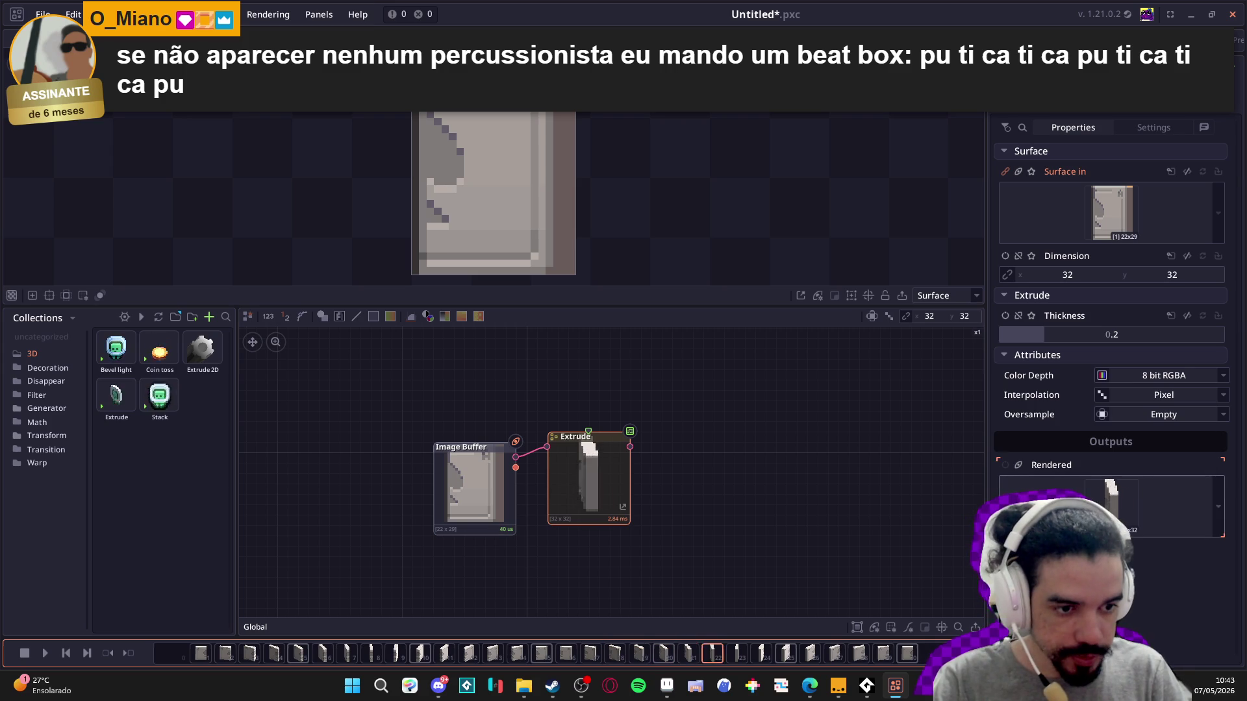
- Enlarge the timeline to show the Rotation keyframes, select the first one, and resize the preview
left_click_drag(194, 639, 193, 513)
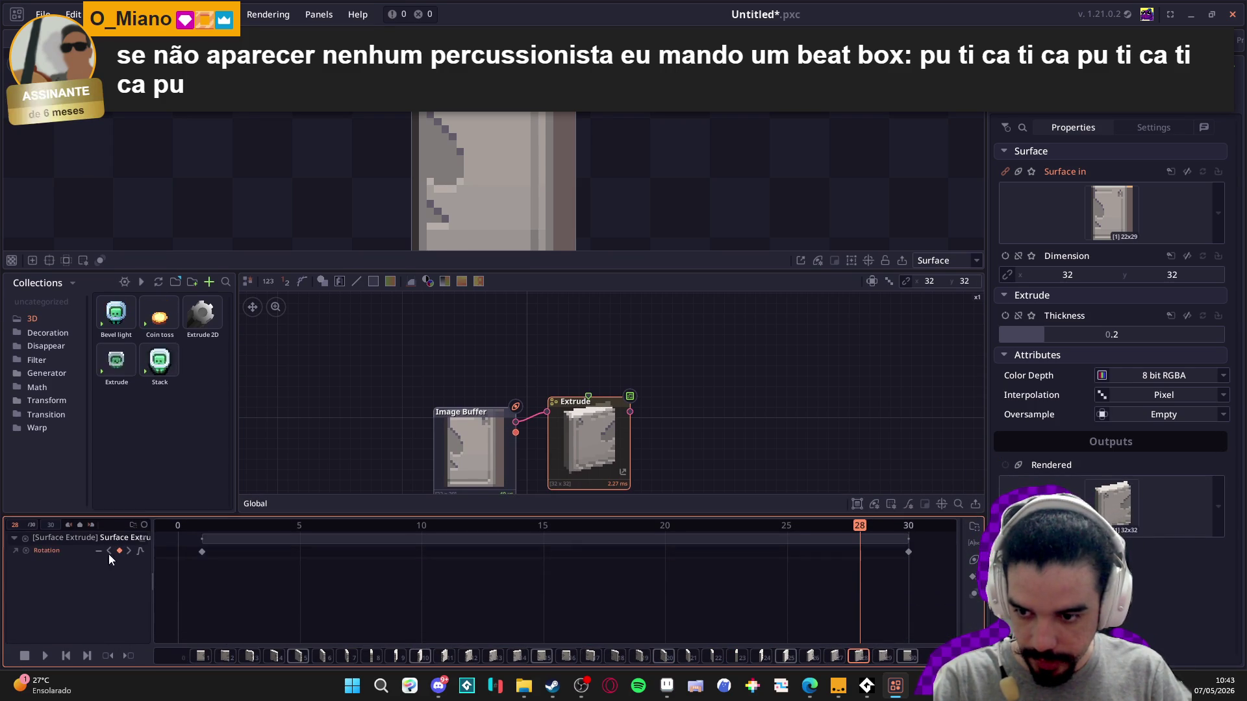
left_click(202, 552)
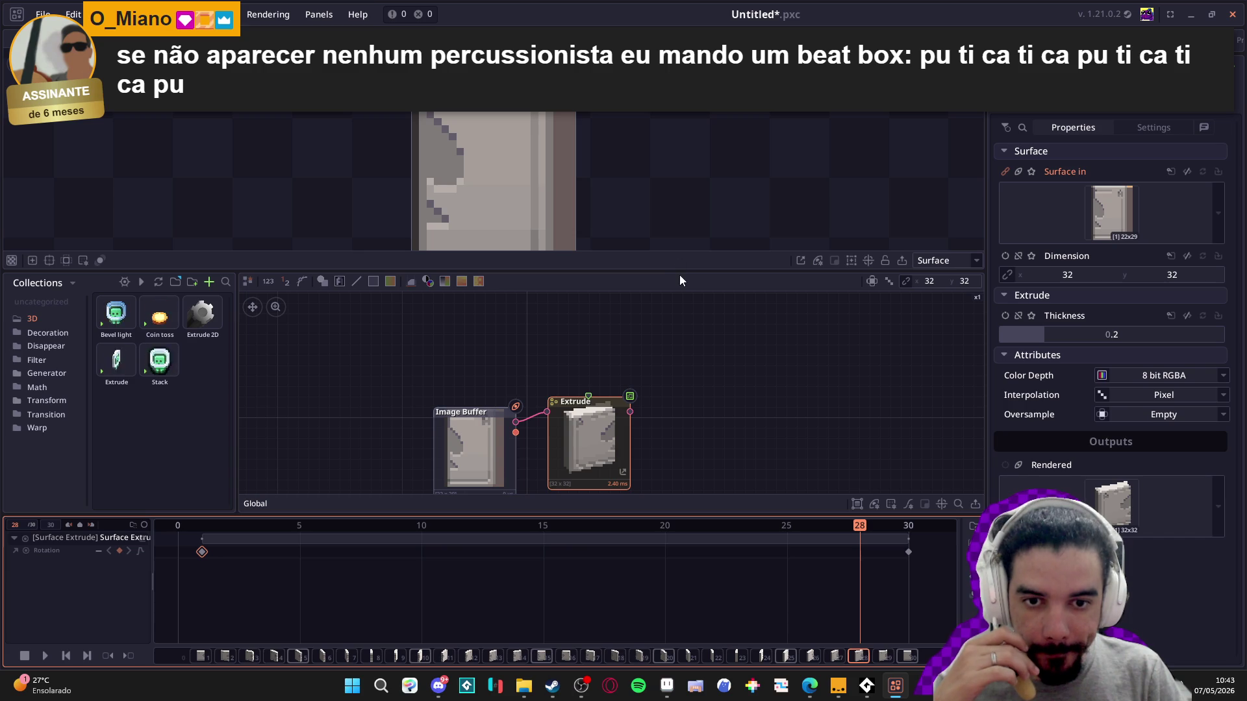
mouse_move(683, 272)
left_mouse_down()
mouse_move(668, 312)
mouse_move(675, 334)
mouse_move(682, 273)
mouse_move(696, 263)
left_mouse_up()
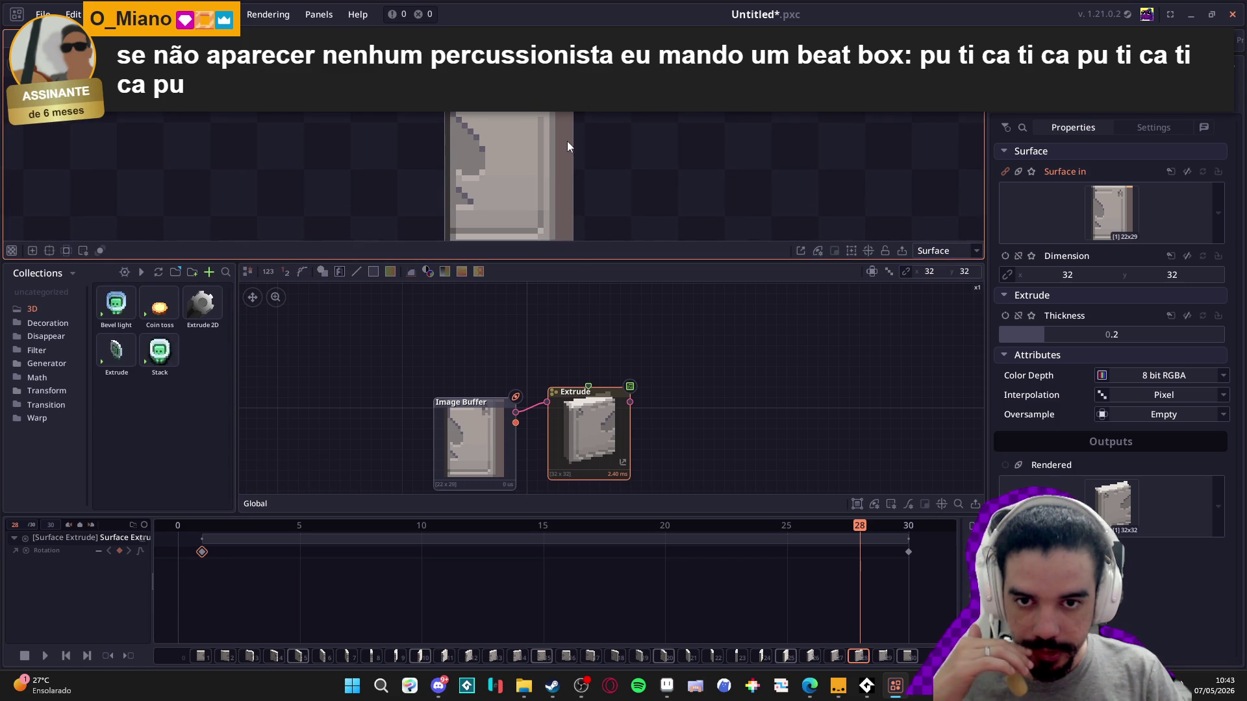
- Inspect the Image Buffer node and its Dimension output
left_click(485, 452)
left_click(581, 443)
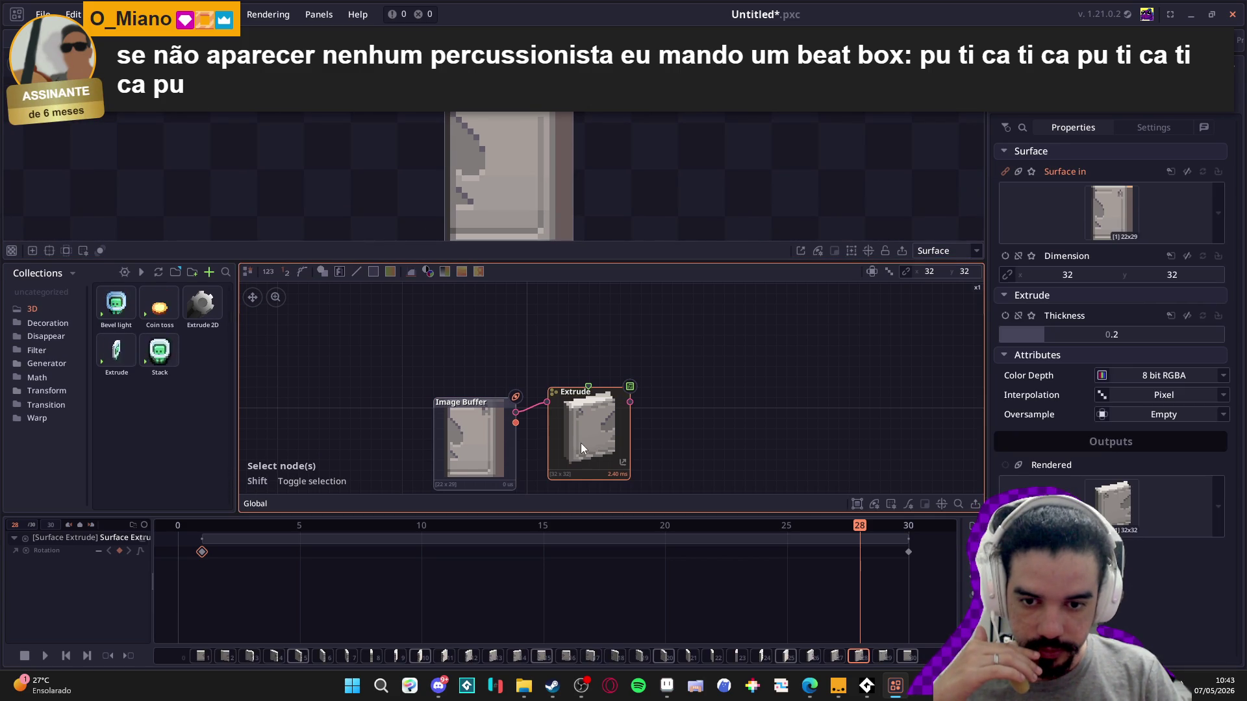
left_click(517, 424)
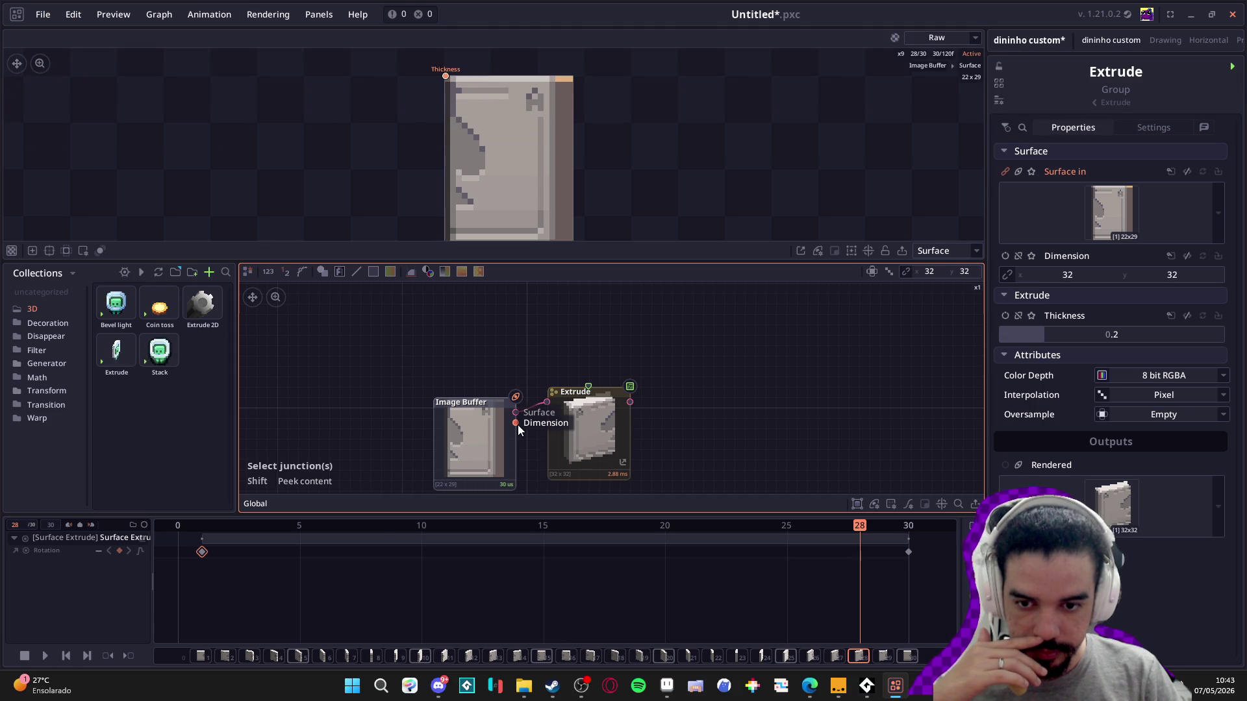
- Switch the preview from the flat Image Buffer door to the Extrude node's 32×32 3D render
left_click(508, 431)
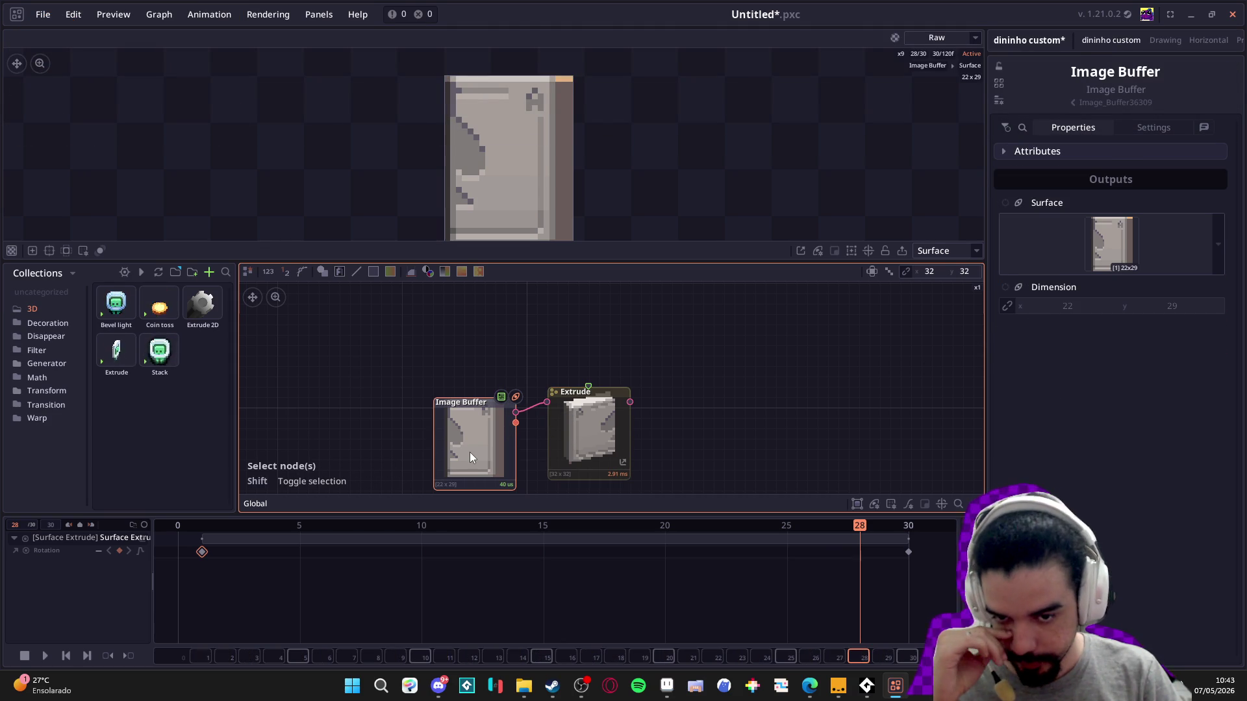
left_click(466, 358)
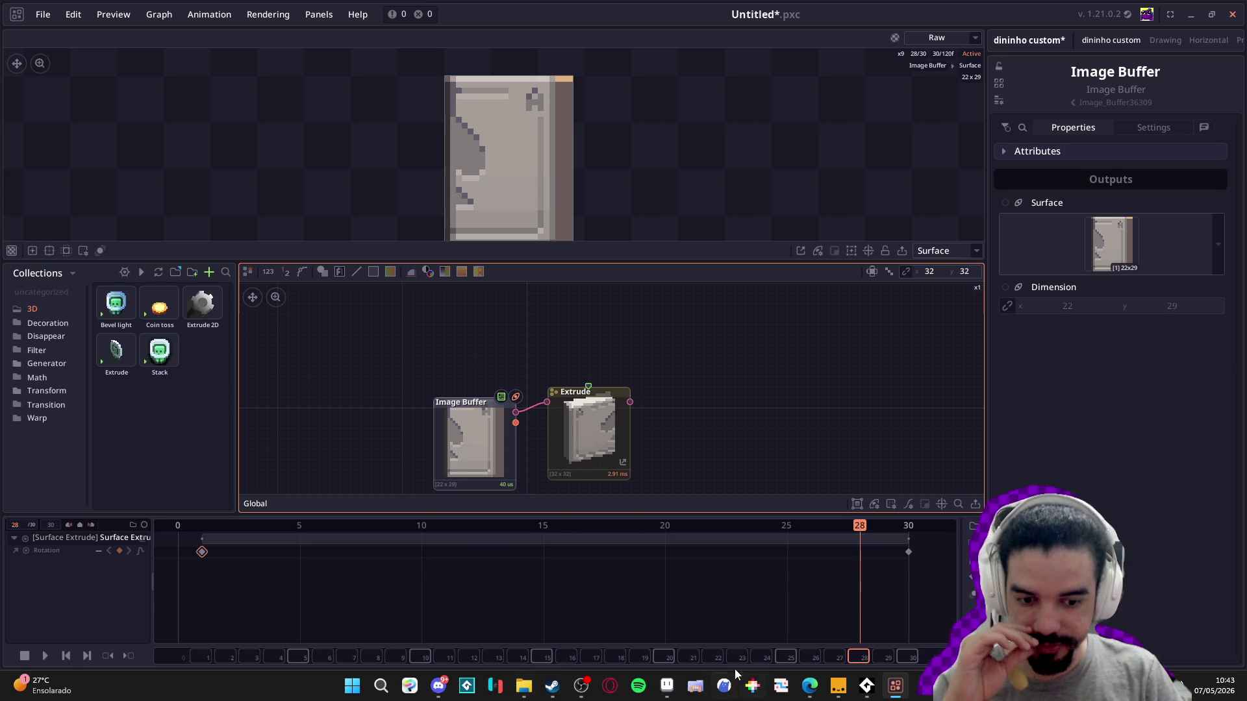
mouse_move(669, 683)
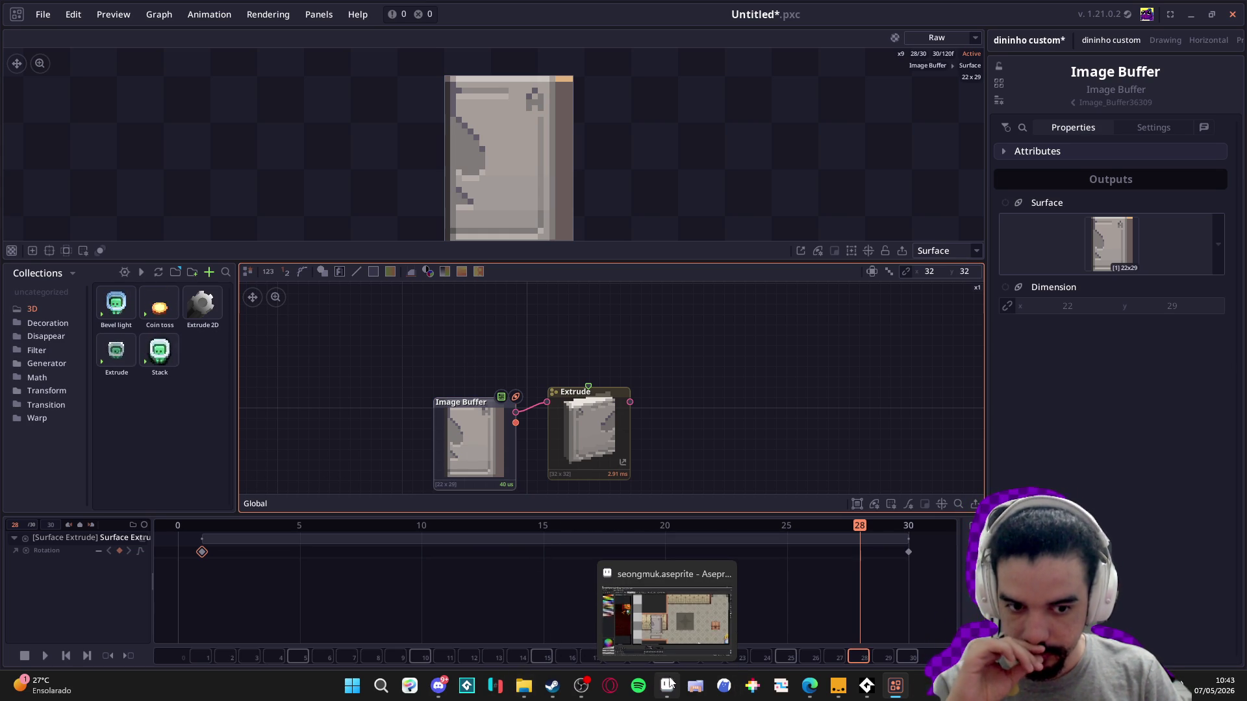
left_click(573, 442)
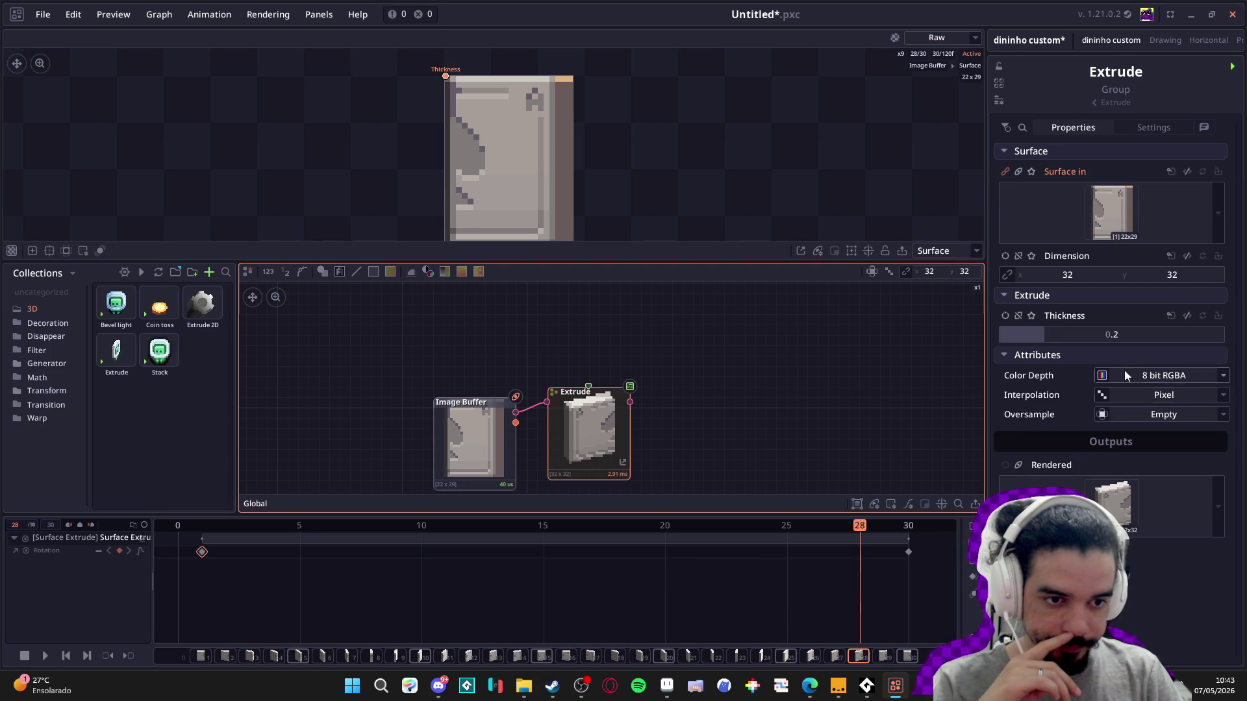
left_click(606, 435)
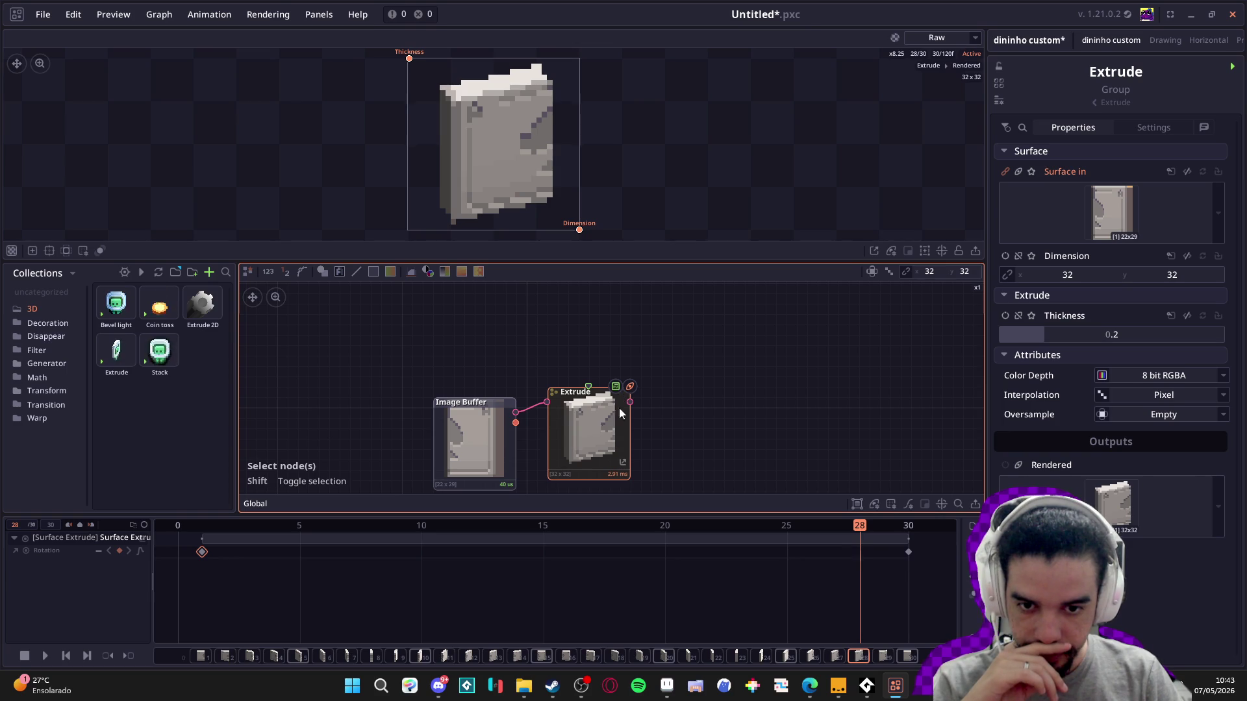
left_click(633, 388)
left_click(601, 411)
left_click(631, 390)
left_click(591, 422)
right_click(591, 422)
left_click(578, 423)
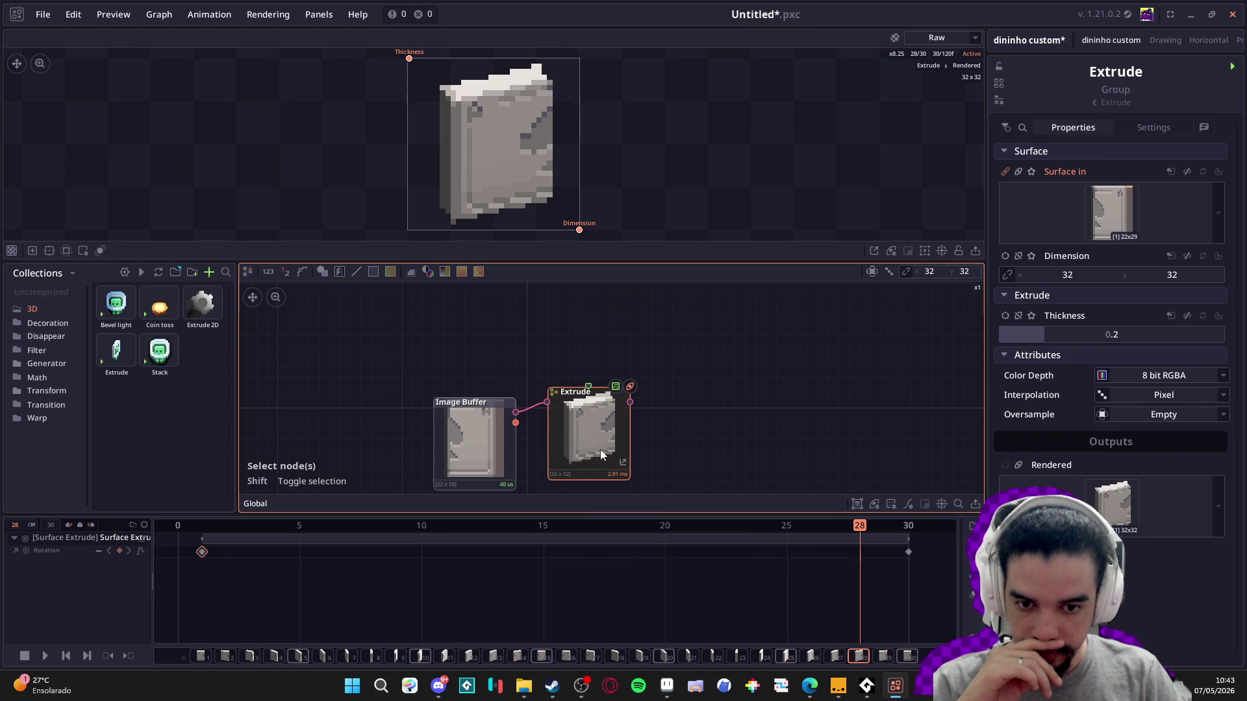
- Inside the Extrude group, check 3D Camera Set's Lookat + Rotation mode and Surface Extrude's rotation -90, 335.17, 0
double_click(614, 462)
scroll(586, 370, "up", 2)
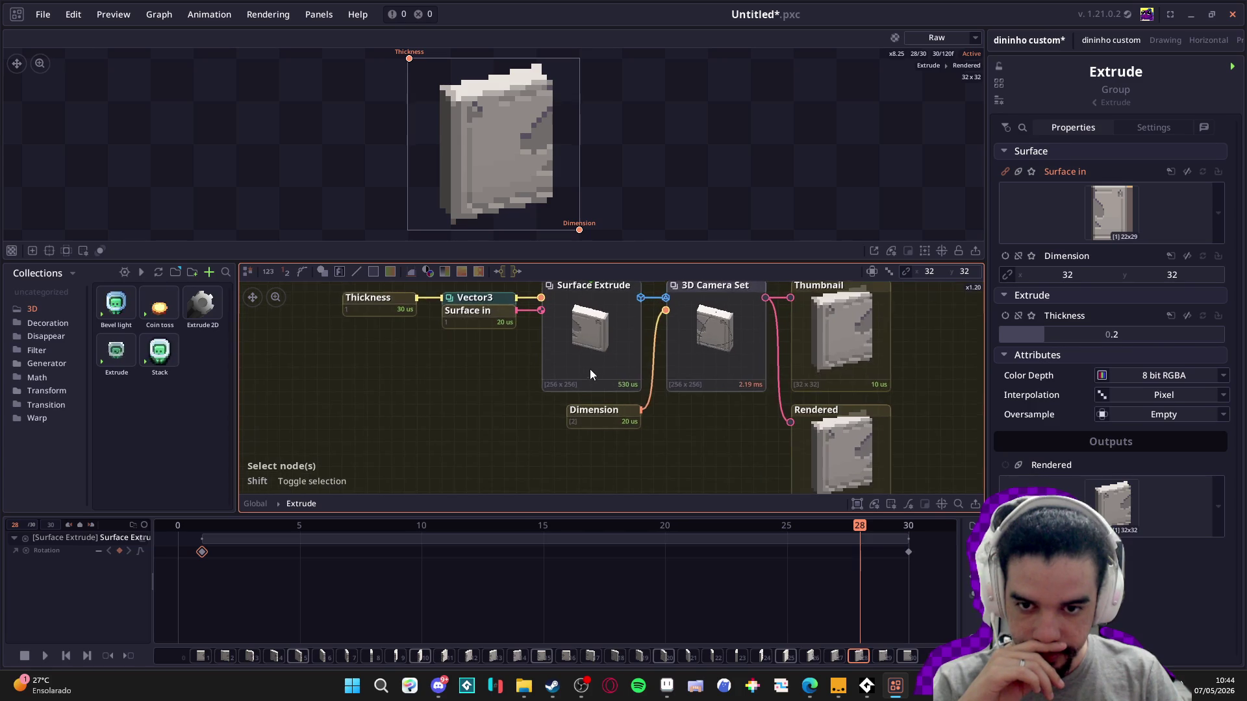
left_click_drag(606, 391, 516, 422)
left_click(526, 365)
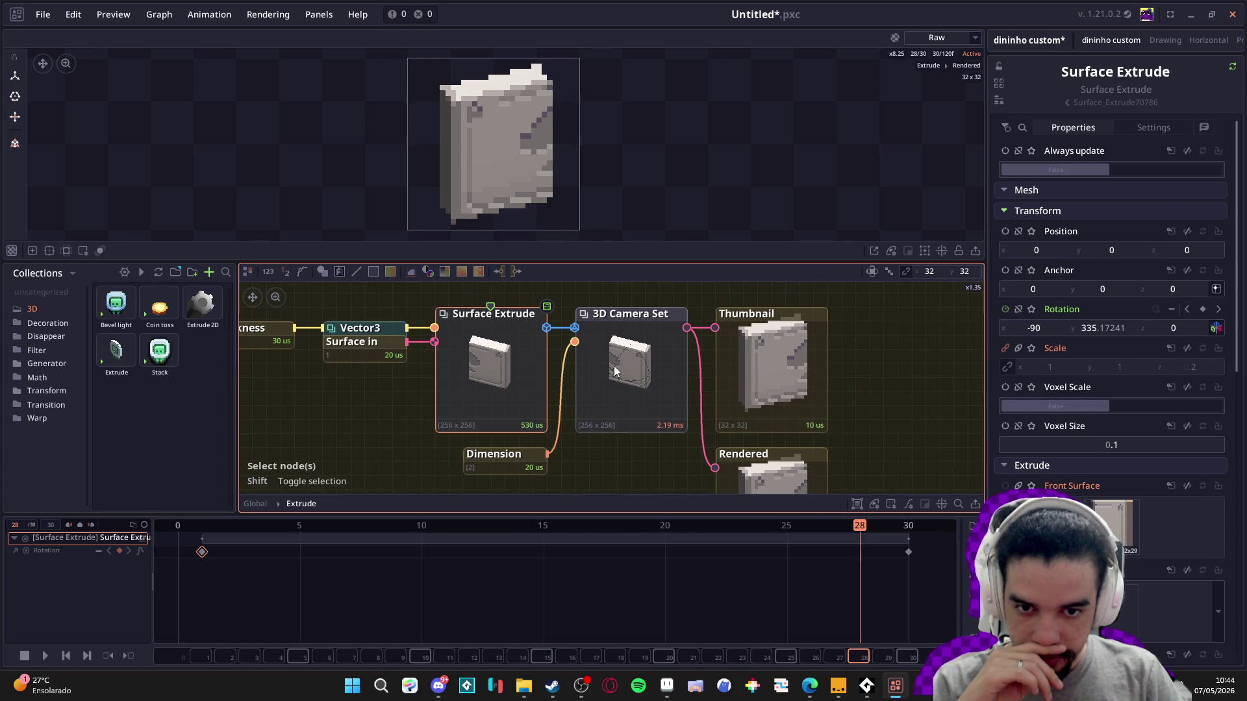
left_click(649, 361)
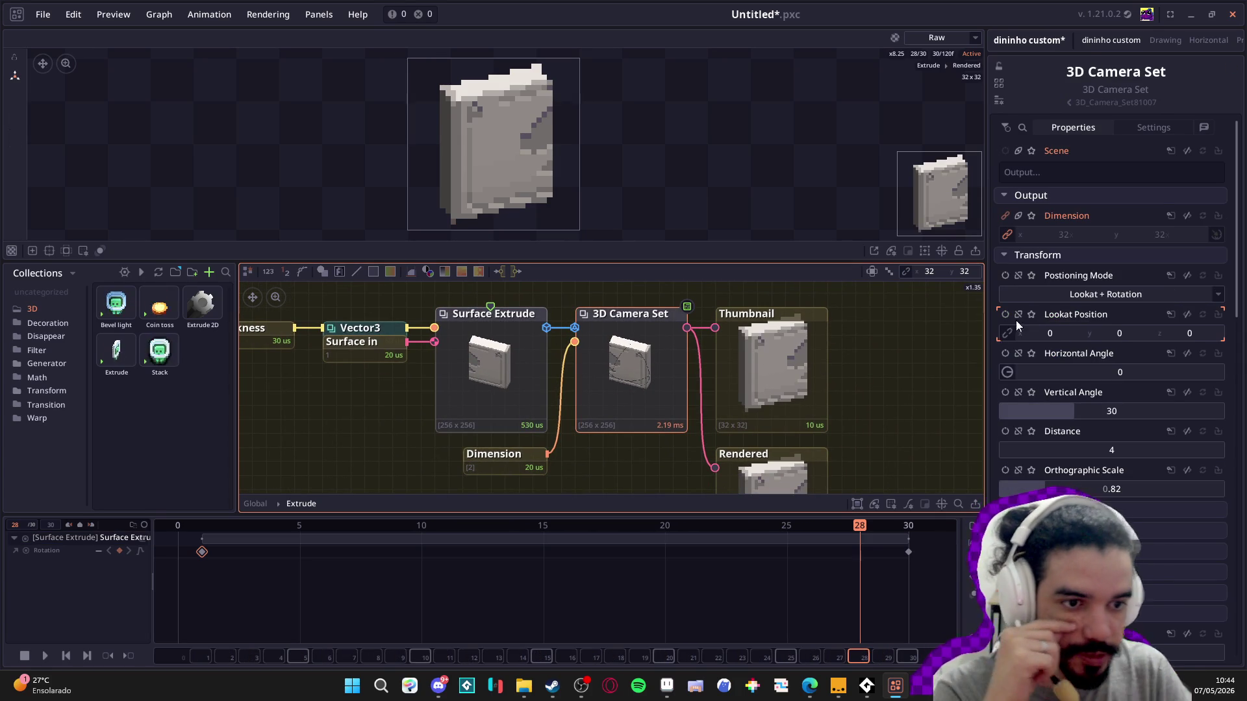
left_click(1192, 297)
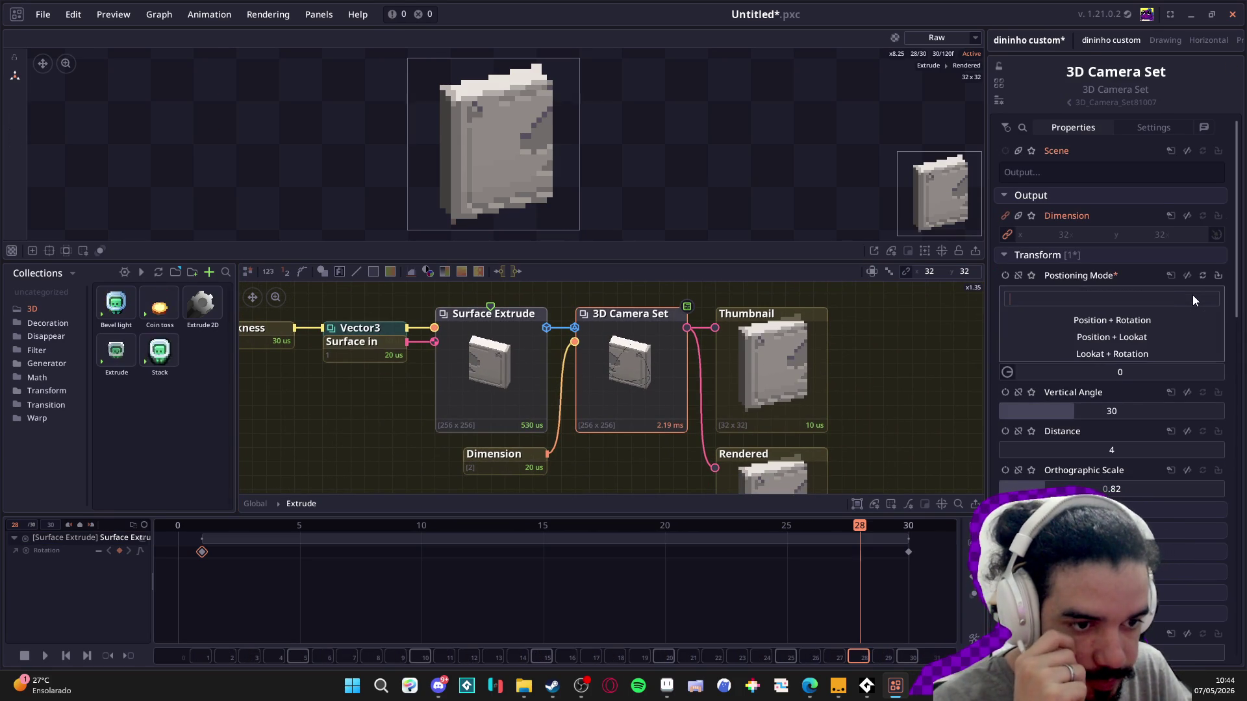
key("Escape")
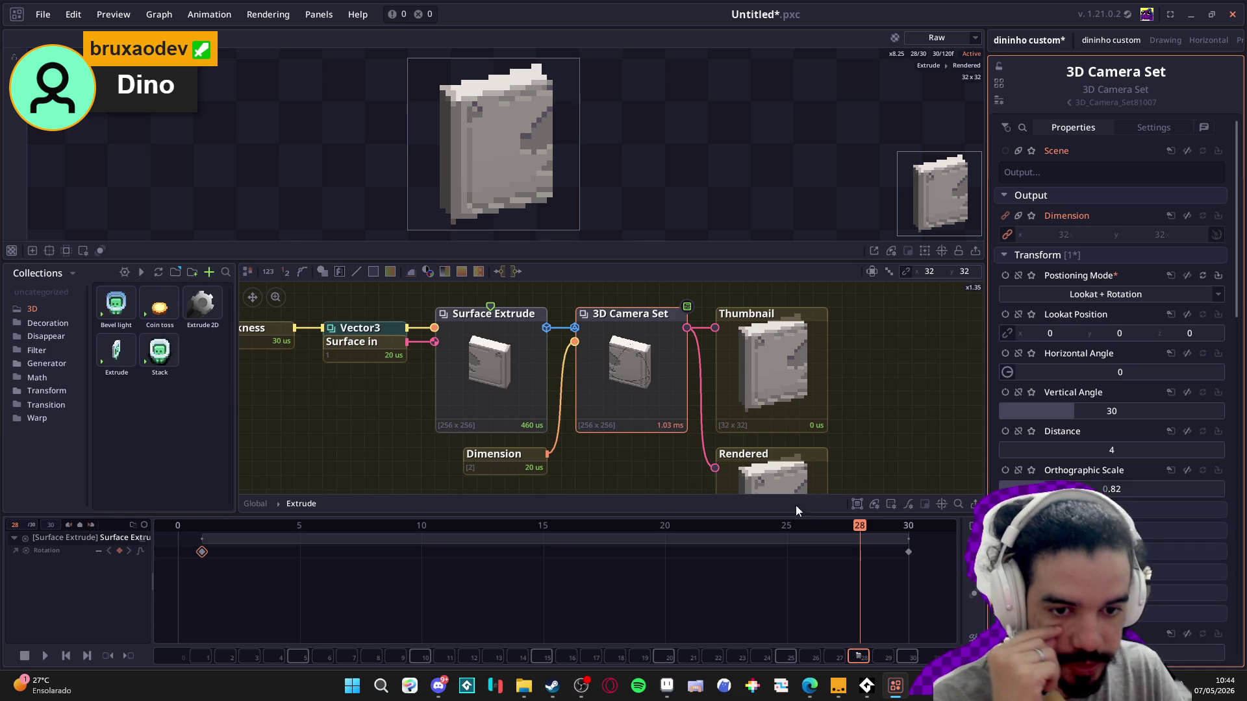
scroll(844, 400, "down", 5)
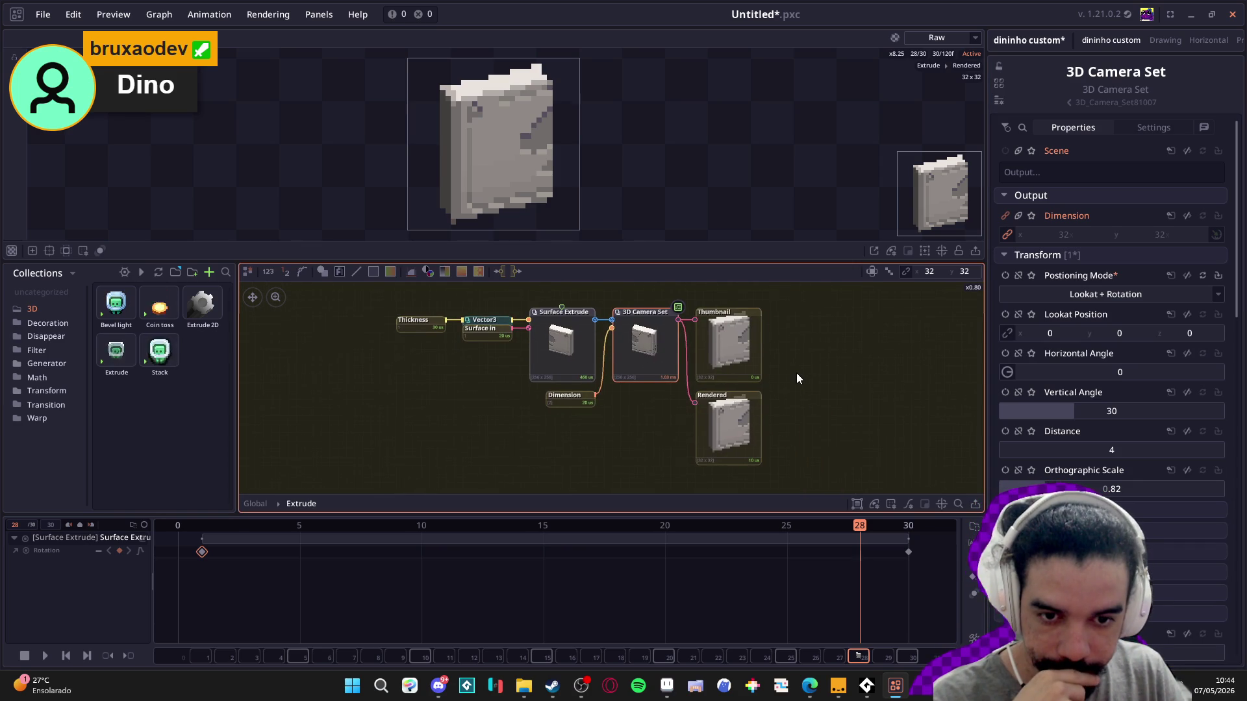
left_click(583, 352)
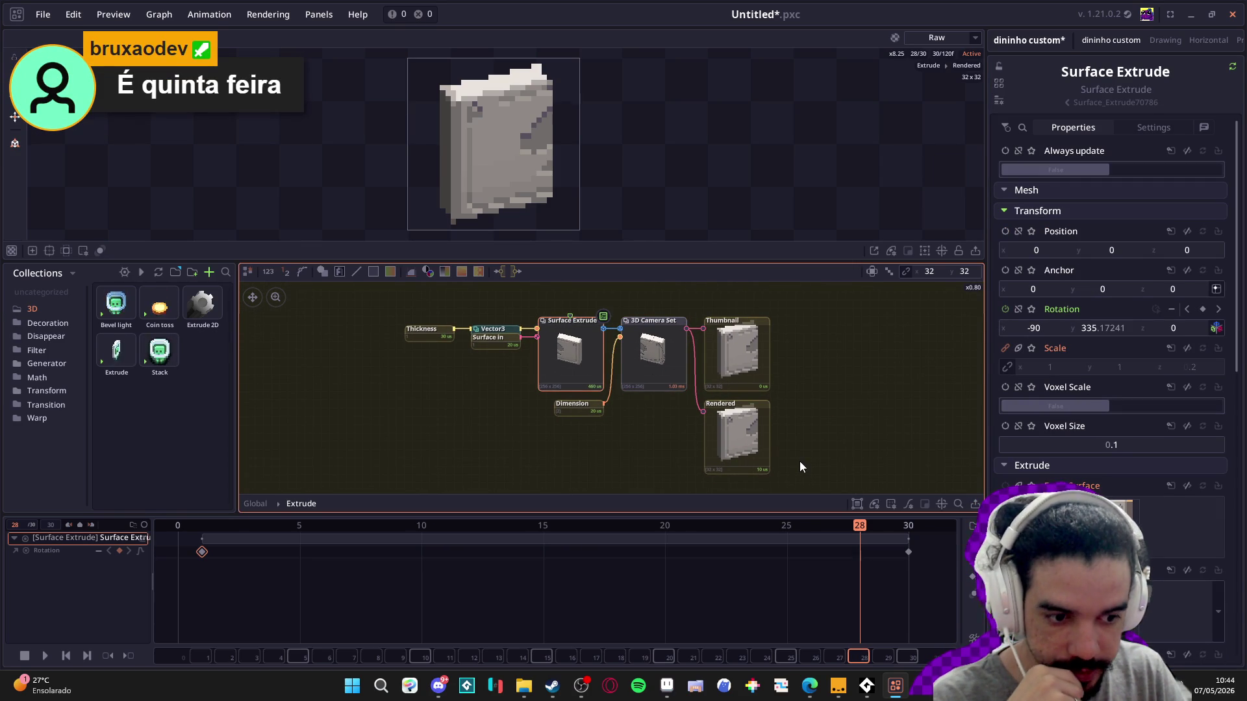
scroll(557, 341, "up", 5)
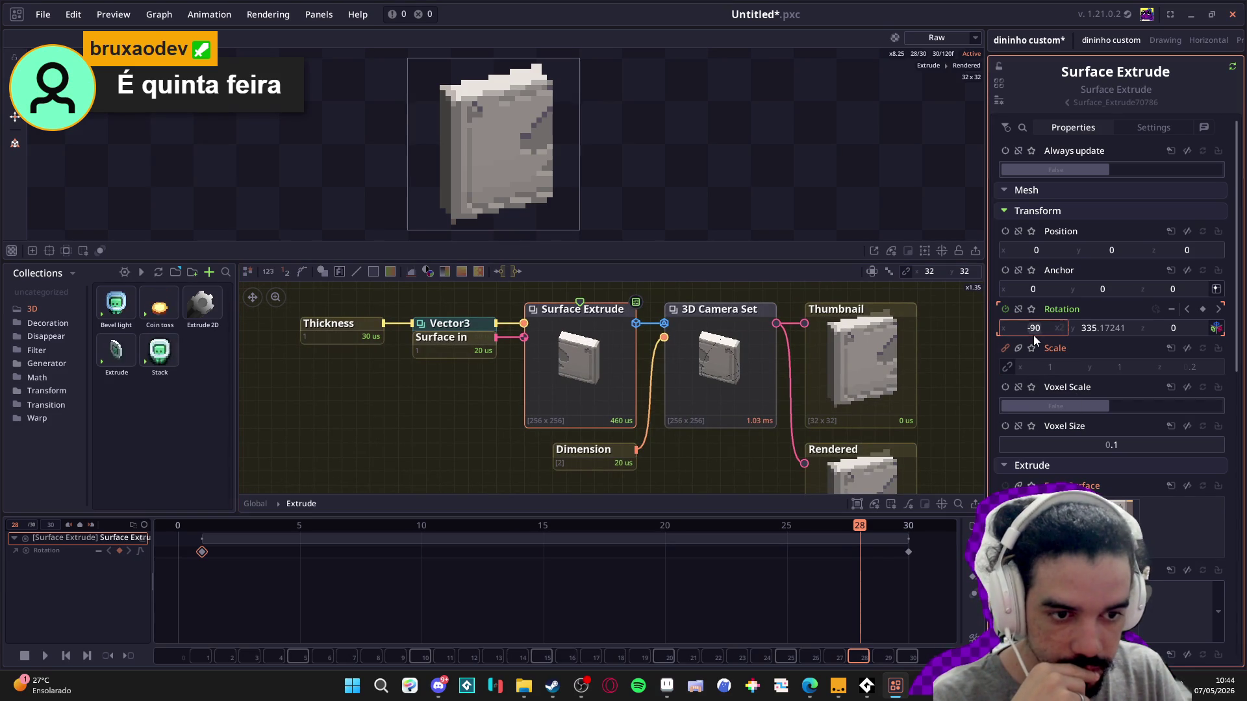
type("0")
key("Return")
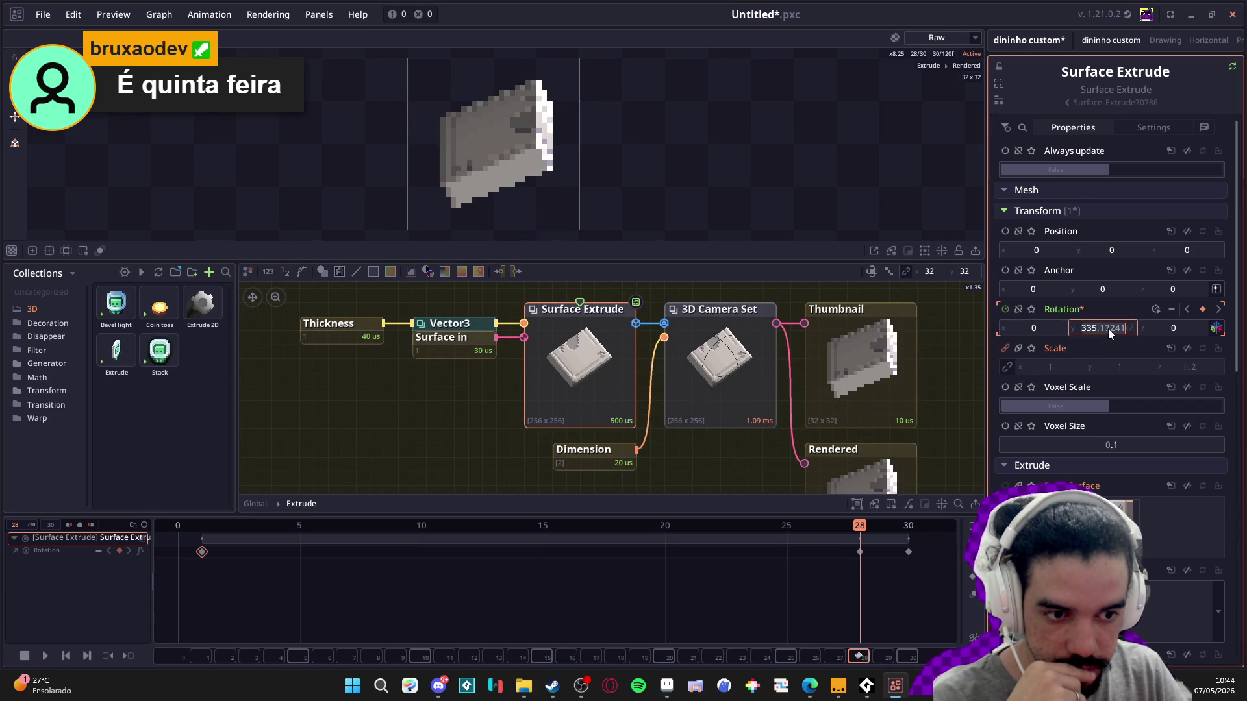
type("0")
key("Return")
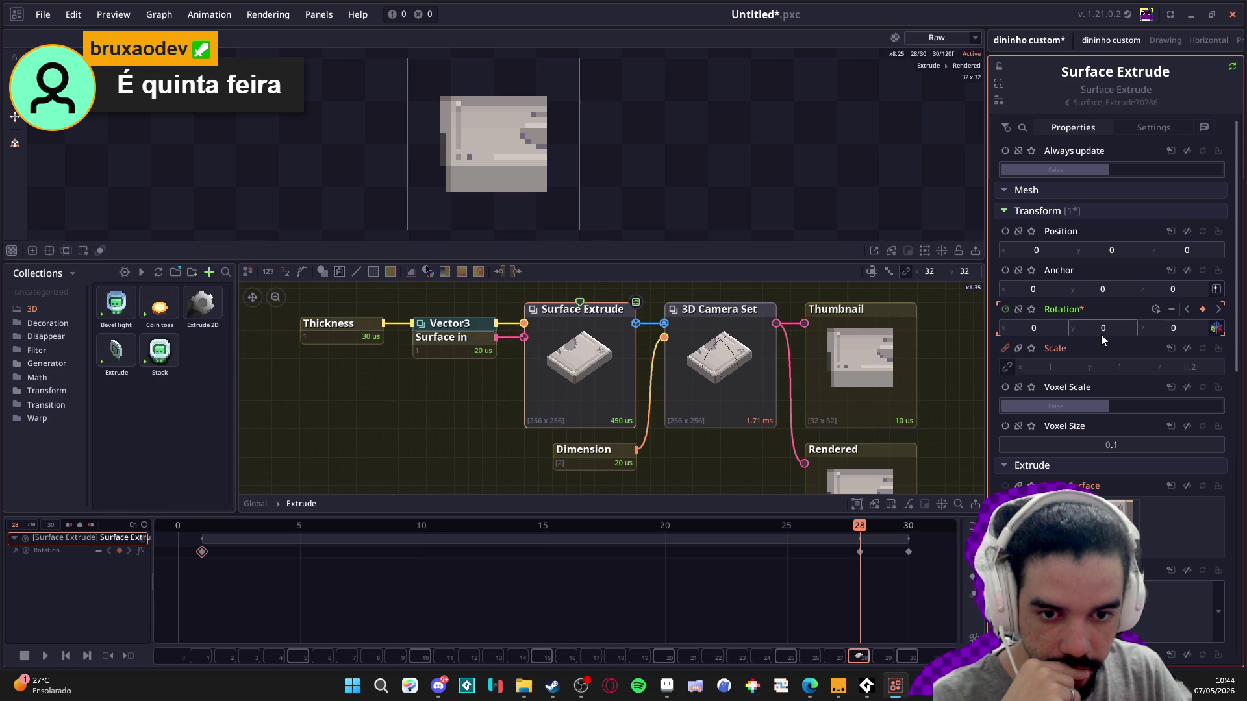
left_click(1042, 335)
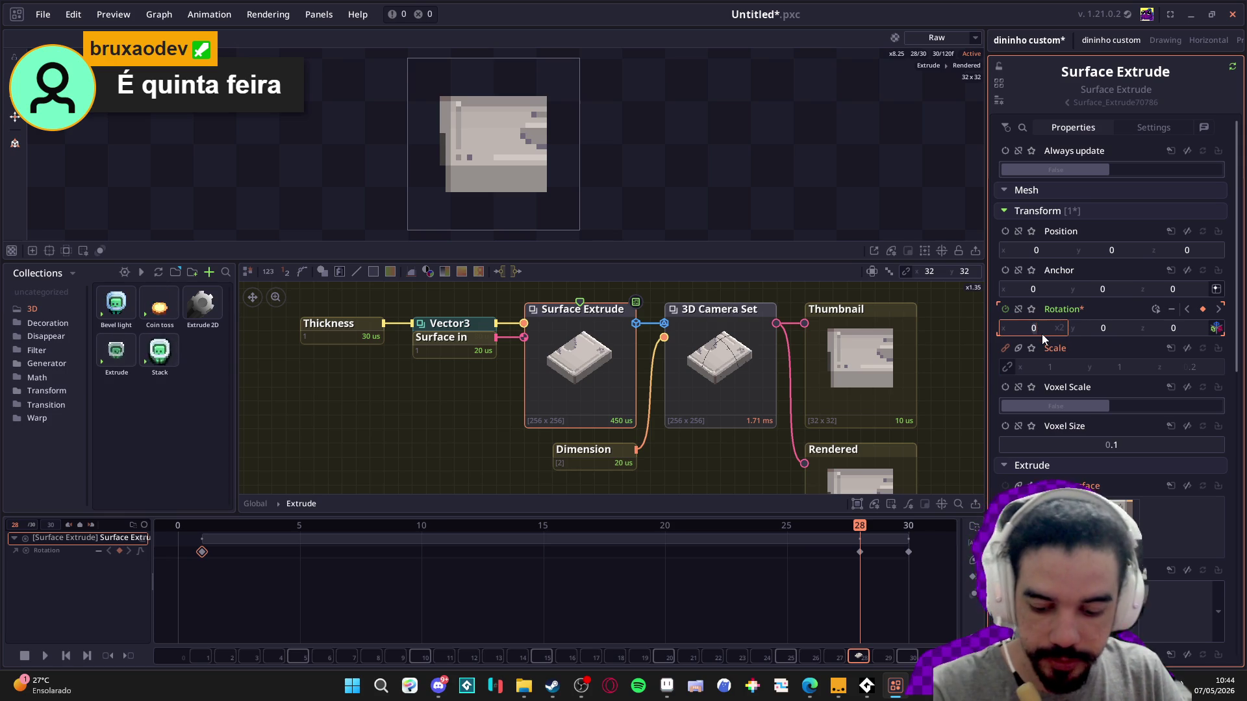
type("-90")
key("Return")
left_click(1109, 329)
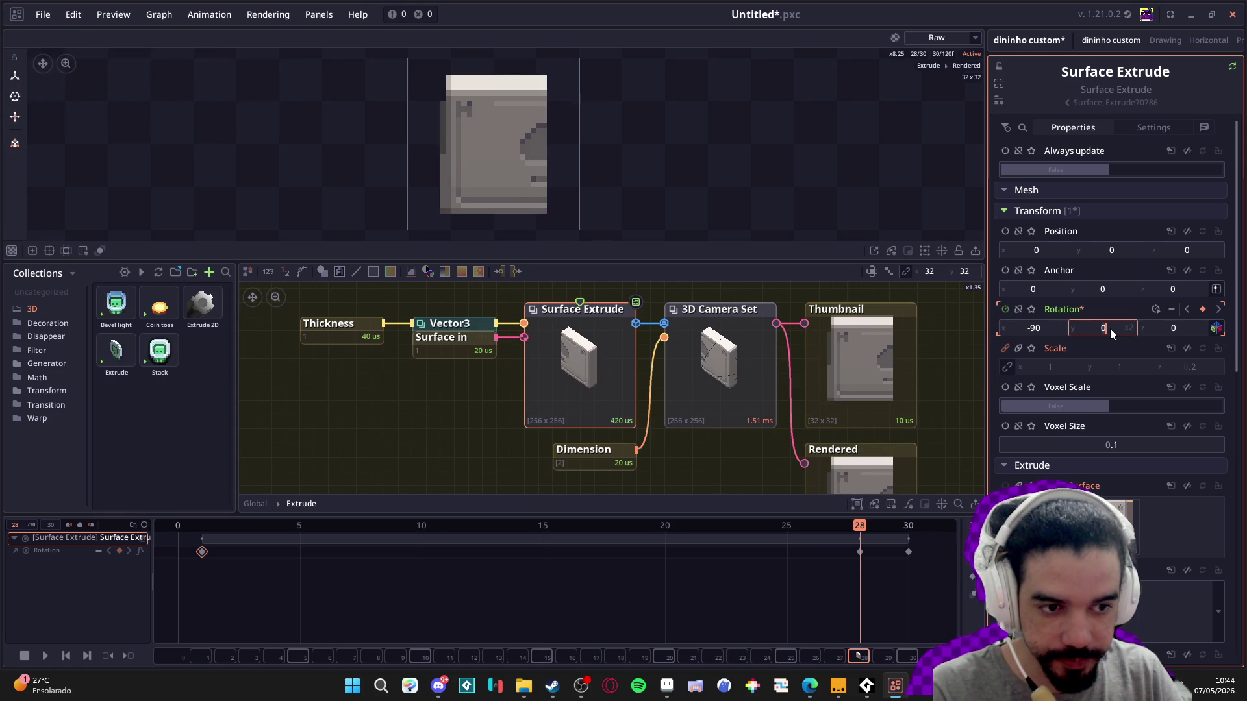
type("45")
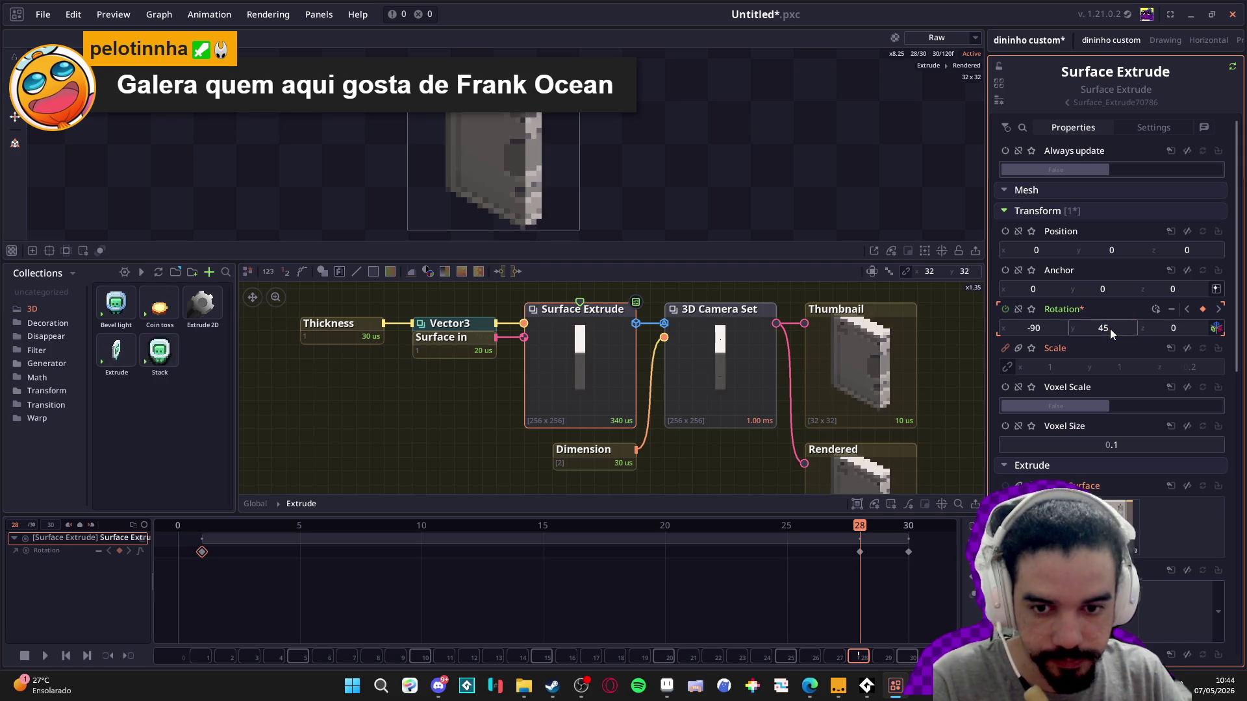
key("BackSpace")
key("BackSpace")
type("180")
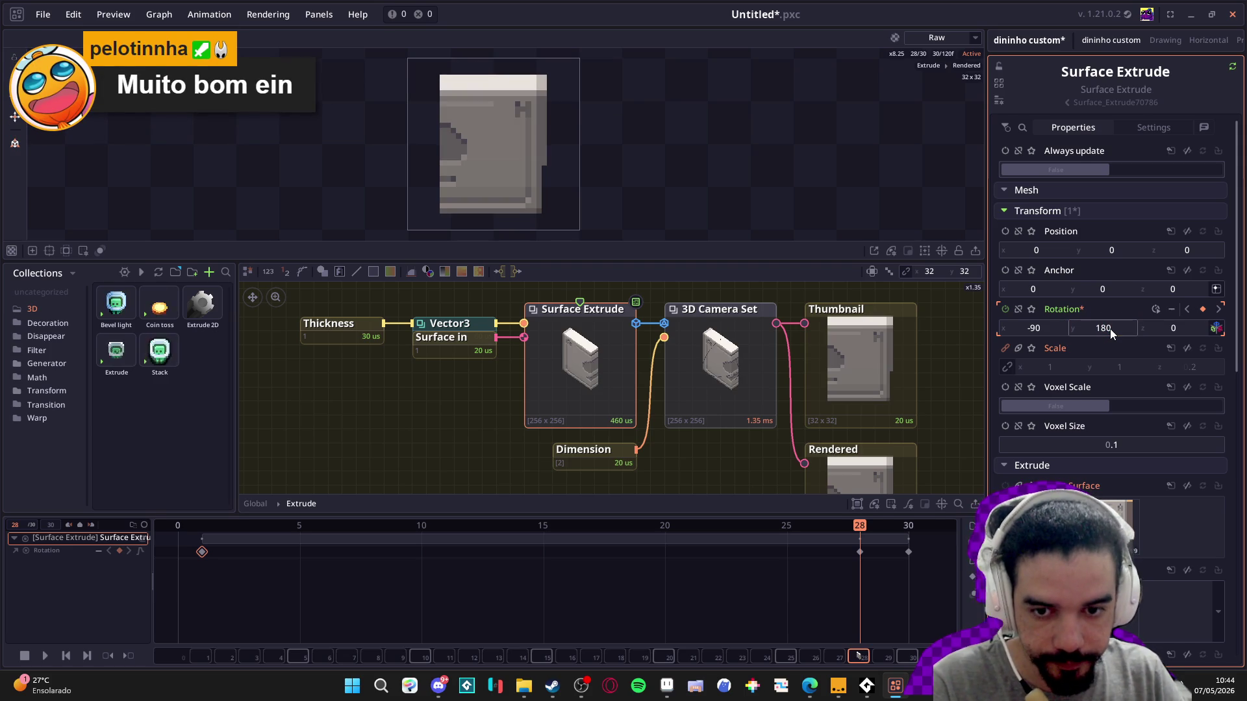
key("BackSpace")
key("BackSpace")
key("BackSpace")
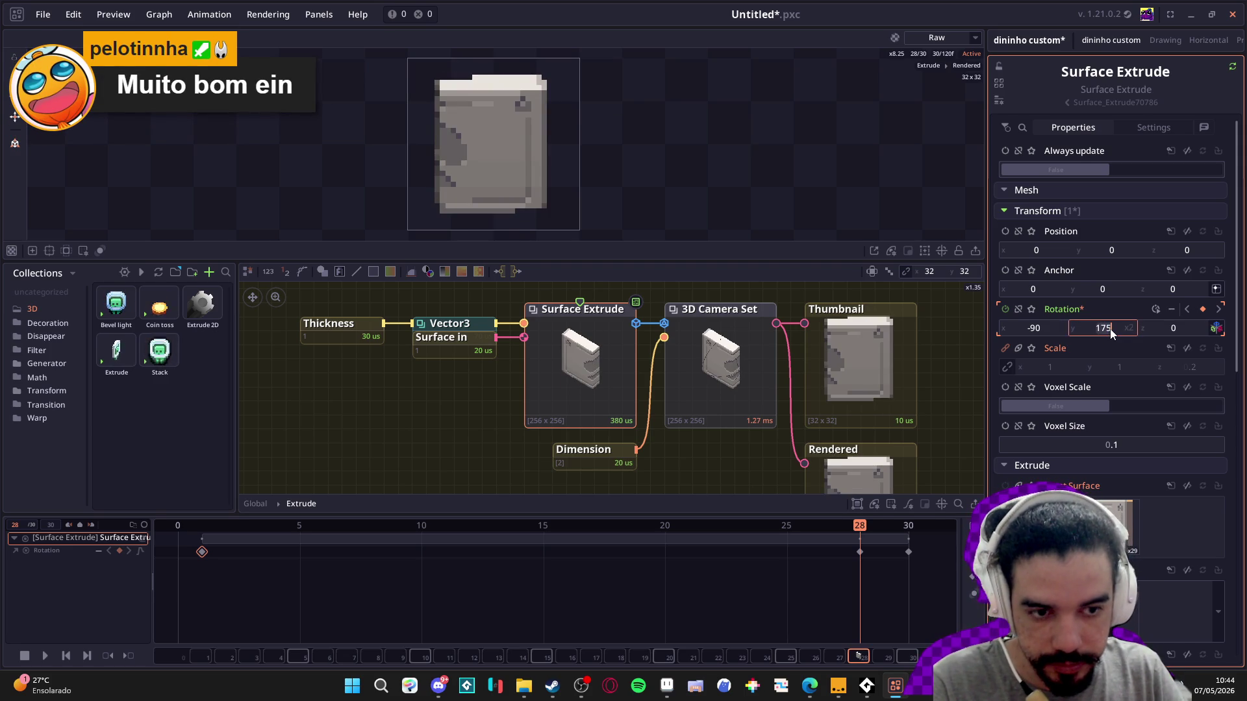
type("-90")
key("Return")
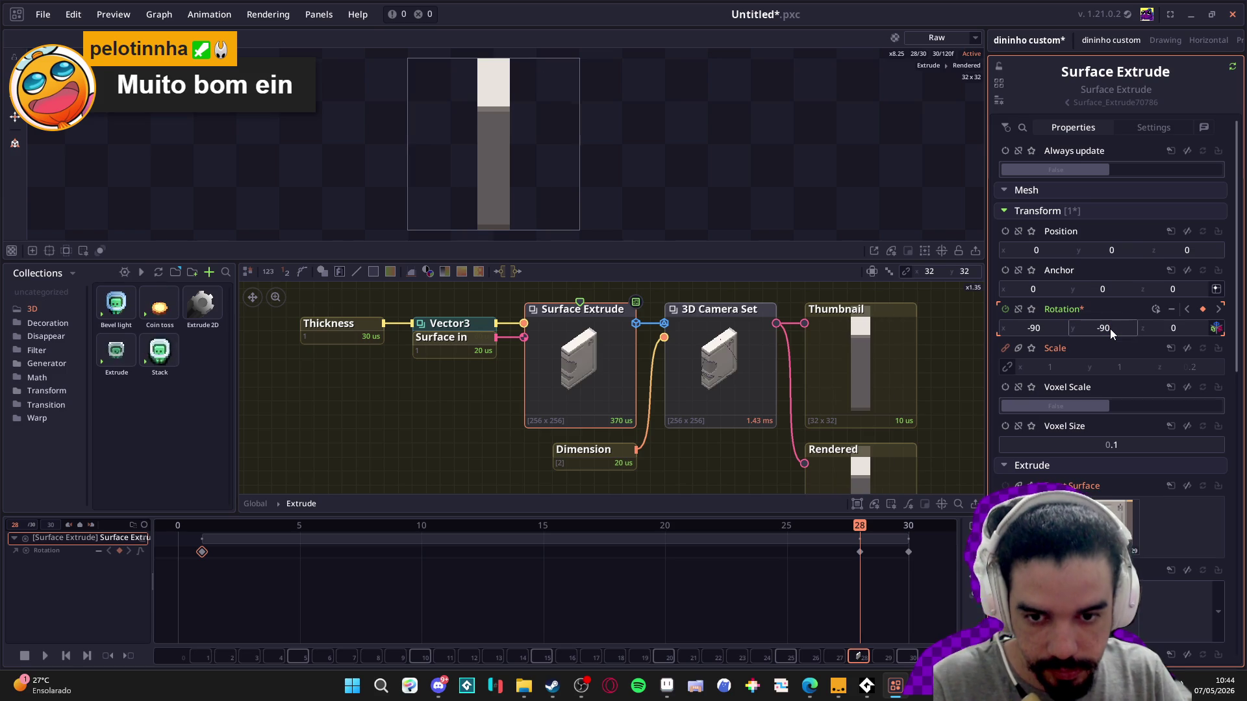
mouse_move(1102, 328)
left_mouse_down()
mouse_move(1033, 367)
mouse_move(1073, 385)
left_mouse_up()
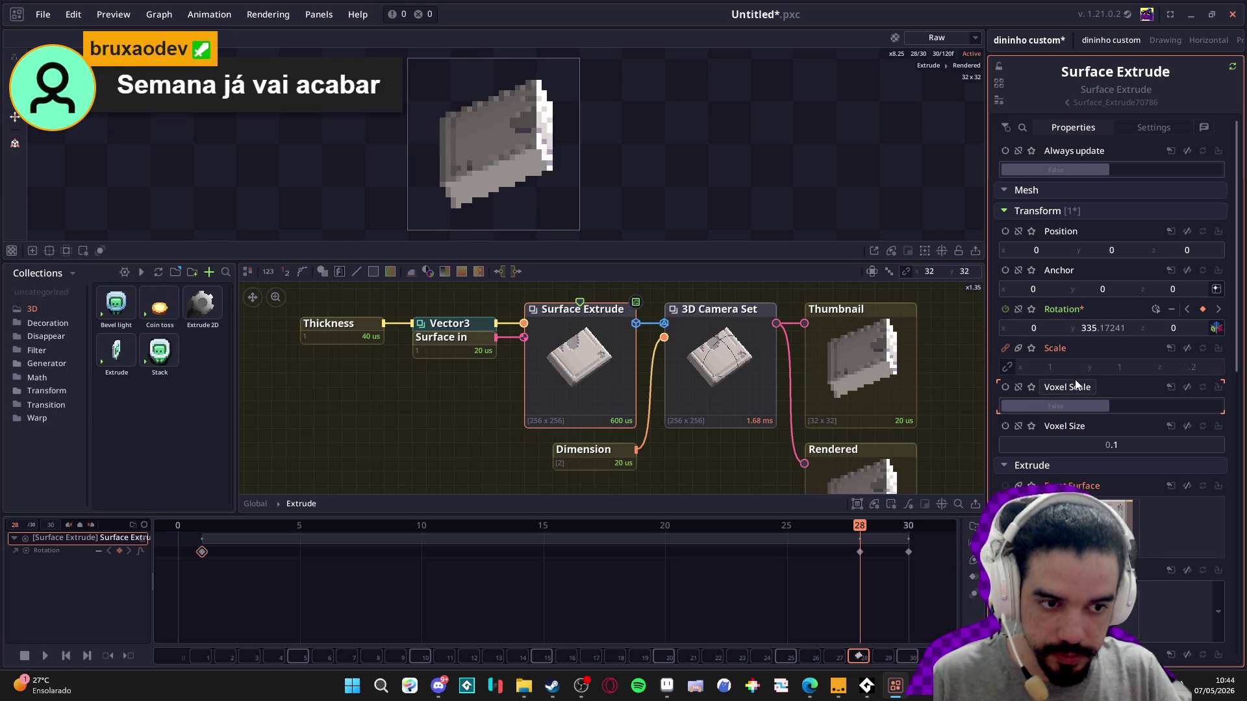
key("ctrl+z")
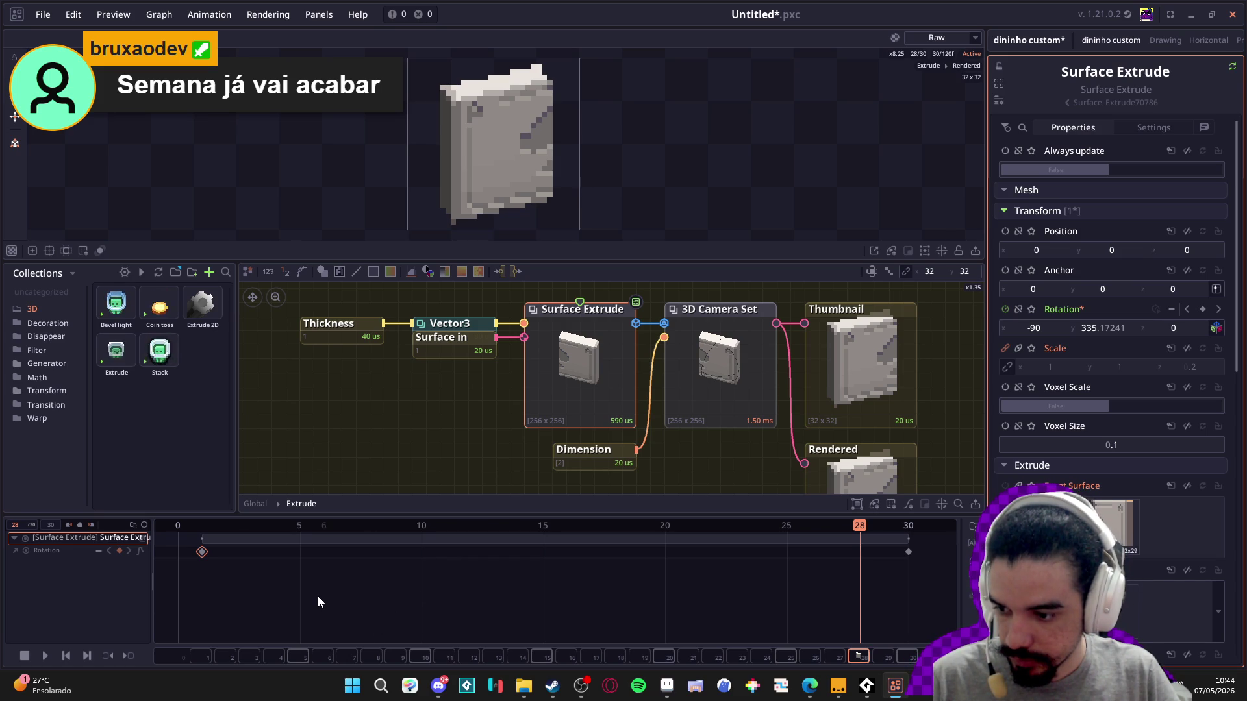
- Look through the seongmuk commission folder in File Explorer, then return to the room sprite in Aseprite
left_click(525, 694)
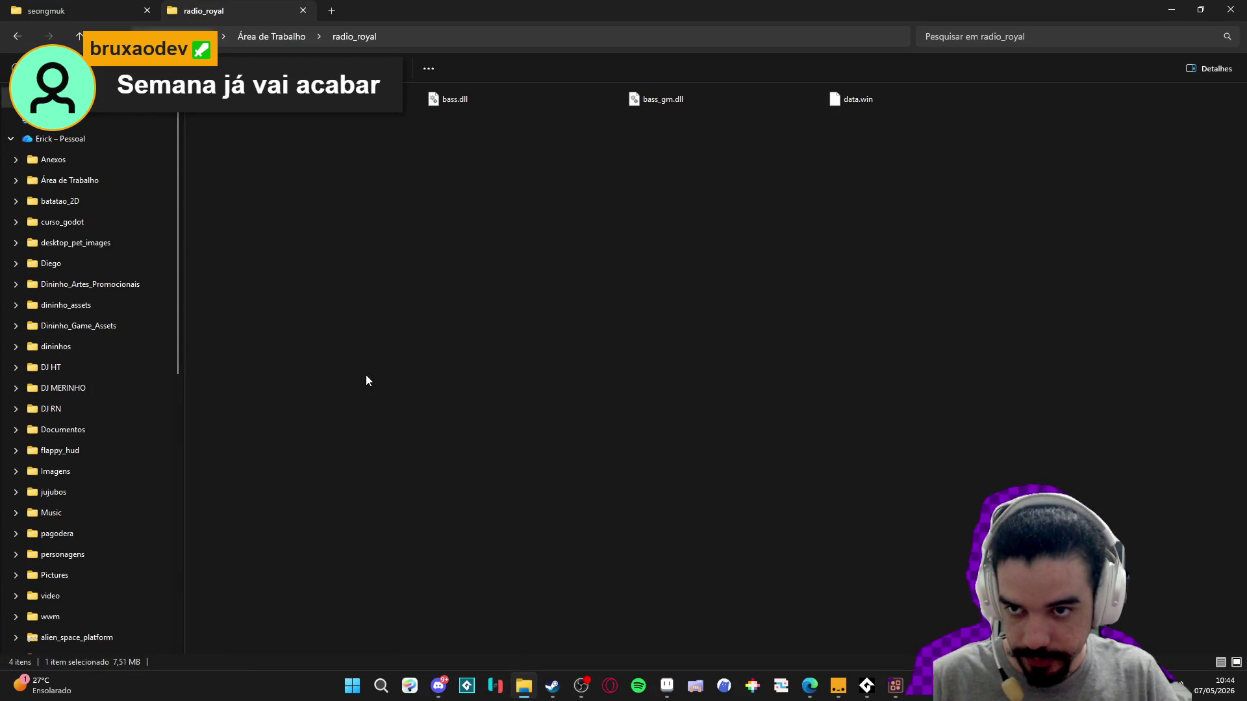
left_click(91, 10)
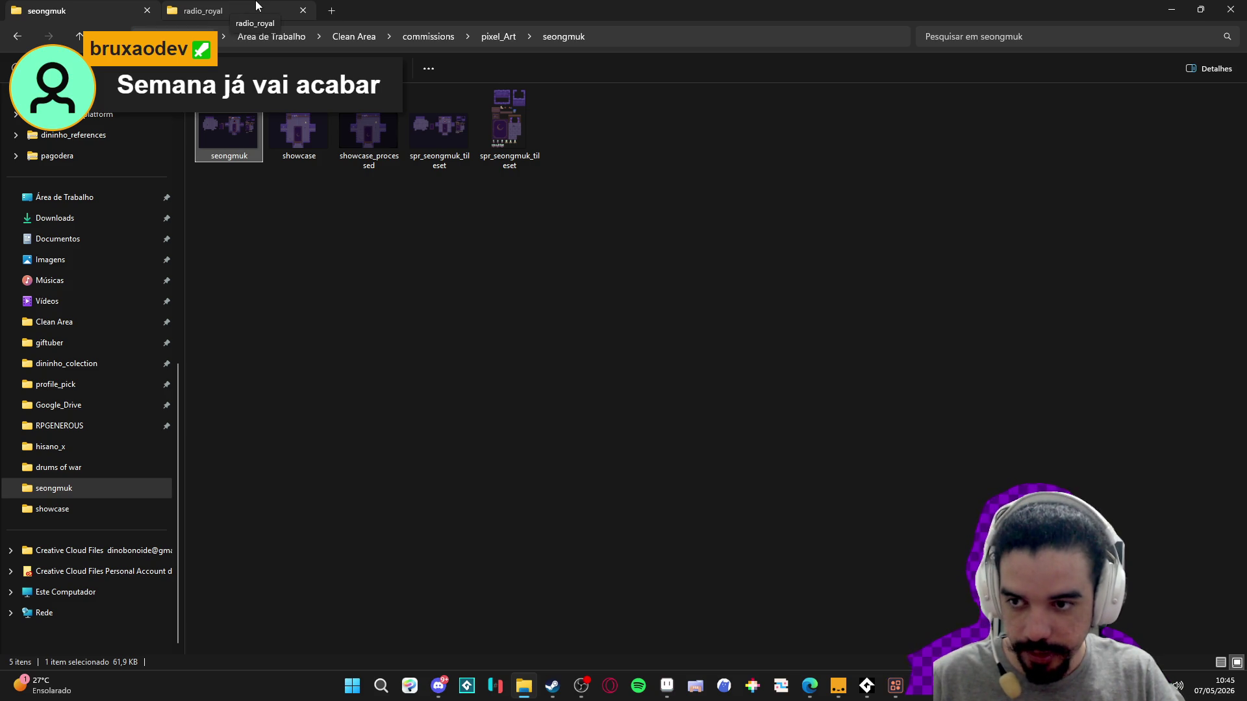
left_click(667, 687)
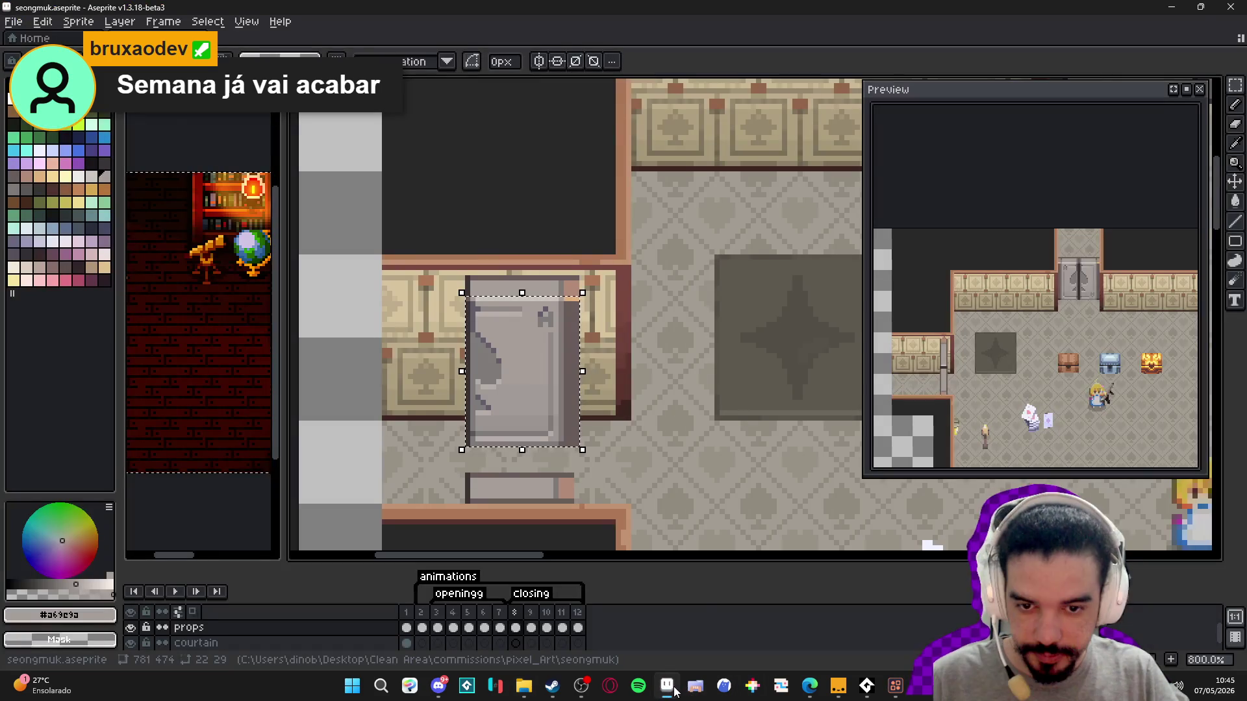
- Copy the door sprite into a new 22x29 canvas and centre it there
left_click(521, 325)
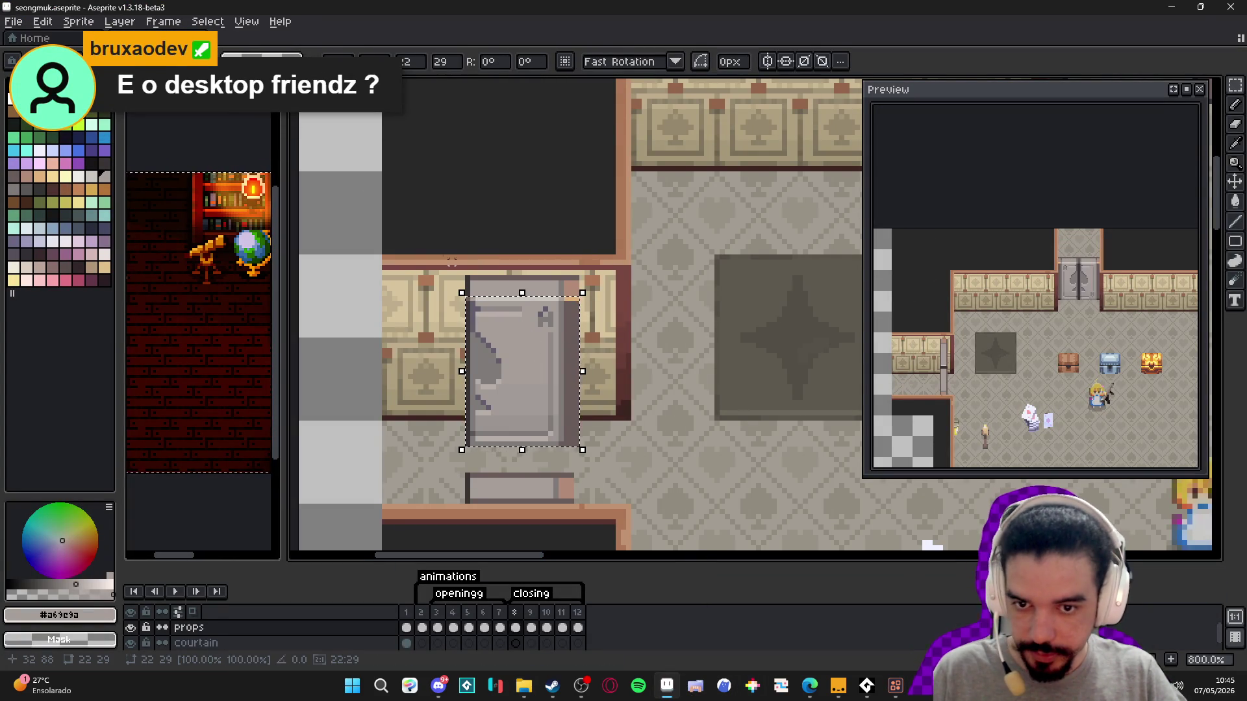
key("ctrl+c")
key("alt+f")
key("n")
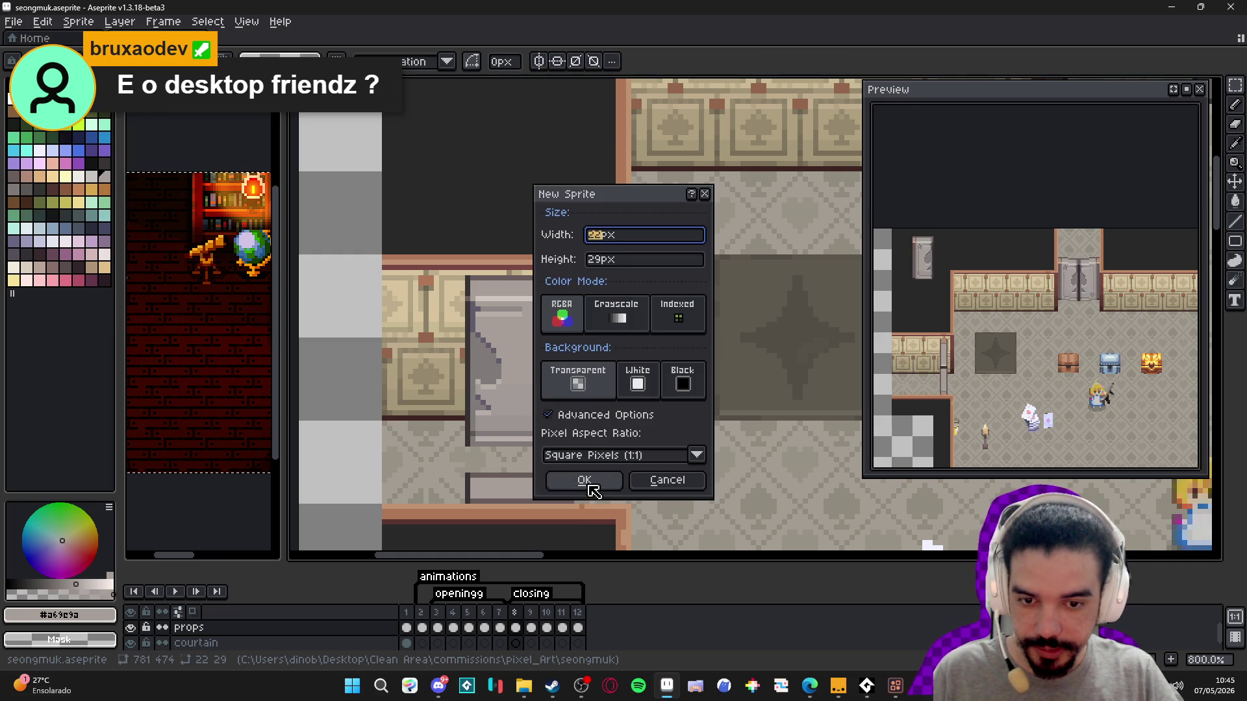
left_click(584, 483)
key("ctrl+v")
left_click_drag(726, 345, 628, 374)
key("Return")
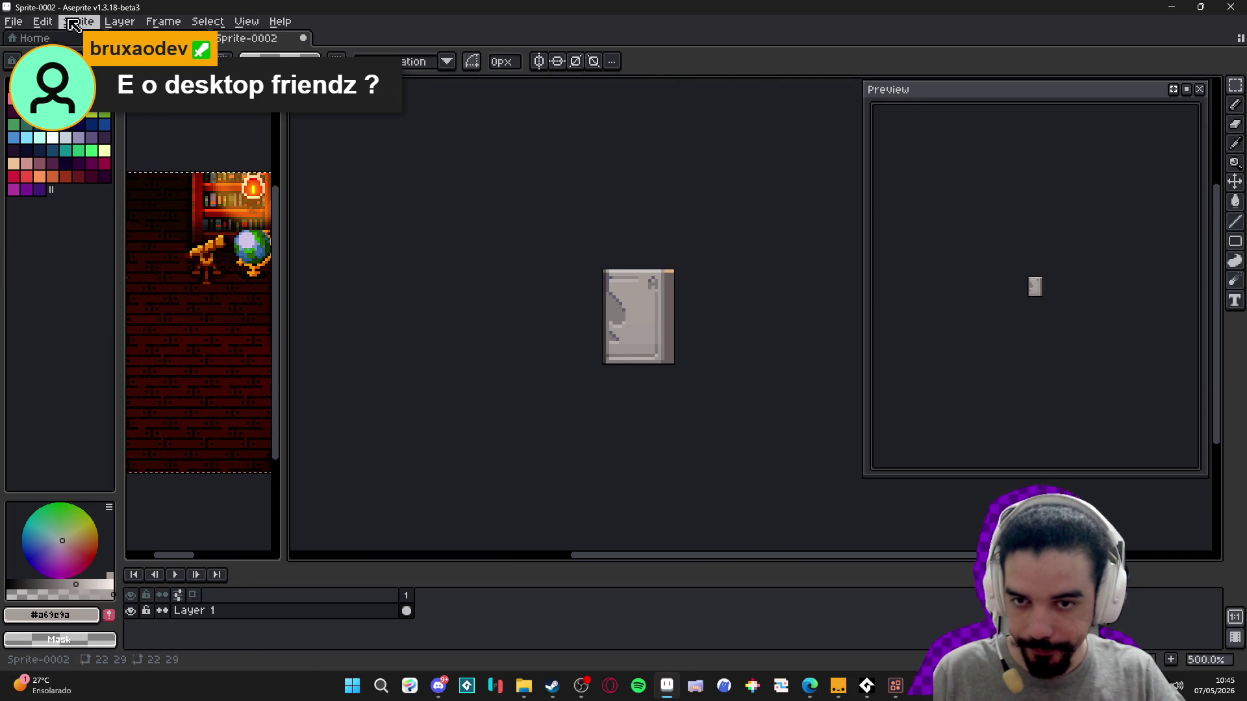
- Save the sprite as PNG named door, then return to Pixel Composer's main graph
key("alt+f")
key("Escape")
key("ctrl+shift+s")
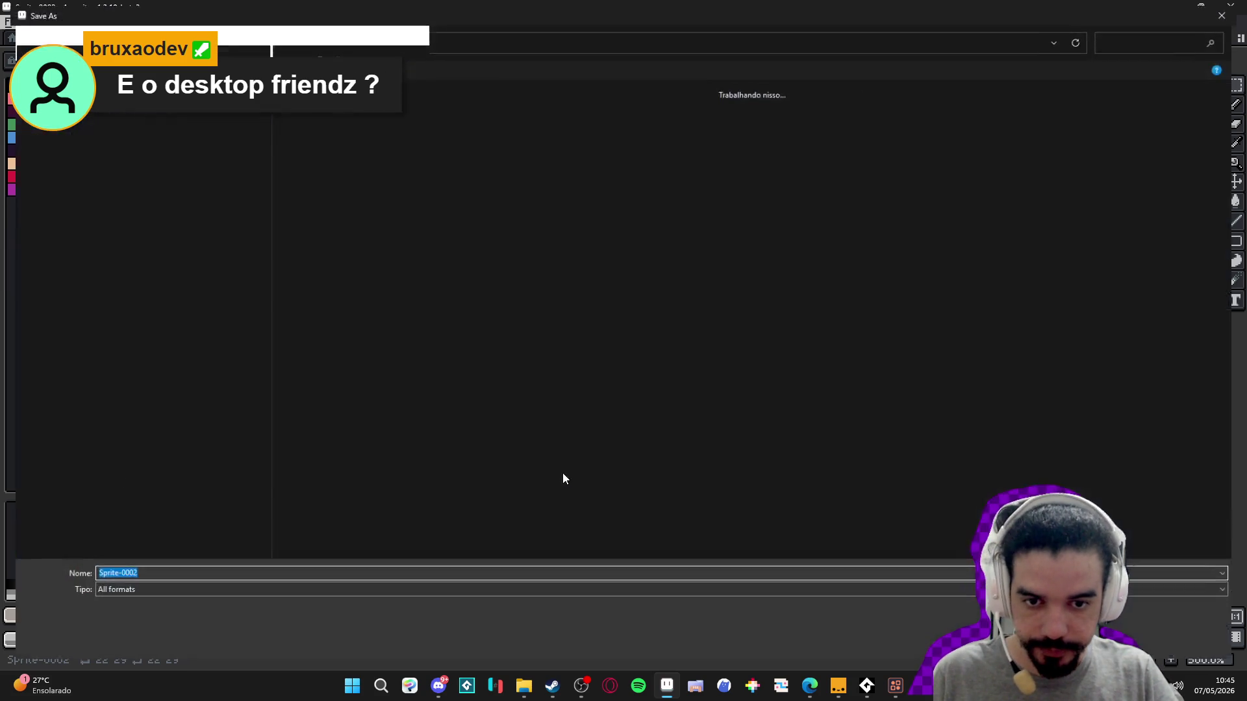
left_click(153, 594)
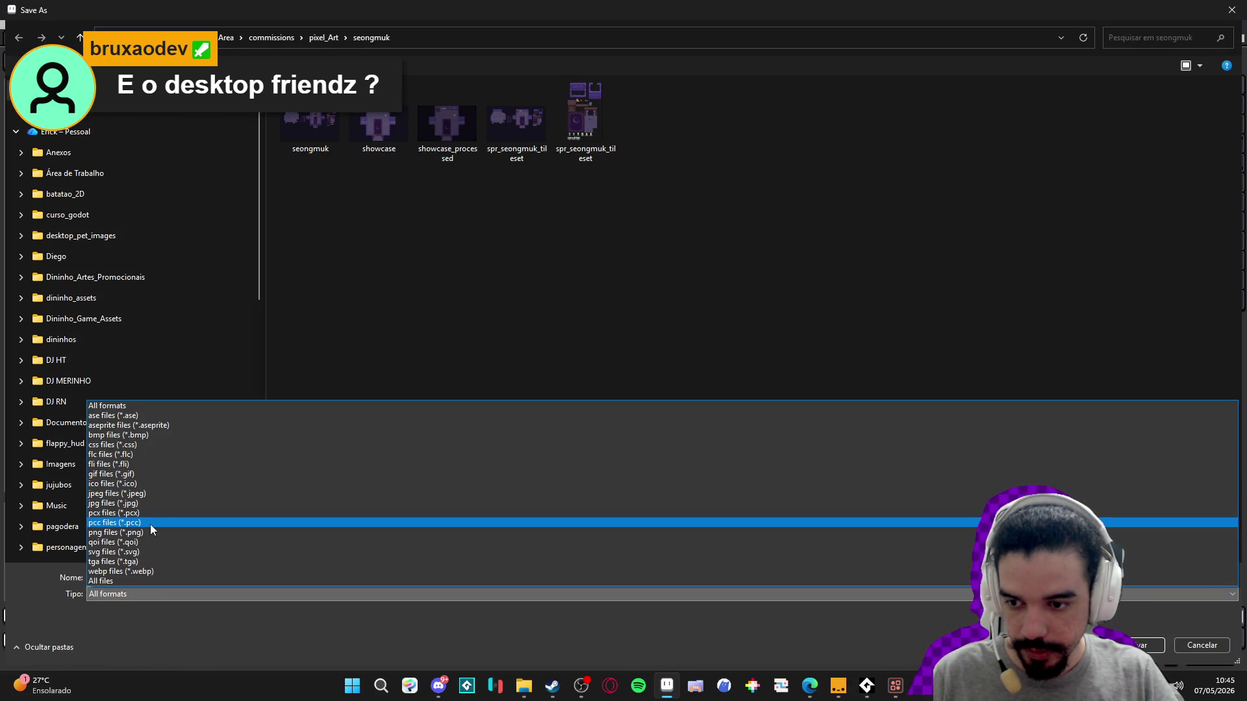
left_click(153, 534)
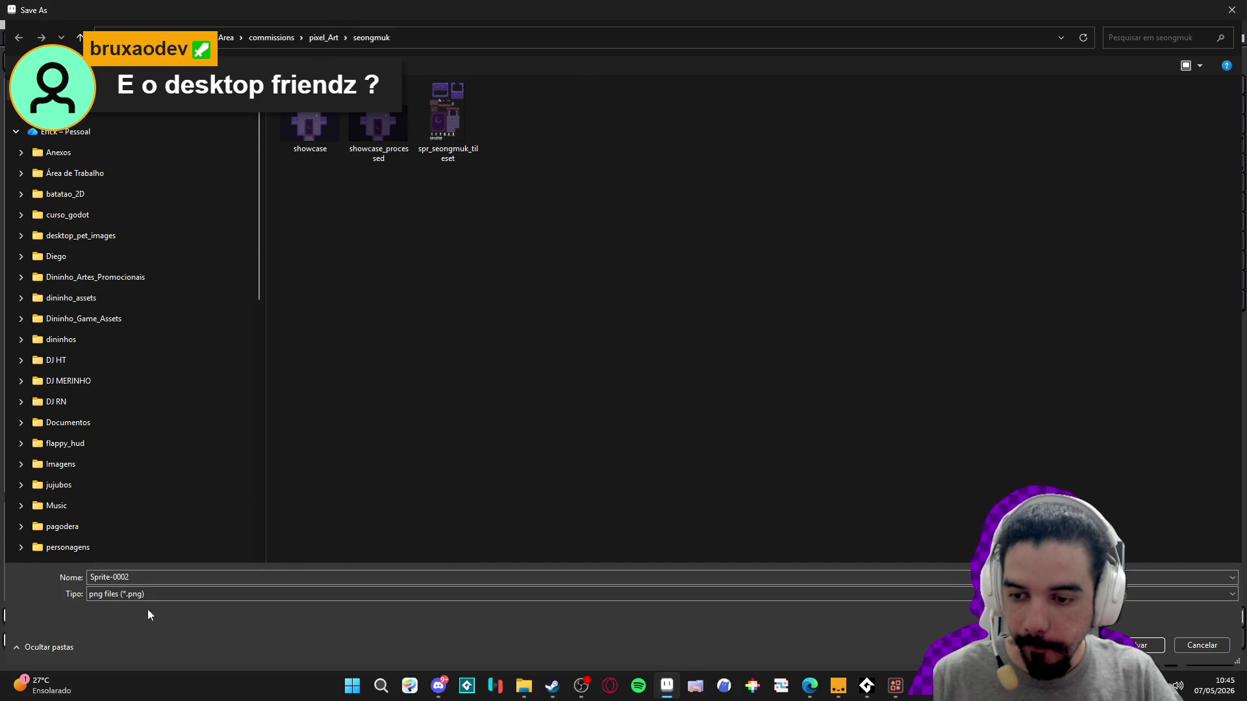
double_click(141, 575)
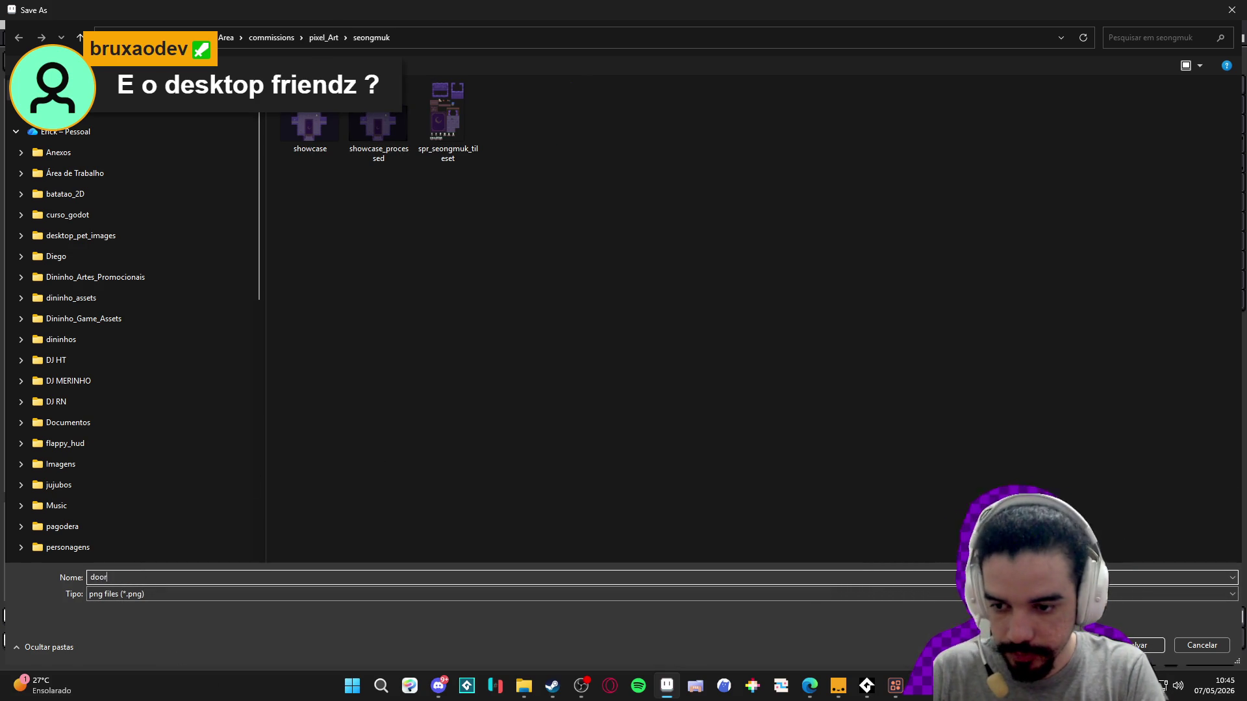
key("Return")
left_click(896, 686)
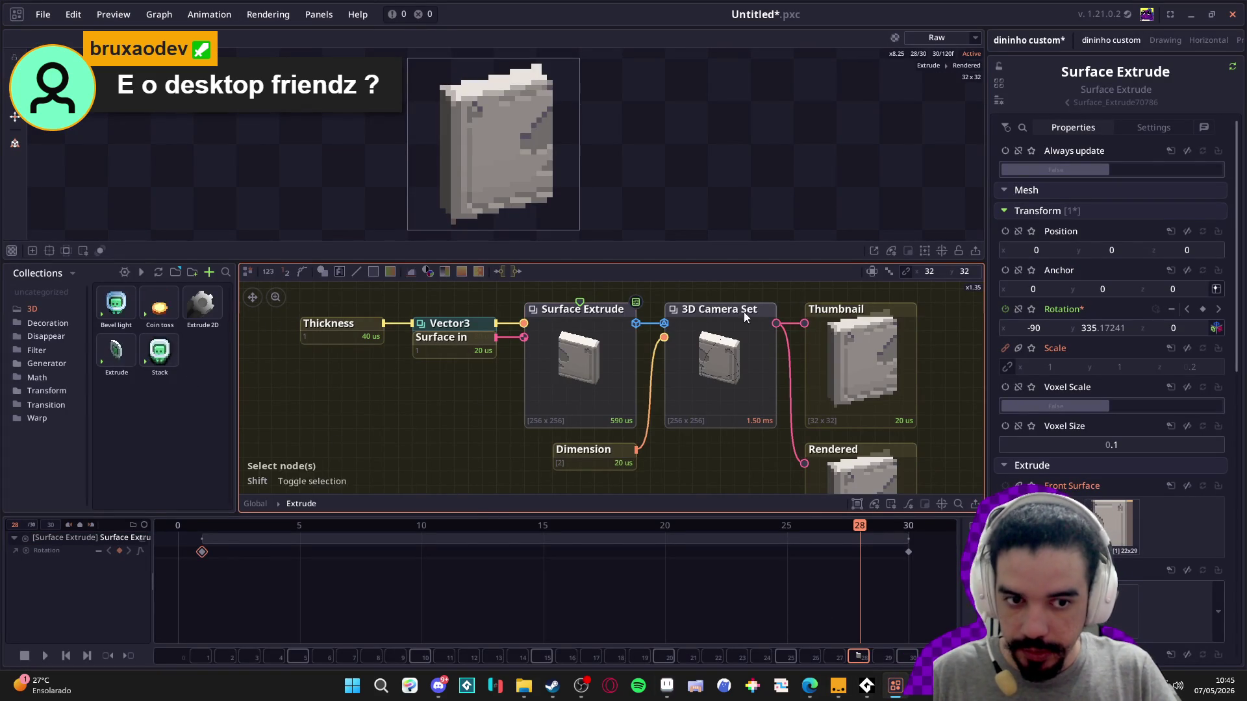
key("Escape")
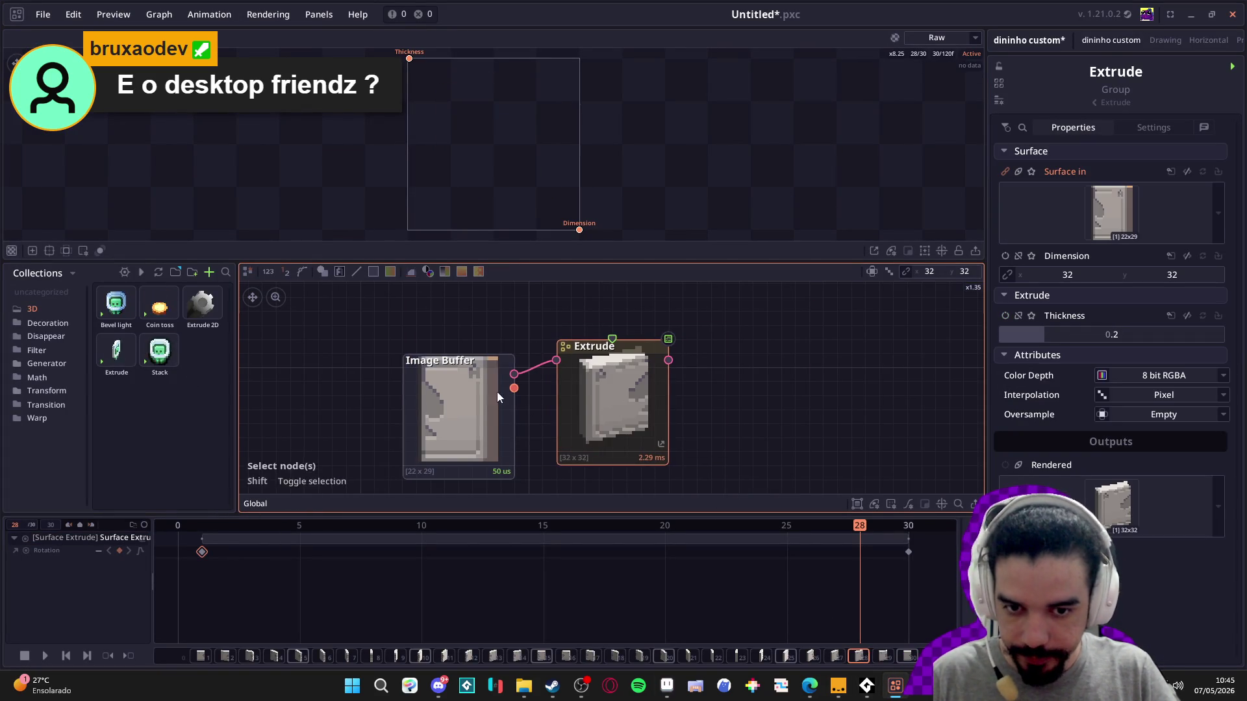
- Delete the old Extrude and Image Buffer nodes from the graph
key("Delete")
right_click(586, 413)
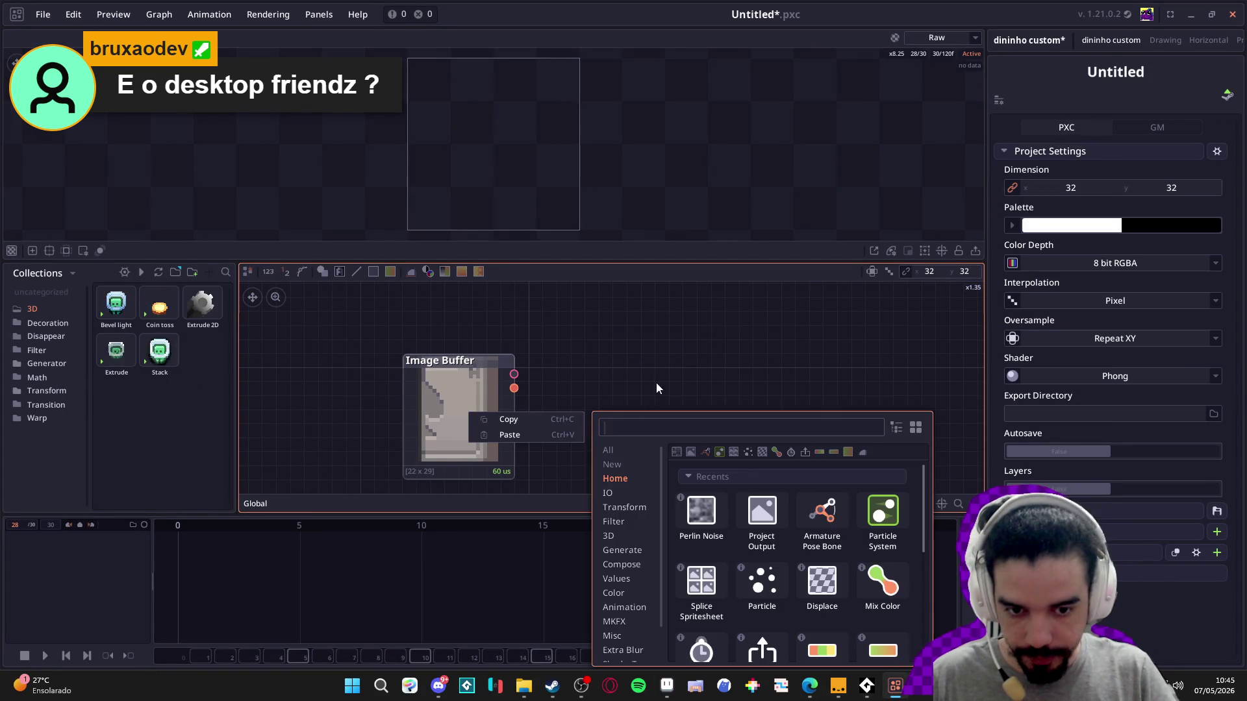
key("Escape")
left_click(485, 434)
key("Delete")
right_click(475, 422)
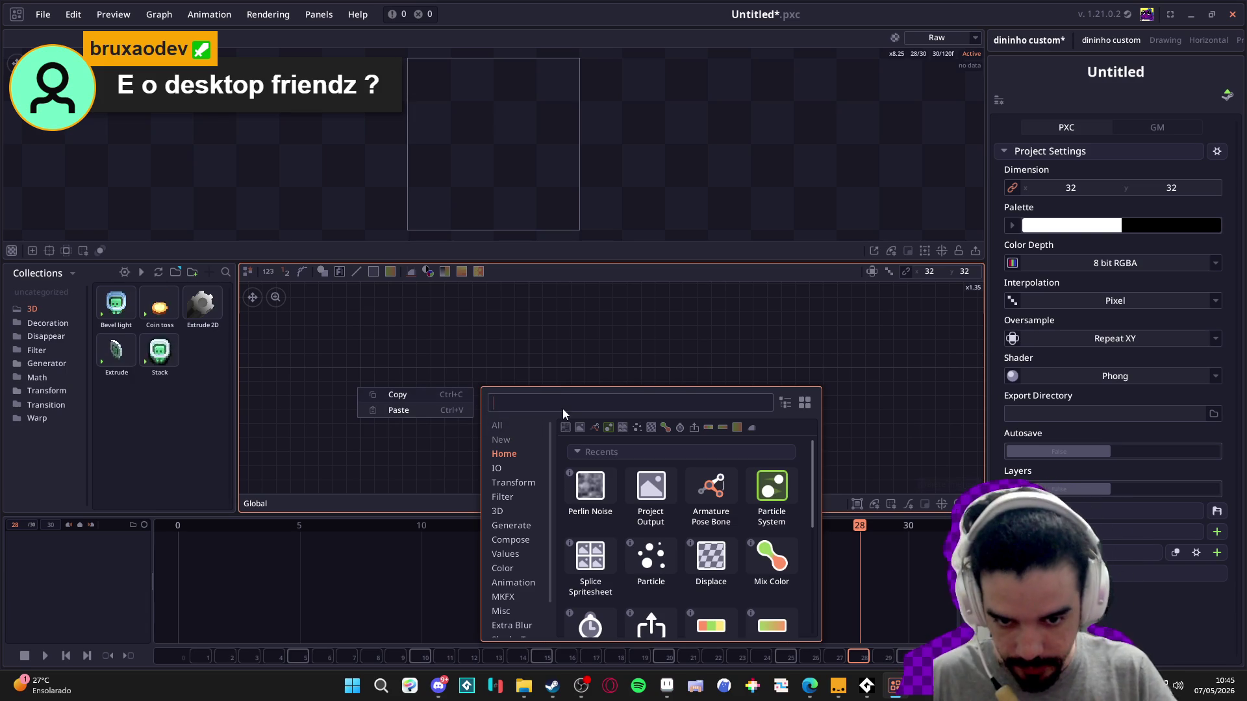
key("Escape")
- Import door.png from its folder as an image node in the graph
left_click(523, 686)
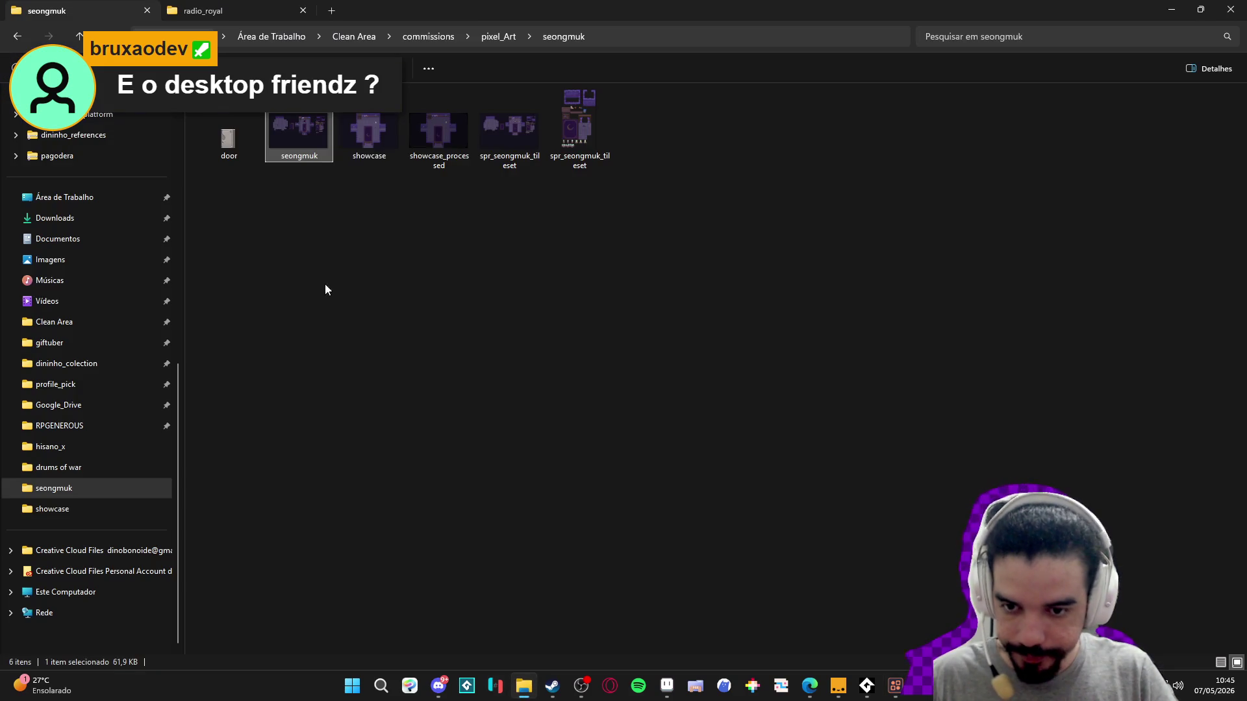
key("alt+Tab")
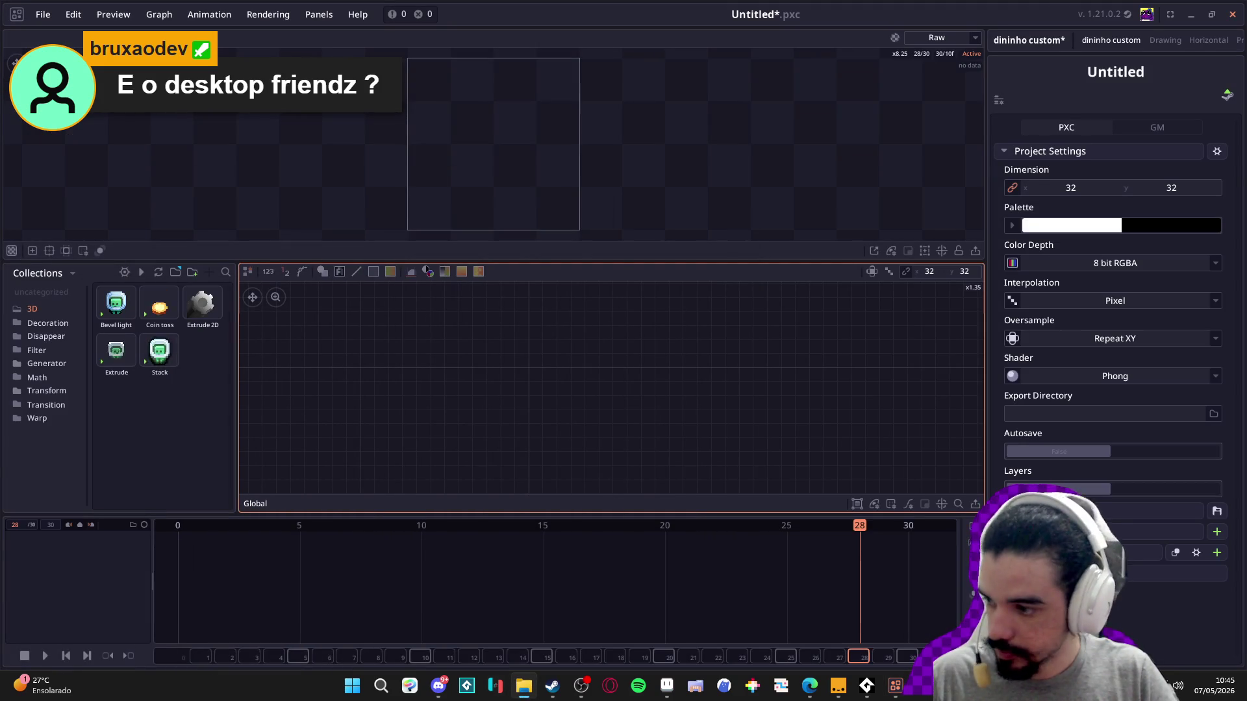
key("ctrl+v")
mouse_move(568, 474)
left_mouse_down()
mouse_move(519, 390)
mouse_move(465, 375)
left_mouse_up()
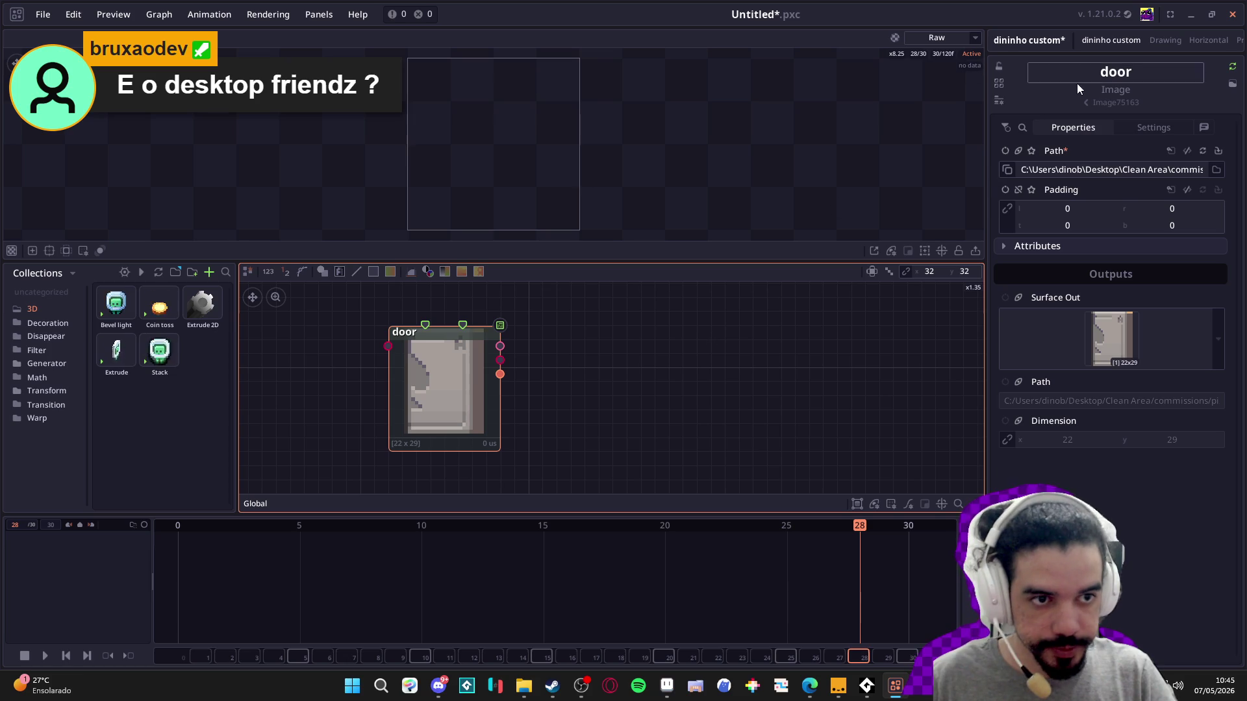
- Add an Extrude node, feed the door image into it, and align it with the door node
right_click(583, 388)
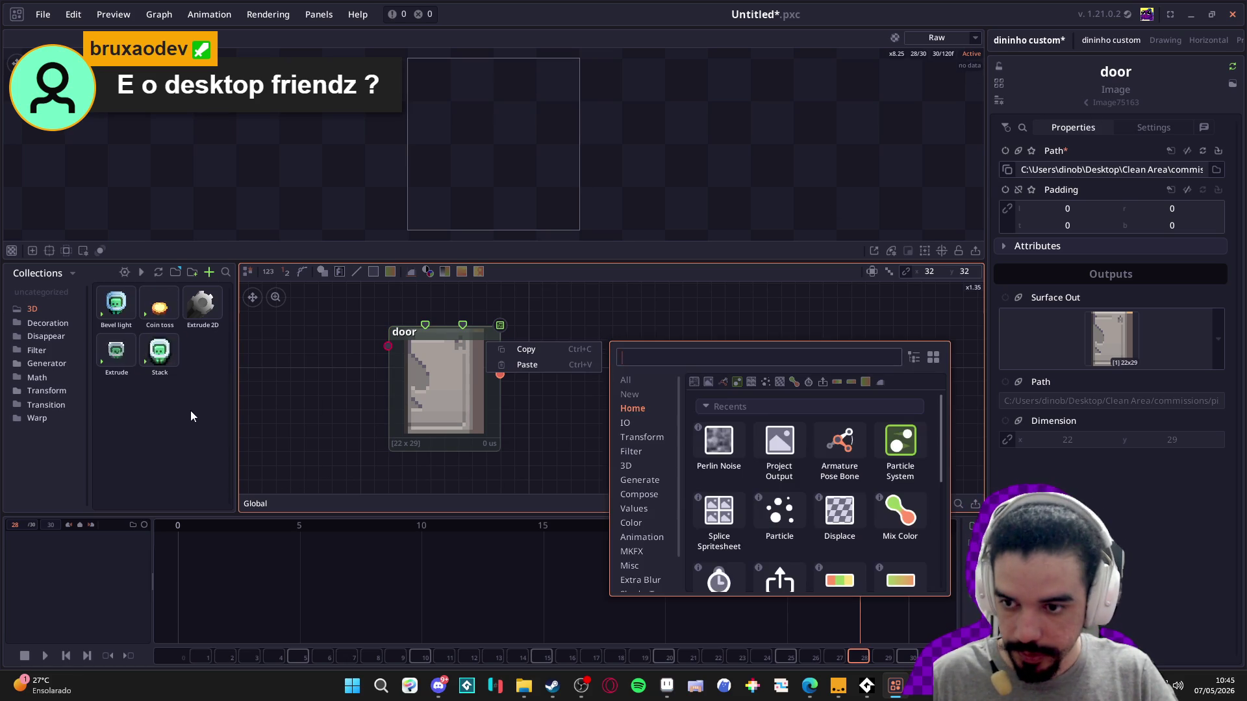
left_click(156, 390)
left_click_drag(117, 357, 670, 358)
left_click_drag(500, 345, 669, 376)
mouse_move(720, 396)
left_mouse_down()
mouse_move(680, 356)
mouse_move(631, 394)
left_mouse_up()
scroll(613, 423, "down", 2)
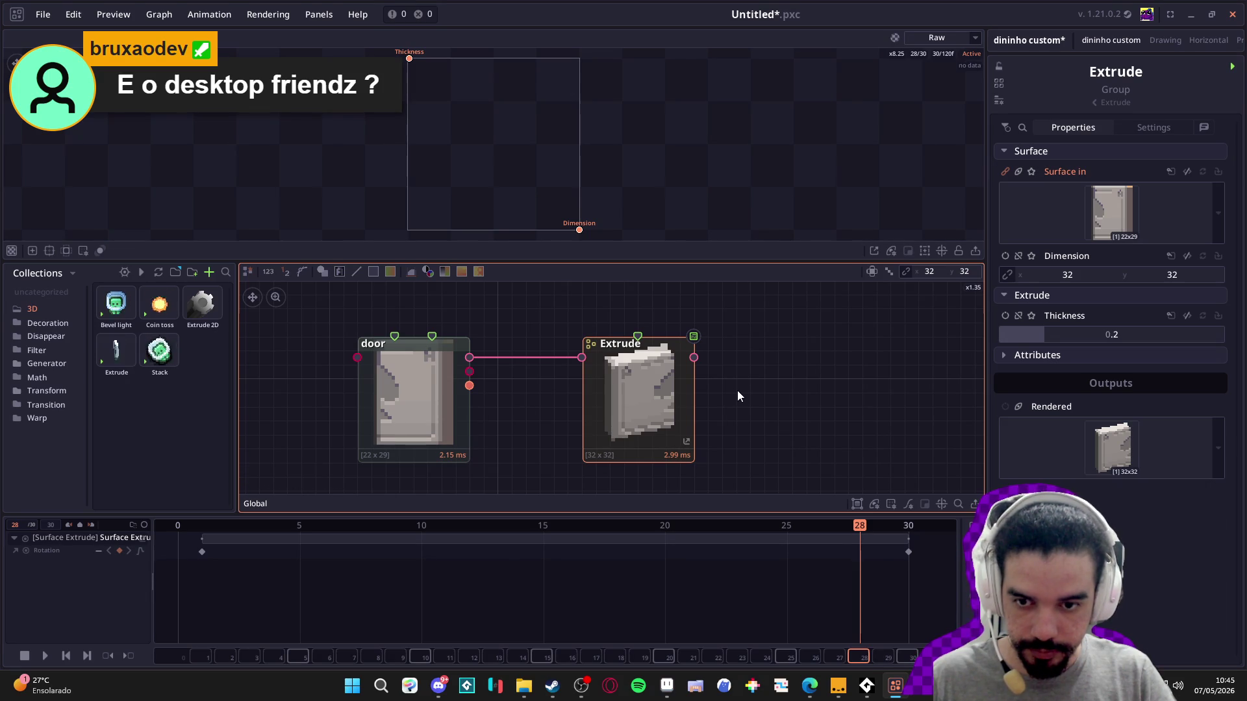
- Preview the extruded door at frames 5, 3 and 16, then delete the Extrude node
mouse_move(458, 524)
left_mouse_down()
mouse_move(192, 528)
mouse_move(554, 533)
mouse_move(519, 537)
left_mouse_up()
left_click(263, 528)
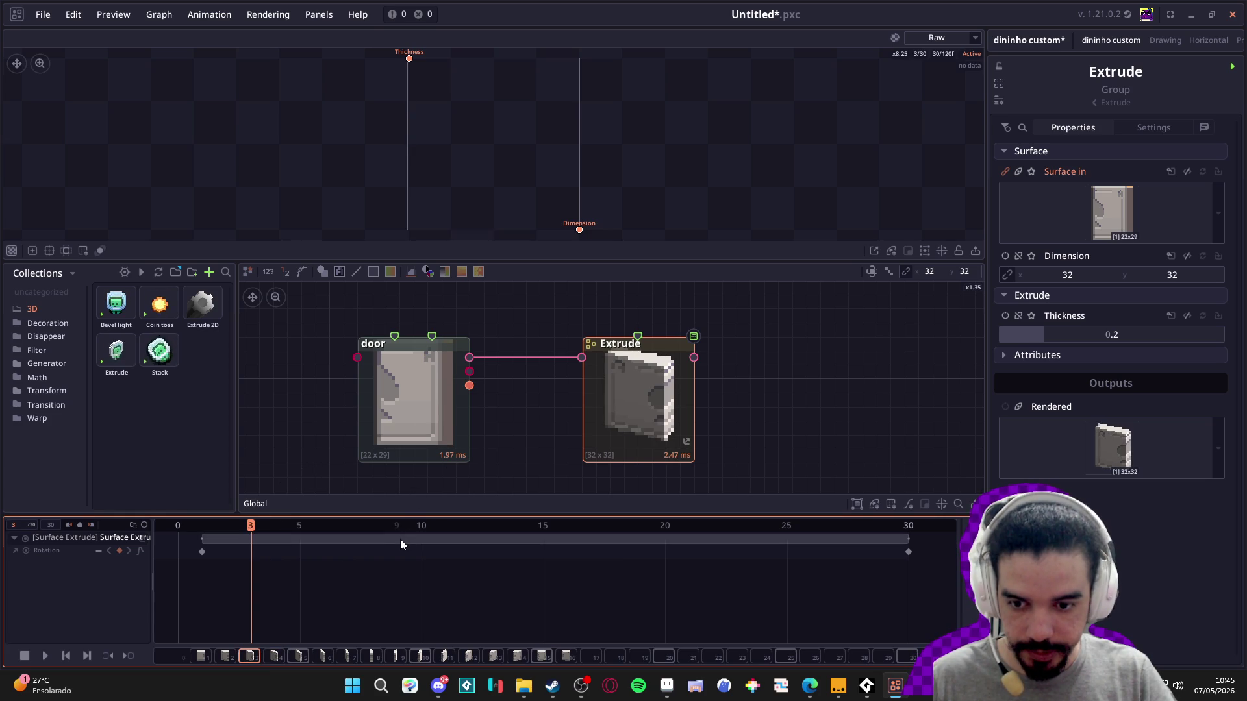
left_click_drag(411, 539, 568, 527)
key("Delete")
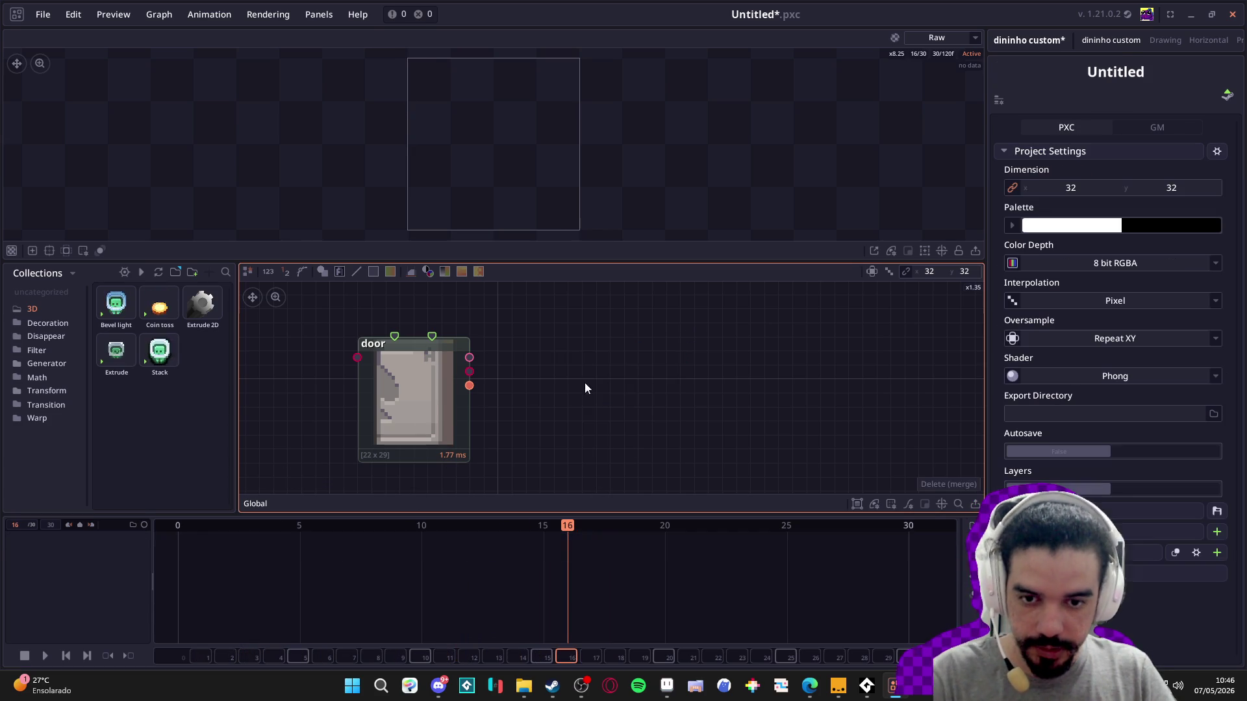
- Add a 3D Camera node through the node search
right_click(562, 378)
type("ex")
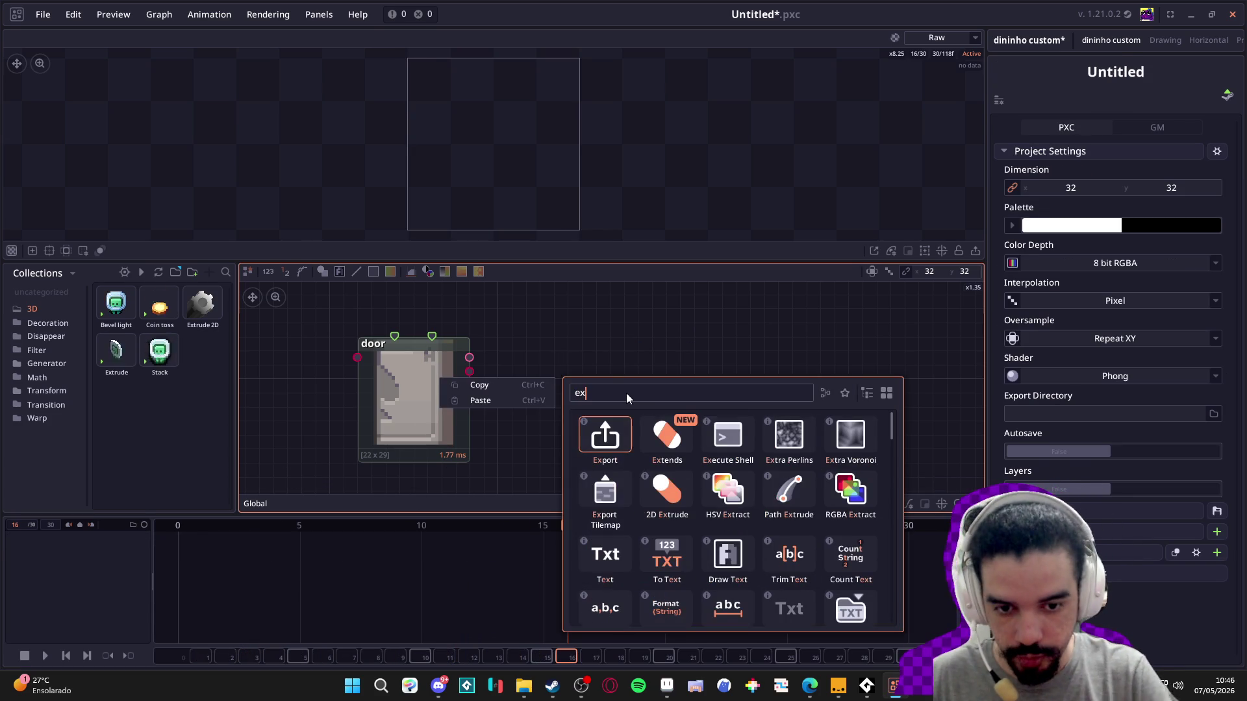
key("BackSpace")
key("BackSpace")
type("63")
key("Return")
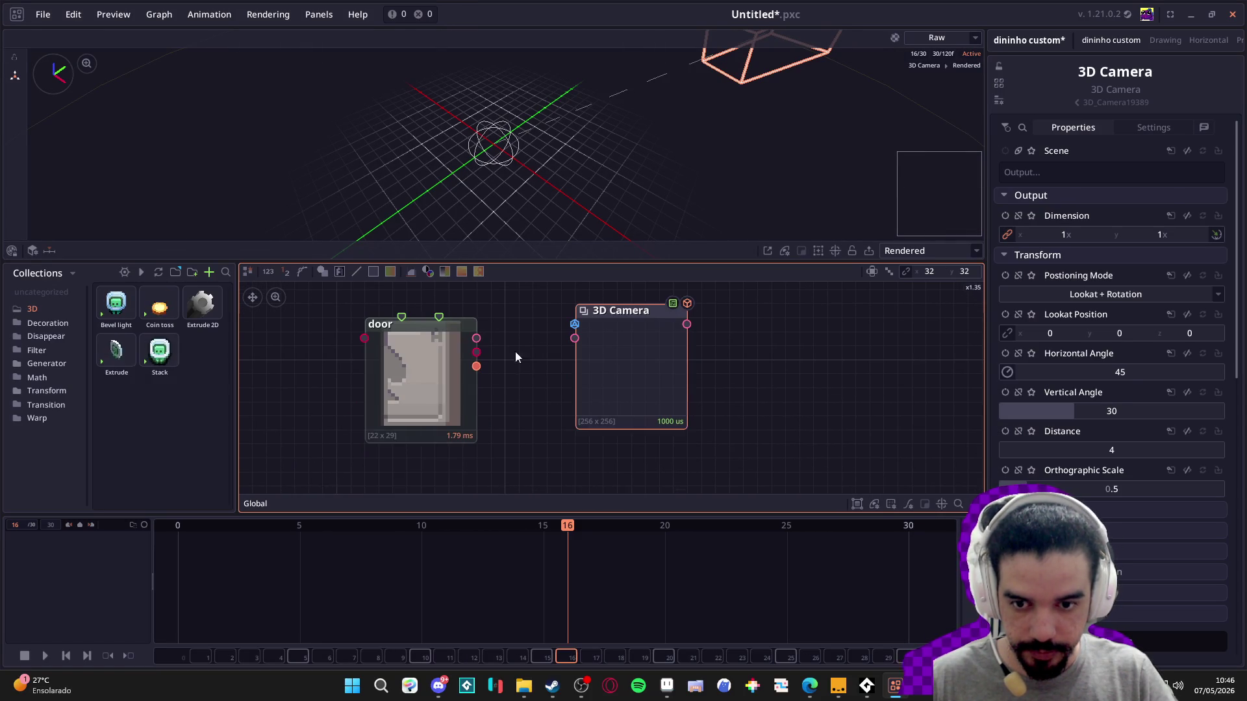
- Delete the 3D Camera, drop in an Extrude node, and open its inner nodes
left_click(417, 388)
left_click(581, 389)
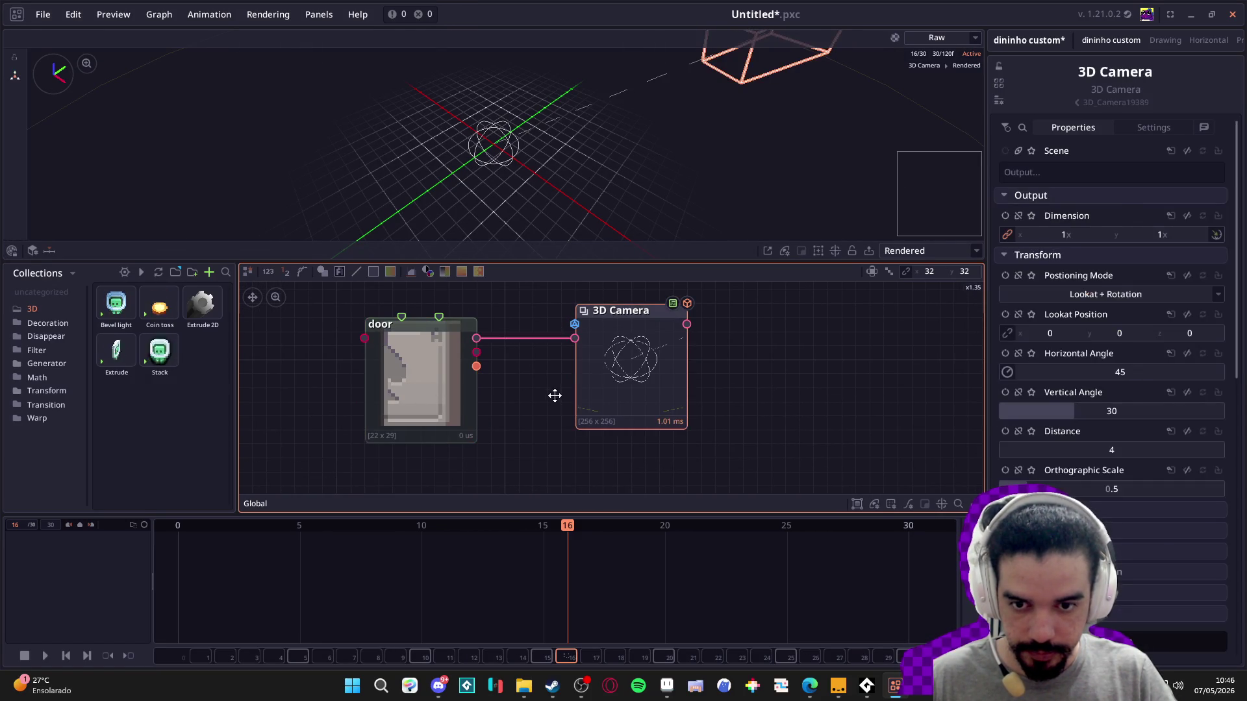
key("Delete")
left_click_drag(124, 364, 663, 402)
double_click(716, 425)
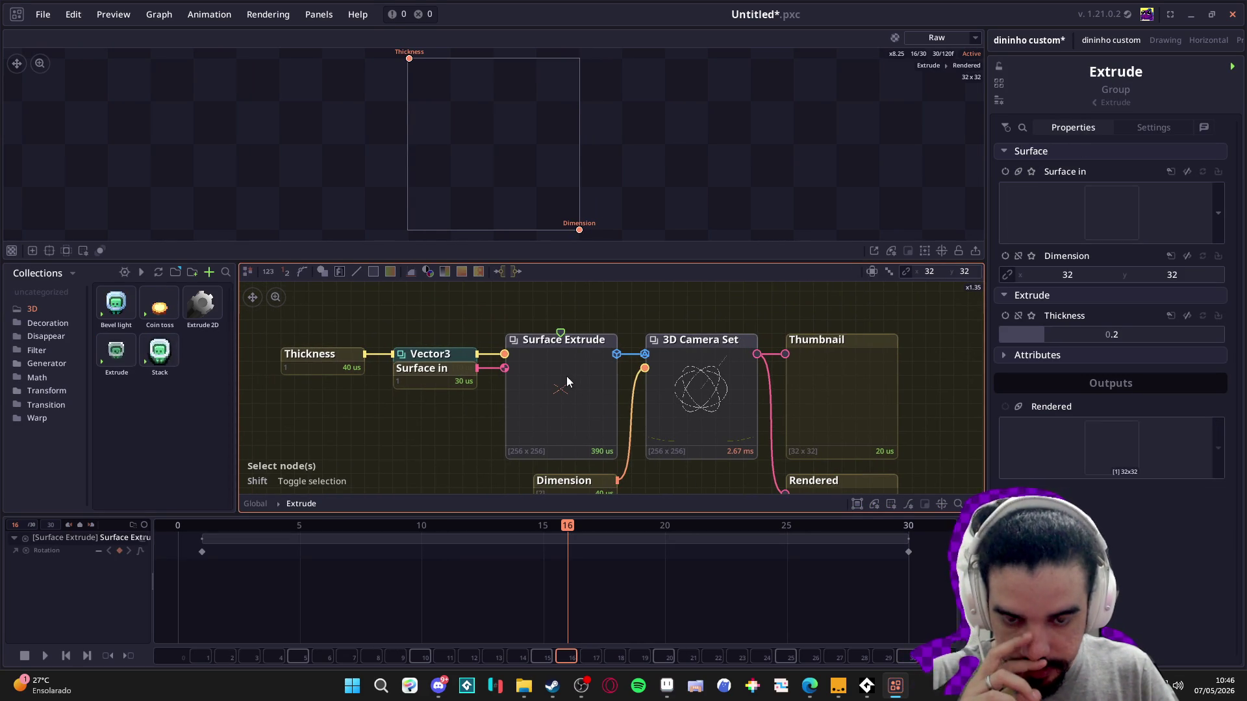
- Connect Vector3 to Surface Extrude's Scale input, check its values, and return to Global
mouse_move(676, 438)
left_mouse_down()
mouse_move(672, 380)
mouse_move(655, 432)
mouse_move(645, 405)
mouse_move(580, 420)
mouse_move(555, 409)
mouse_move(559, 391)
mouse_move(678, 430)
left_mouse_up()
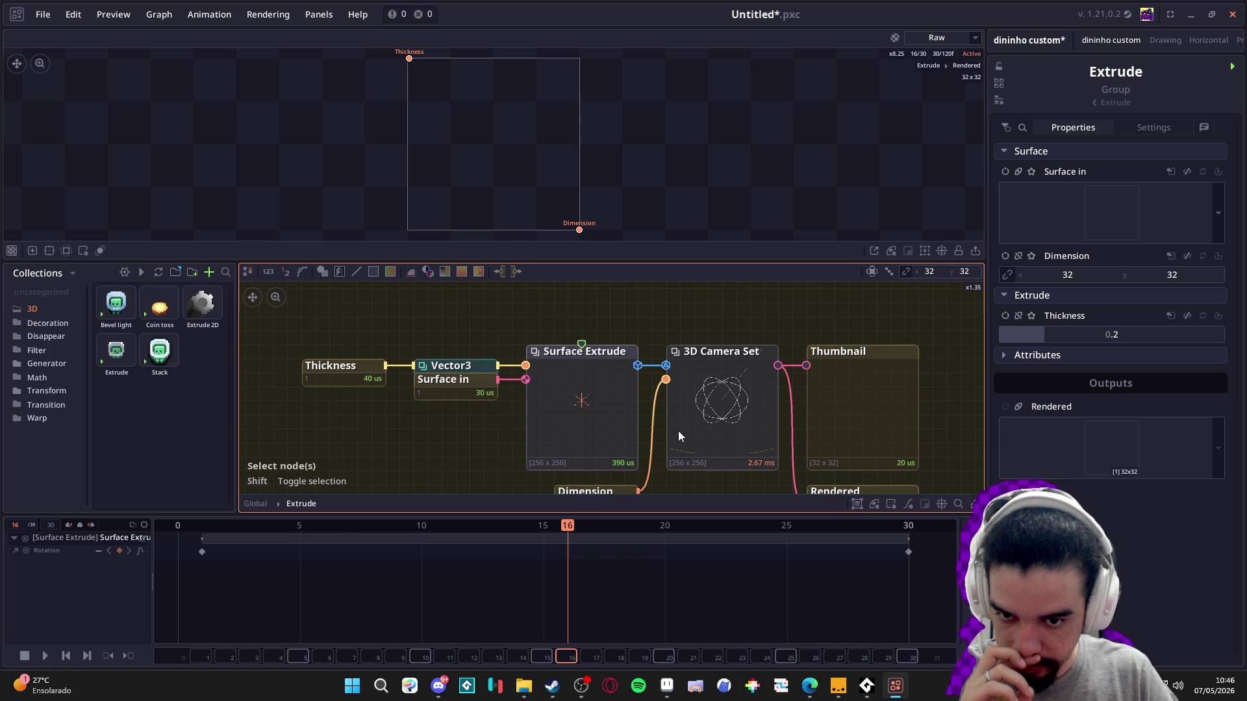
left_click_drag(525, 366, 465, 381)
left_click(465, 381)
left_click(451, 365)
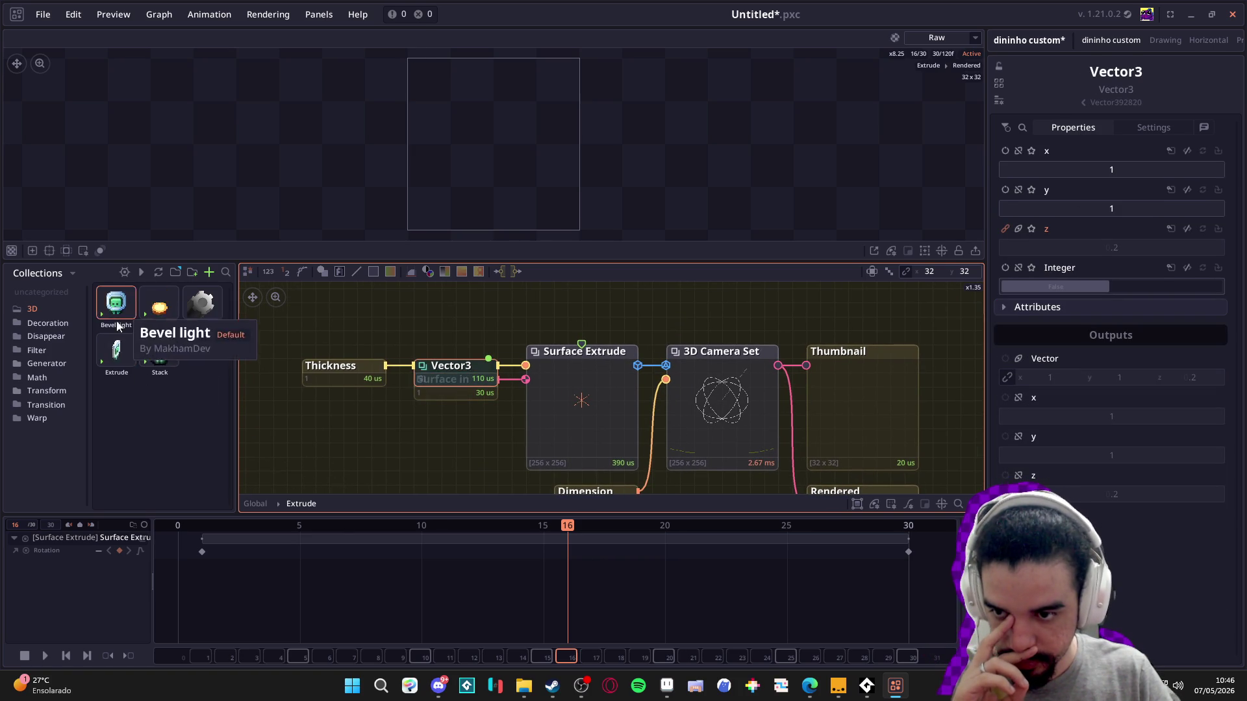
left_click(253, 504)
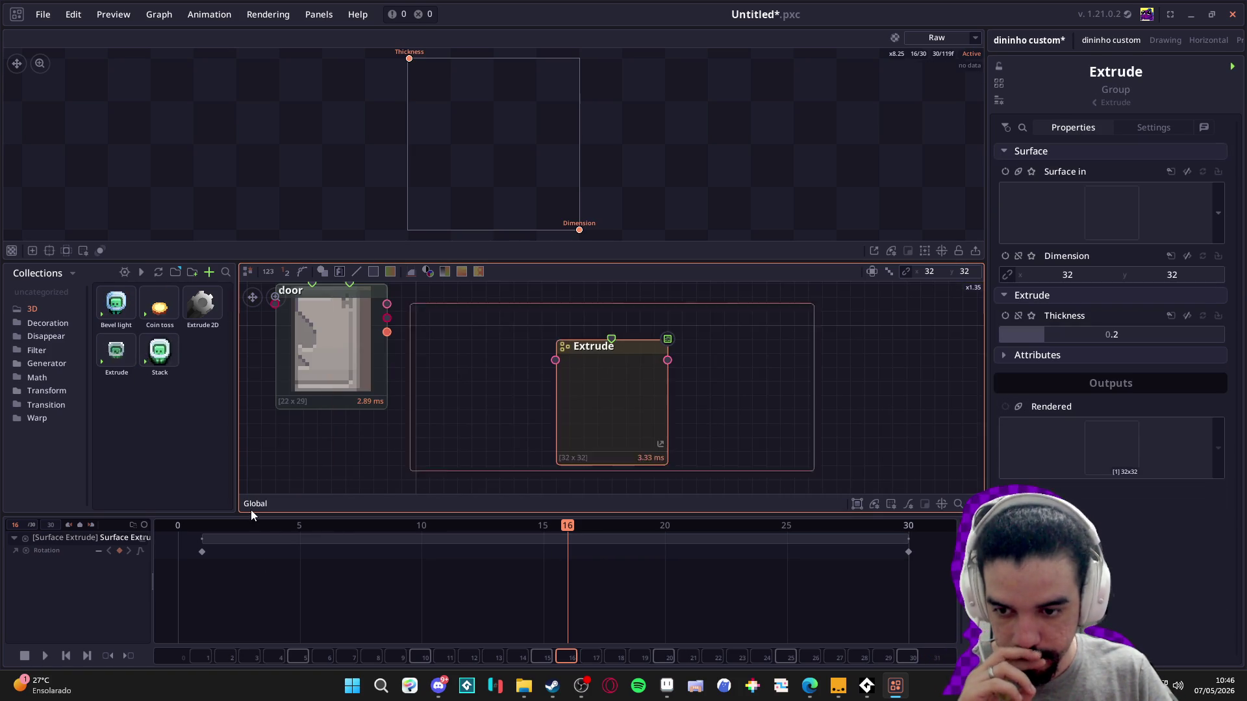
- Swap in a fresh Extrude node and connect the door's Surface Out to it
key("Delete")
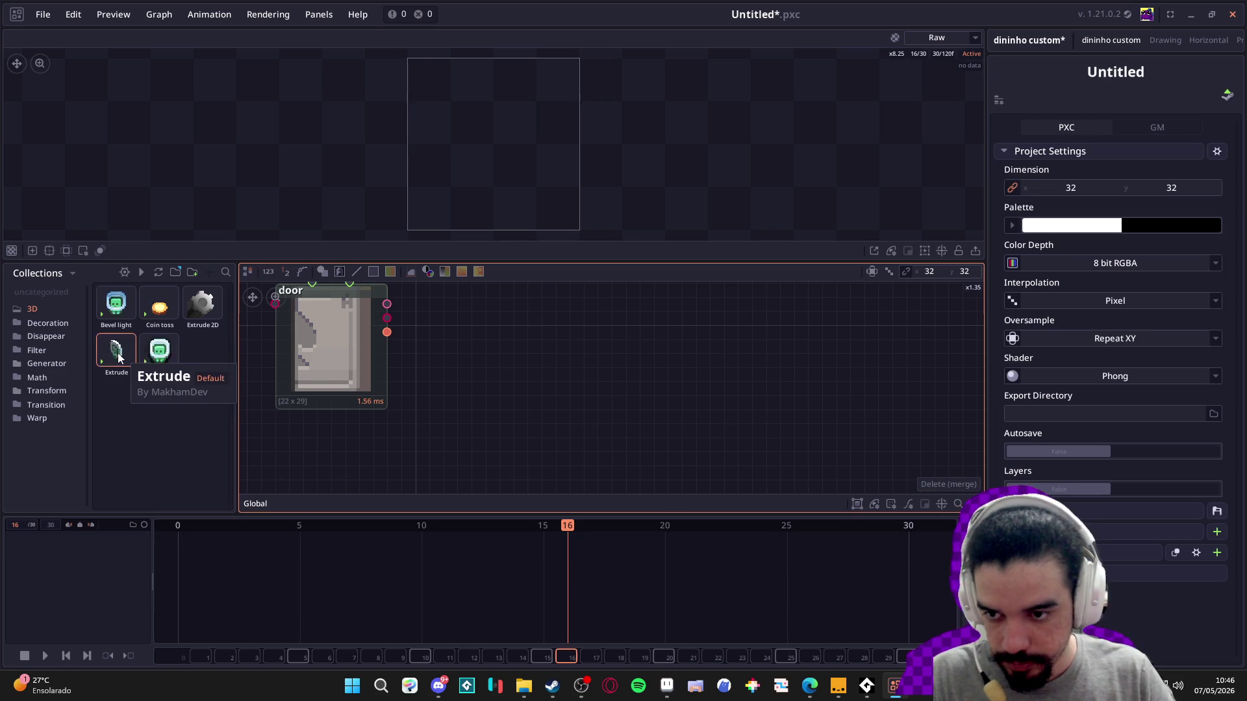
mouse_move(116, 374)
left_mouse_down()
mouse_move(621, 408)
mouse_move(597, 430)
mouse_move(563, 366)
left_mouse_up()
left_click_drag(430, 348, 538, 335)
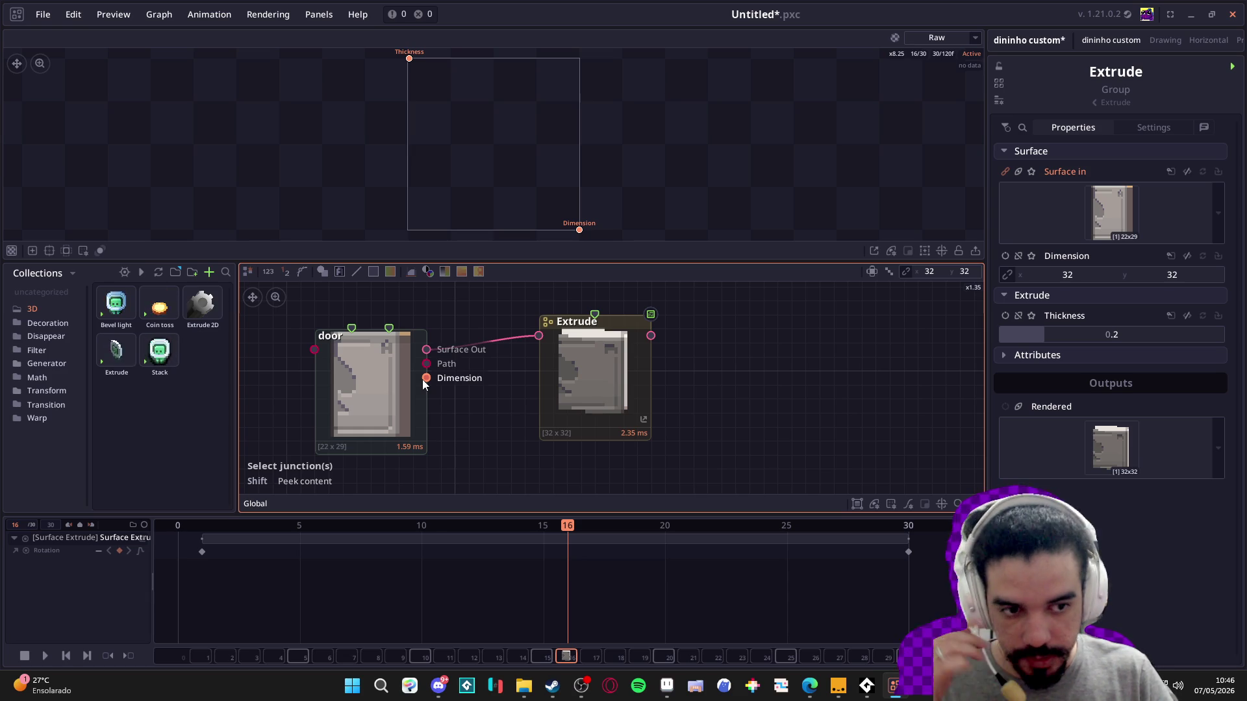
left_click(404, 412)
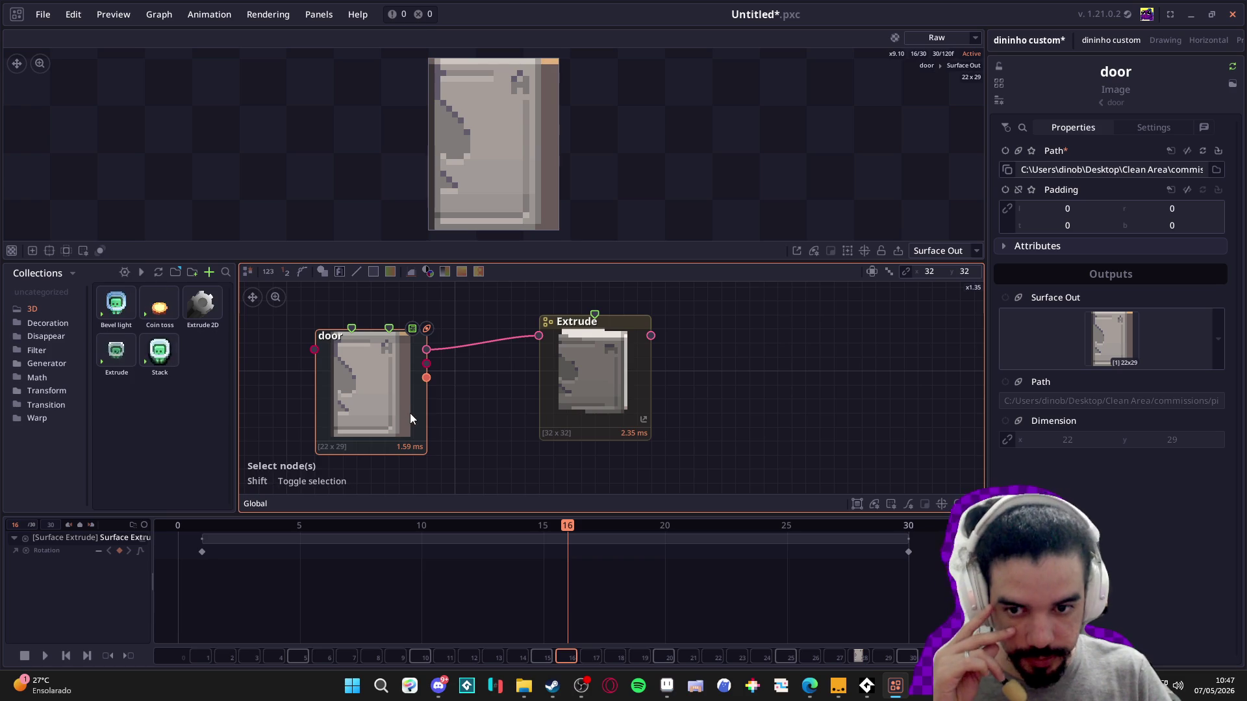
- Show the door's Dimension output and try linking from it, then cancel
left_click(1049, 437)
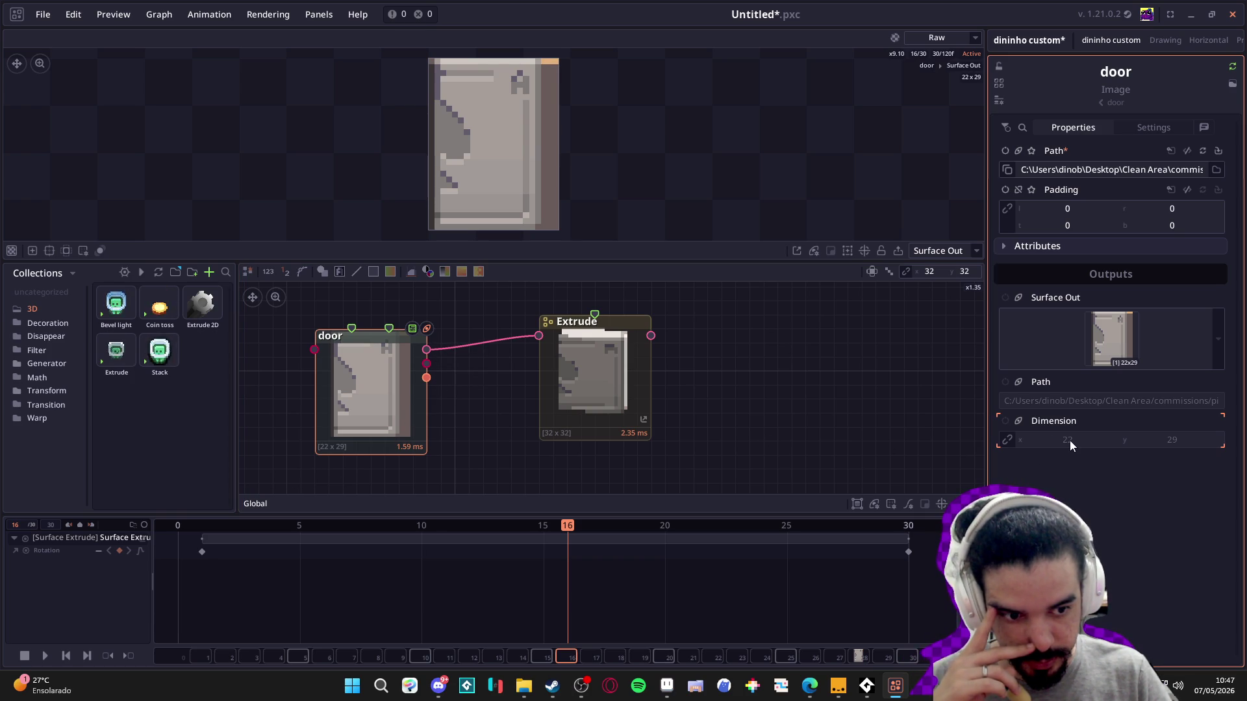
left_click(1007, 423)
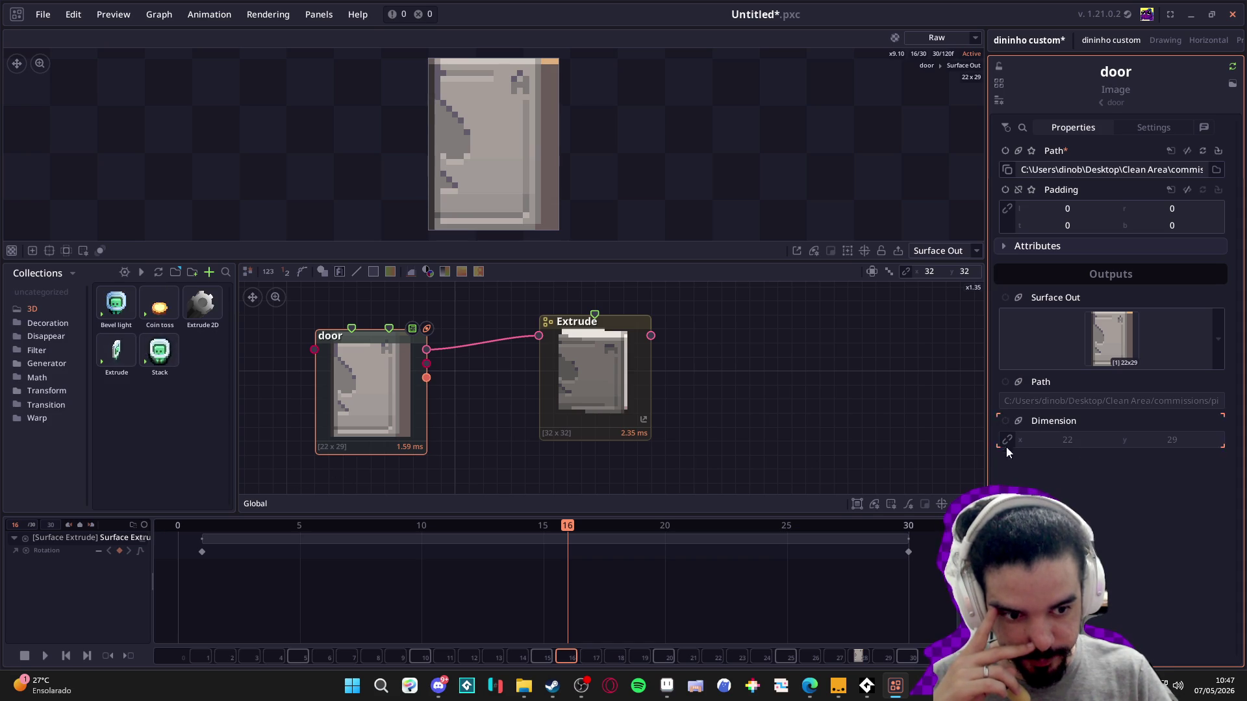
left_click(411, 393)
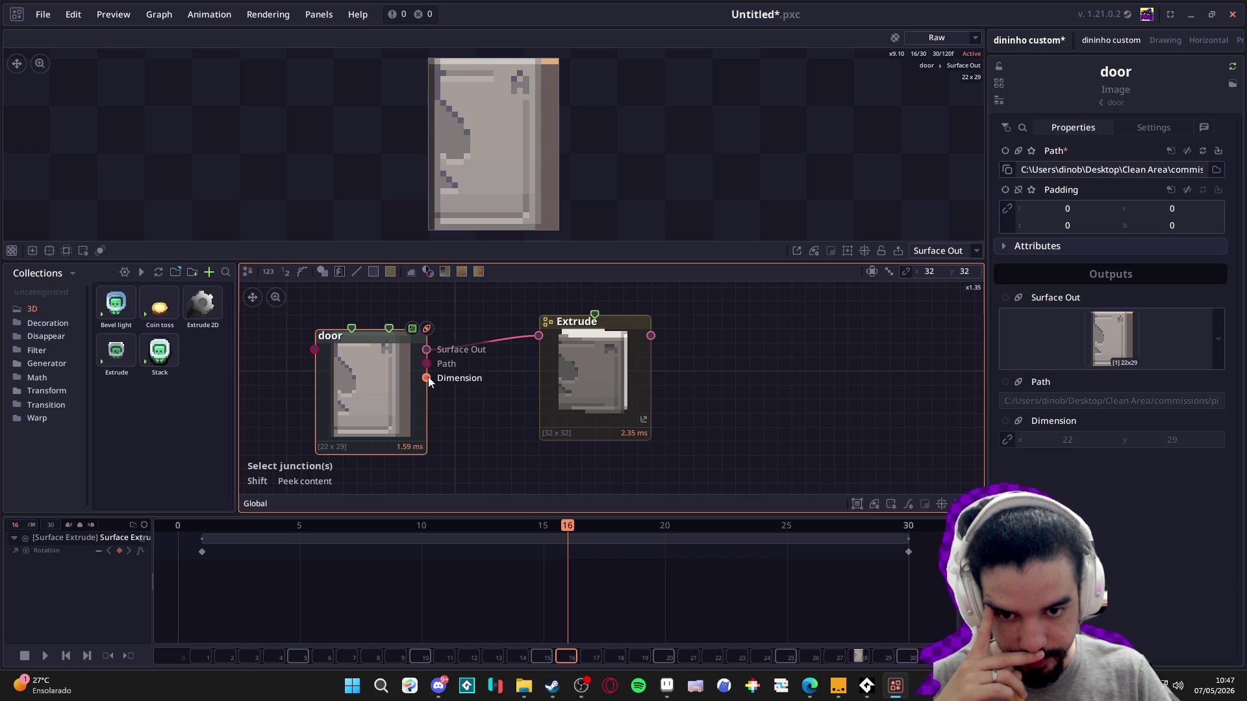
mouse_move(428, 378)
left_mouse_down()
mouse_move(481, 414)
mouse_move(484, 441)
left_mouse_up()
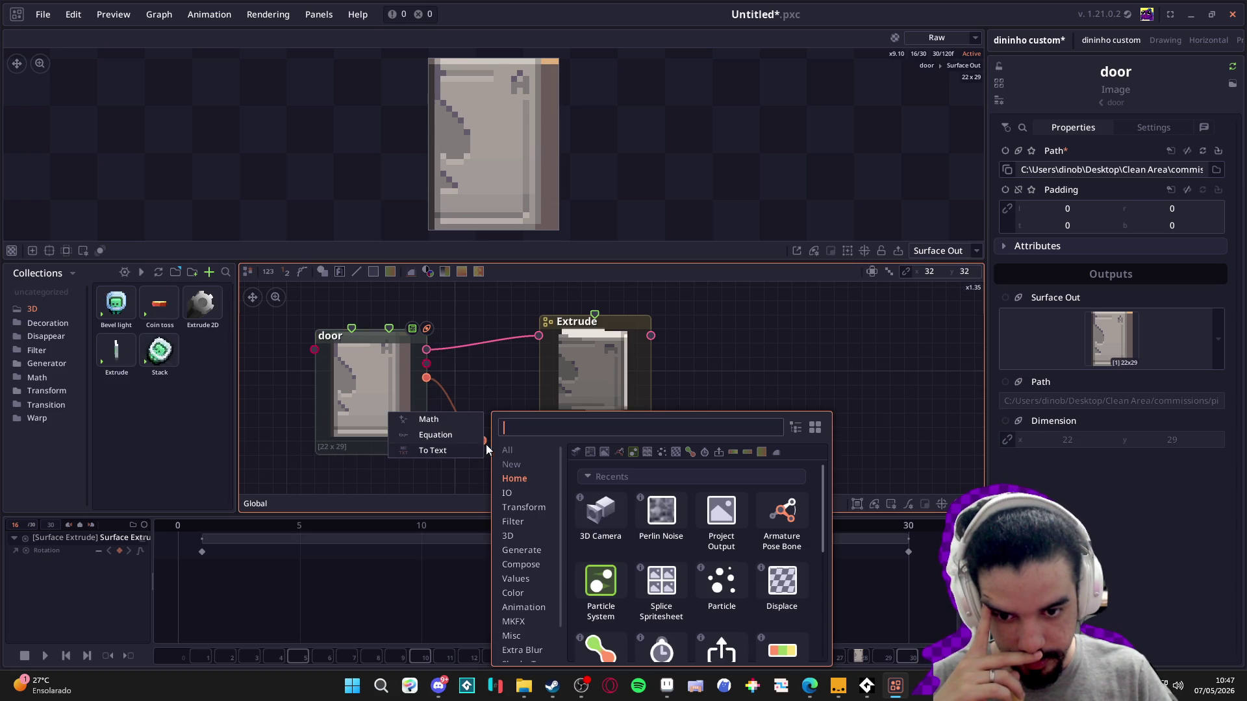
left_click(829, 370)
- Move the Extrude node slightly lower and scrub frames to preview the rotation
left_click_drag(600, 390, 596, 407)
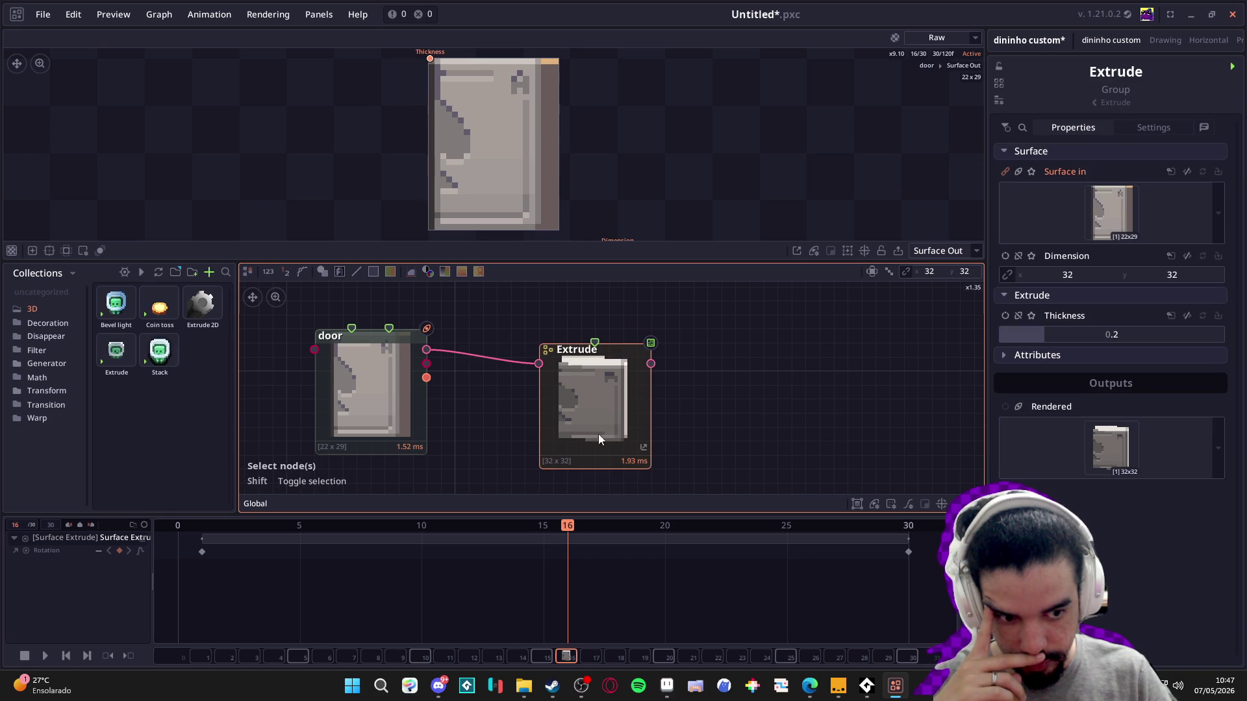
left_click(336, 533)
mouse_move(337, 529)
left_mouse_down()
mouse_move(229, 529)
mouse_move(551, 544)
left_mouse_up()
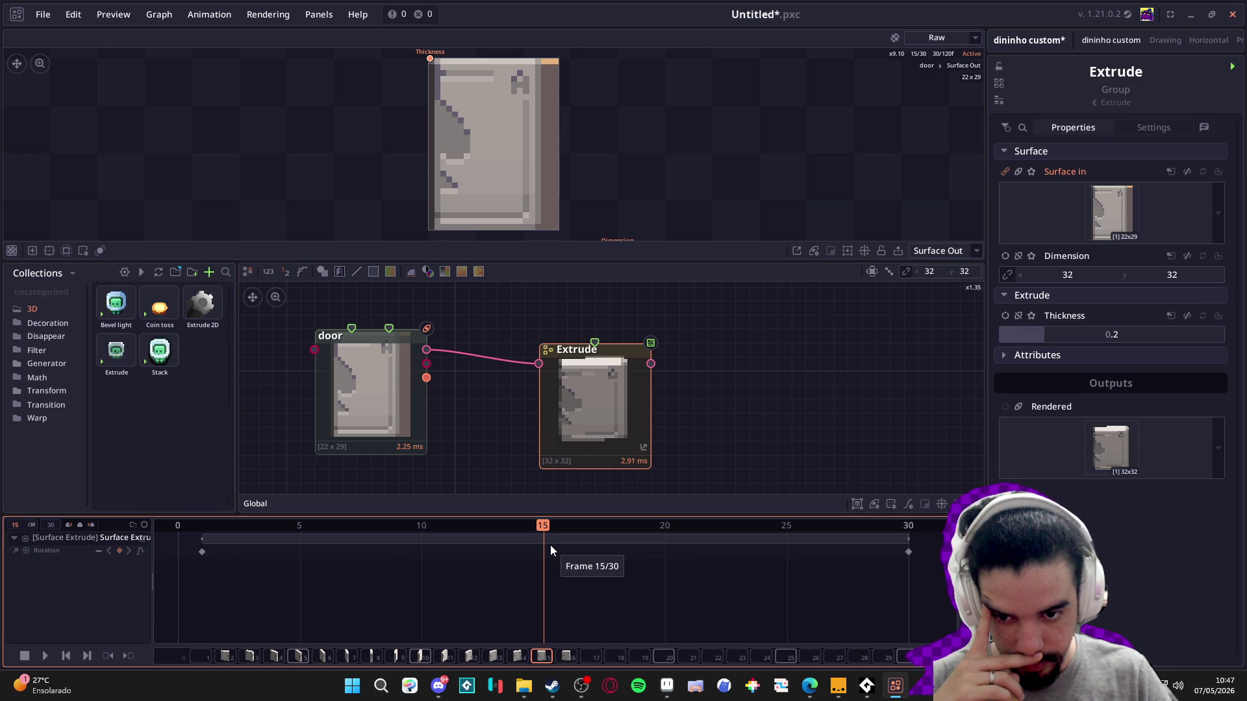
- Scrub back and forth through the door's rotation, then minimize Pixel Composer
mouse_move(550, 546)
left_mouse_down()
mouse_move(636, 557)
mouse_move(488, 544)
mouse_move(571, 543)
mouse_move(557, 549)
left_mouse_up()
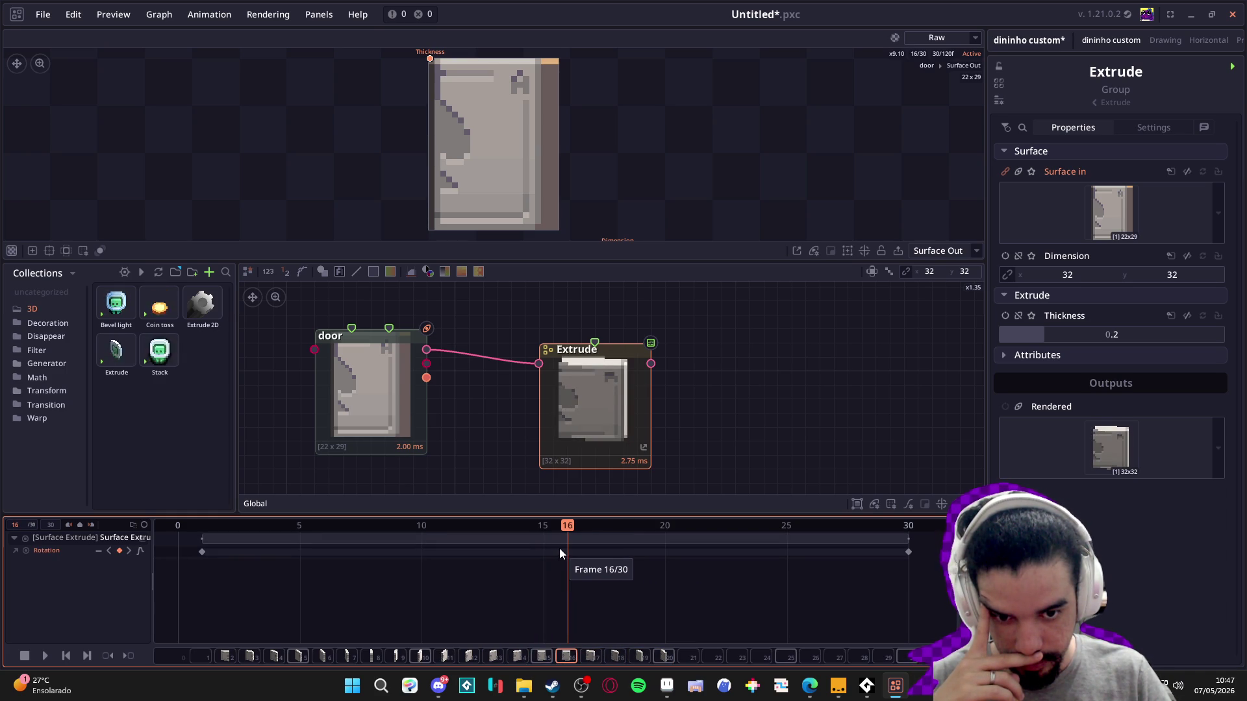
mouse_move(559, 548)
left_mouse_down()
mouse_move(874, 544)
mouse_move(579, 529)
mouse_move(237, 538)
mouse_move(770, 528)
mouse_move(777, 543)
mouse_move(671, 530)
mouse_move(735, 532)
mouse_move(533, 552)
mouse_move(680, 553)
mouse_move(303, 537)
mouse_move(248, 548)
mouse_move(840, 550)
mouse_move(294, 531)
mouse_move(812, 540)
mouse_move(227, 543)
mouse_move(773, 546)
mouse_move(489, 510)
left_mouse_up()
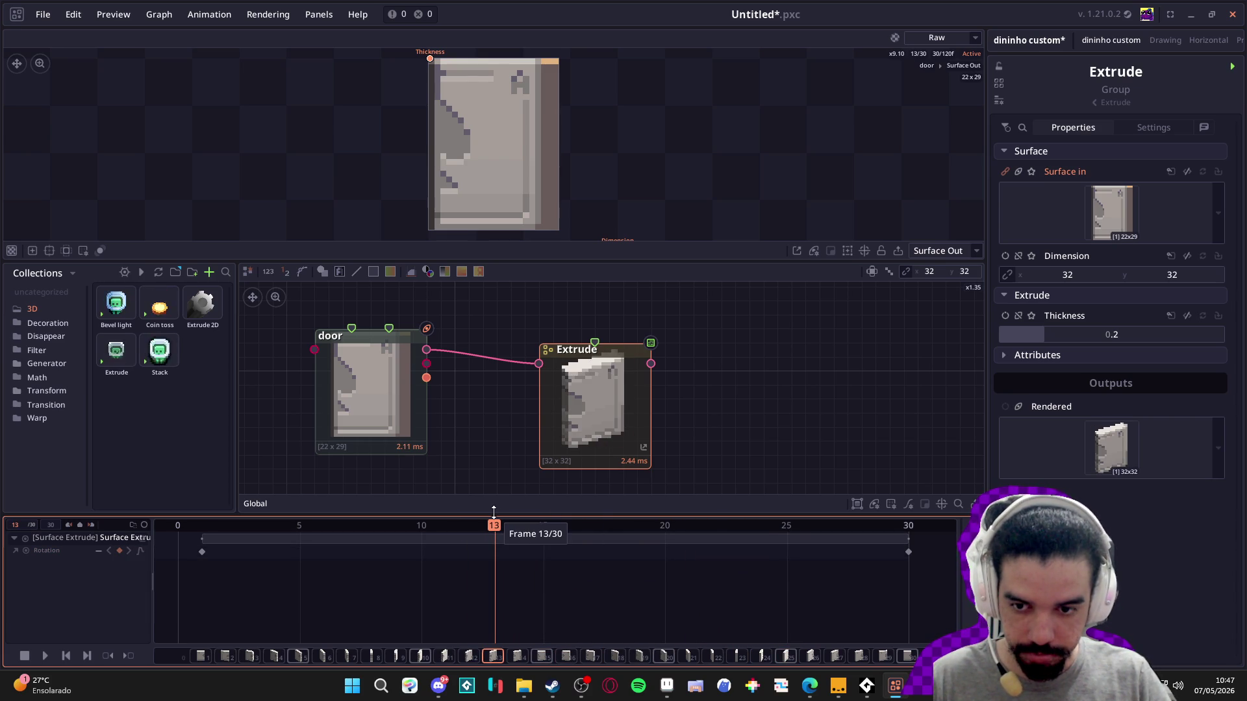
scroll(356, 395, "down", 1)
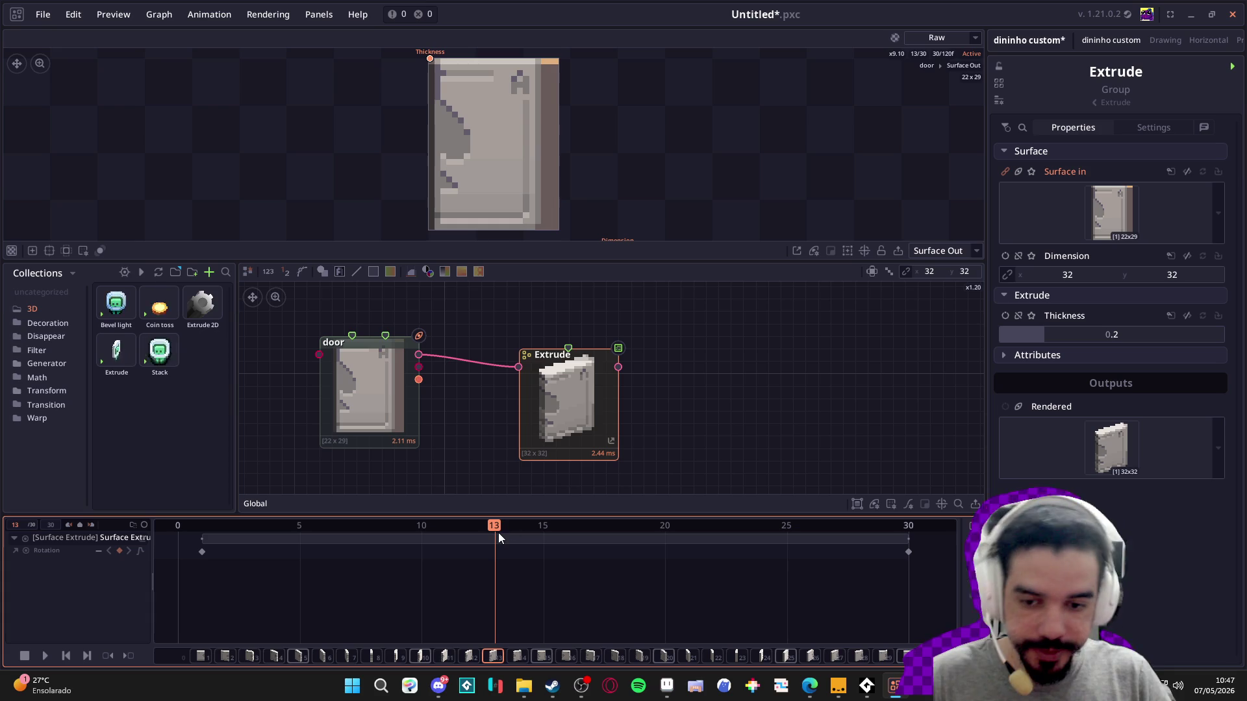
mouse_move(500, 525)
left_mouse_down()
mouse_move(219, 508)
mouse_move(543, 510)
mouse_move(195, 503)
left_mouse_up()
left_click(1190, 17)
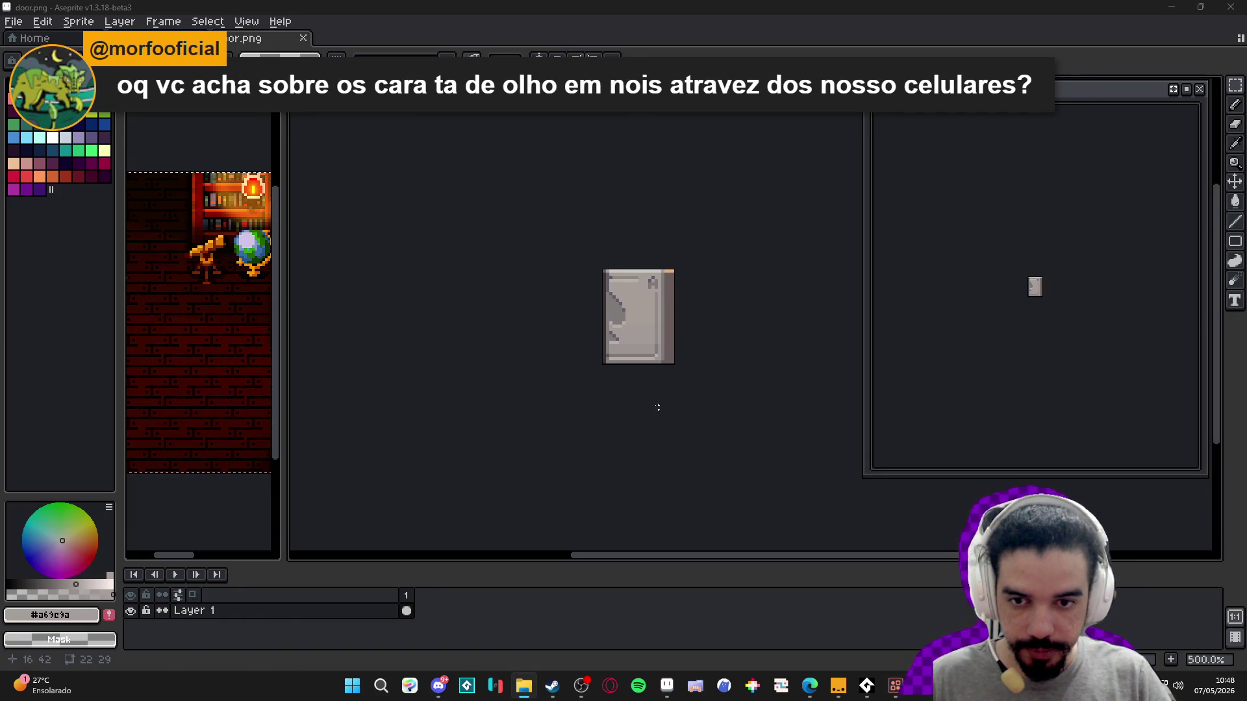
- Zoom and pan over the door sprite in Aseprite with the Move tool
scroll(652, 307, "up", 1)
key("v")
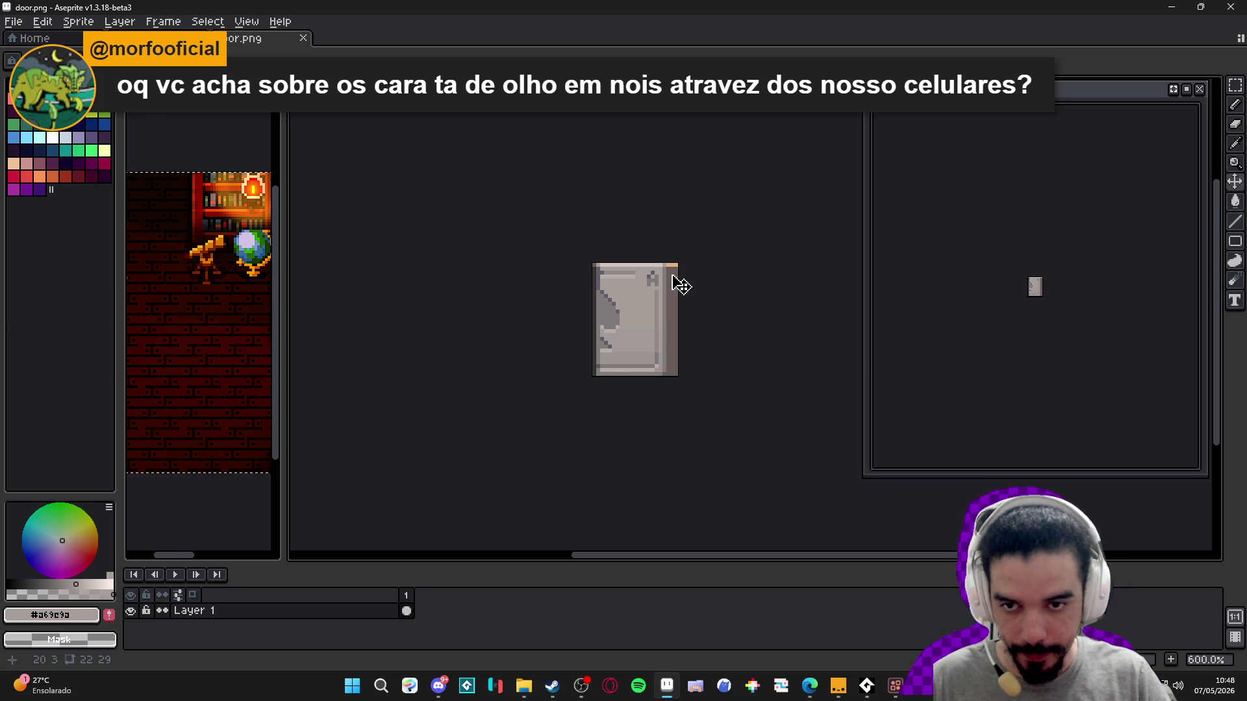
left_click_drag(672, 301, 641, 315)
- Launch Blockbench from the Windows Start search with 'blockbench'
left_click(349, 689)
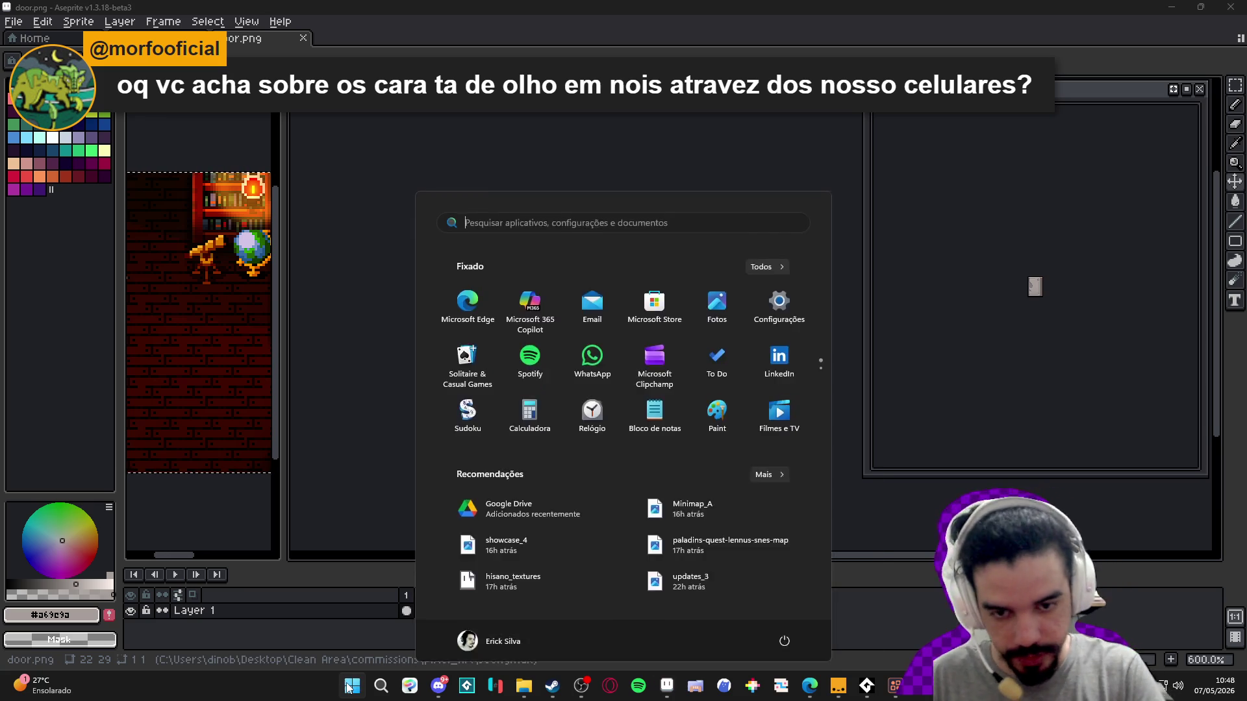
type("blockbench")
key("Return")
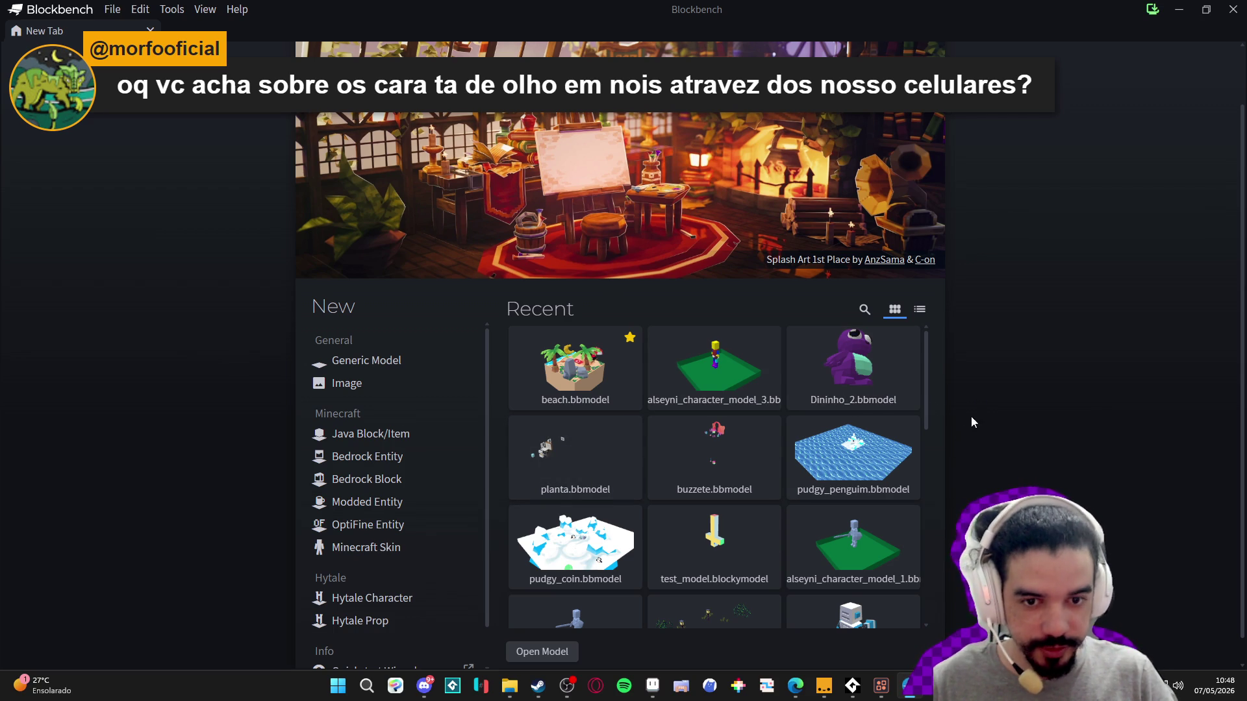
- Create a Generic Model with default 16×16 settings and orbit the view toward the grid
scroll(979, 409, "down", 1)
scroll(781, 386, "down", 1)
scroll(781, 386, "up", 1)
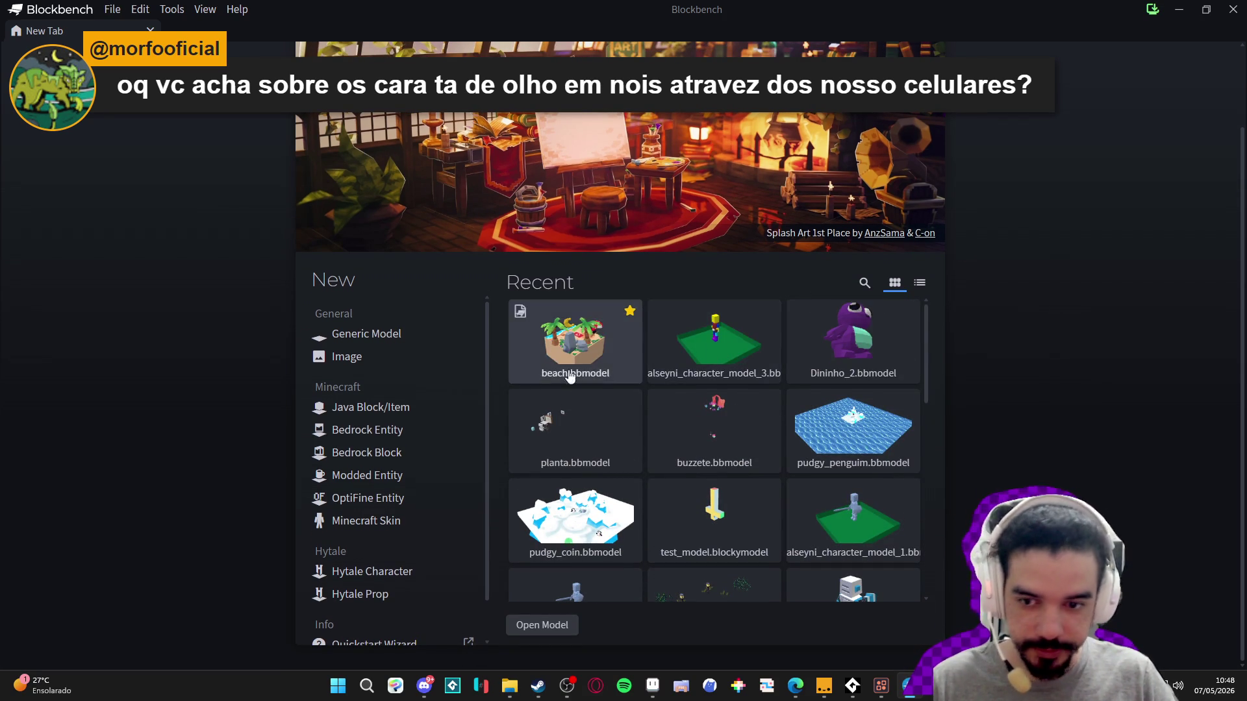
left_click(371, 333)
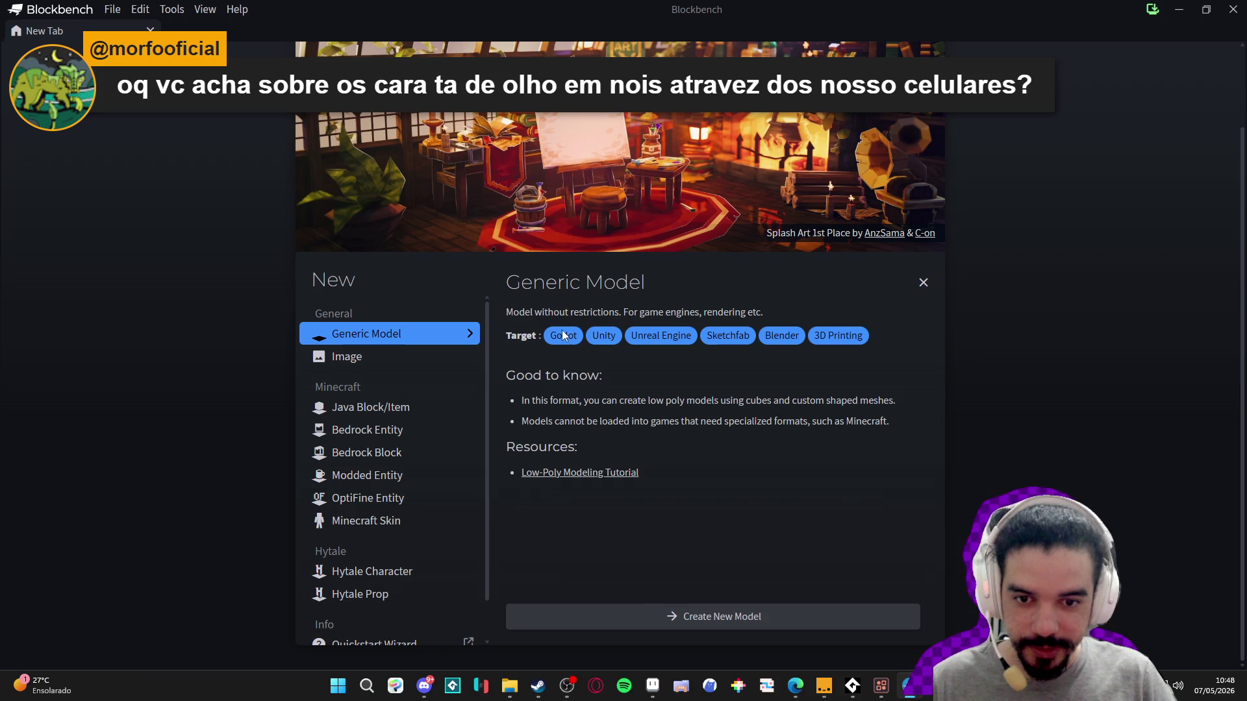
left_click(595, 628)
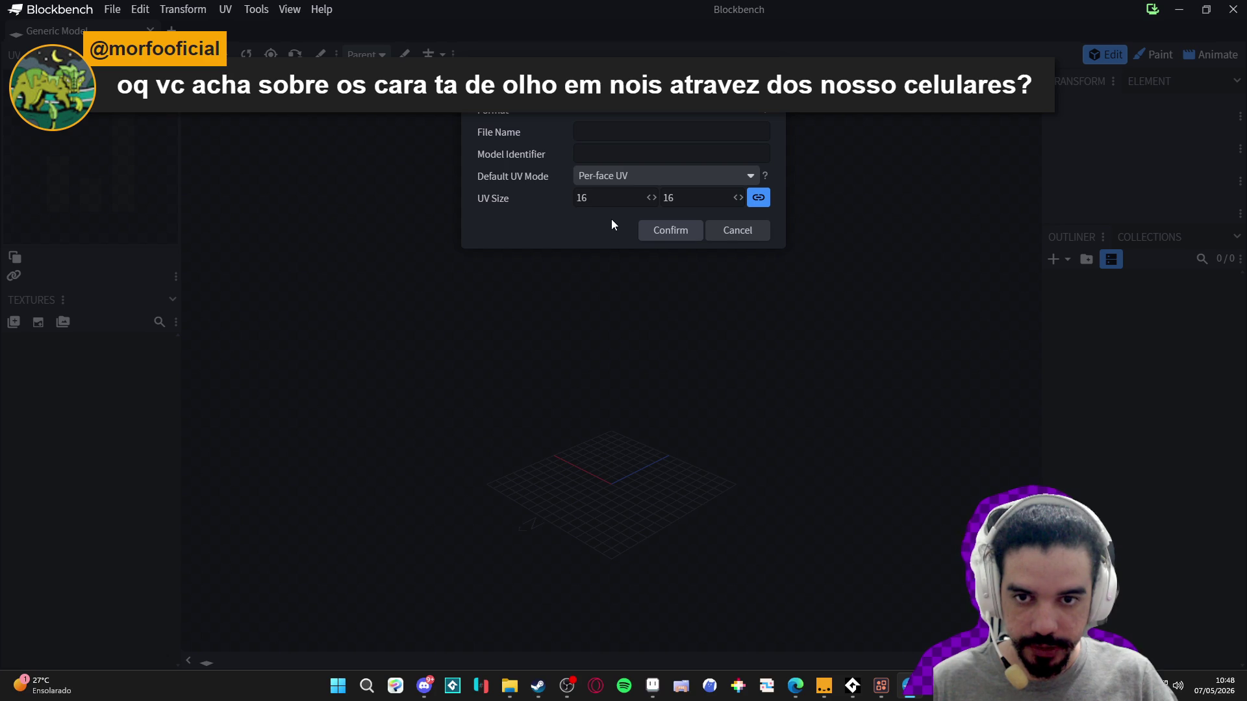
left_click(670, 231)
scroll(652, 472, "up", 3)
mouse_move(657, 482)
left_mouse_down()
mouse_move(605, 272)
mouse_move(521, 416)
mouse_move(638, 422)
mouse_move(612, 412)
mouse_move(637, 406)
mouse_move(677, 422)
mouse_move(660, 442)
mouse_move(665, 400)
mouse_move(664, 446)
left_mouse_up()
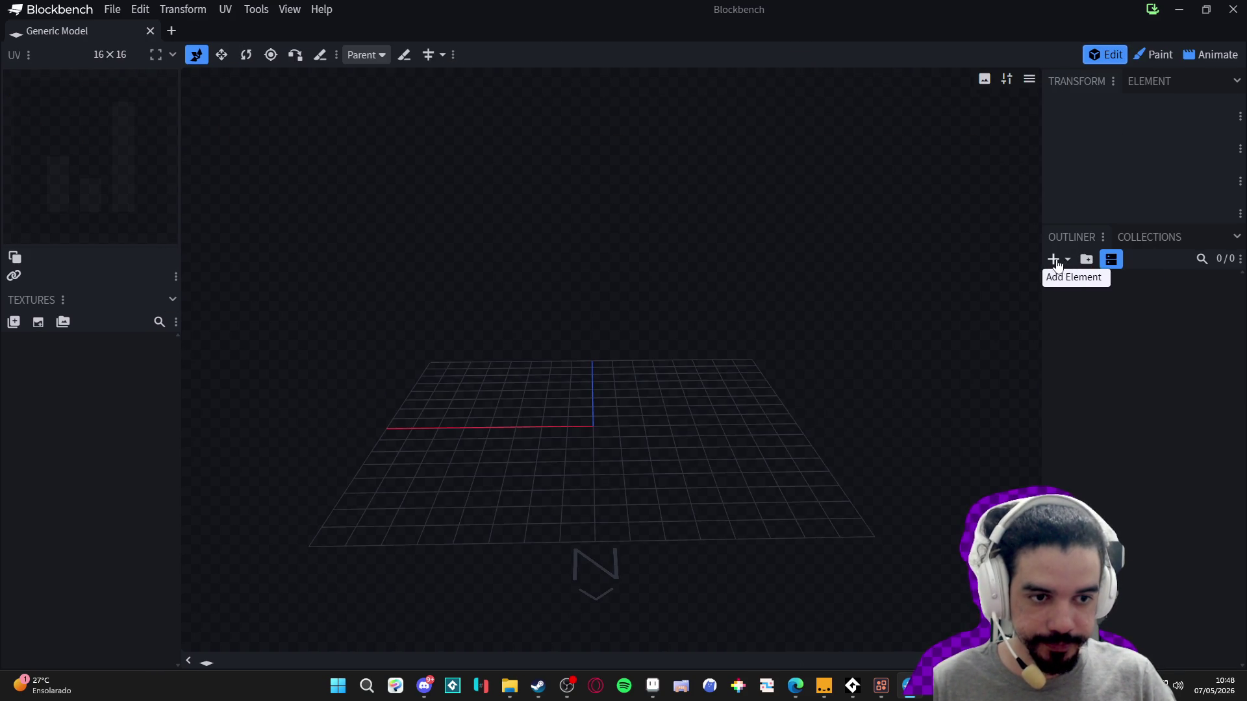
left_click(1053, 259)
left_click(642, 111)
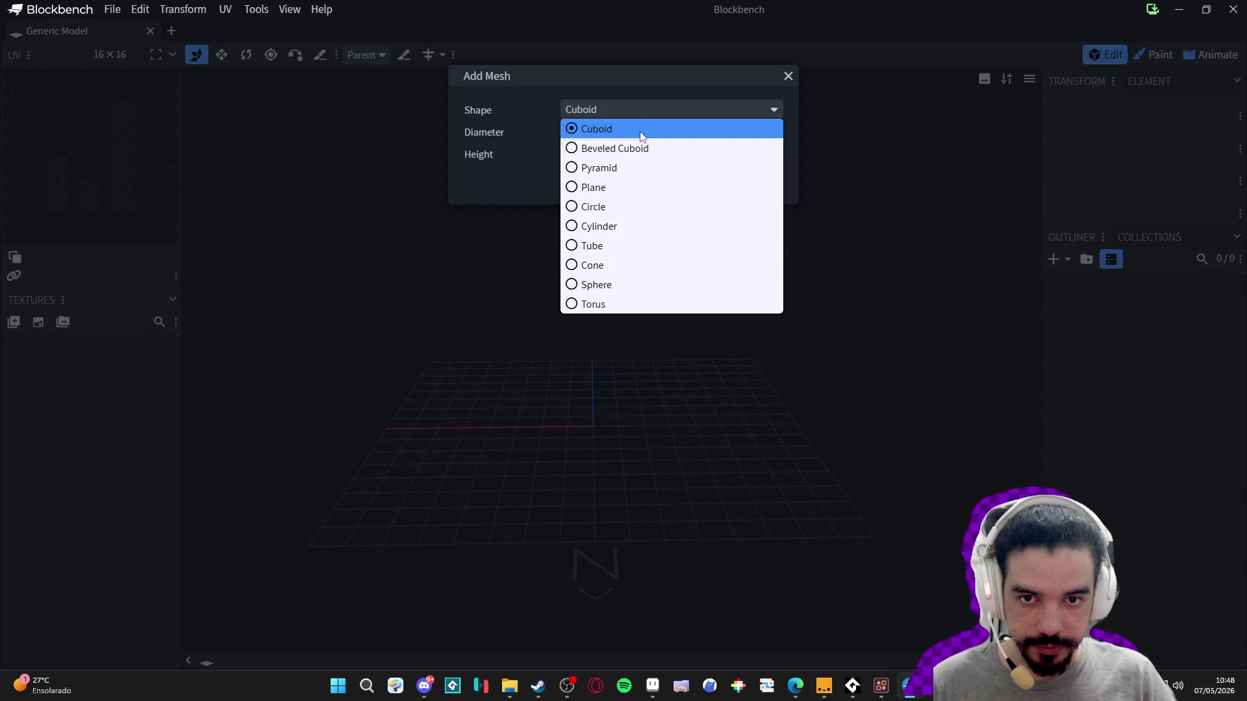
key("Escape")
key("Escape")
left_click(1060, 261)
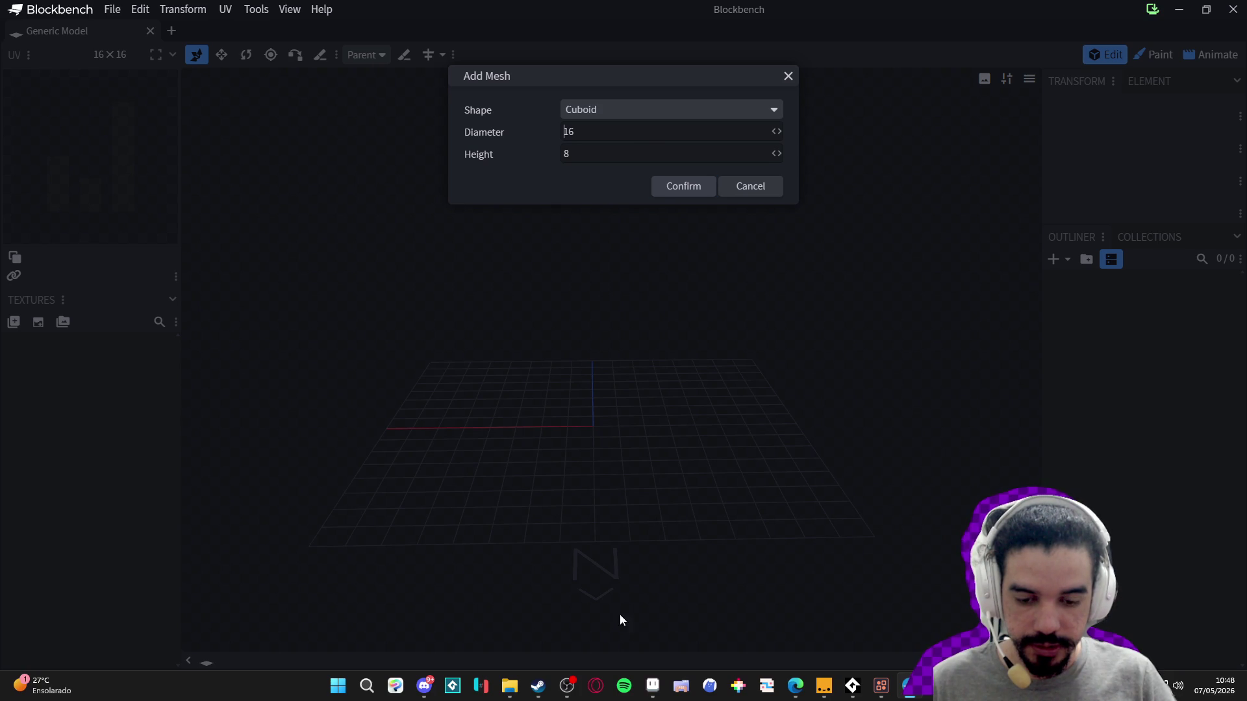
left_click(653, 685)
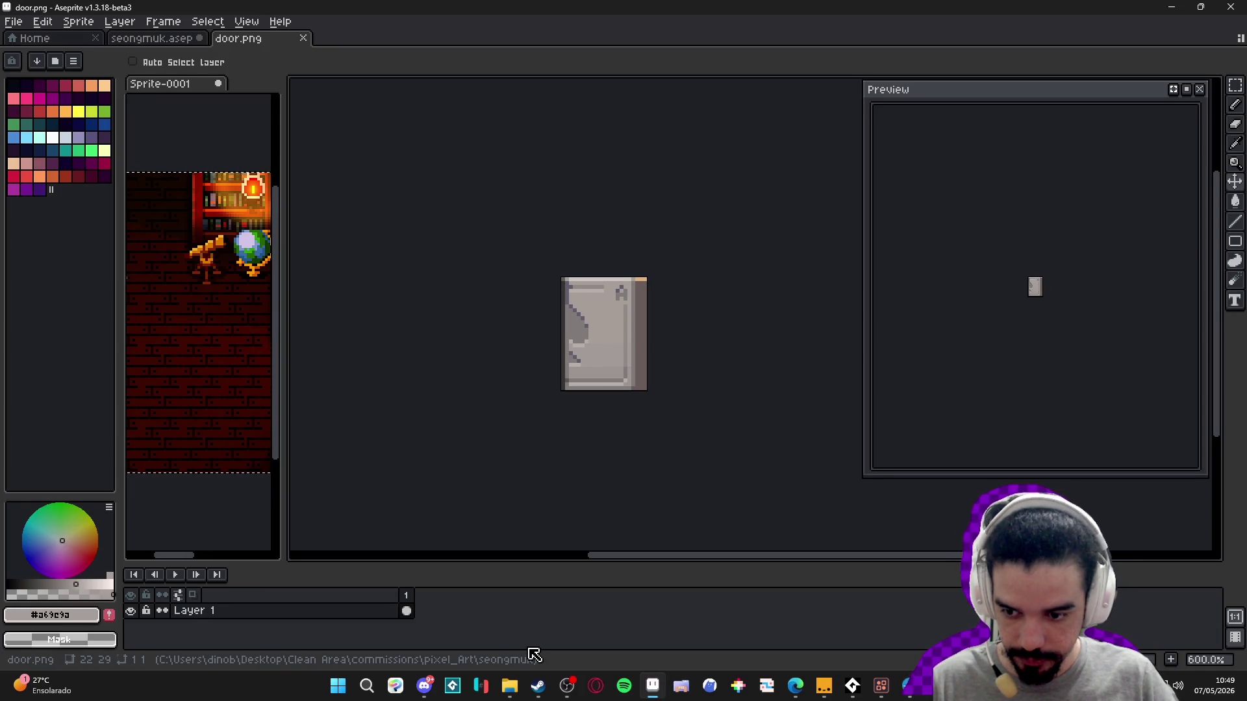
left_click(1171, 7)
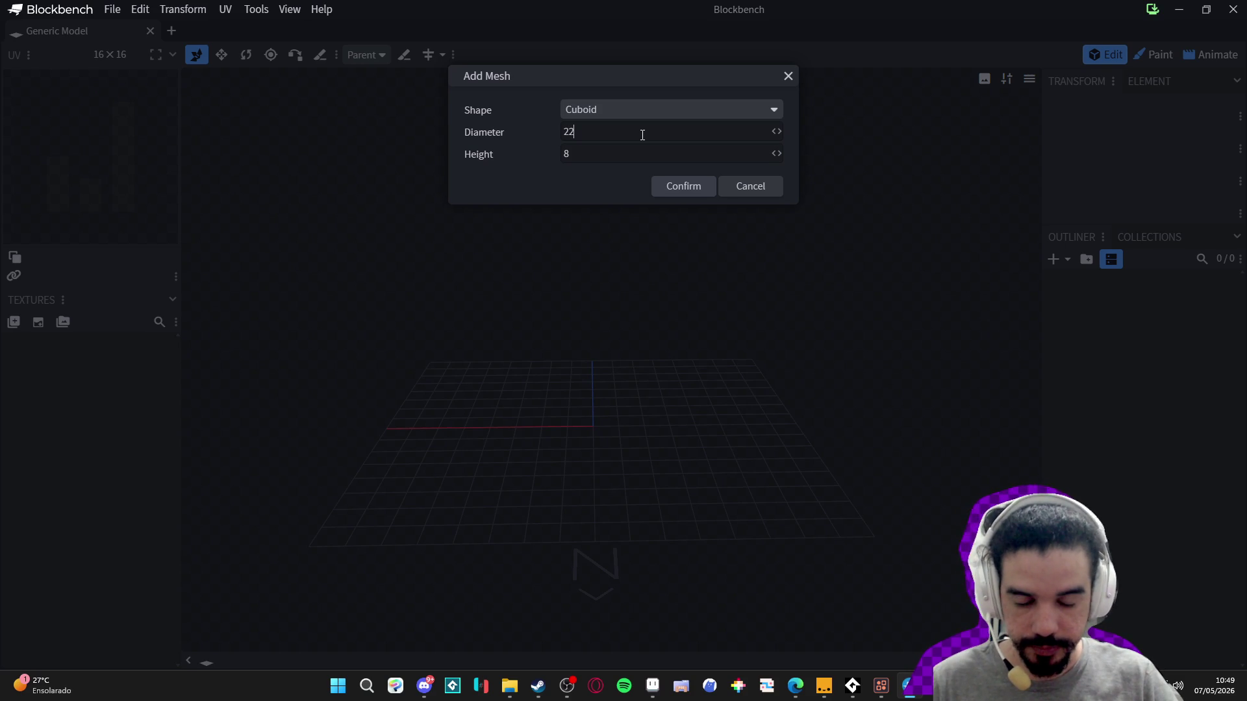
key("Tab")
type("29")
key("Return")
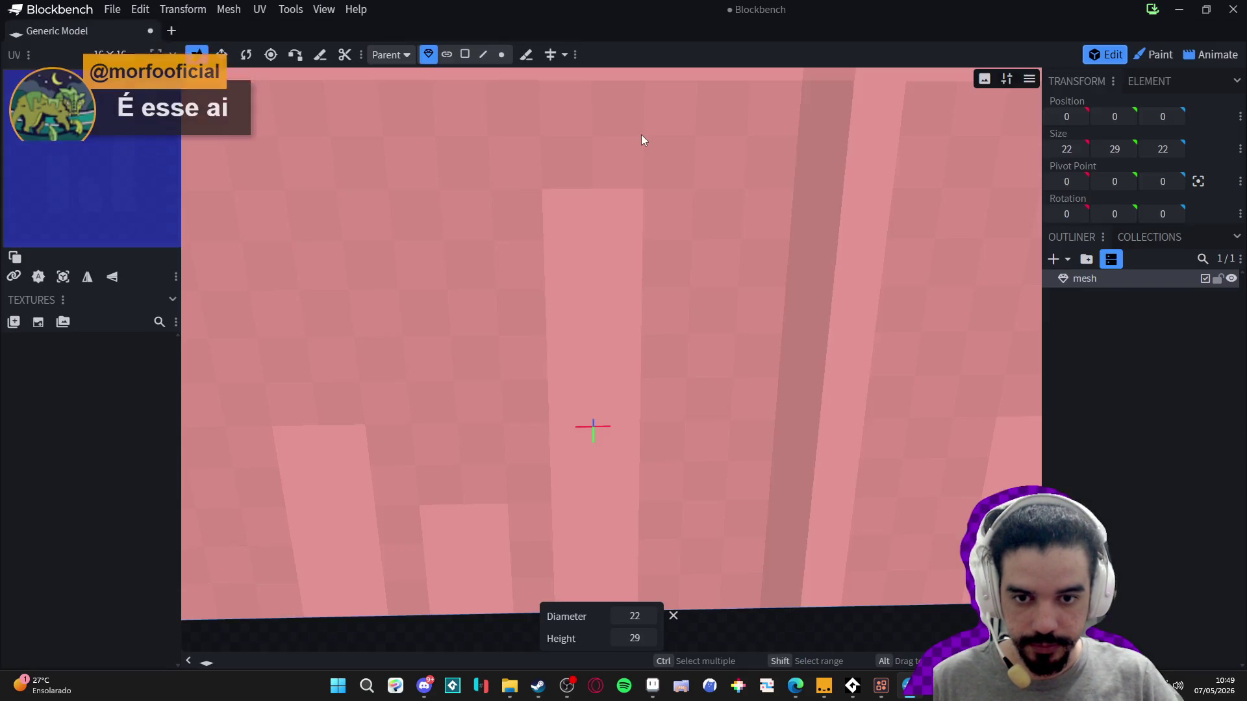
scroll(520, 350, "down", 5)
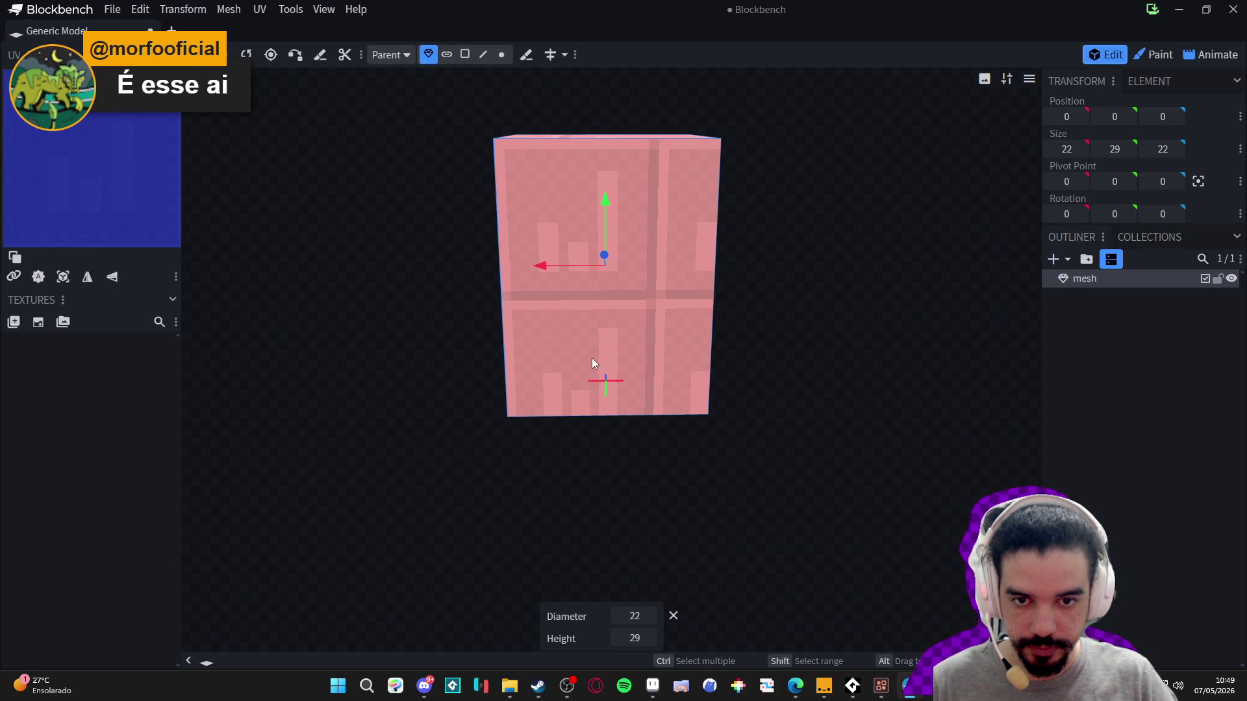
mouse_move(582, 318)
left_mouse_down()
mouse_move(606, 353)
mouse_move(466, 423)
mouse_move(617, 365)
mouse_move(506, 392)
mouse_move(479, 346)
mouse_move(640, 306)
mouse_move(683, 277)
left_mouse_up()
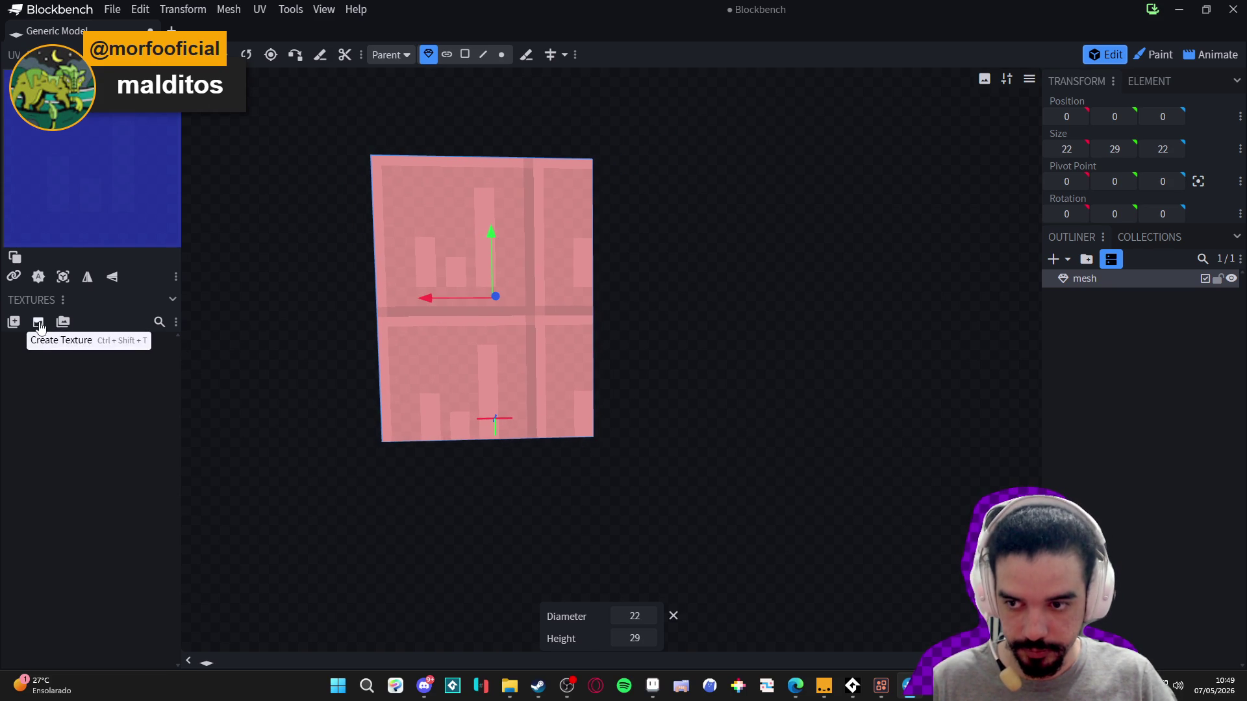
- Create a 128×128 Texture Template for the box and save it as texture.png in the seongmuk folder
left_click(38, 322)
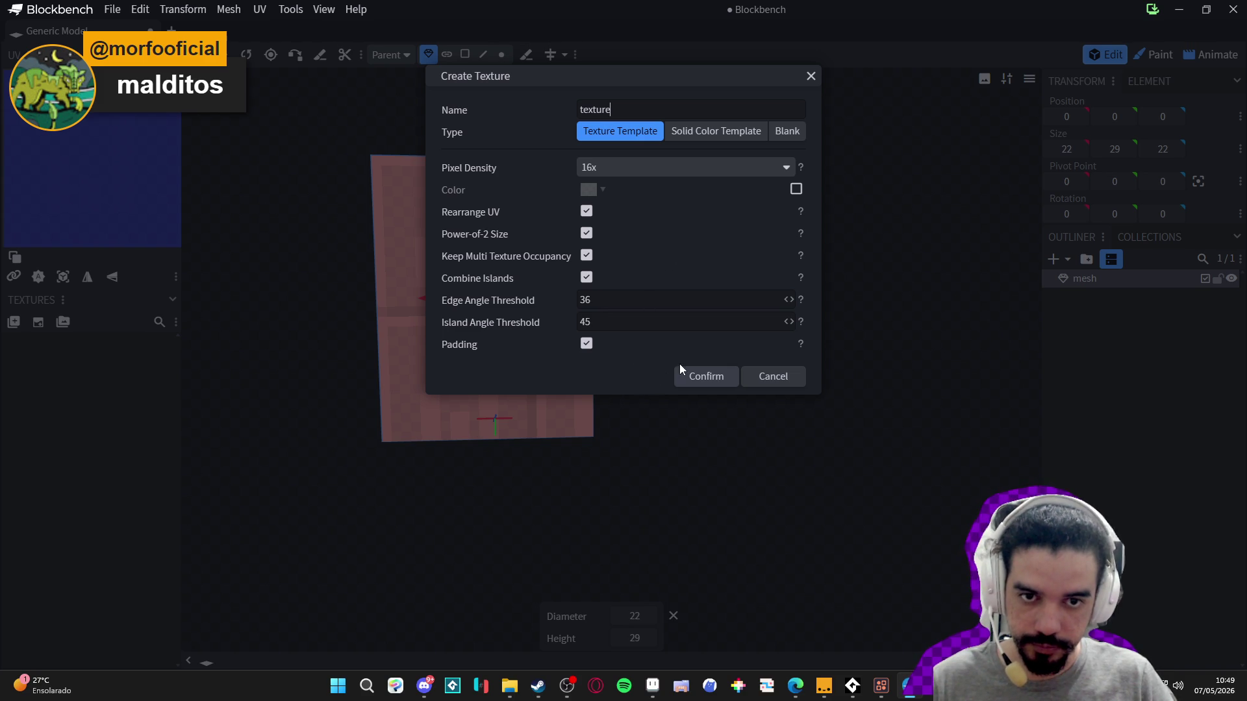
left_click(704, 376)
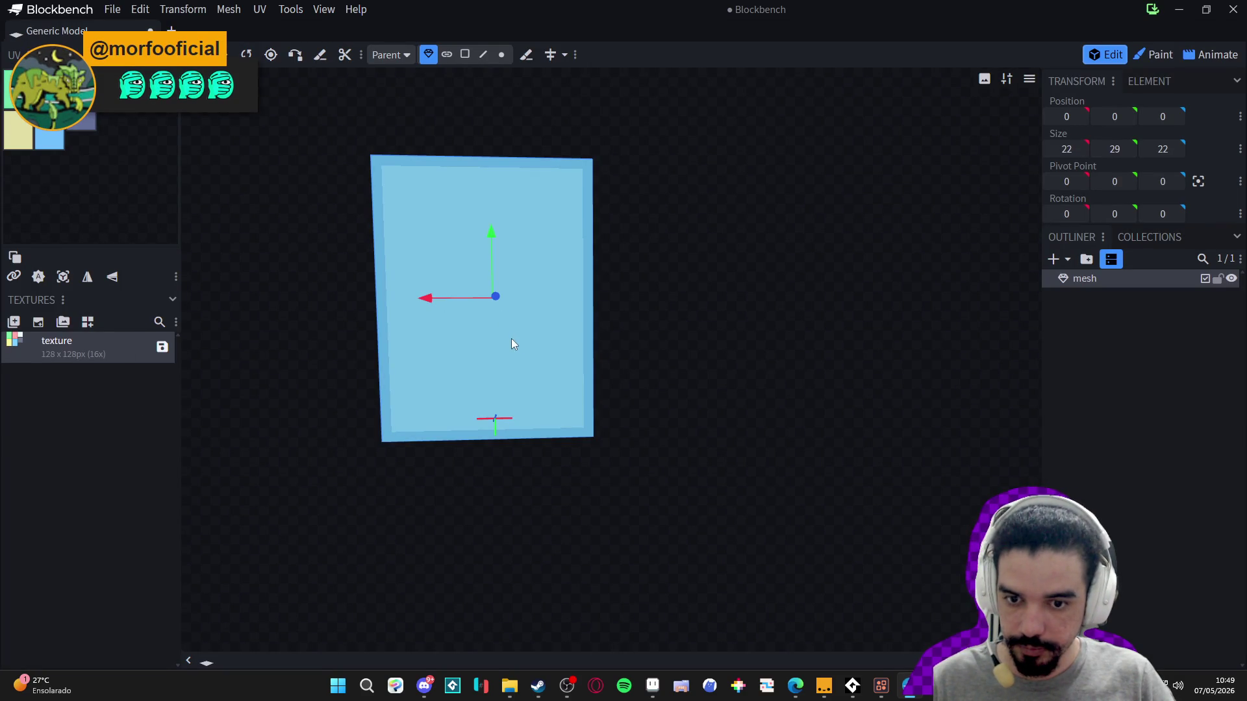
left_click(161, 344)
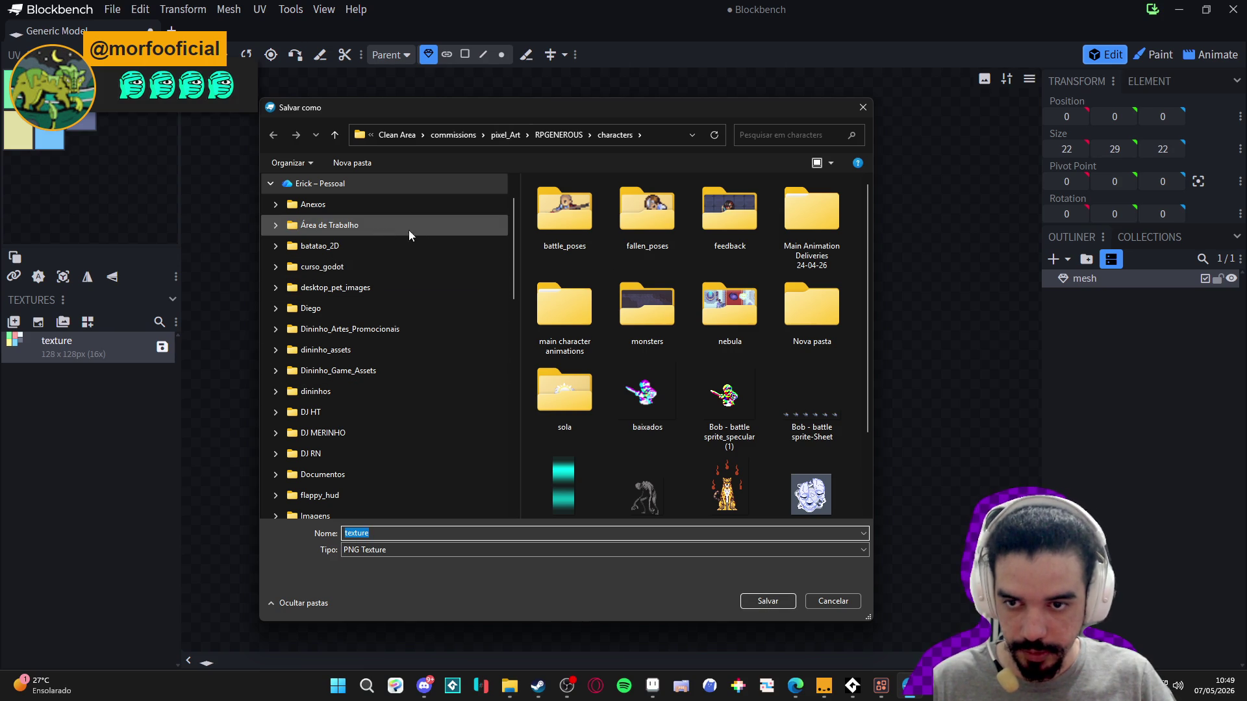
scroll(369, 439, "down", 4)
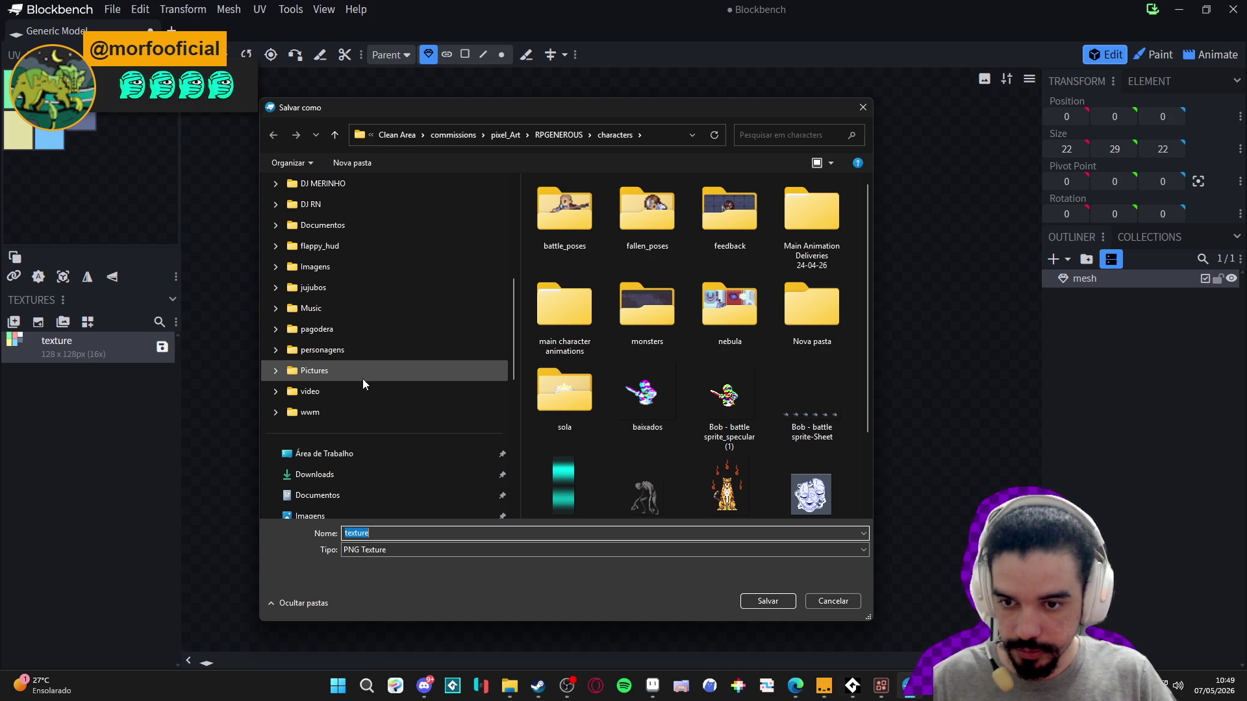
scroll(346, 303, "up", 1)
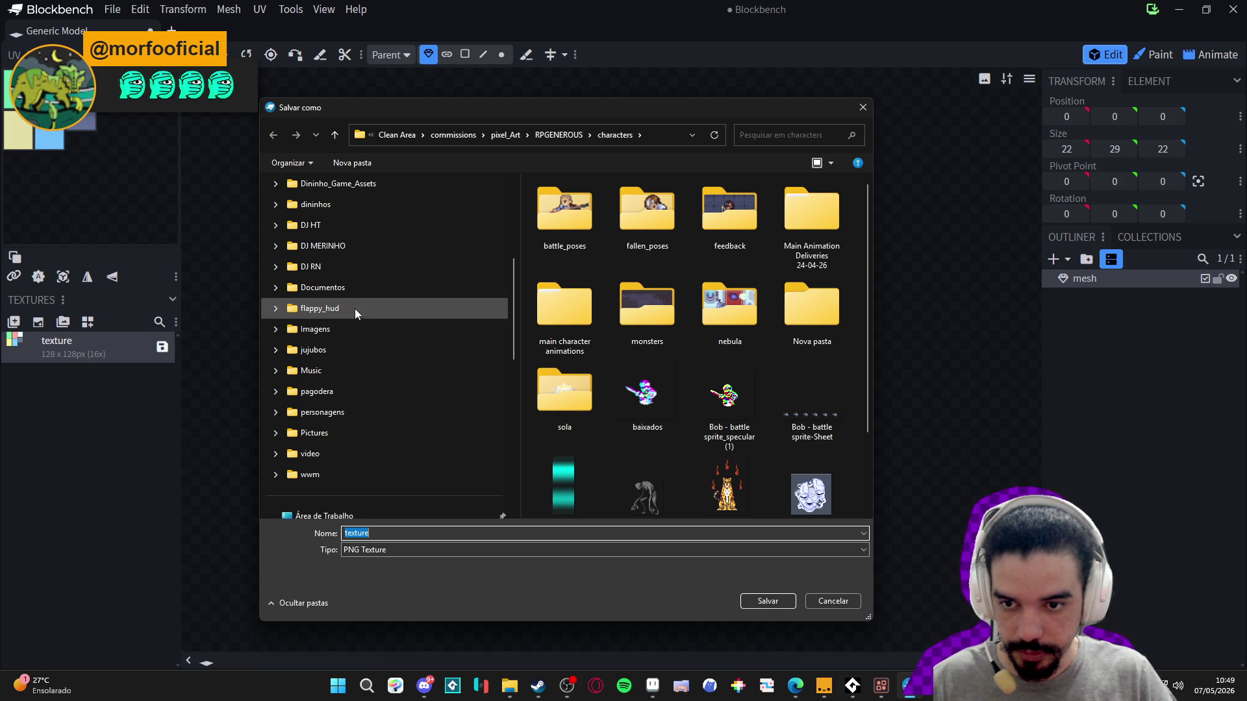
scroll(327, 249, "up", 4)
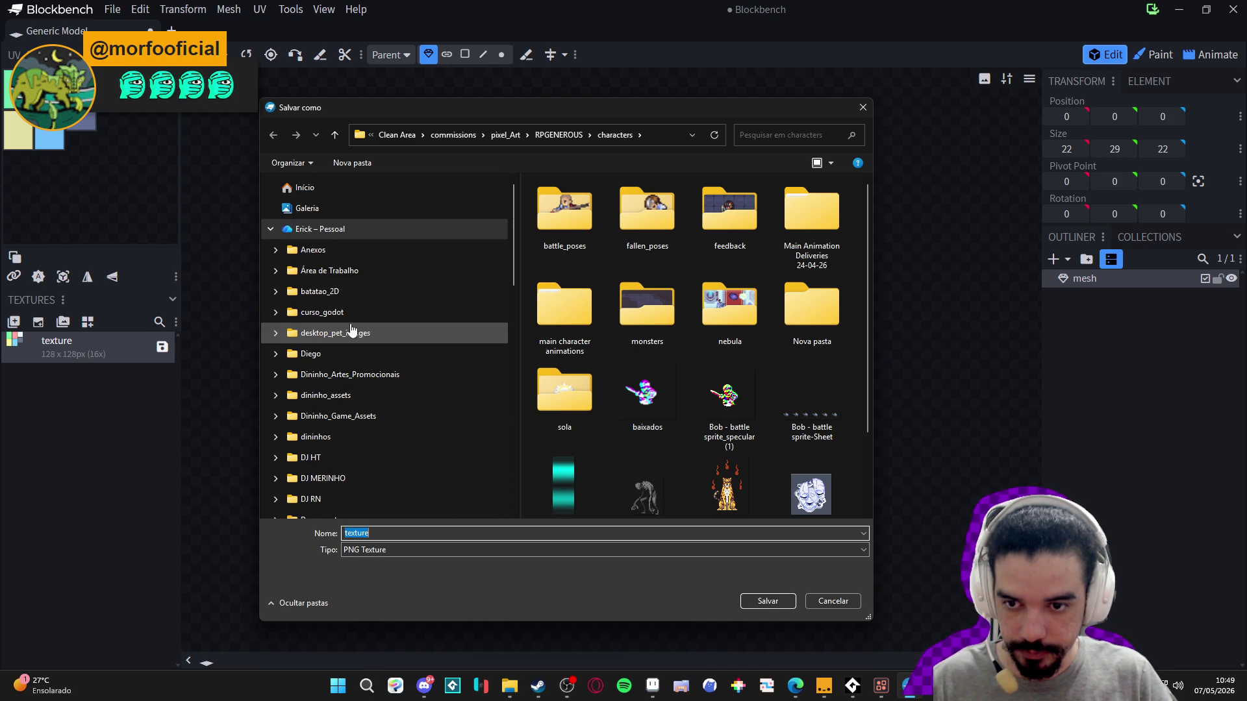
scroll(345, 319, "down", 2)
scroll(344, 318, "down", 10)
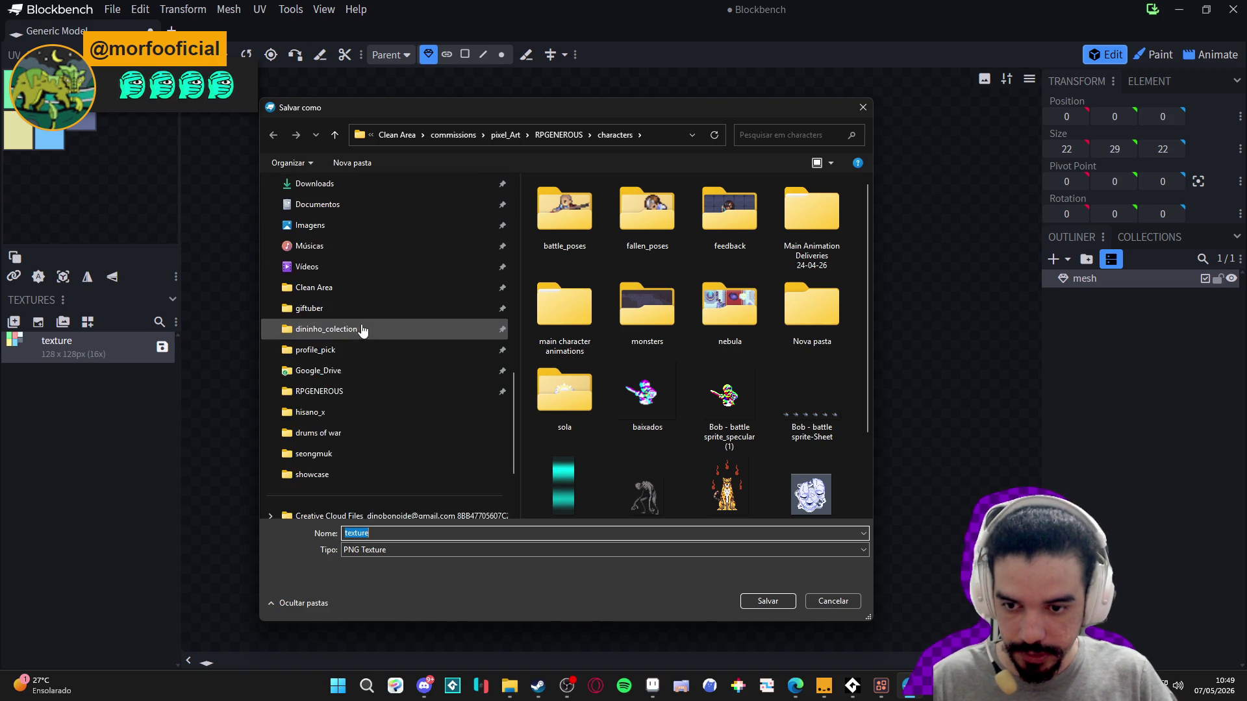
left_click(359, 392)
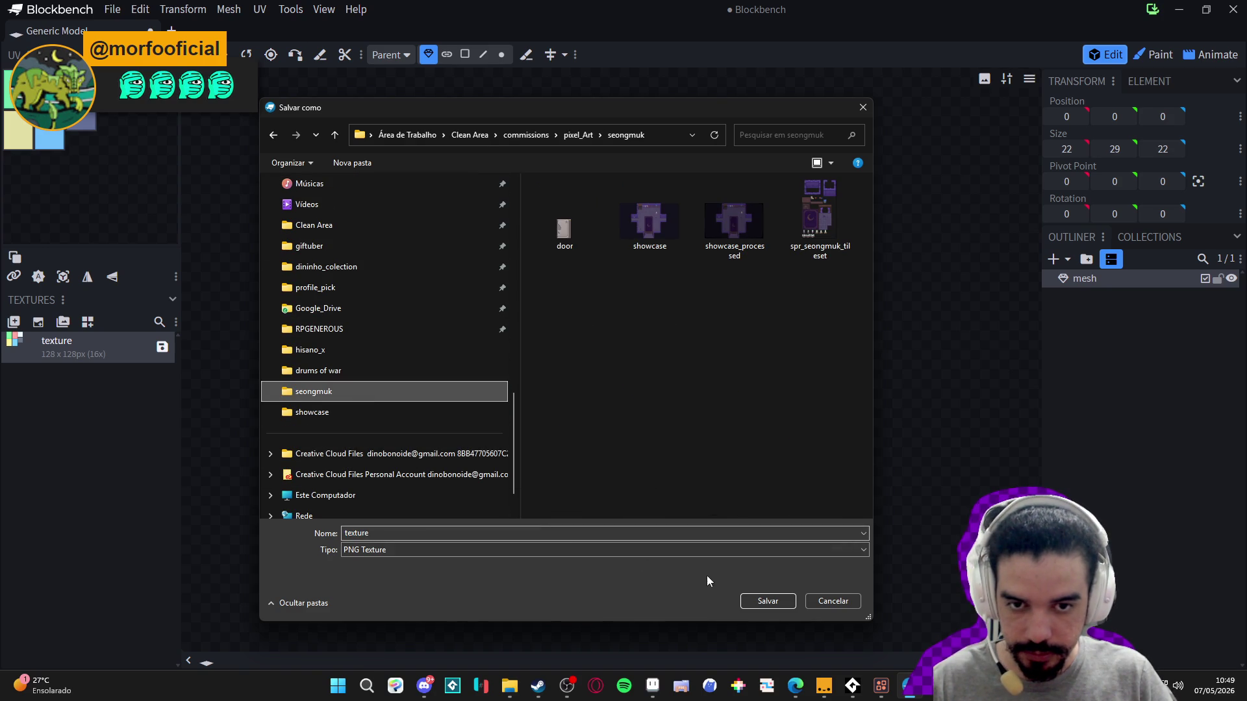
left_click(768, 601)
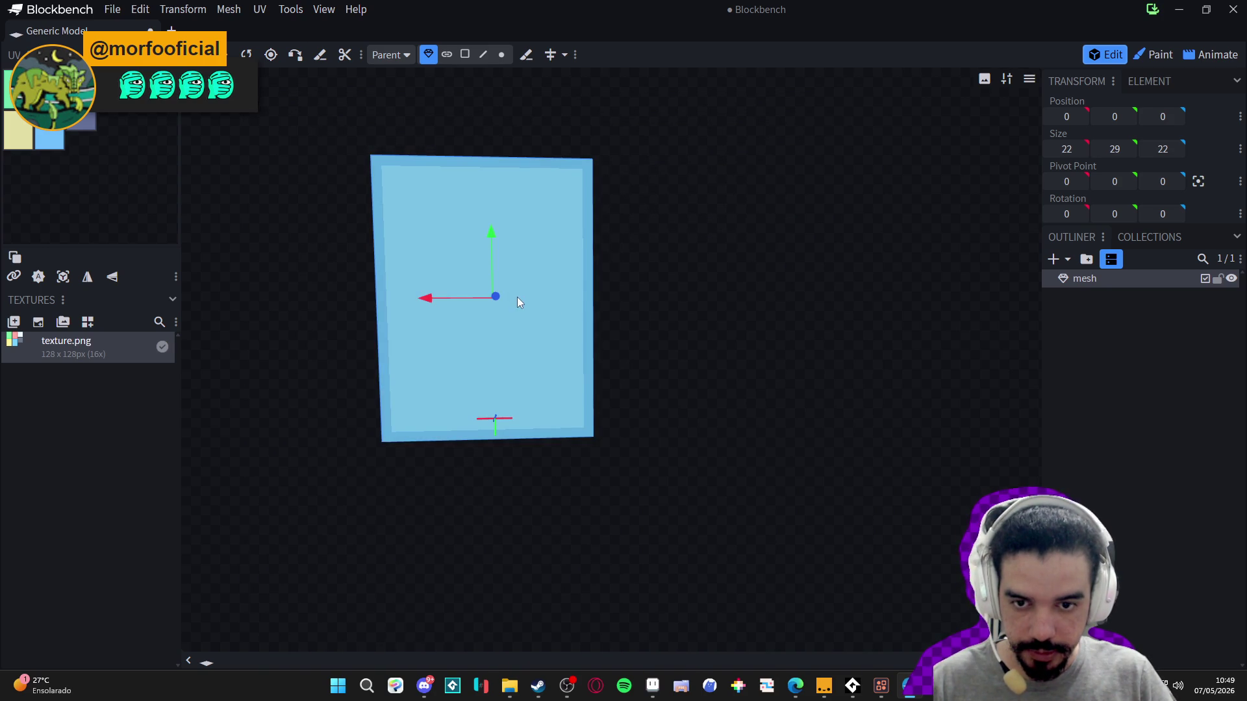
left_click(518, 688)
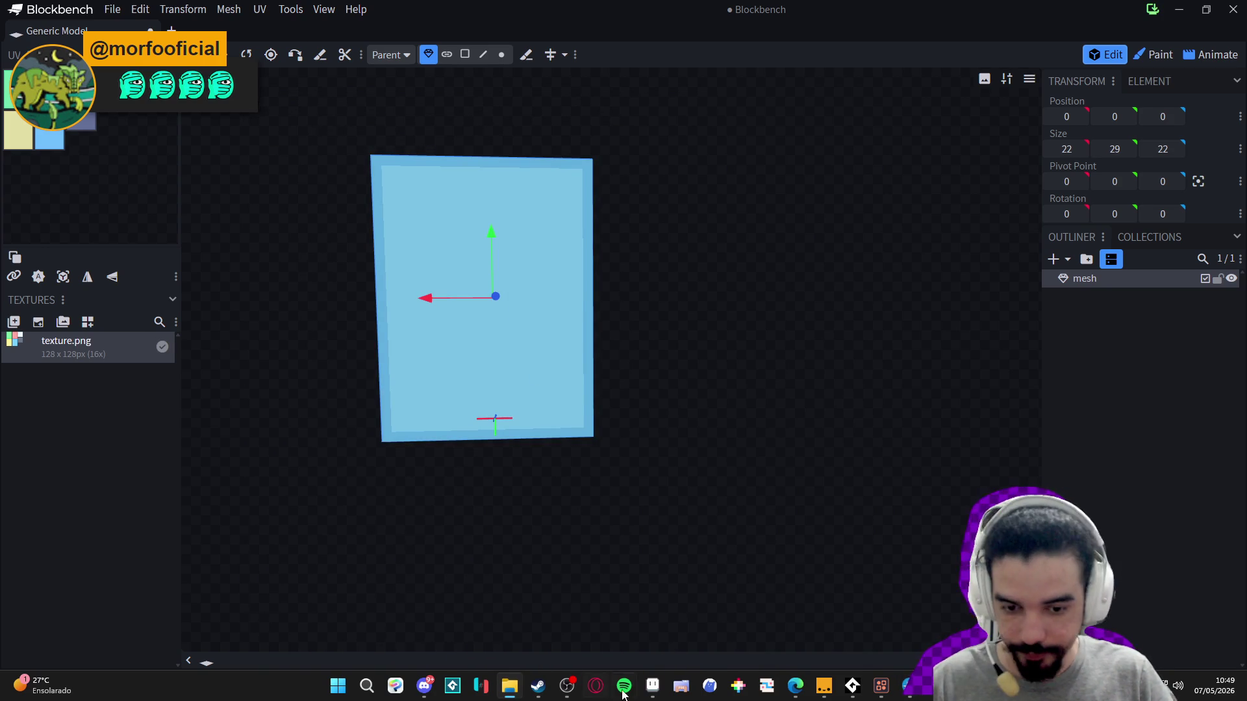
- Copy the whole door sprite from door.png and paste it onto the yellow lower-left tile of texture.png
left_click(652, 687)
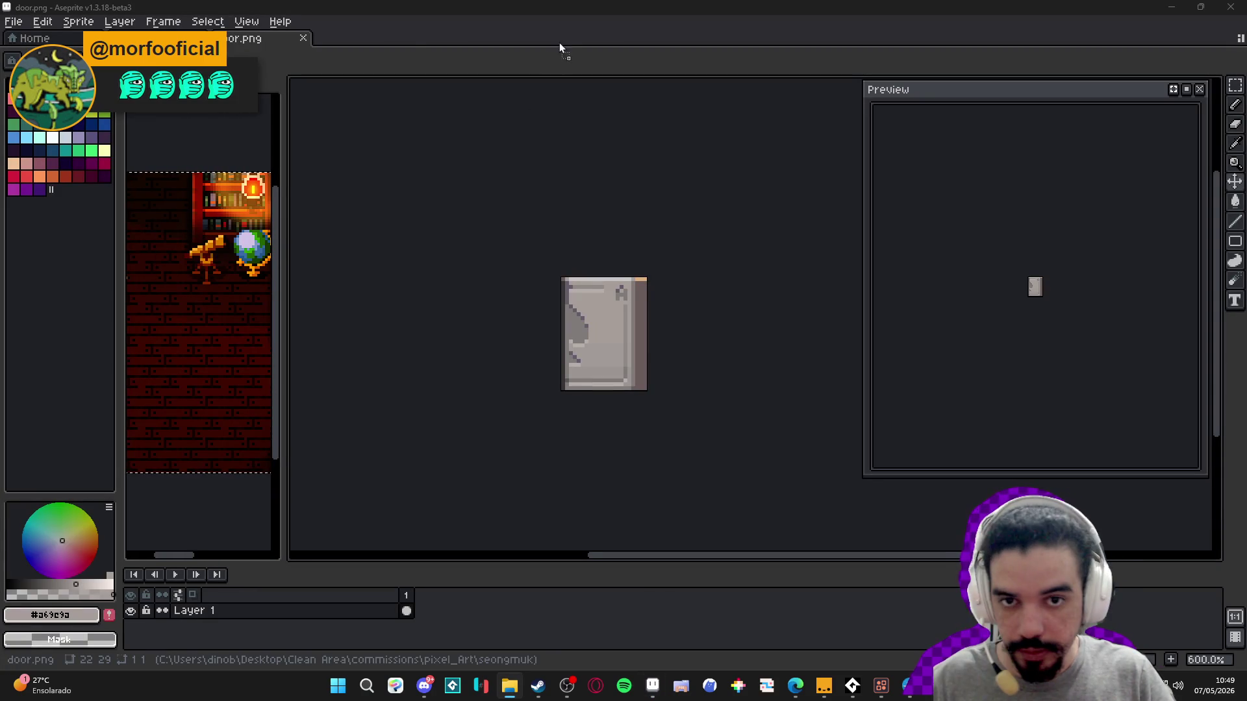
left_click(247, 38)
scroll(568, 269, "up", 3)
key("ctrl+a")
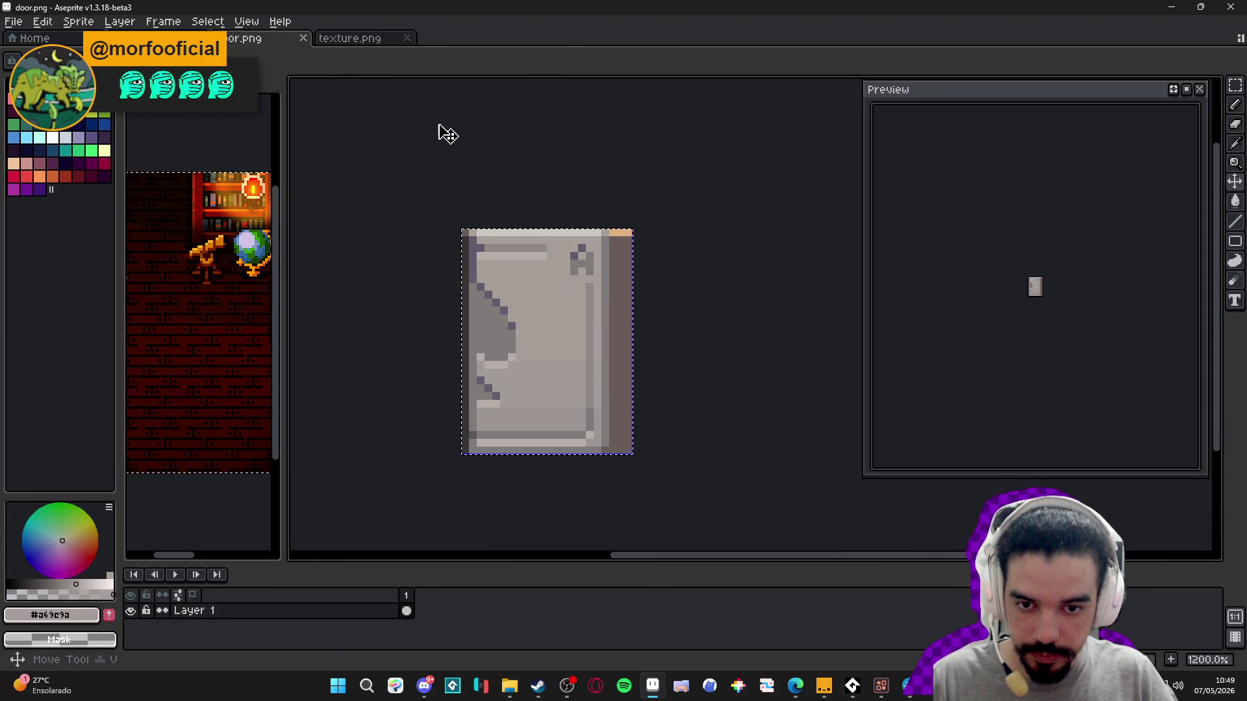
key("ctrl+c")
left_click(357, 38)
scroll(715, 325, "up", 5)
key("ctrl+v")
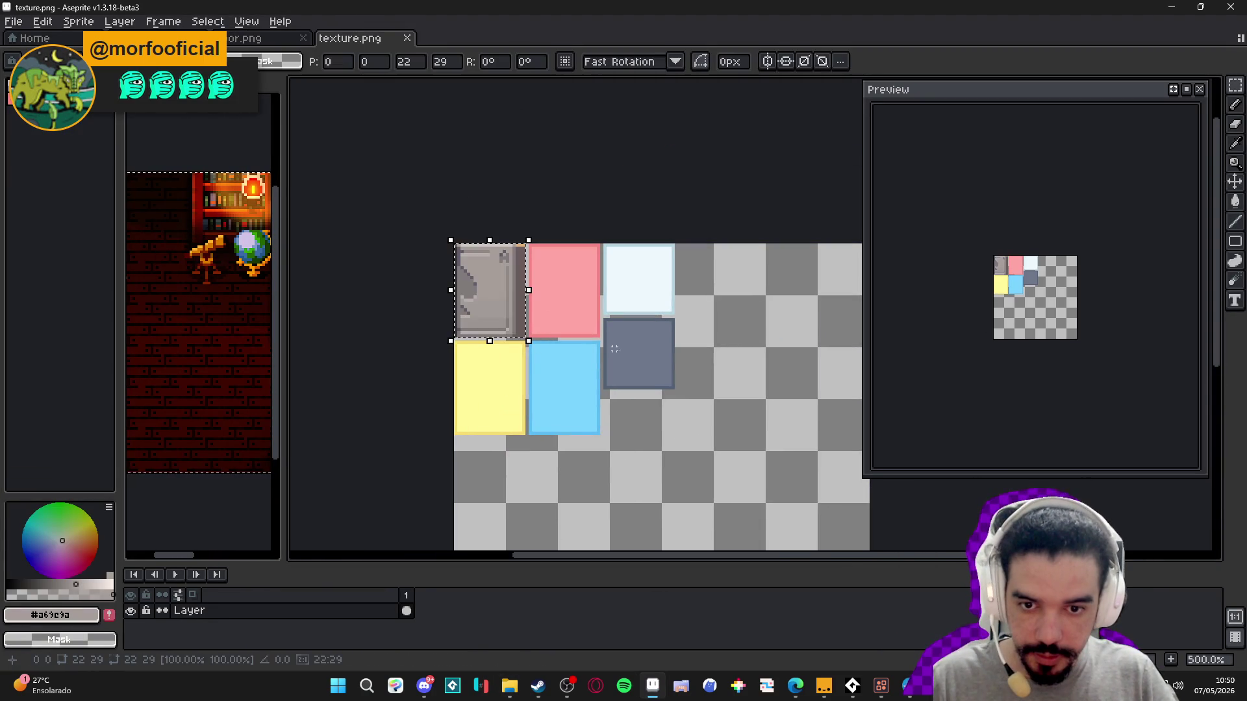
mouse_move(493, 279)
left_mouse_down()
mouse_move(496, 370)
mouse_move(487, 333)
mouse_move(541, 393)
mouse_move(516, 388)
left_mouse_up()
scroll(495, 370, "up", 5)
scroll(496, 341, "down", 2)
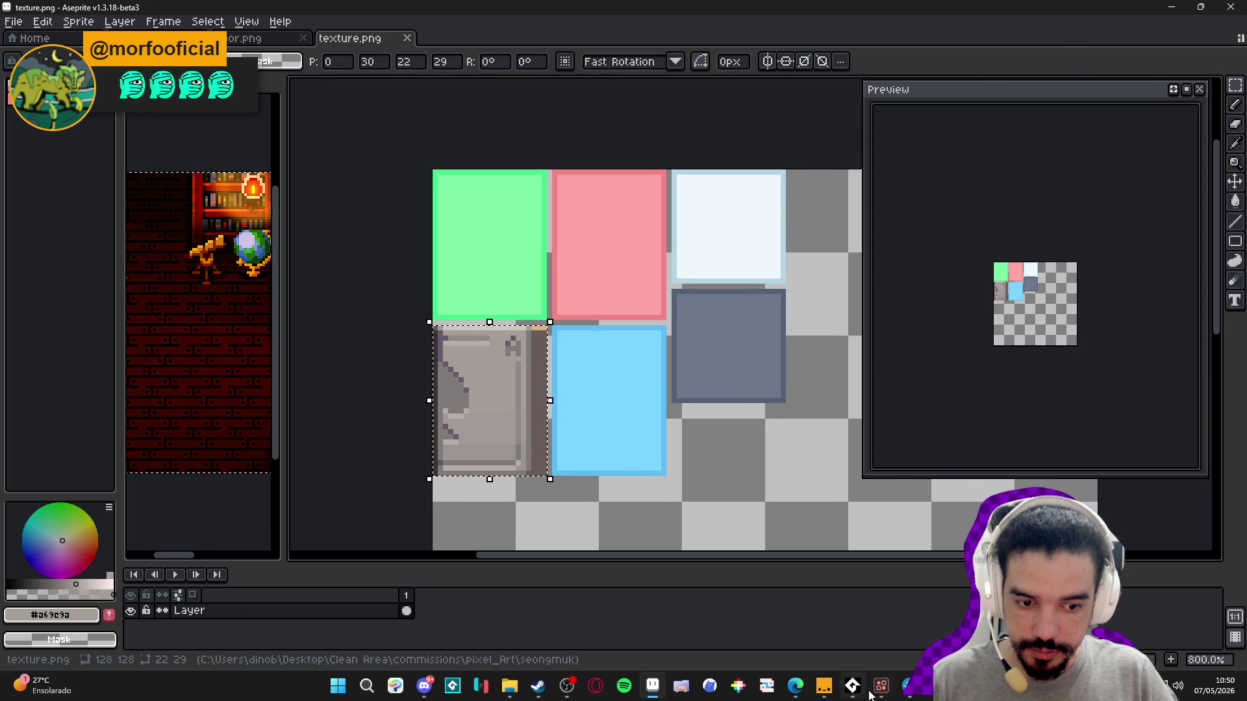
- Check the mesh faces, then paste a horizontally mirrored door copy onto the blue tile and commit it
key("alt+Tab")
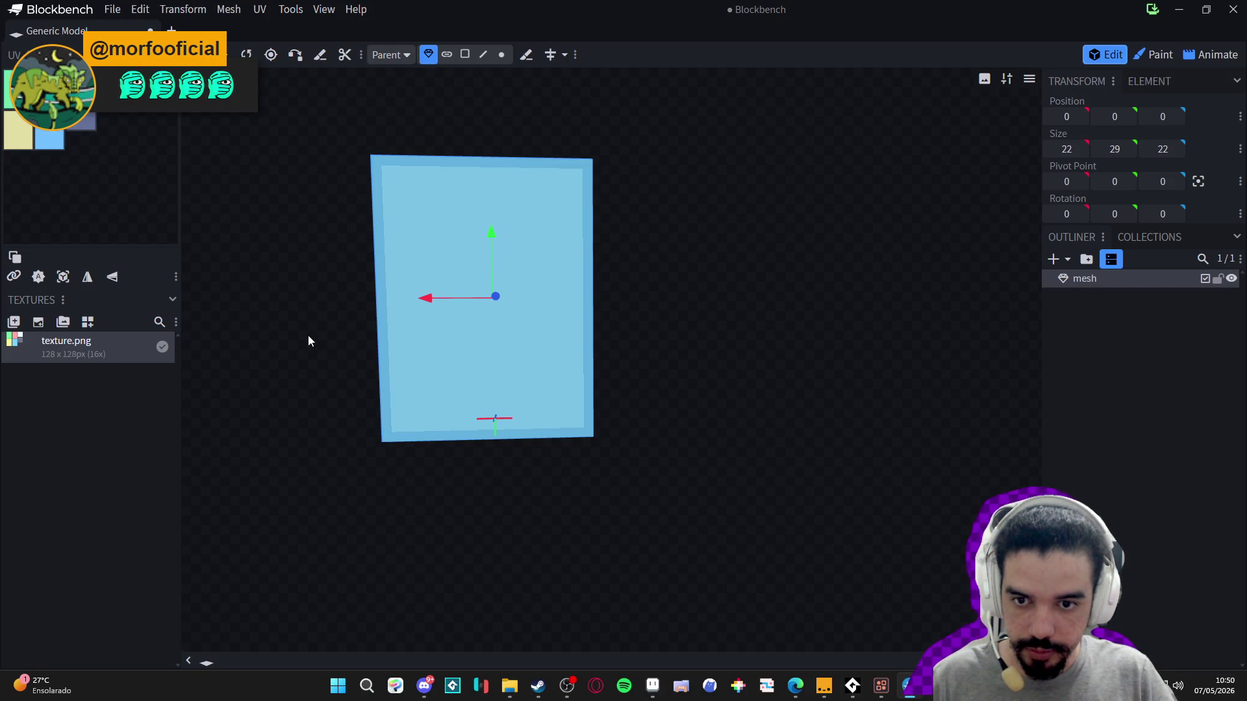
mouse_move(322, 326)
left_mouse_down()
mouse_move(635, 347)
mouse_move(381, 343)
left_mouse_up()
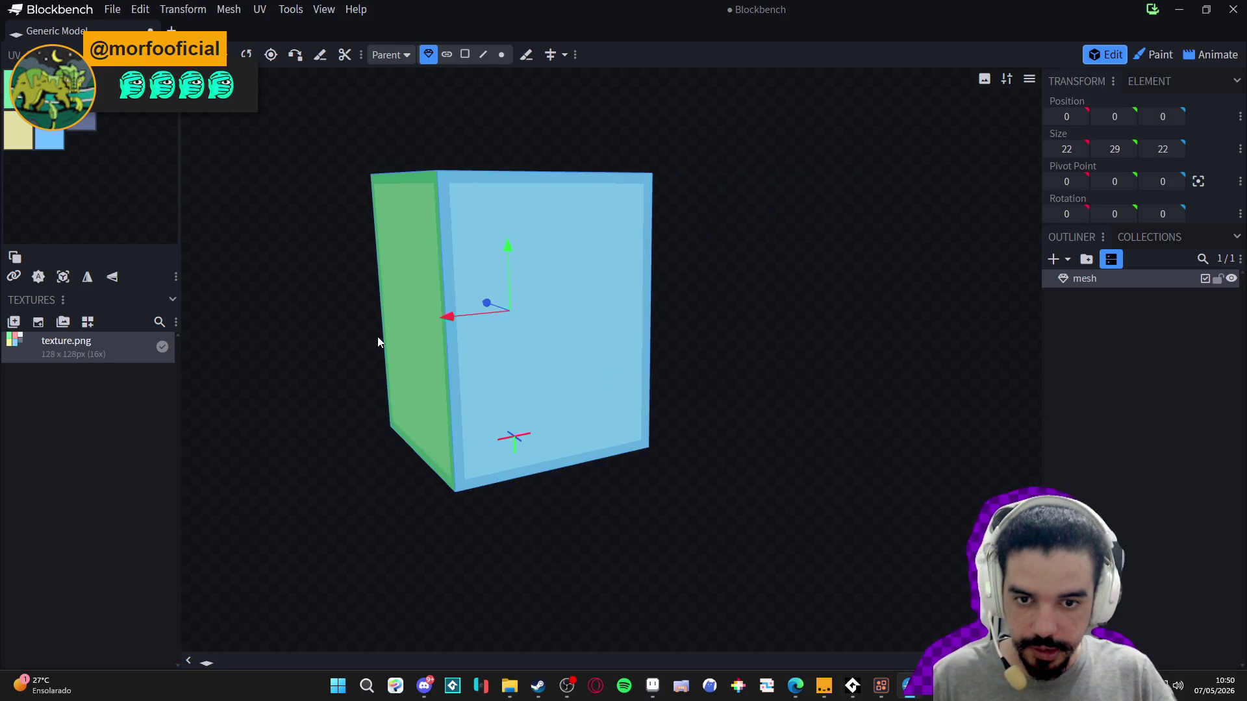
key("alt+Tab")
left_click_drag(495, 369, 467, 404)
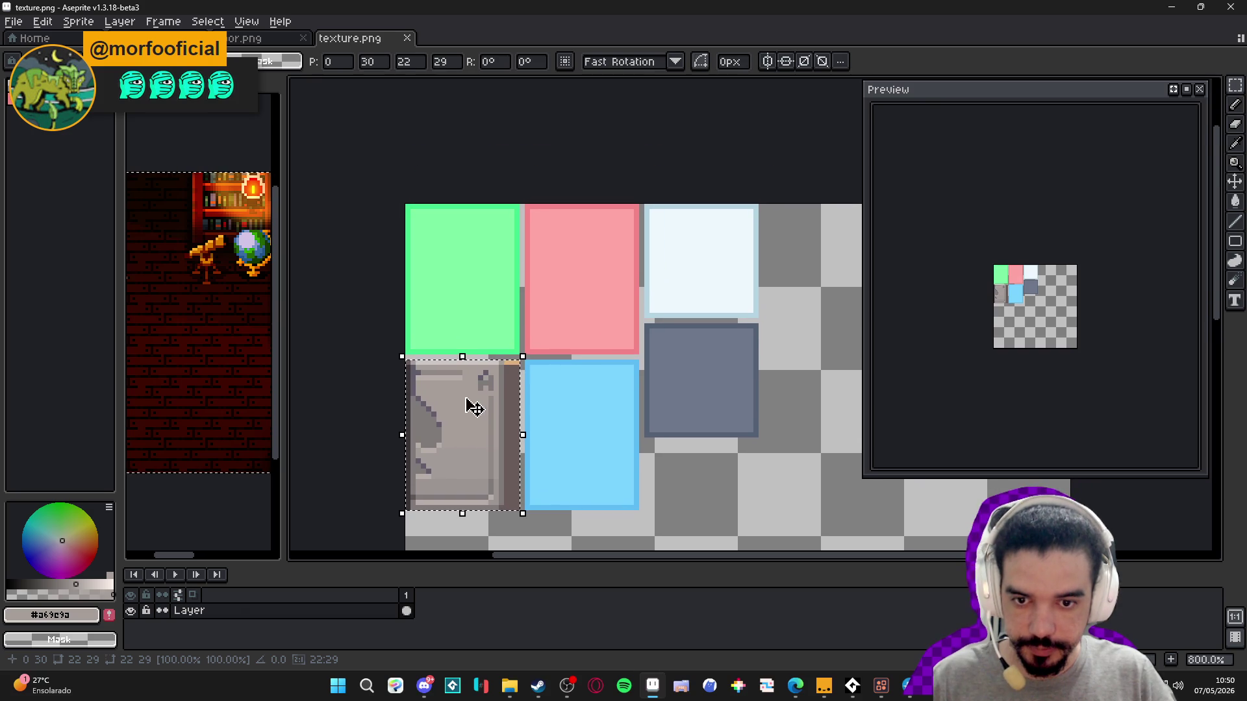
key("ctrl+z")
key("ctrl+v")
mouse_move(472, 309)
left_mouse_down()
mouse_move(588, 452)
mouse_move(476, 437)
mouse_move(495, 443)
left_mouse_up()
key("shift+h")
key("Return")
scroll(545, 435, "down", 2)
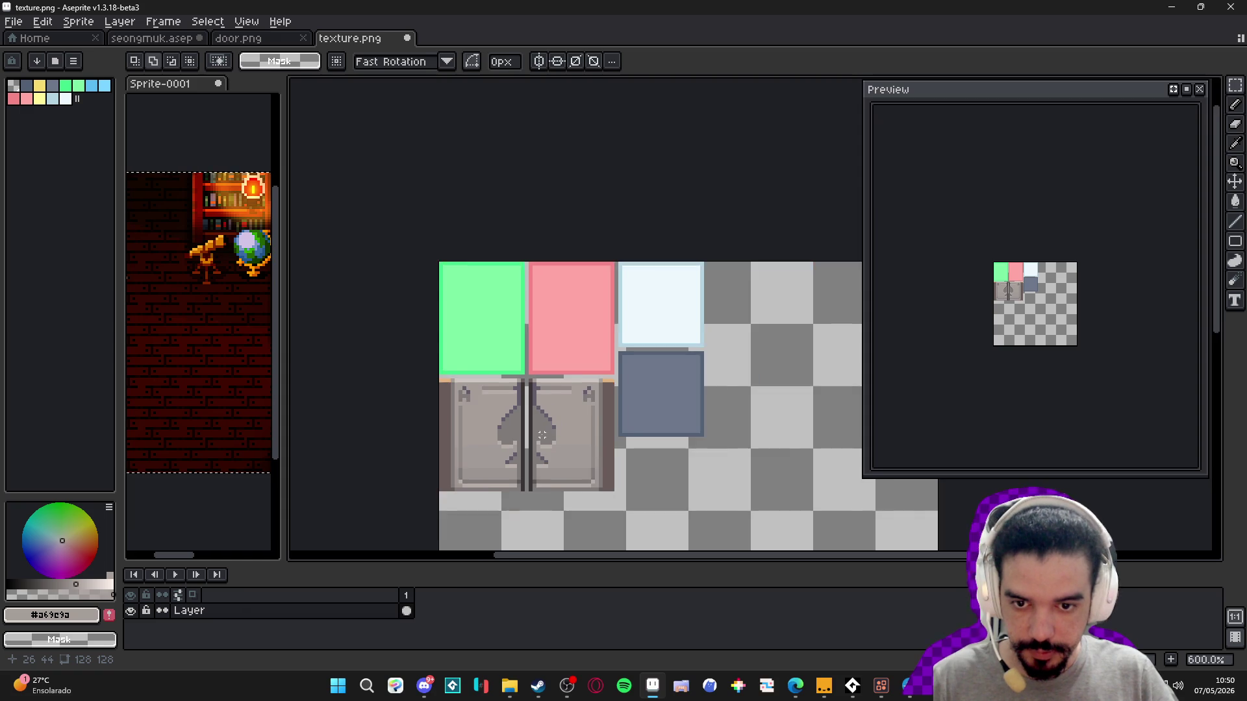
scroll(548, 429, "up", 5)
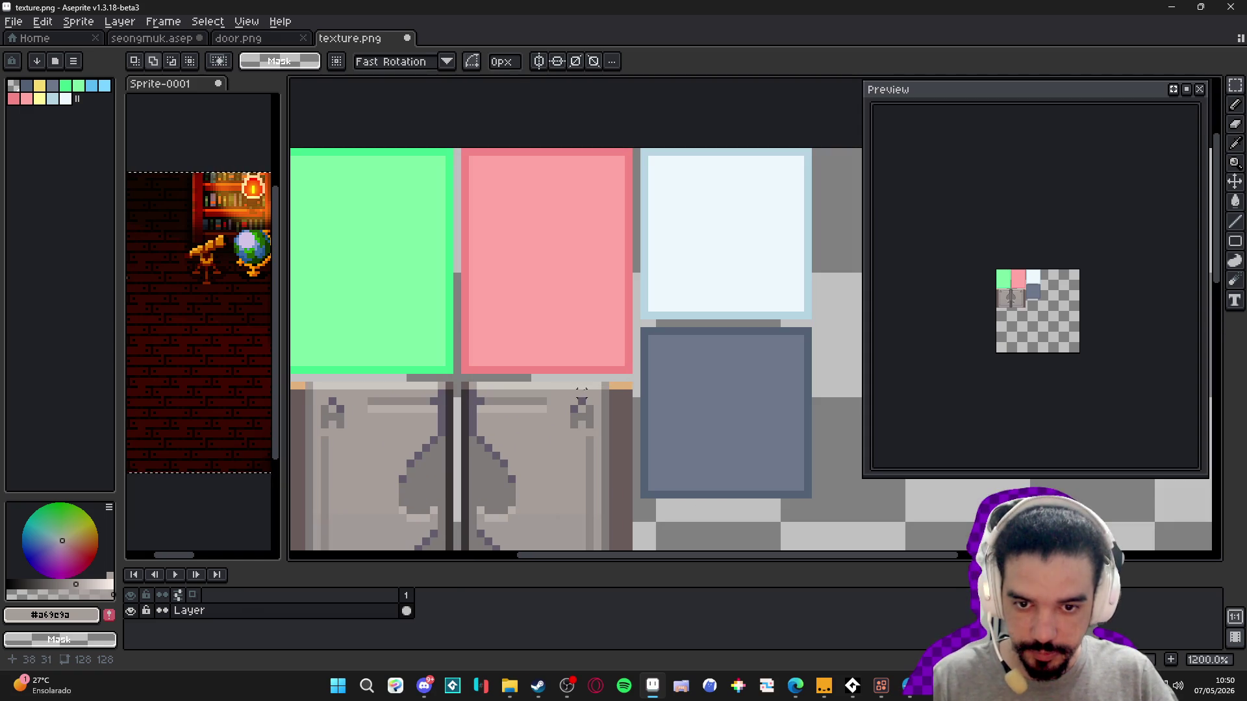
scroll(590, 393, "down", 3)
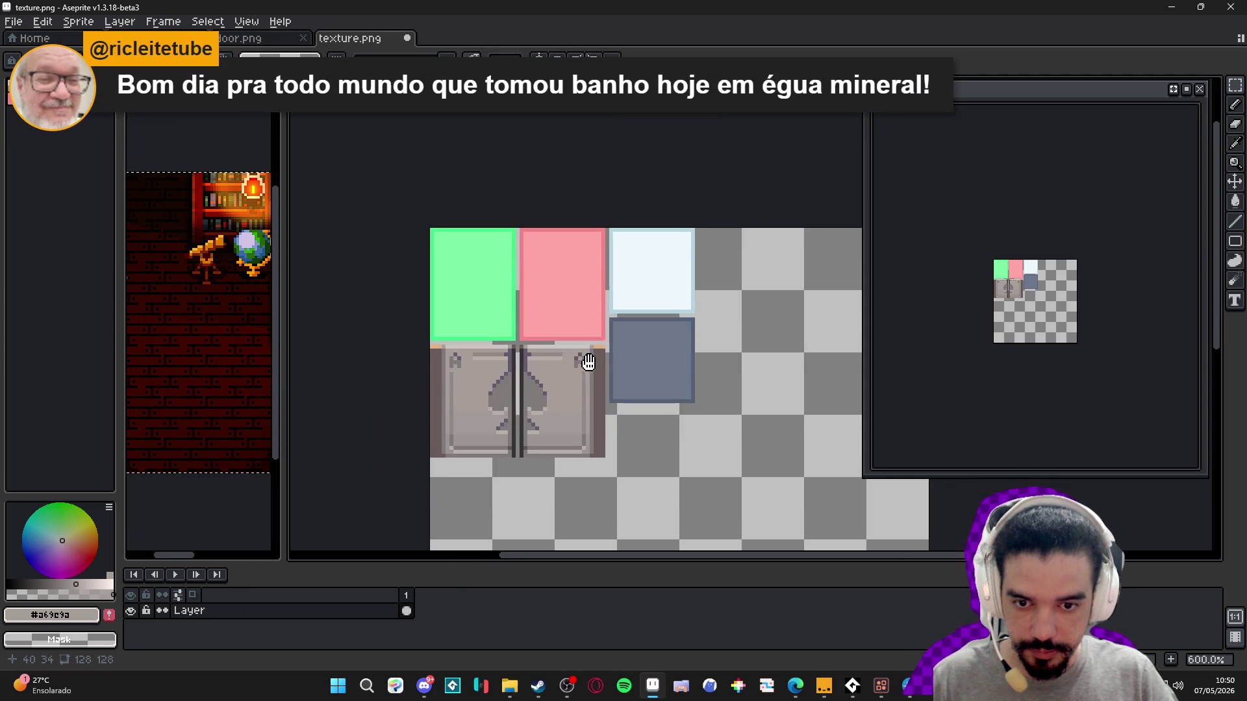
key("alt+Tab")
- Resize the box's depth from 22 down to 4 units, leaving a 22×29×4 slab
mouse_move(728, 368)
left_mouse_down()
mouse_move(384, 364)
mouse_move(599, 376)
mouse_move(468, 395)
mouse_move(562, 311)
left_mouse_up()
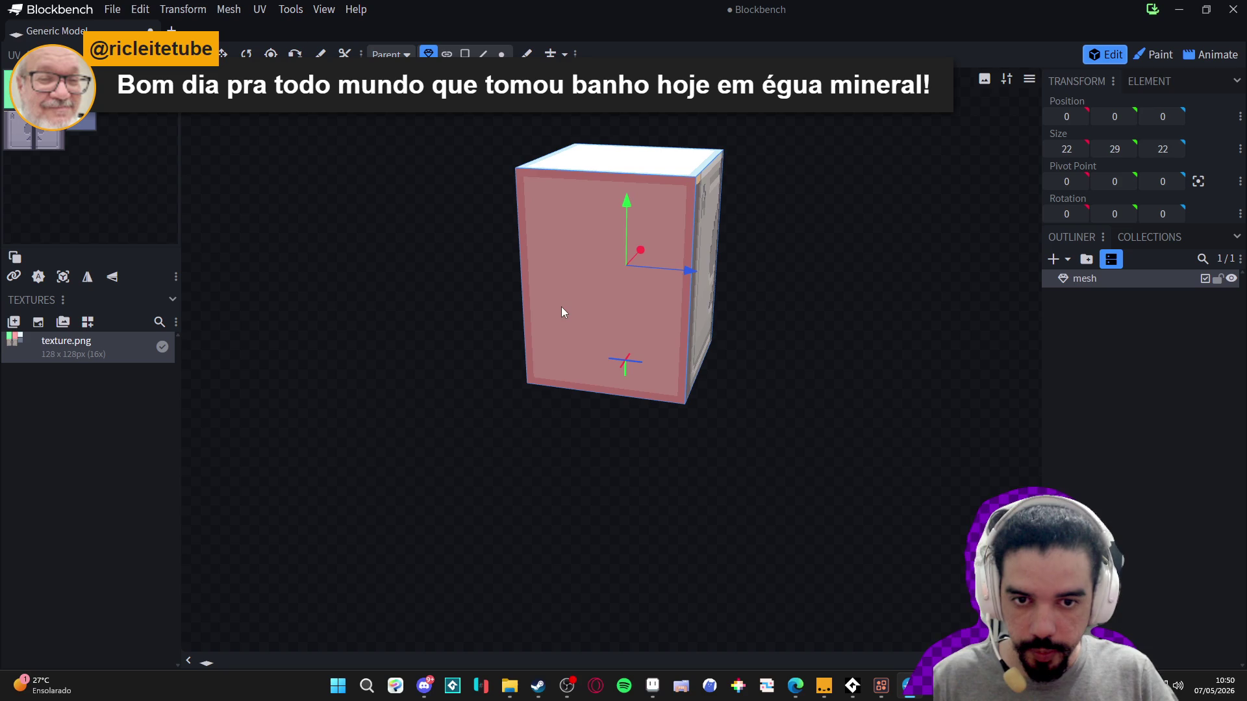
mouse_move(721, 224)
left_mouse_down()
mouse_move(508, 488)
mouse_move(662, 435)
mouse_move(592, 427)
left_mouse_up()
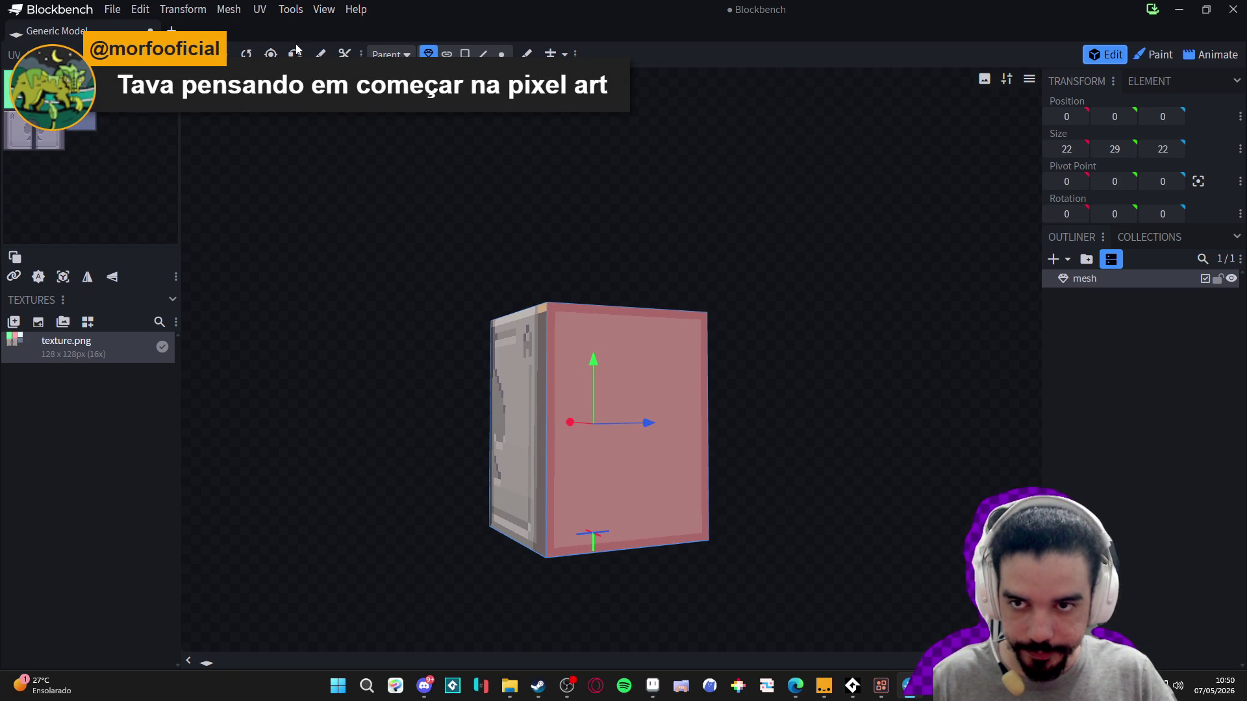
key("s")
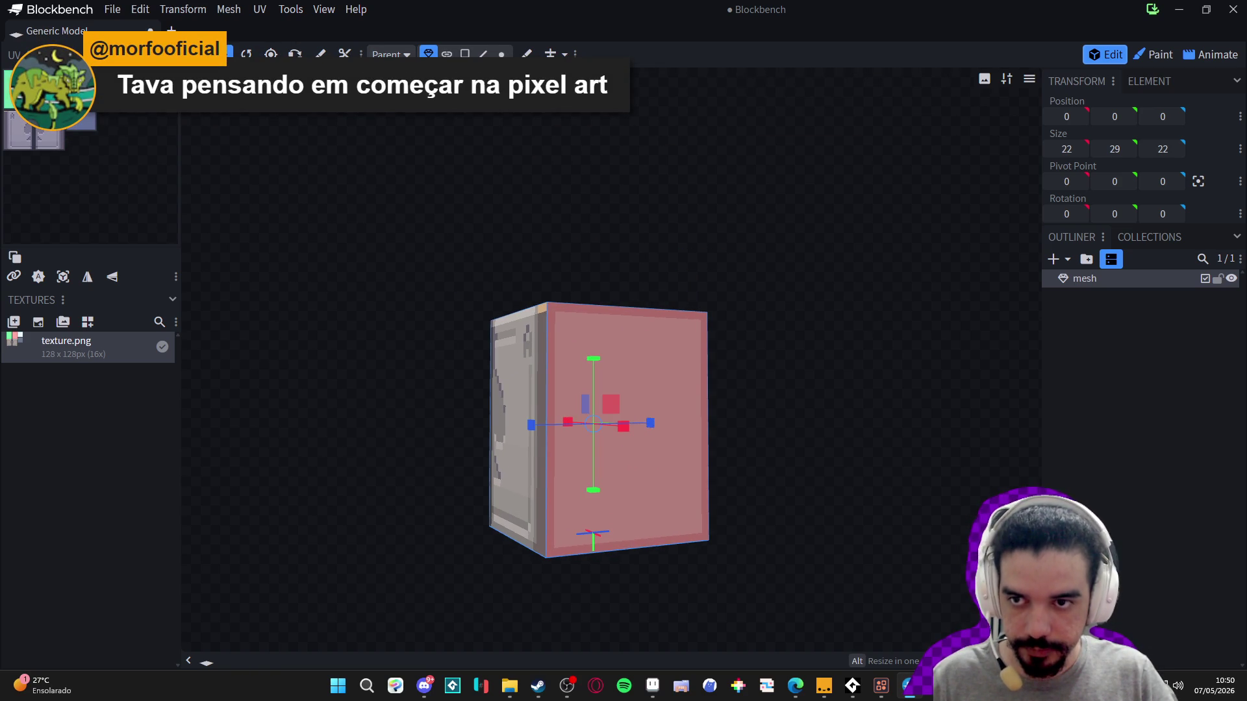
mouse_move(650, 424)
left_mouse_down()
mouse_move(496, 412)
mouse_move(575, 434)
left_mouse_up()
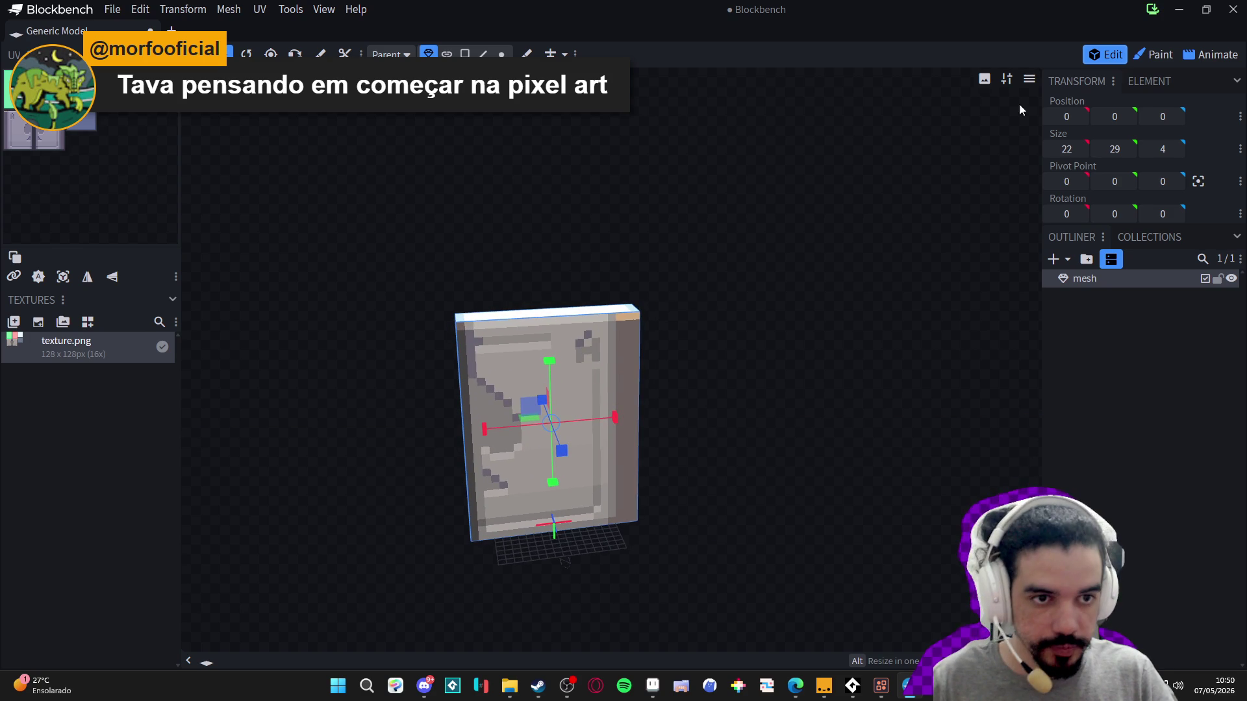
- Switch the viewport to orthographic projection and view the slab from the front
left_click(1029, 79)
mouse_move(1059, 184)
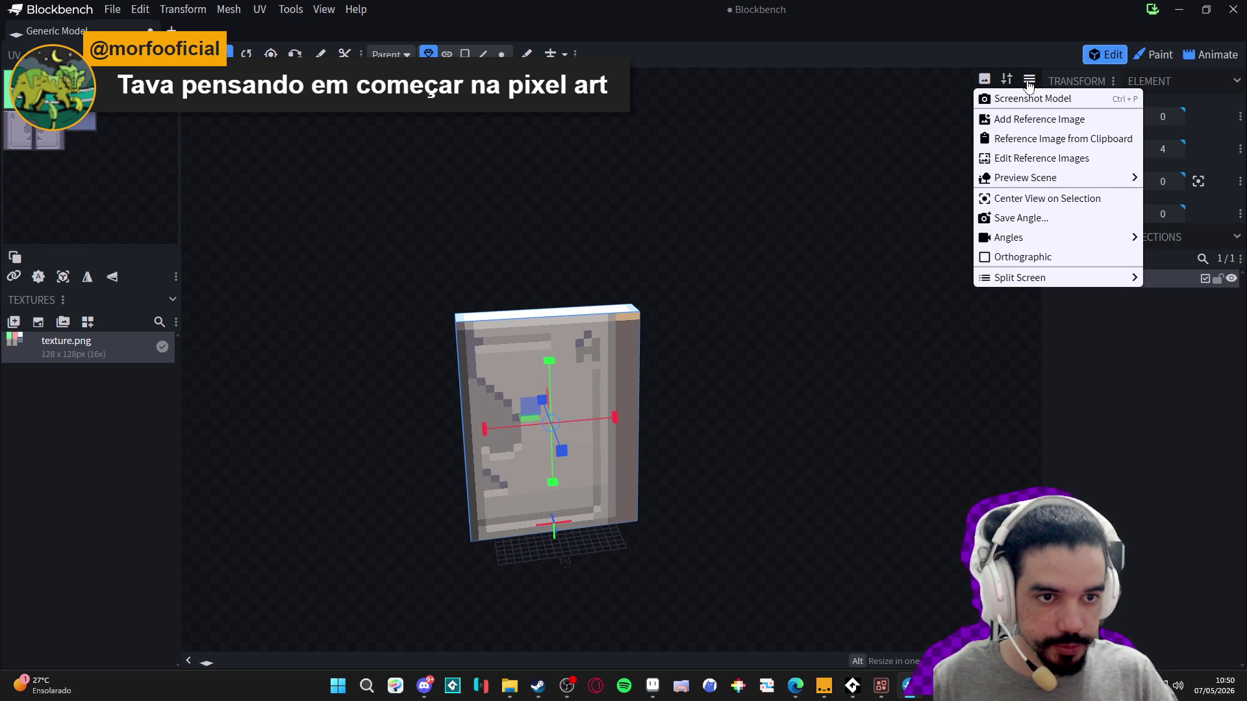
left_click(986, 257)
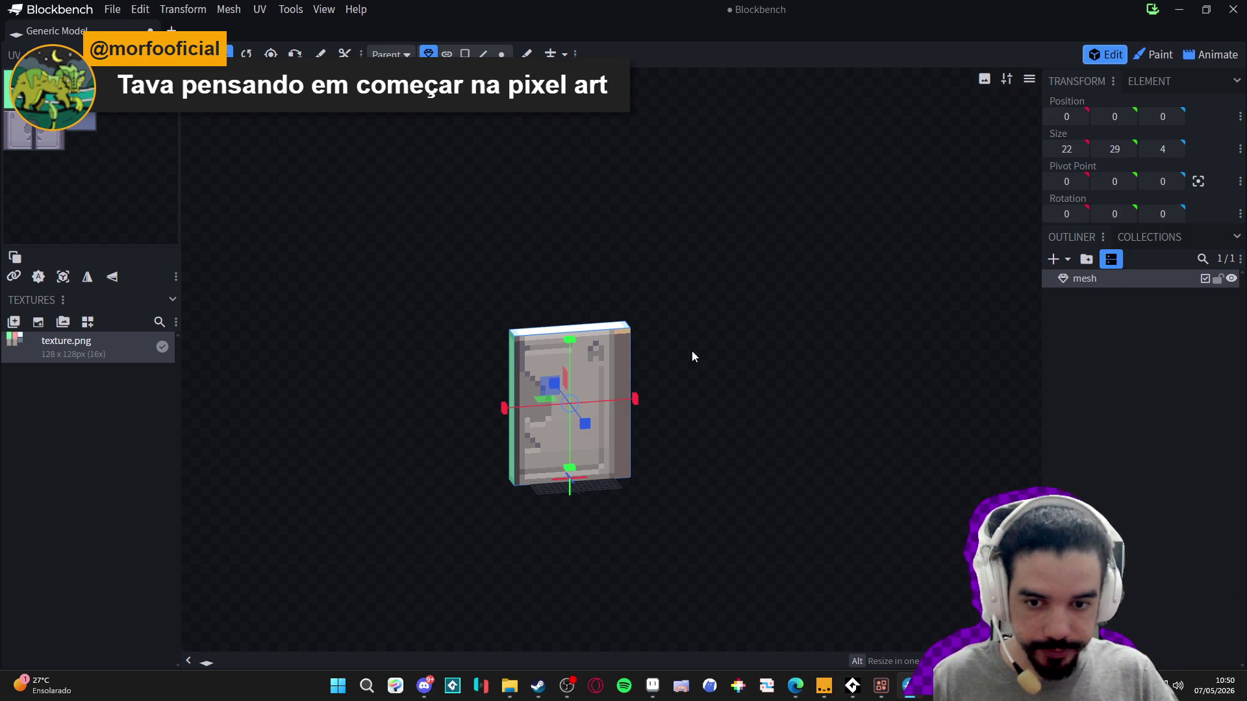
mouse_move(665, 346)
left_mouse_down()
mouse_move(666, 407)
mouse_move(638, 312)
mouse_move(682, 326)
mouse_move(662, 334)
mouse_move(667, 313)
mouse_move(564, 350)
mouse_move(451, 319)
mouse_move(466, 310)
left_mouse_up()
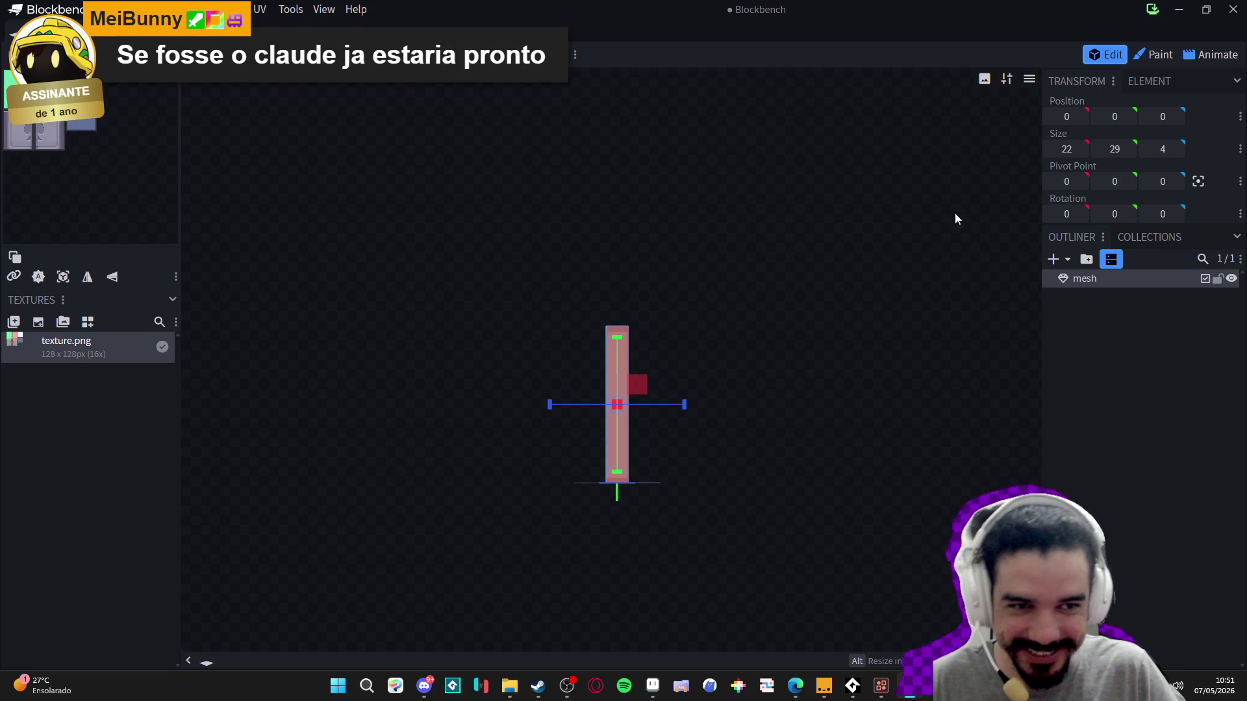
key("ctrl+KP_3")
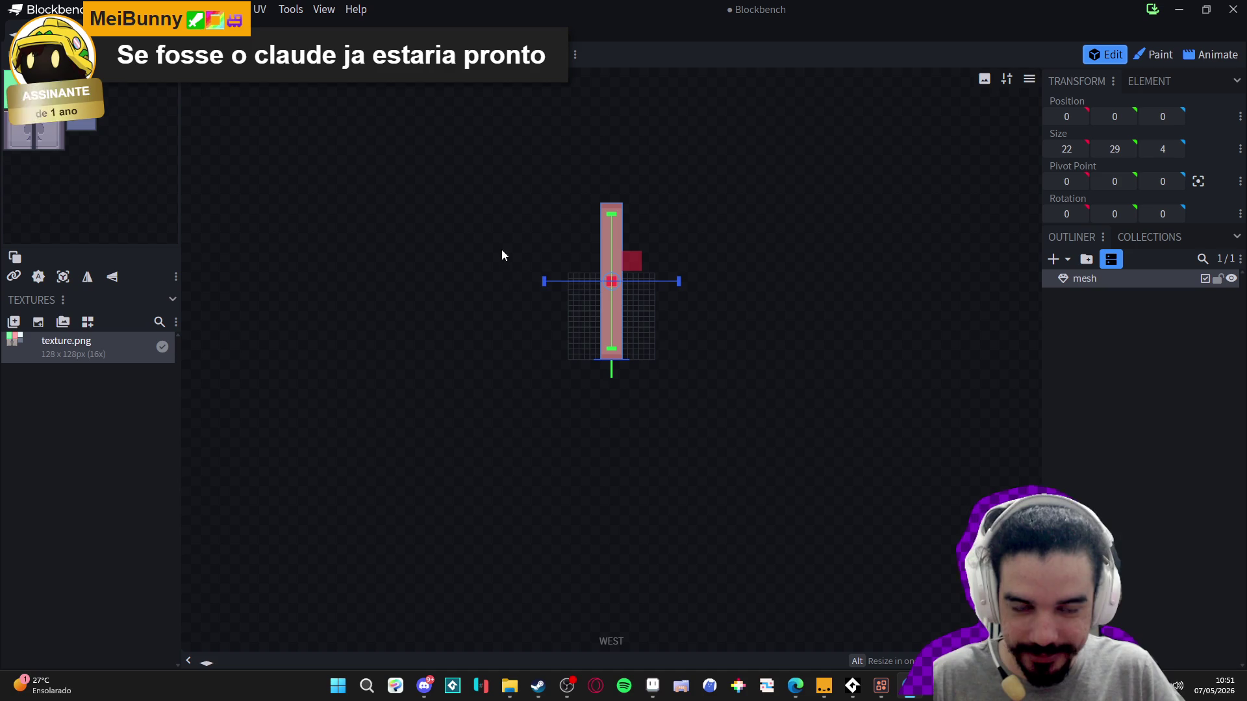
key("r")
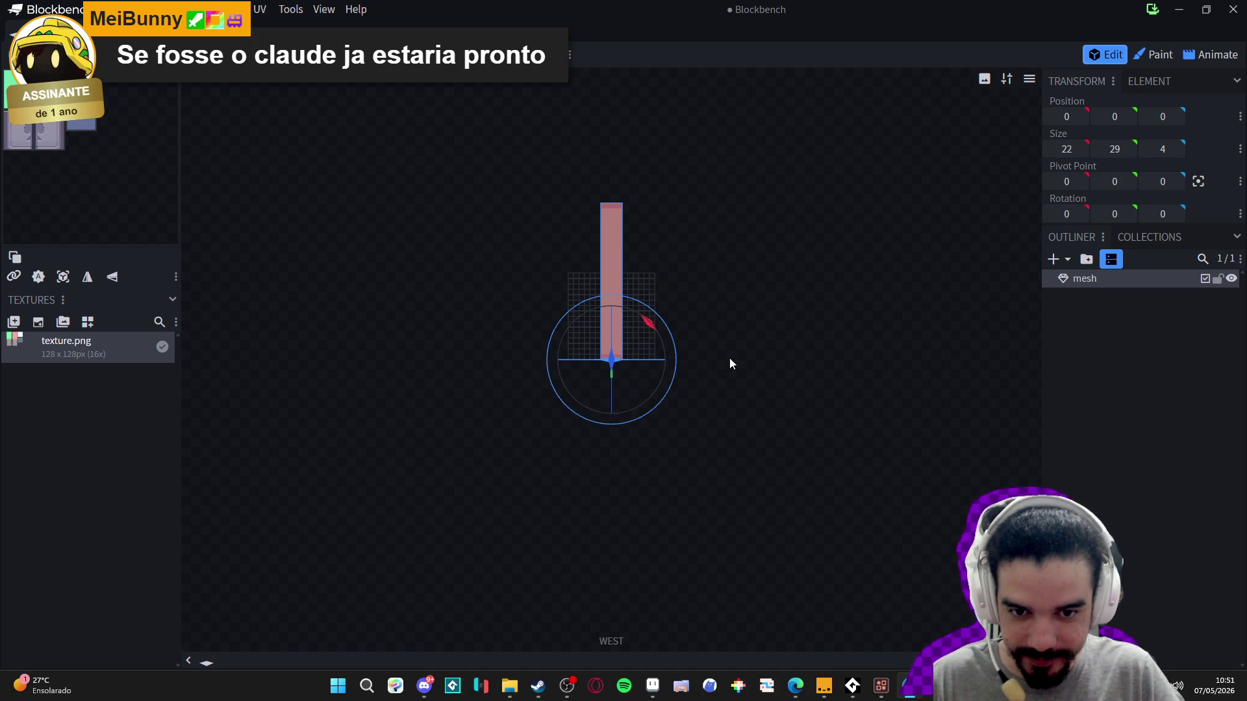
left_click_drag(590, 275, 679, 273)
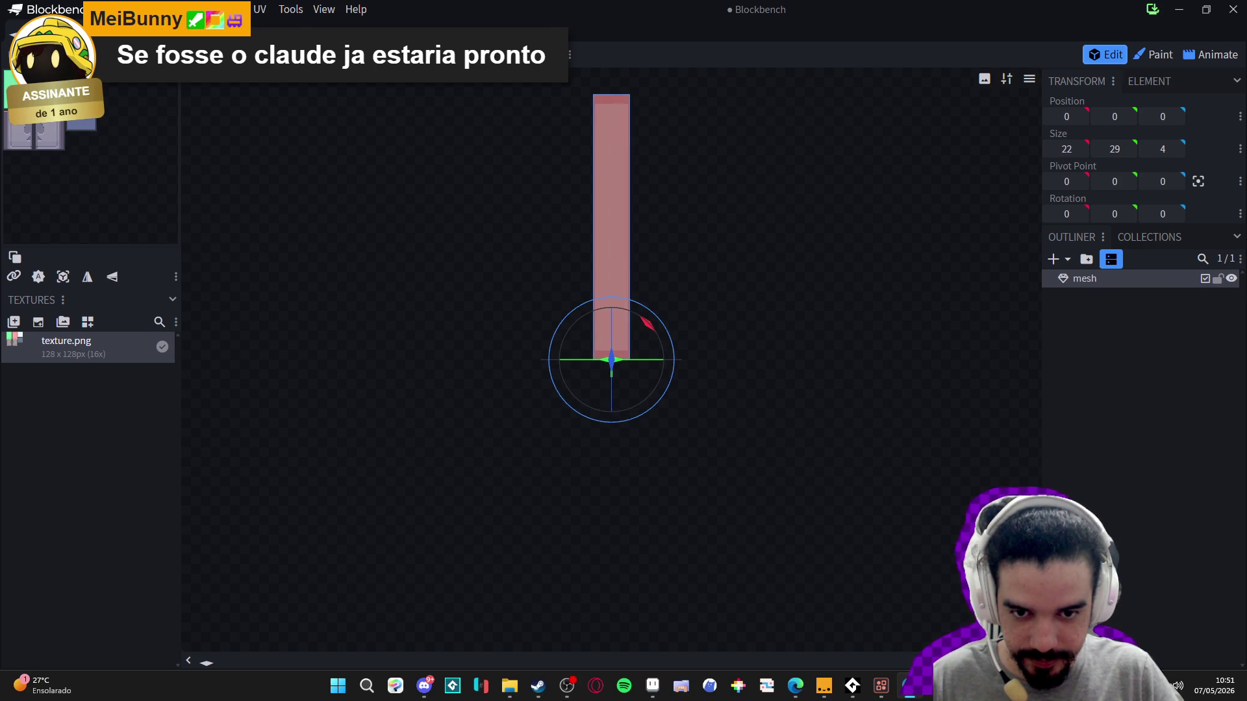
mouse_move(706, 323)
left_mouse_down()
mouse_move(718, 345)
mouse_move(360, 162)
left_mouse_up()
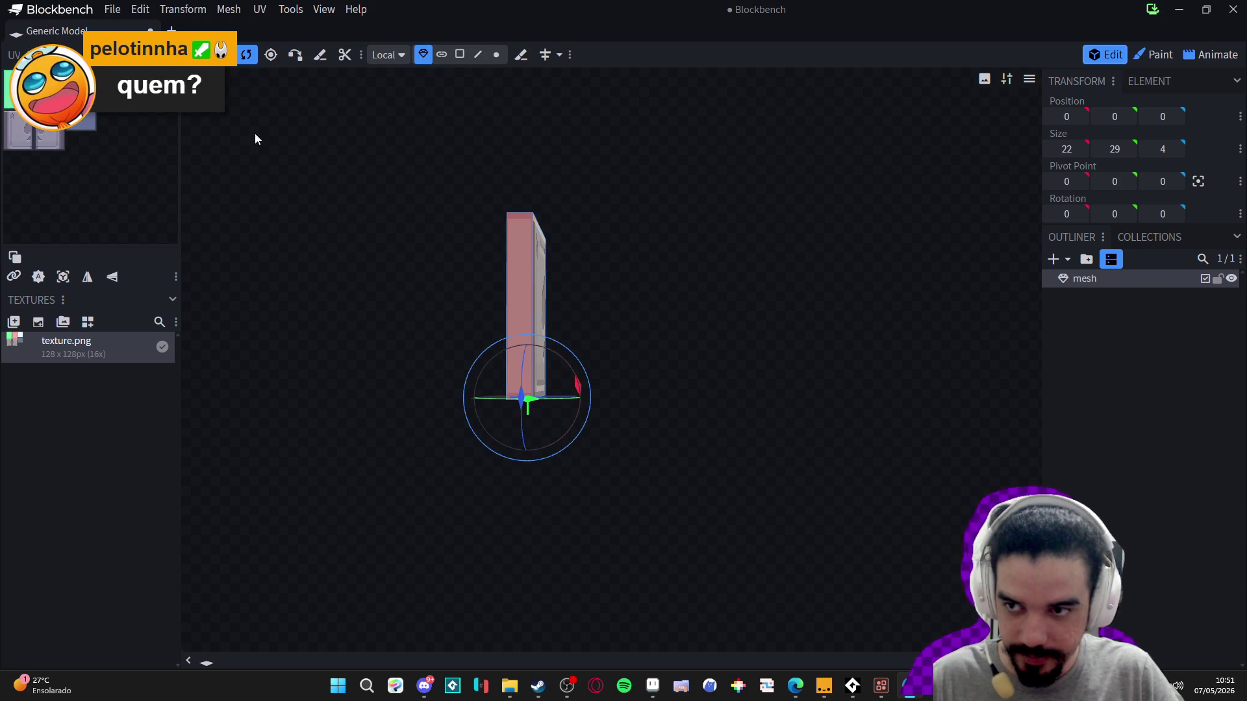
scroll(482, 286, "up", 5)
mouse_move(444, 283)
left_mouse_down()
mouse_move(656, 310)
mouse_move(906, 205)
left_mouse_up()
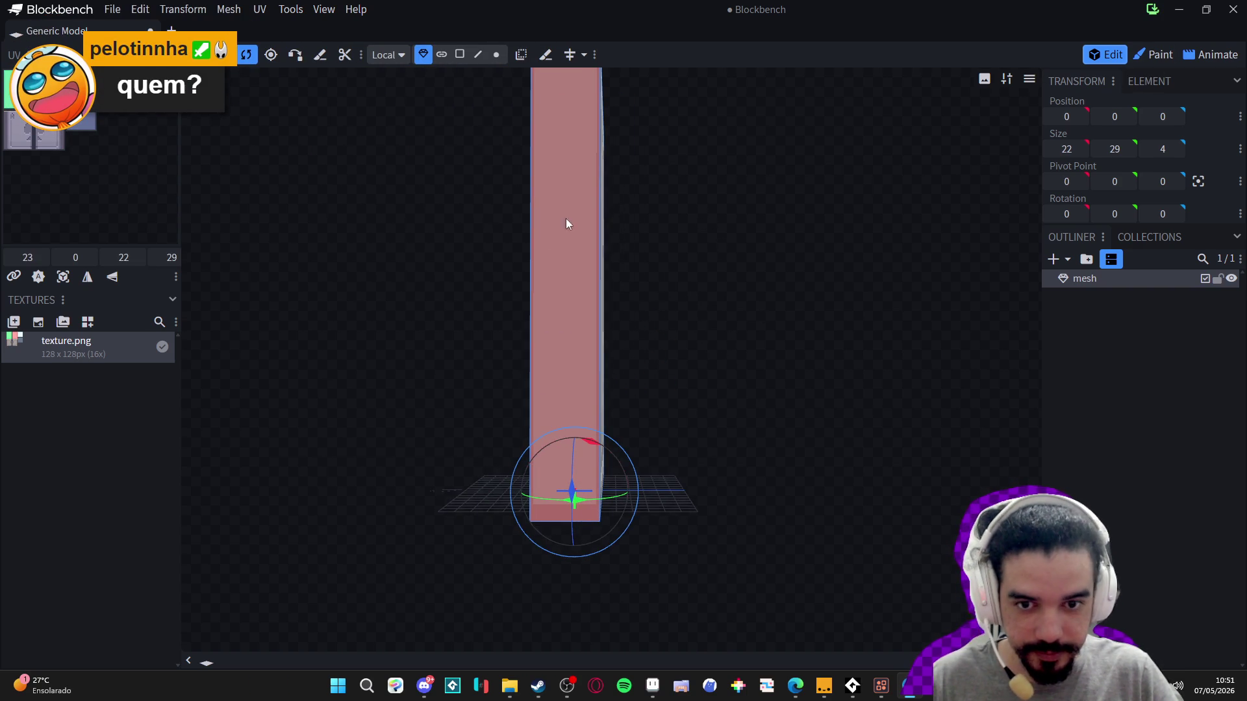
left_click(1158, 54)
- Undo a stray paint stroke, sample the door's dark brown, and turn the view to the pale top face
left_click_drag(552, 217, 550, 293)
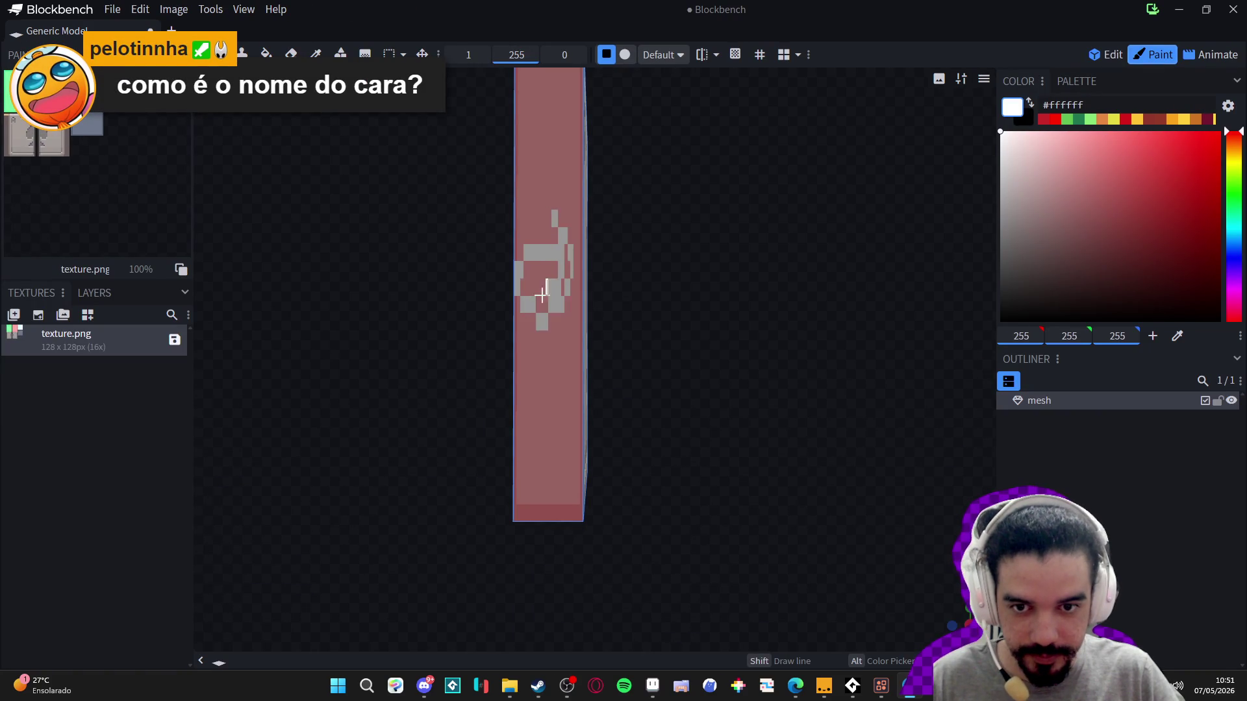
key("ctrl+z")
scroll(648, 316, "down", 3)
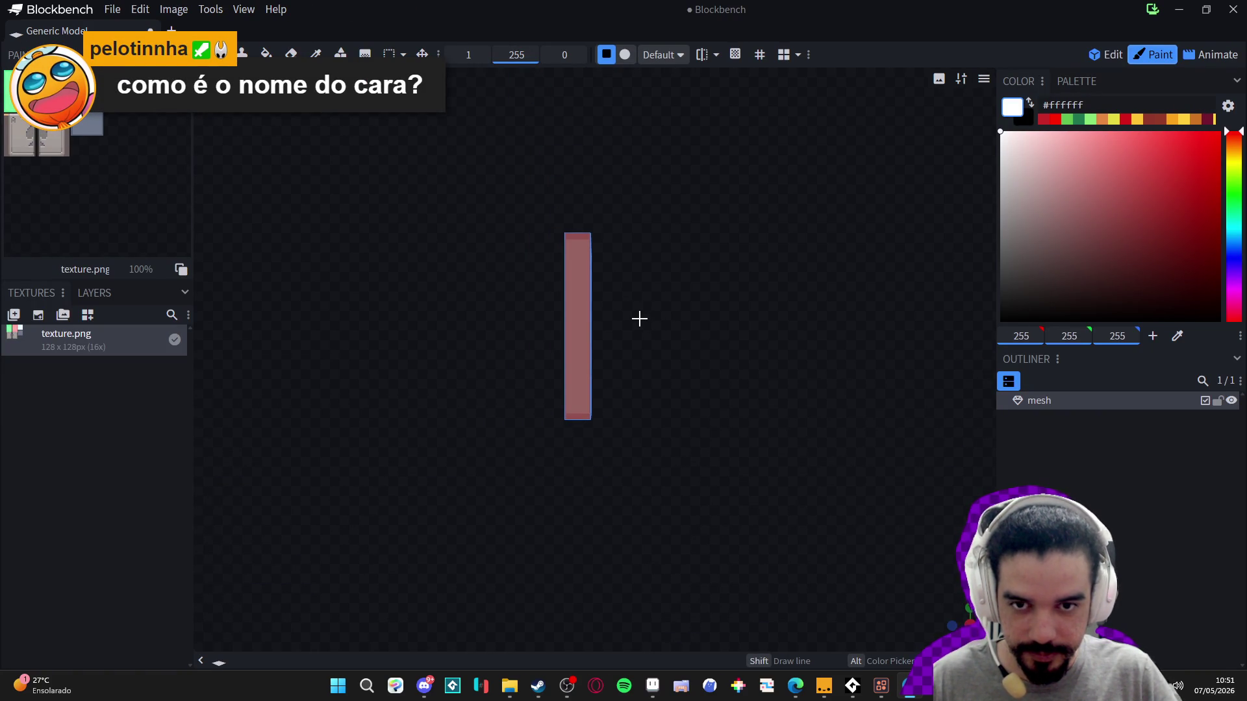
mouse_move(627, 320)
left_mouse_down()
mouse_move(384, 317)
mouse_move(482, 338)
mouse_move(663, 346)
mouse_move(681, 328)
left_mouse_up()
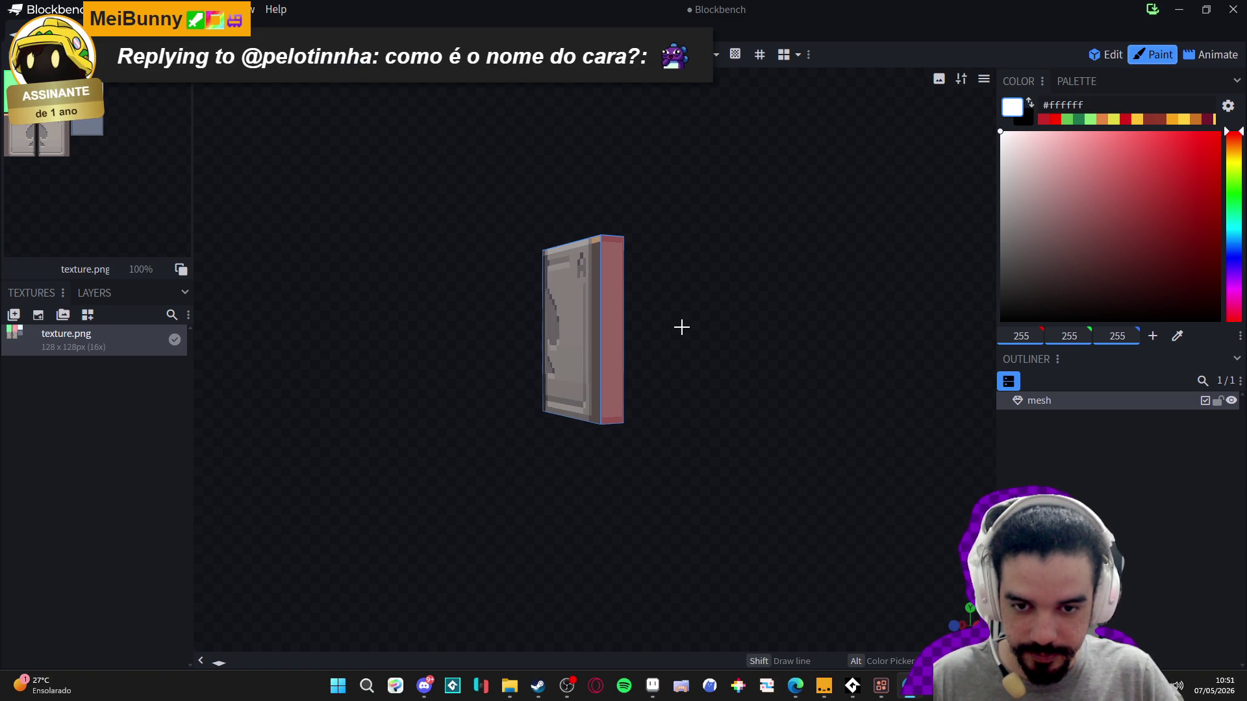
left_click(590, 329)
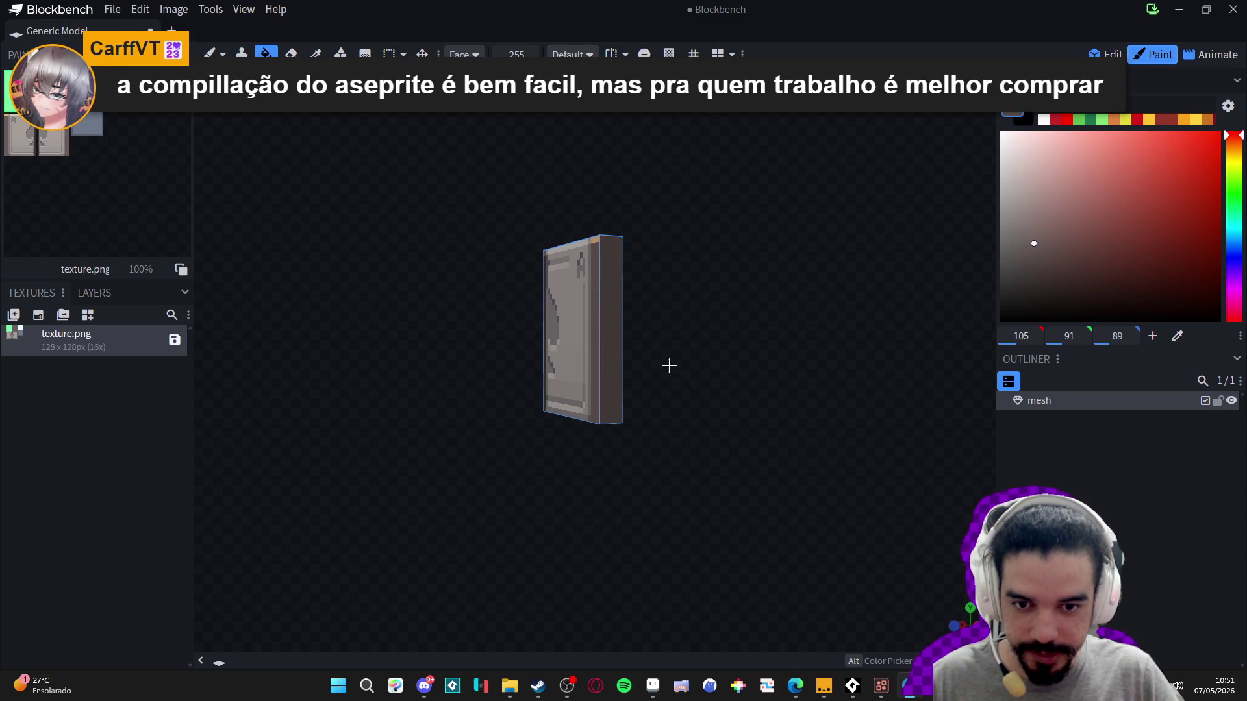
mouse_move(682, 267)
left_mouse_down()
mouse_move(596, 324)
mouse_move(409, 267)
mouse_move(457, 178)
mouse_move(465, 251)
mouse_move(364, 342)
left_mouse_up()
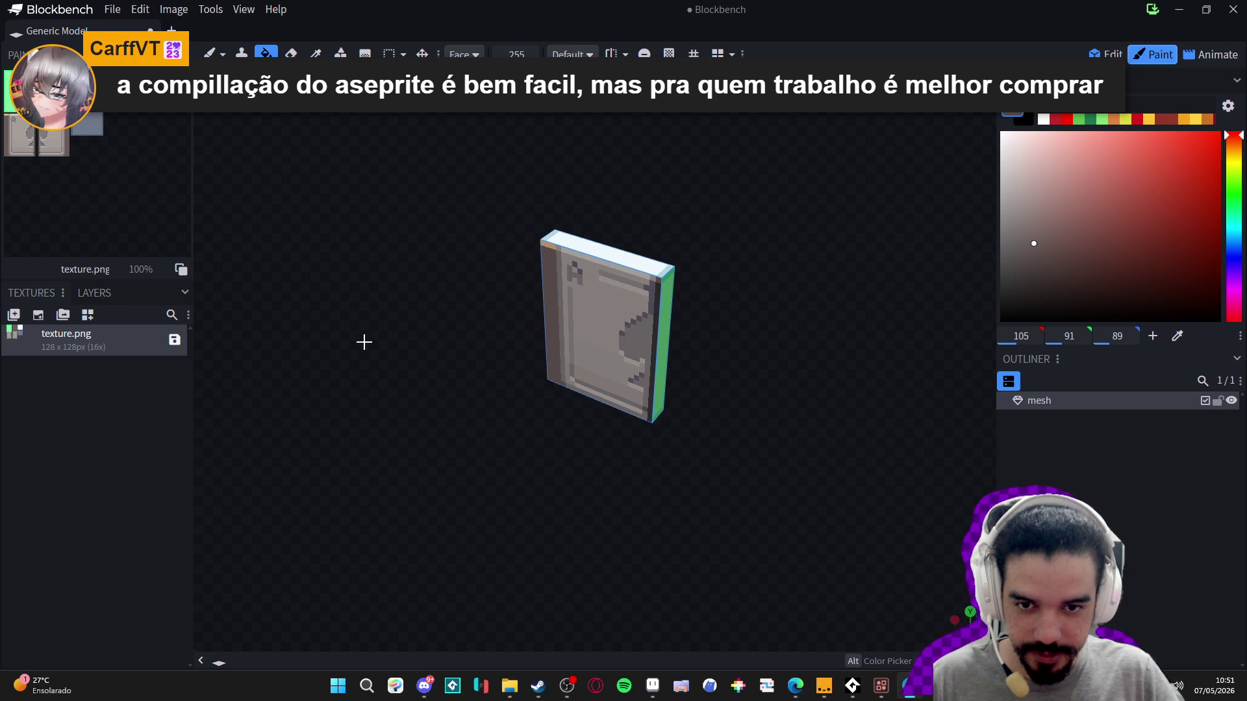
mouse_move(482, 200)
left_mouse_down()
mouse_move(568, 279)
mouse_move(504, 286)
mouse_move(482, 265)
left_mouse_up()
- Brush the door's tan colour along the slab's top-left edge
key("b")
scroll(462, 273, "up", 2)
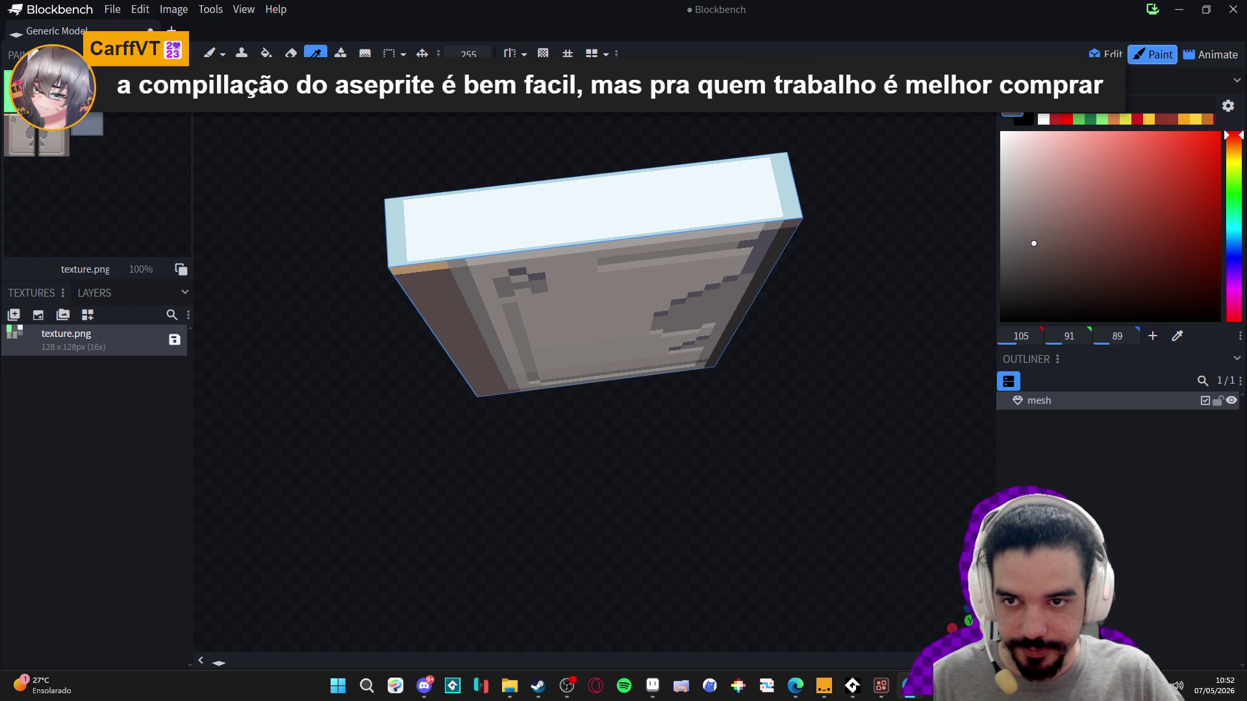
left_click(410, 271, "alt")
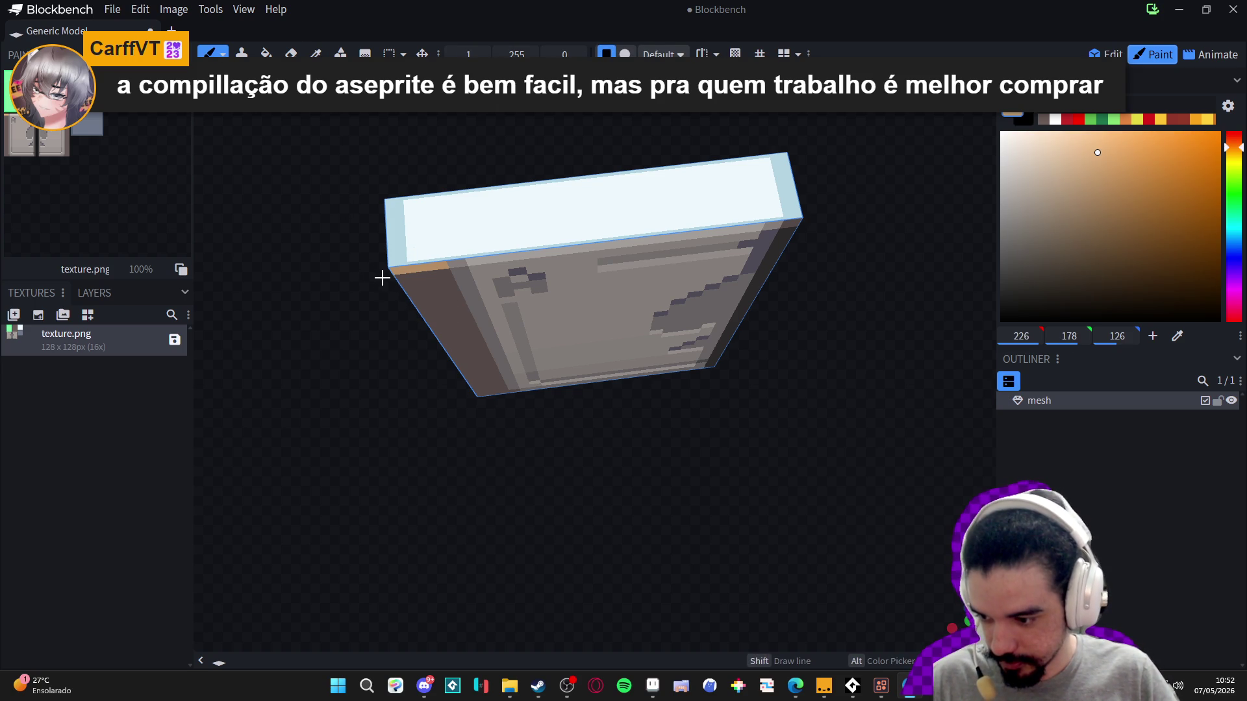
scroll(348, 269, "up", 2)
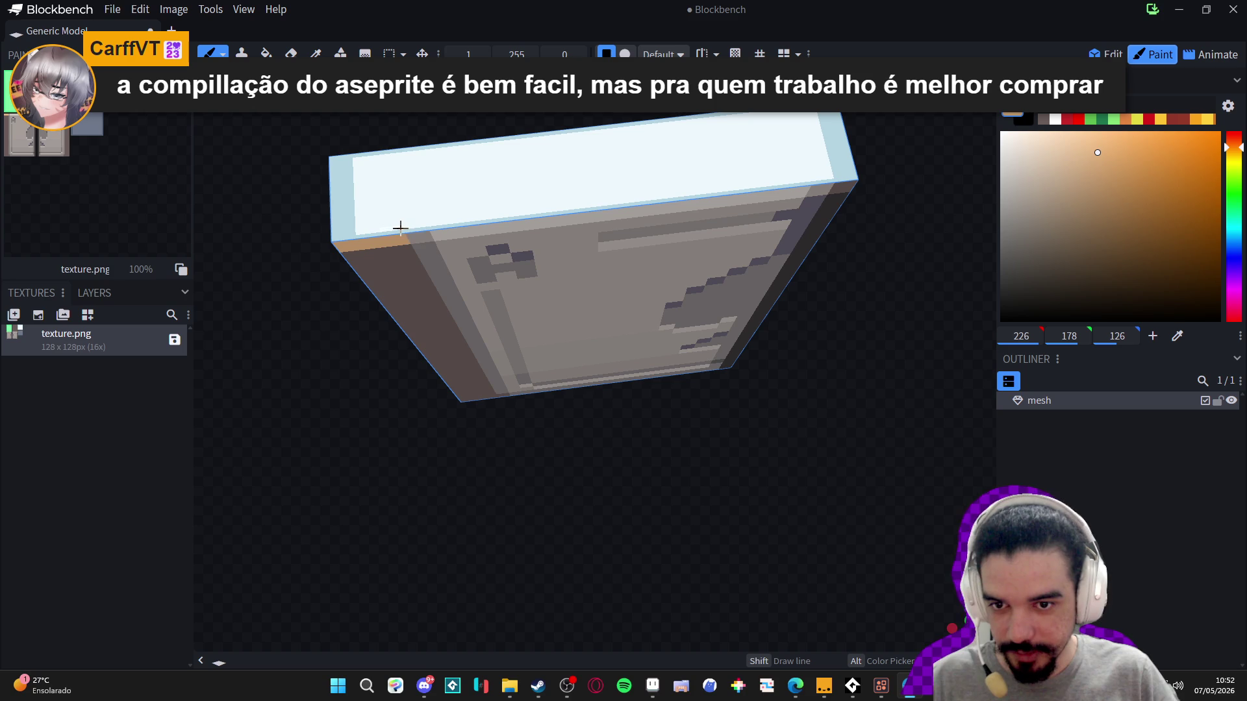
mouse_move(388, 232)
left_mouse_down()
mouse_move(340, 235)
mouse_move(387, 228)
left_mouse_up()
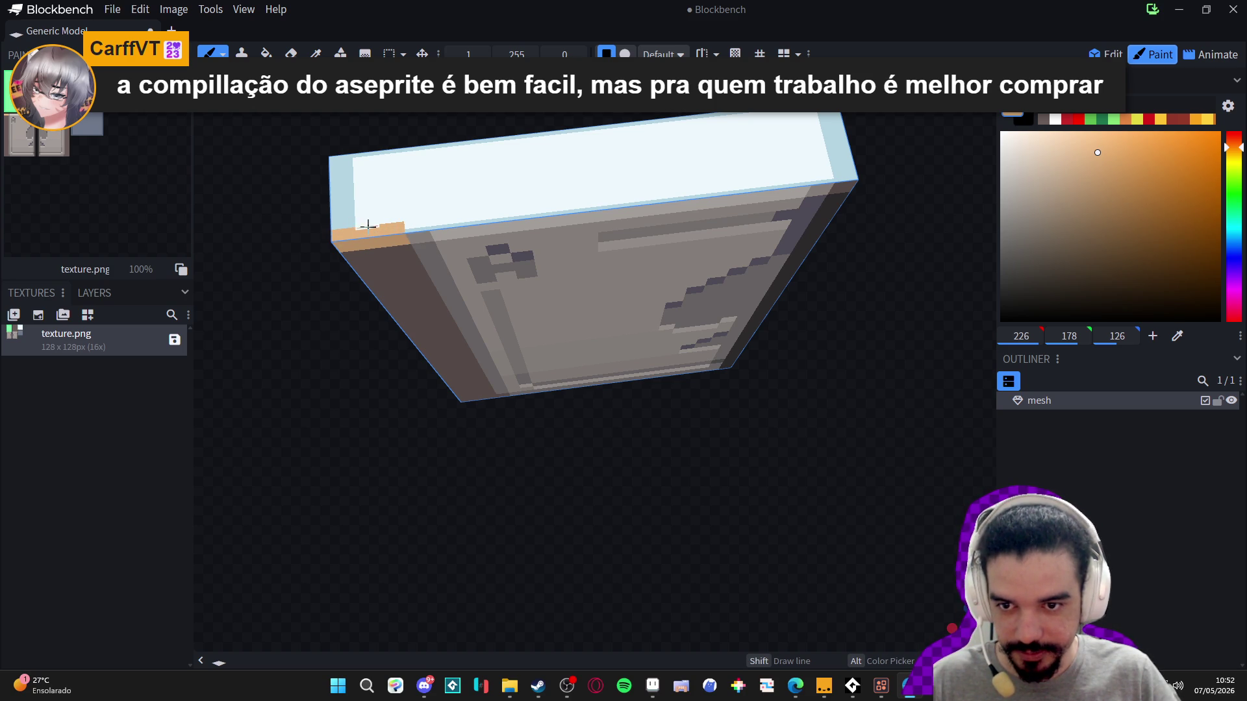
left_click_drag(374, 224, 418, 228)
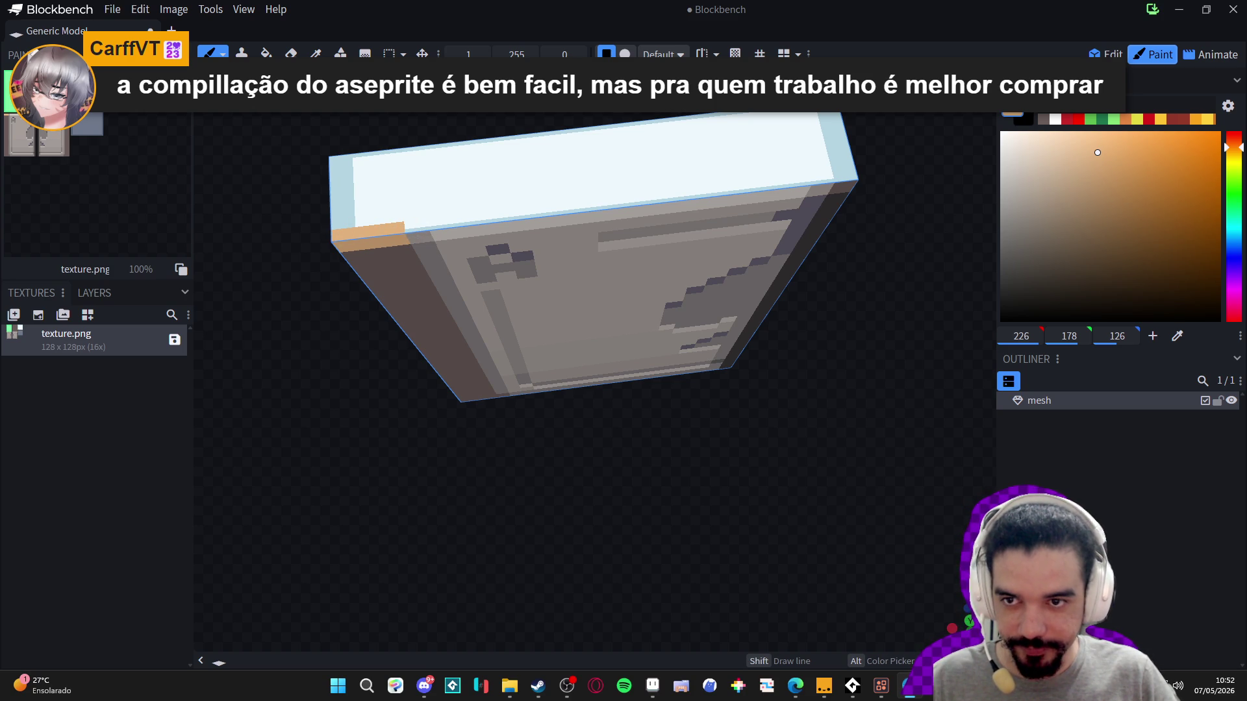
- Draw a light-grey rectangle strip along the top face using a grey sampled from the door
key("g")
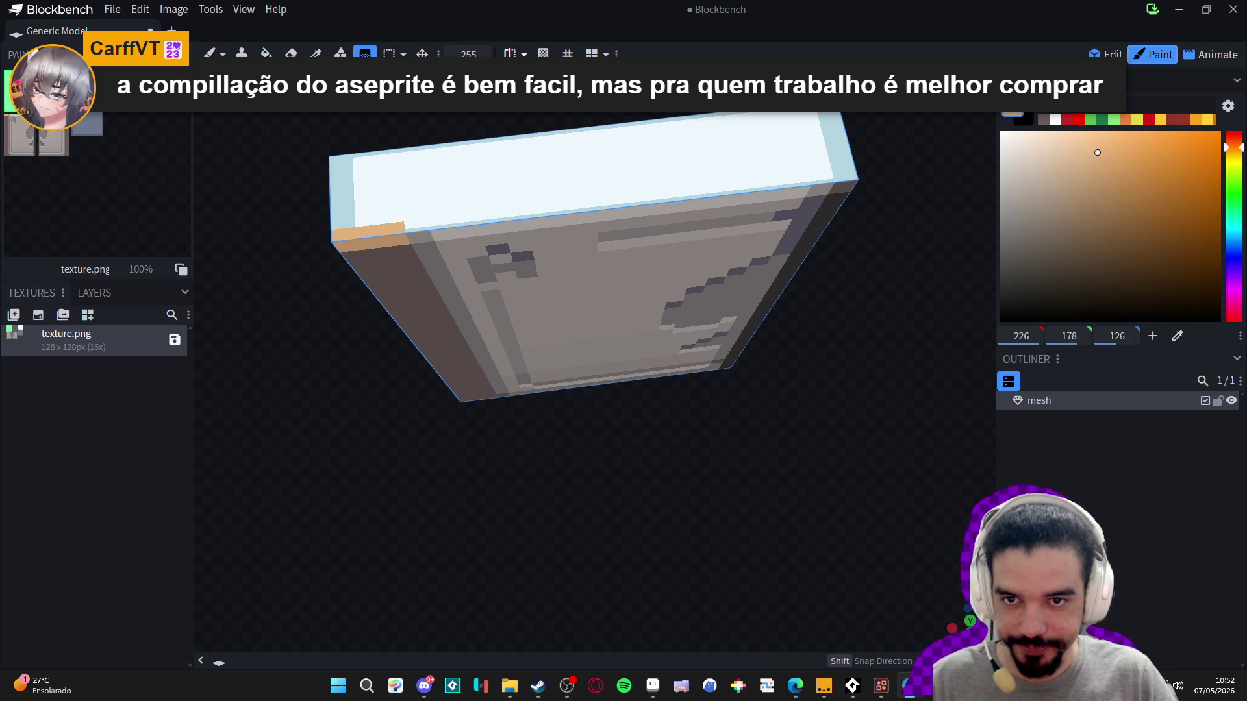
key("u")
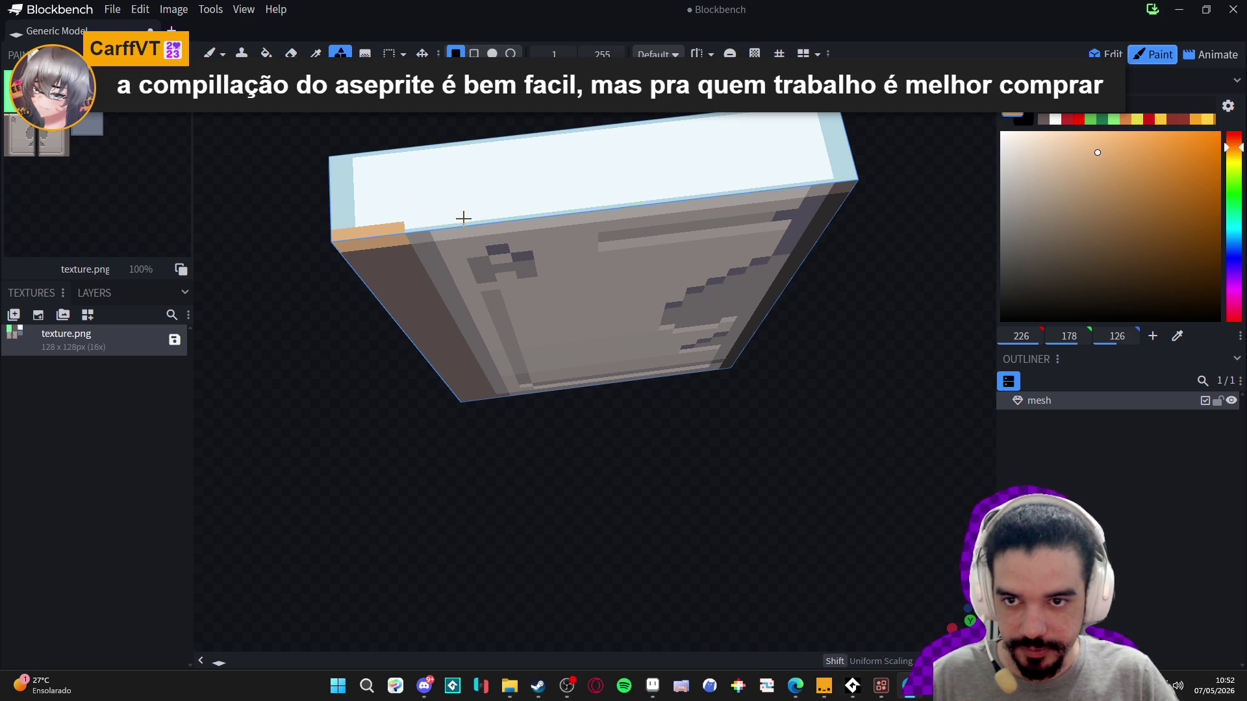
key("c")
left_click(428, 236)
key("u")
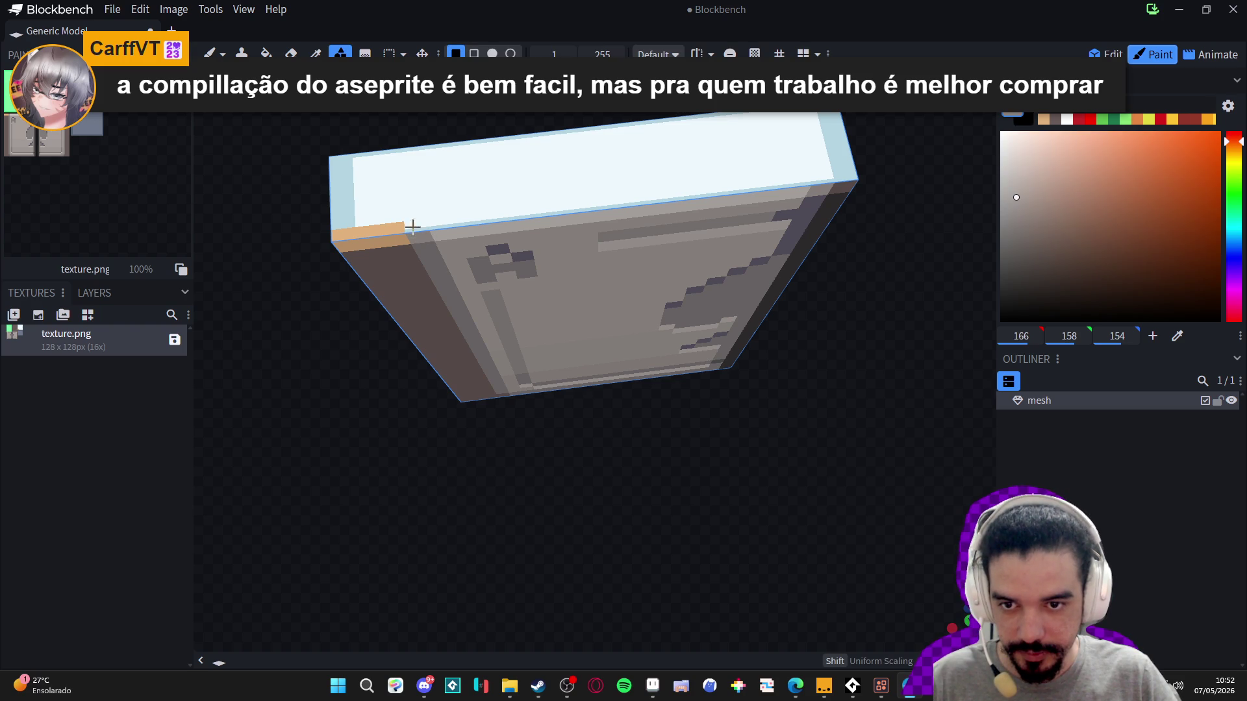
key("c")
left_click(425, 220)
key("u")
mouse_move(429, 219)
left_mouse_down()
mouse_move(695, 209)
mouse_move(859, 184)
left_mouse_up()
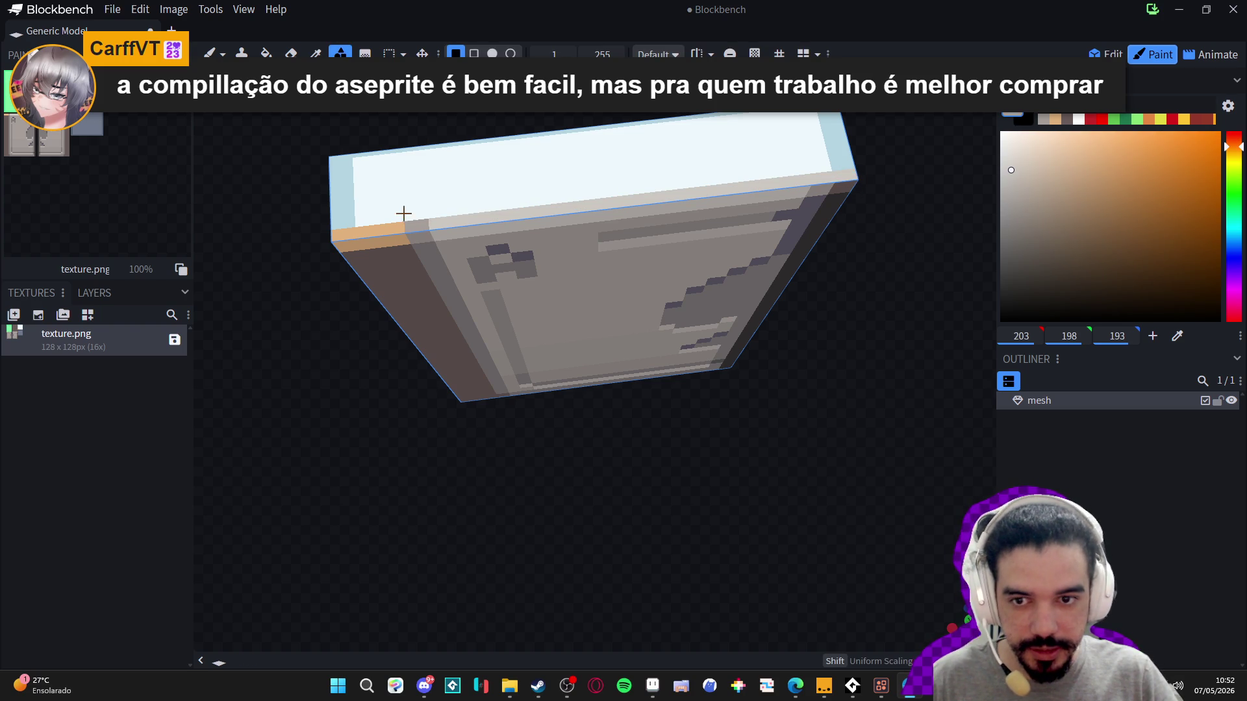
- Fill the top face's left end with a dark brown rectangle sampled from the door
key("c")
left_click(417, 250)
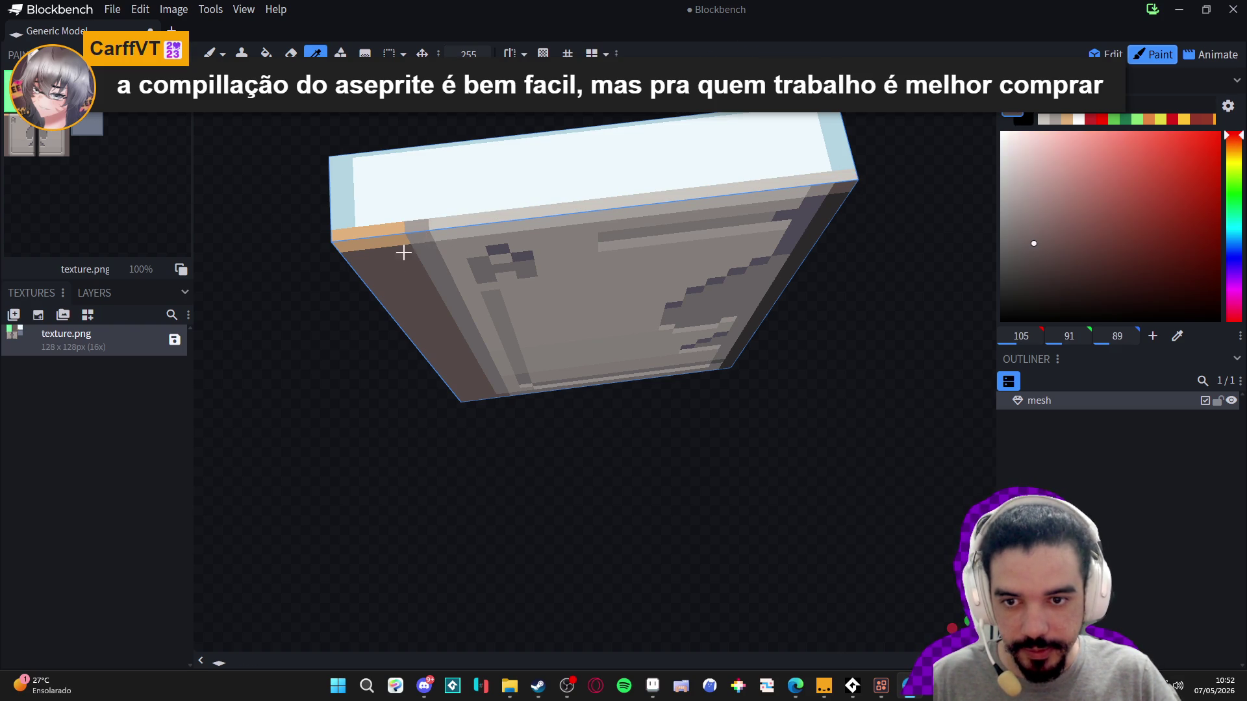
key("u")
left_click_drag(403, 222, 337, 157)
key("c")
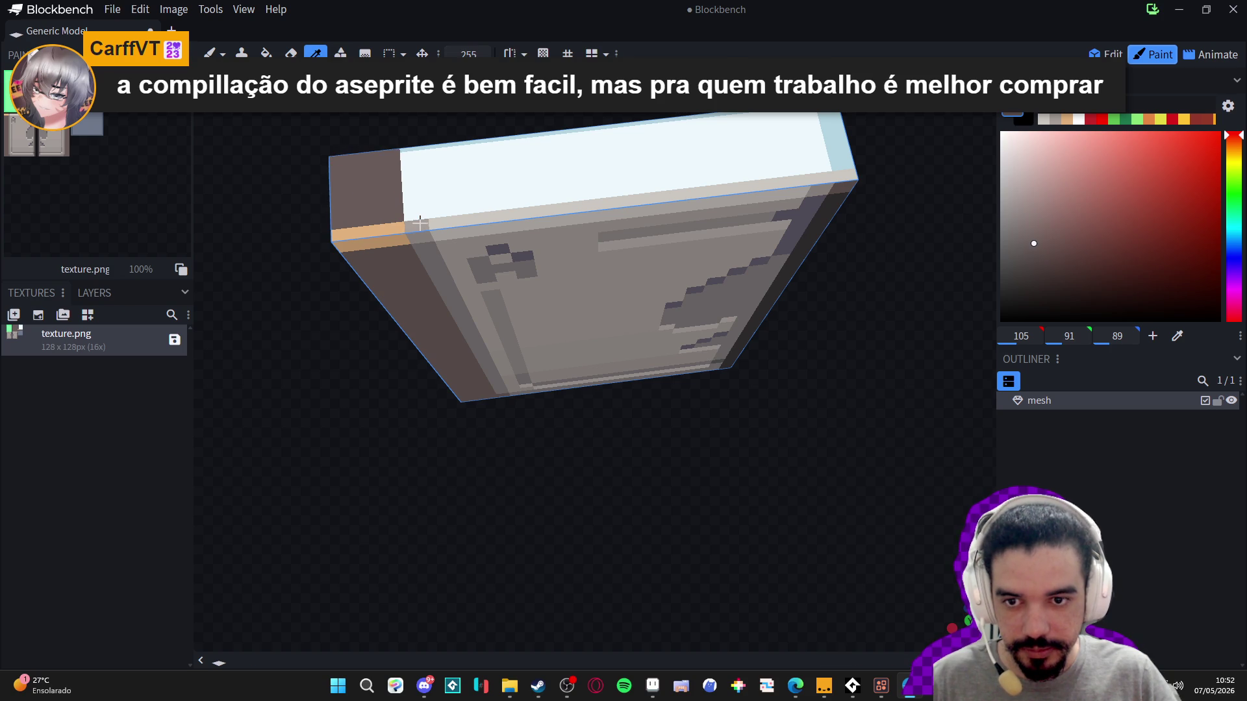
key("u")
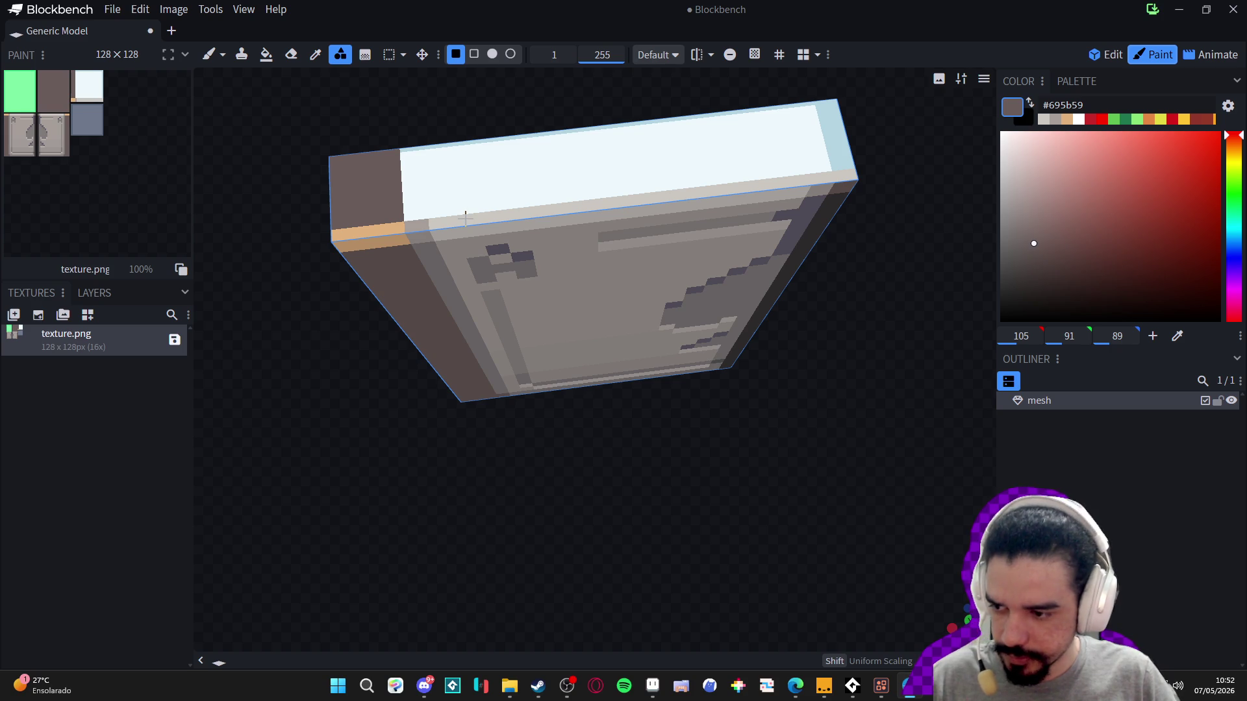
key("c")
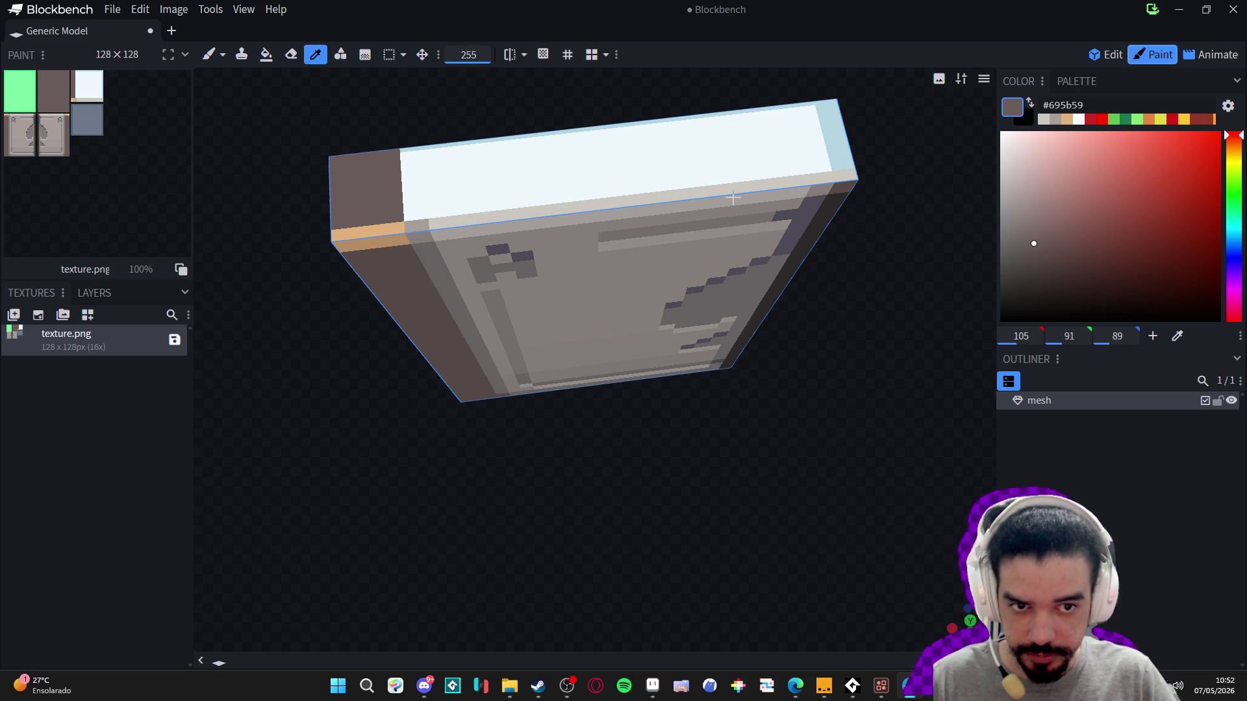
left_click(428, 222)
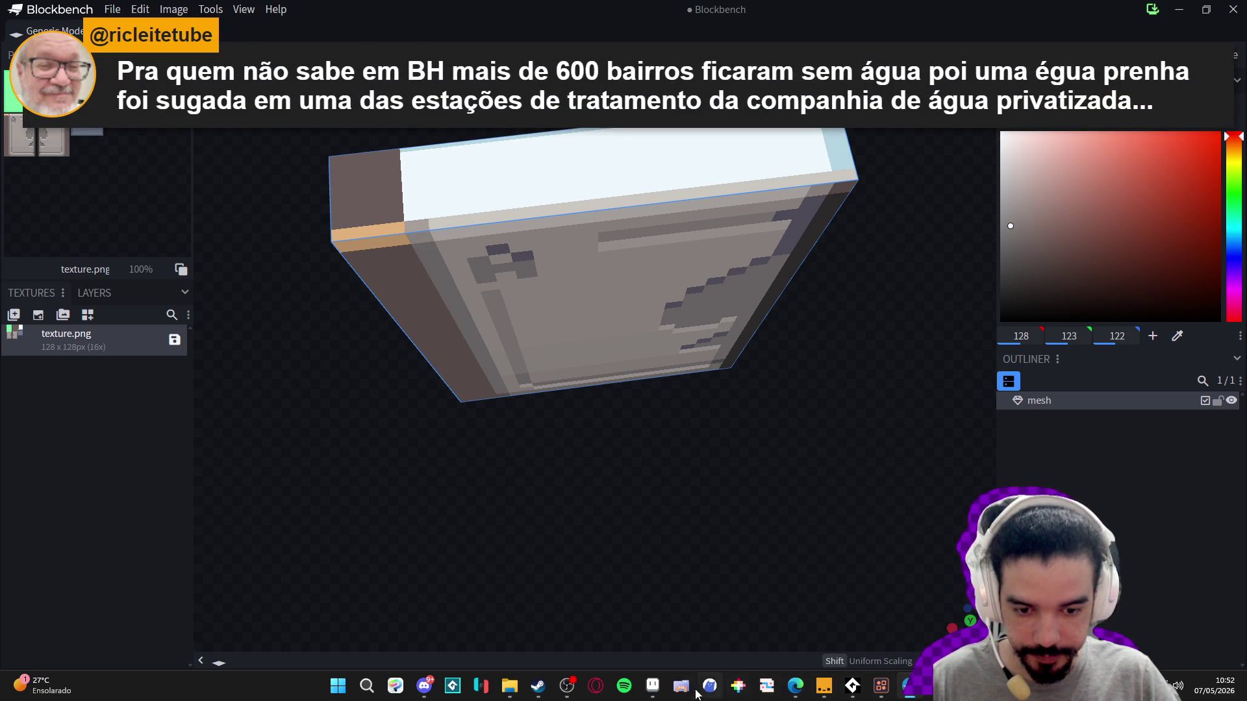
- Select the strip along the door's top edge in the room scene artwork
left_click(654, 693)
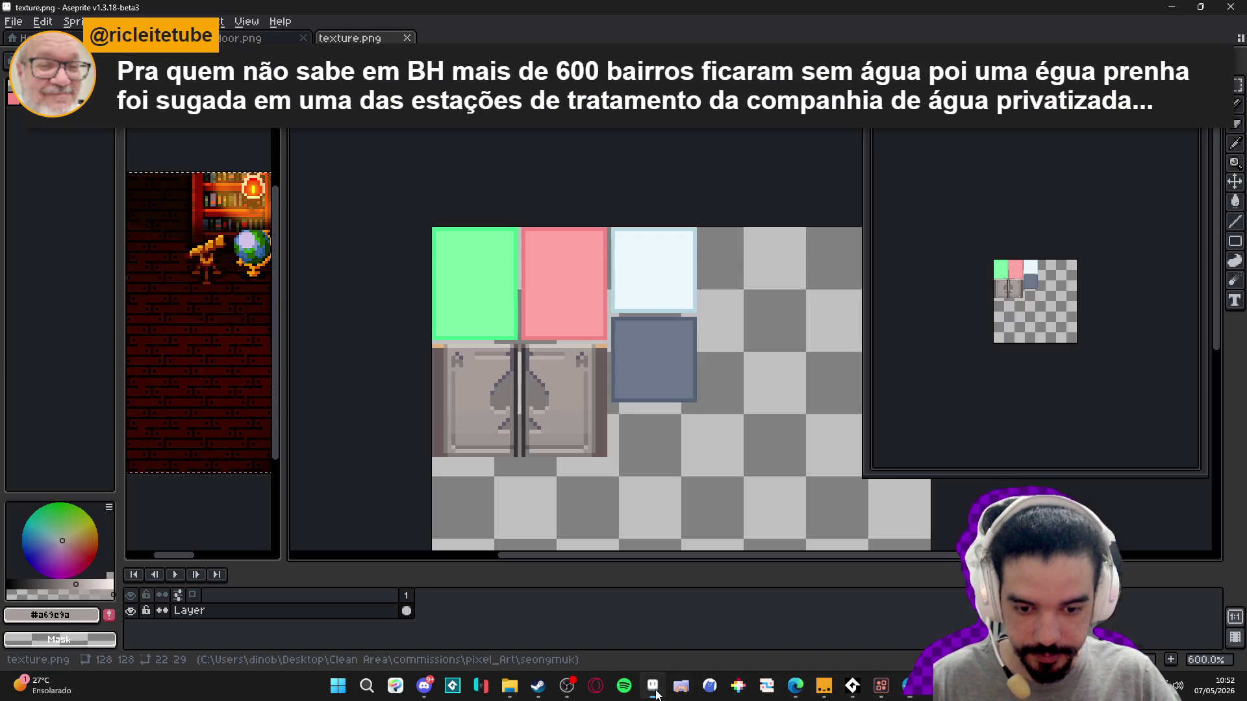
left_click(258, 38)
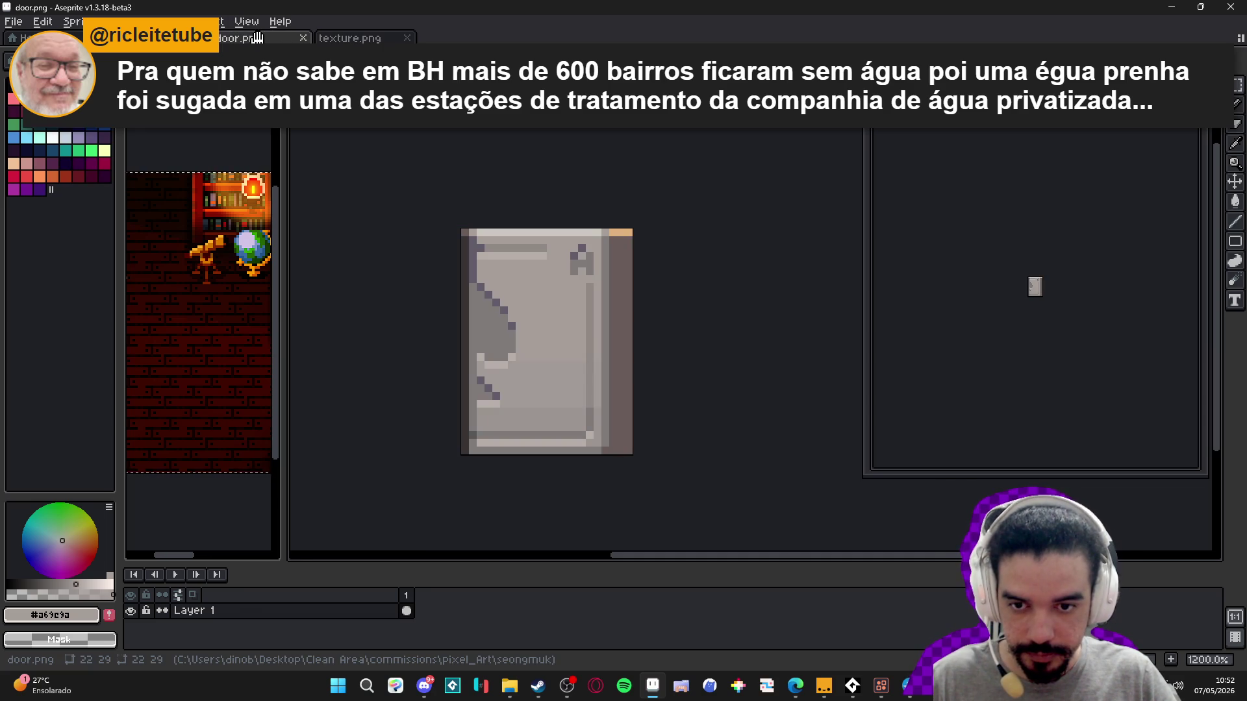
left_click(163, 37)
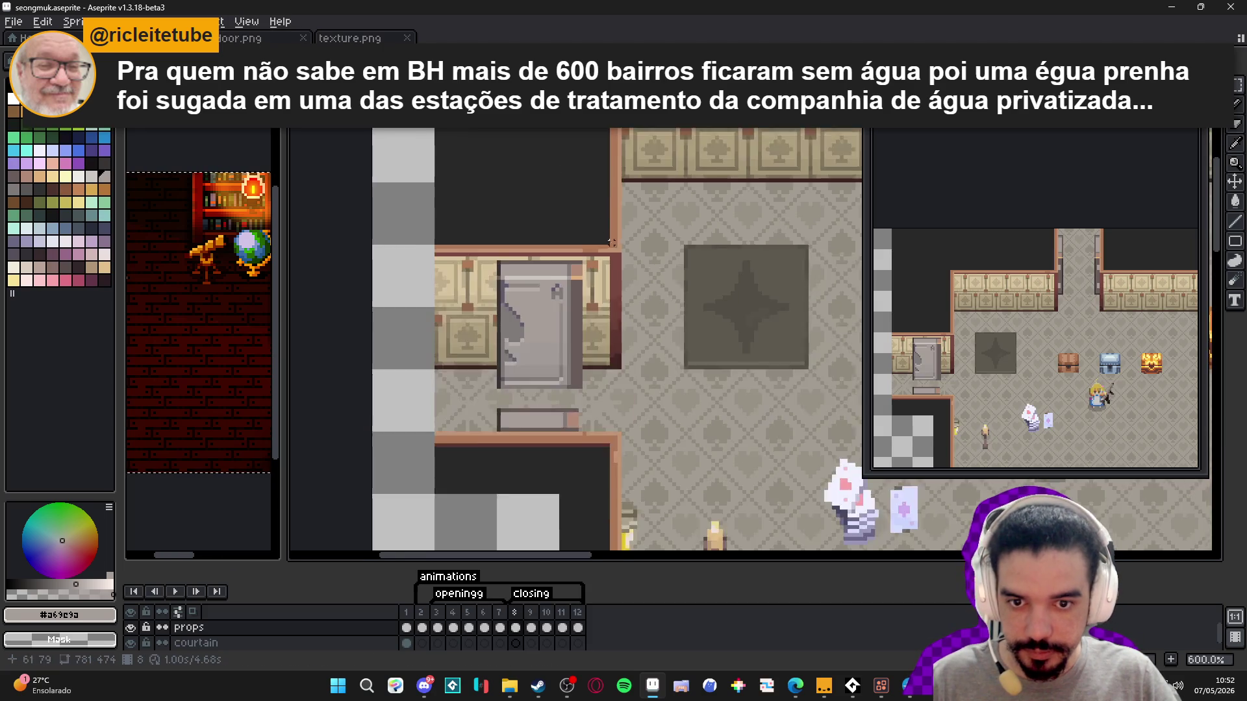
scroll(500, 397, "up", 2)
scroll(455, 325, "down", 2)
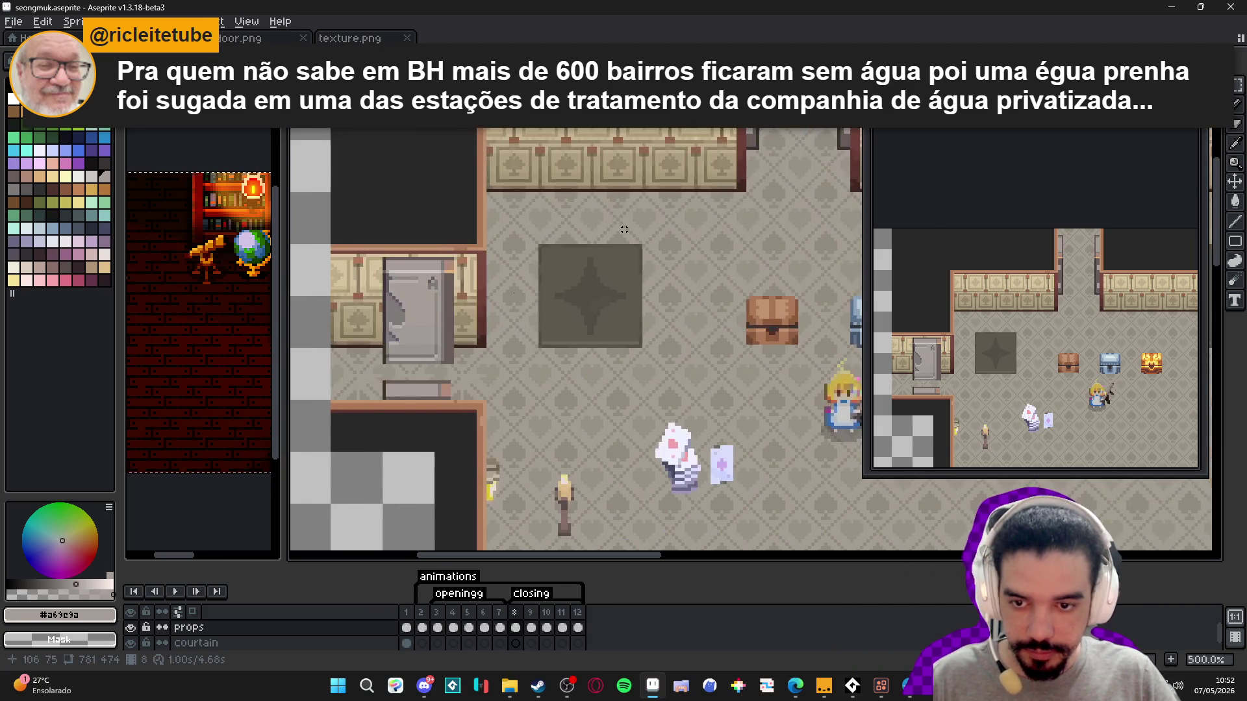
scroll(413, 255, "up", 2)
scroll(413, 254, "up", 3)
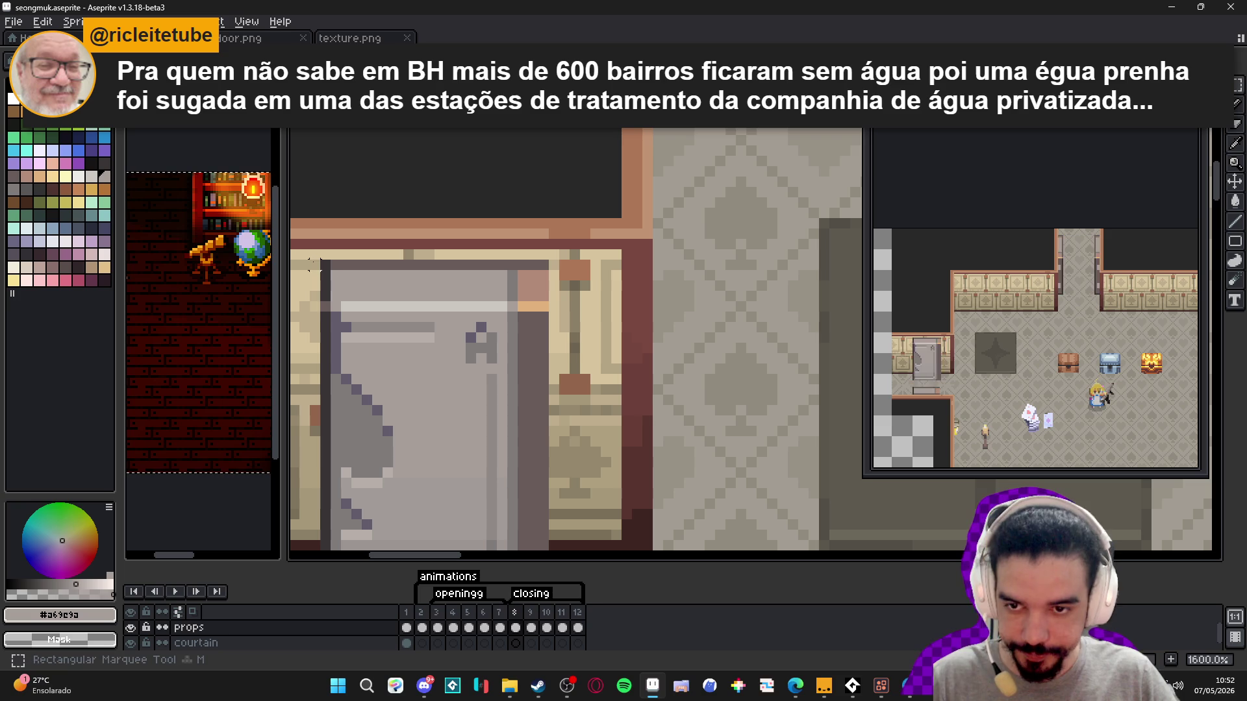
left_click_drag(324, 265, 543, 293)
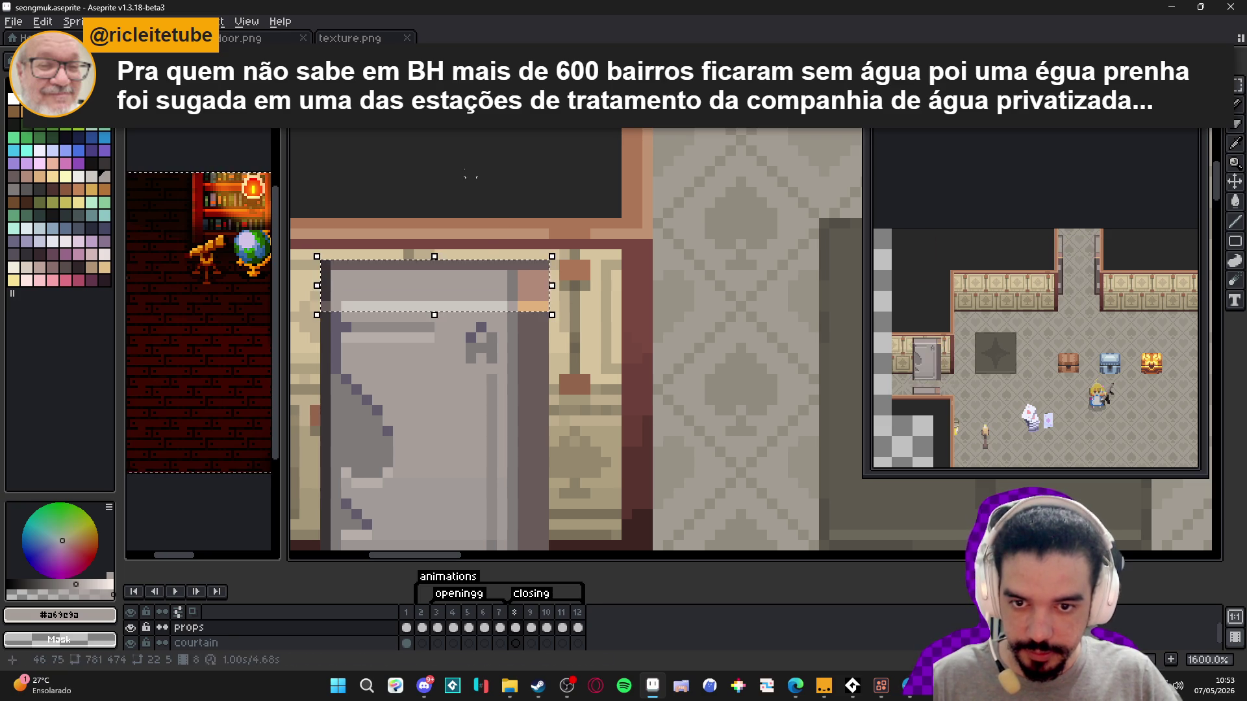
- Paste the door-top strip into texture.png at the pink tile's bottom edge
key("ctrl+Tab")
scroll(543, 296, "up", 3)
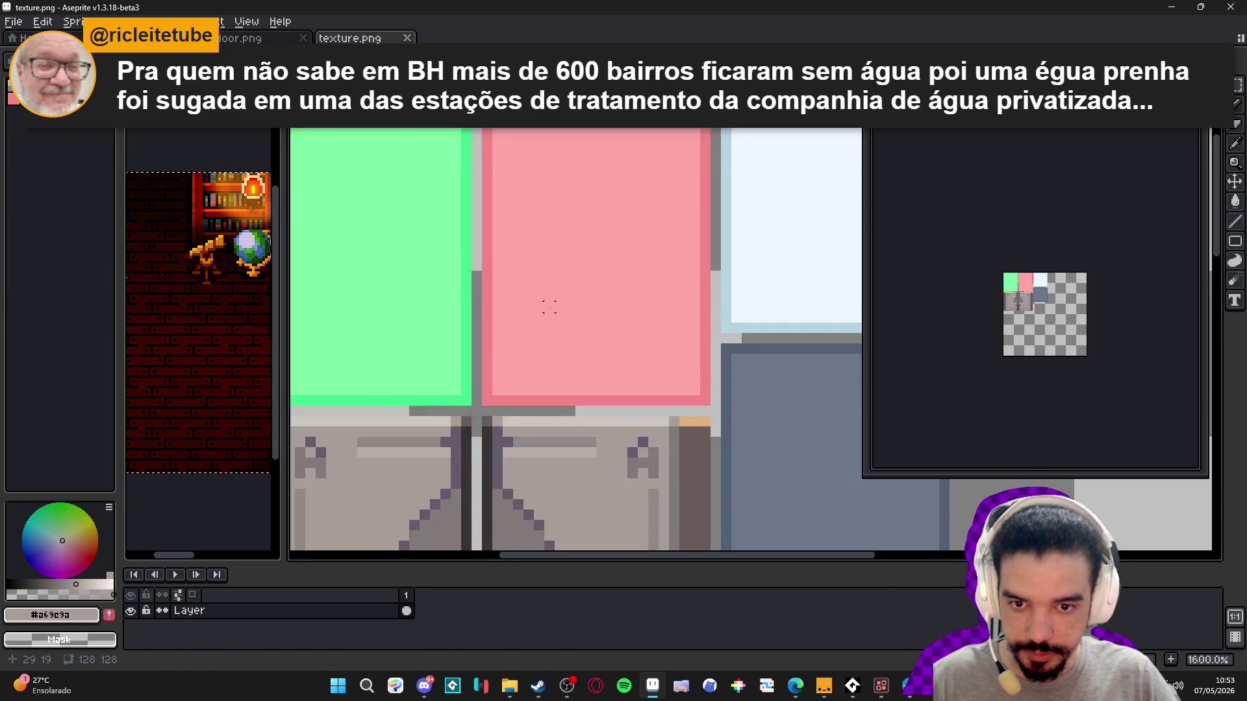
scroll(548, 305, "down", 2)
scroll(567, 320, "up", 2)
key("ctrl+v")
mouse_move(667, 331)
left_mouse_down()
mouse_move(585, 368)
mouse_move(578, 150)
left_mouse_up()
key("Escape")
key("ctrl+v")
left_click_drag(640, 327, 564, 372)
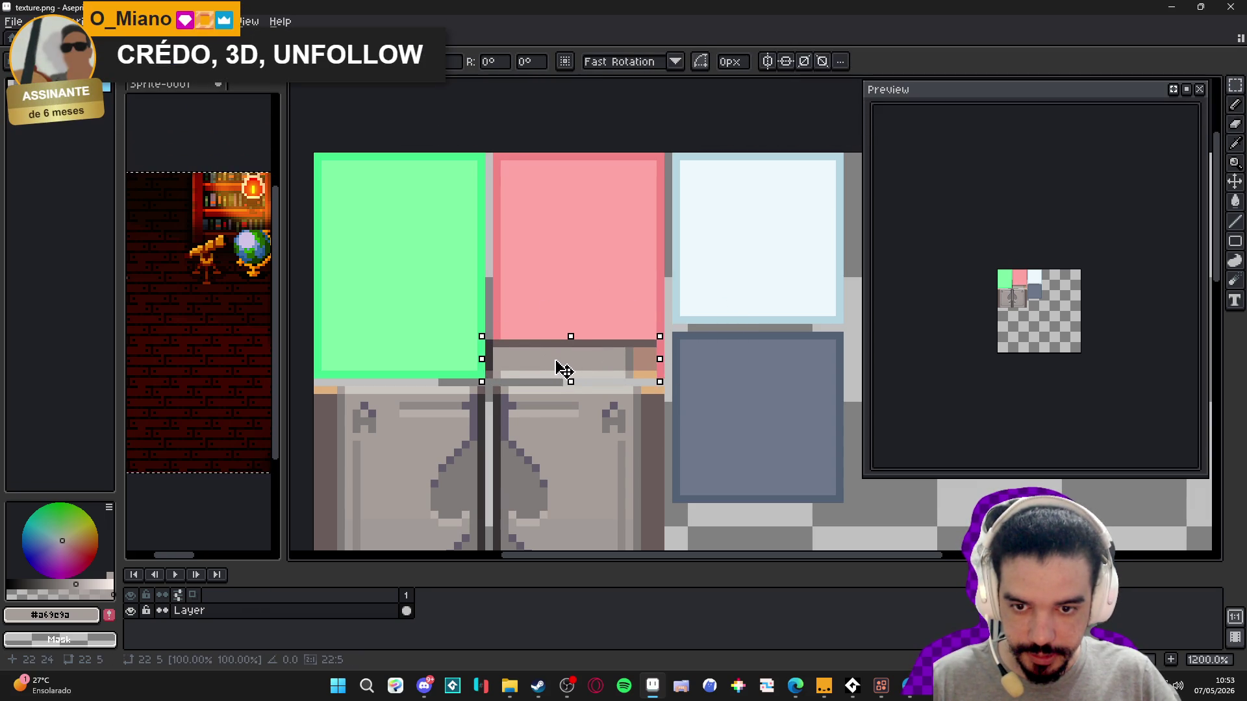
mouse_move(493, 340)
left_mouse_down()
mouse_move(660, 358)
mouse_move(632, 175)
left_mouse_up()
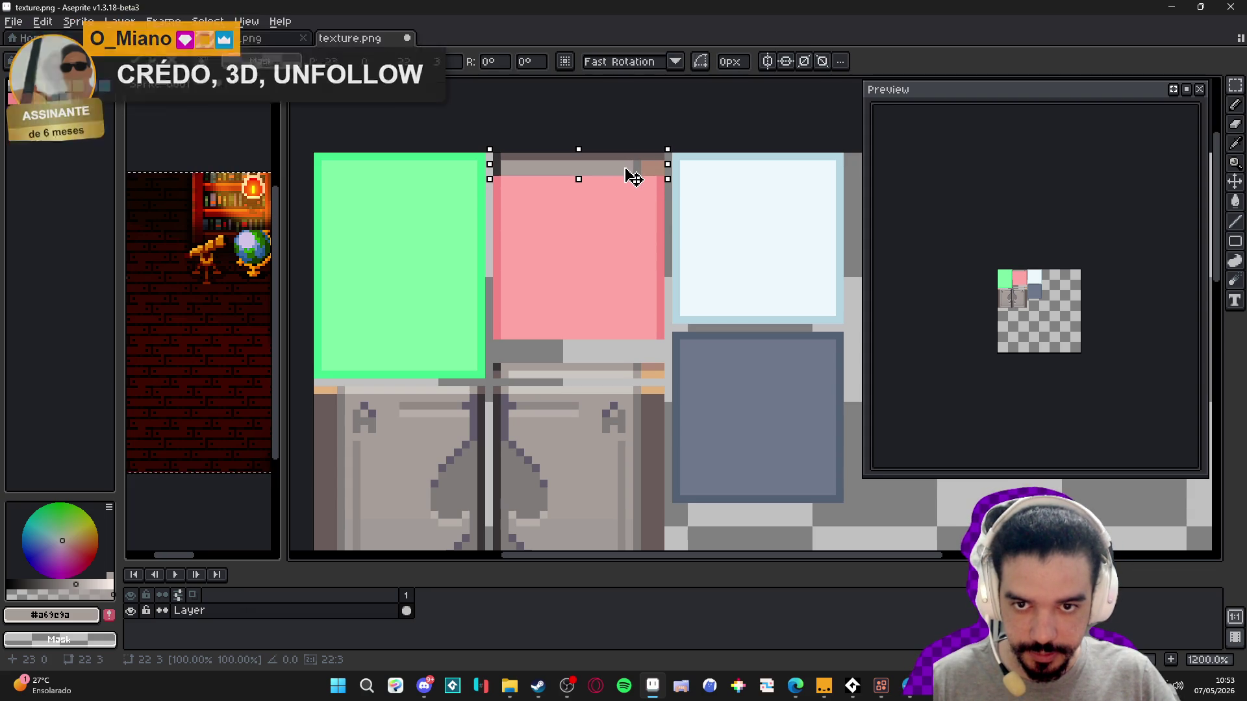
key("Return")
- Stretch a one-pixel row into a stone tile over the pink tile, move it onto the green tile, and save
left_click_drag(496, 171, 674, 175)
left_click_drag(579, 182, 585, 363)
key("ctrl+d")
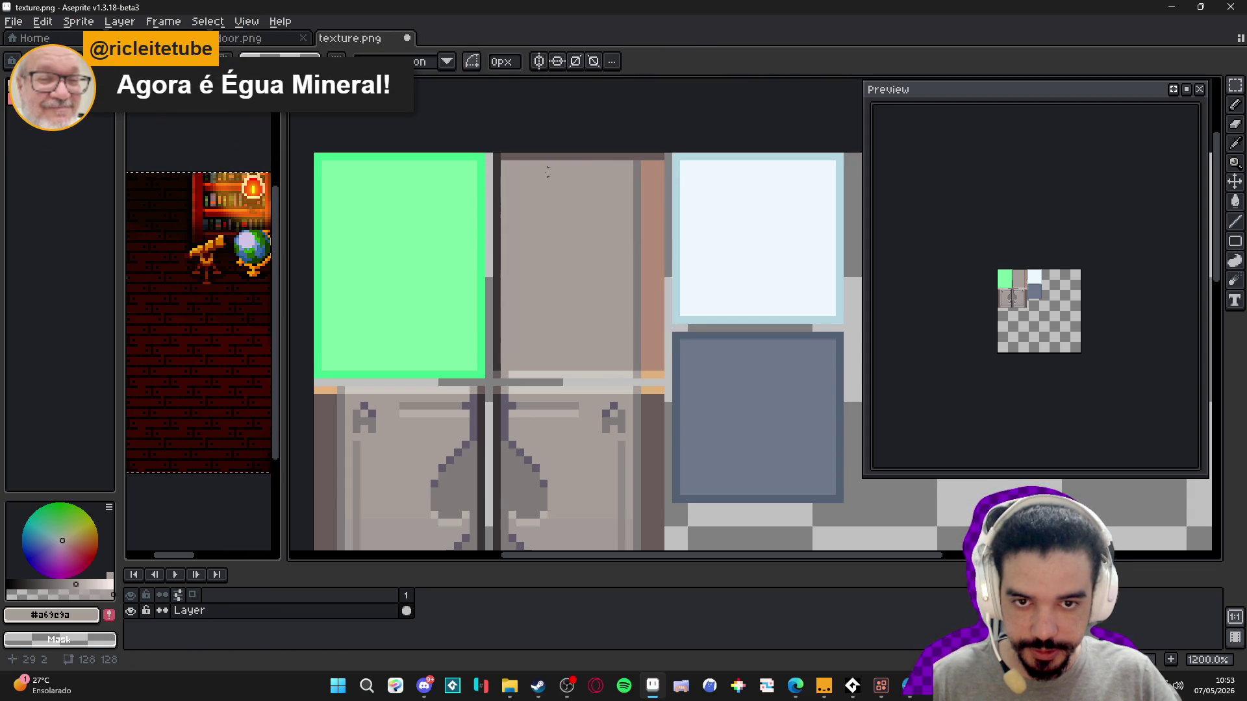
mouse_move(496, 154)
left_mouse_down()
mouse_move(674, 368)
mouse_move(666, 381)
left_mouse_up()
mouse_move(657, 290)
left_mouse_down()
mouse_move(448, 287)
mouse_move(481, 285)
left_mouse_up()
key("ctrl+d")
key("ctrl+s")
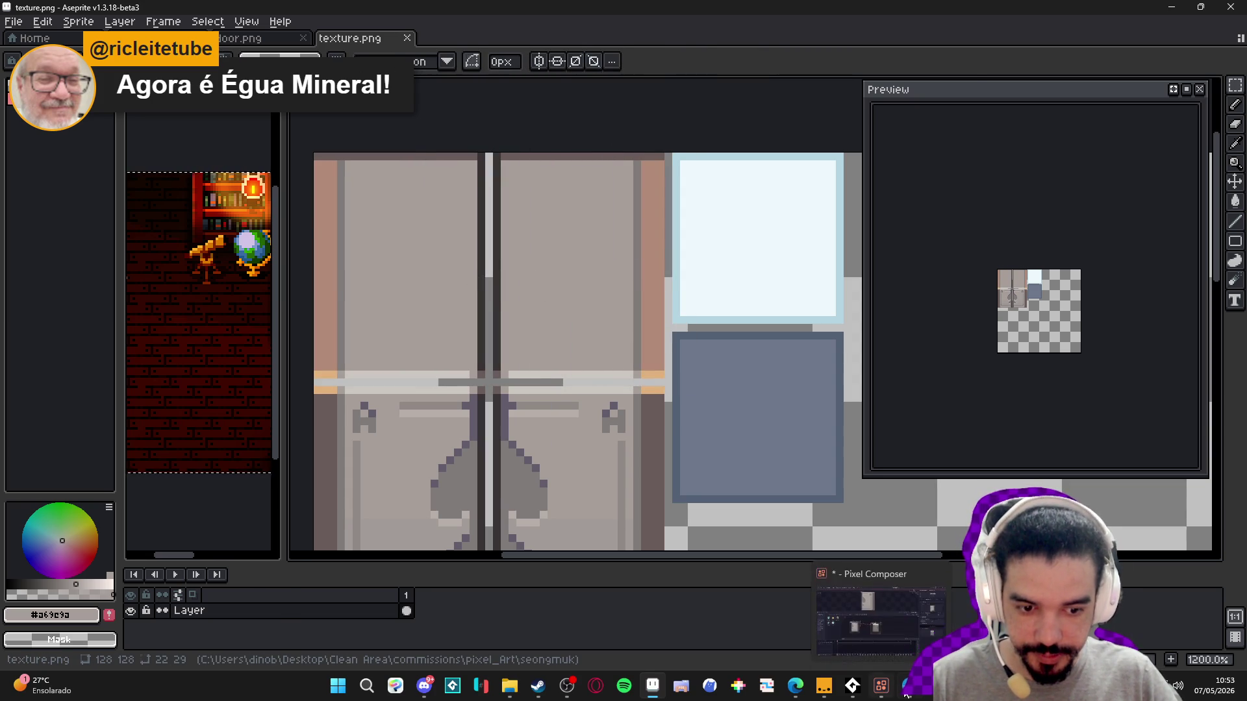
left_click(909, 687)
mouse_move(570, 325)
left_mouse_down()
mouse_move(601, 356)
mouse_move(508, 283)
mouse_move(629, 368)
mouse_move(637, 133)
mouse_move(448, 401)
mouse_move(382, 361)
mouse_move(391, 326)
left_mouse_up()
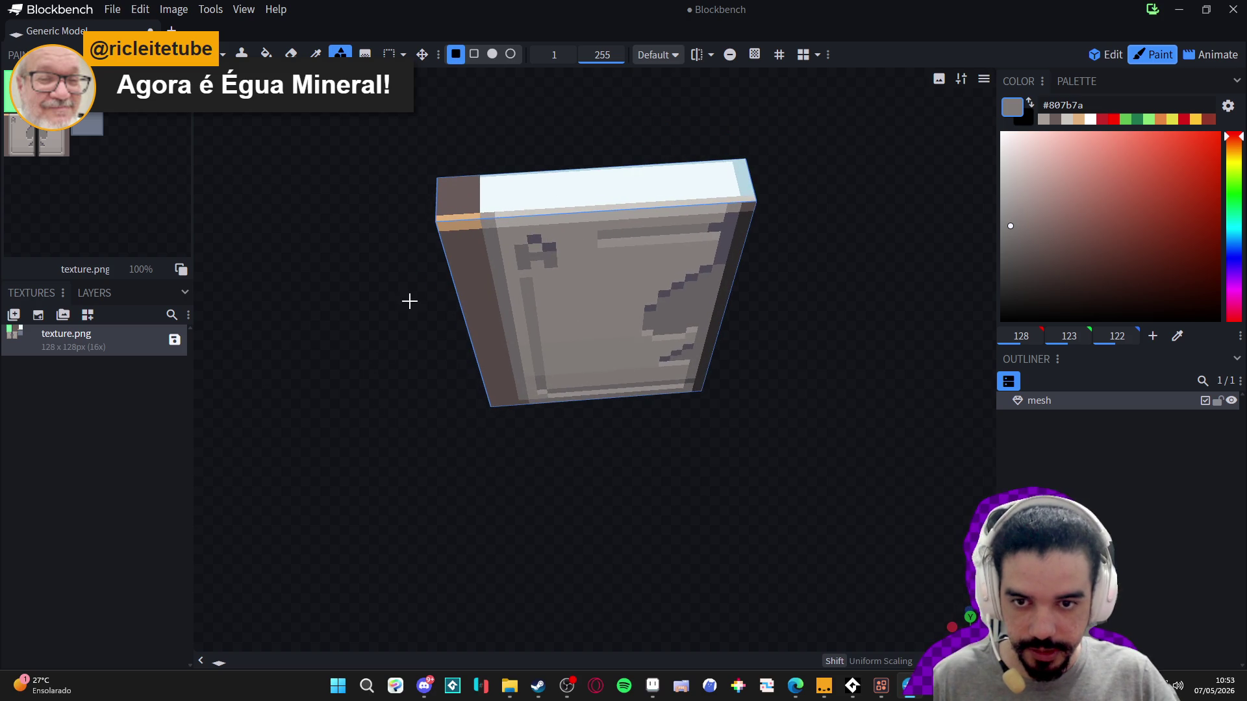
- Sample the door's top-face colour, then its front-face grey #a69e9a, before returning to Aseprite
mouse_move(381, 268)
left_mouse_down()
mouse_move(356, 270)
mouse_move(412, 231)
left_mouse_up()
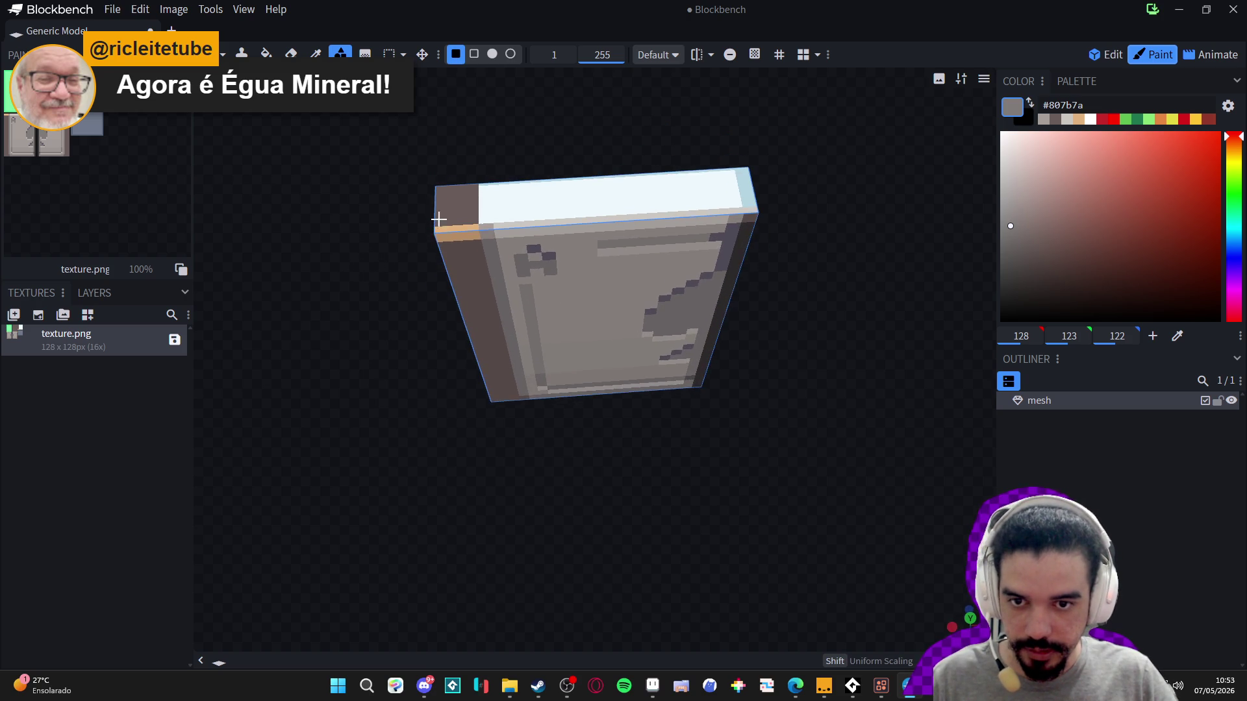
scroll(508, 222, "up", 2)
left_click(481, 180, "alt")
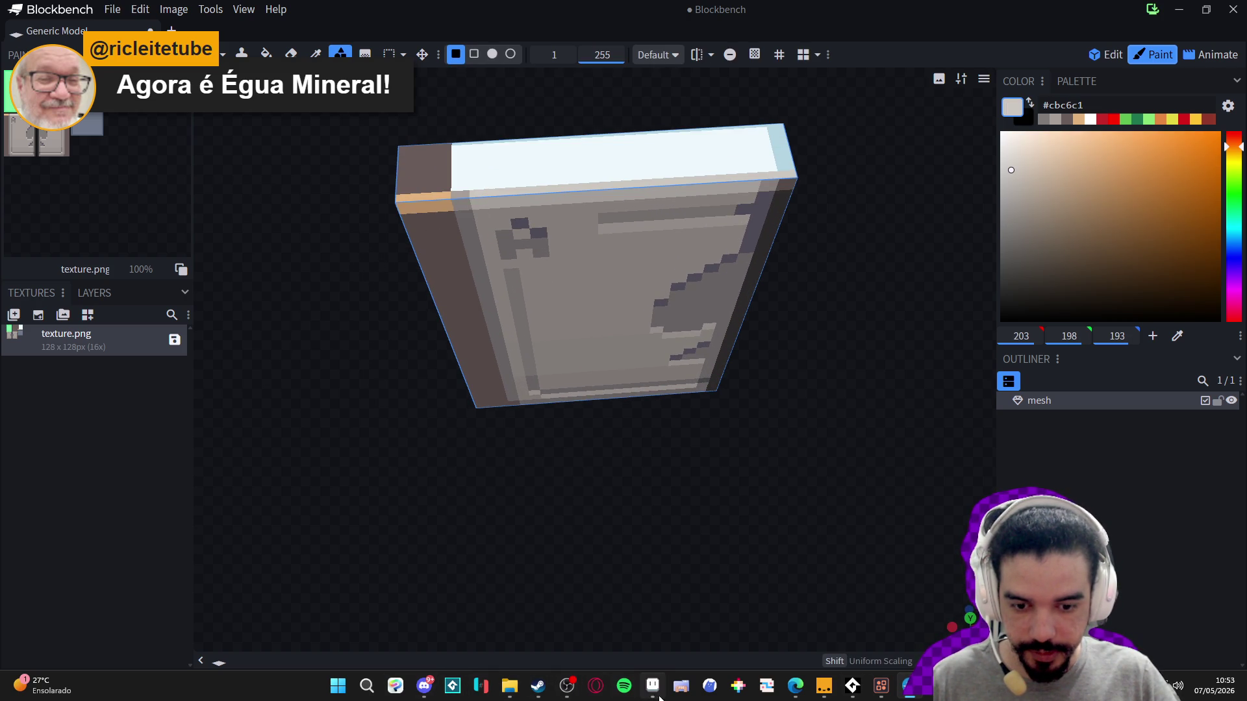
left_click(653, 685)
scroll(584, 389, "down", 2)
scroll(584, 389, "up", 2)
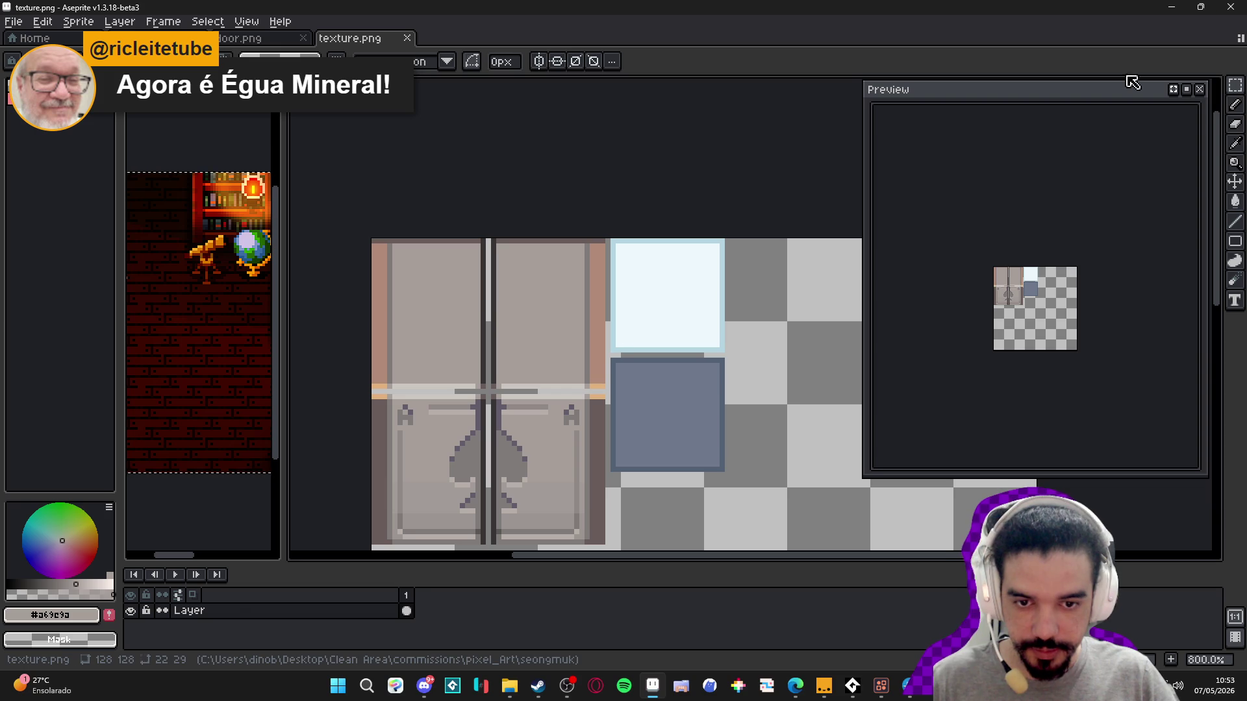
left_click(1172, 6)
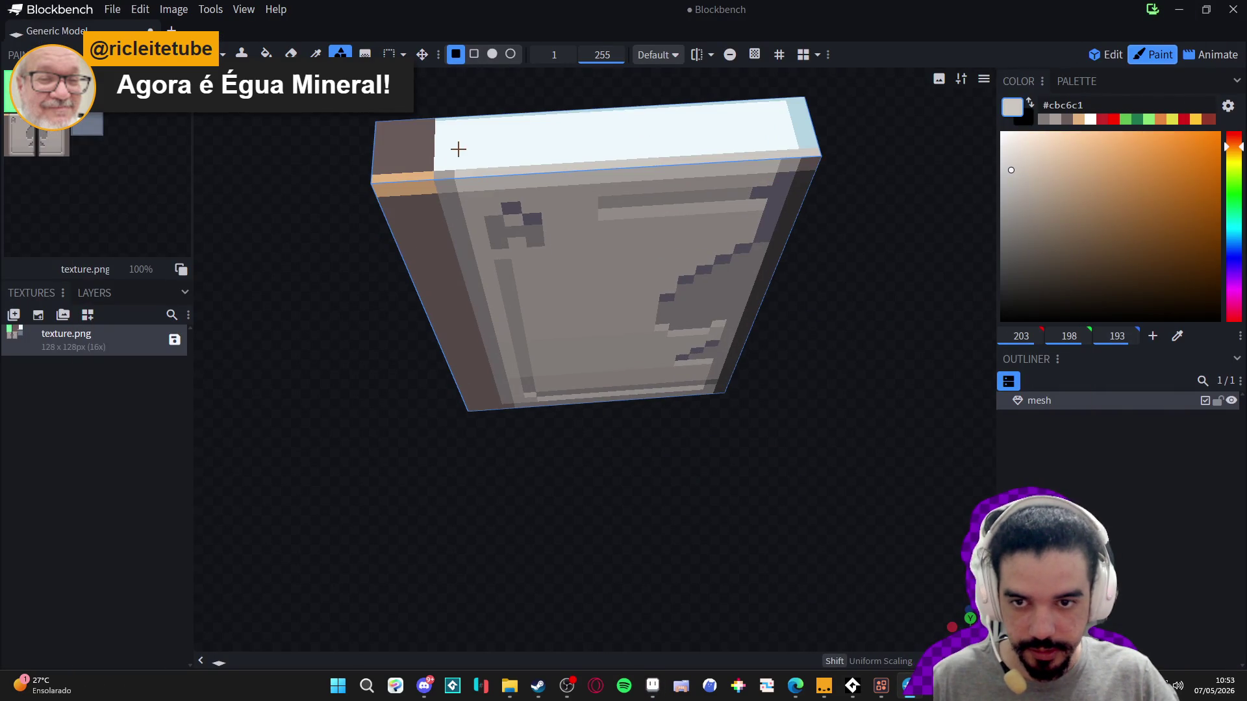
scroll(458, 150, "up", 1)
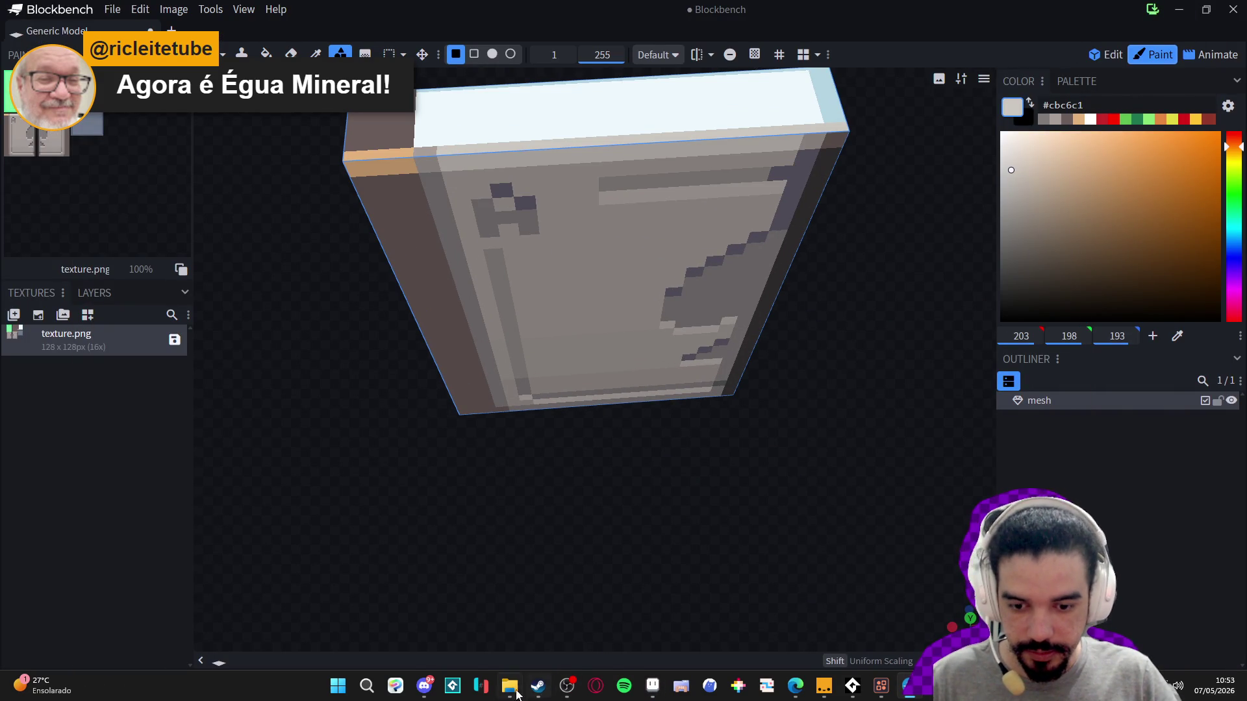
left_click(476, 184, "alt")
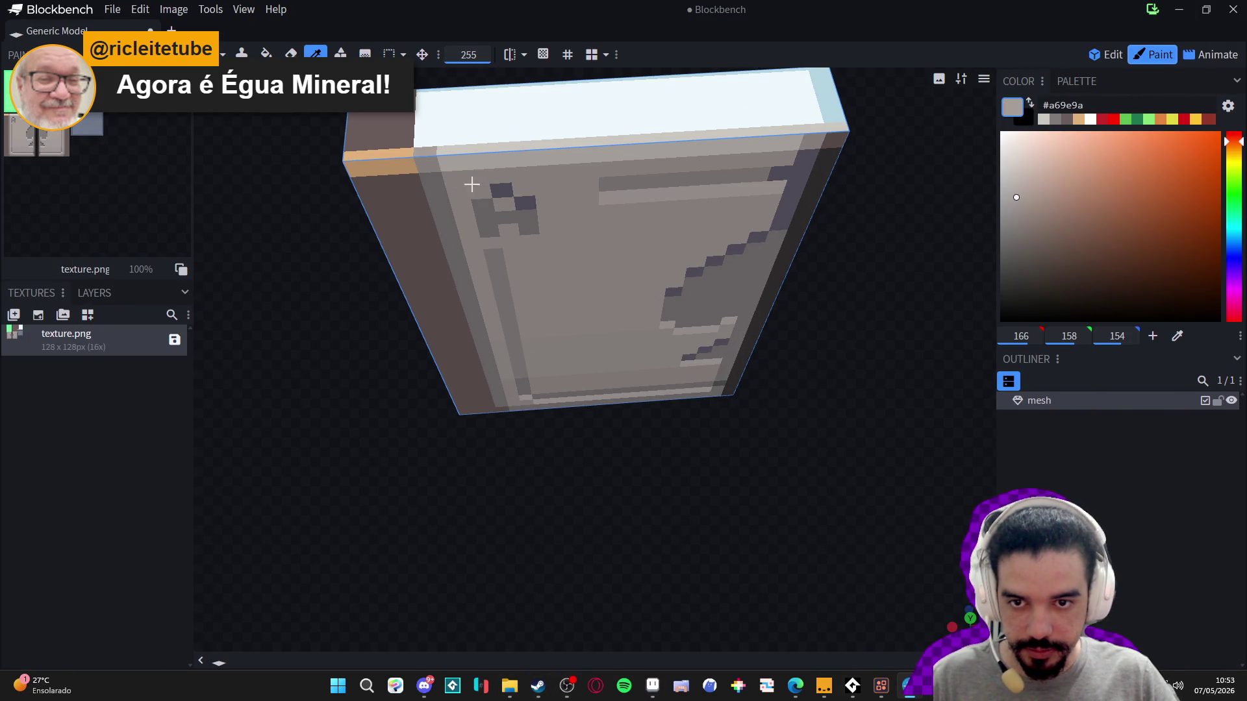
key("alt+Tab")
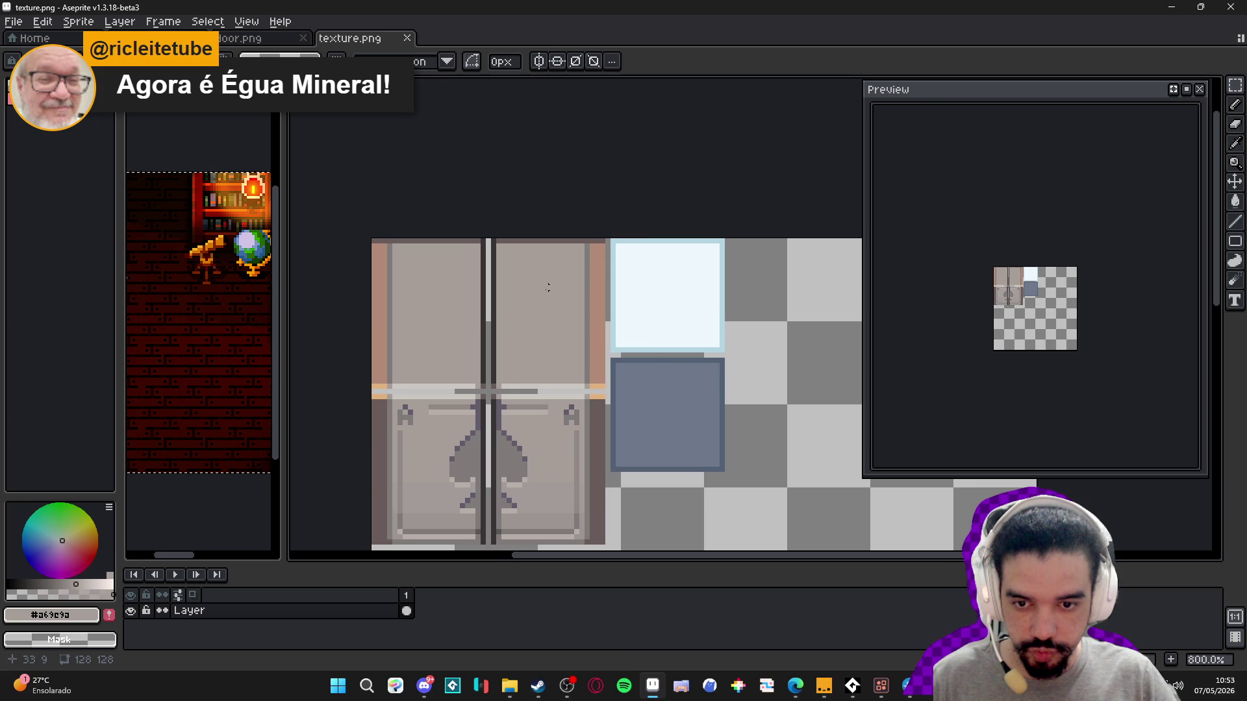
- Move a block of grey door-panel pixels onto the top of the pale blue window tile
scroll(514, 360, "up", 1)
scroll(528, 361, "down", 2)
scroll(617, 416, "up", 3)
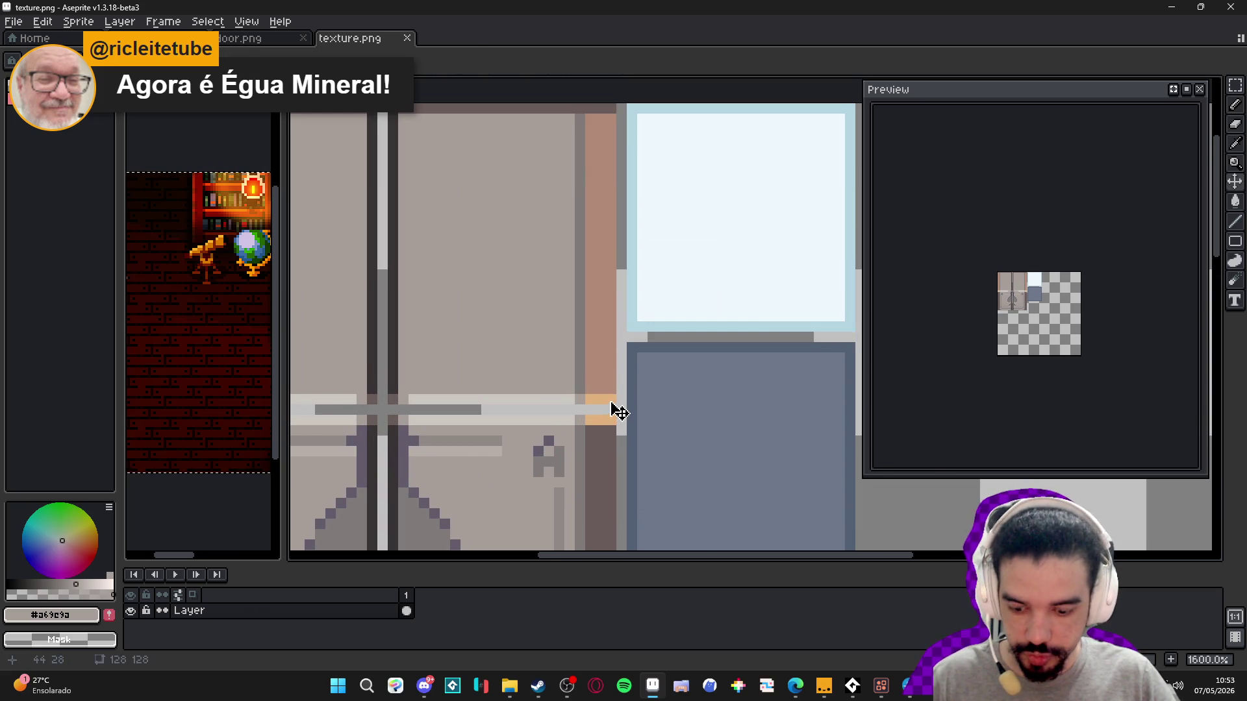
key("u")
mouse_move(614, 404)
left_mouse_down()
mouse_move(380, 357)
mouse_move(392, 358)
left_mouse_up()
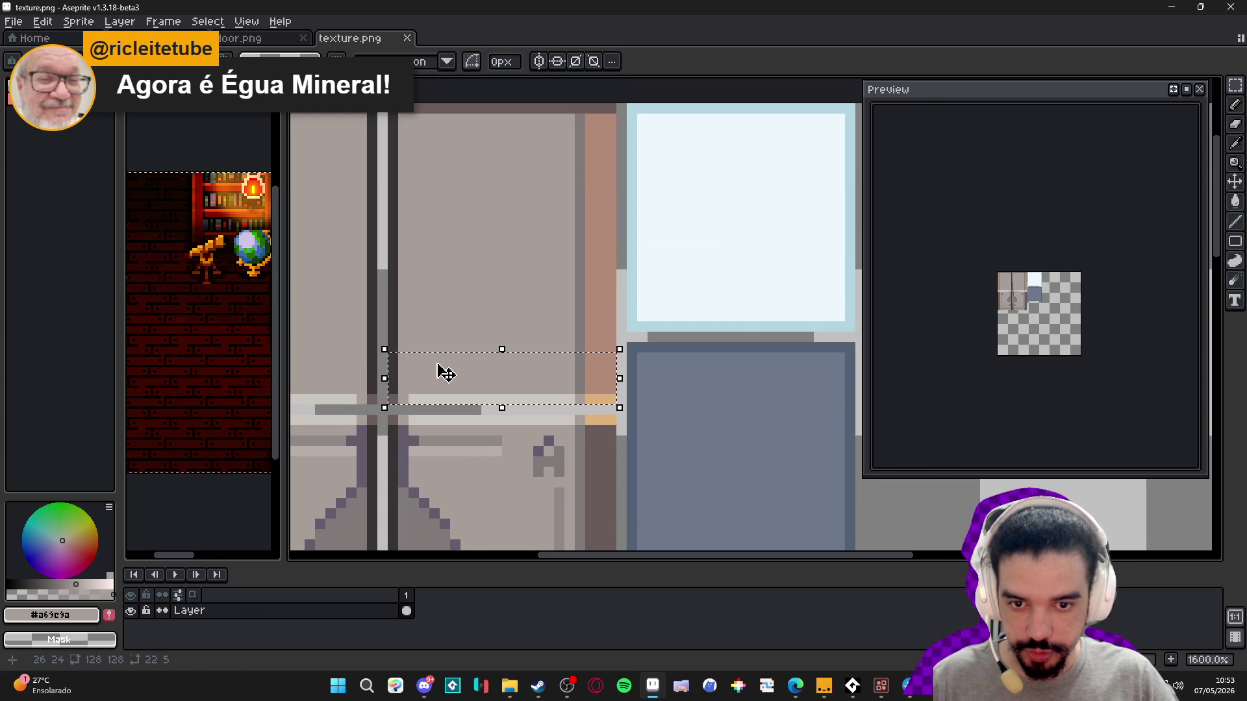
mouse_move(522, 387)
left_mouse_down()
mouse_move(815, 281)
mouse_move(759, 312)
left_mouse_up()
scroll(745, 297, "up", 1)
mouse_move(488, 172)
left_mouse_down()
mouse_move(604, 213)
mouse_move(499, 190)
mouse_move(613, 245)
left_mouse_up()
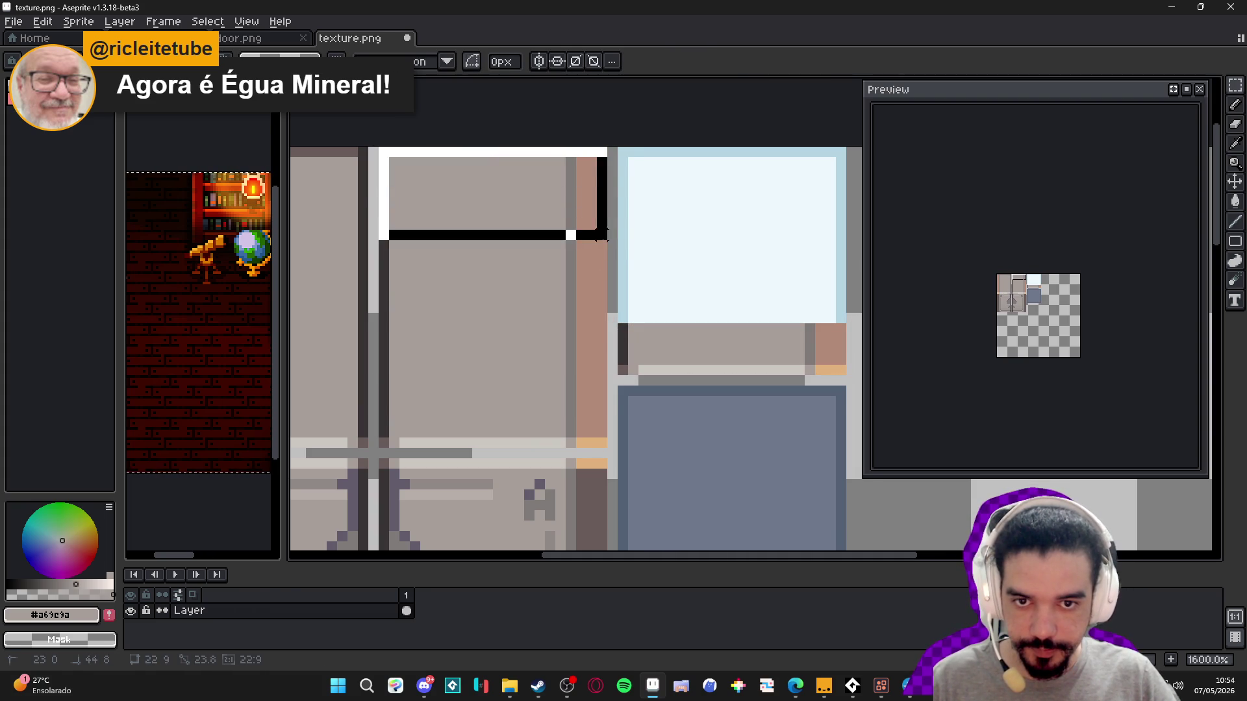
mouse_move(536, 195)
left_mouse_down()
mouse_move(746, 204)
mouse_move(773, 192)
left_mouse_up()
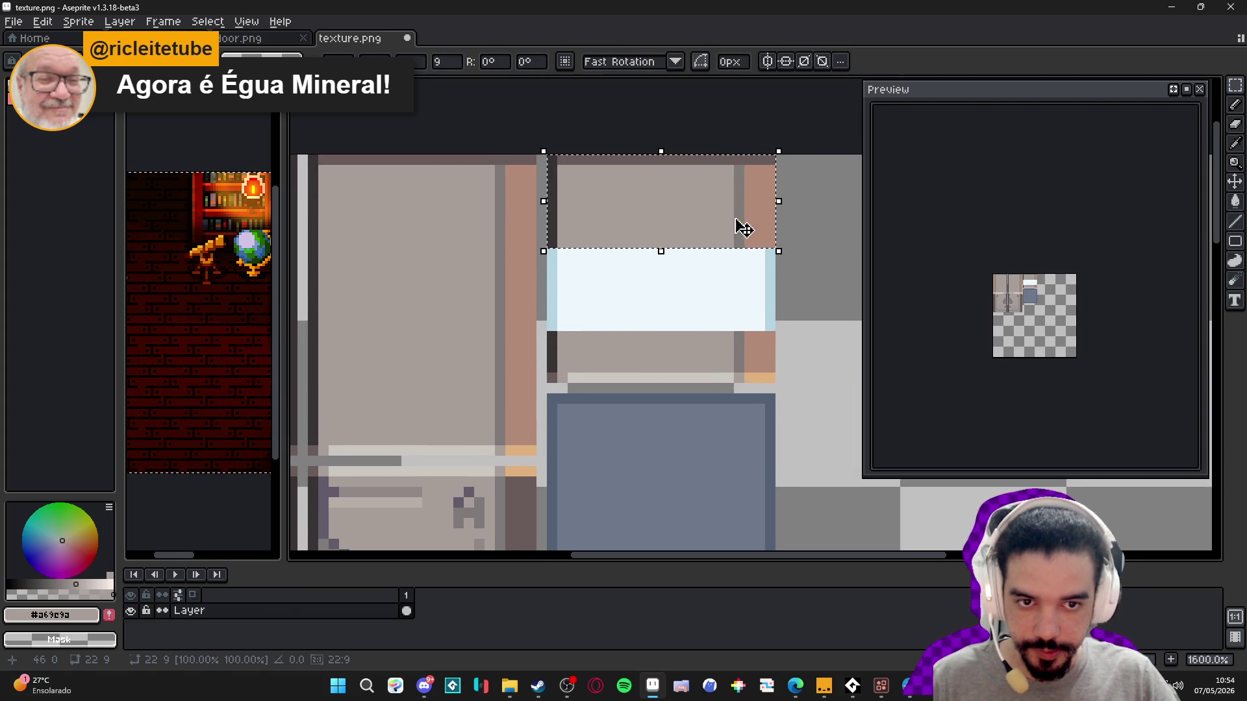
key("ctrl+d")
- Stretch the grey panel strip down over the whole window tile and commit it
scroll(752, 223, "down", 2)
scroll(766, 237, "up", 2)
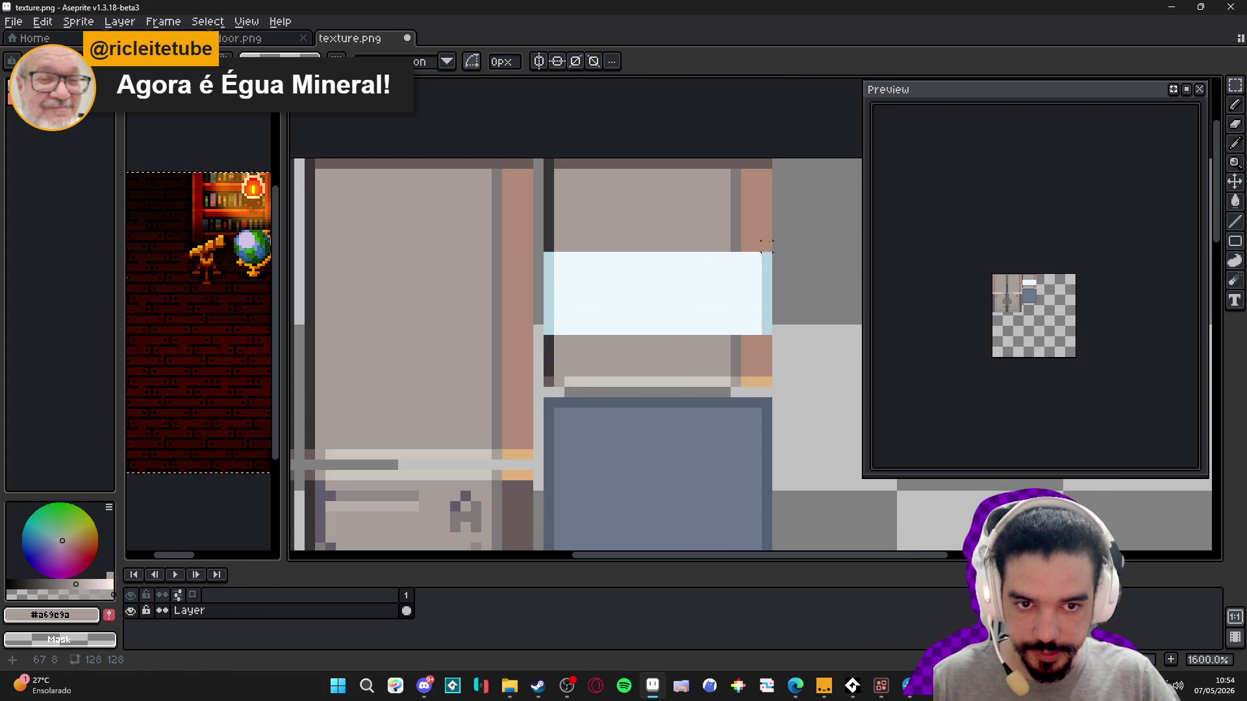
left_click_drag(766, 244, 547, 224)
left_click_drag(659, 252, 668, 362)
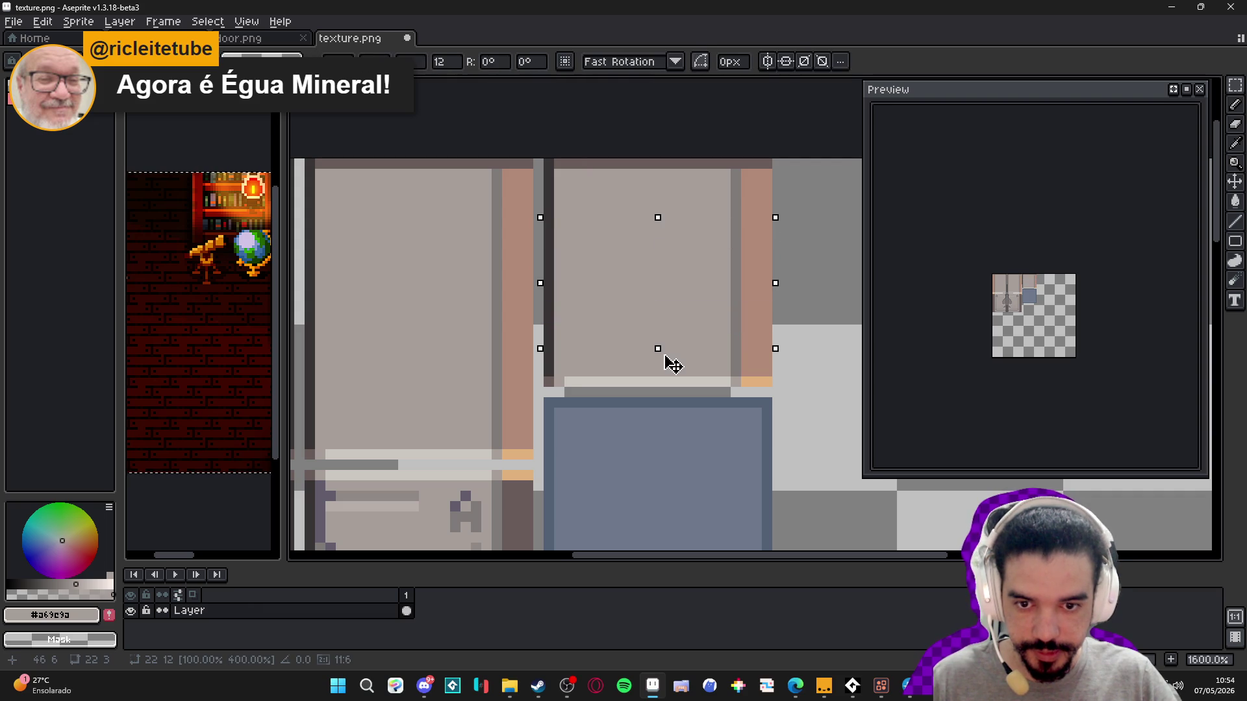
scroll(668, 362, "down", 1)
scroll(624, 241, "down", 2)
scroll(624, 241, "down", 3)
key("ctrl+d")
scroll(642, 217, "up", 1)
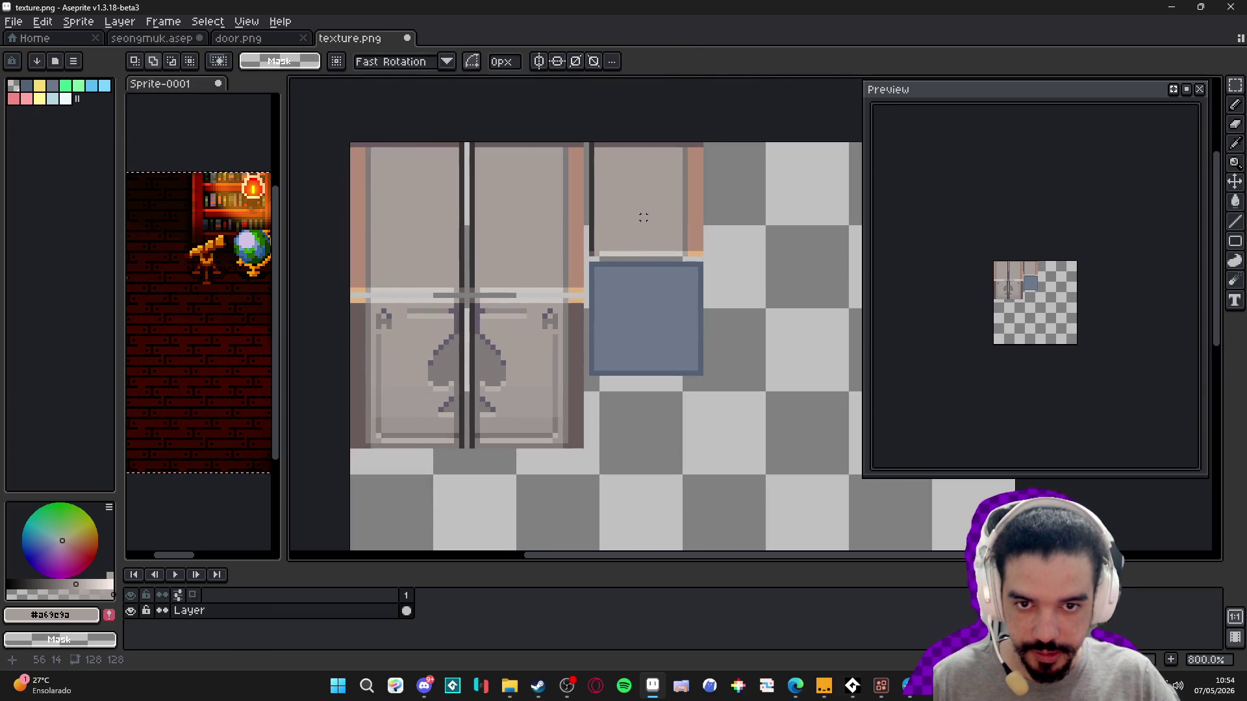
mouse_move(909, 686)
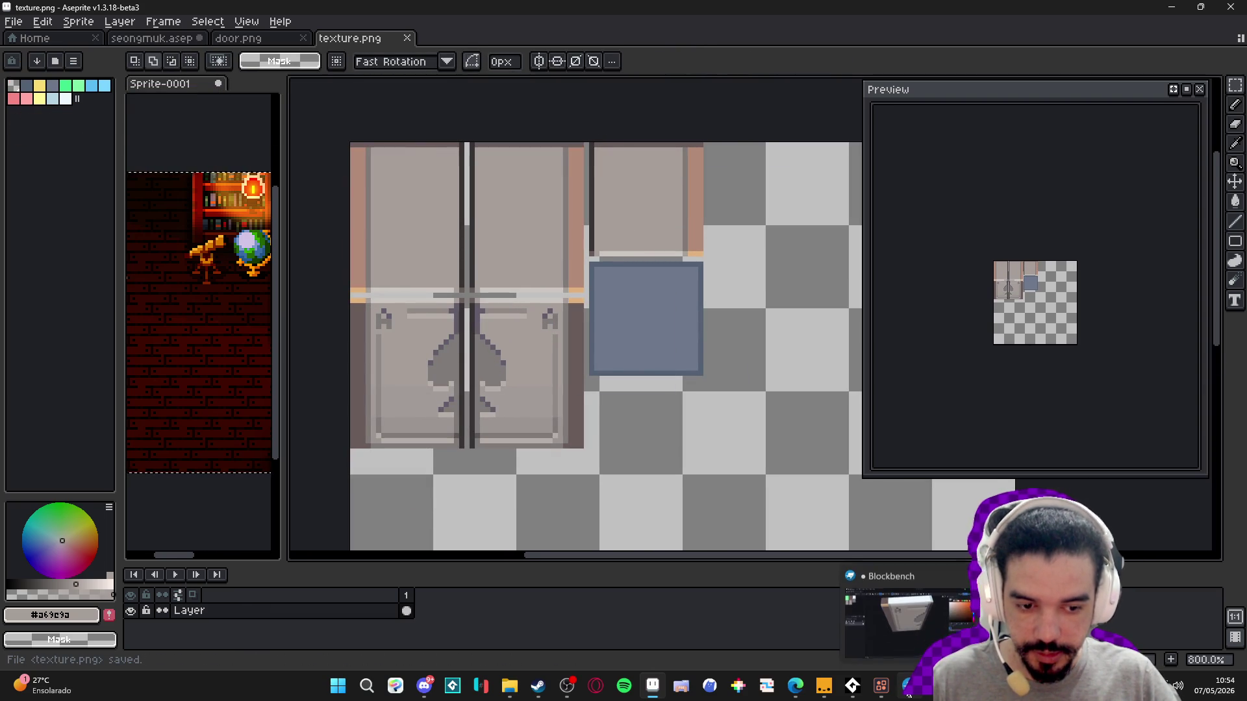
left_click(883, 610)
- Switch Blockbench to Edit mode and select only the slab's top face in face selection mode
mouse_move(654, 526)
left_mouse_down()
mouse_move(606, 281)
mouse_move(682, 392)
mouse_move(645, 555)
mouse_move(634, 523)
left_mouse_up()
mouse_move(412, 409)
left_mouse_down()
mouse_move(796, 332)
mouse_move(653, 467)
mouse_move(461, 337)
mouse_move(373, 348)
mouse_move(426, 420)
mouse_move(330, 115)
left_mouse_up()
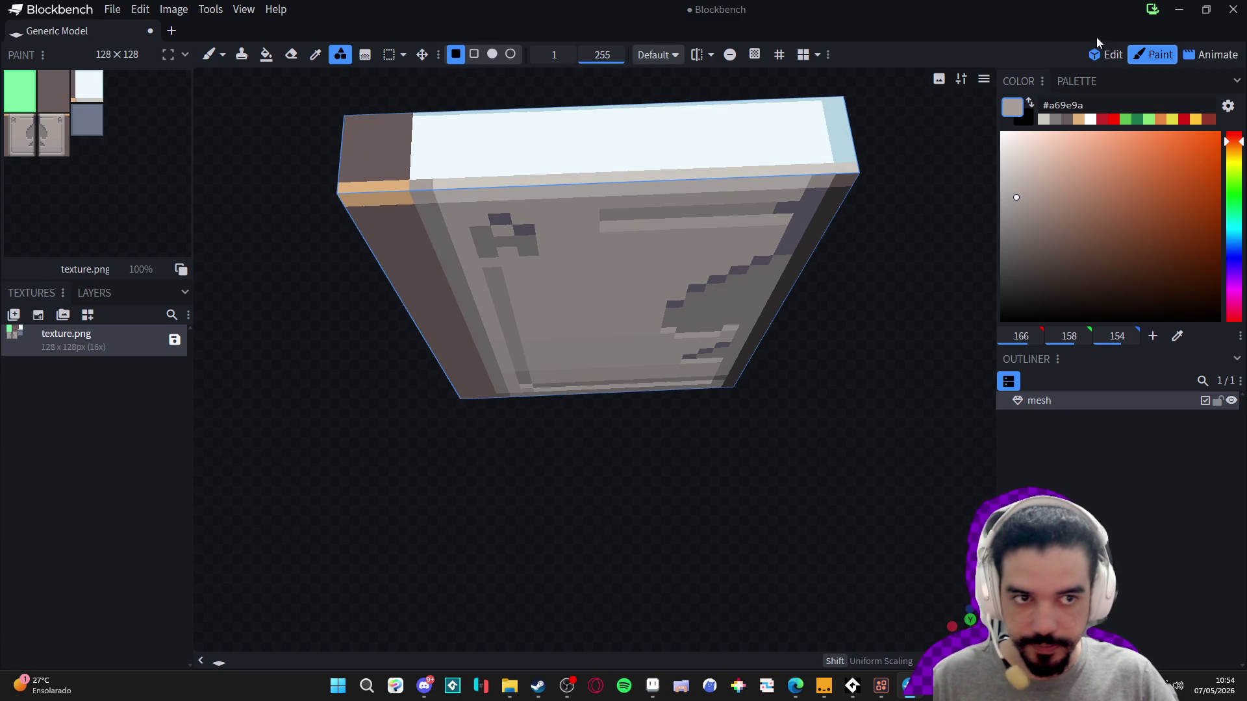
left_click(1105, 54)
mouse_move(56, 94)
left_mouse_down()
mouse_move(45, 118)
mouse_move(19, 94)
mouse_move(69, 112)
mouse_move(57, 91)
mouse_move(71, 89)
left_mouse_up()
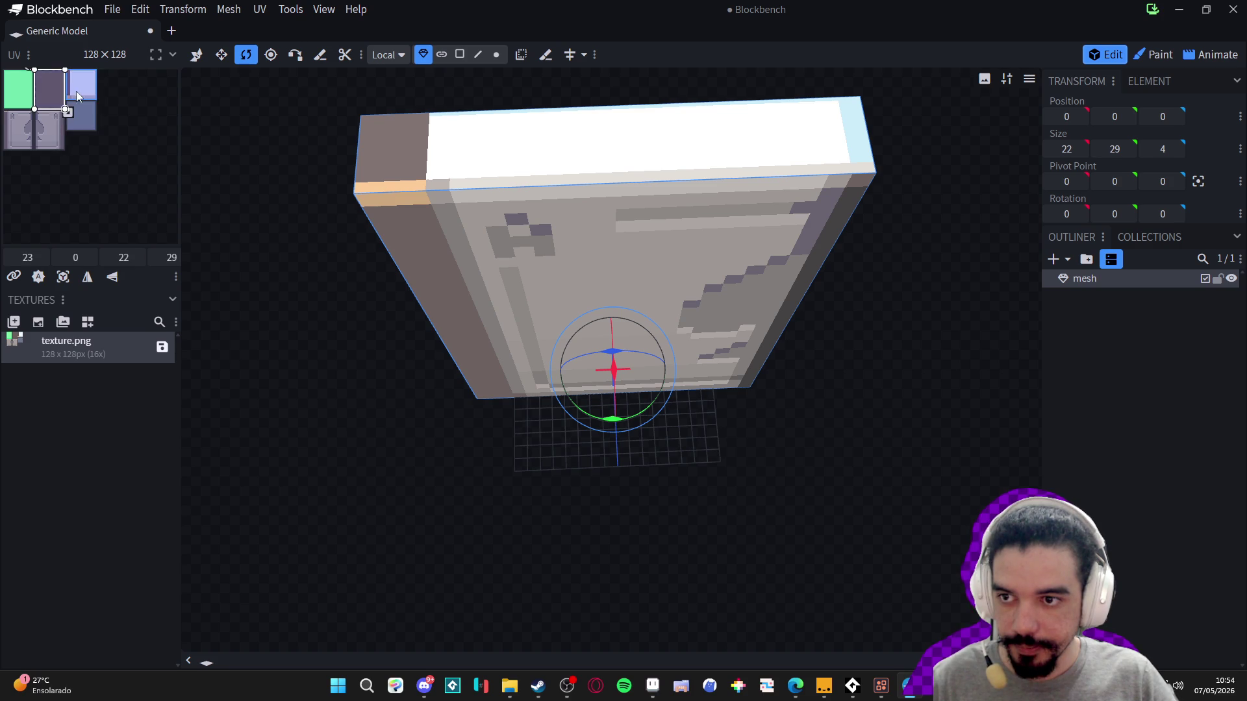
left_click(518, 200)
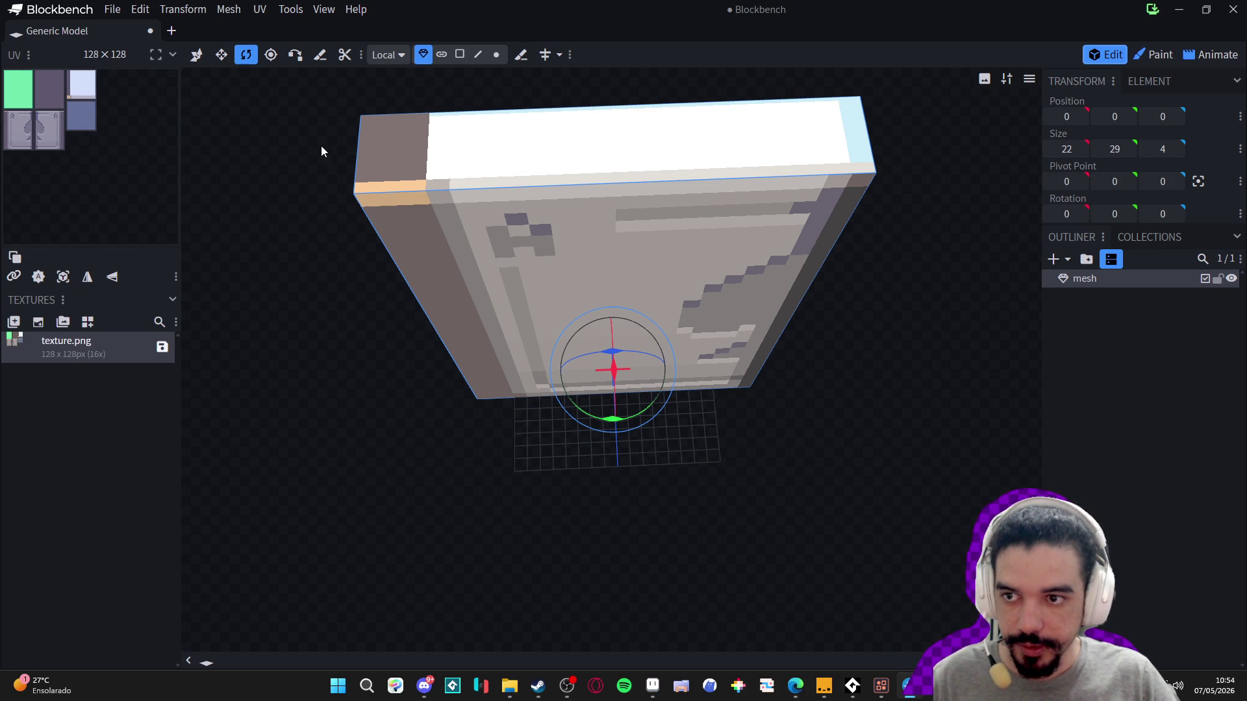
left_click(459, 55)
left_click(479, 159)
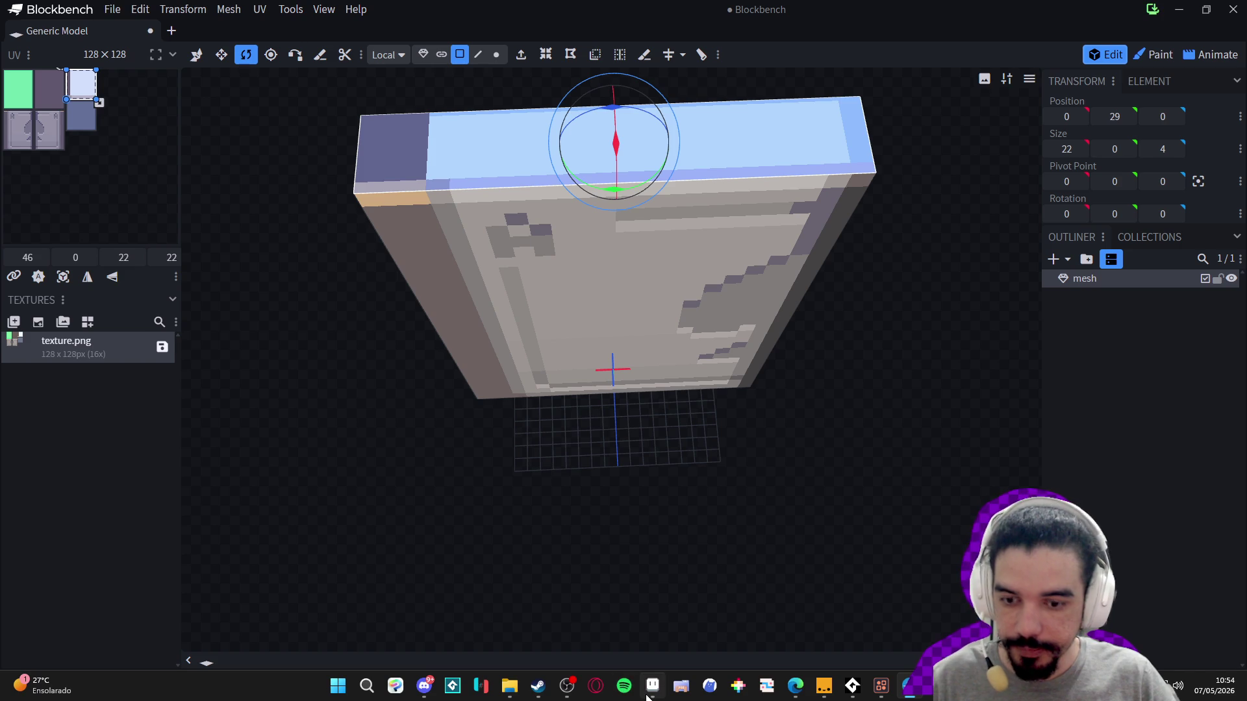
- Cancel the accidental Save As dialog and bring texture.png in Aseprite to the front
mouse_move(647, 696)
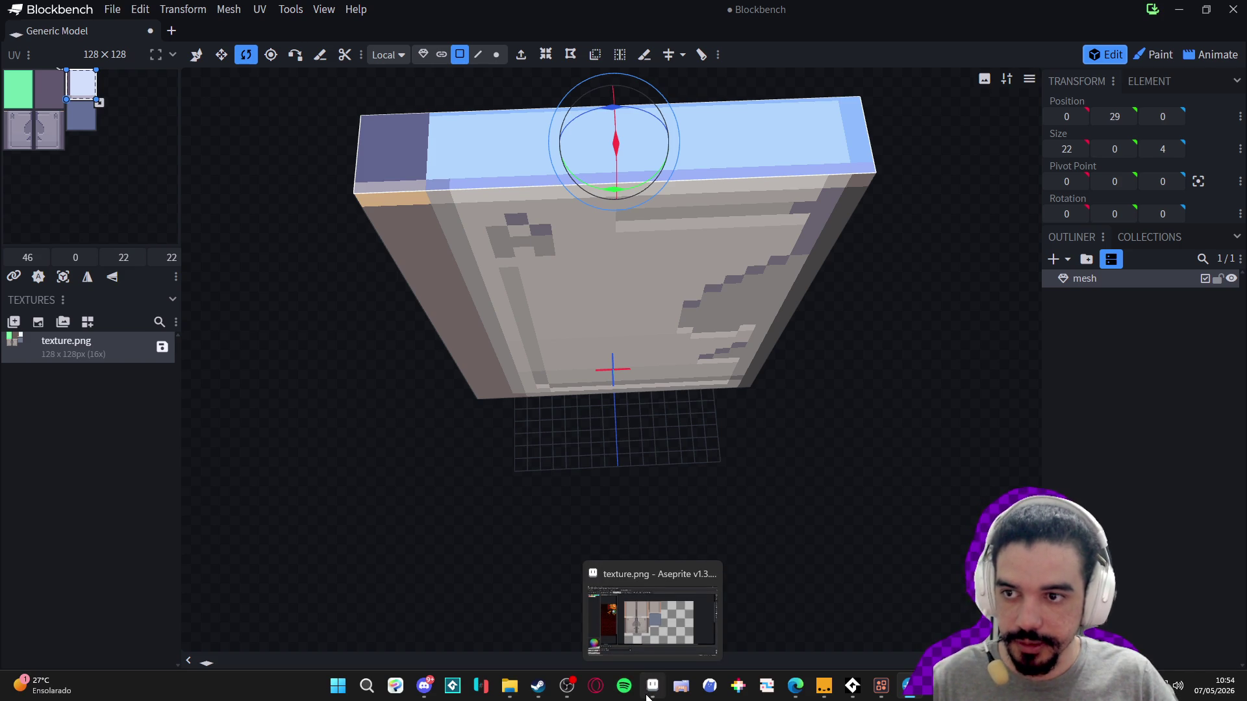
left_click(647, 696)
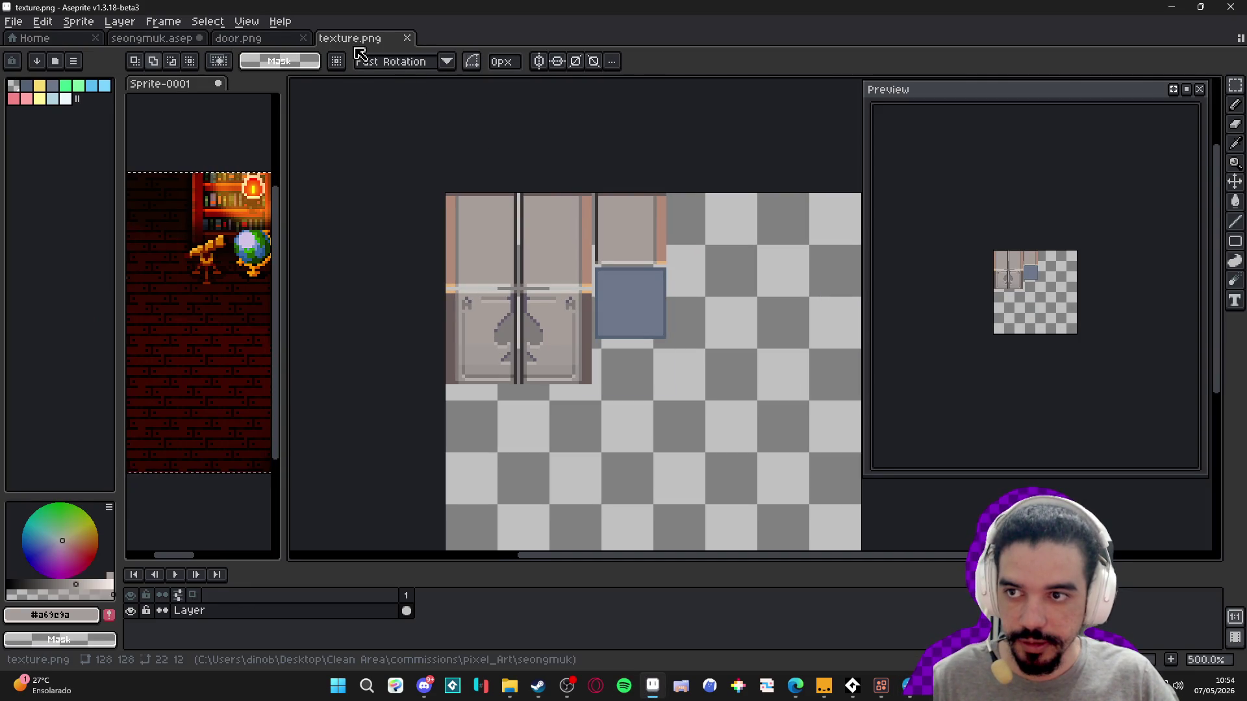
key("alt+Tab")
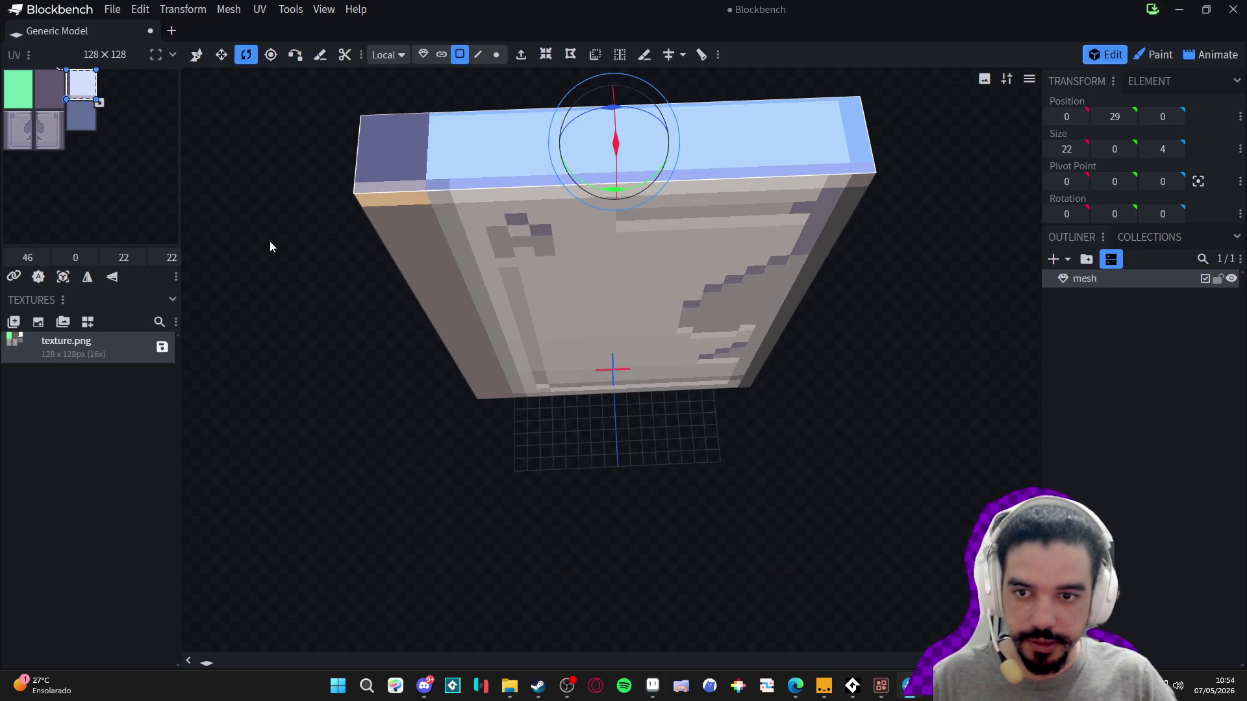
key("ctrl+s")
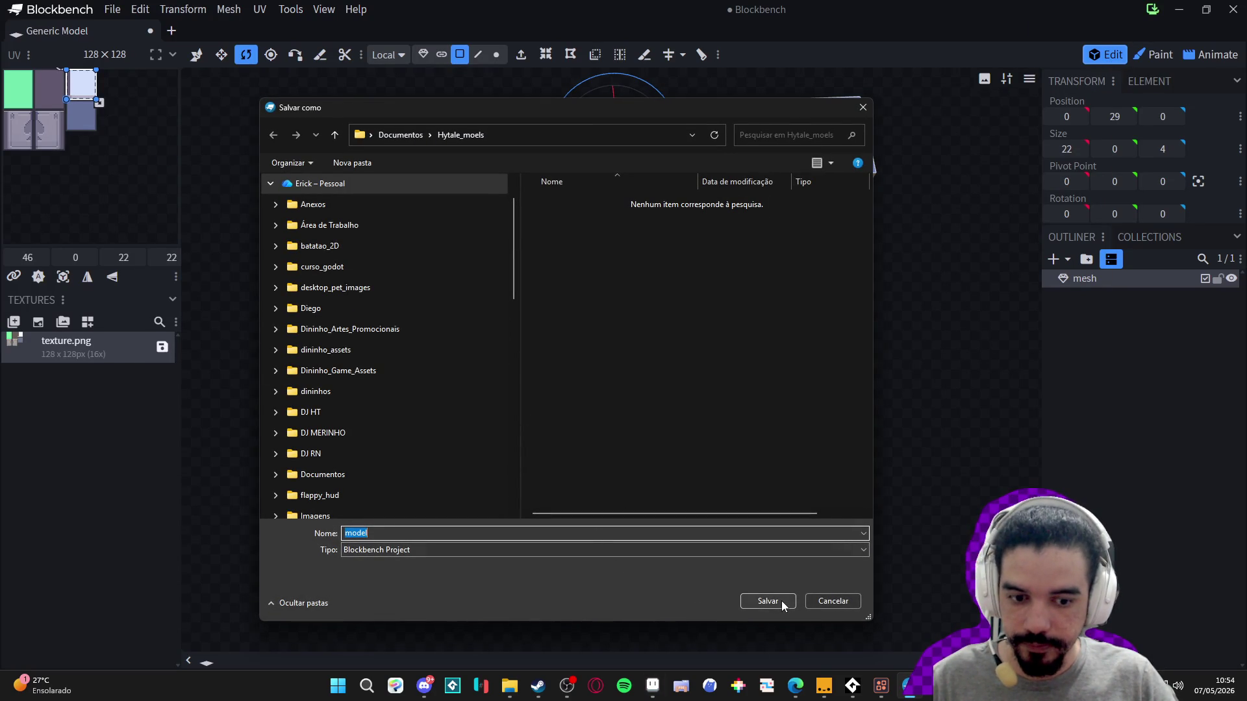
left_click(825, 603)
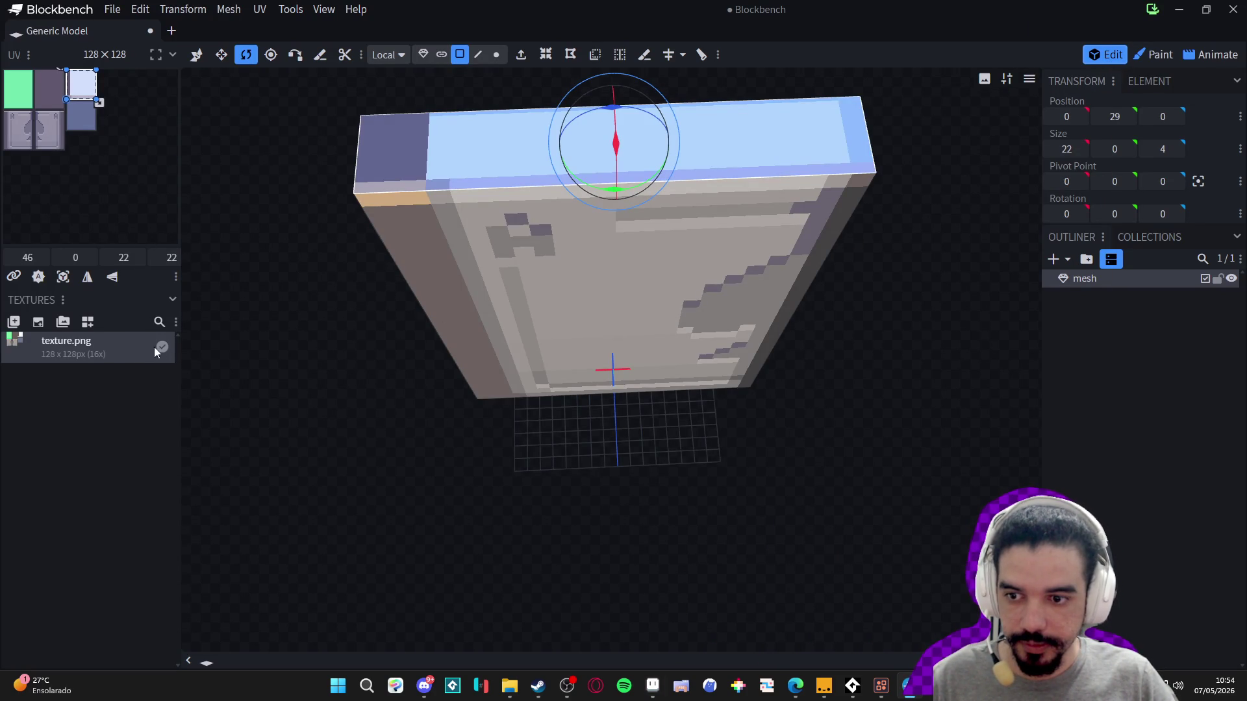
left_click(652, 686)
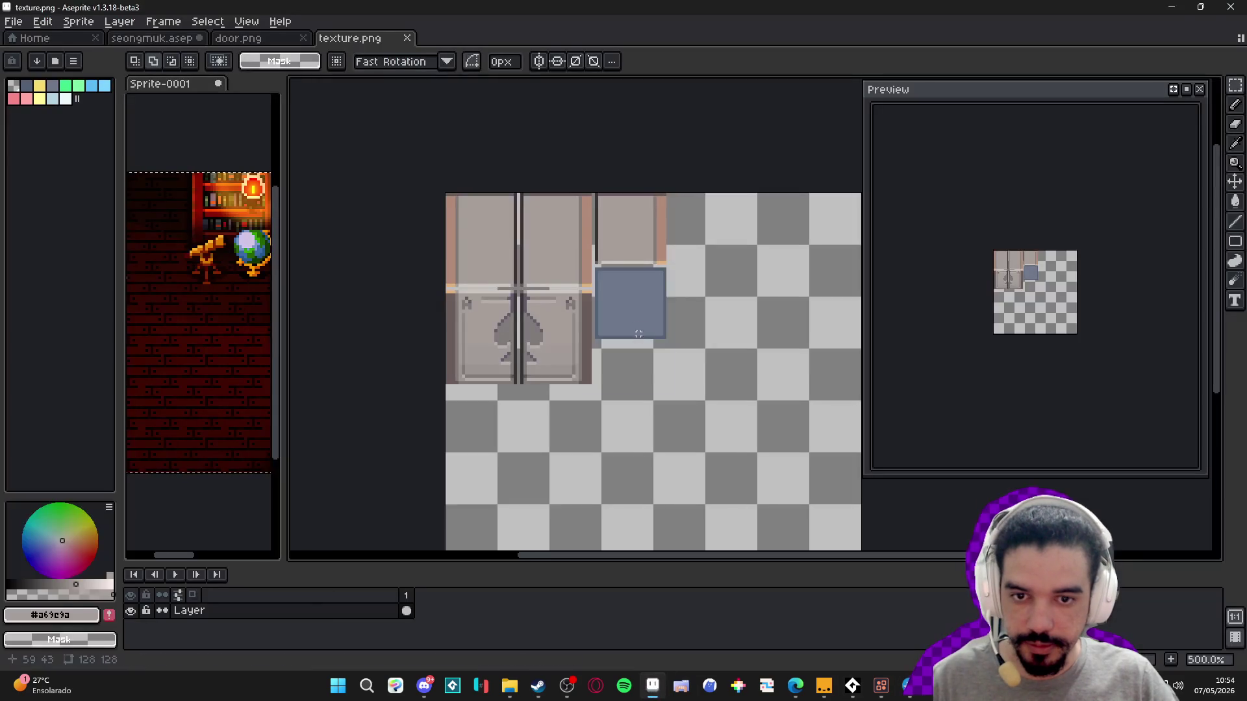
- Check the refreshed grey top in Blockbench, then marquee the 22×21 top-right tile in Aseprite
left_click(1171, 6)
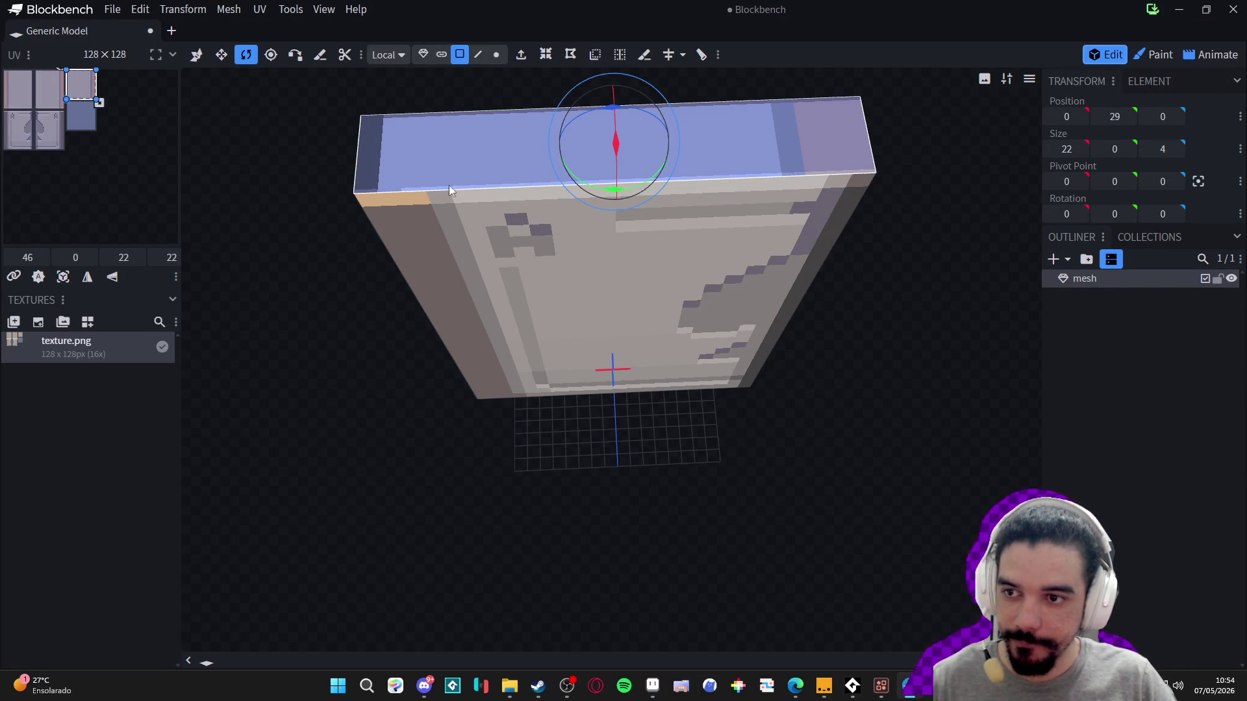
key("alt+Tab")
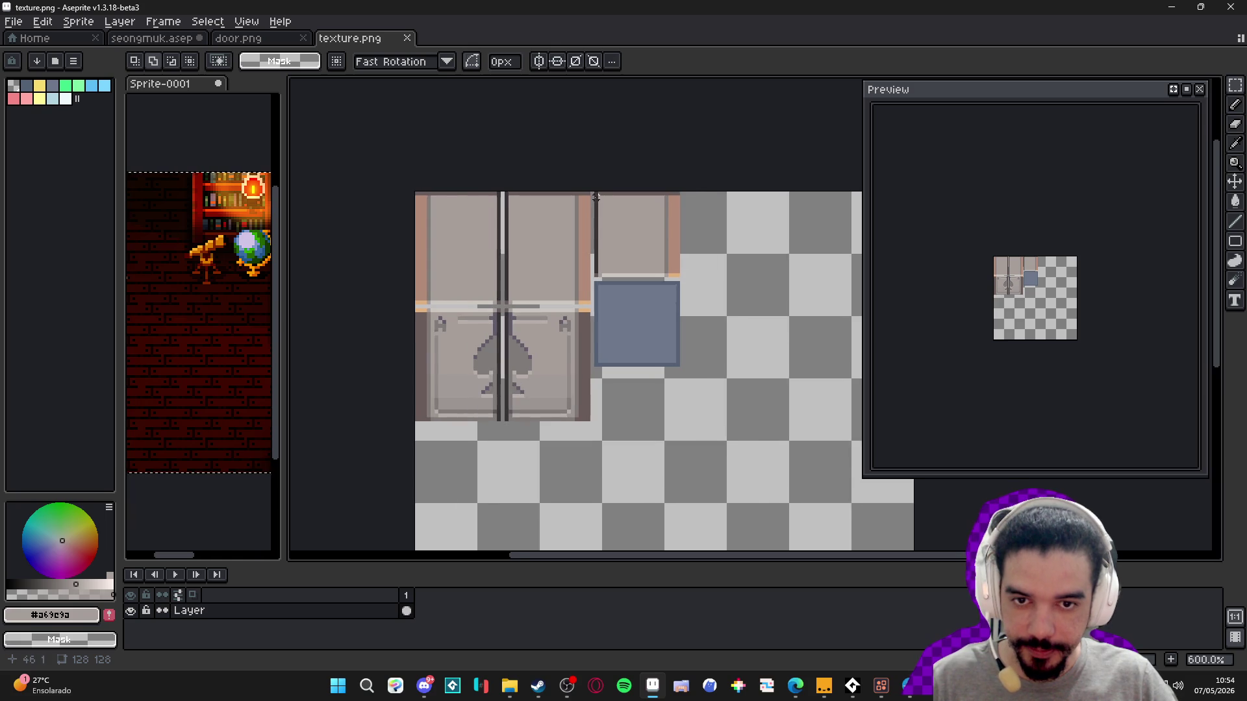
scroll(595, 200, "up", 1)
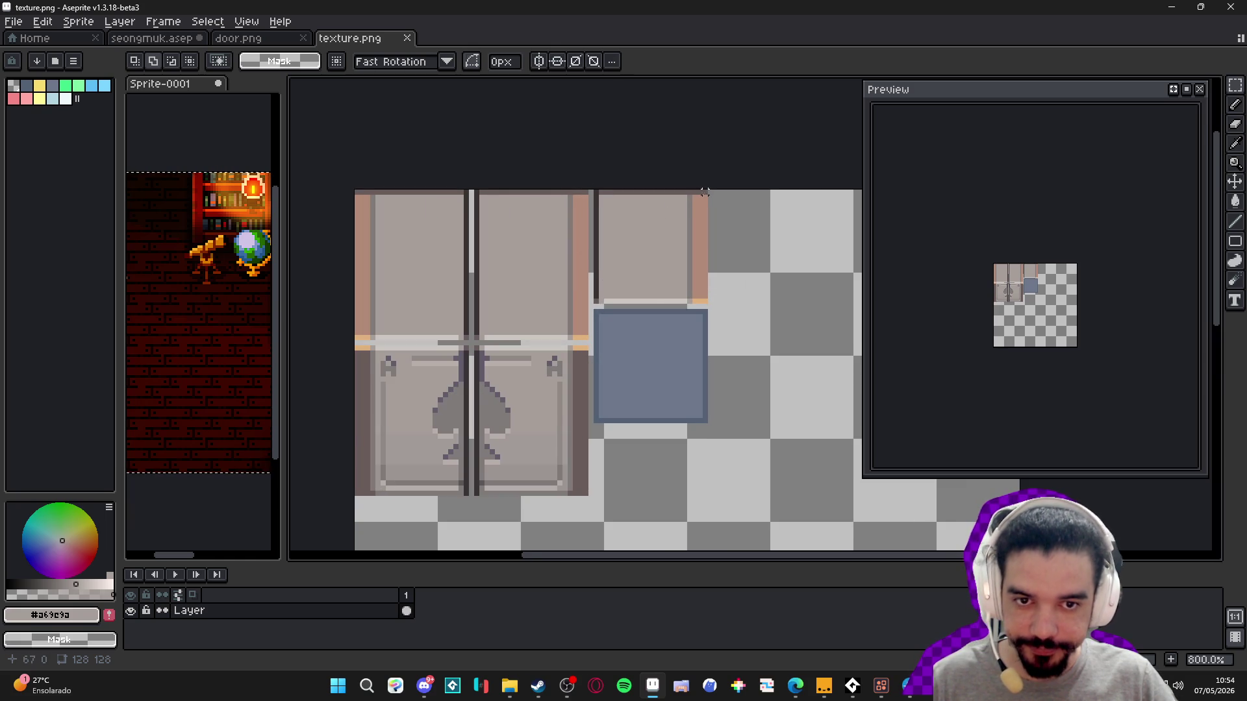
left_click_drag(704, 192, 594, 300)
key("alt+Tab")
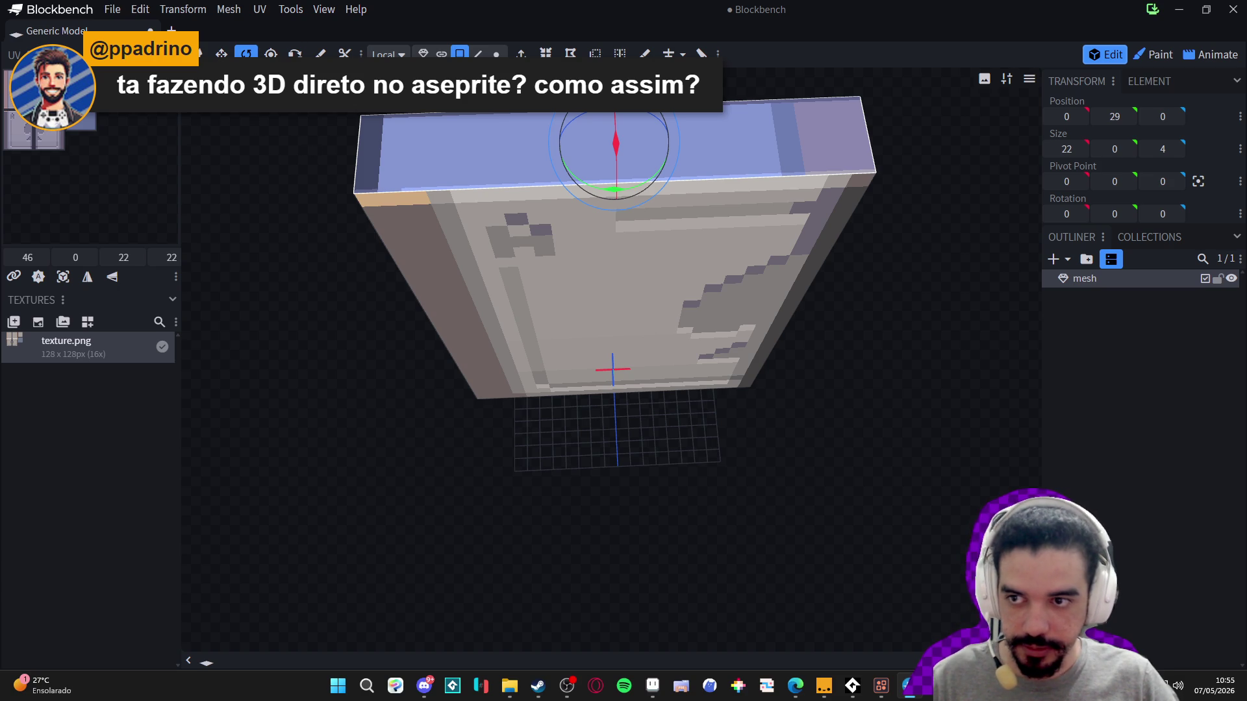
- Shift the top face's mapping across the texture and return to the front view
left_click_drag(67, 69, 3, 76)
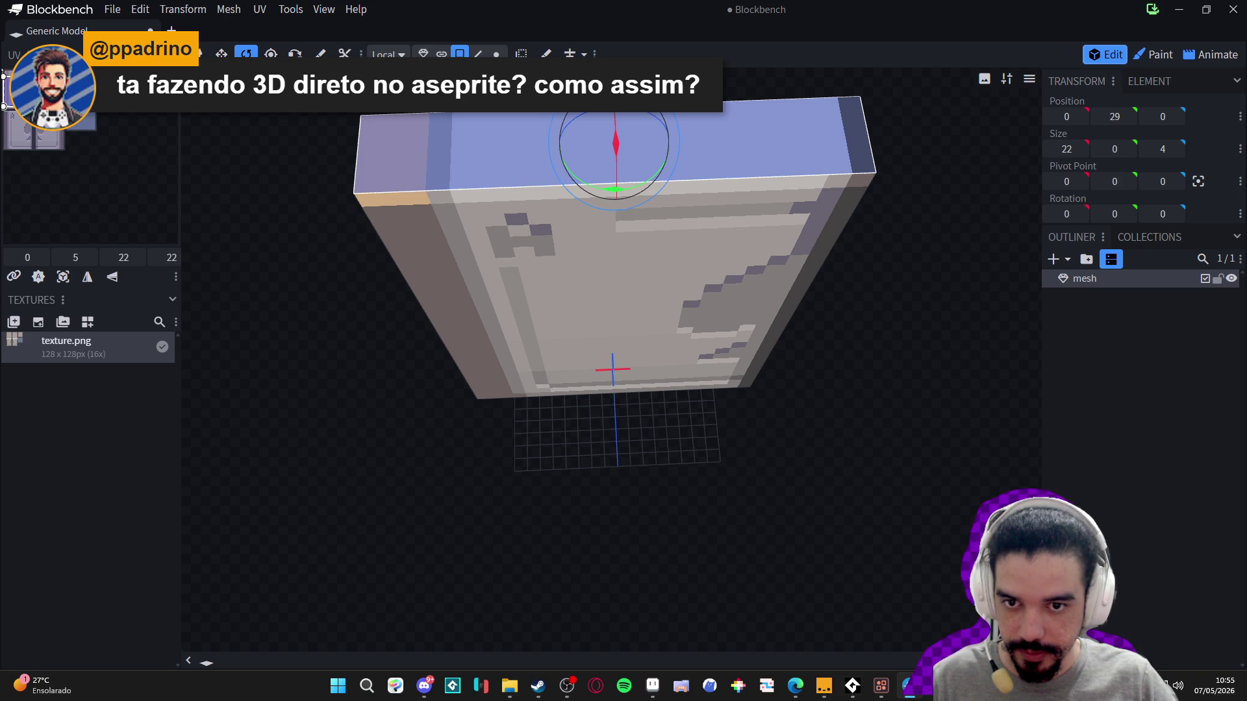
mouse_move(873, 371)
left_mouse_down()
mouse_move(854, 312)
mouse_move(885, 242)
mouse_move(476, 273)
mouse_move(782, 304)
left_mouse_up()
key("KP_1")
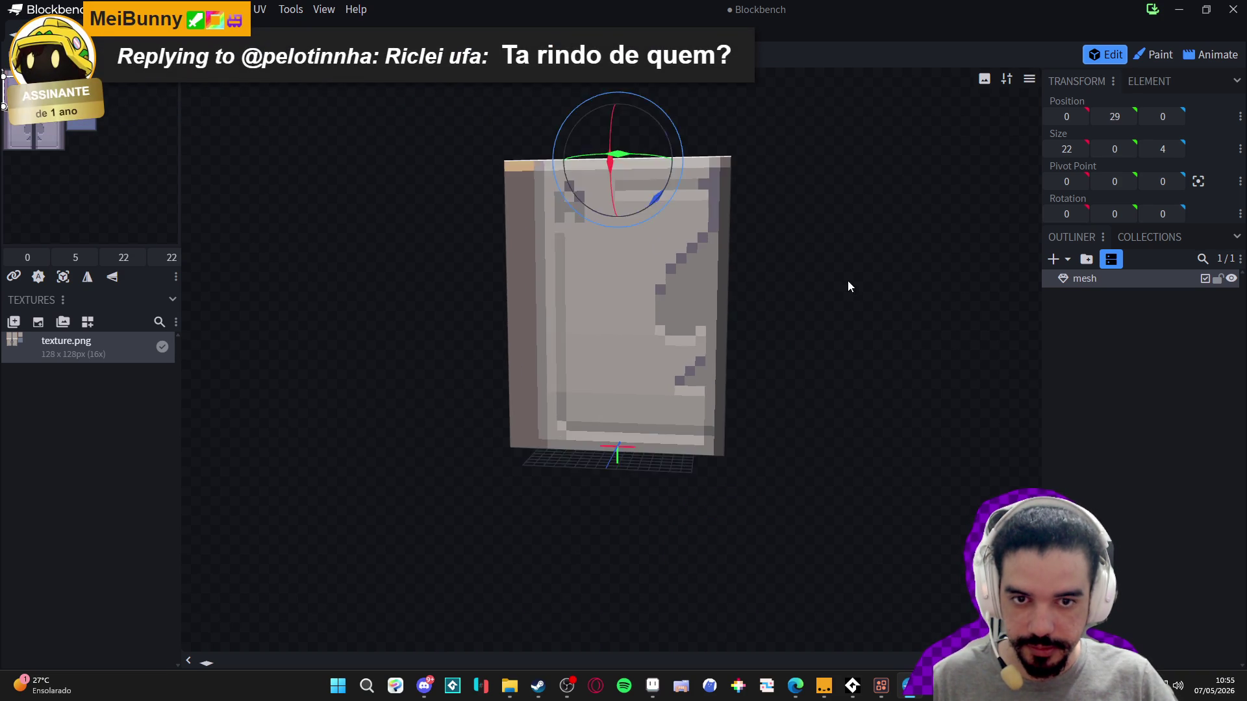
mouse_move(850, 420)
left_mouse_down()
mouse_move(864, 414)
mouse_move(848, 418)
left_mouse_up()
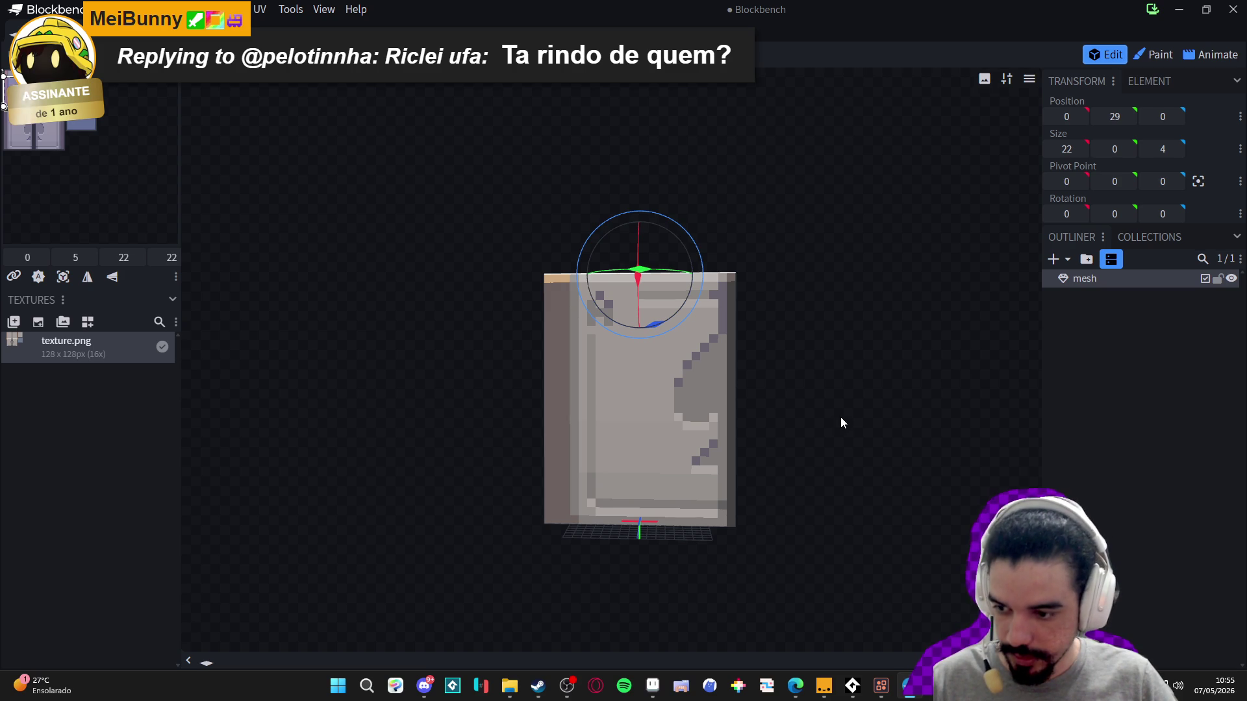
- Undo the accidental swap, restoring the 22×29×4 slab at position 0, 0, 0
key("ctrl+z")
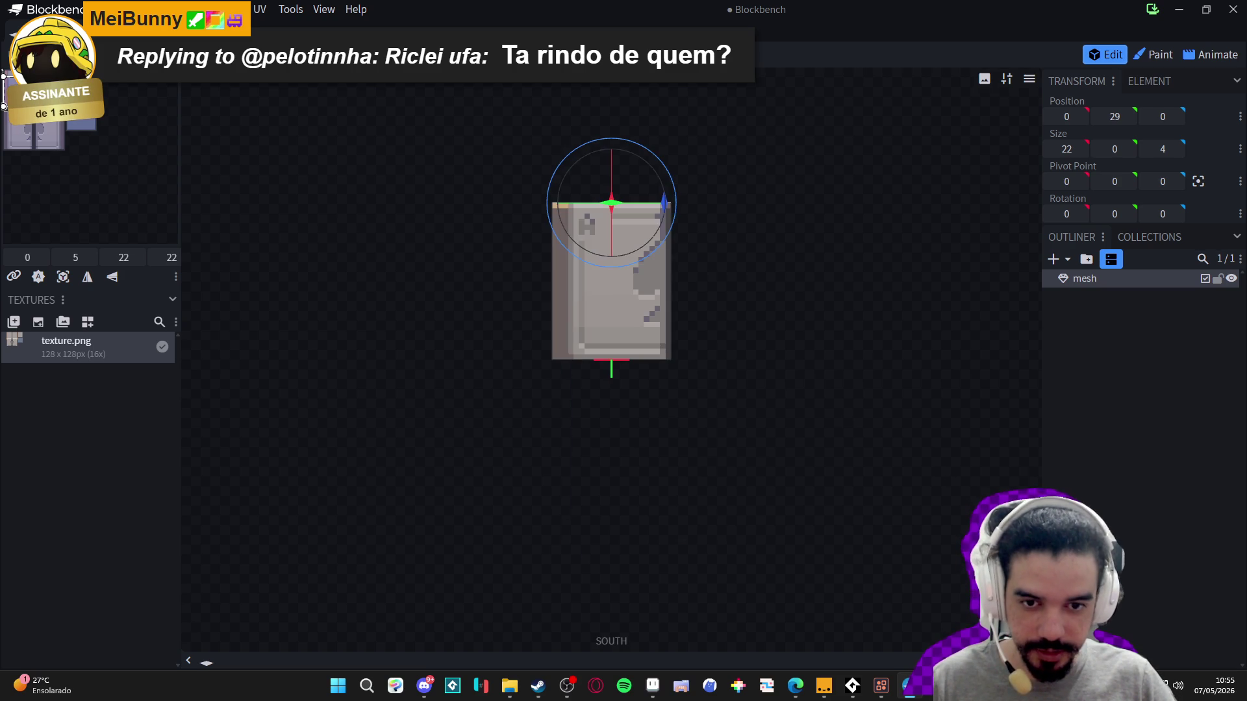
key("v")
key("KP_1")
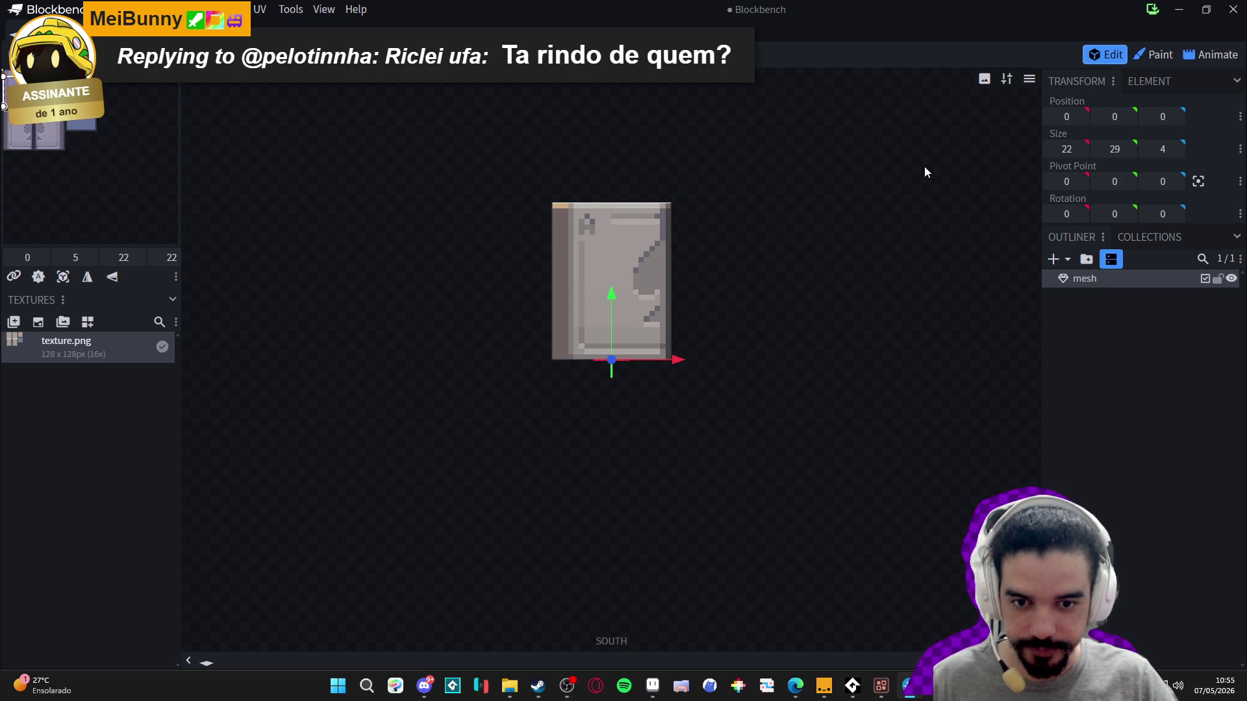
left_click(713, 139)
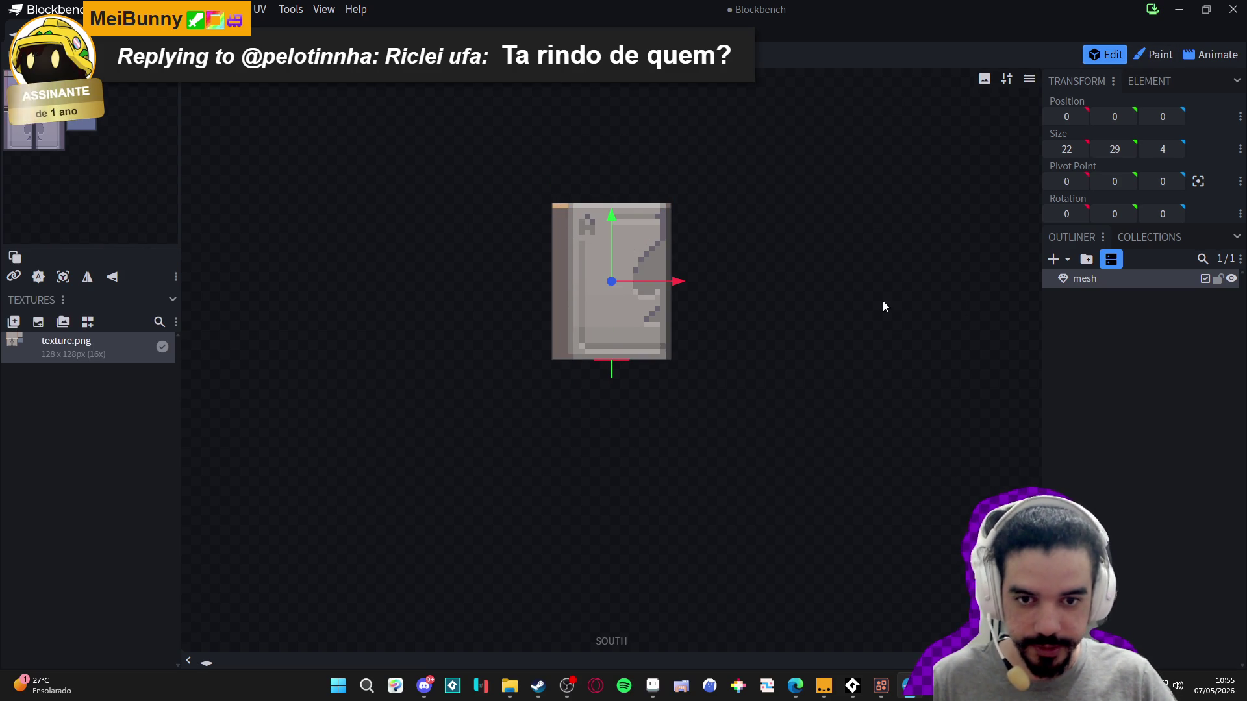
left_click(1102, 302)
- Re-centre the door in the front view and select the door mesh in the Outliner
scroll(728, 279, "up", 1)
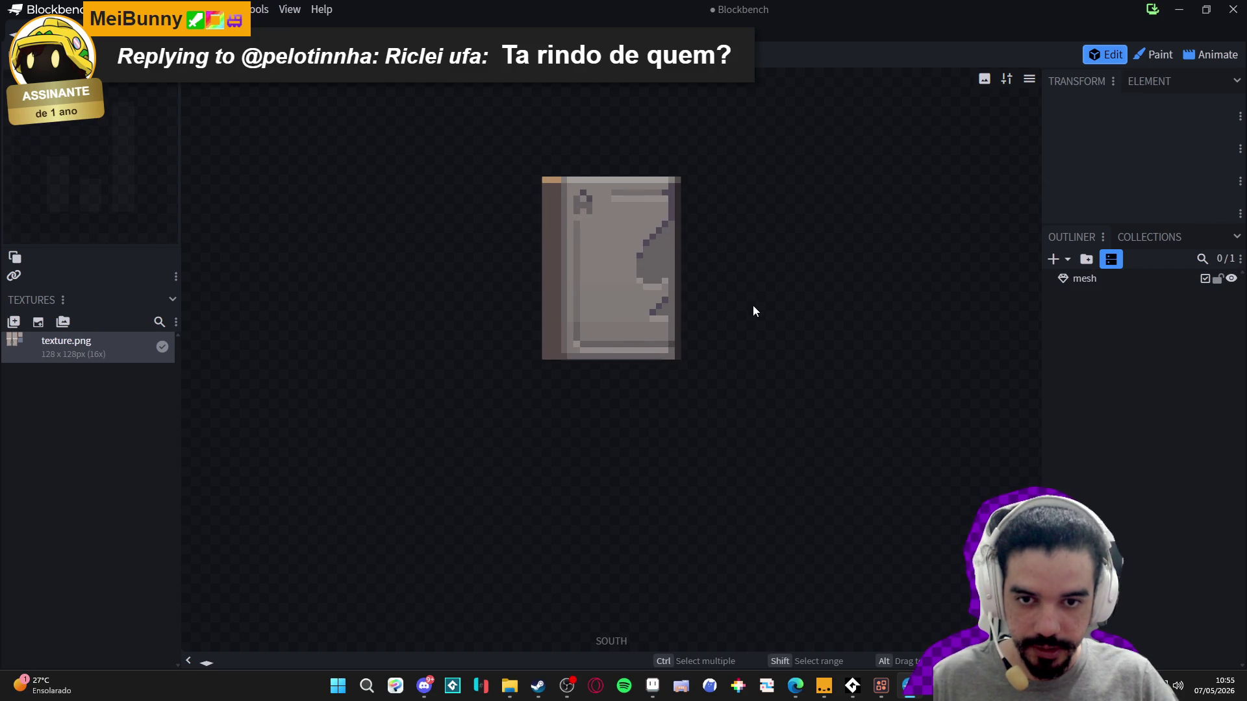
scroll(687, 399, "down", 2)
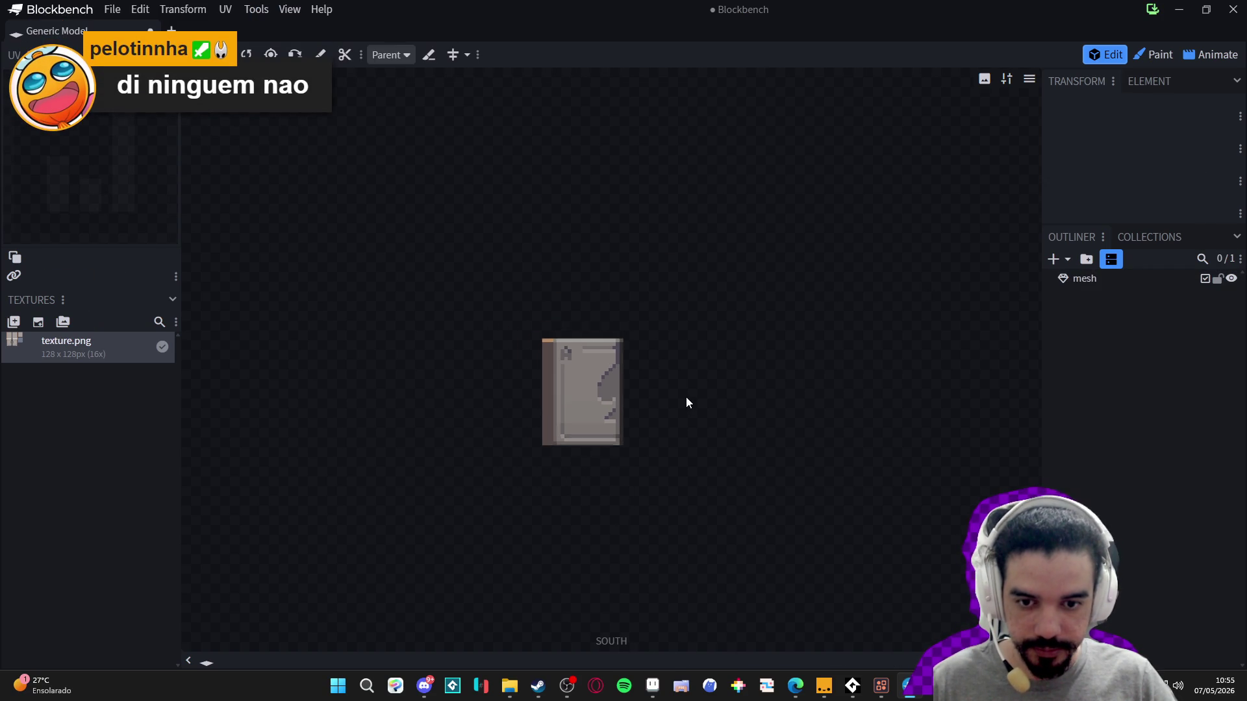
scroll(686, 396, "up", 3)
scroll(671, 396, "down", 2)
scroll(683, 332, "down", 1)
scroll(684, 332, "up", 1)
scroll(683, 332, "down", 1)
scroll(683, 332, "up", 1)
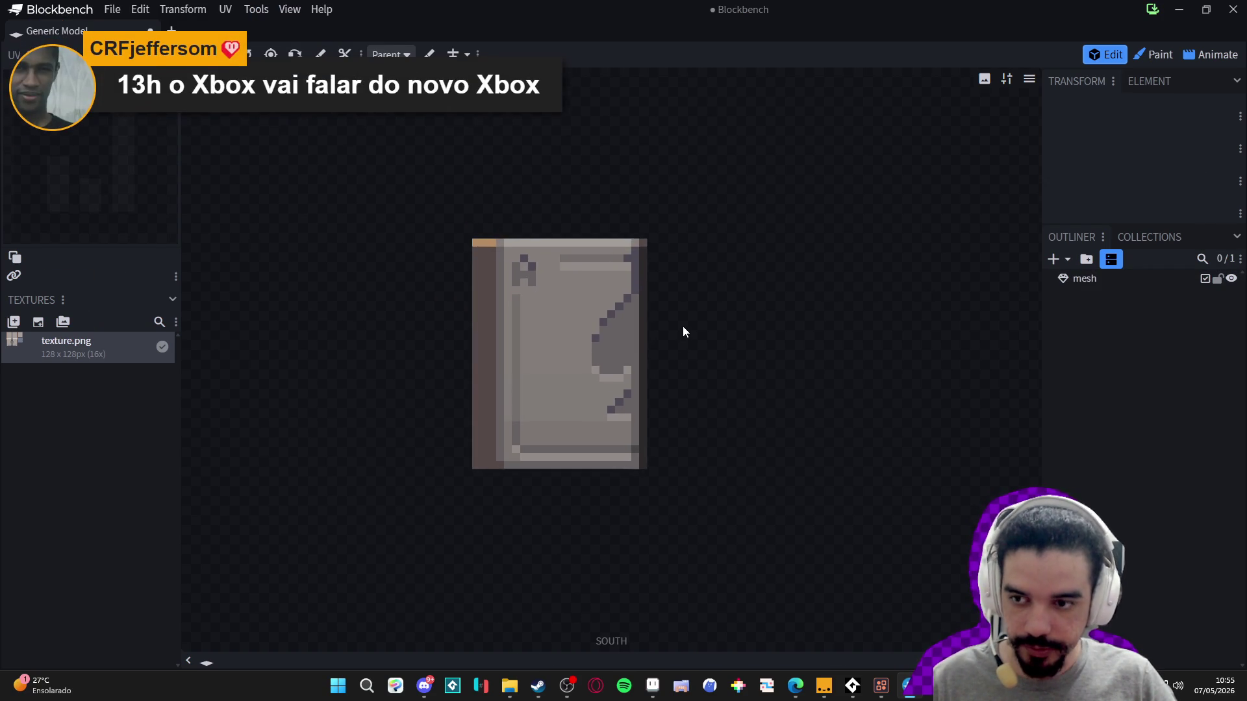
scroll(683, 332, "down", 4)
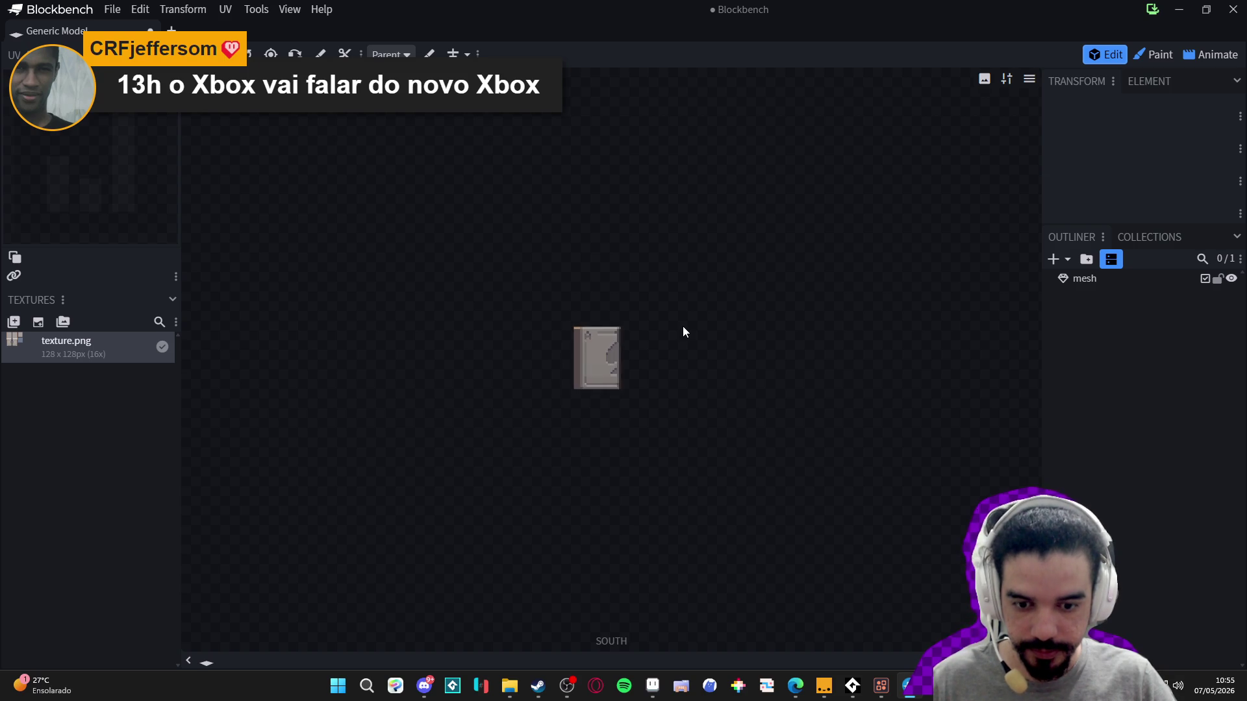
scroll(683, 332, "up", 2)
left_click(1037, 78)
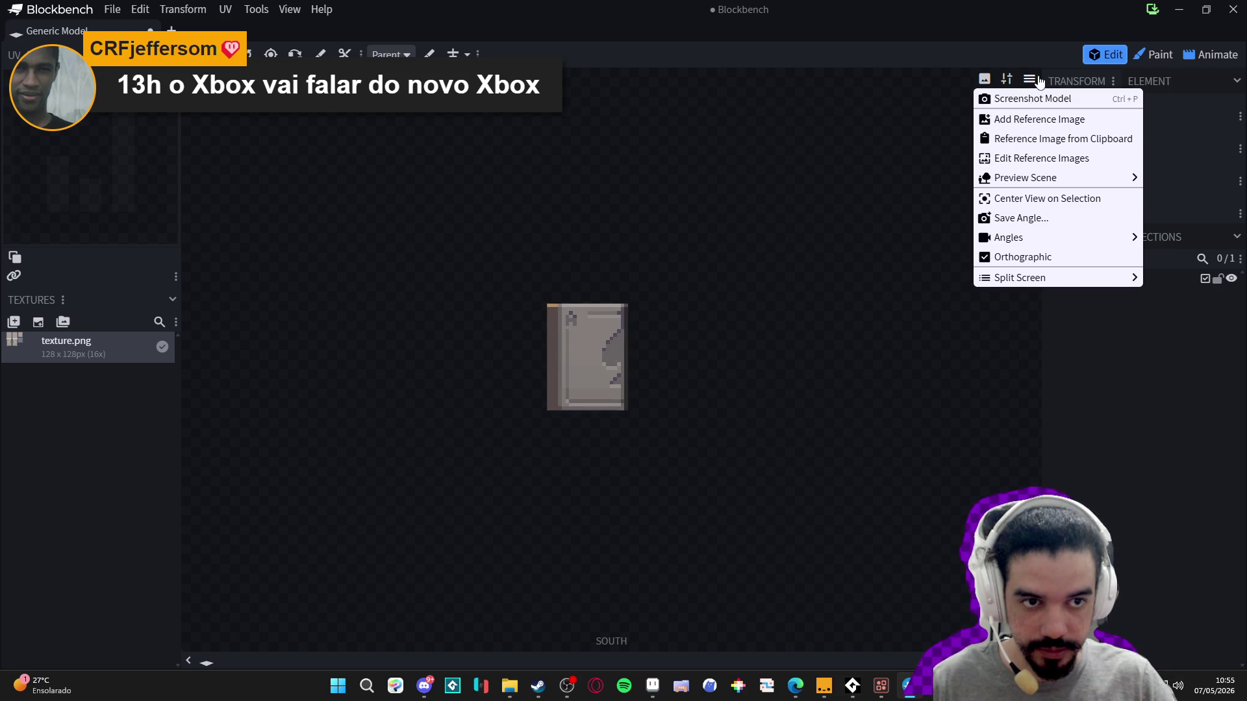
left_click(720, 201)
scroll(630, 312, "up", 1)
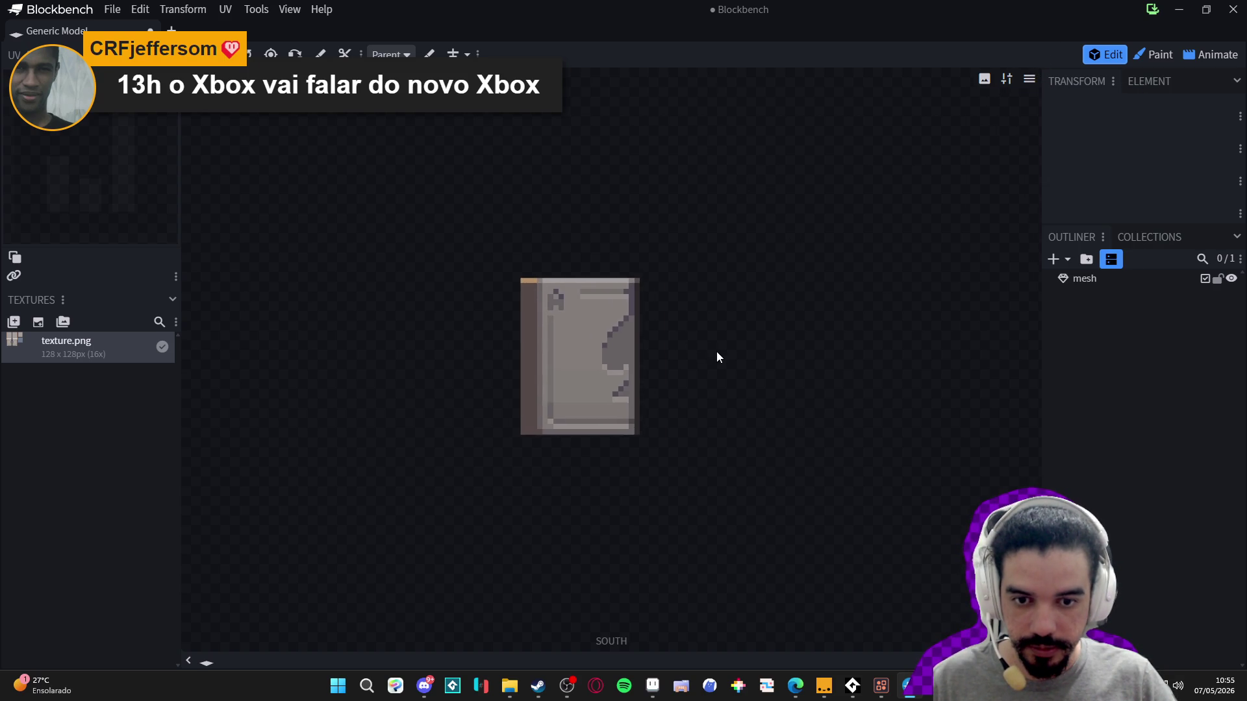
left_click_drag(706, 349, 727, 356)
left_click(1112, 280)
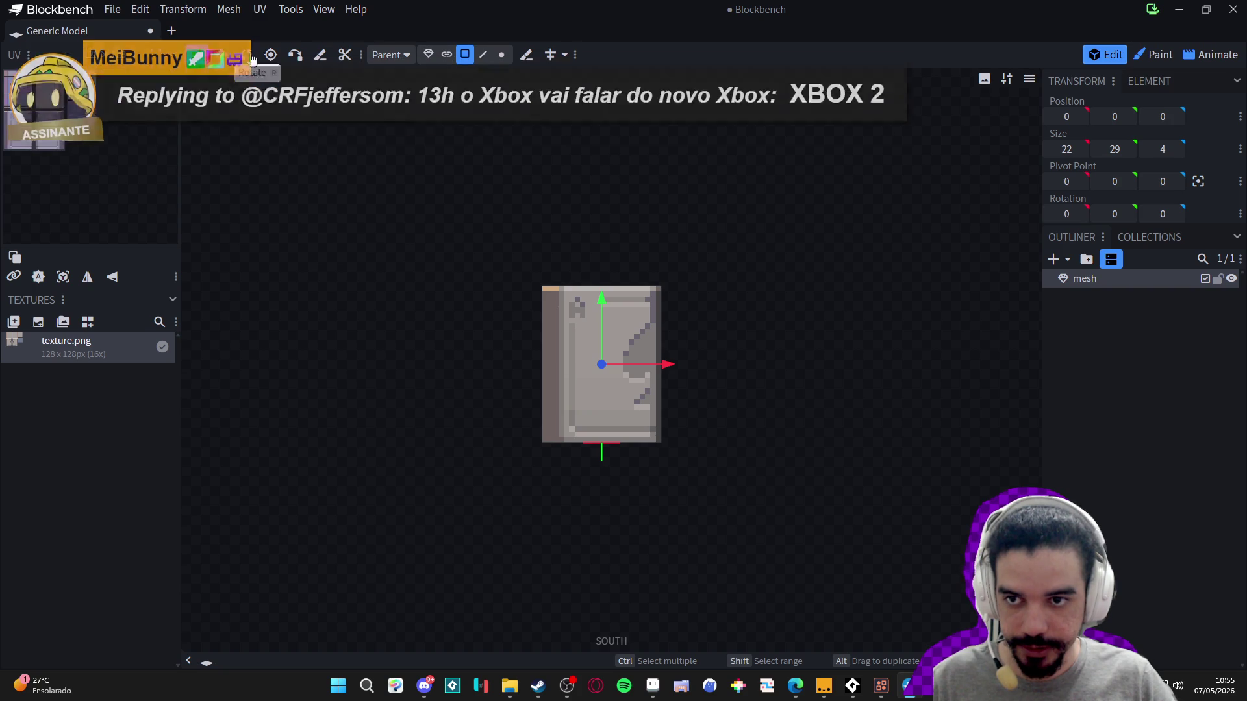
left_click_drag(667, 364, 628, 364)
- Undo the sideways slide and move the pivot to the left hinge edge at -11, 15, 0
key("ctrl+z")
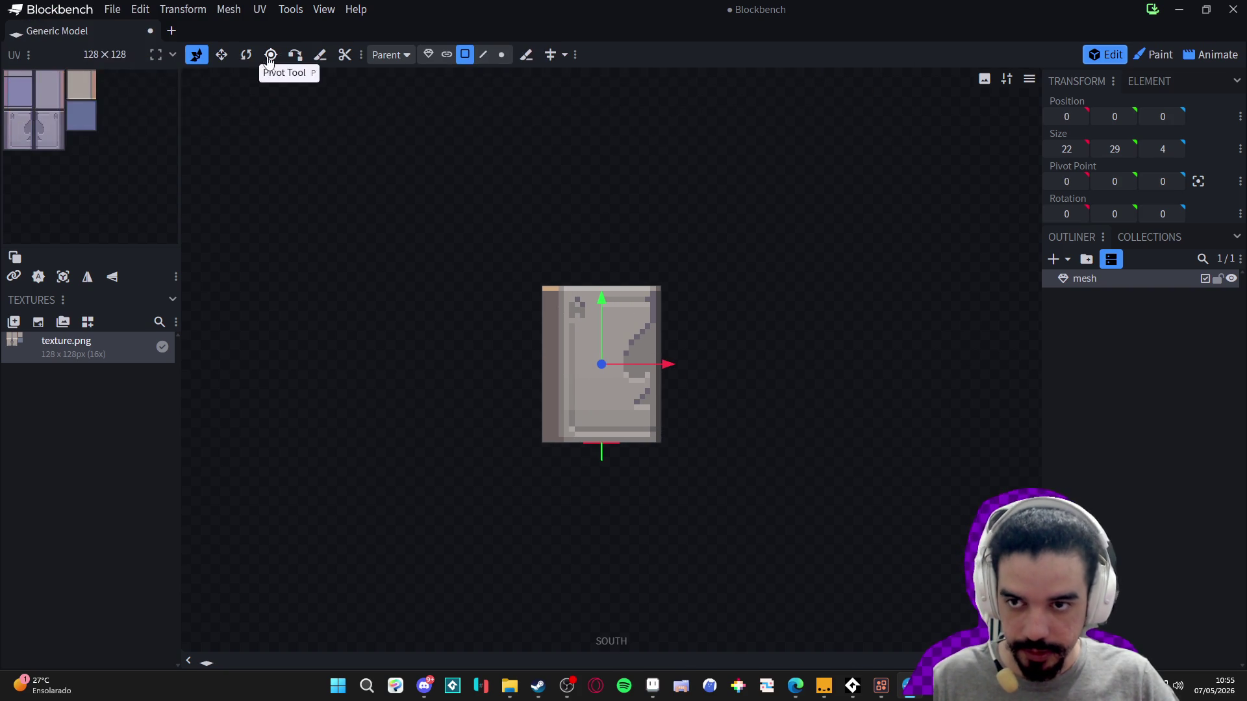
left_click_drag(665, 444, 609, 452)
mouse_move(543, 377)
left_mouse_down()
mouse_move(543, 241)
mouse_move(543, 295)
left_mouse_up()
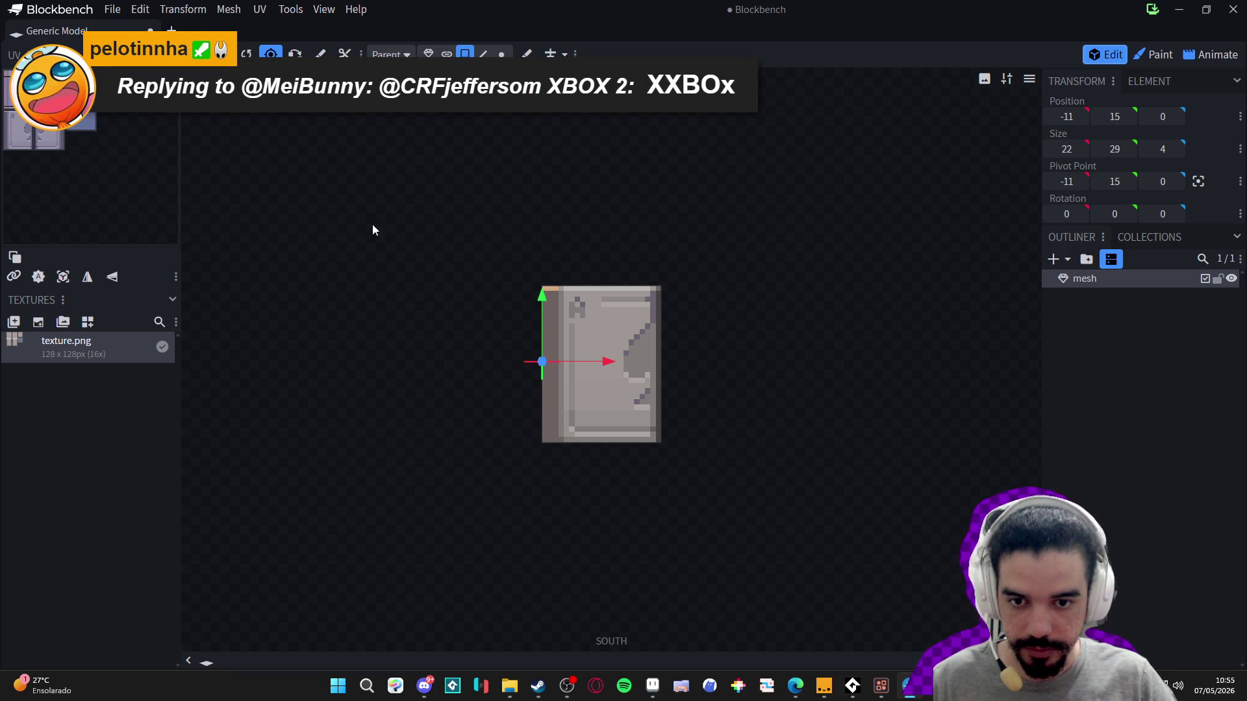
- Swing the door around its new hinge pivot to -90° on Y
key("r")
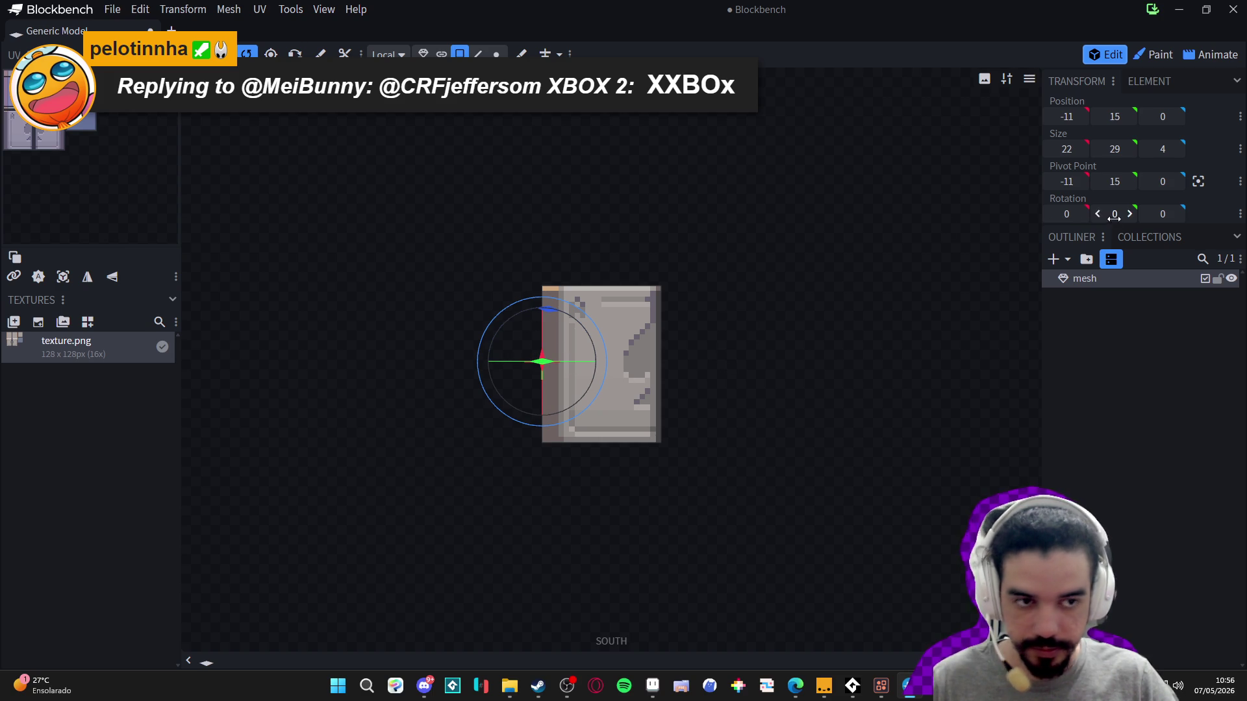
left_click_drag(1066, 214, 1114, 214)
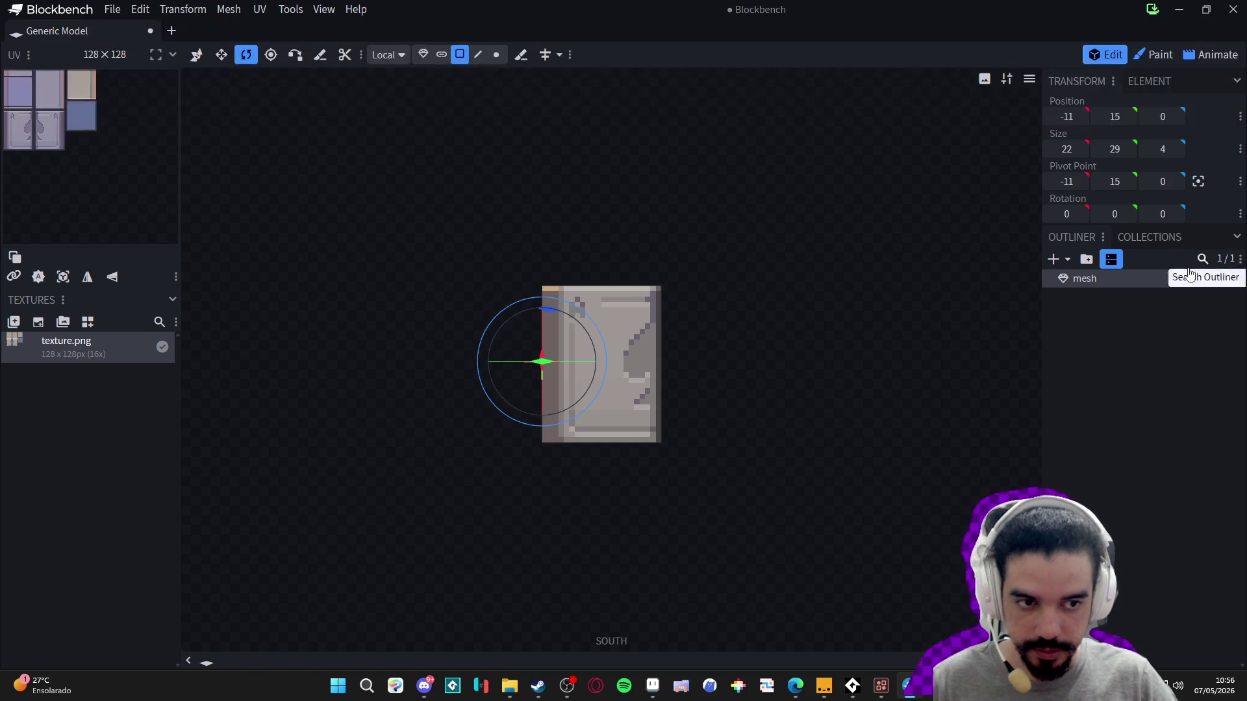
left_click_drag(1118, 214, 1074, 213)
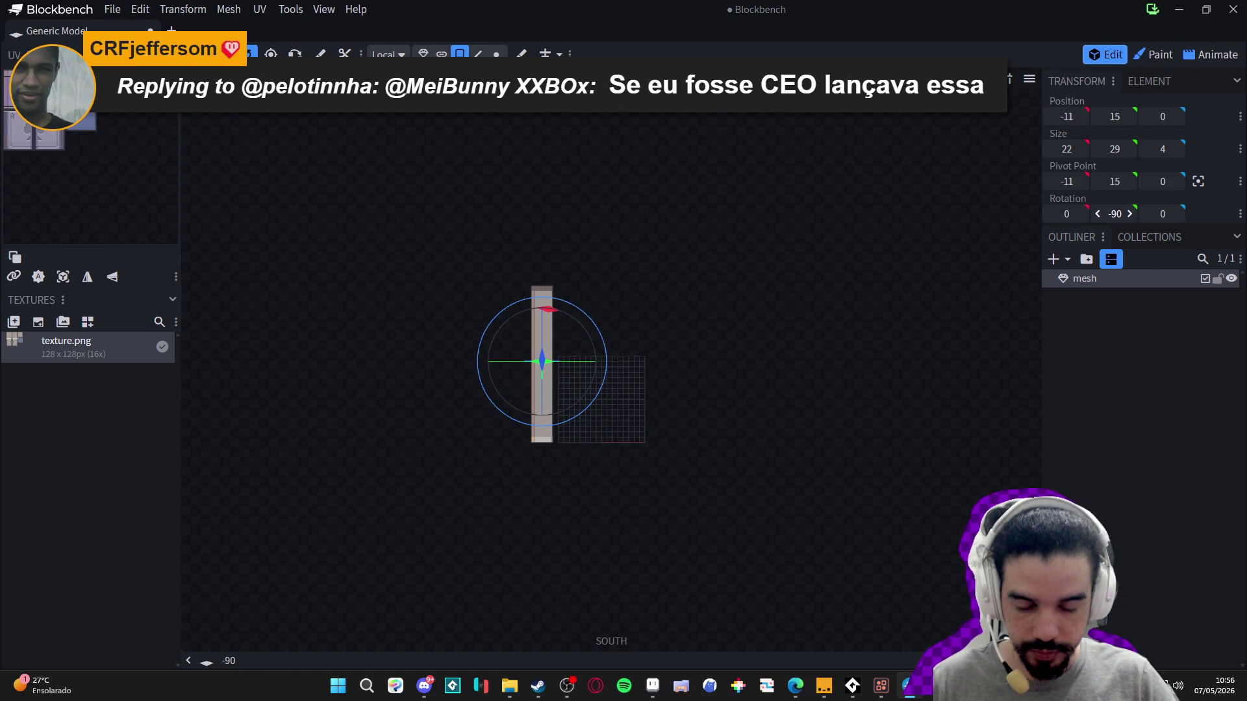
- Undo the door swing and inspect the slab from top, bottom, back, side and perspective views
key("ctrl+z")
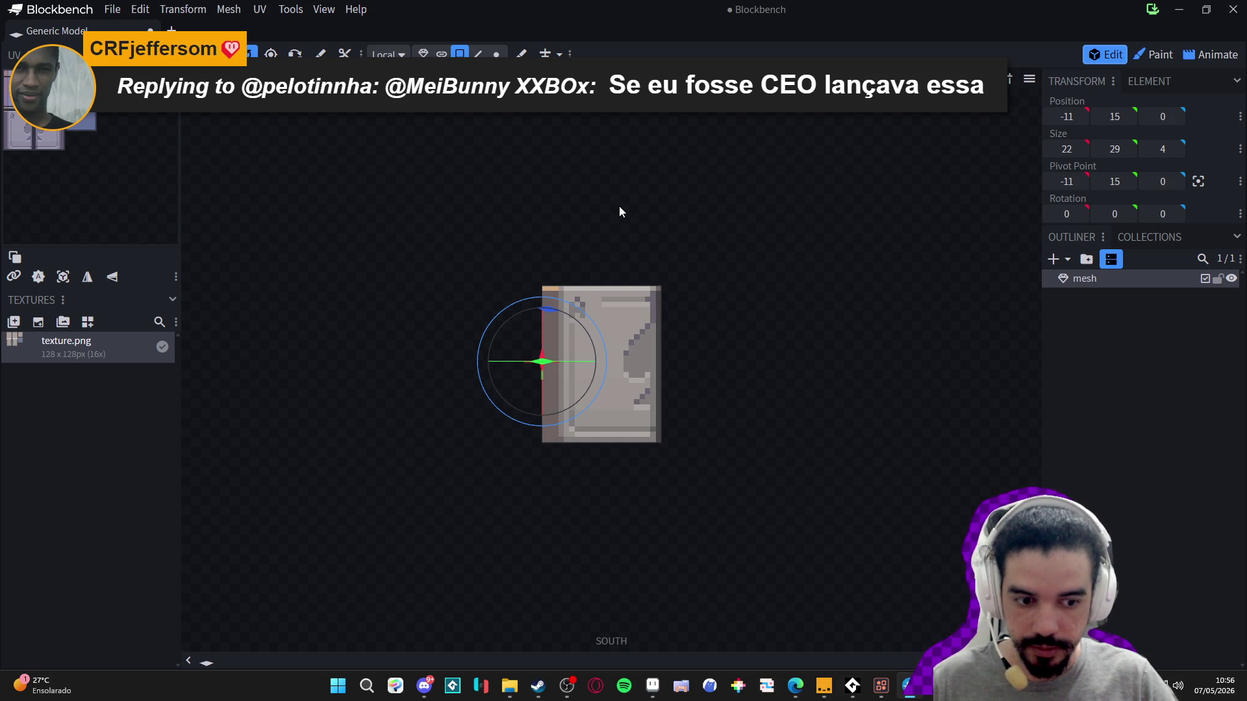
key("KP_8")
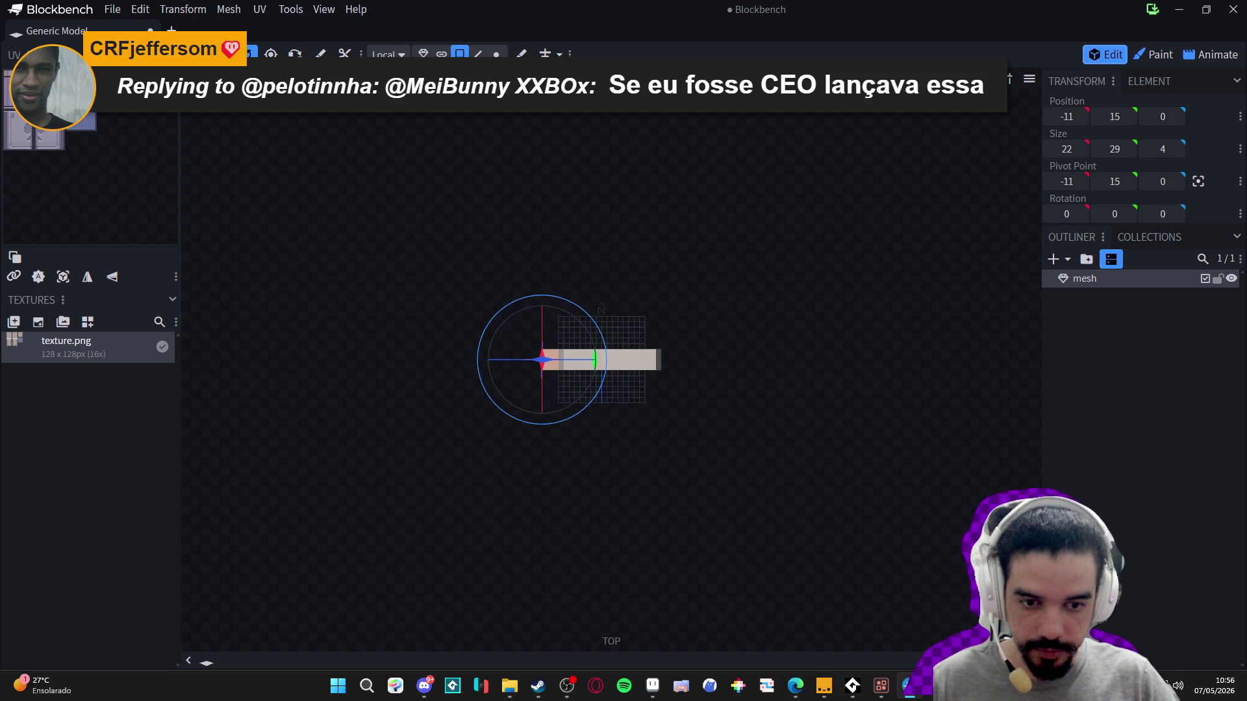
key("KP_2")
key("KP_1")
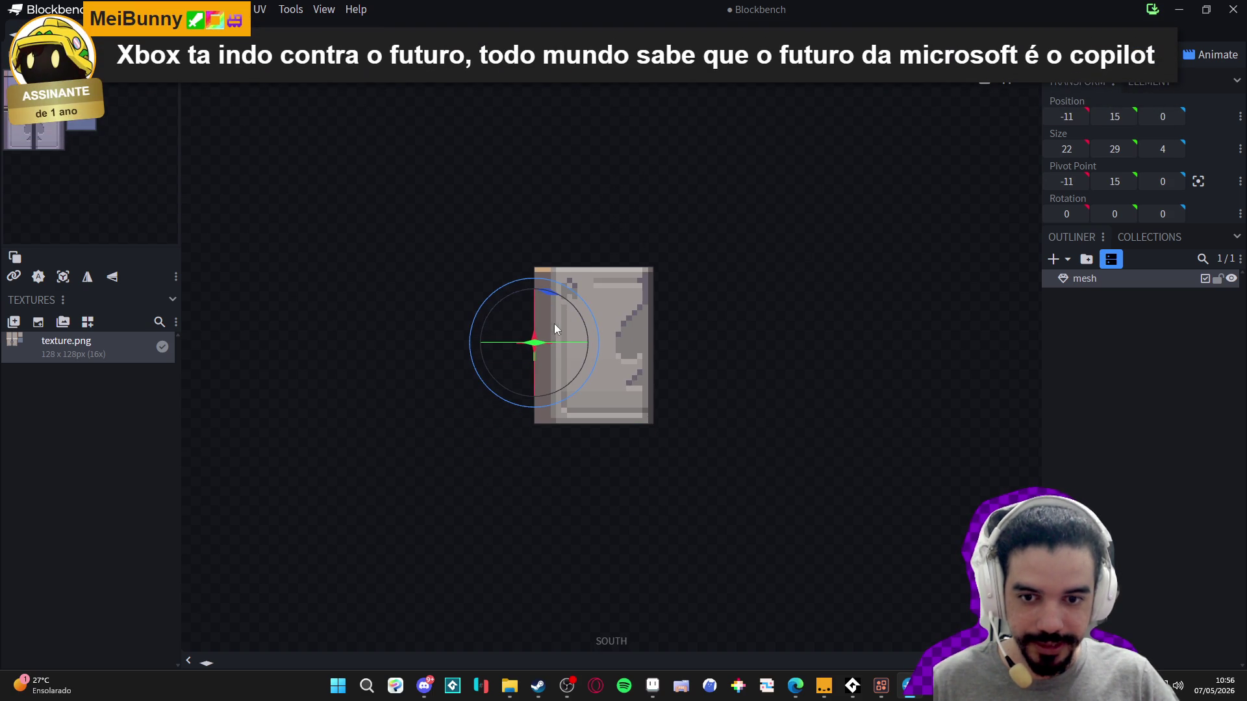
key("KP_5")
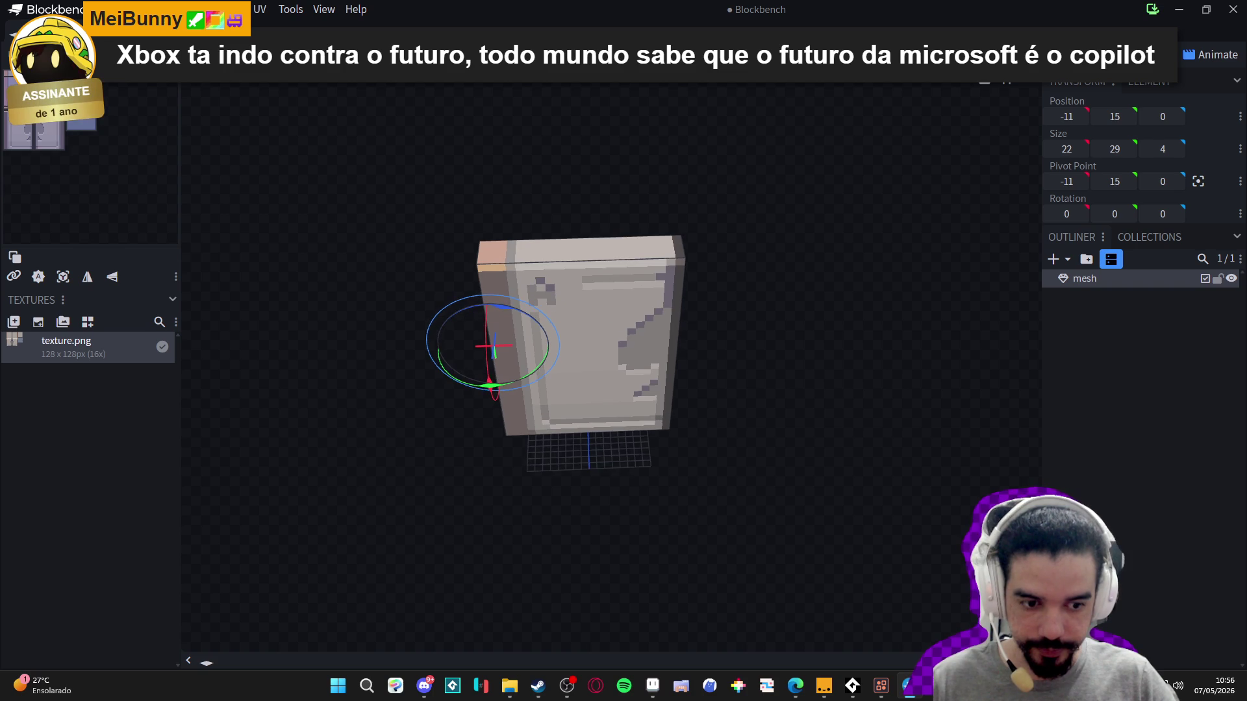
key("KP_1")
key("KP_7")
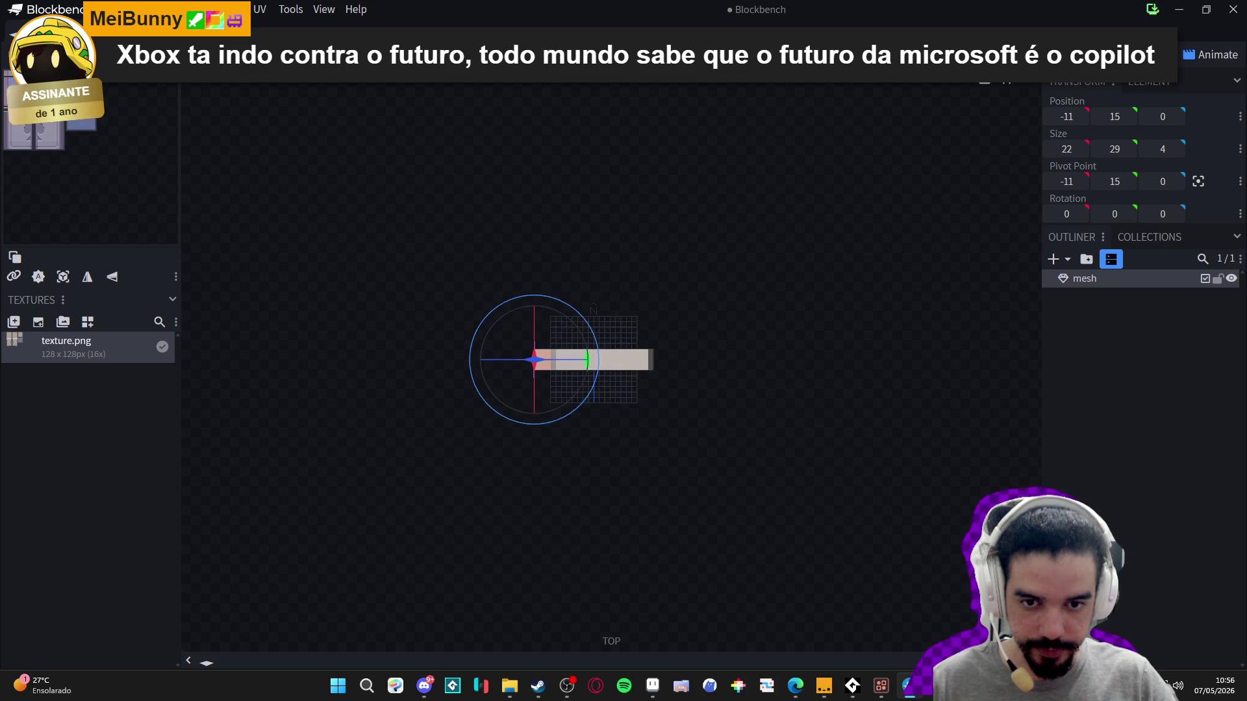
key("KP_1")
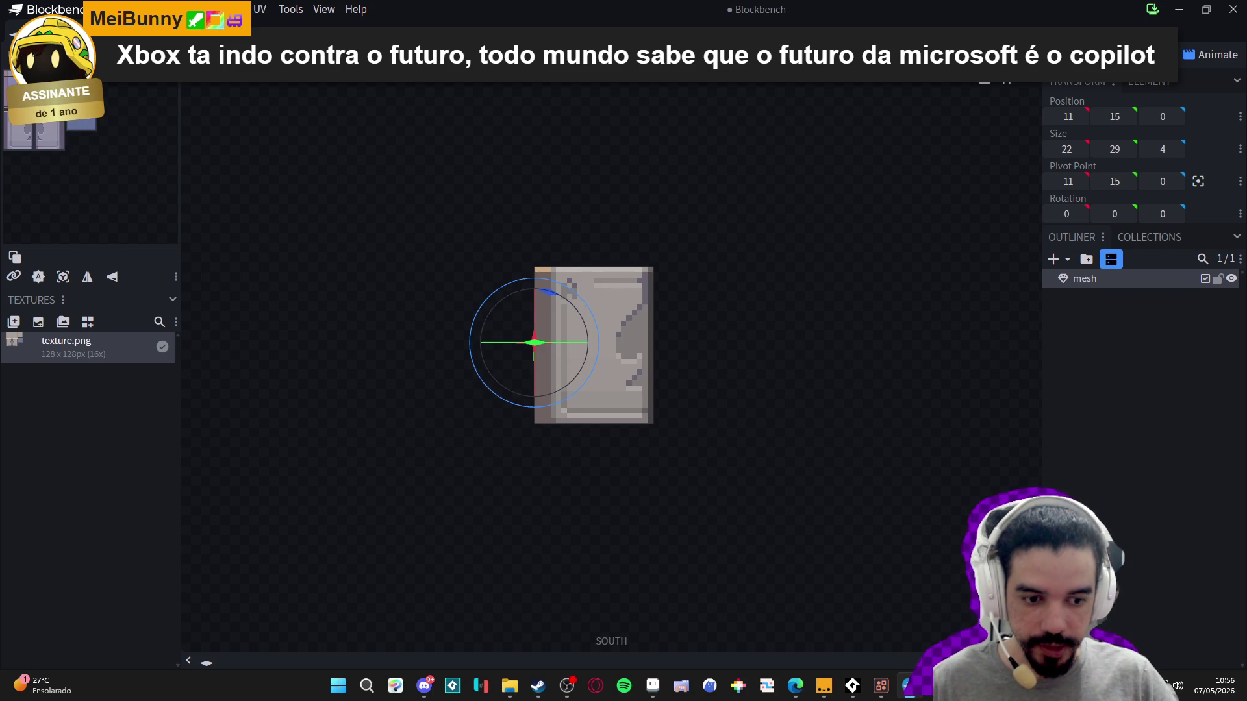
key("ctrl+KP_1")
key("KP_3")
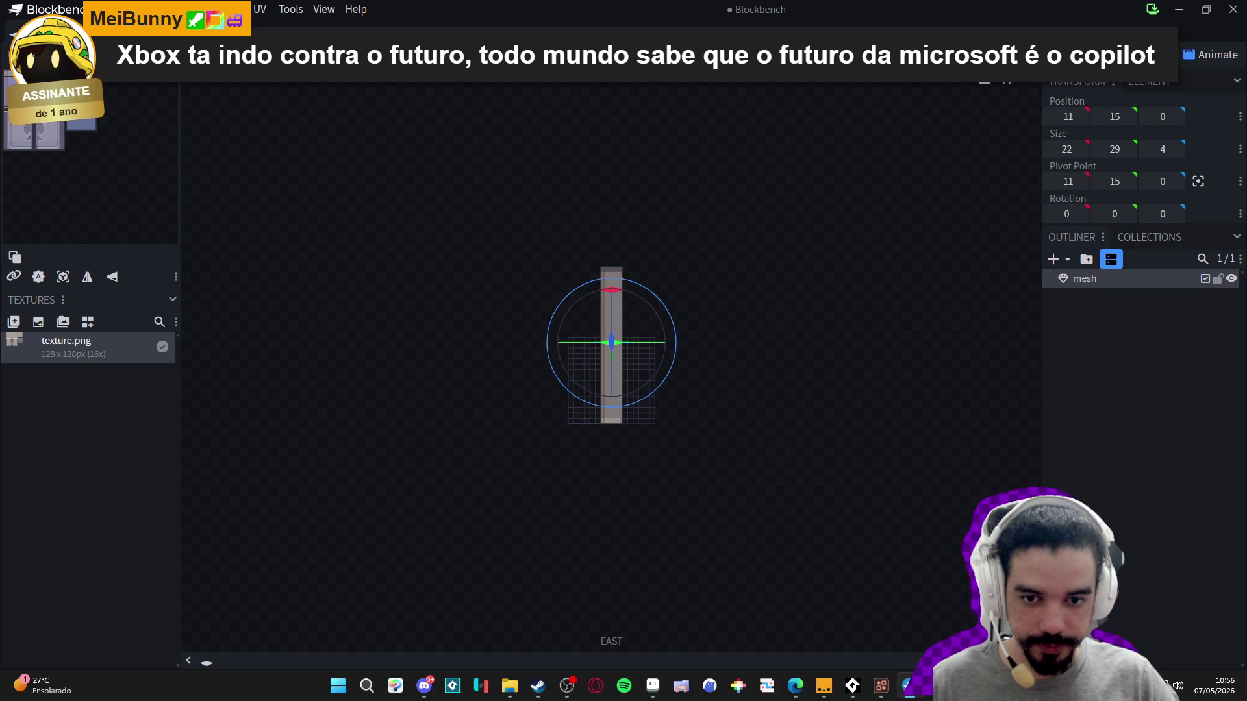
key("KP_1")
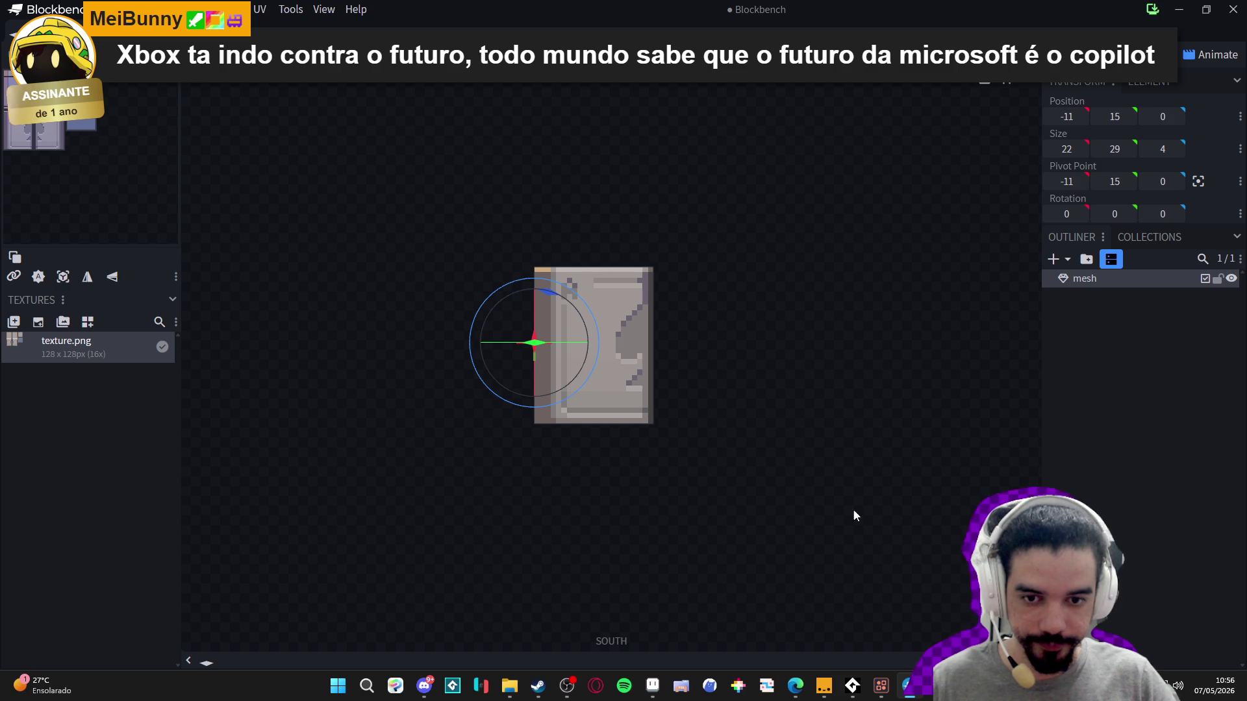
- Set the door's X rotation to 45°, after first trying 10°
left_click(1066, 214)
type("10")
key("Return")
left_click(1074, 217)
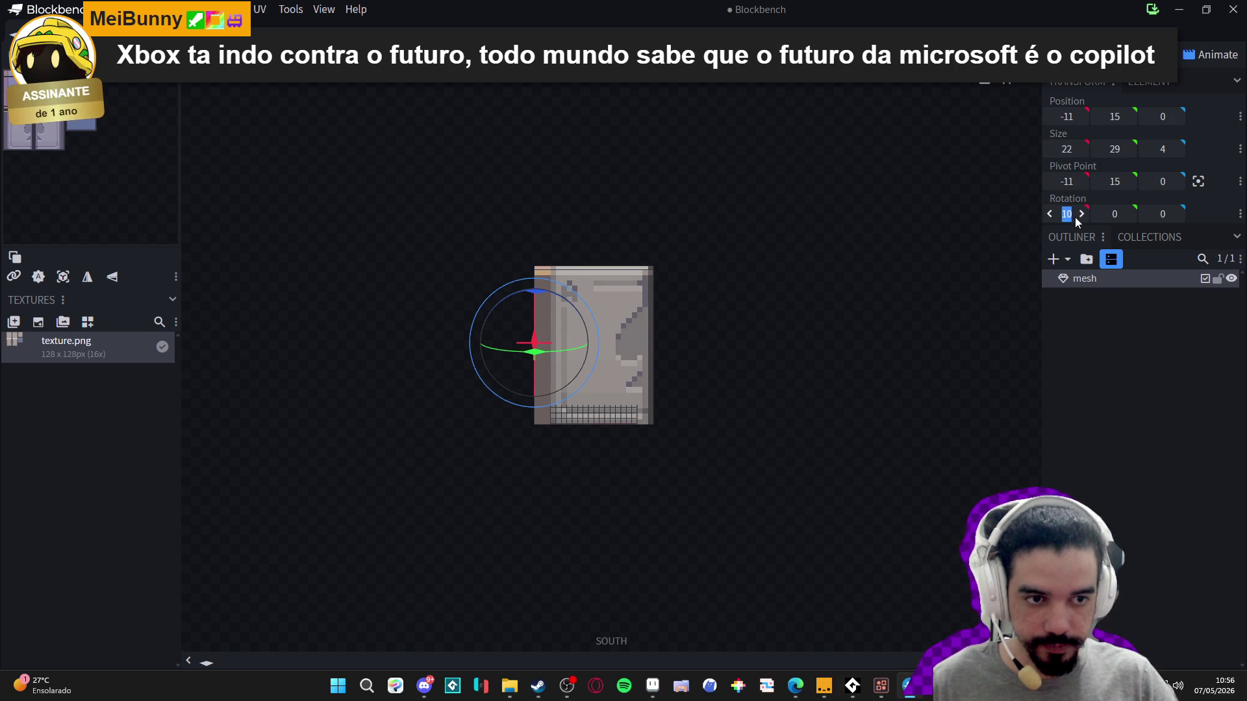
type("45")
key("Return")
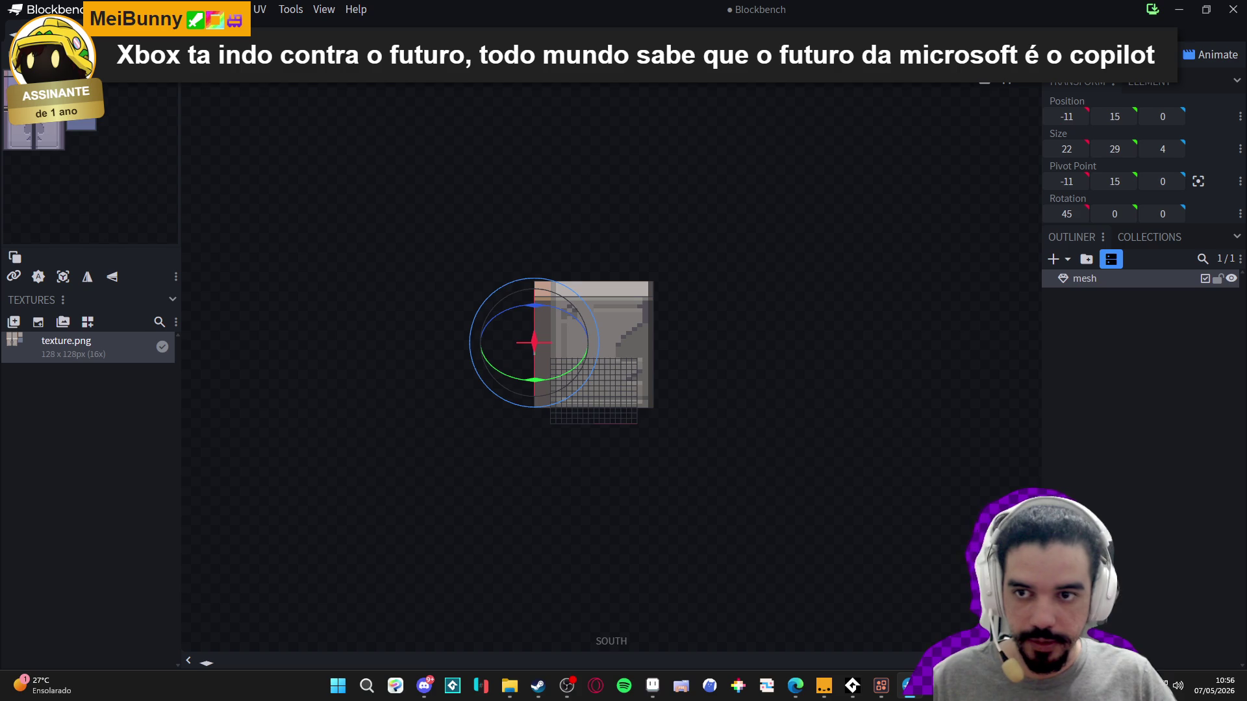
key("v")
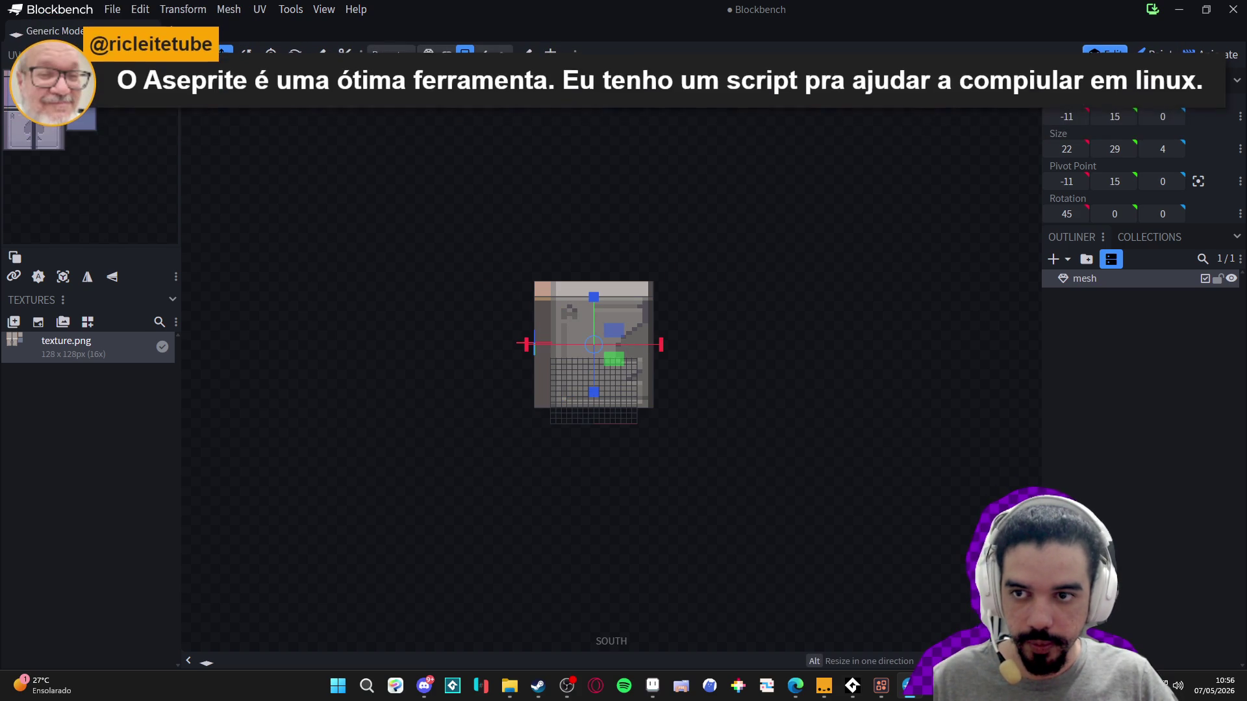
- Hide the grid overlay from the View menu and test-swing the door on its hinge
left_click(327, 9)
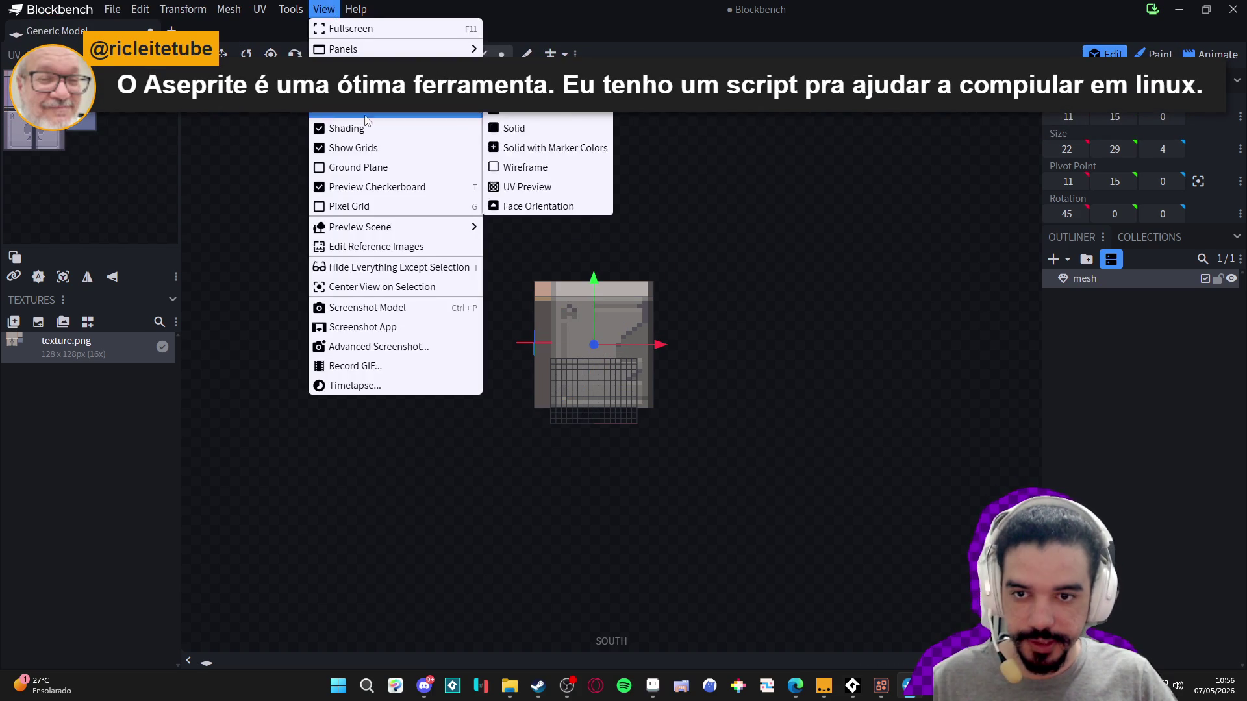
left_click(344, 148)
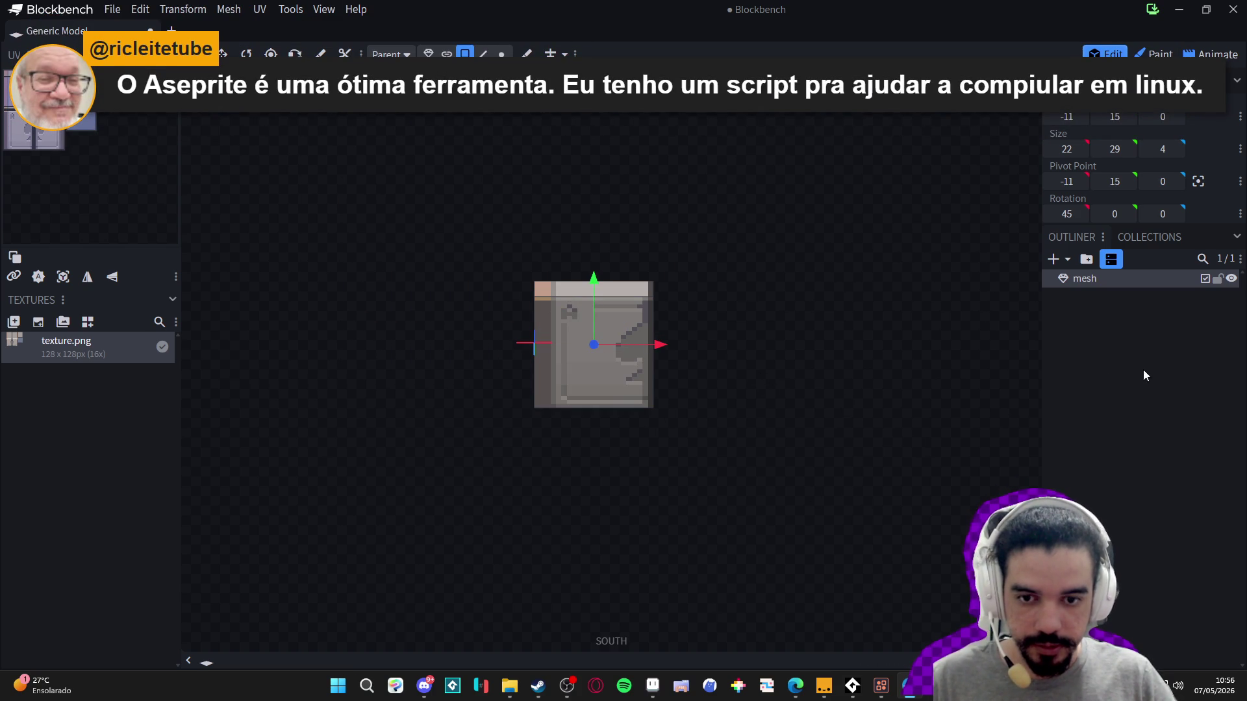
left_click(271, 55)
left_click(245, 55)
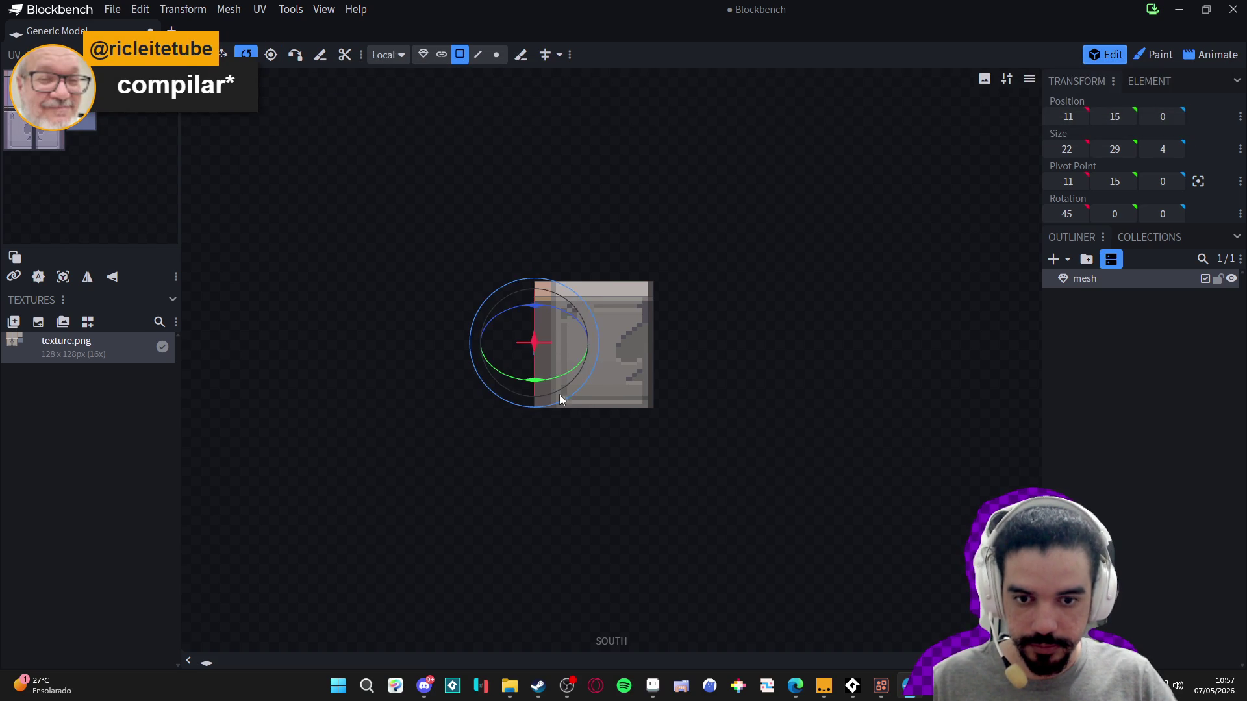
mouse_move(539, 379)
left_mouse_down()
mouse_move(139, 270)
mouse_move(867, 250)
mouse_move(775, 335)
left_mouse_up()
left_click(1227, 408)
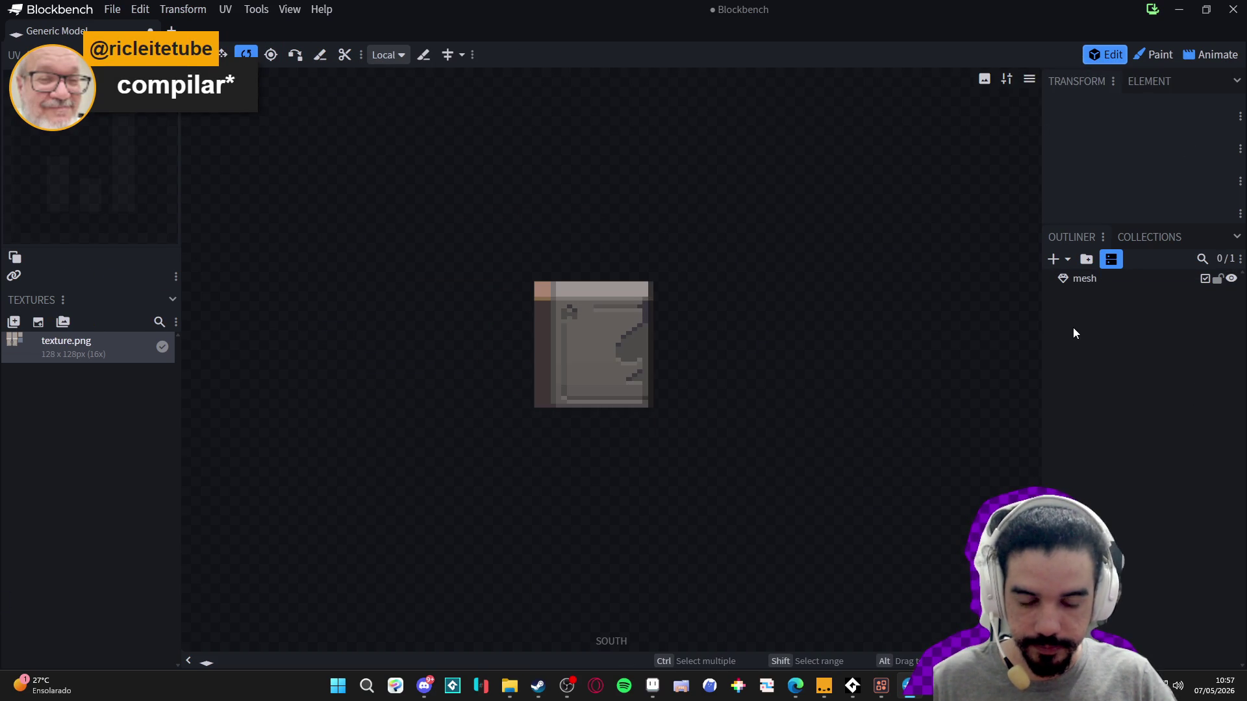
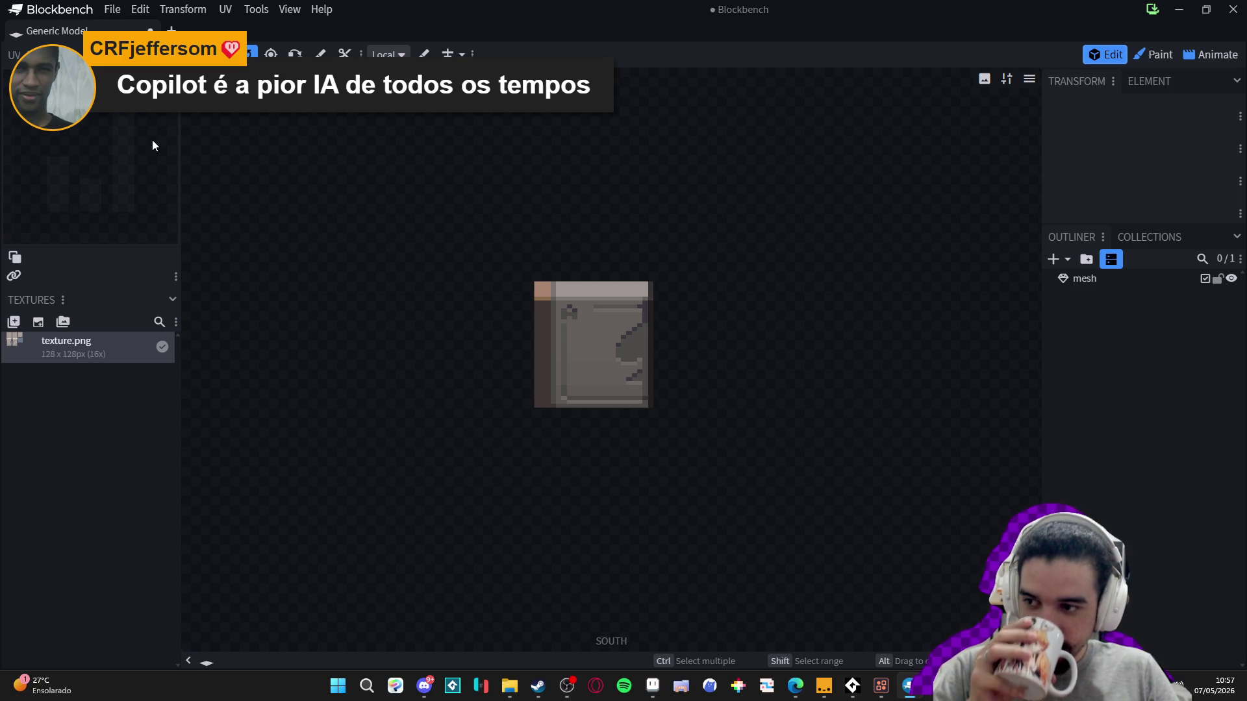
- Glance at the Animate workspace with the door mesh selected, then return to modelling
left_click(283, 10)
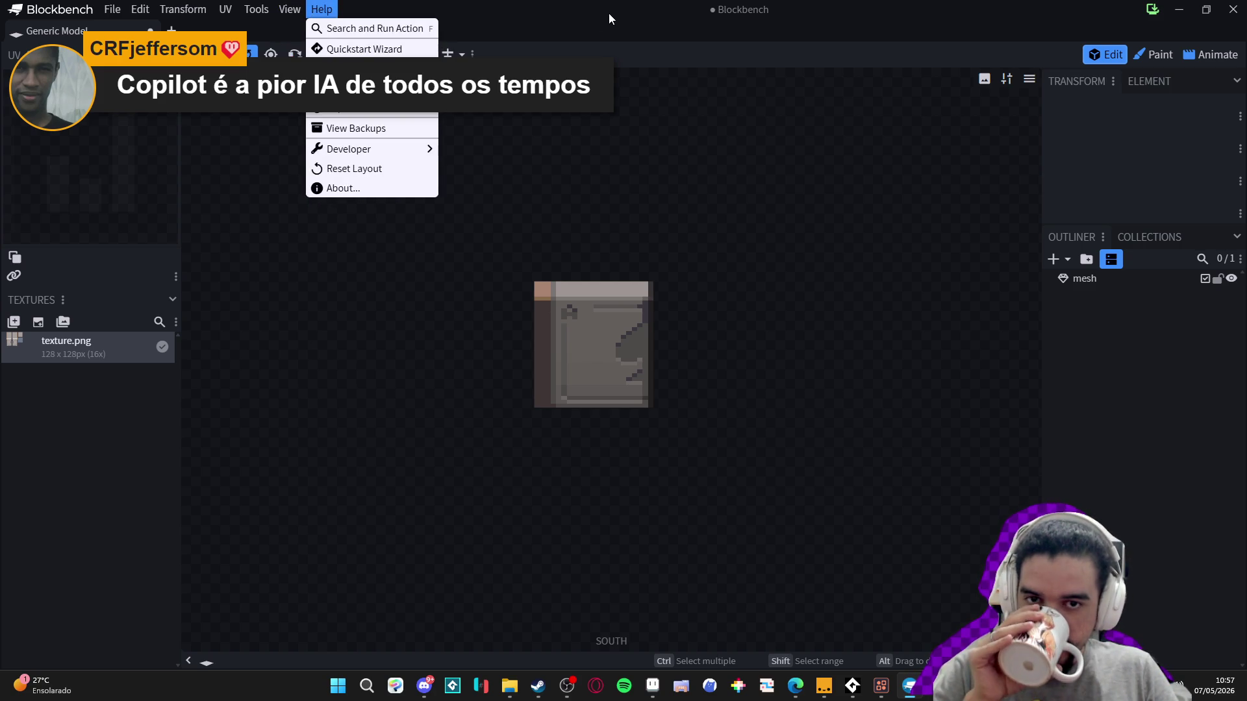
left_click(1218, 57)
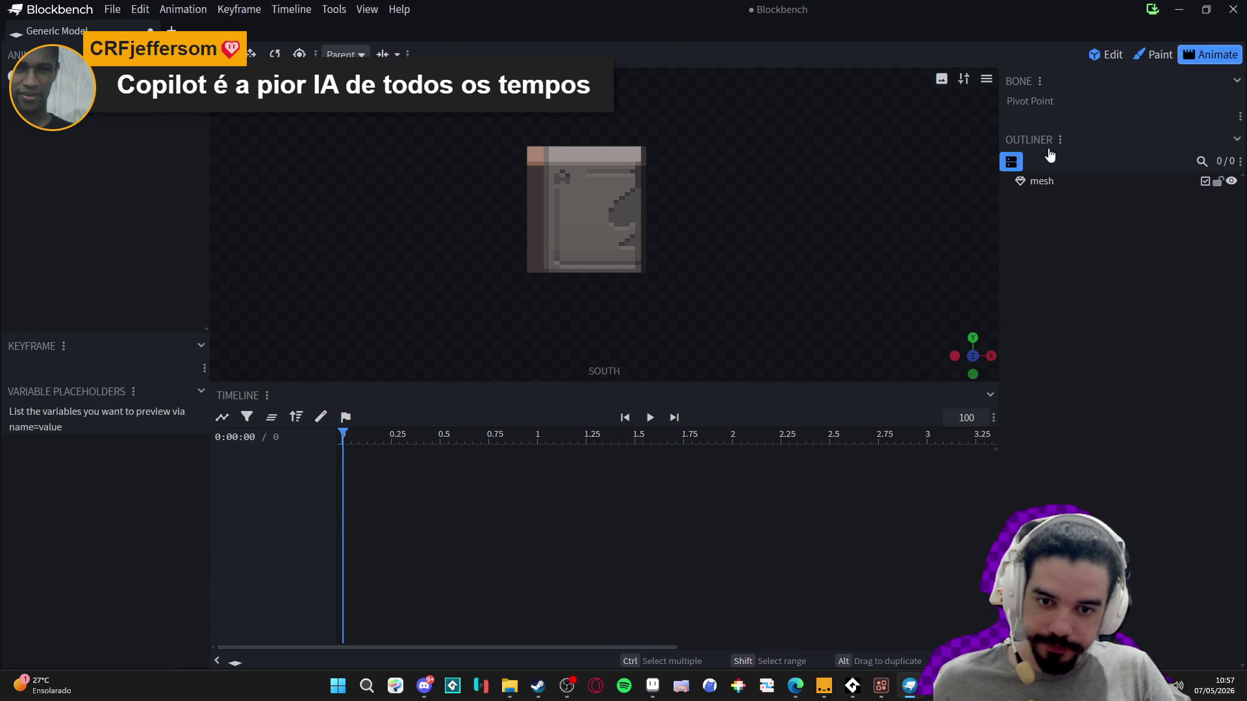
left_click(1122, 184)
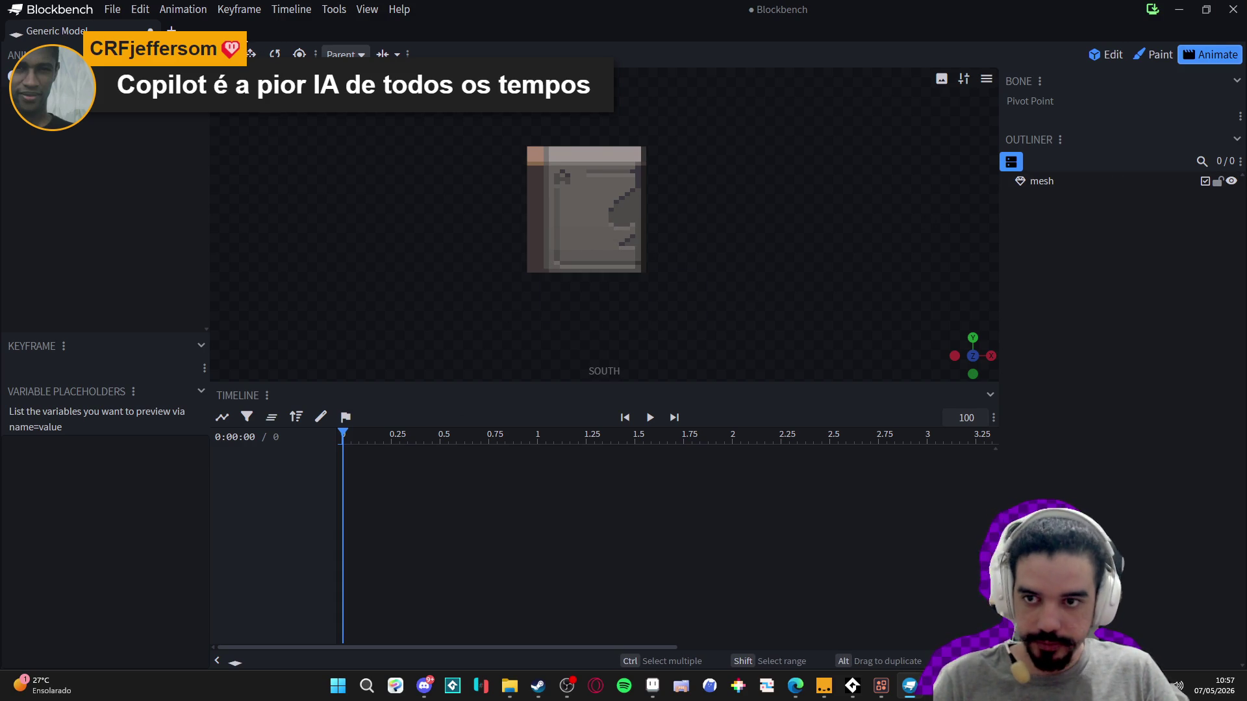
left_click(1103, 55)
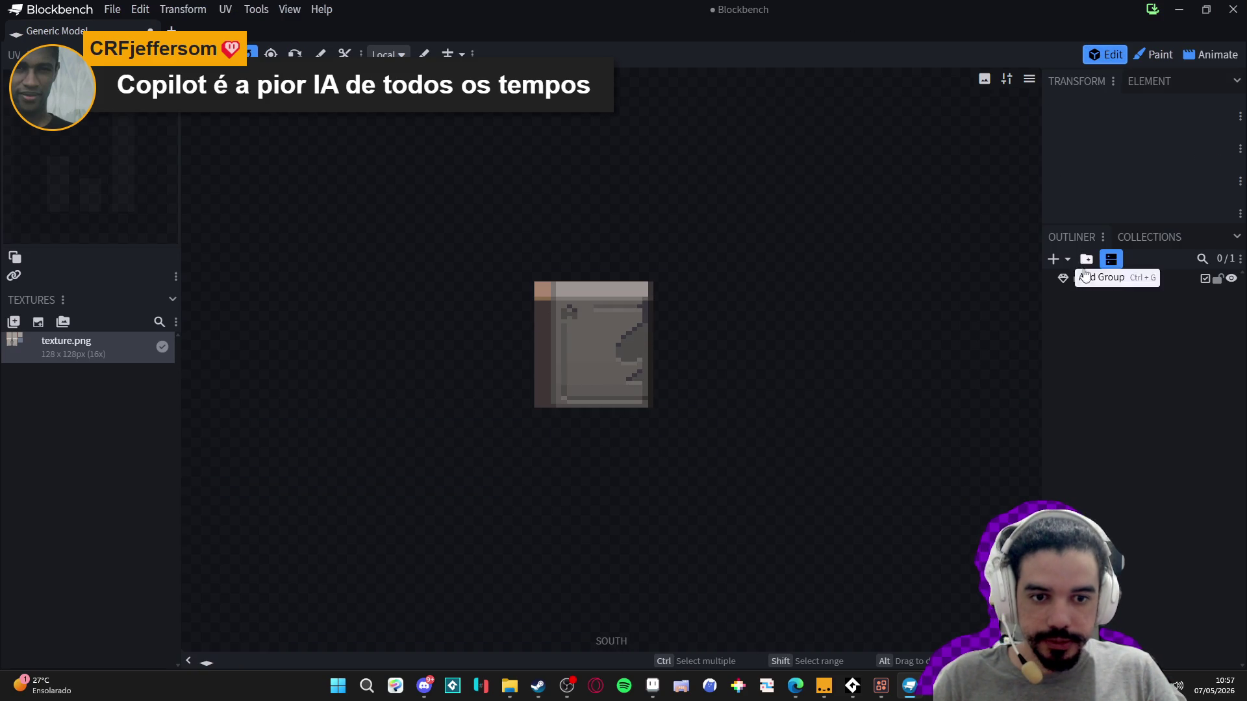
- Wrap the door mesh in a new group renamed 'bone', then pick the pivot tool
right_click(1093, 278)
left_click(1088, 281)
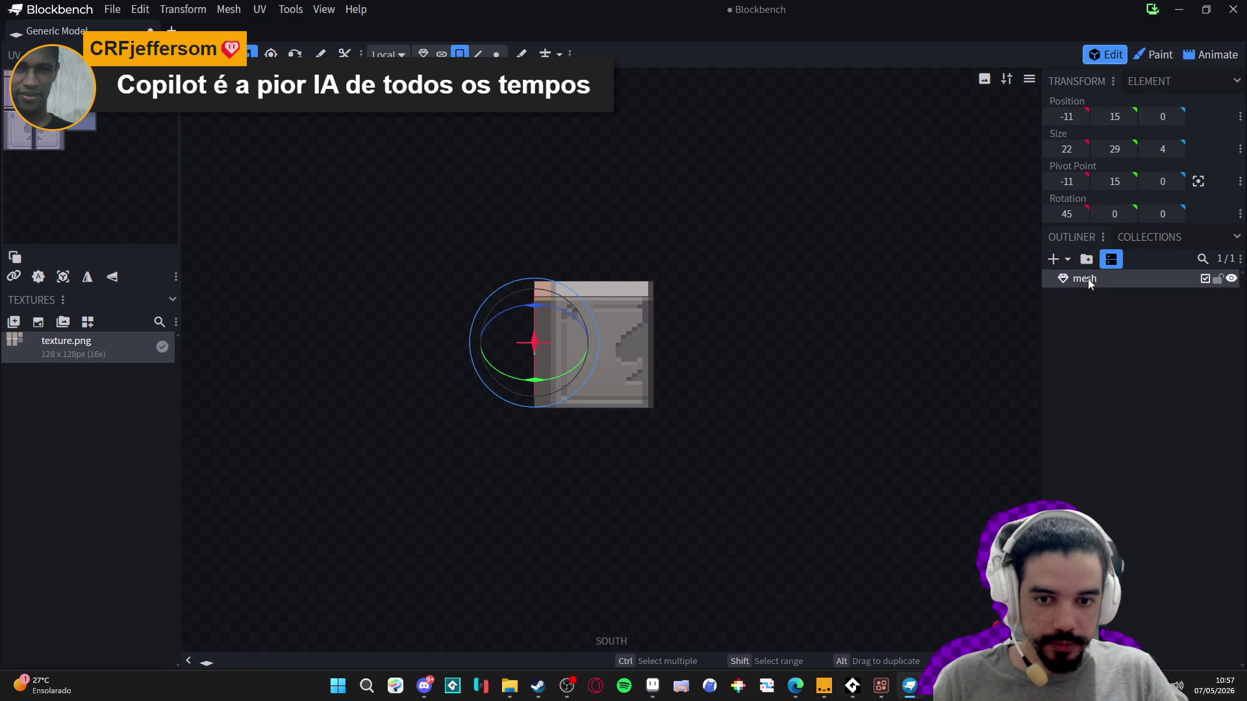
right_click(1088, 279)
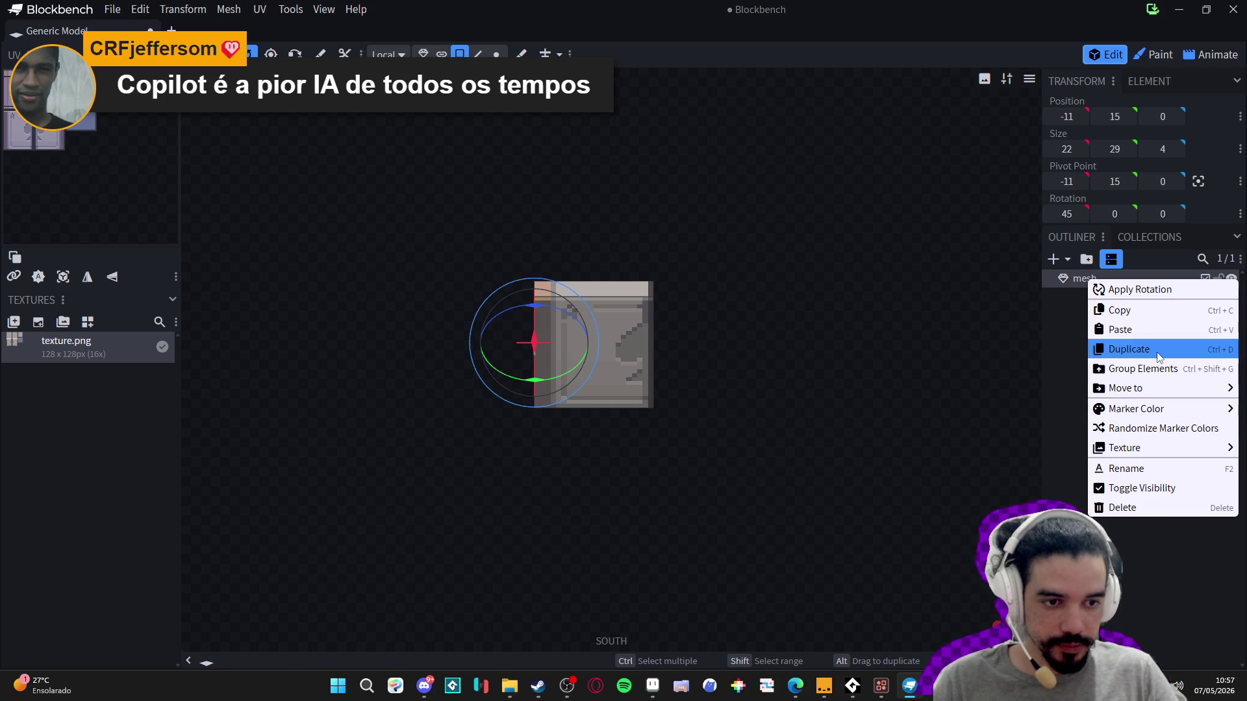
left_click(1136, 369)
double_click(1085, 279)
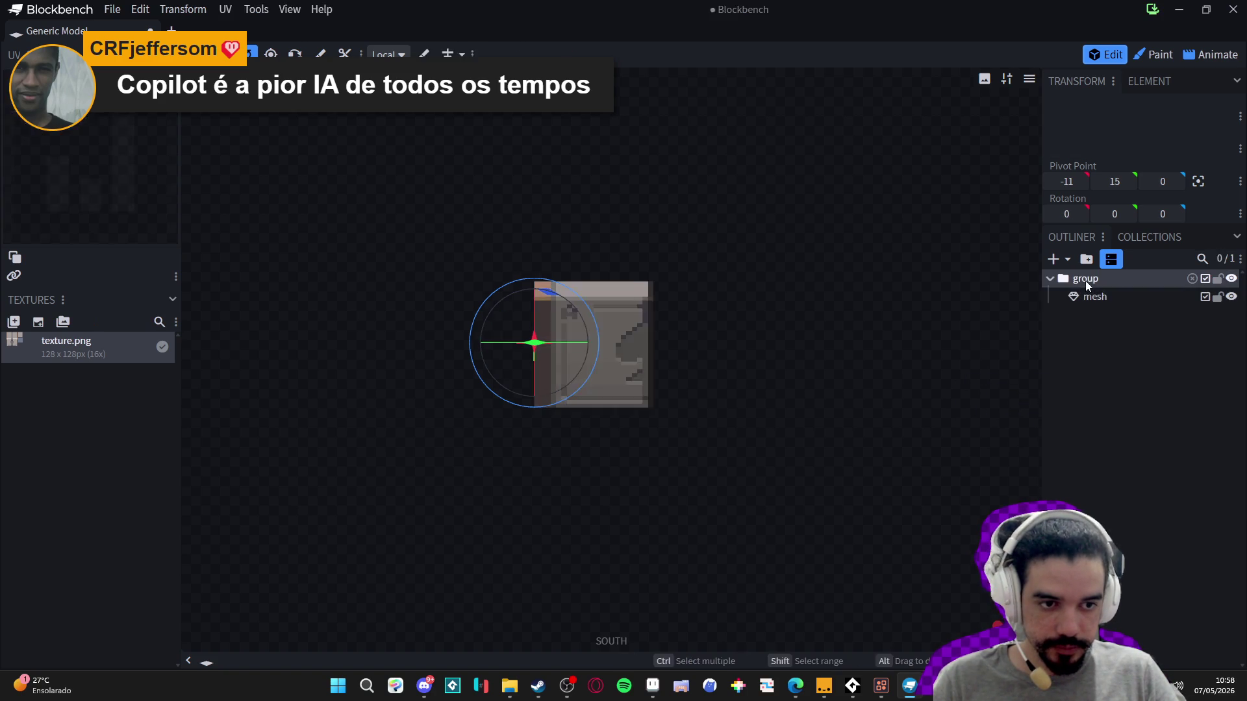
type("bone")
key("Return")
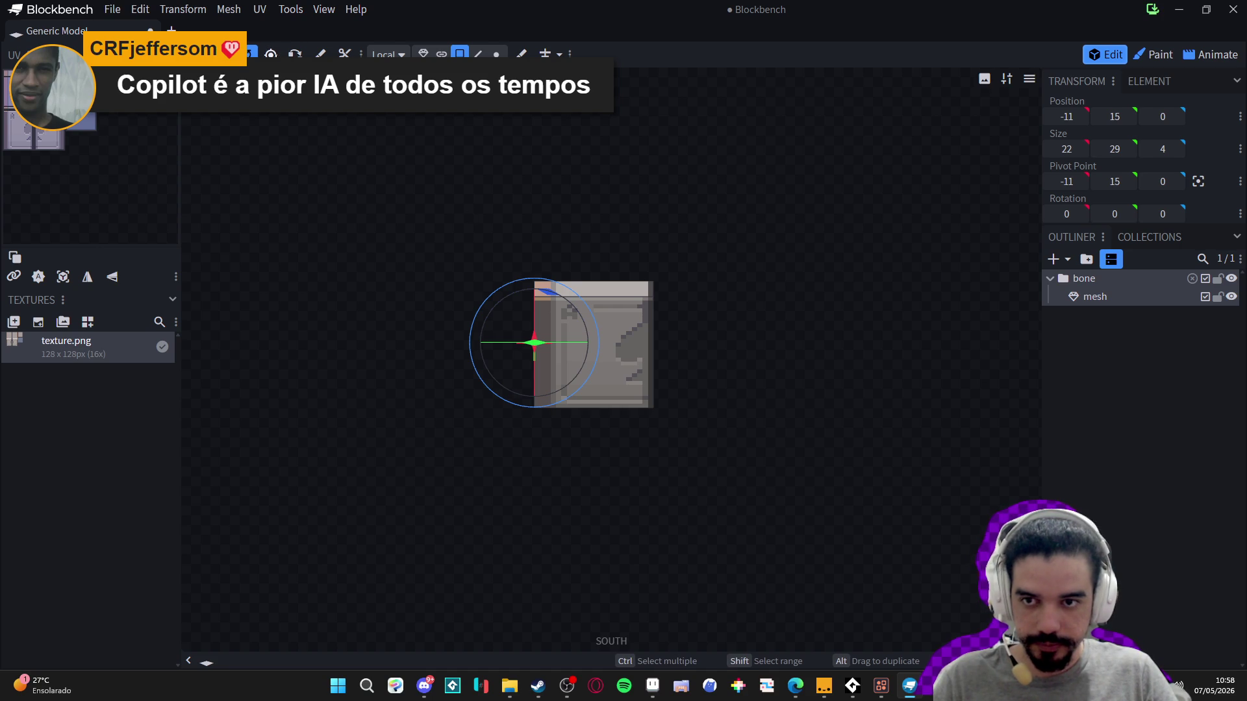
left_click(271, 53)
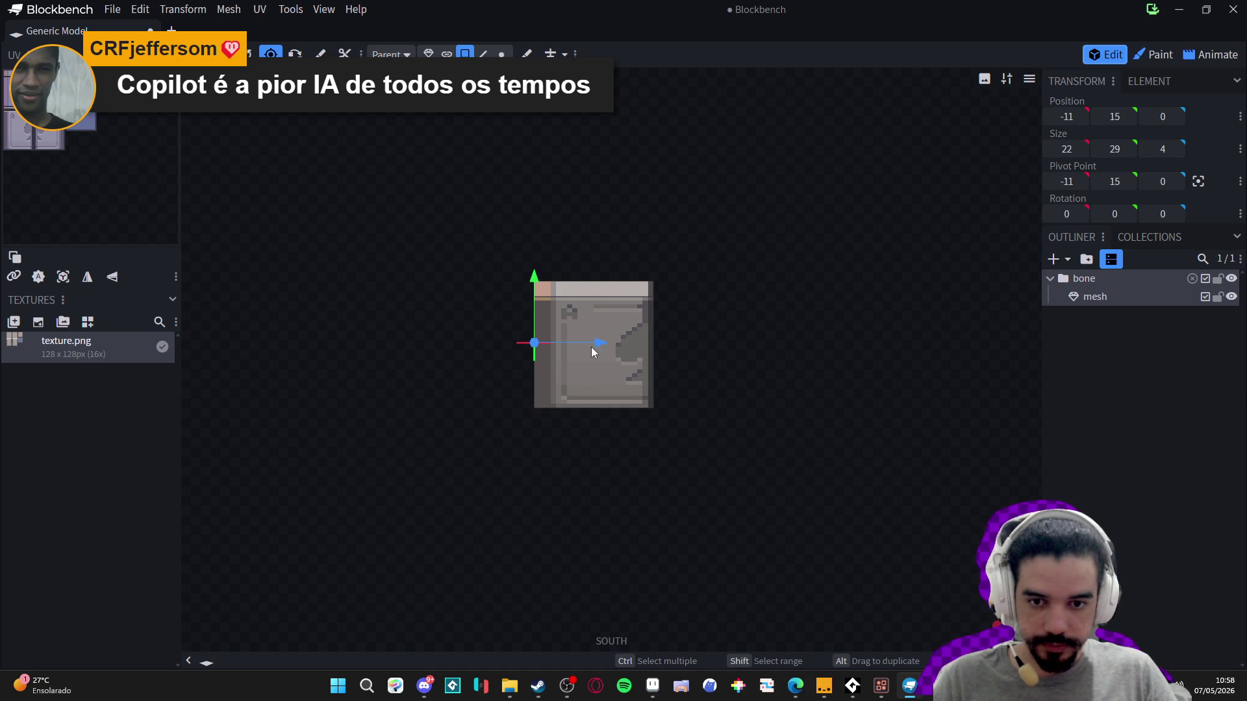
- Test-rotate the door around the bone group's pivot with the rotate gizmo
left_click(247, 54)
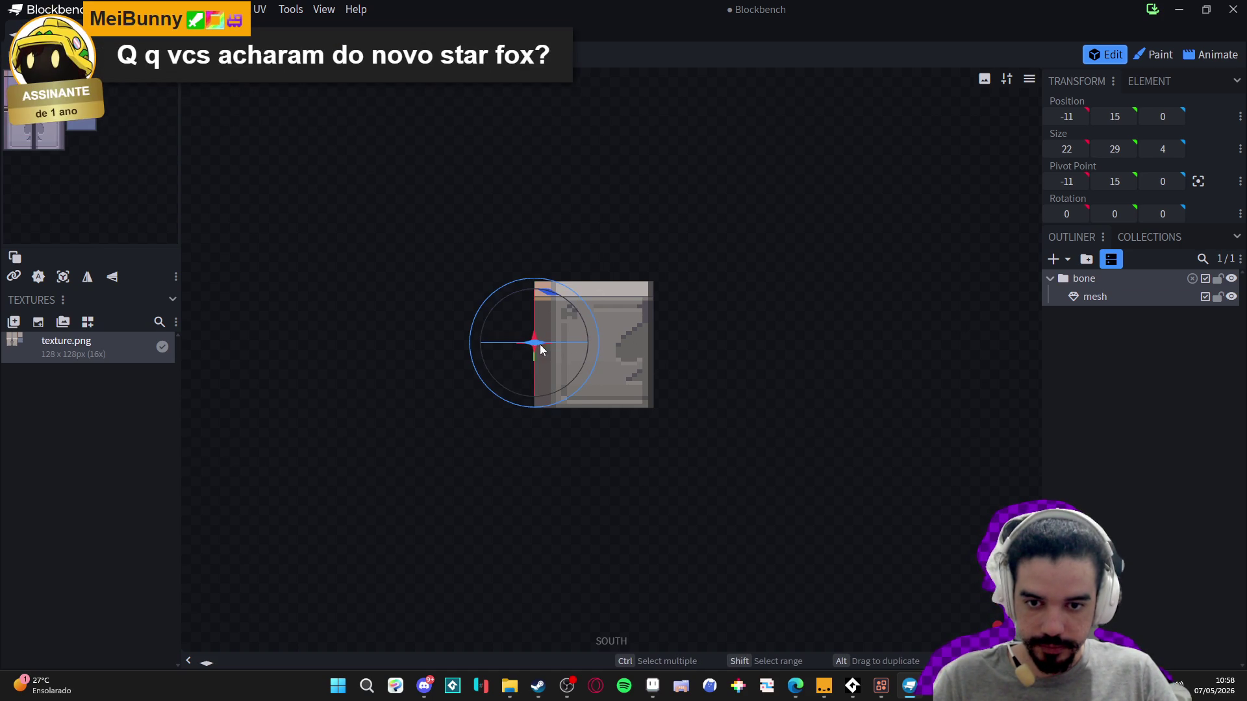
mouse_move(1114, 214)
left_mouse_down()
mouse_move(1142, 214)
mouse_move(1068, 214)
left_mouse_up()
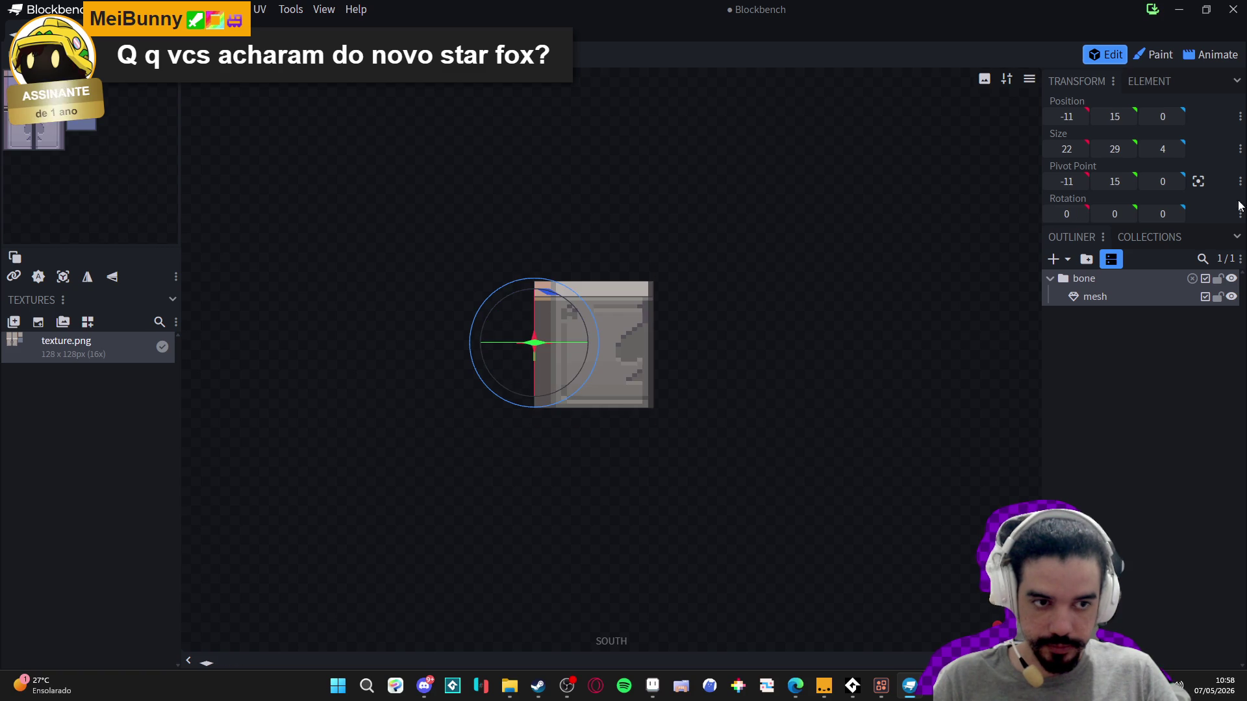
mouse_move(1162, 214)
left_mouse_down()
mouse_move(1142, 214)
mouse_move(1160, 214)
left_mouse_up()
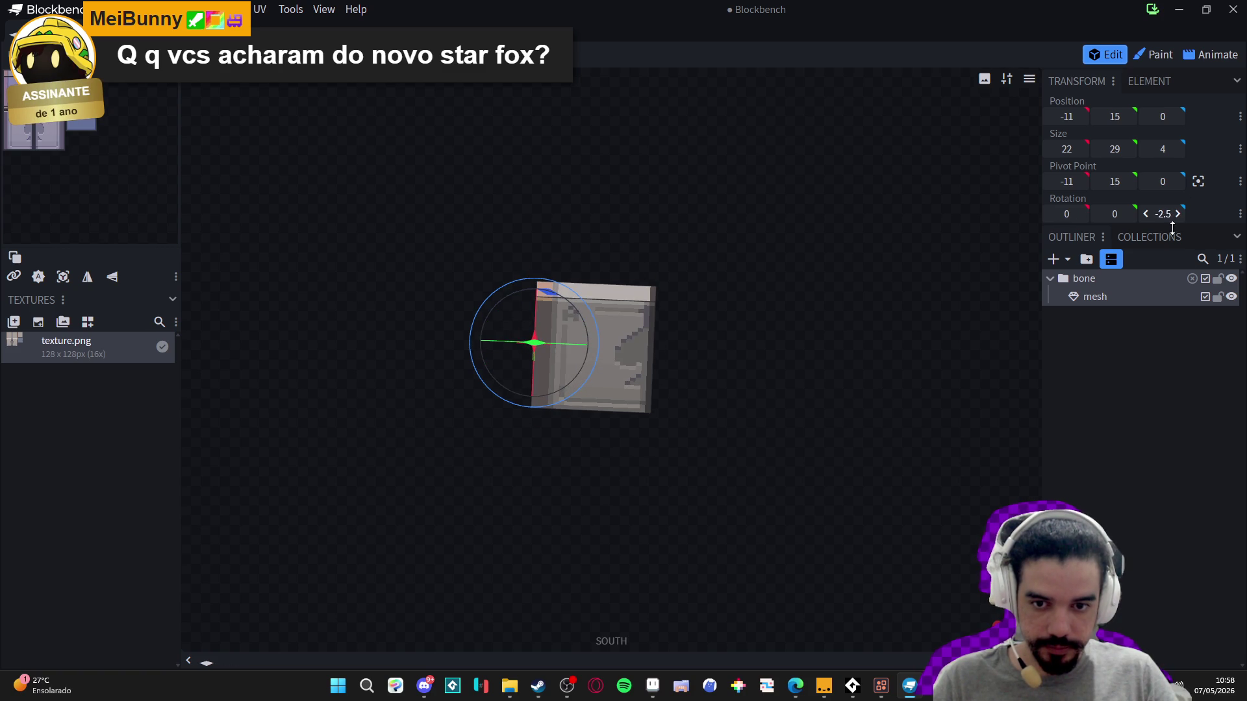
- On the door mesh, try an X rotation of 0, then set it back to 45
left_click(1099, 296)
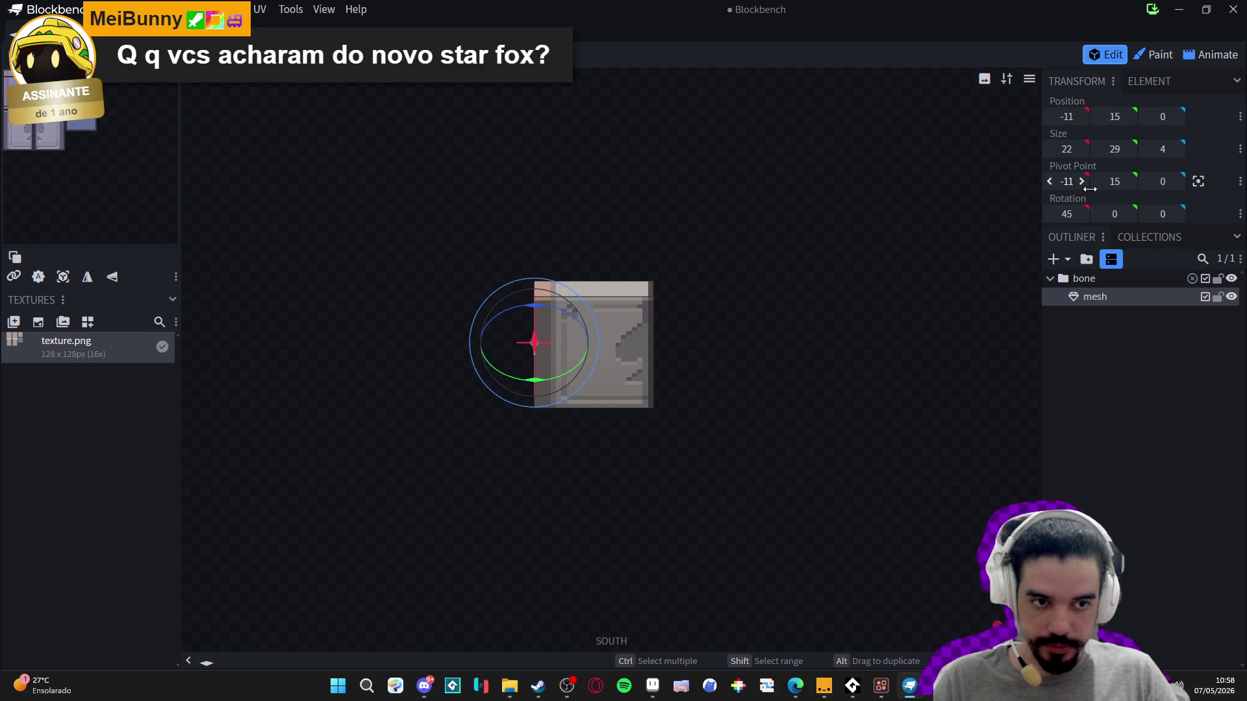
double_click(1066, 214)
type("0")
key("Return")
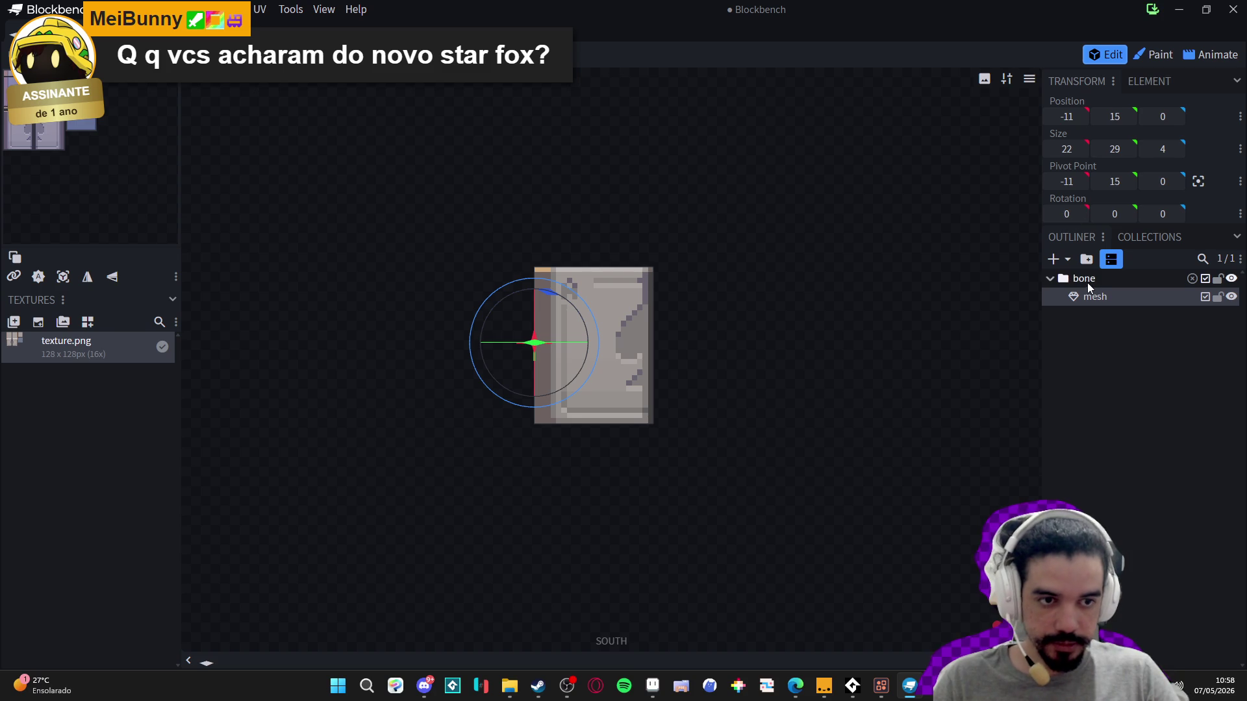
left_click(1078, 217)
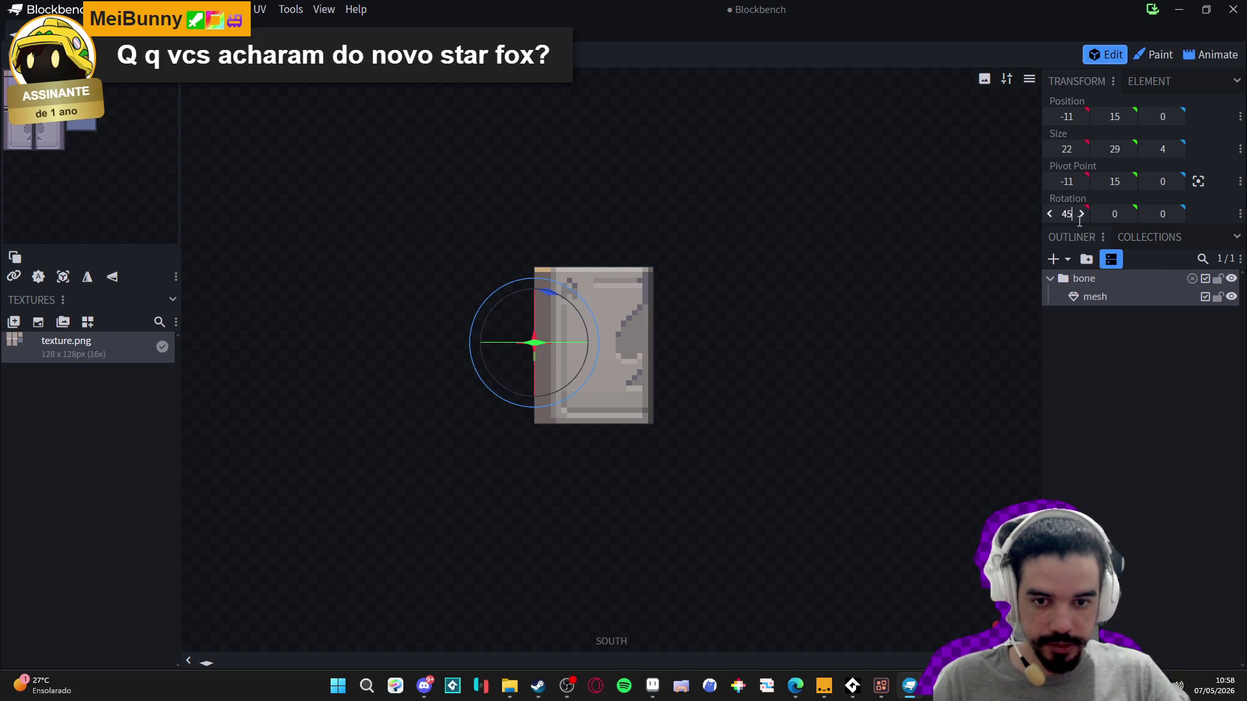
key("Return")
- Preview the door swing, cancel the Save As dialog, and switch to the Animate workspace
mouse_move(580, 367)
left_mouse_down()
mouse_move(430, 391)
mouse_move(773, 364)
mouse_move(750, 327)
left_mouse_up()
key("ctrl+s")
left_click(827, 590)
left_click(1211, 55)
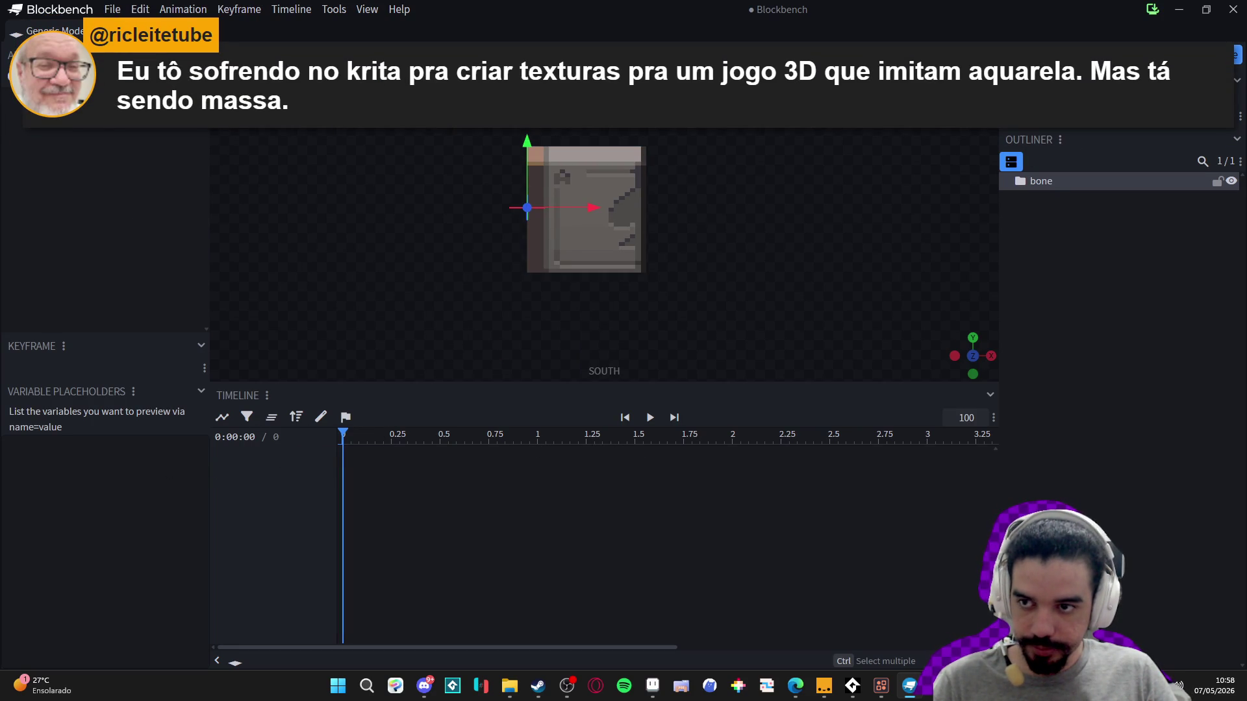
- Create a new animation and add a rotation keyframe for bone at 0 seconds
left_click(8, 74)
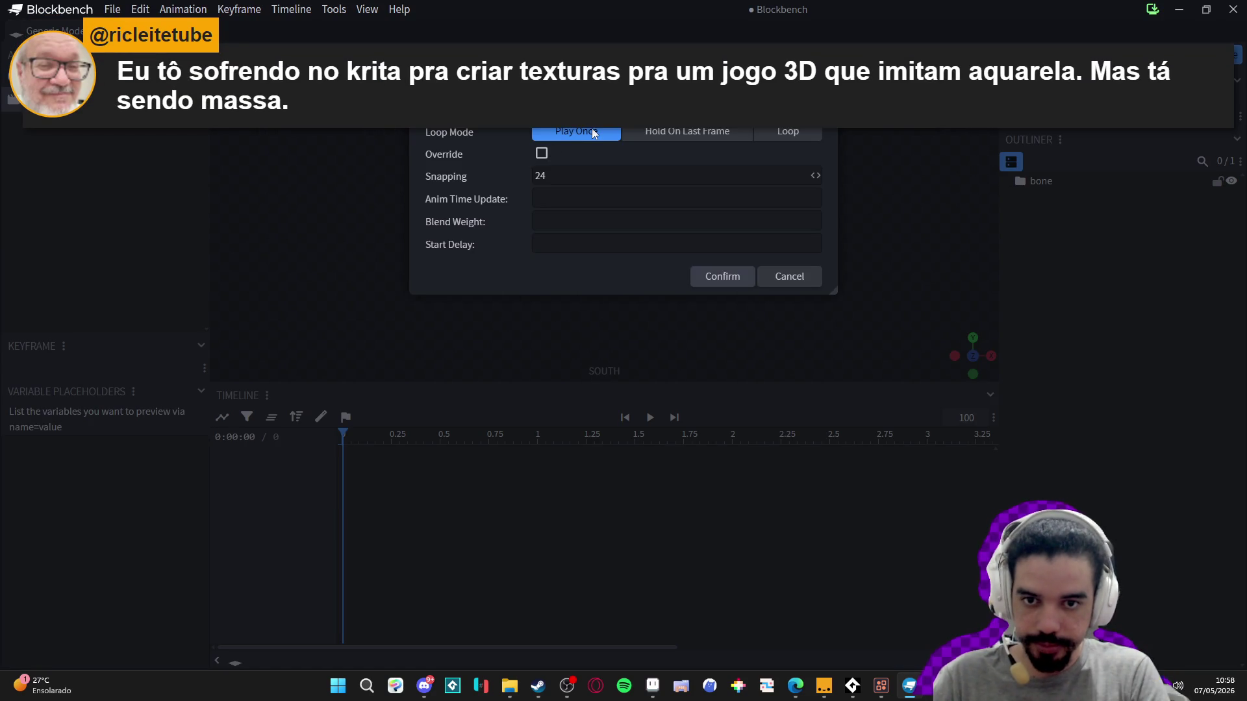
key("Return")
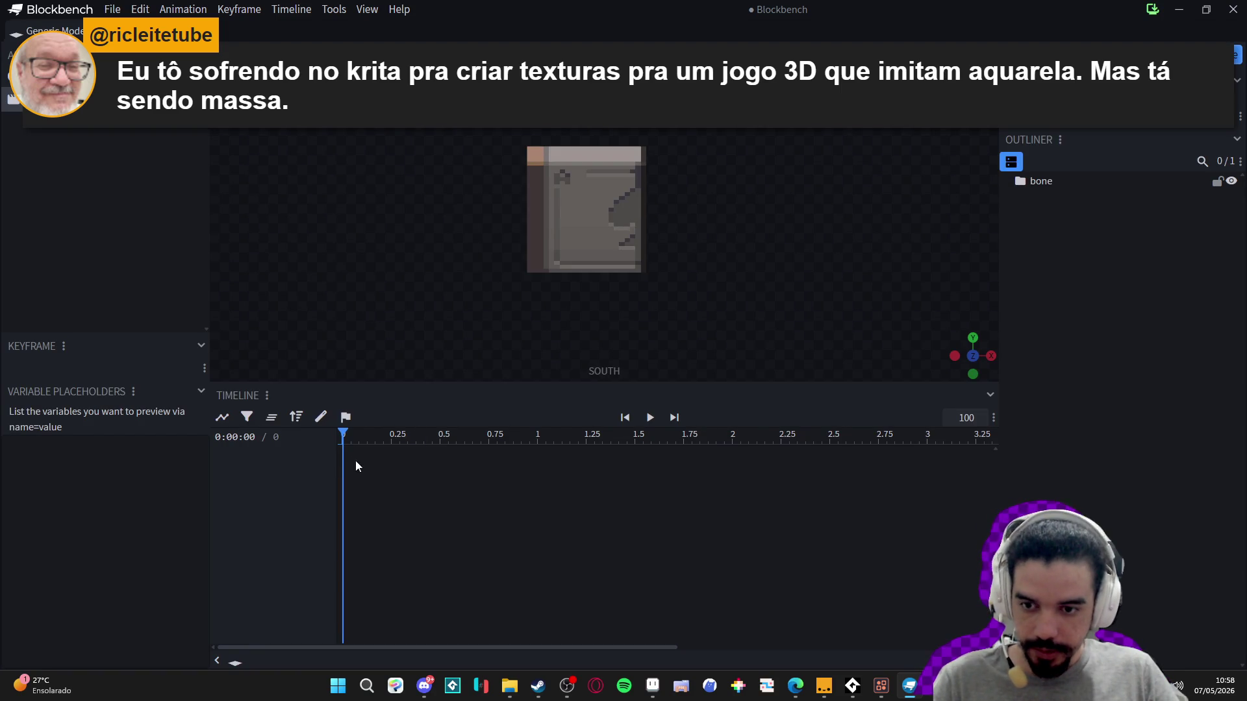
left_click(1093, 181)
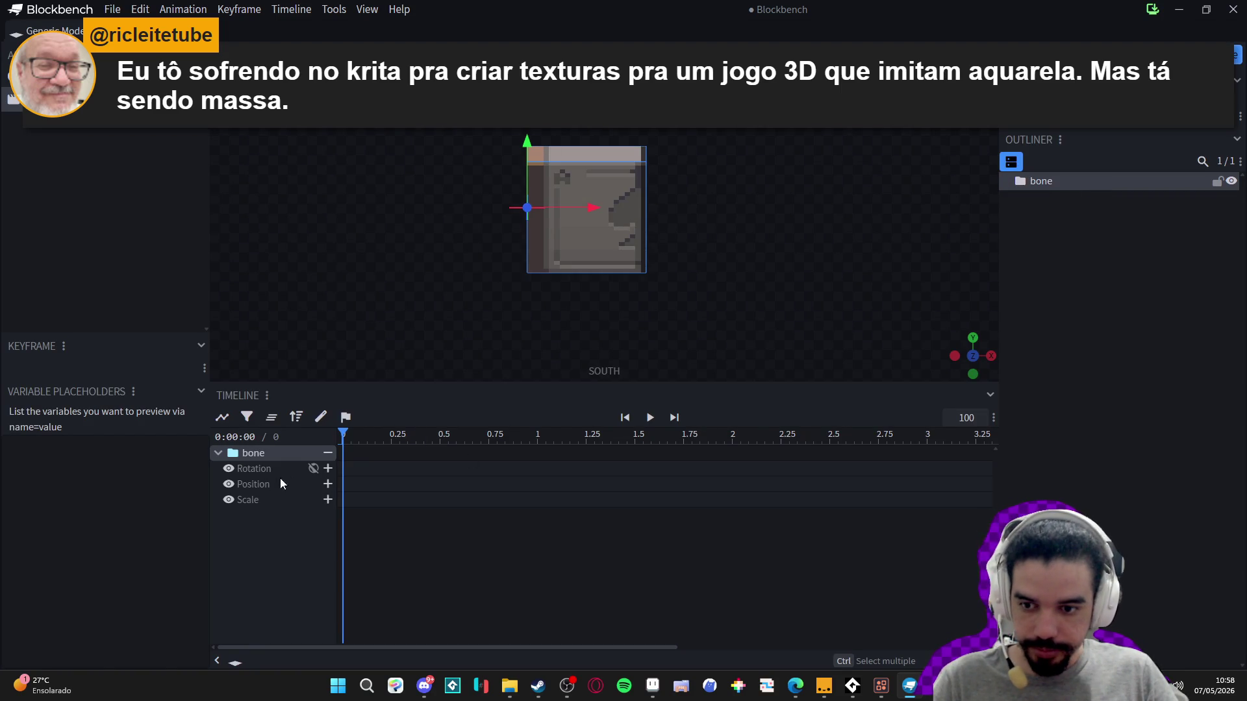
left_click(230, 470)
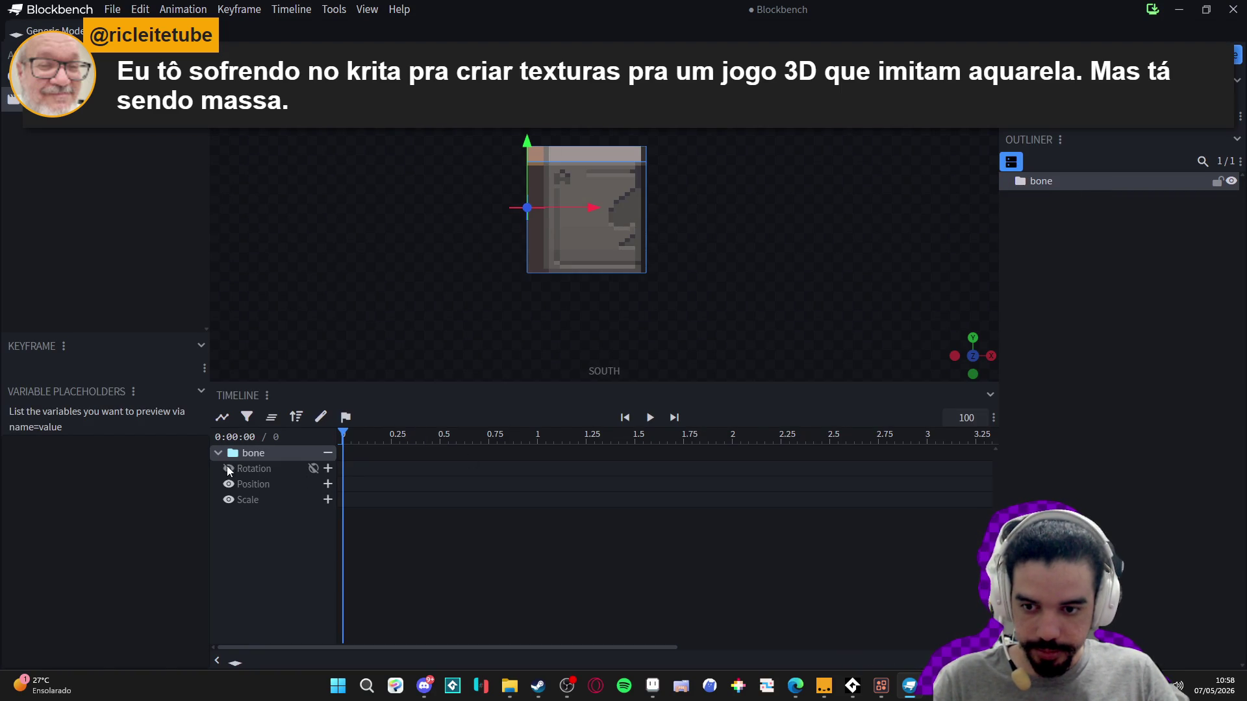
left_click(328, 470)
- Try a 1-second keyframe with Y rotation 360, then delete it
mouse_move(345, 431)
left_mouse_down()
mouse_move(591, 441)
mouse_move(534, 441)
left_mouse_up()
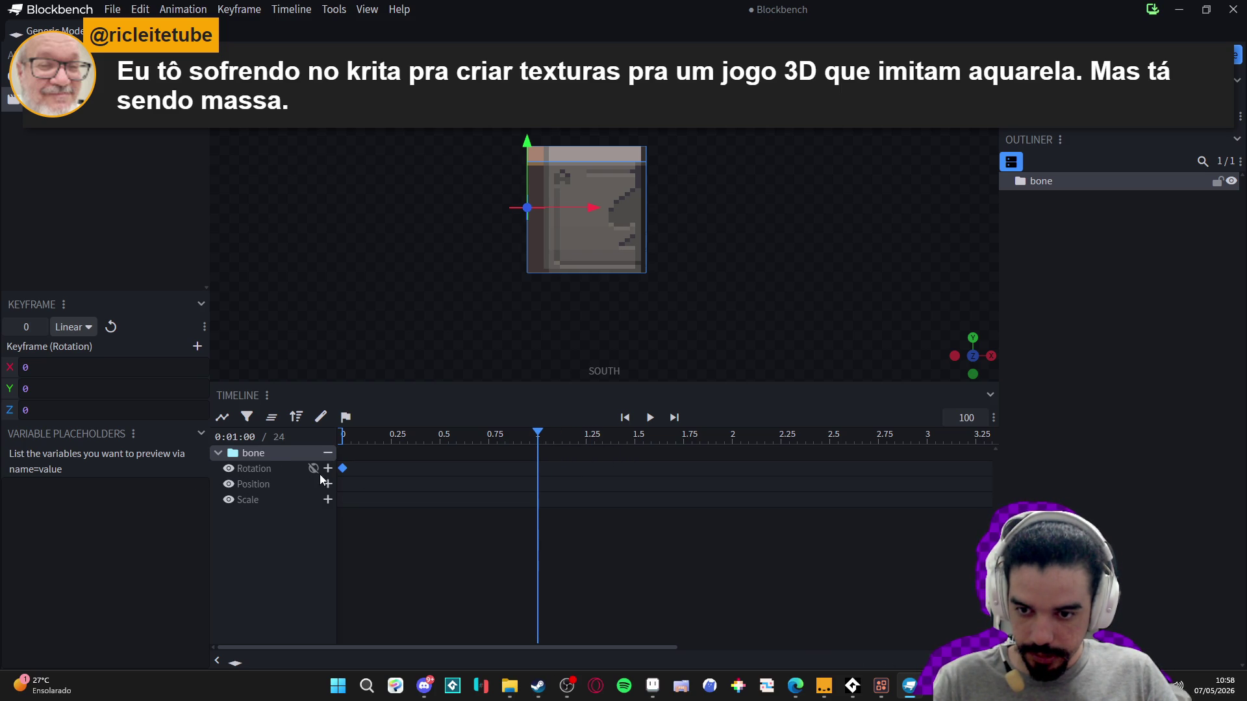
left_click(537, 470)
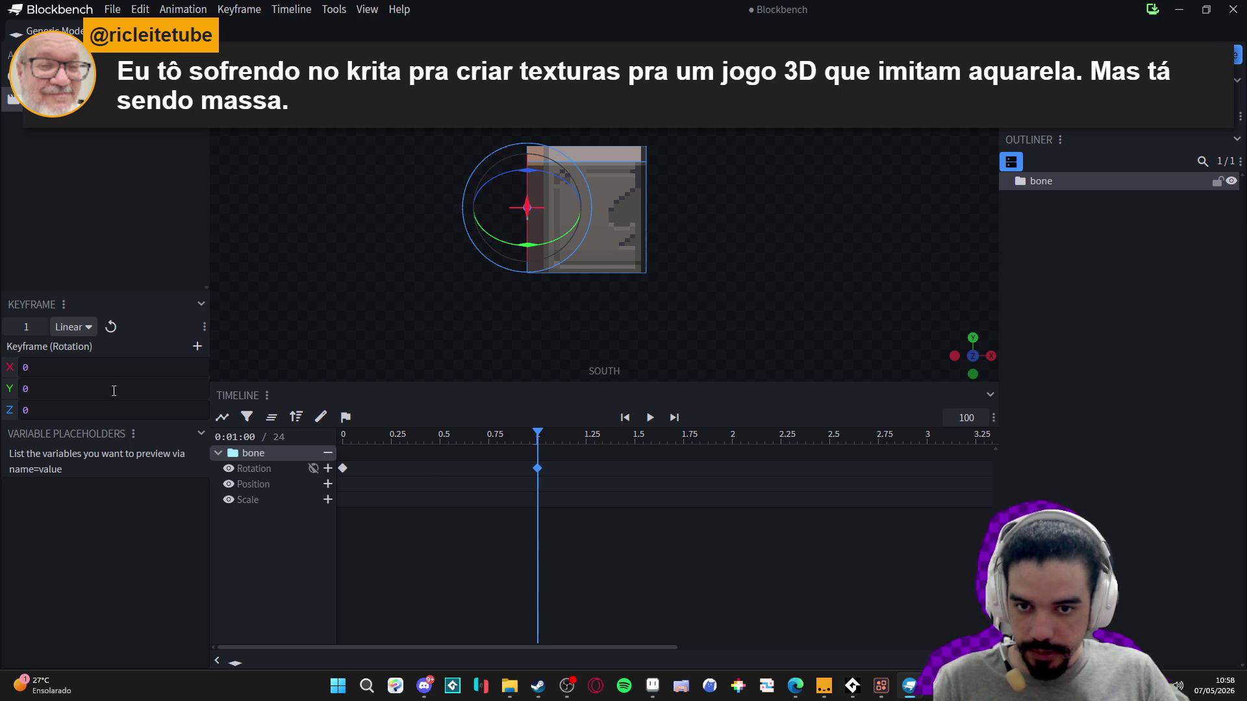
type("360")
key("Return")
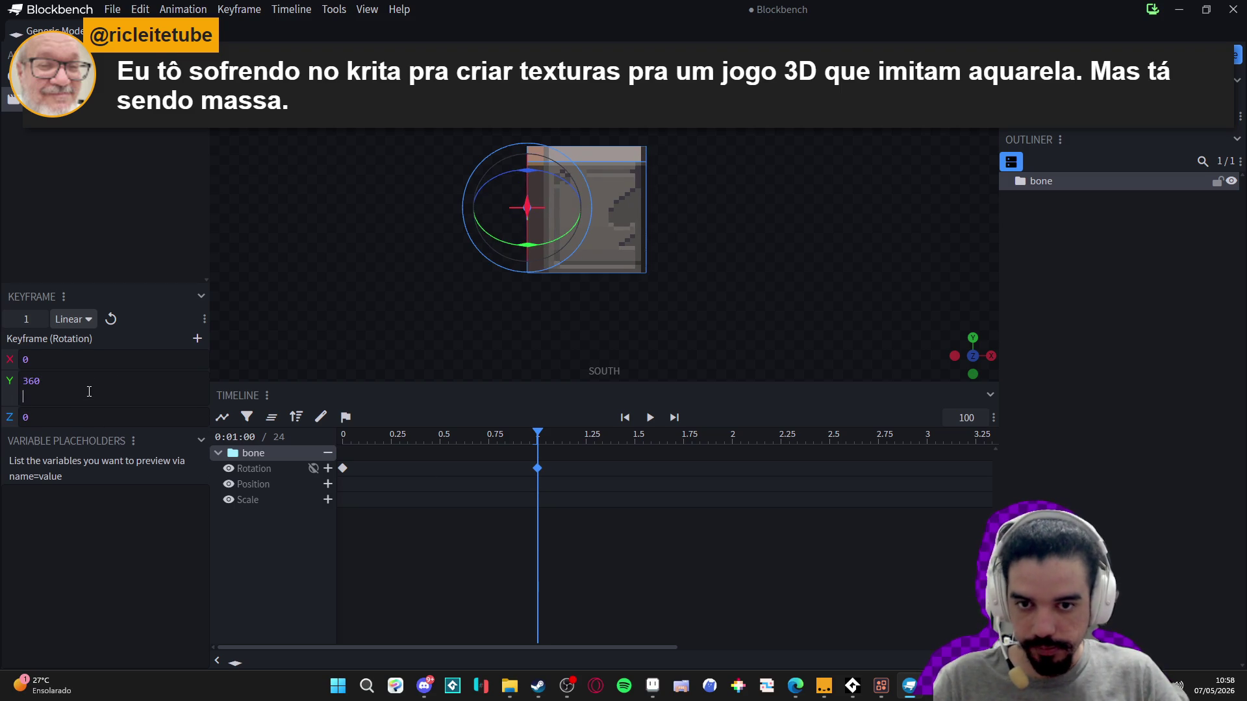
mouse_move(532, 433)
left_mouse_down()
mouse_move(342, 433)
mouse_move(536, 448)
left_mouse_up()
key("Delete")
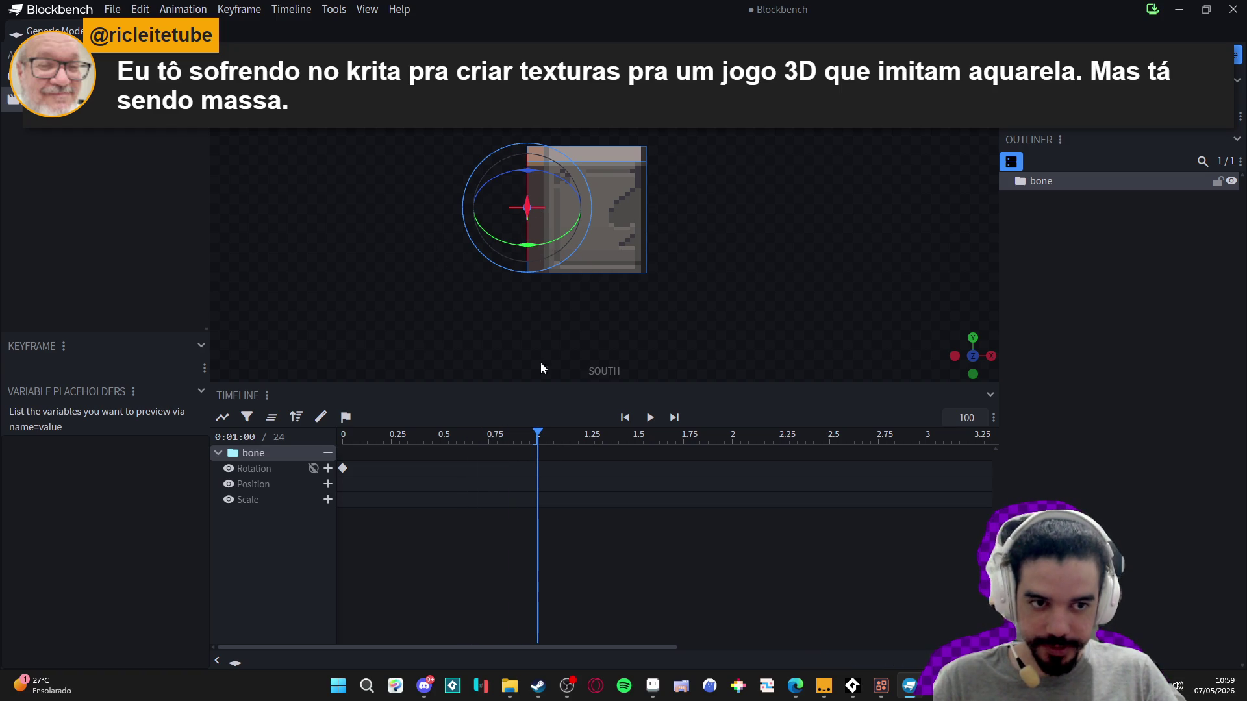
- Add another rotation keyframe and go back to the modelling workspace
left_click(328, 469)
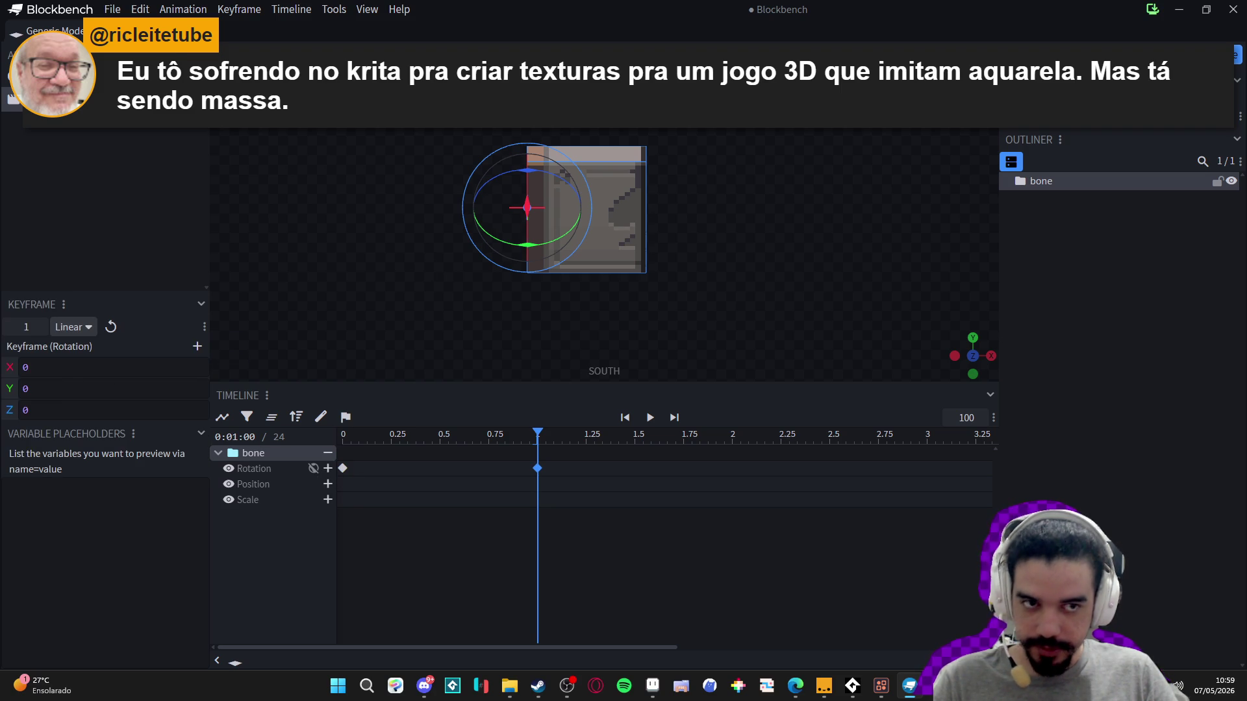
key("ctrl+2")
key("ctrl+1")
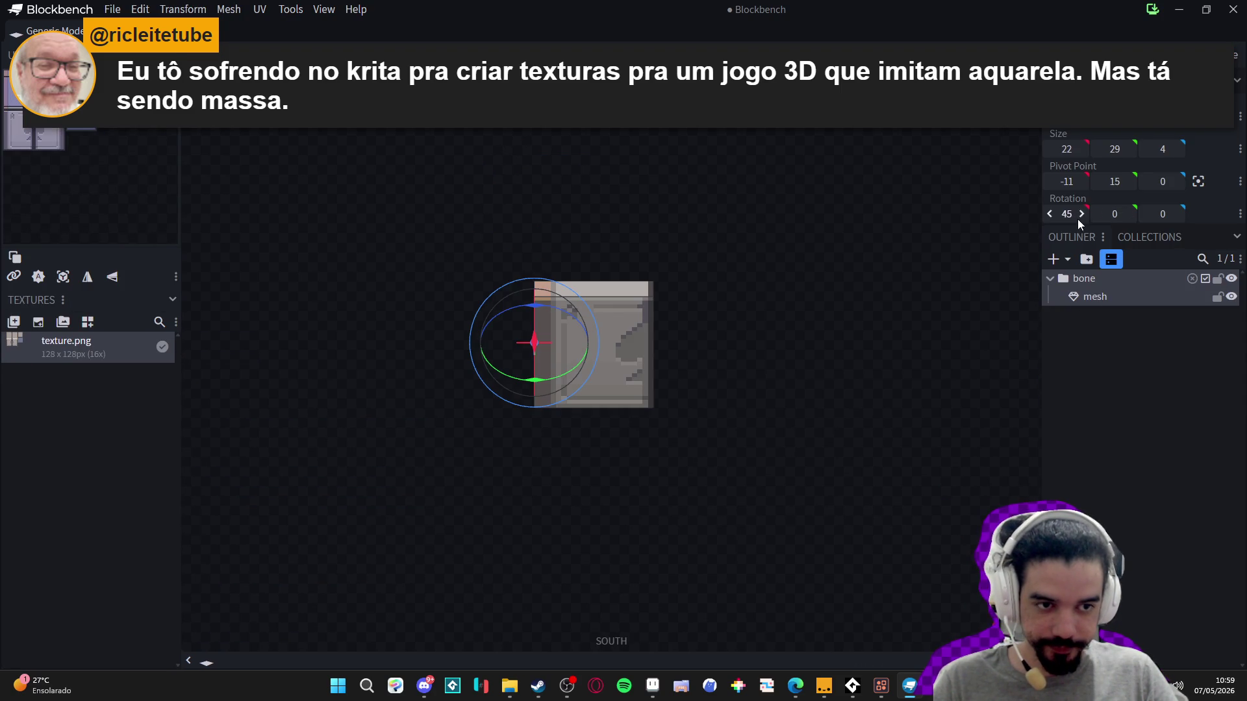
- Try spinning and tilting the door mesh on X, Y and Z, undoing the trials
mouse_move(1116, 214)
left_mouse_down()
mouse_move(1210, 214)
mouse_move(1165, 214)
left_mouse_up()
left_click_drag(1067, 213, 1040, 214)
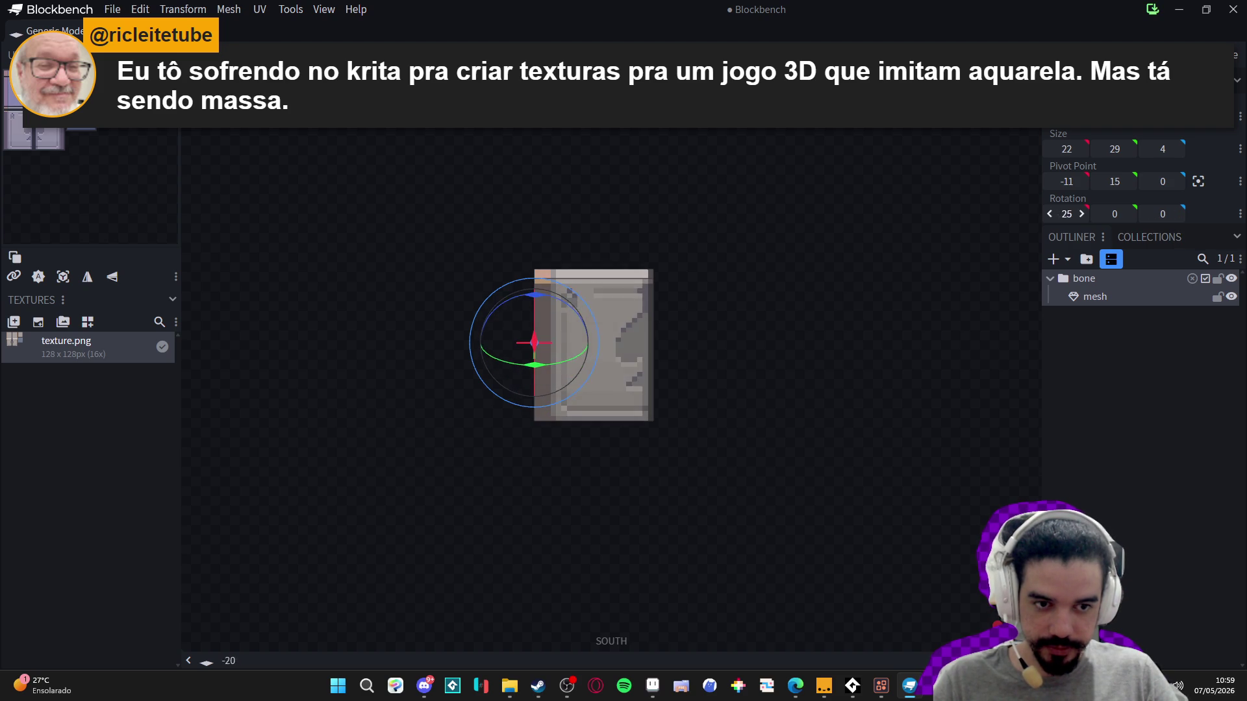
left_click(1121, 281)
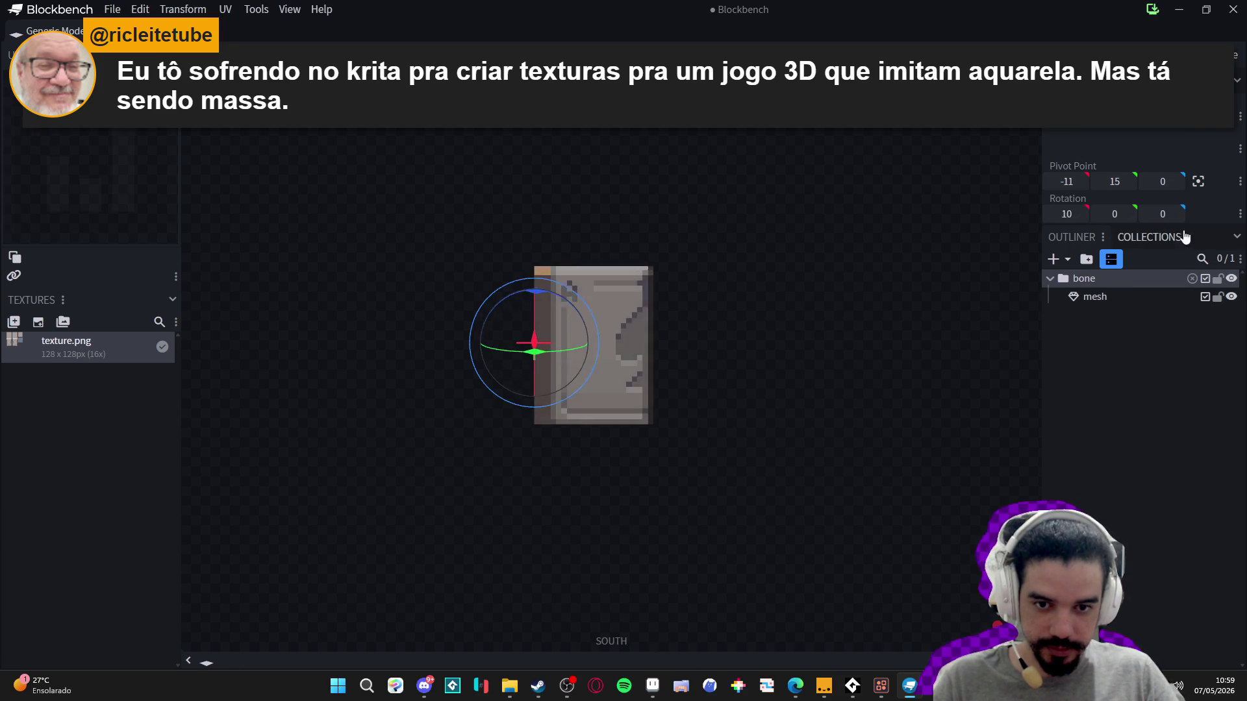
left_click(1095, 297)
left_click_drag(1115, 214, 1097, 214)
key("ctrl+z")
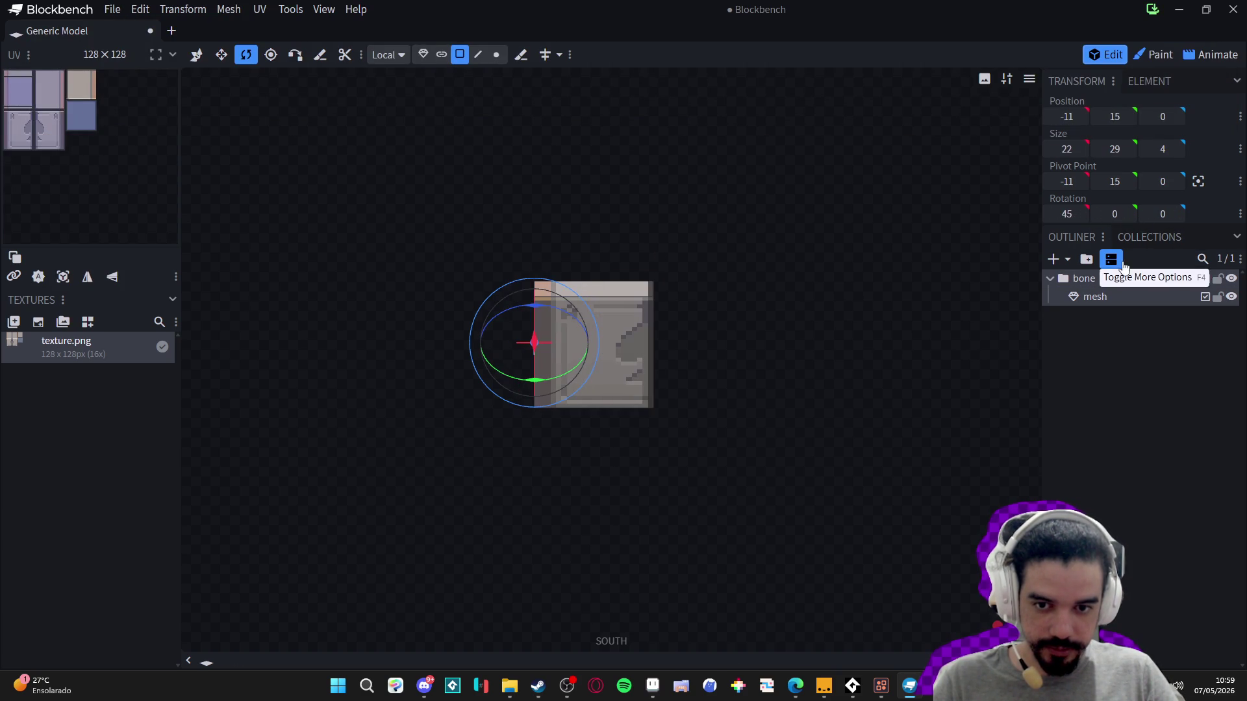
left_click(1050, 279)
left_click_drag(1162, 213, 1241, 339)
key("ctrl+z")
double_click(1081, 283)
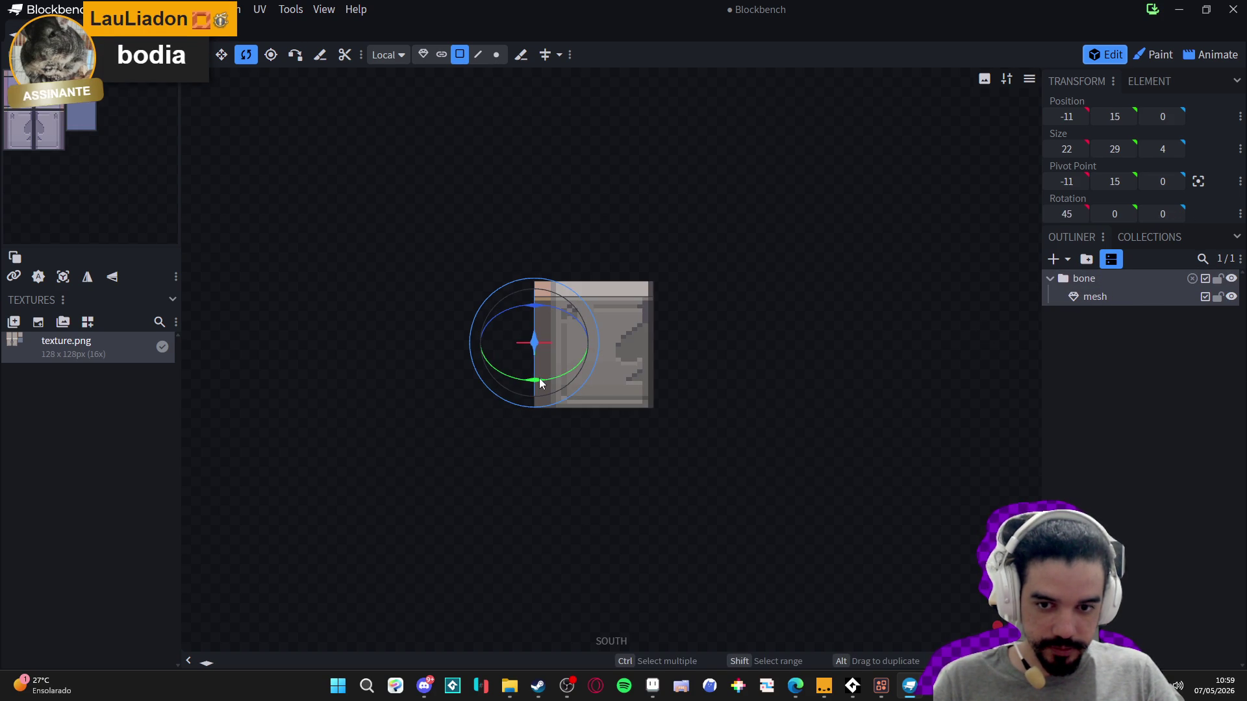
- Adjust the bone group's pivot, then swing the door around it with the Rotate tool
left_click(270, 54)
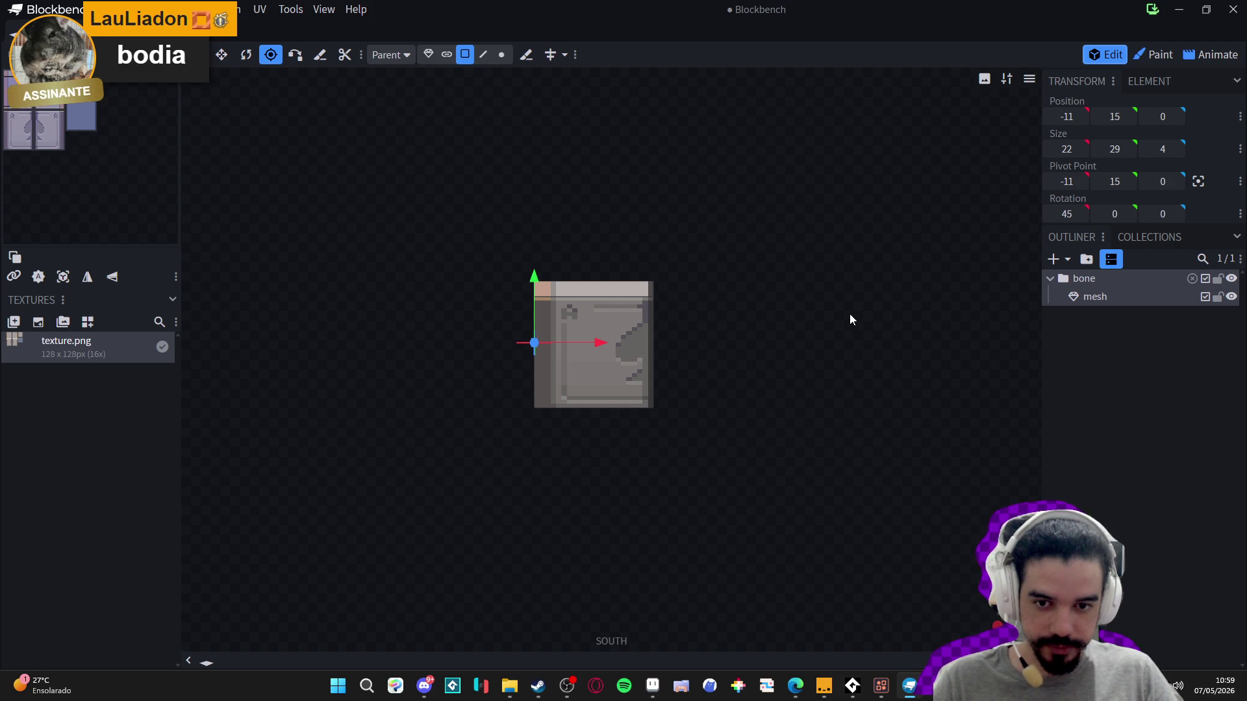
left_click(1063, 283)
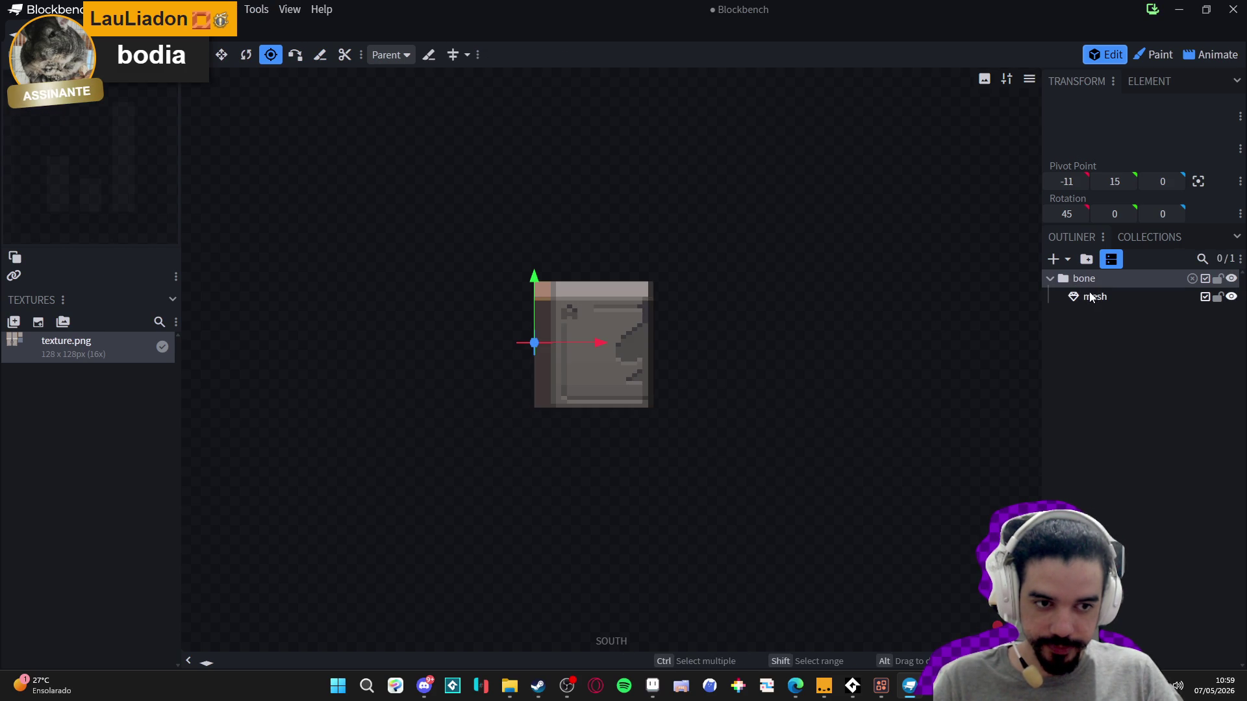
left_click(246, 54)
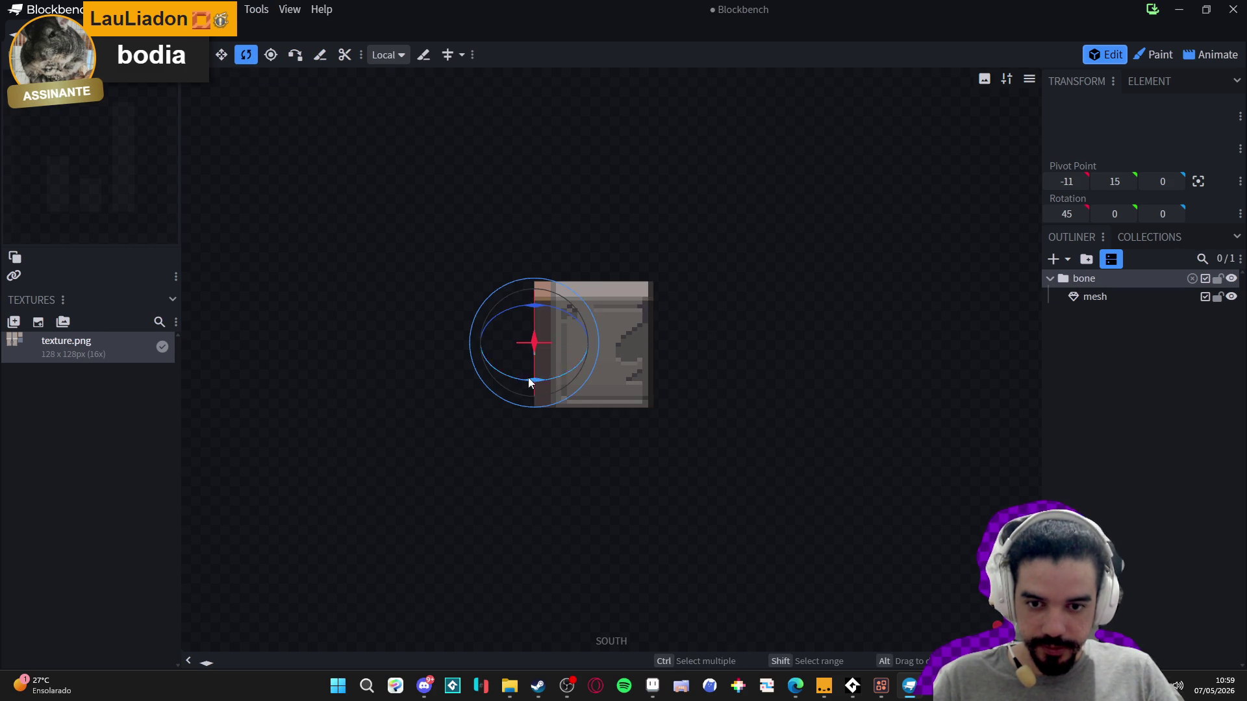
mouse_move(454, 389)
left_mouse_down()
mouse_move(497, 364)
mouse_move(290, 261)
mouse_move(501, 347)
mouse_move(493, 359)
mouse_move(431, 348)
mouse_move(508, 349)
mouse_move(297, 235)
mouse_move(275, 124)
mouse_move(448, 369)
mouse_move(617, 391)
left_mouse_up()
left_click(502, 347)
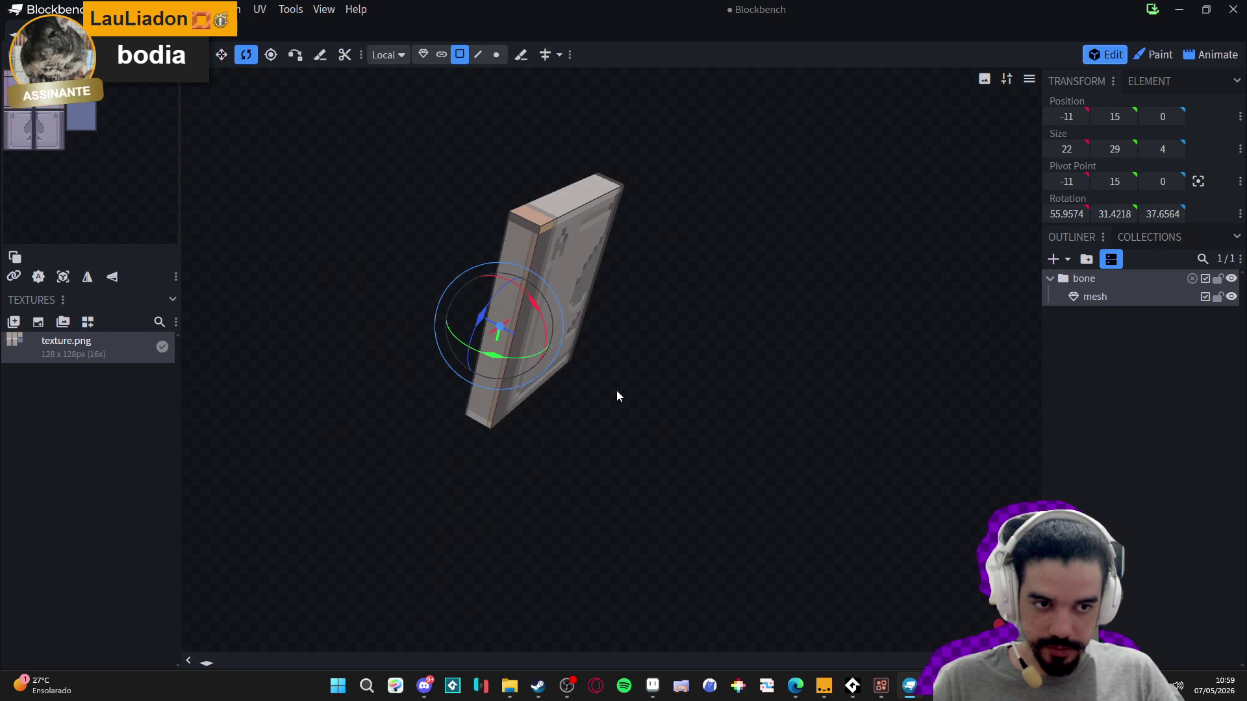
- Undo the trial tilts and swings until the door mesh reads 45, 0, 0 again
key("ctrl+z")
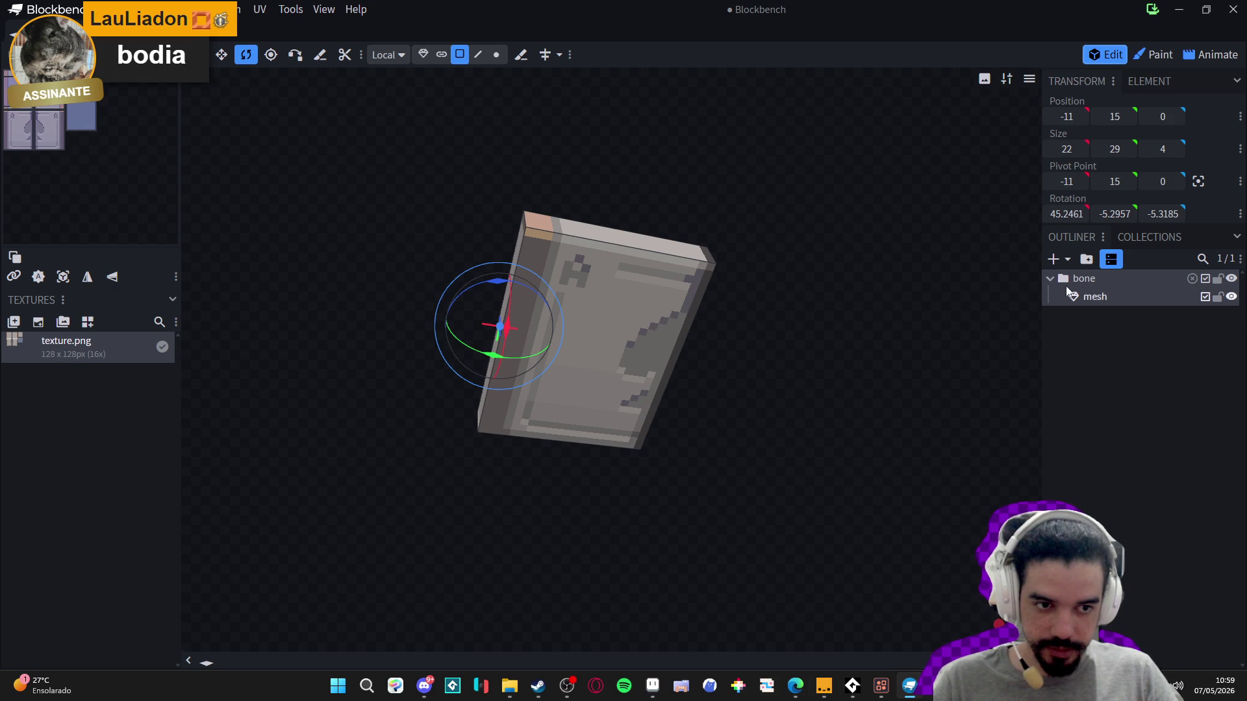
left_click(1095, 281)
left_click(1049, 277)
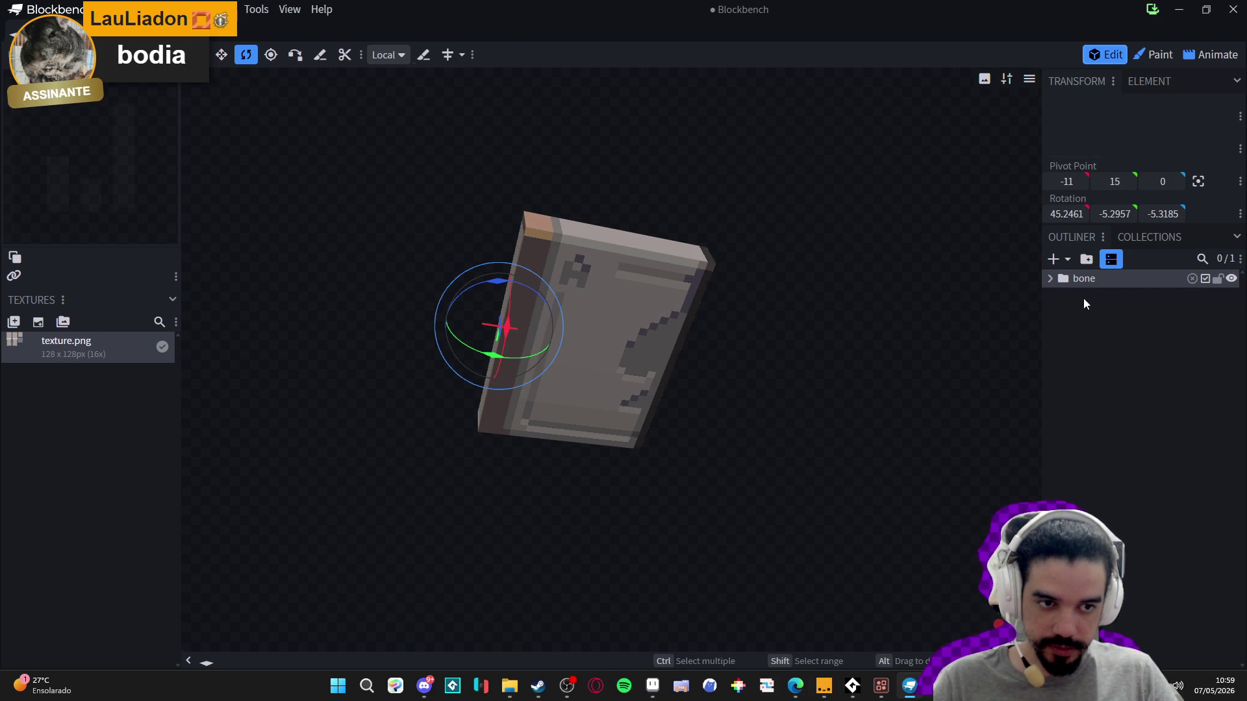
key("ctrl+z")
mouse_move(496, 359)
left_mouse_down()
mouse_move(324, 310)
mouse_move(623, 380)
mouse_move(140, 183)
mouse_move(812, 345)
mouse_move(176, 347)
mouse_move(340, 220)
mouse_move(722, 259)
left_mouse_up()
key("ctrl+z")
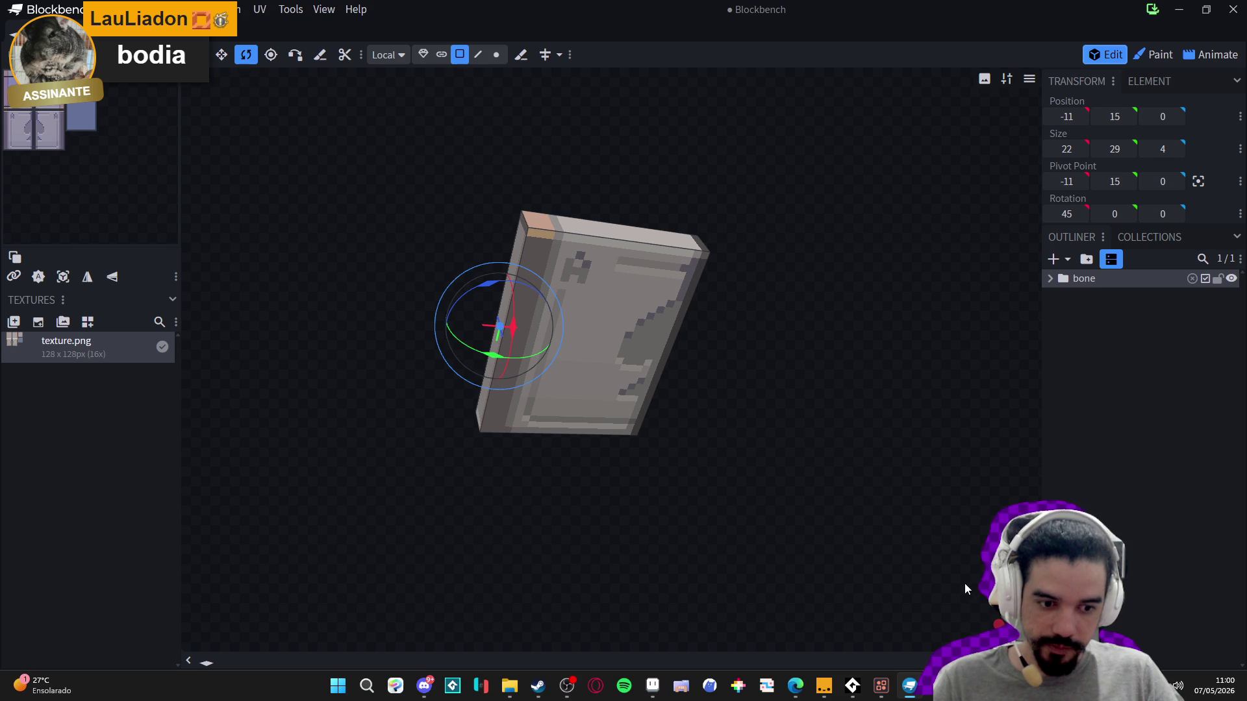
left_click_drag(1162, 213, 1146, 214)
key("ctrl+z")
key("ctrl+z")
key("ctrl+z")
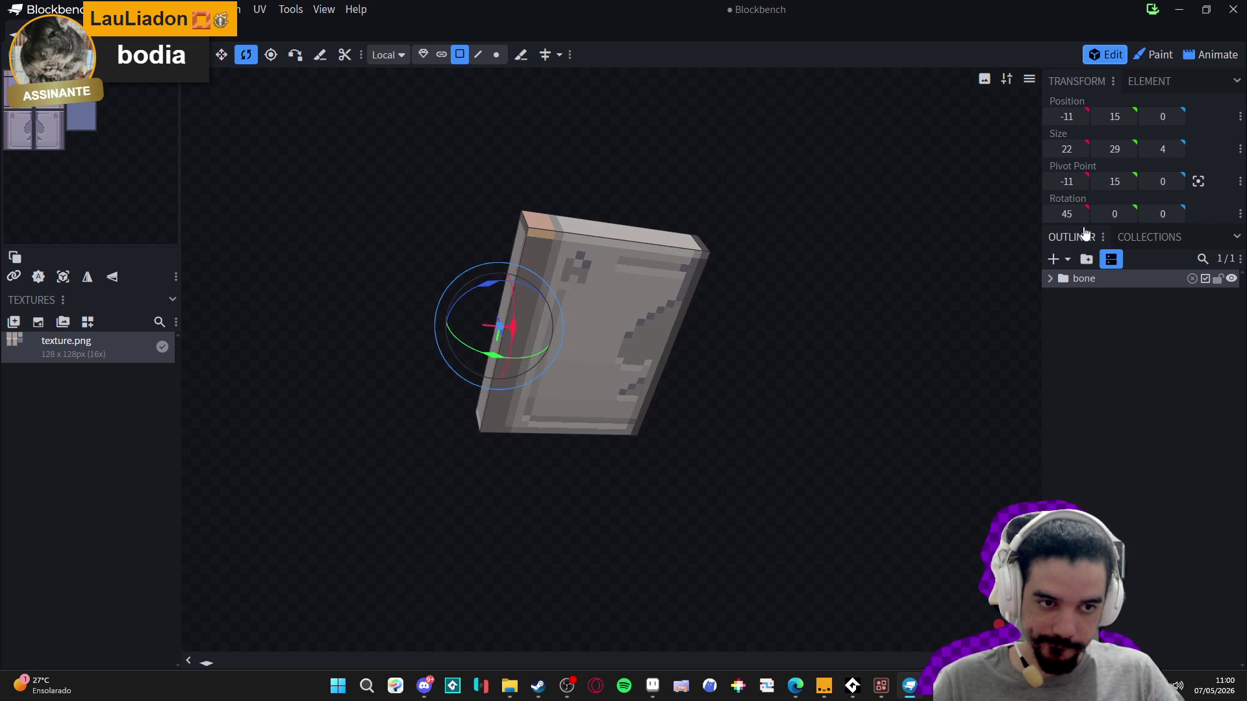
key("ctrl+y")
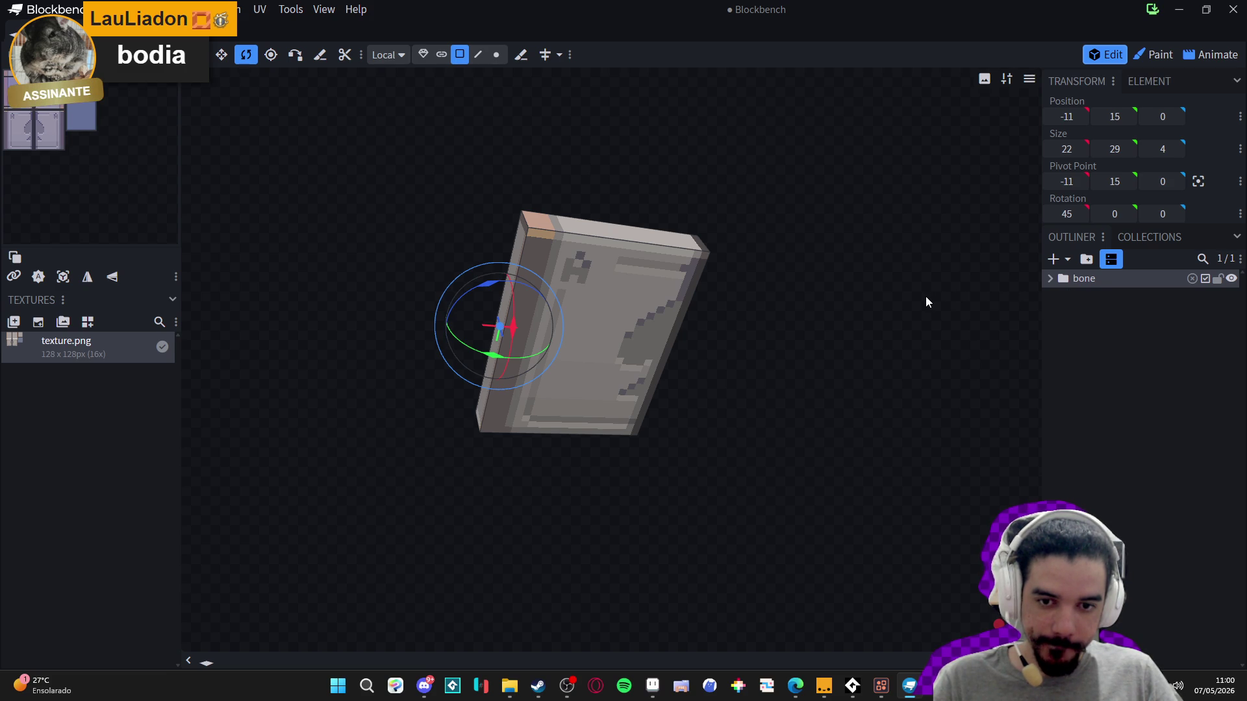
mouse_move(498, 355)
left_mouse_down()
mouse_move(130, 192)
mouse_move(590, 381)
mouse_move(272, 320)
mouse_move(1038, 100)
left_mouse_up()
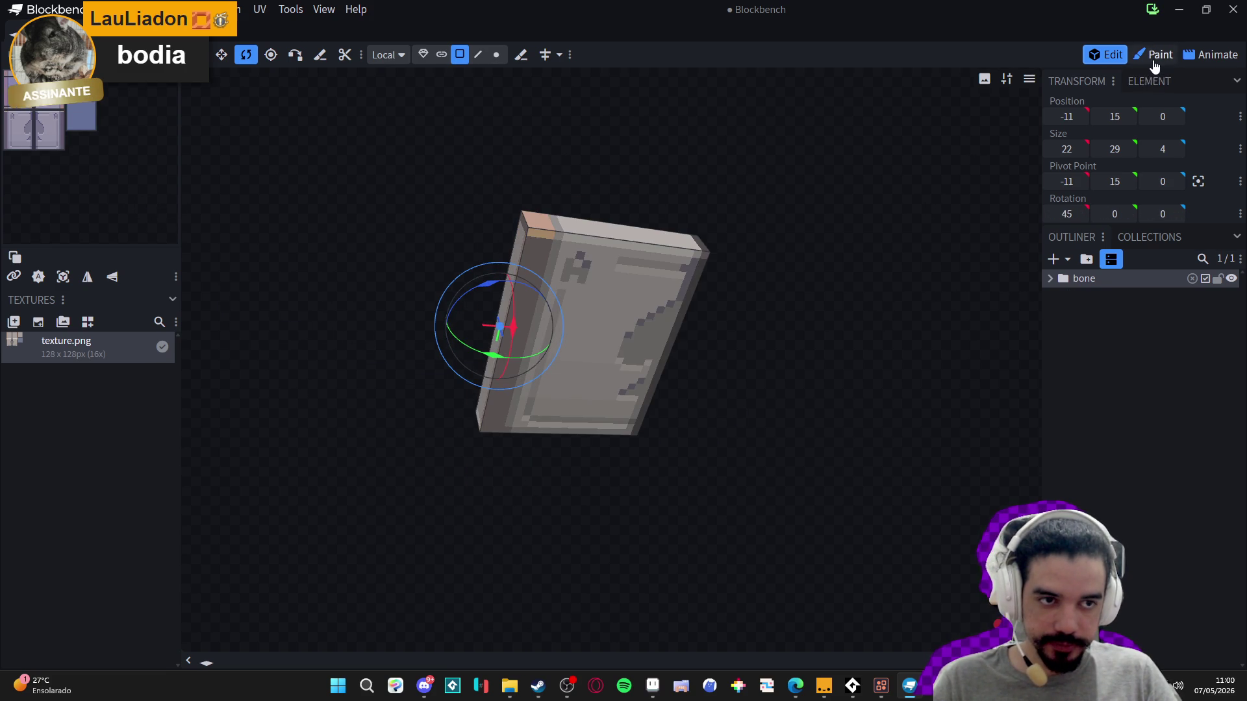
- In the Animate workspace, test-swing the door and check the rotation keyframe's interpolation mode
left_click(1153, 55)
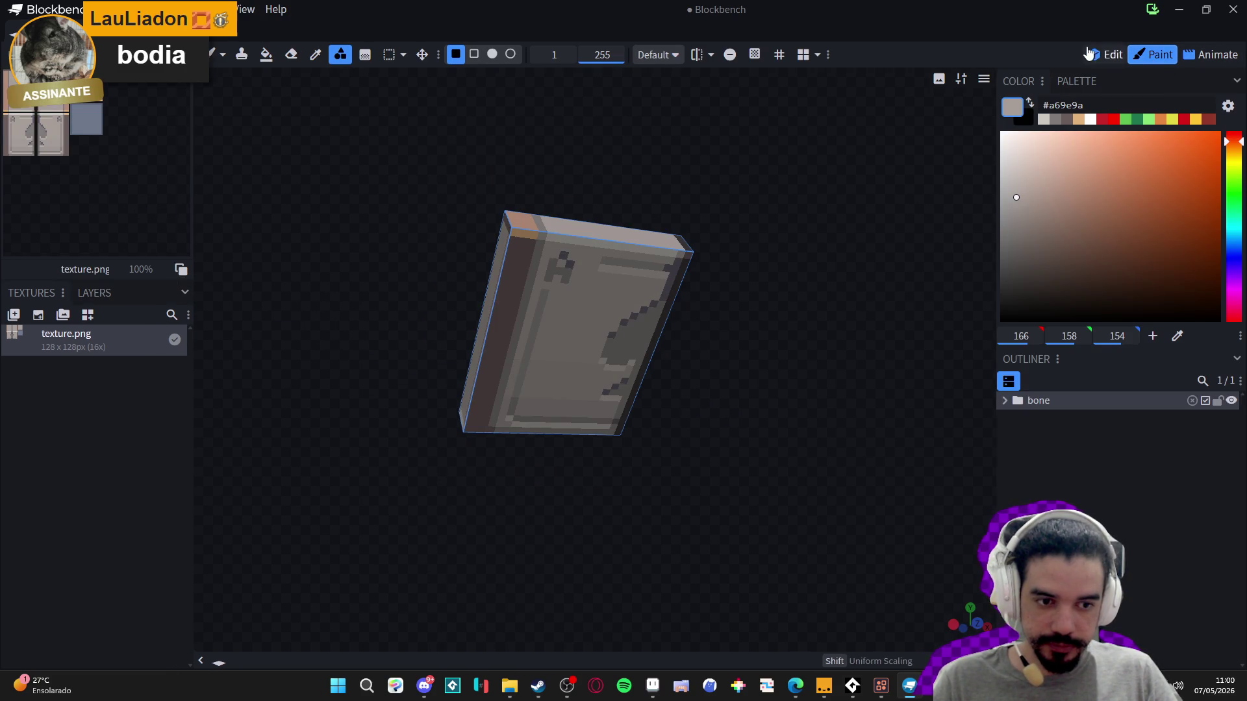
left_click(1211, 55)
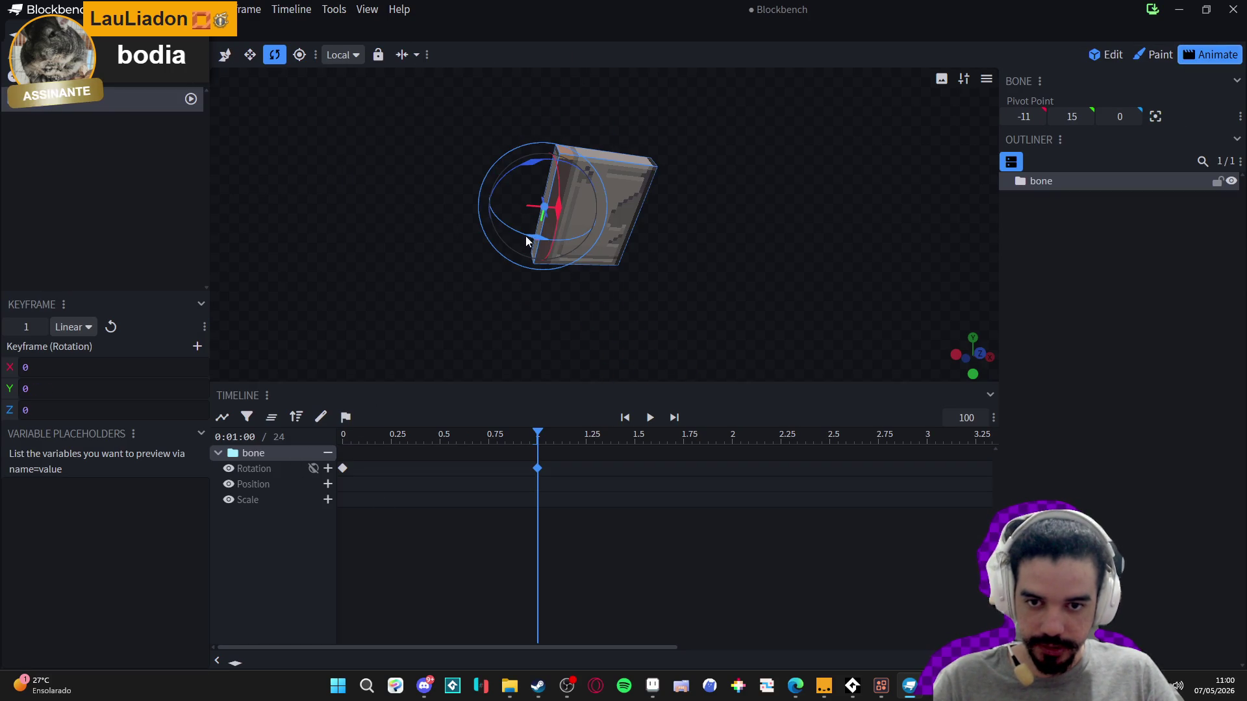
mouse_move(539, 245)
left_mouse_down()
mouse_move(529, 250)
mouse_move(545, 237)
left_mouse_up()
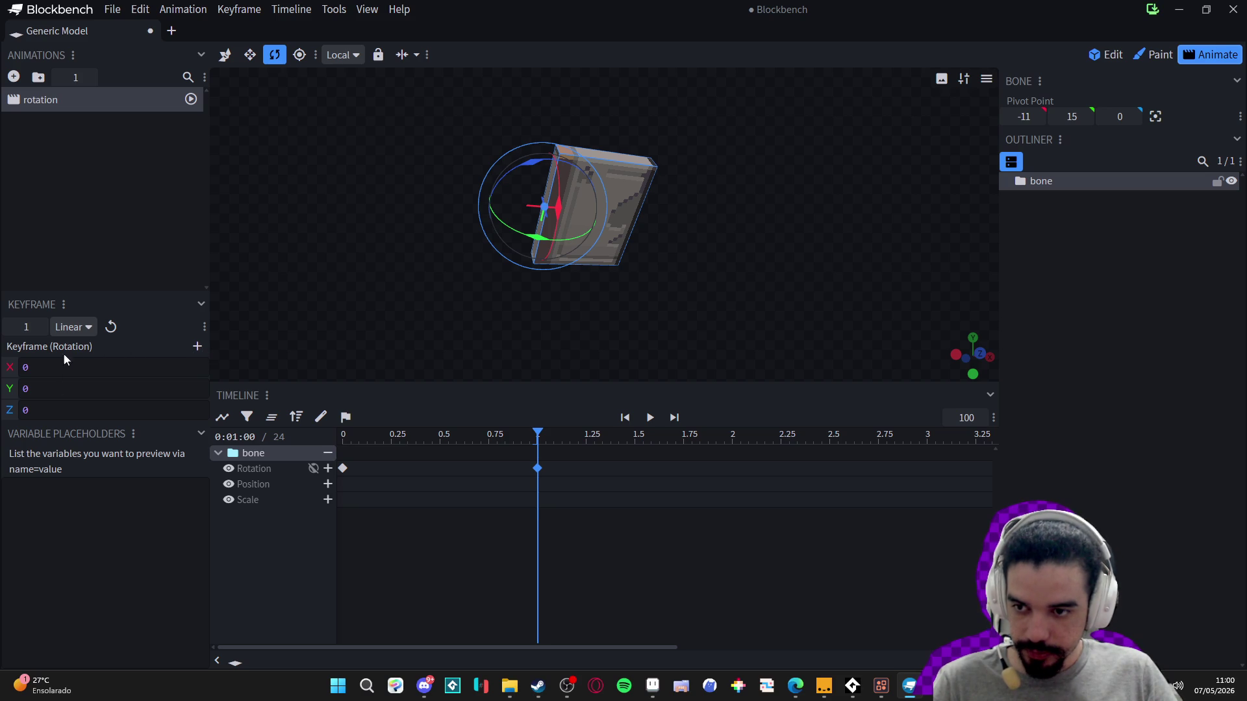
left_click(70, 326)
left_click(66, 333)
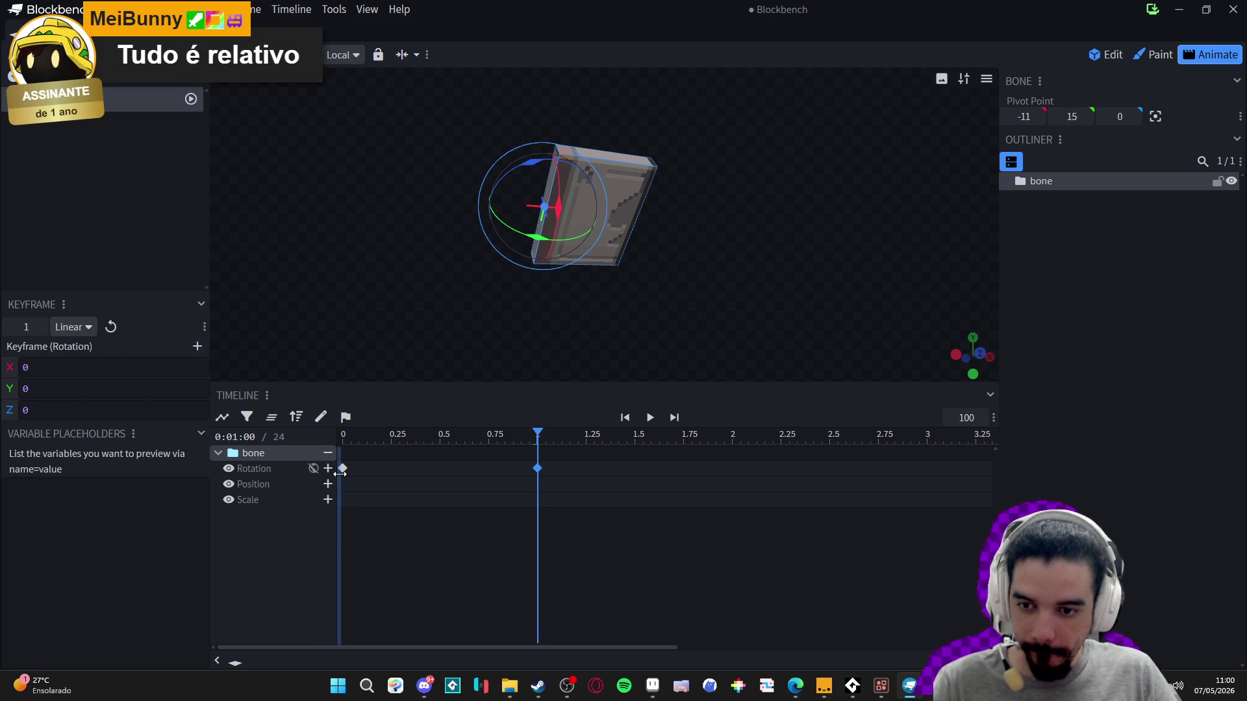
left_click(1053, 191)
left_click(1054, 186)
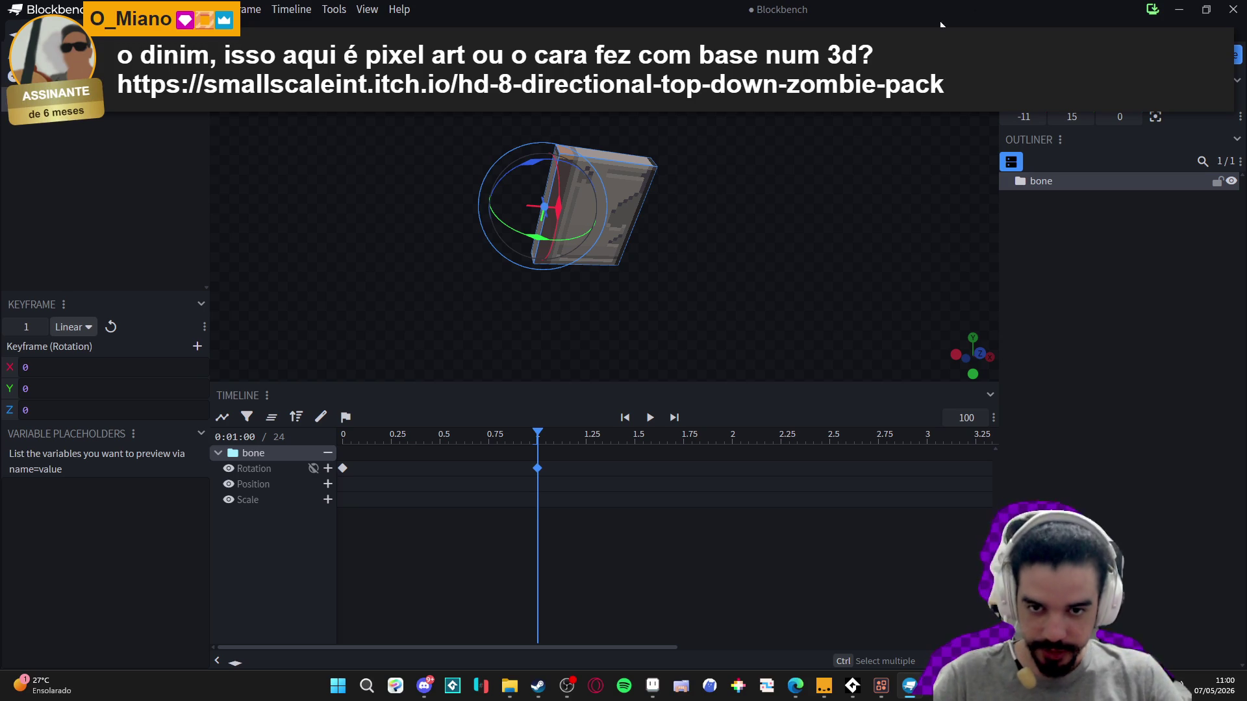
- Trial-swing the door around Y (up to -72.5°), cancelling each with Escape, then open Paint
mouse_move(542, 243)
left_mouse_down()
mouse_move(298, 156)
mouse_move(209, 167)
left_mouse_up()
key("Escape")
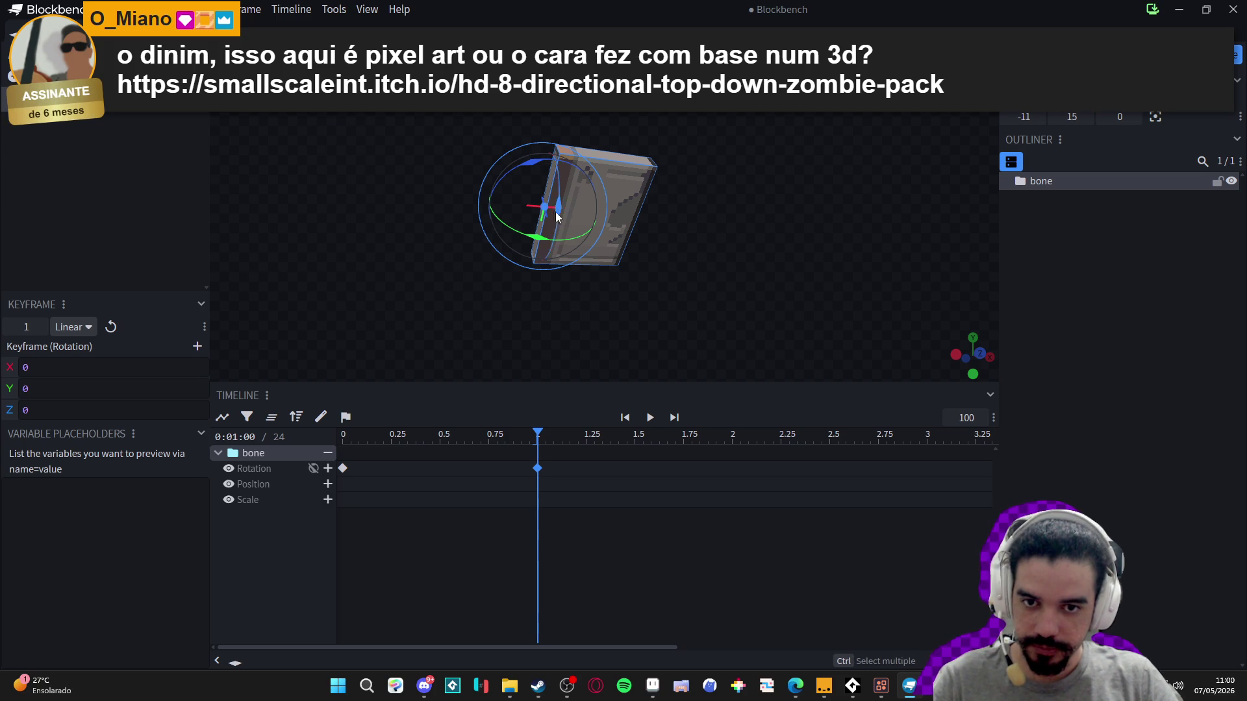
left_click_drag(531, 239, 737, 383)
key("Escape")
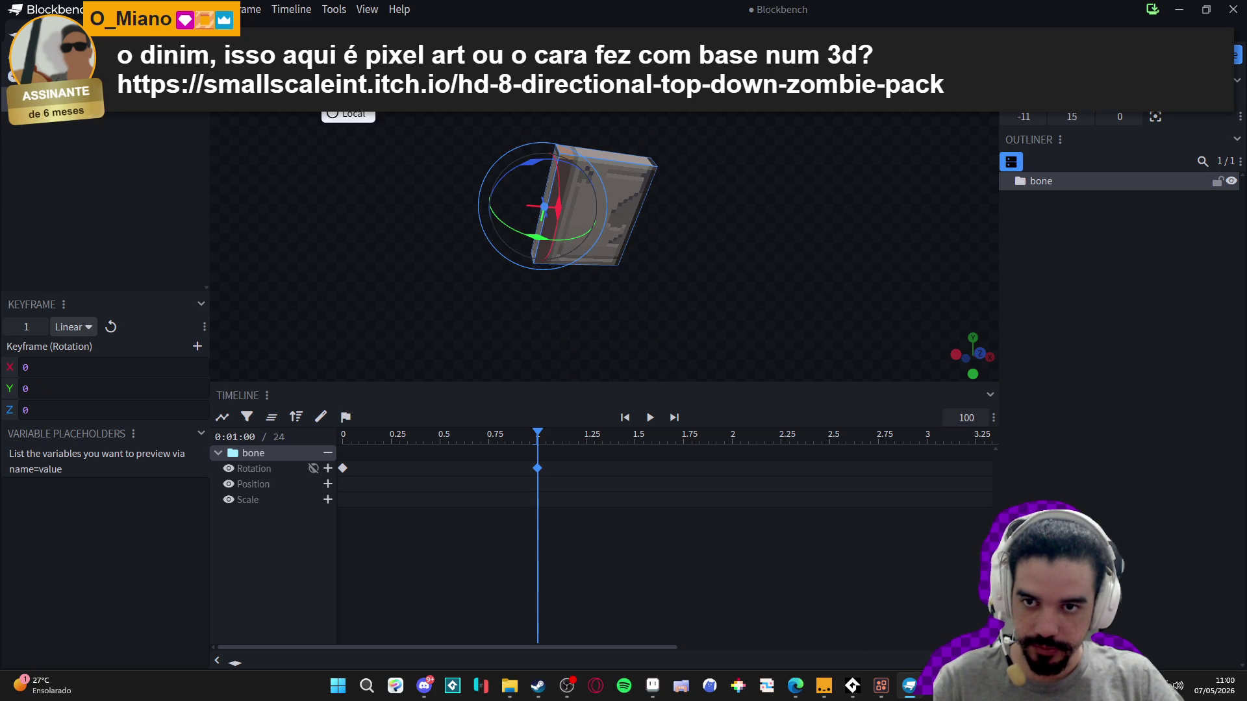
mouse_move(515, 241)
left_mouse_down()
mouse_move(481, 195)
mouse_move(500, 258)
left_mouse_up()
key("Escape")
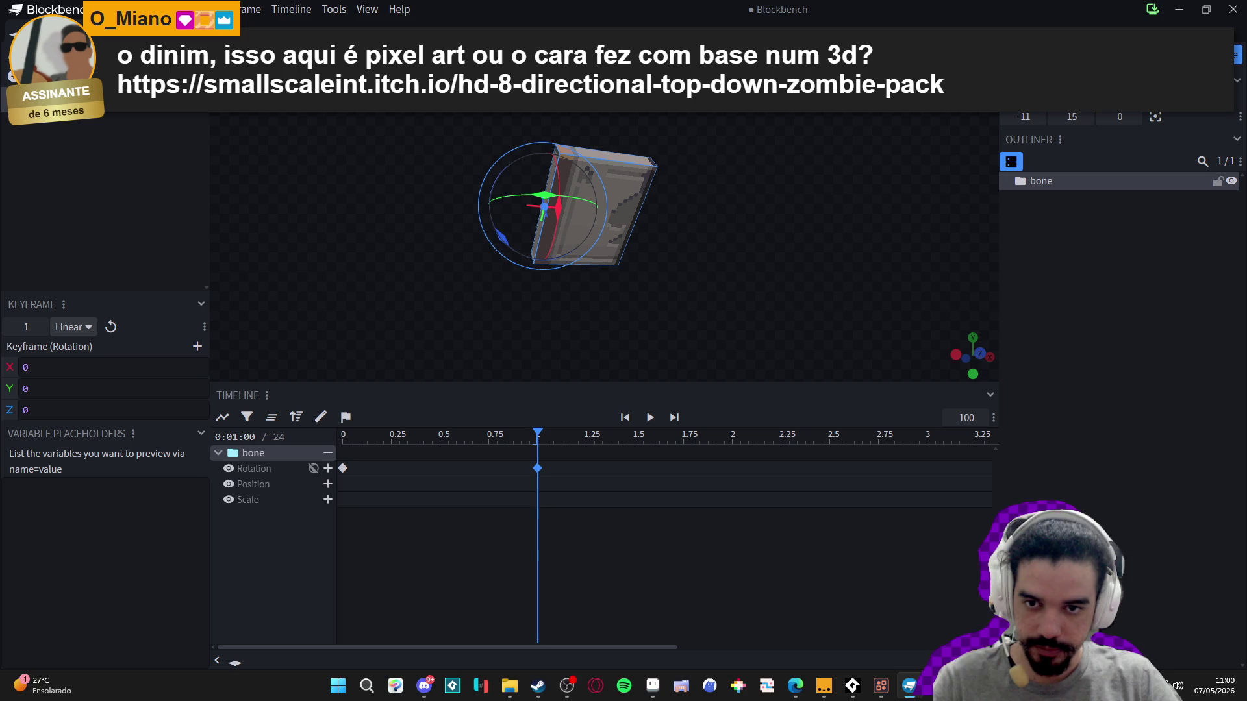
mouse_move(503, 200)
left_mouse_down()
mouse_move(452, 217)
mouse_move(380, 198)
mouse_move(429, 203)
left_mouse_up()
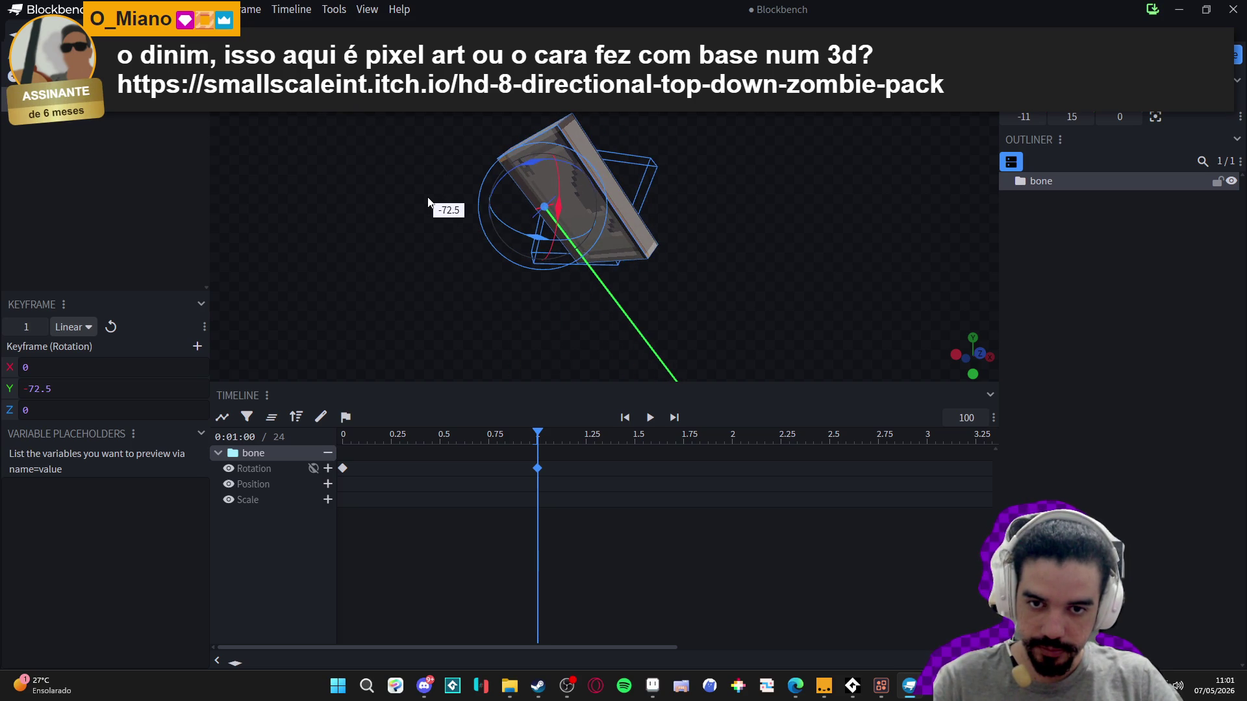
key("Escape")
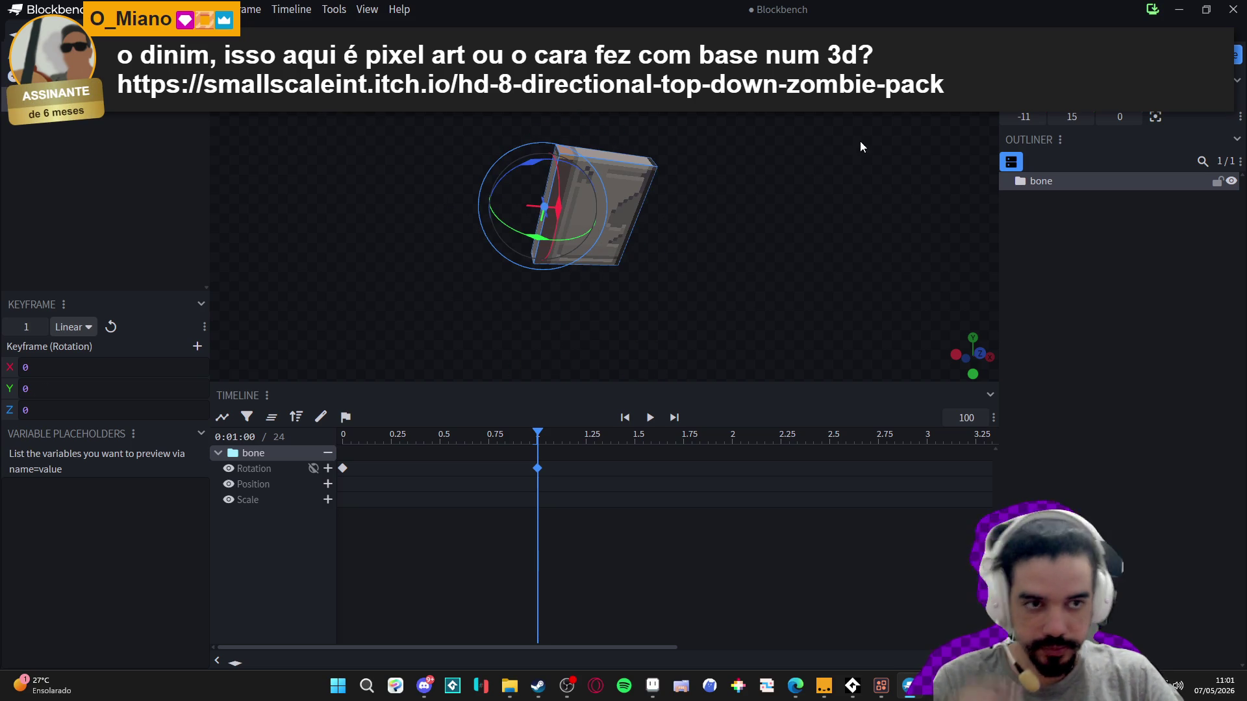
left_click(1162, 56)
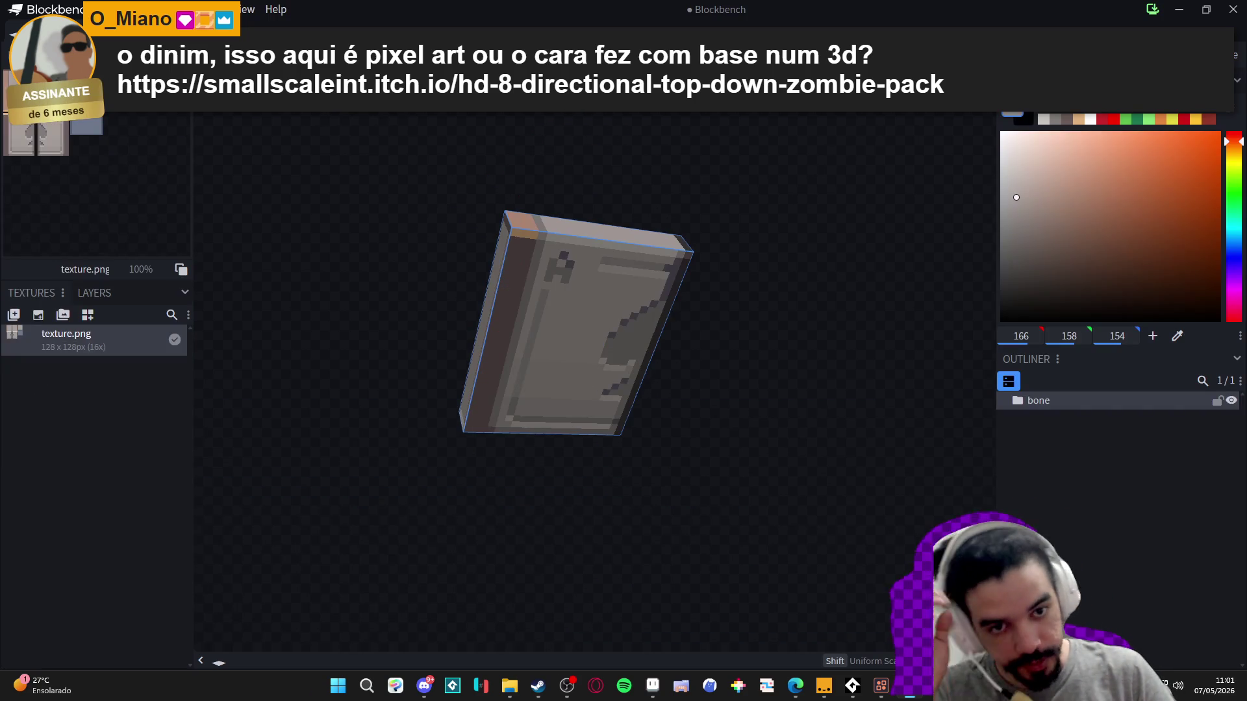
- Back in Edit, try rotating the bone group -45° on Y and undo it
left_click(1117, 55)
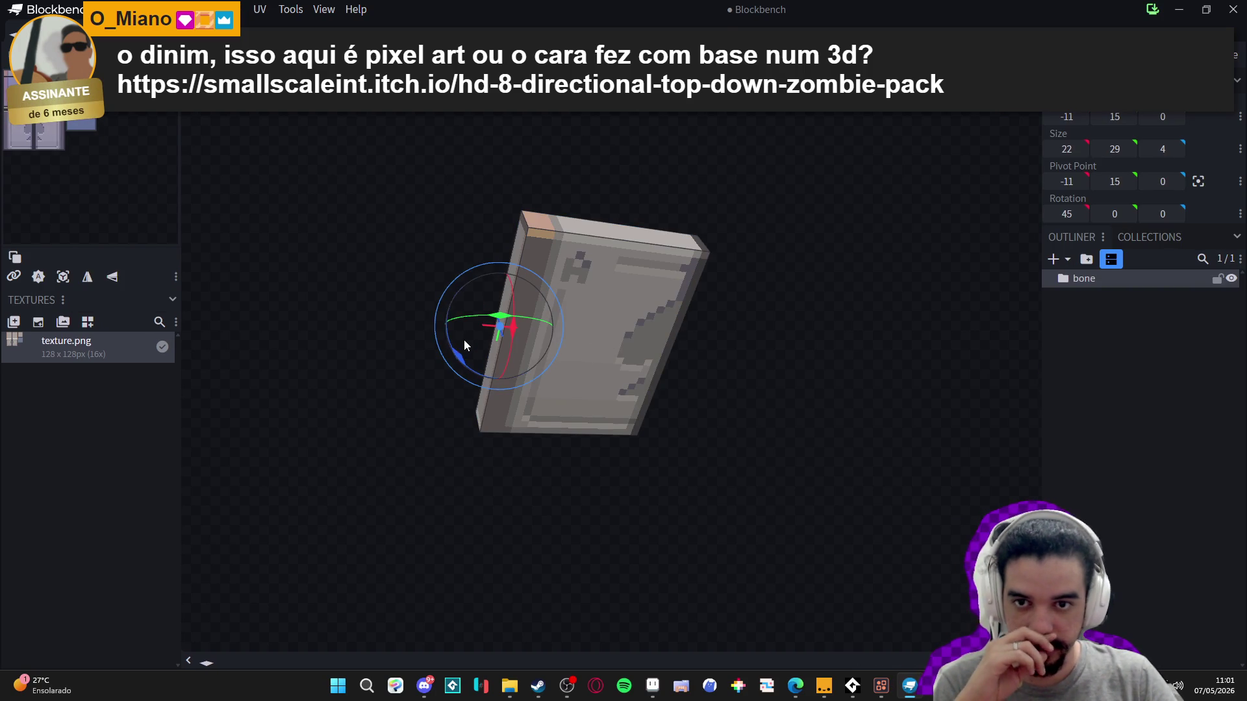
left_click(563, 56)
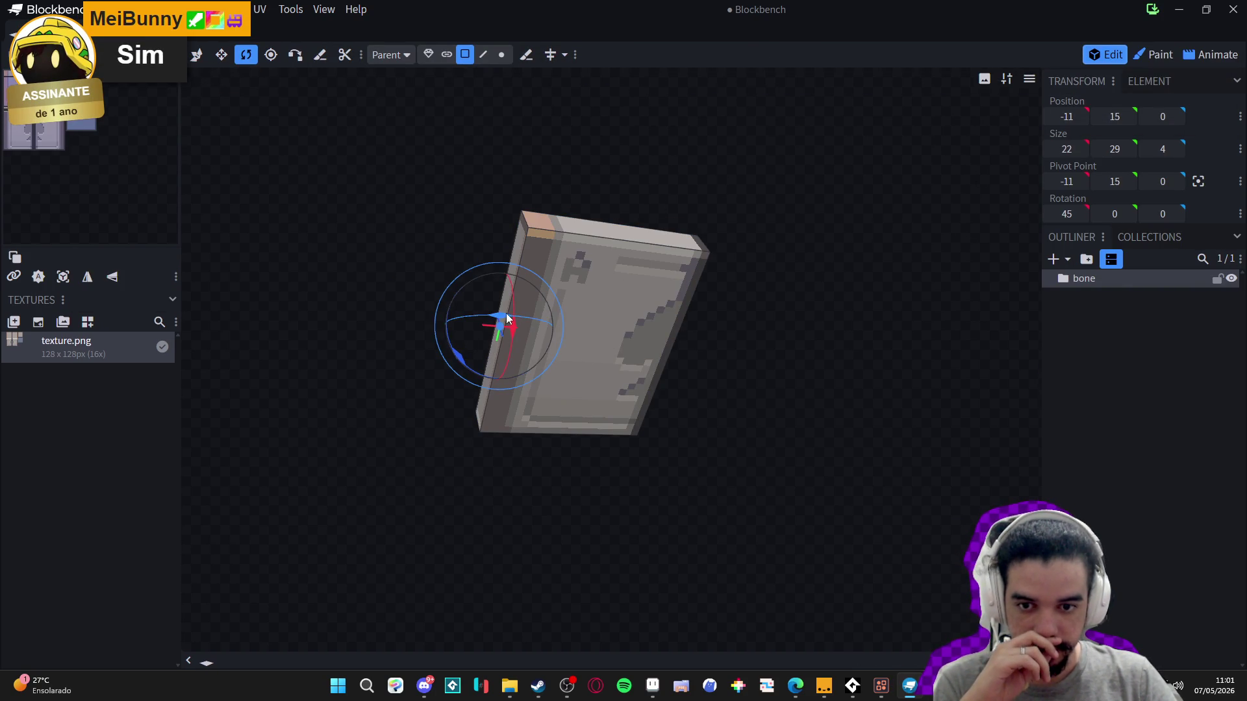
left_click(1113, 277)
left_click_drag(449, 320, 456, 310)
key("ctrl+z")
- Try swinging the door mesh -75° on Y, undo it, and open the mesh's context menu
left_click(1050, 278)
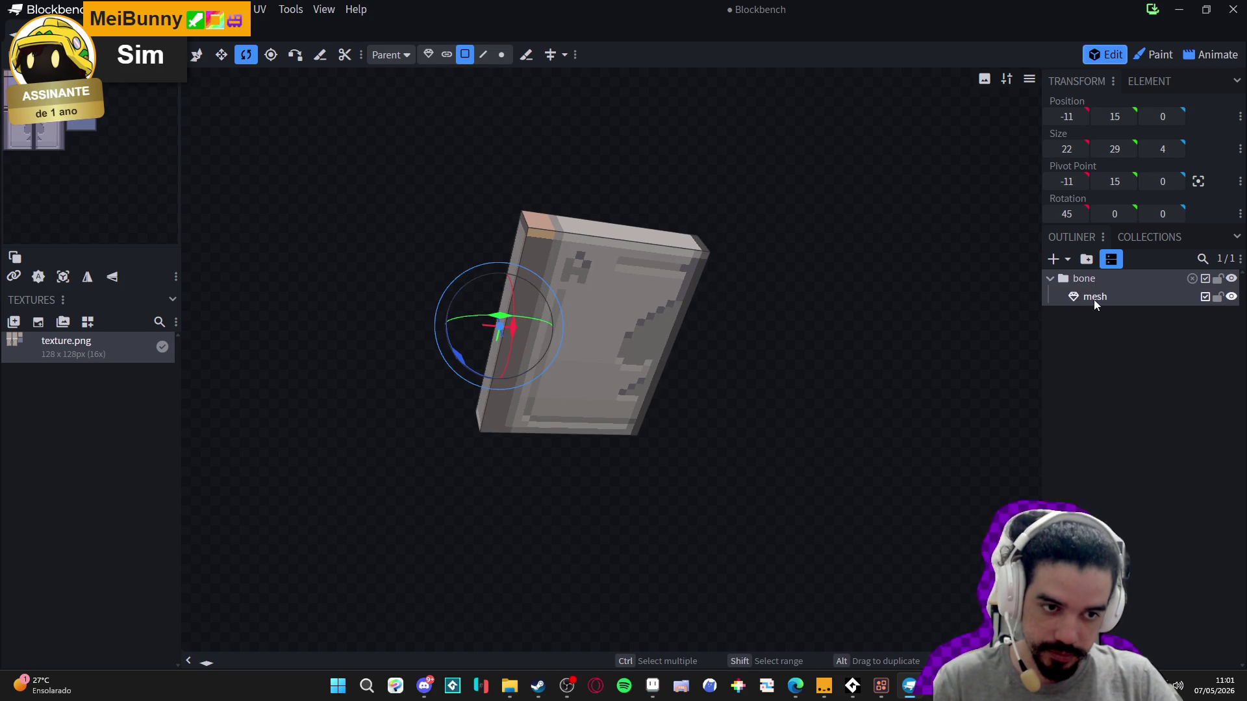
mouse_move(491, 363)
left_mouse_down()
mouse_move(320, 341)
mouse_move(214, 296)
left_mouse_up()
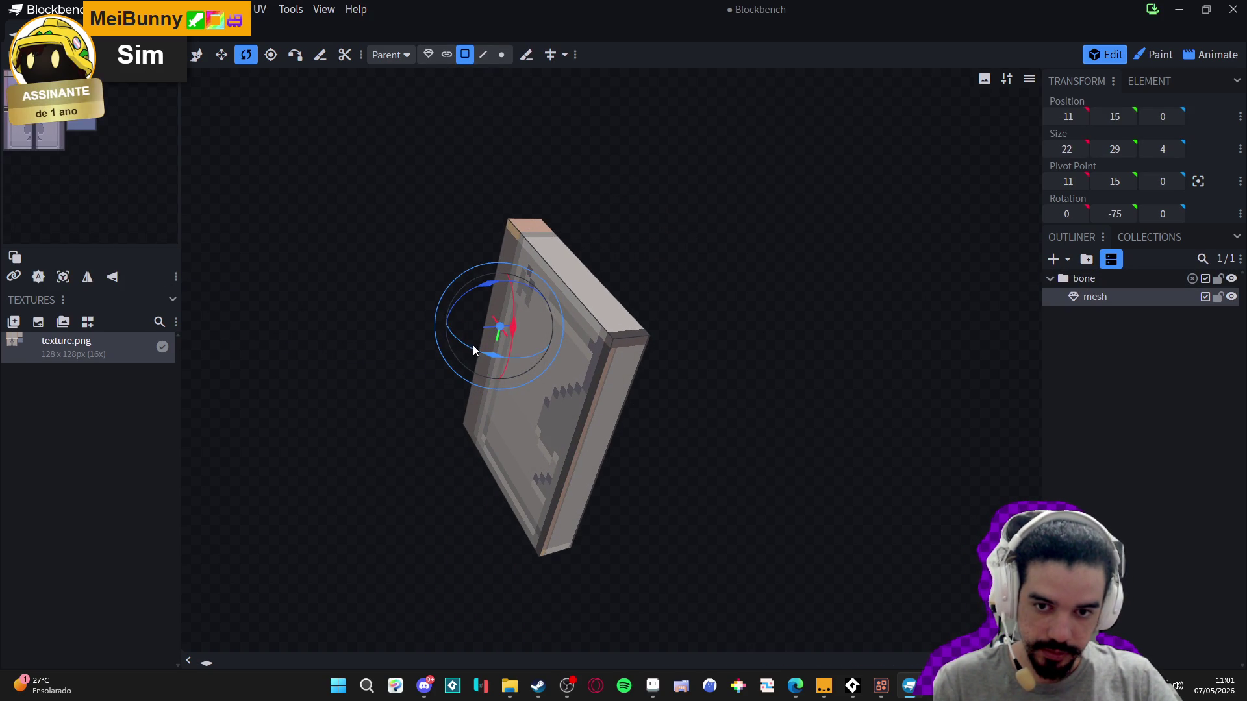
key("ctrl+z")
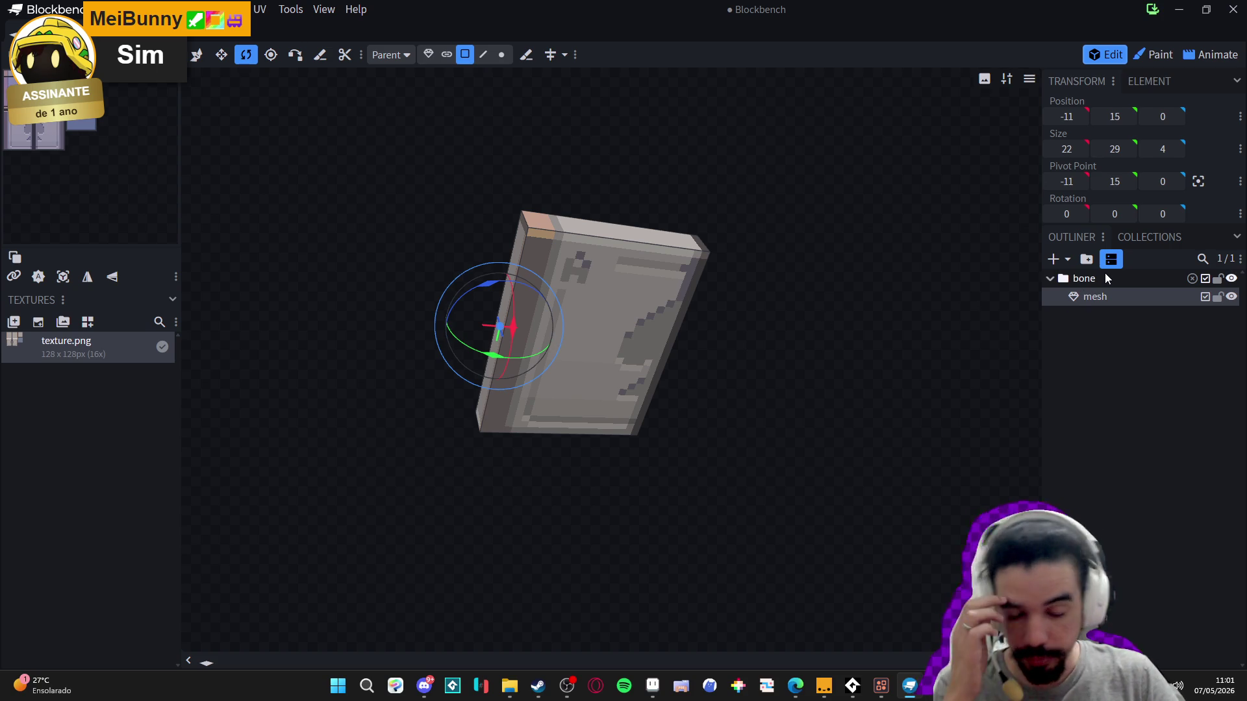
right_click(1096, 302)
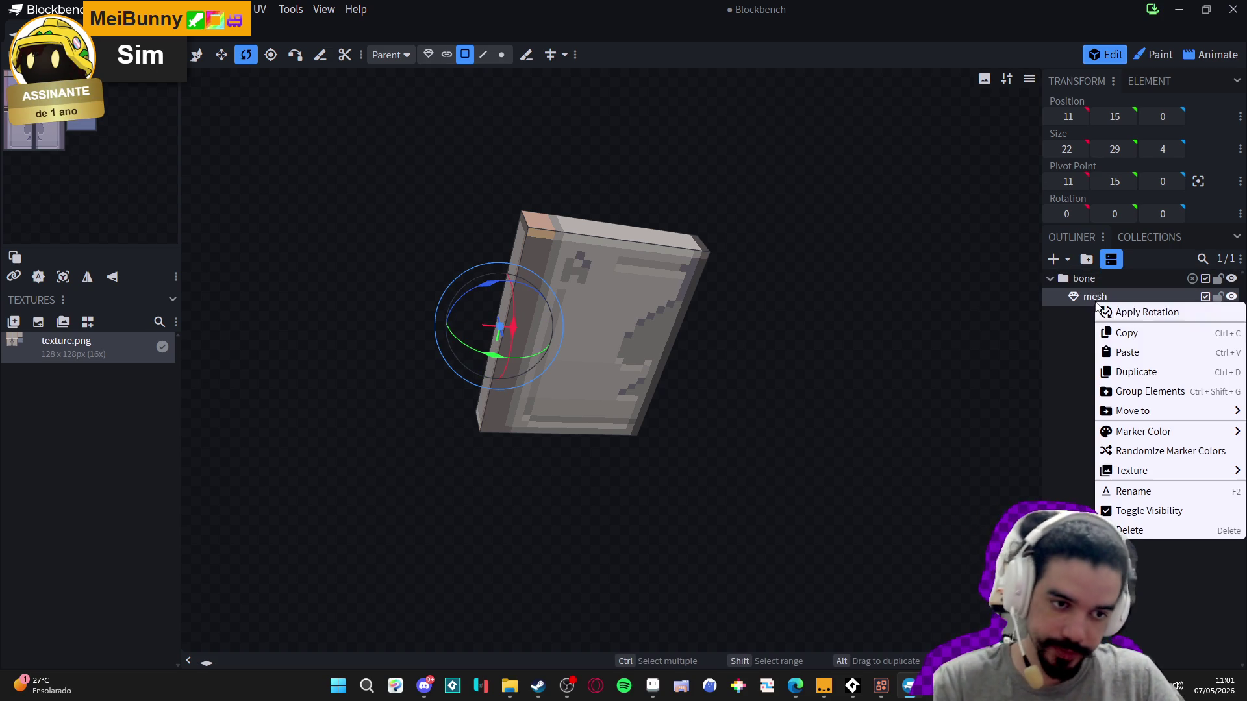
- Wrap the door mesh in a new group named 'rotation_bone'
mouse_move(1166, 440)
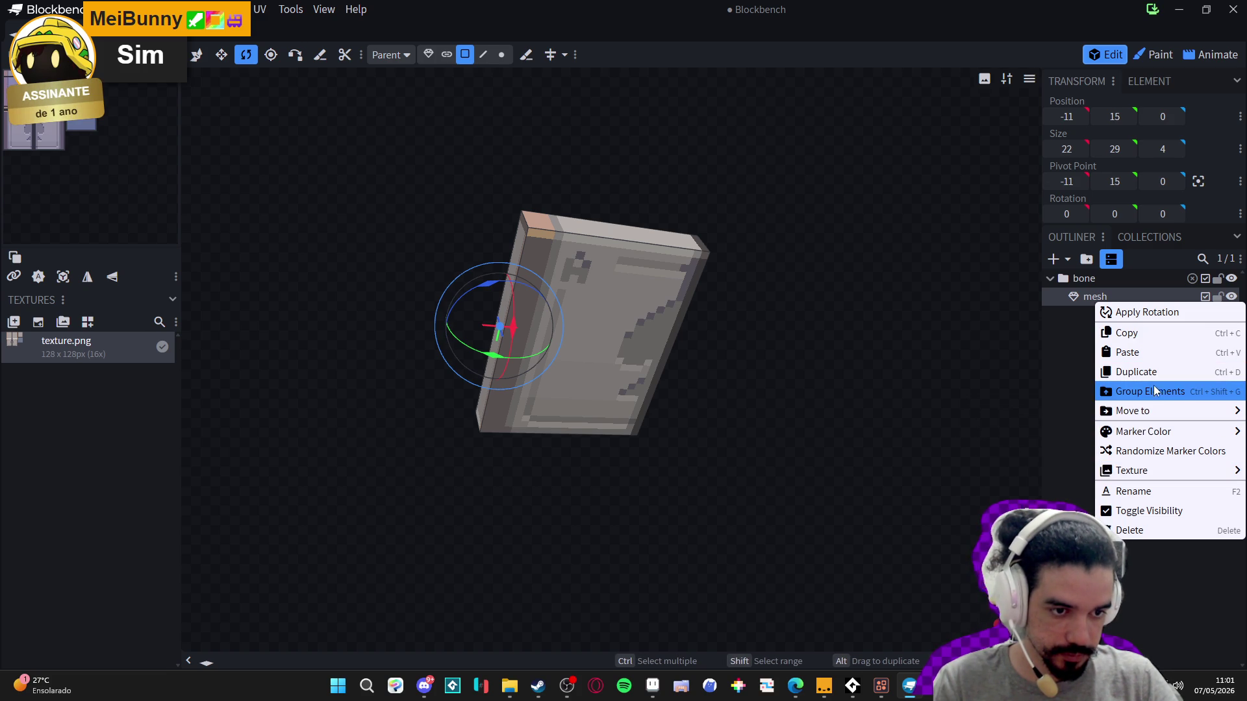
left_click(1184, 395)
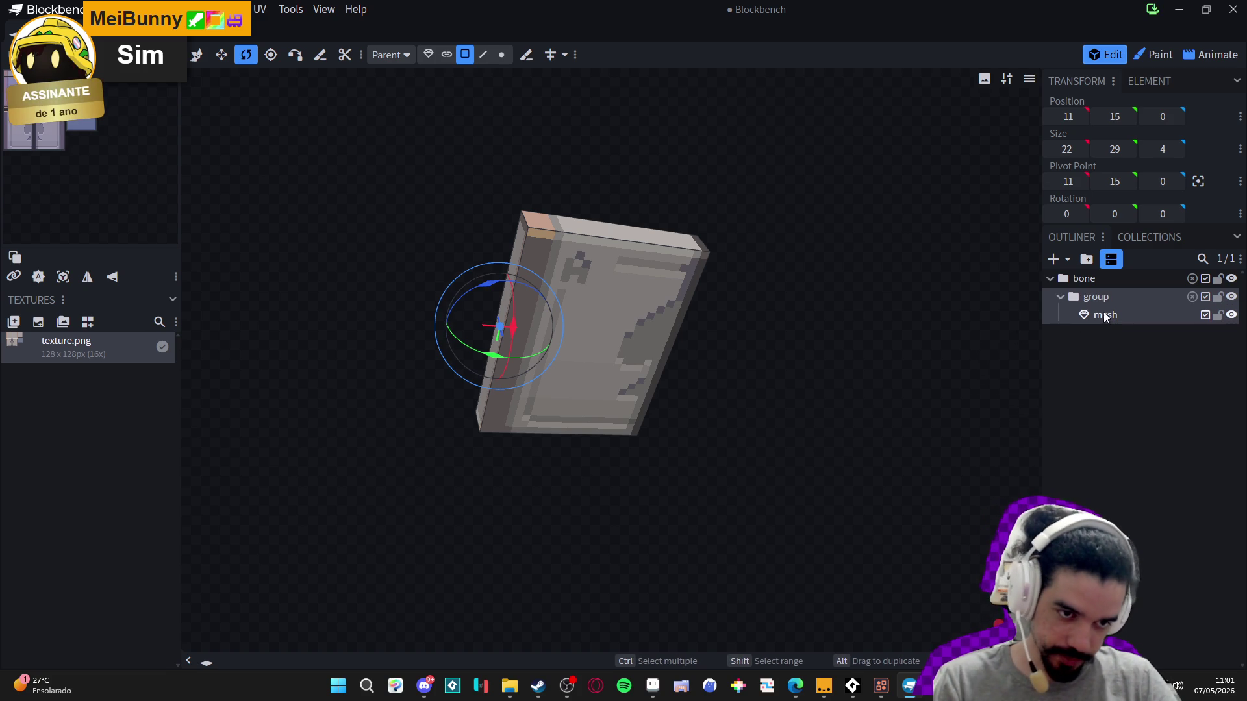
double_click(1098, 298)
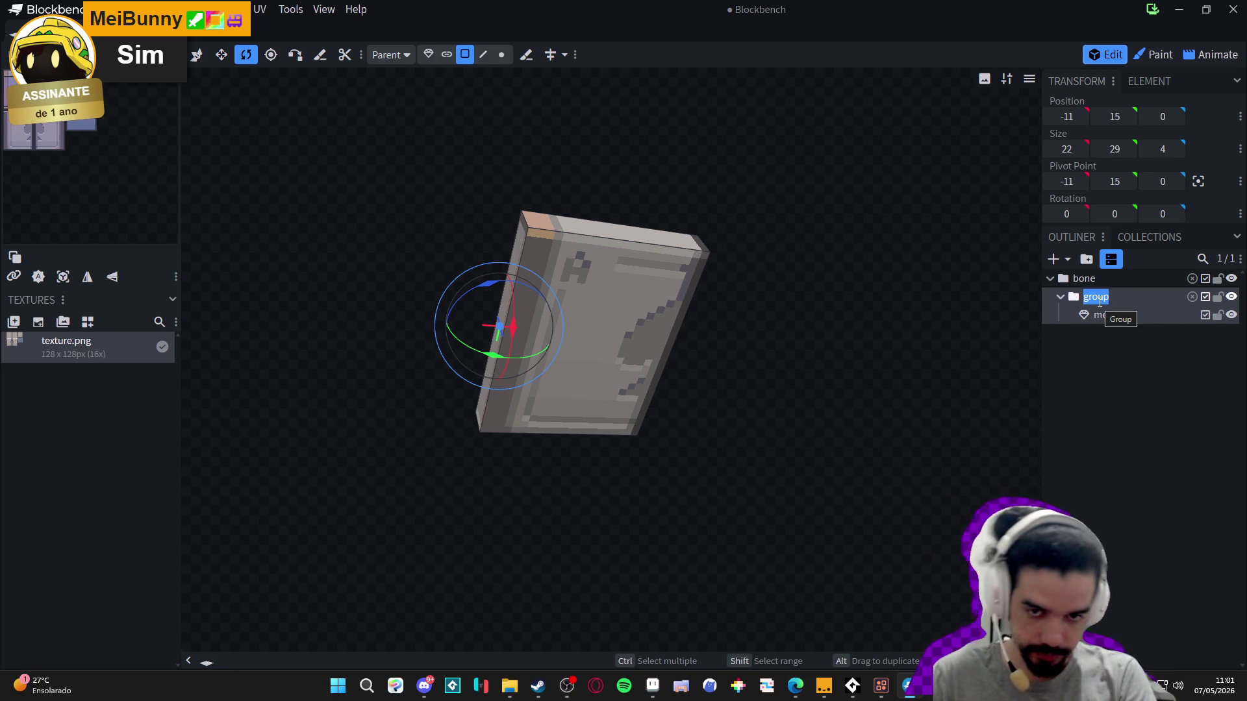
type("rotation_bone")
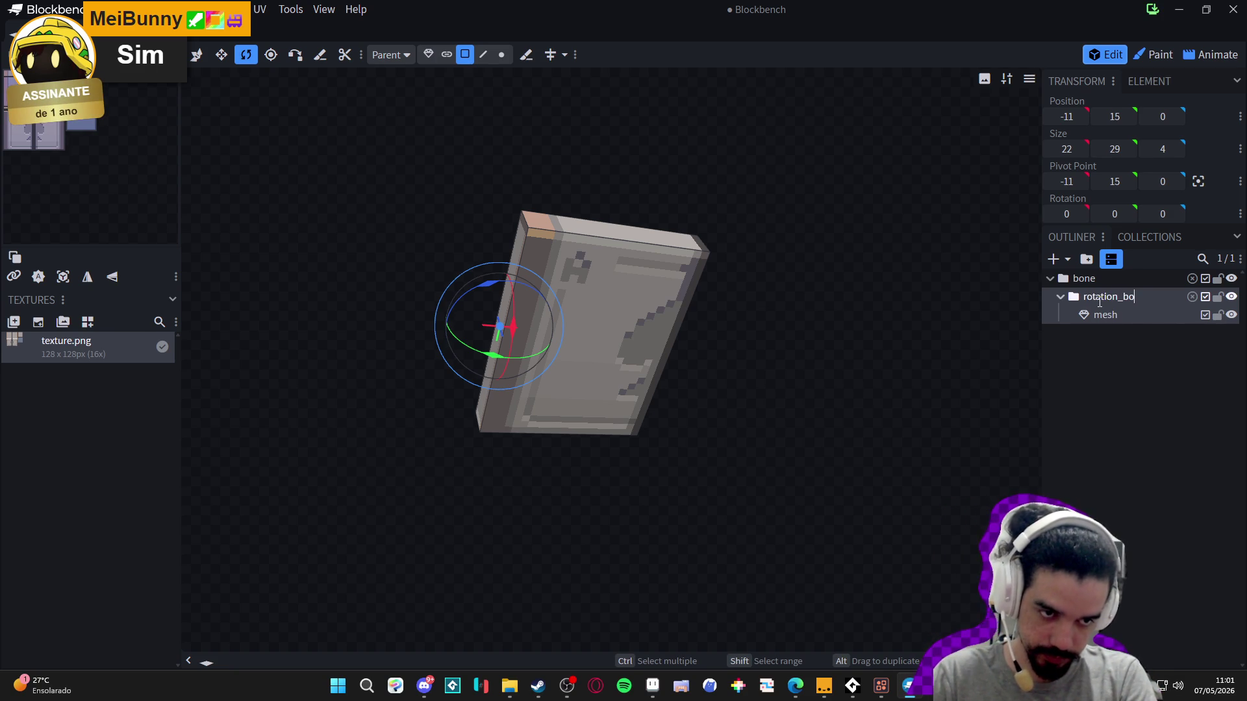
key("Return")
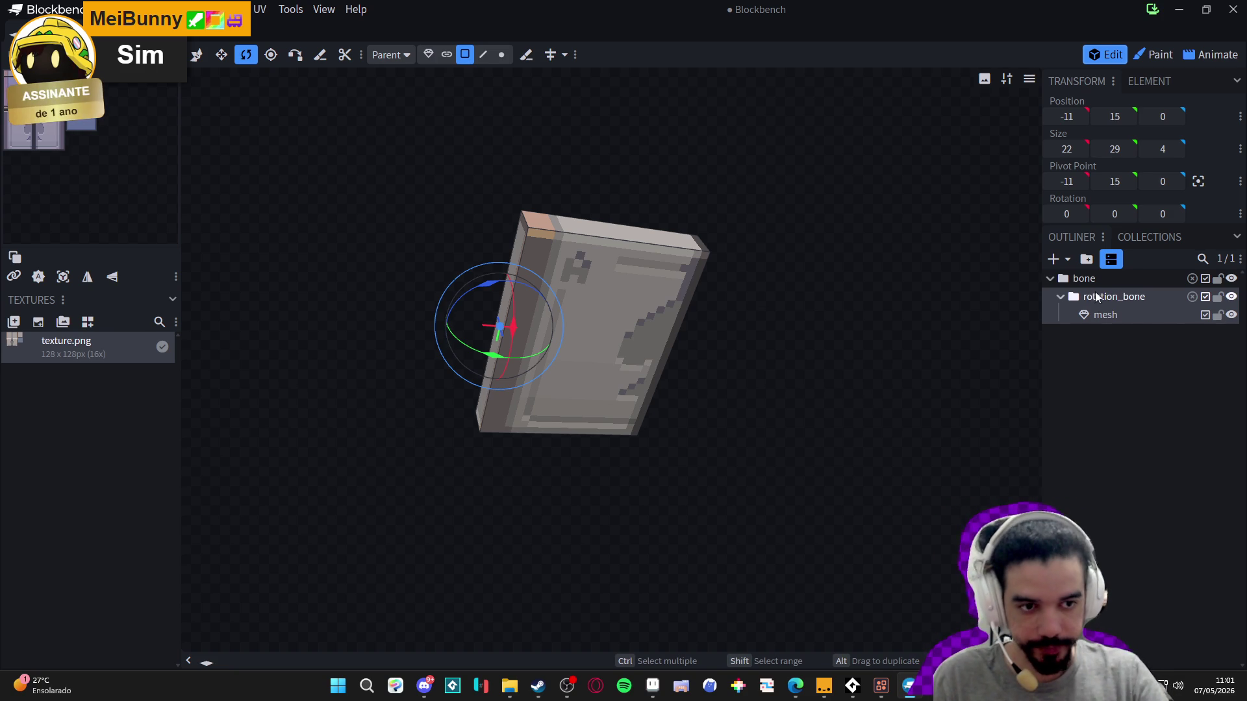
- Select the outer bone group, view the door from the front, and switch to Paint
left_click(1100, 276)
key("KP_1")
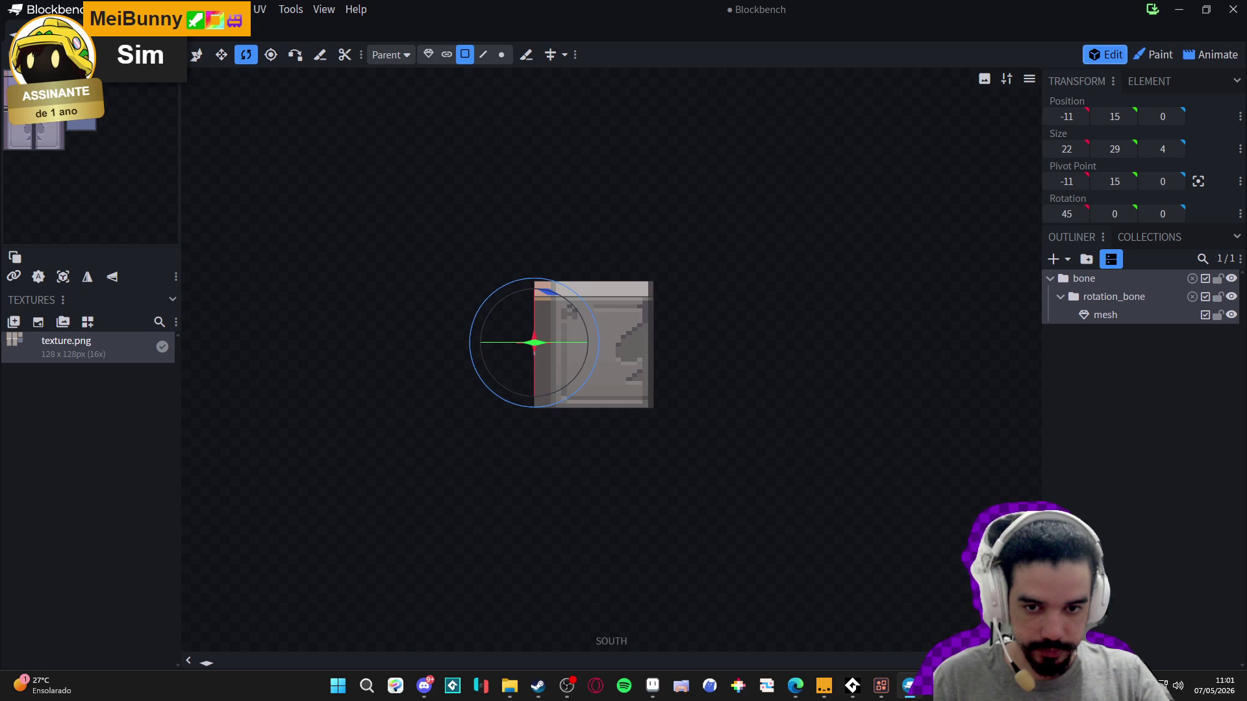
left_click(1157, 55)
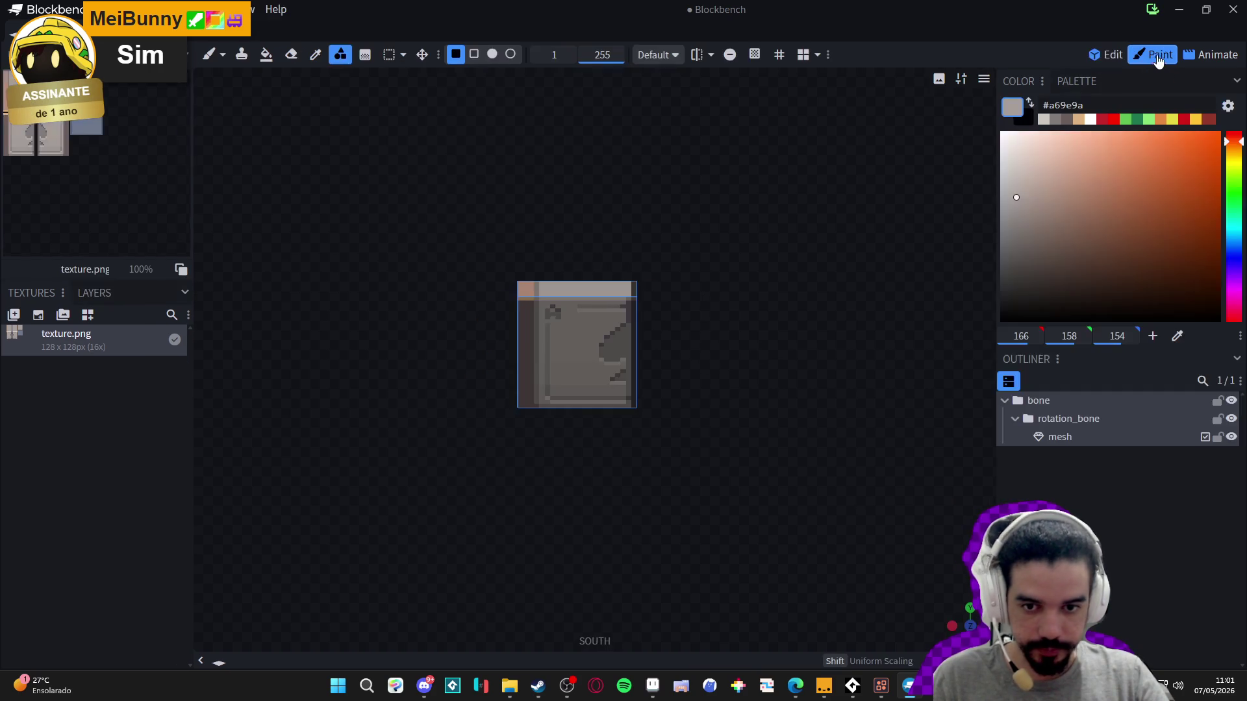
- In the Animate workspace, delete both of bone's rotation keyframes
left_click(1057, 419)
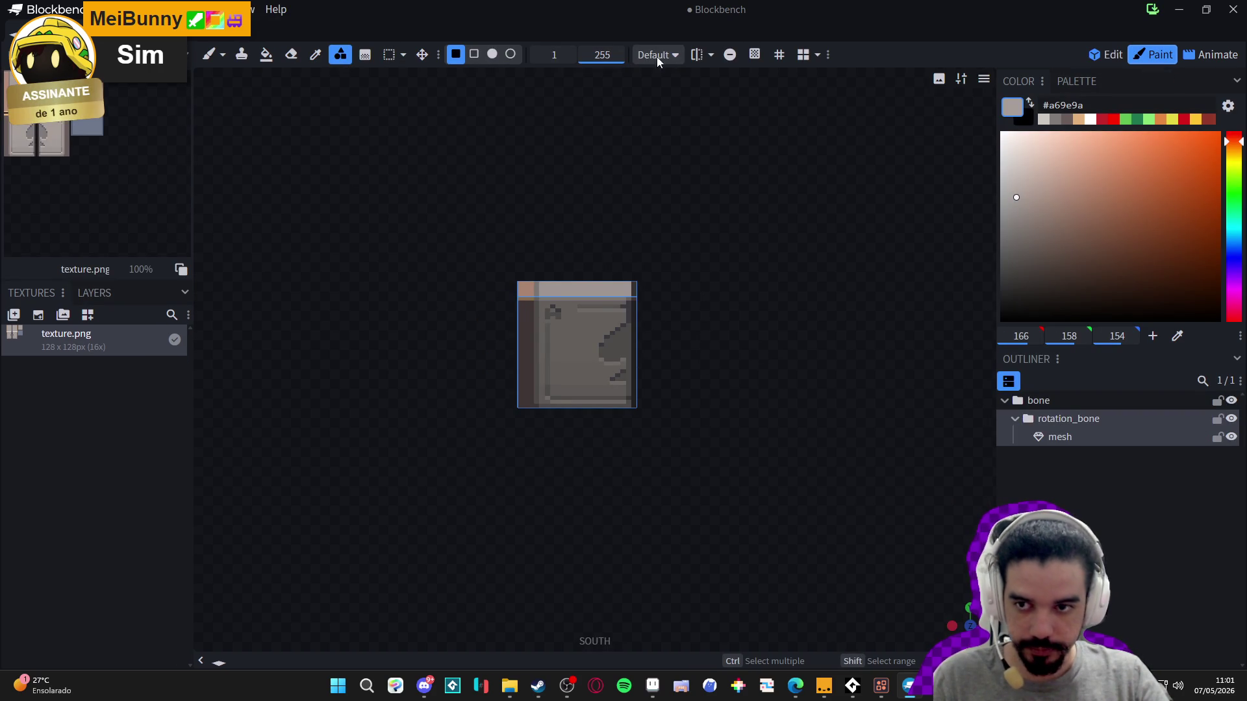
left_click(1211, 54)
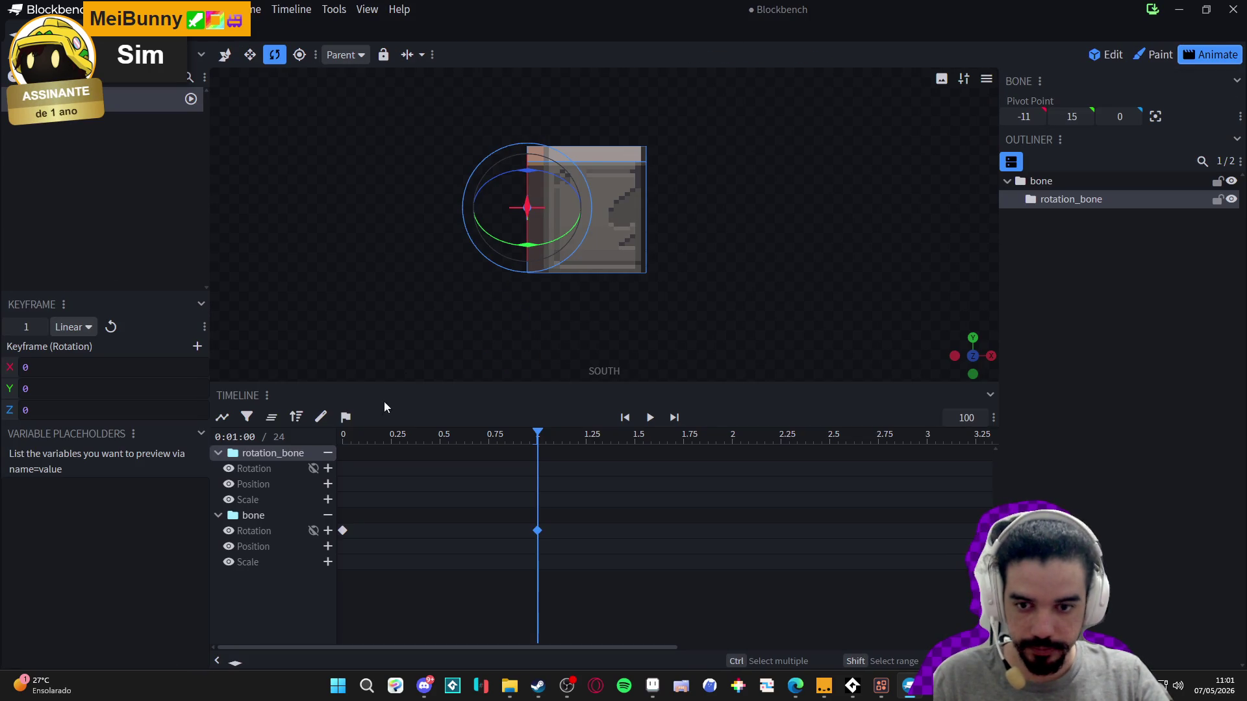
left_click(538, 531)
key("Delete")
left_click(343, 531)
key("Delete")
- Keyframe rotation_bone at 0 and 1 second with Y 360, then preview the spin
left_click(311, 452)
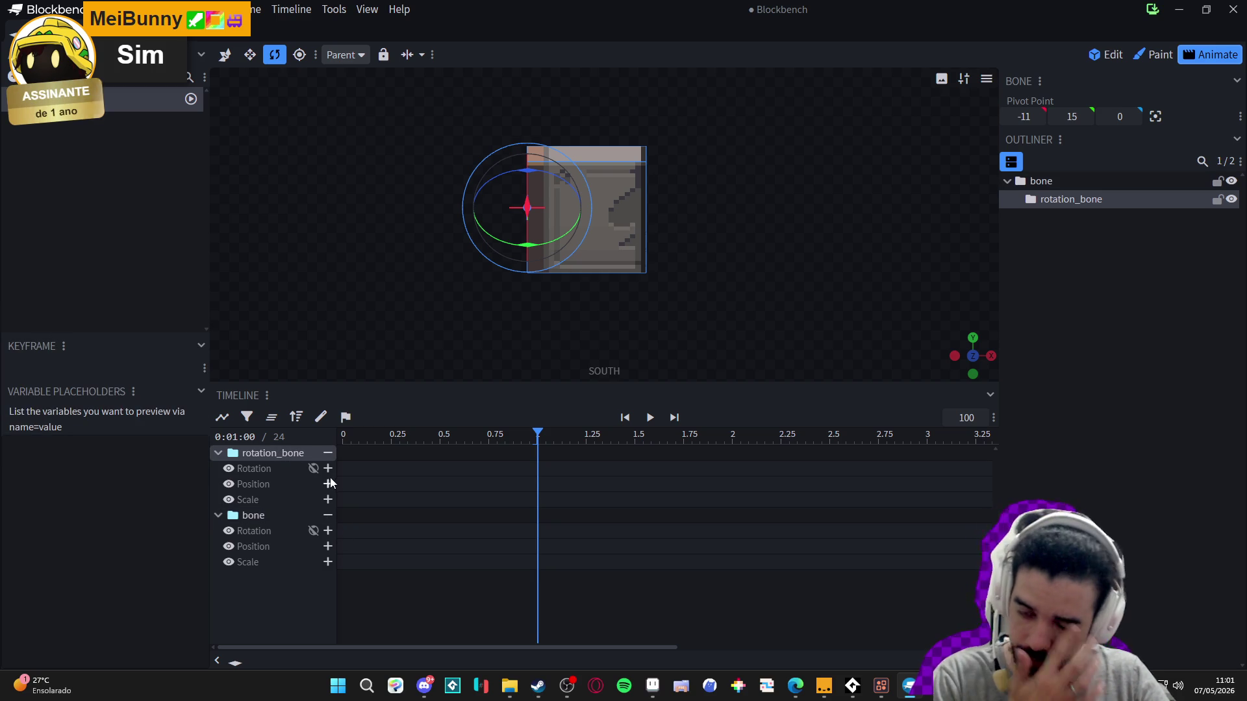
left_click(328, 468)
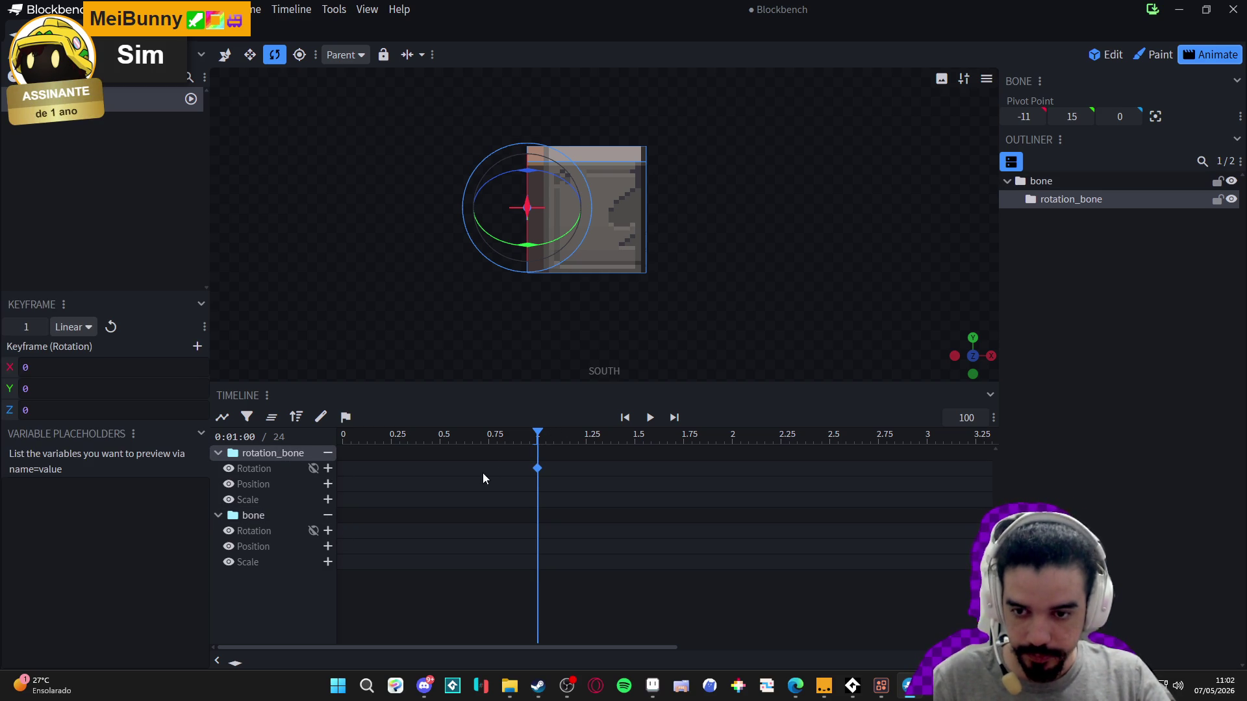
left_click_drag(494, 435, 276, 441)
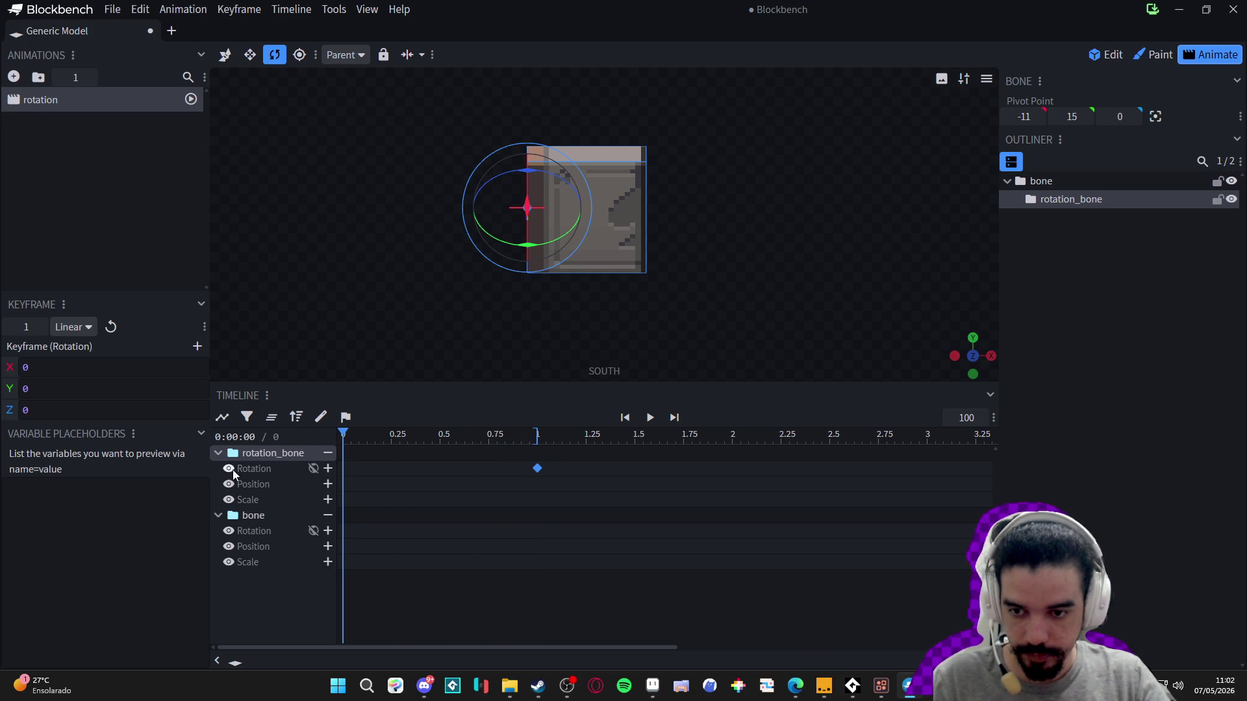
left_click(328, 468)
left_click(537, 468)
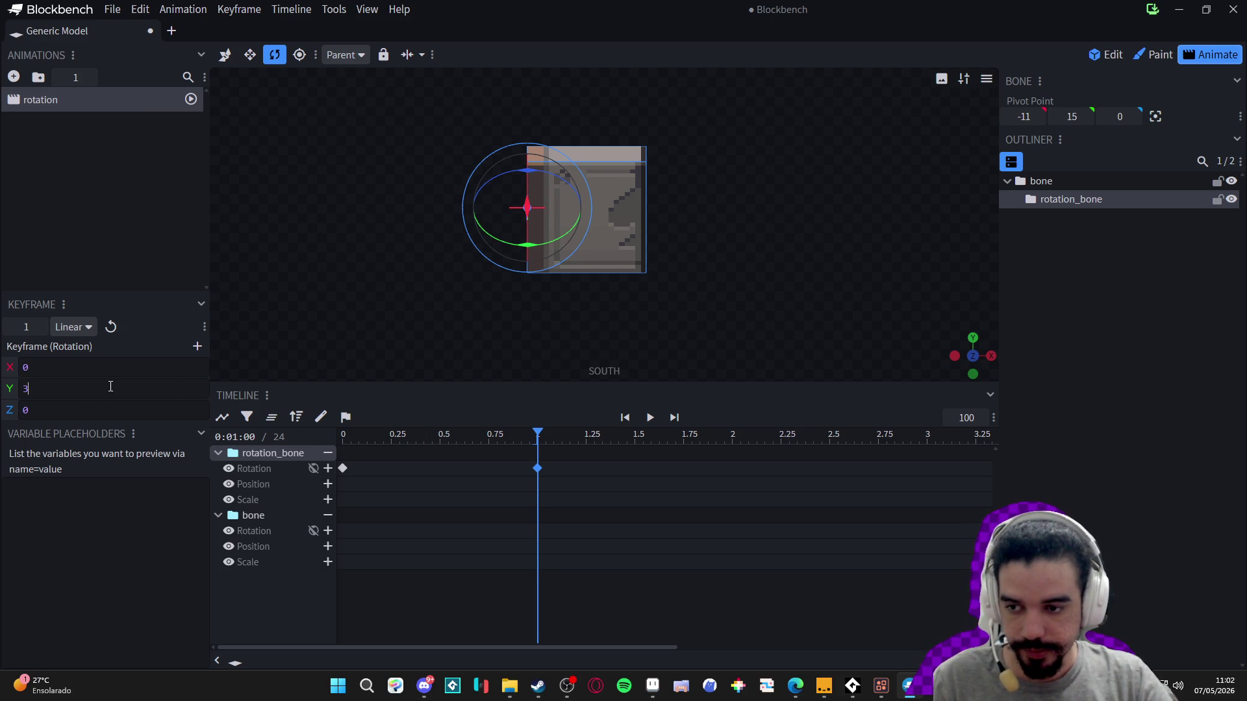
type("60")
key("Return")
mouse_move(520, 436)
left_mouse_down()
mouse_move(331, 428)
mouse_move(593, 434)
mouse_move(346, 428)
mouse_move(565, 433)
mouse_move(344, 417)
mouse_move(314, 392)
mouse_move(431, 426)
mouse_move(537, 405)
mouse_move(389, 415)
mouse_move(538, 422)
left_mouse_up()
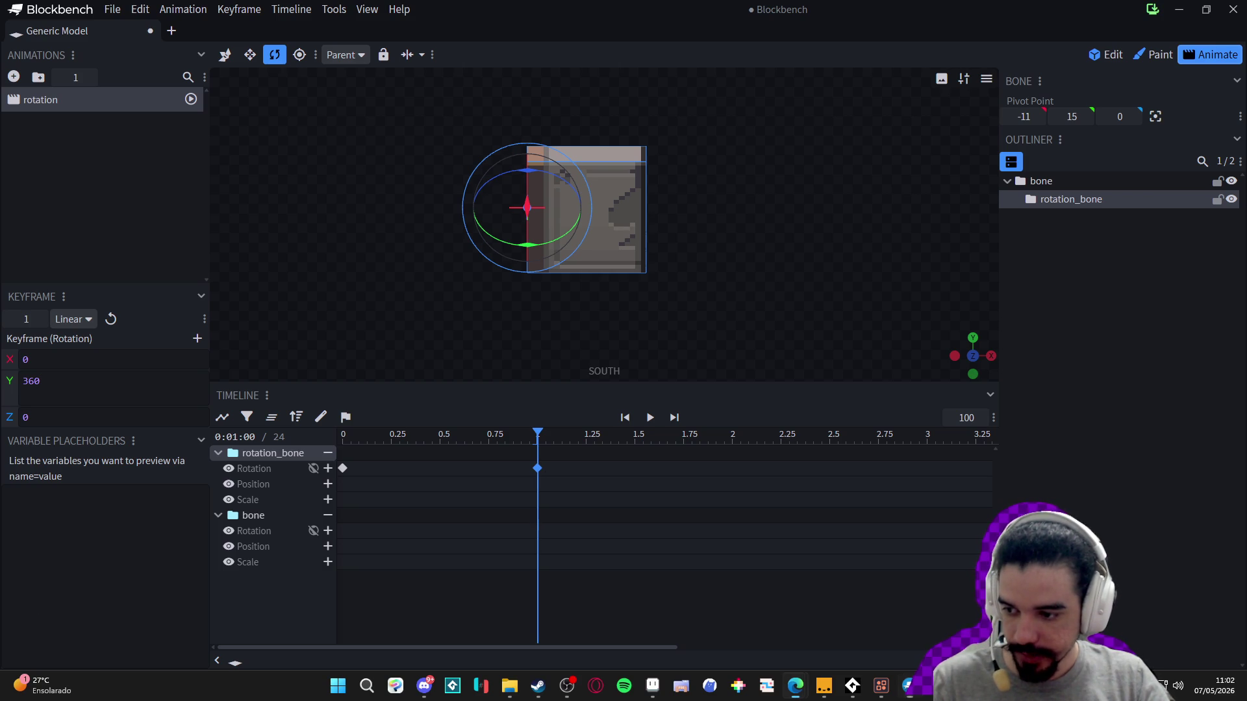
key("alt+Tab")
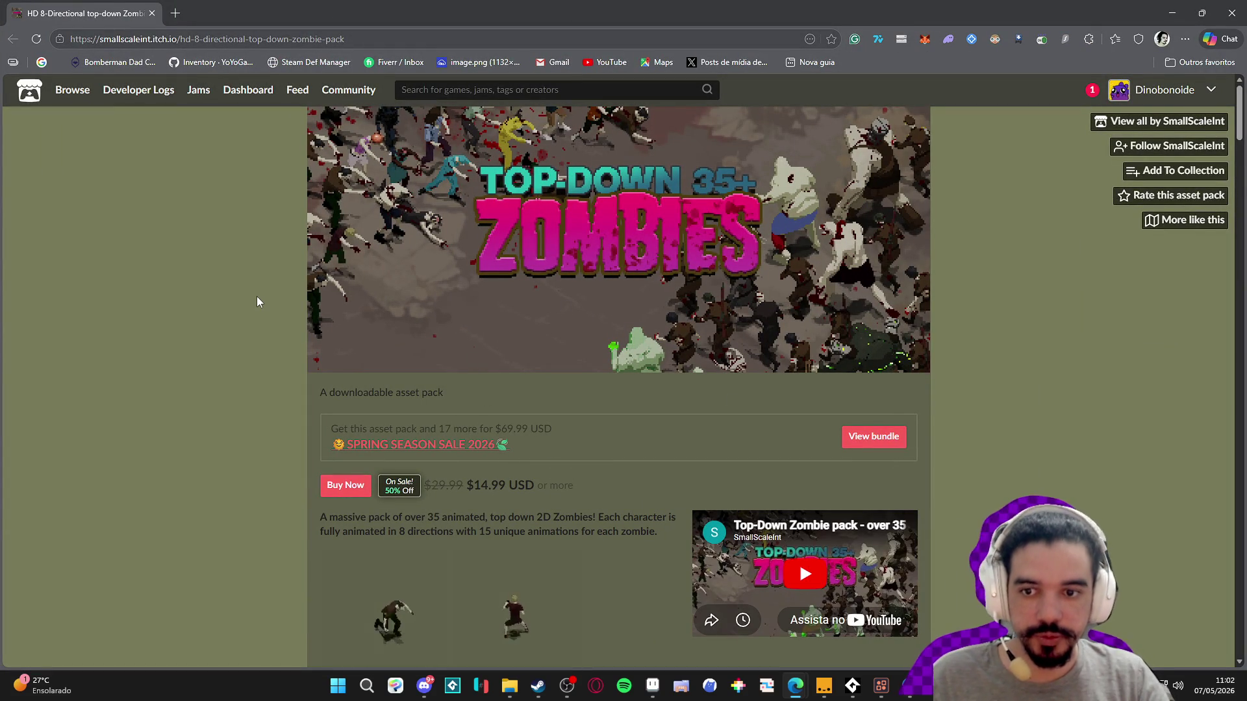
- Scroll through the Top-Down 35+ Zombies sprite previews, then close the browser
scroll(257, 302, "down", 2)
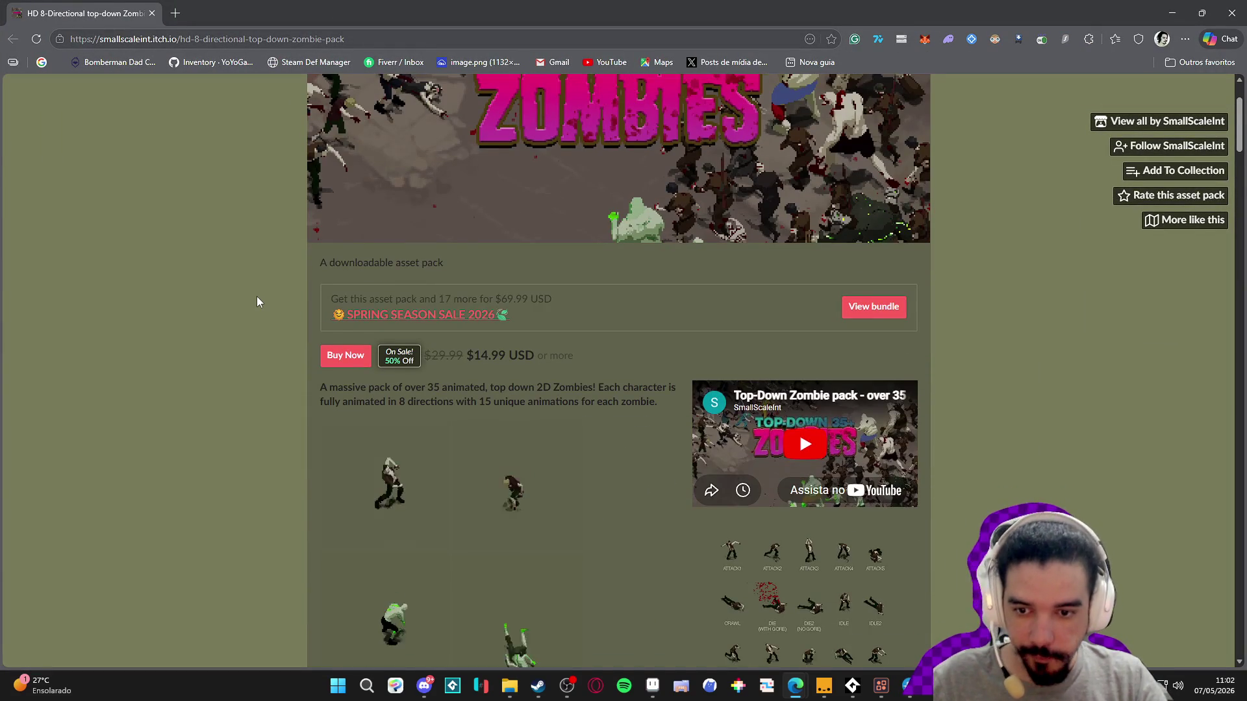
scroll(257, 302, "down", 1)
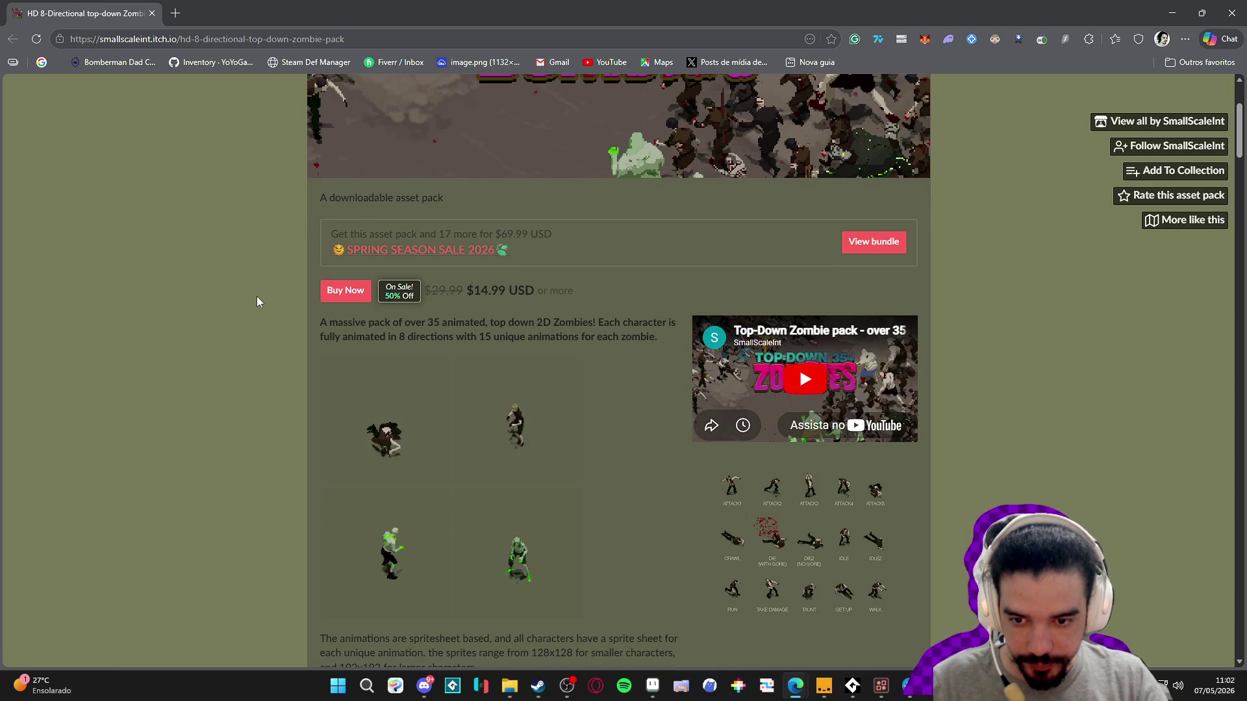
scroll(257, 301, "down", 2)
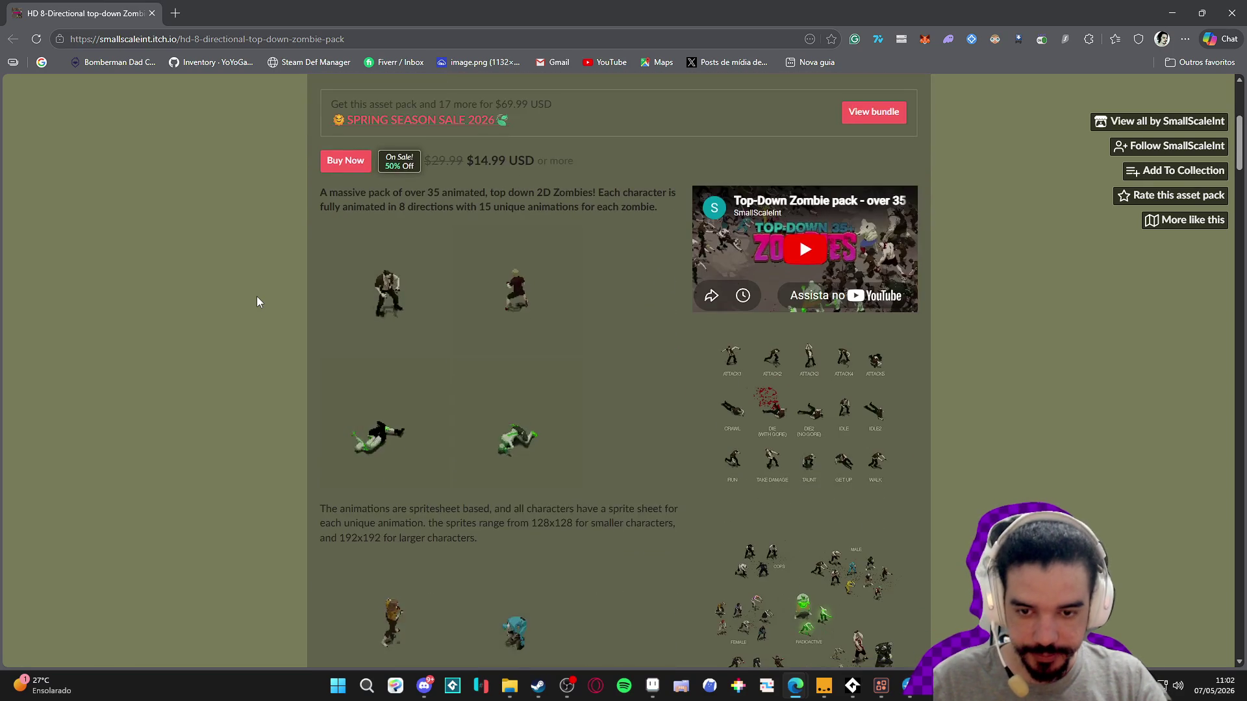
scroll(257, 301, "down", 2)
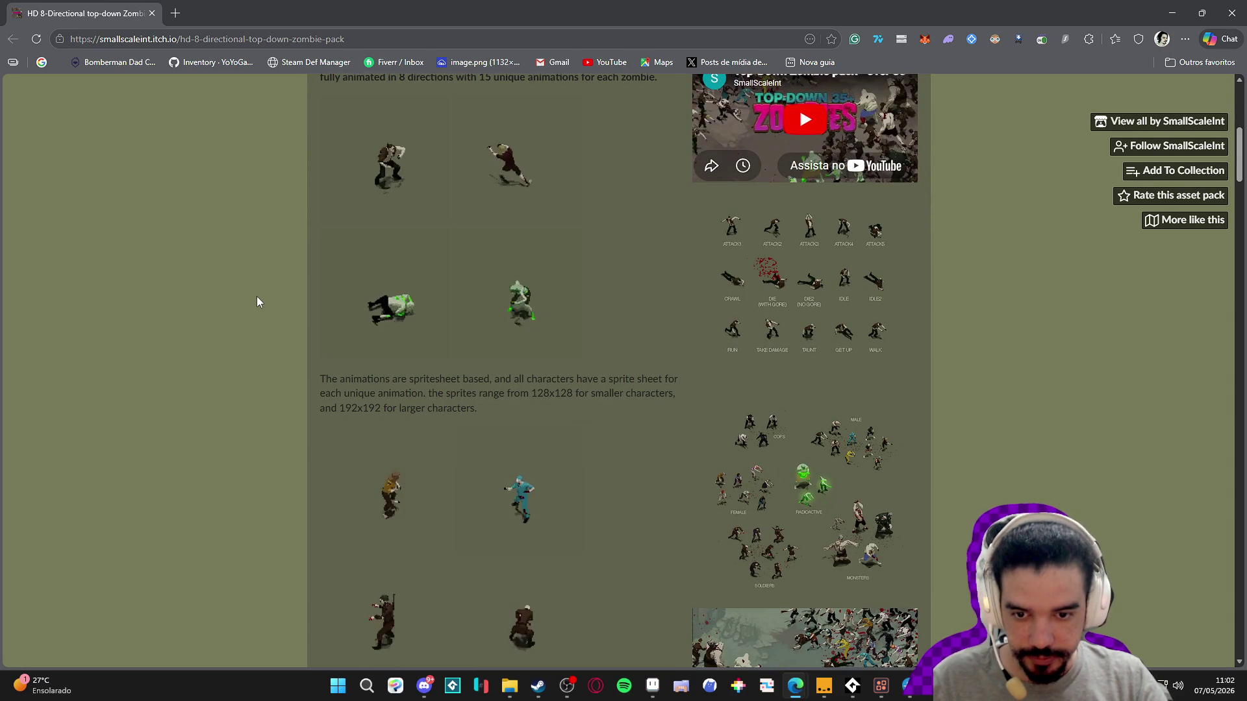
scroll(258, 301, "down", 4)
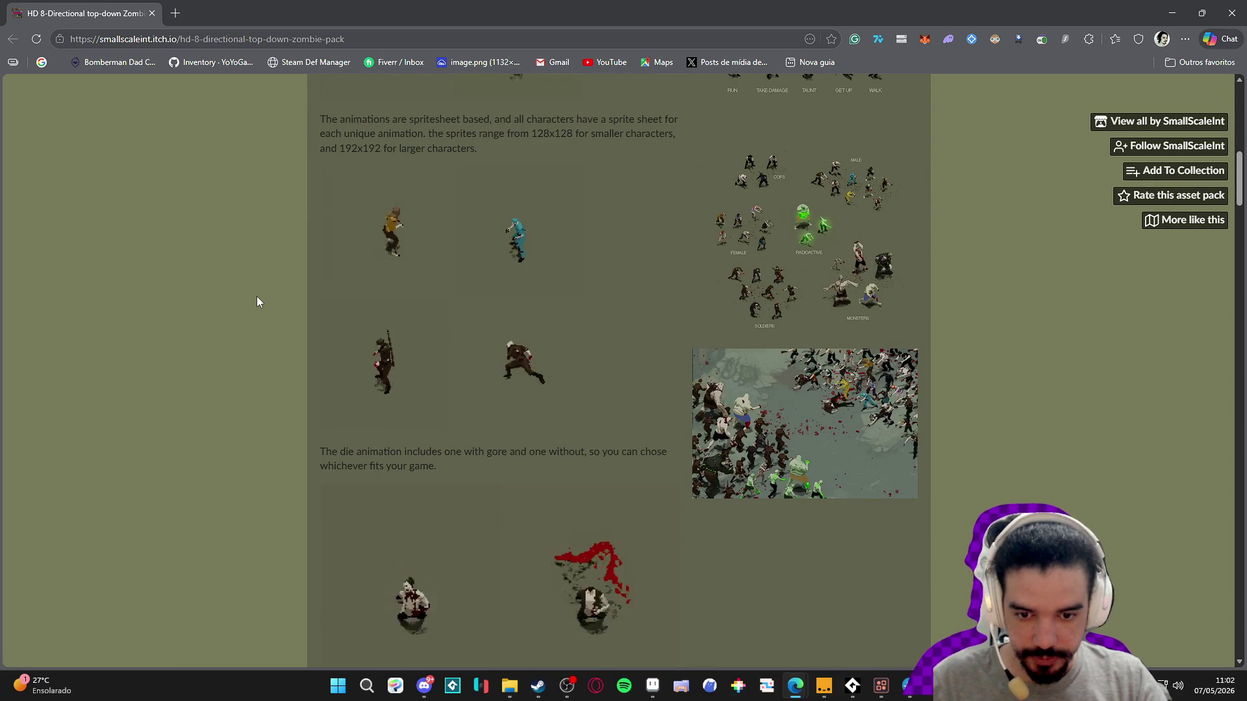
scroll(257, 301, "down", 6)
scroll(255, 297, "down", 2)
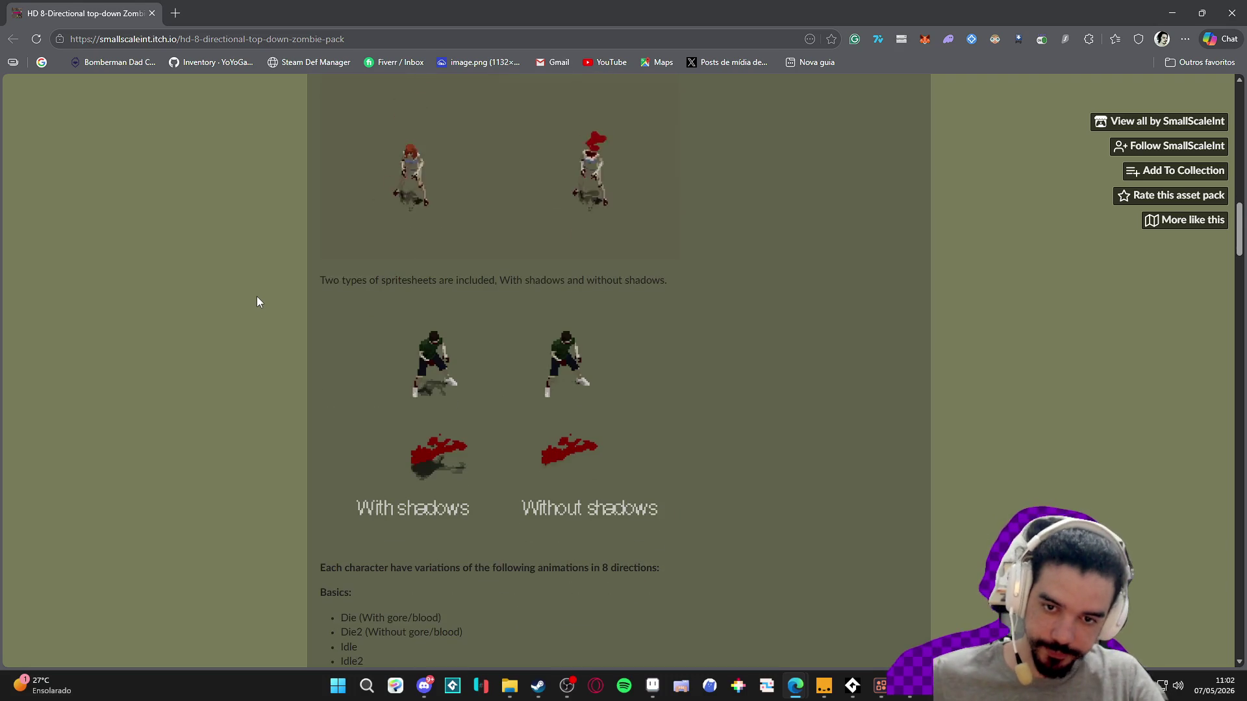
scroll(255, 297, "down", 4)
scroll(254, 296, "up", 9)
scroll(254, 301, "up", 7)
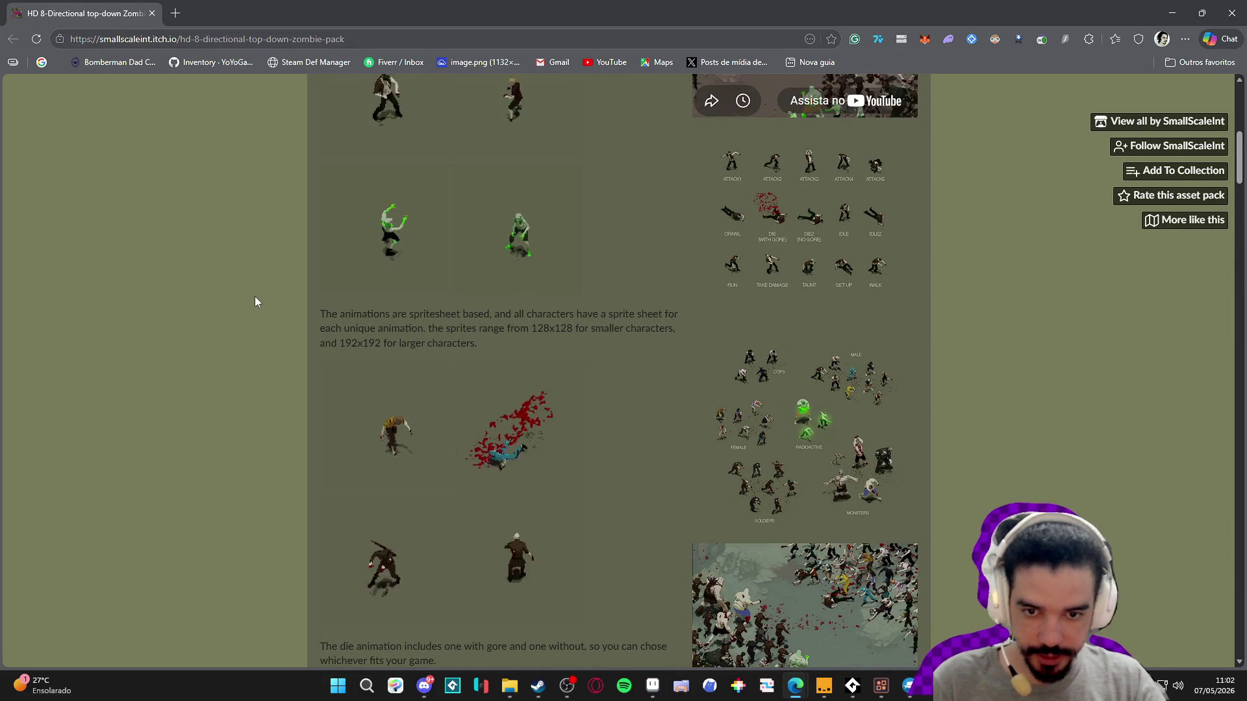
scroll(255, 297, "down", 3)
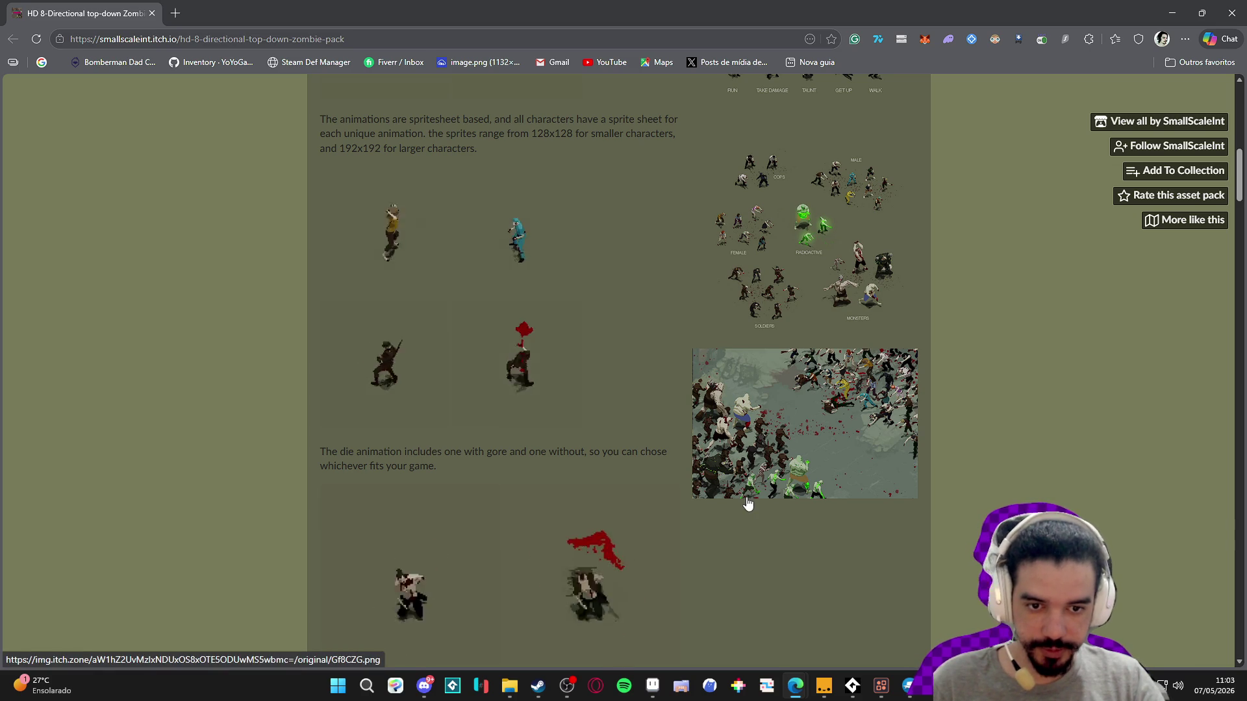
scroll(748, 503, "up", 6)
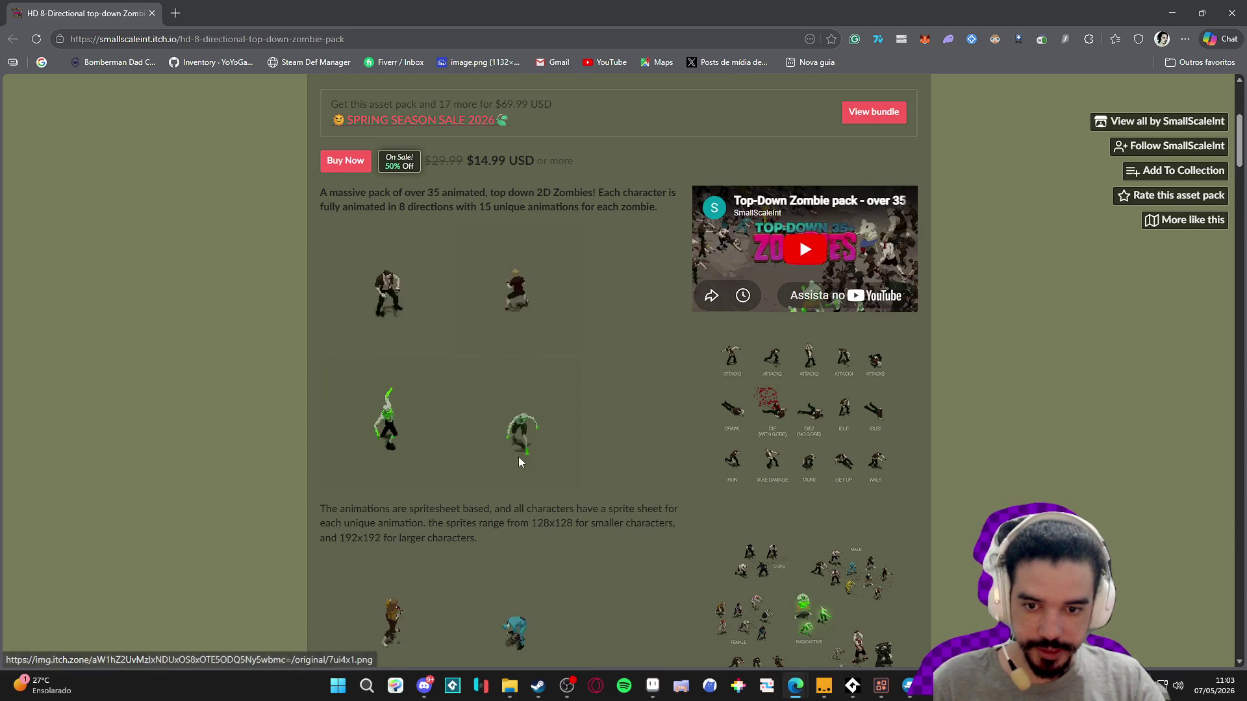
scroll(488, 412, "up", 2)
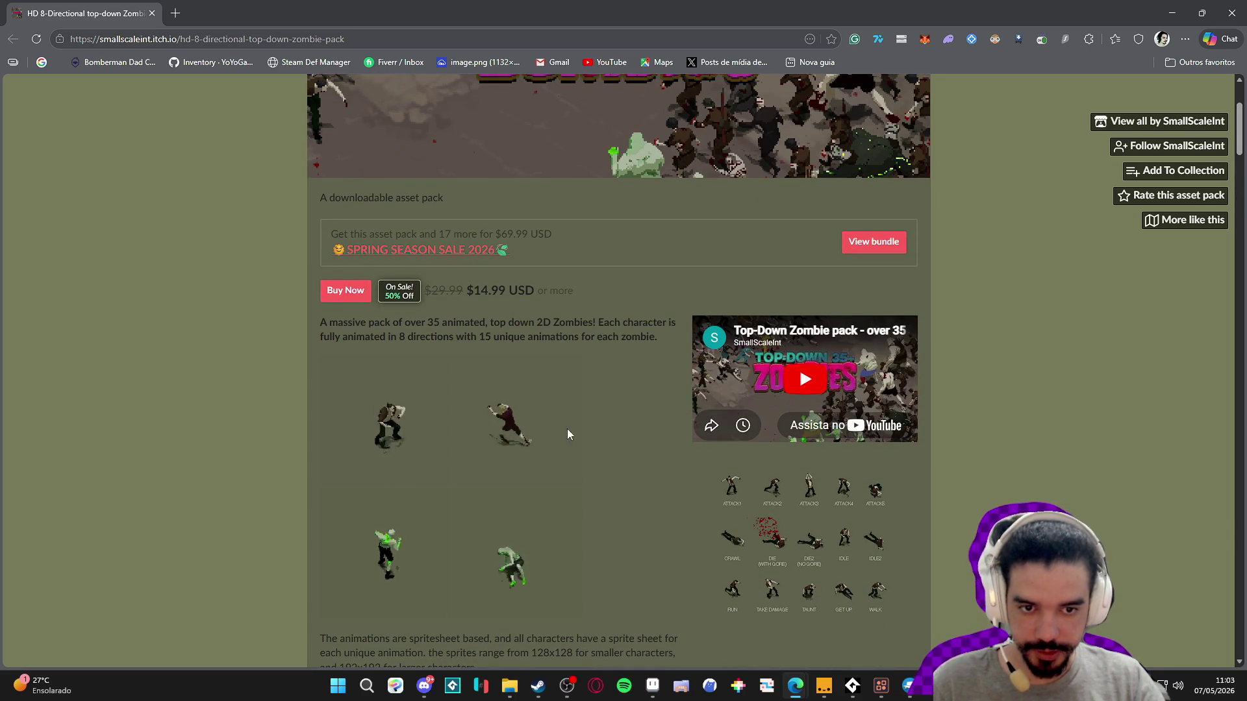
scroll(565, 454, "up", 3)
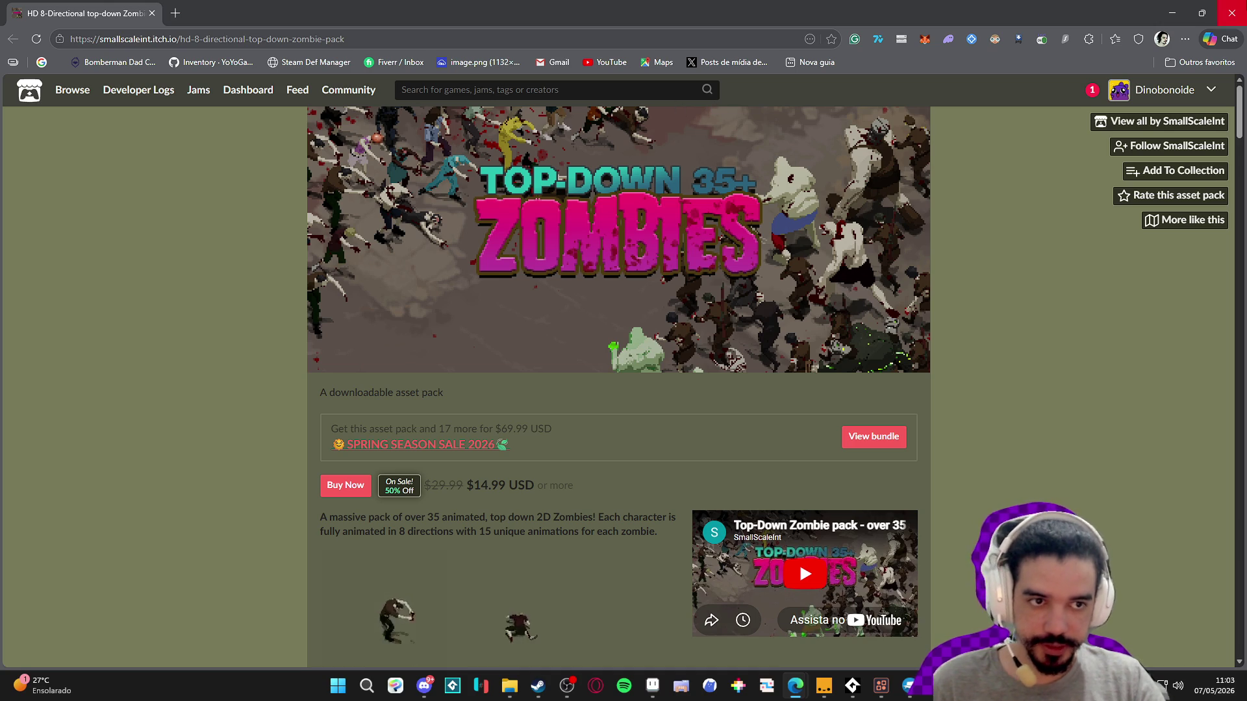
left_click(1235, 5)
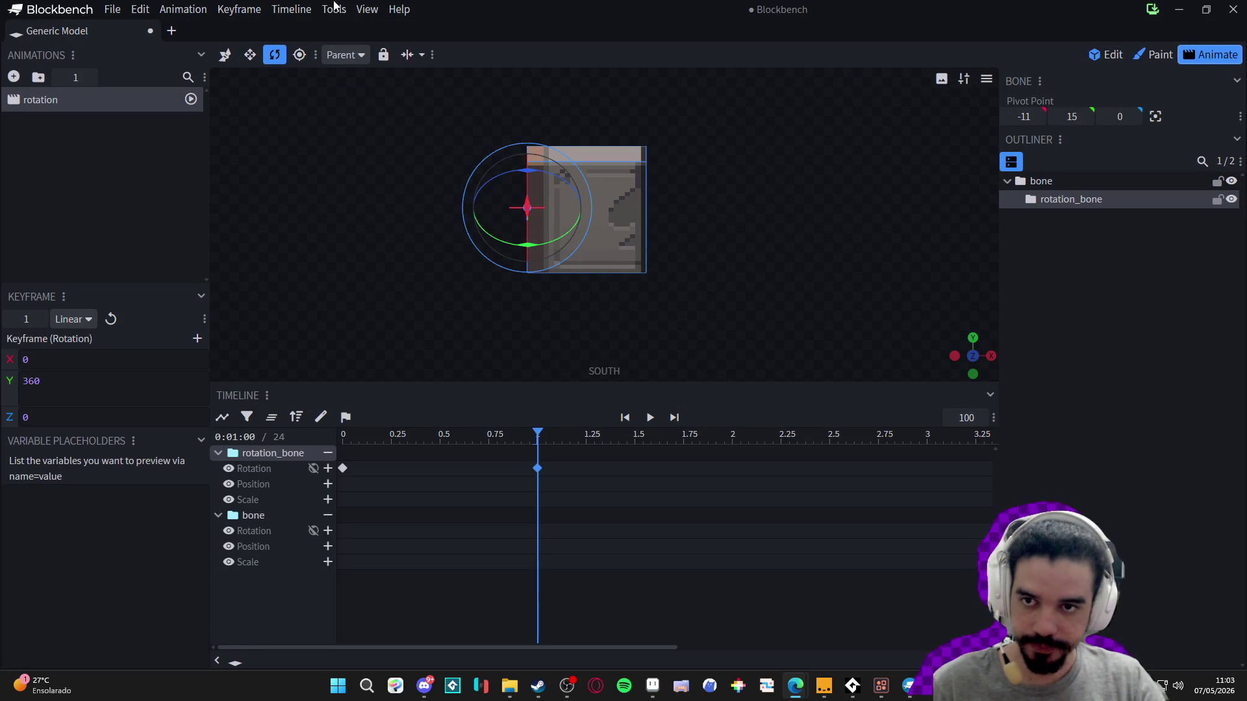
- Record a test GIF lasting exactly the animation's length, then discard the preview
left_click(372, 13)
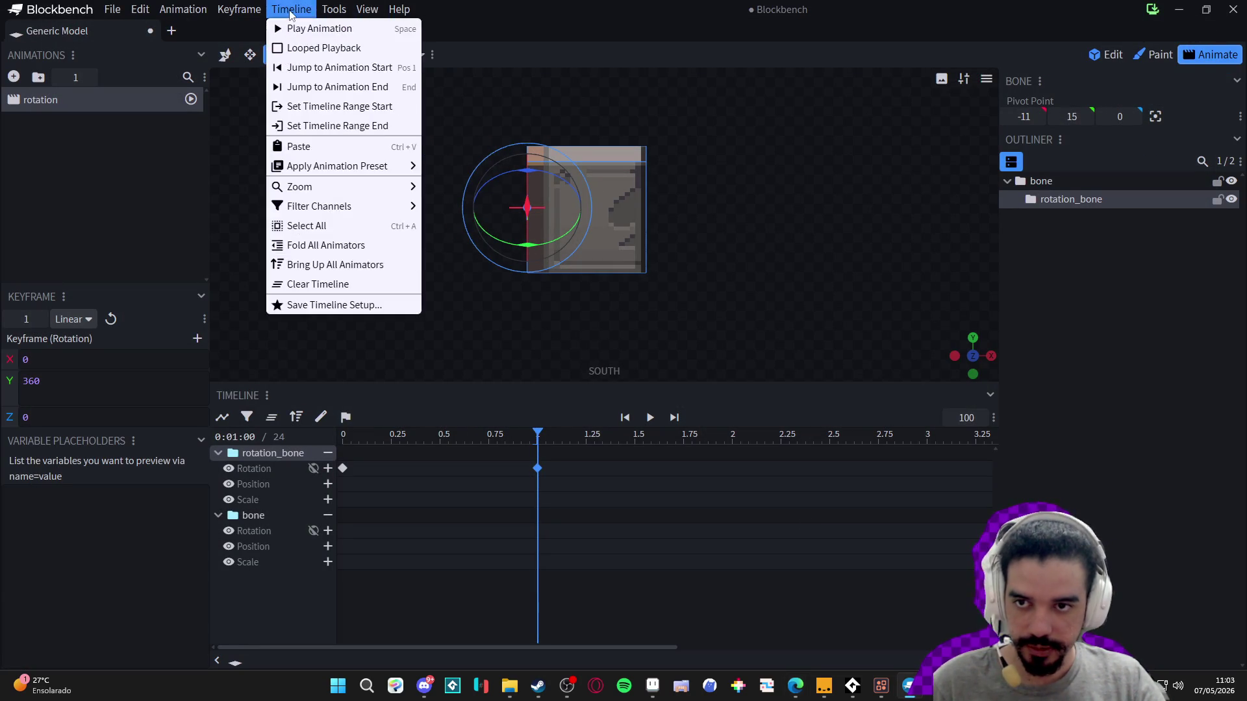
left_click(391, 327)
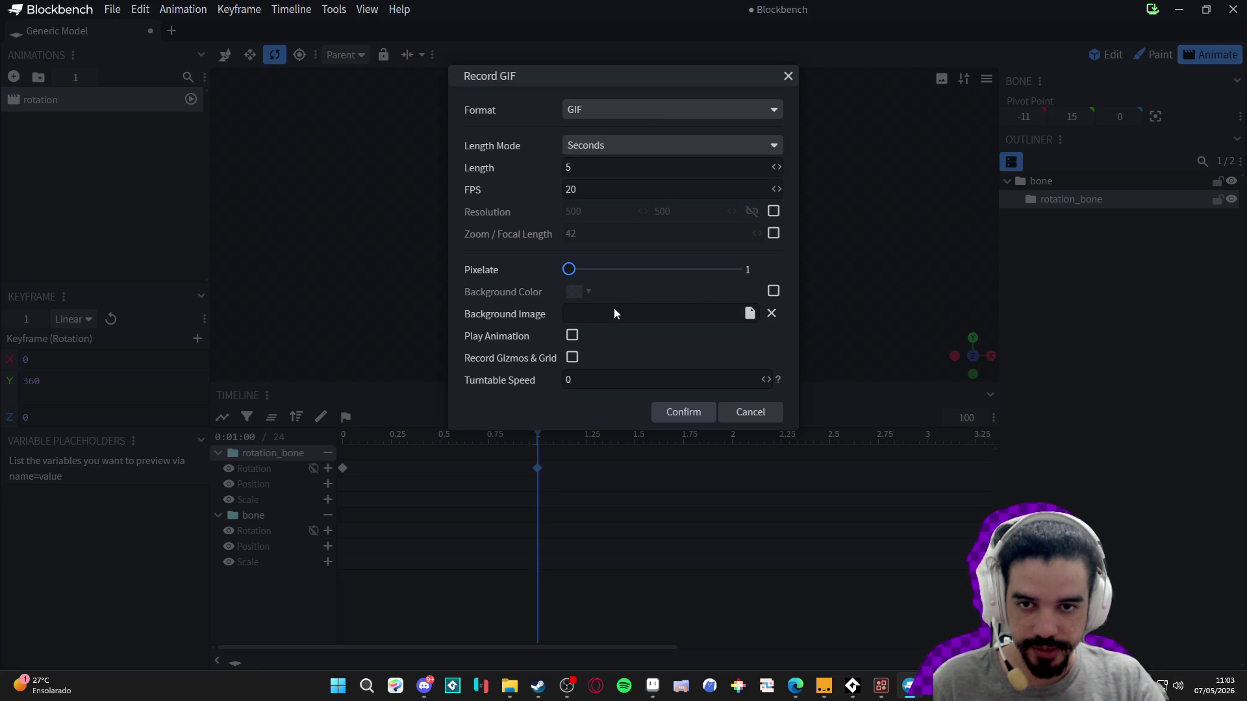
left_click(683, 153)
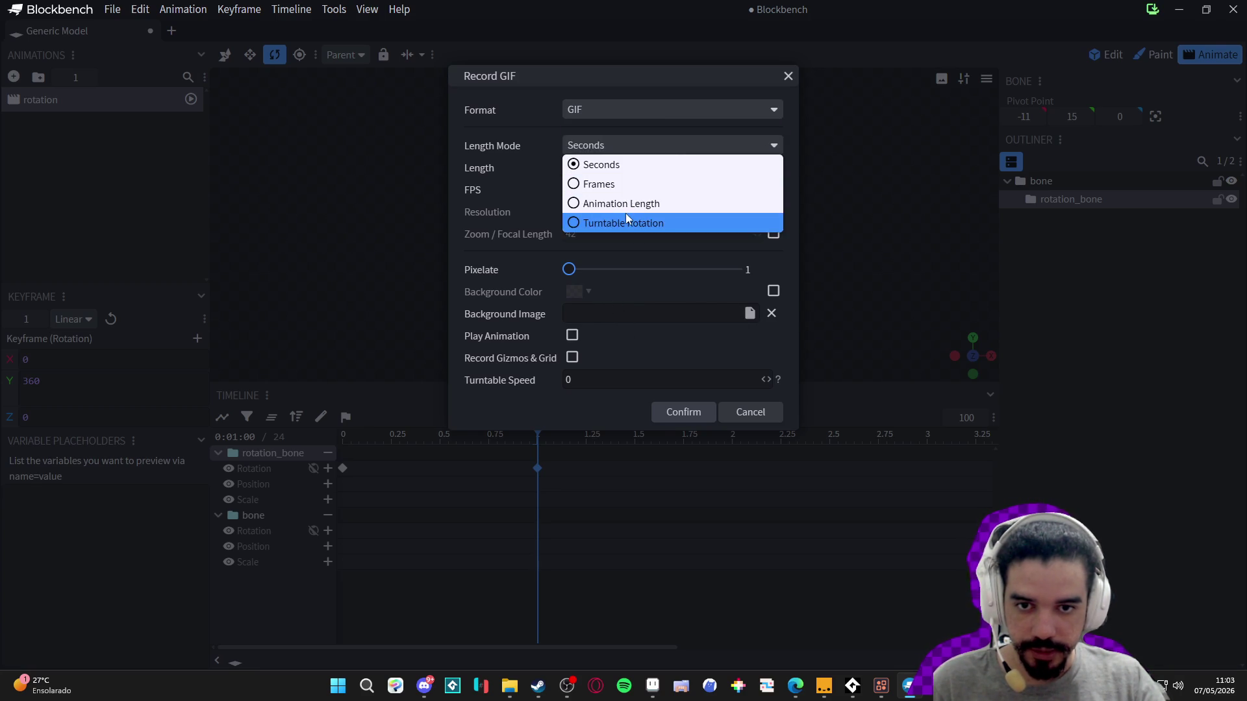
key("Escape")
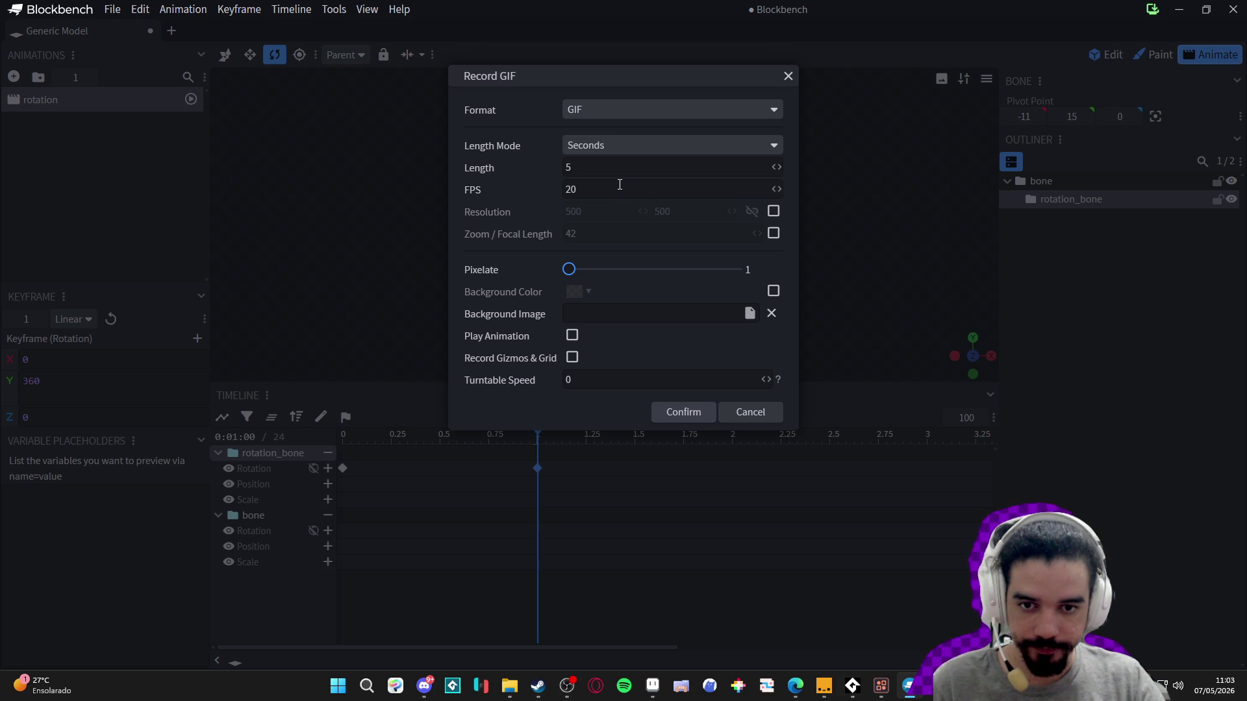
left_click(635, 152)
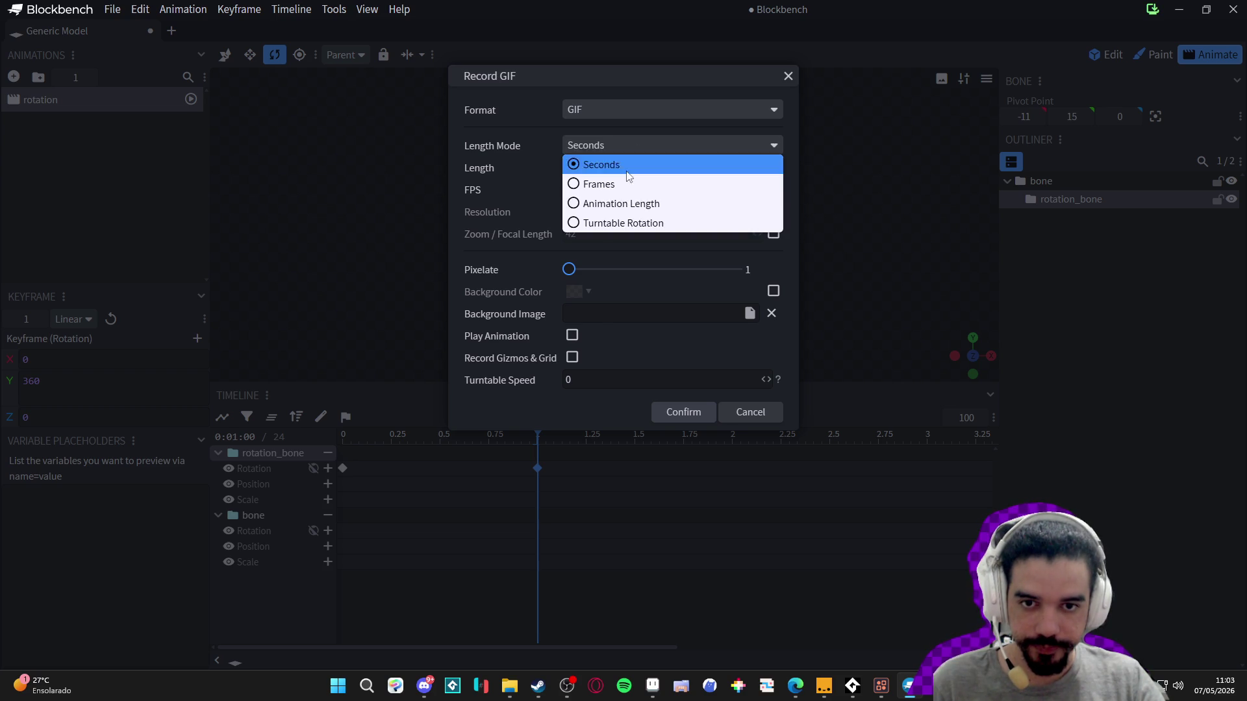
left_click(589, 206)
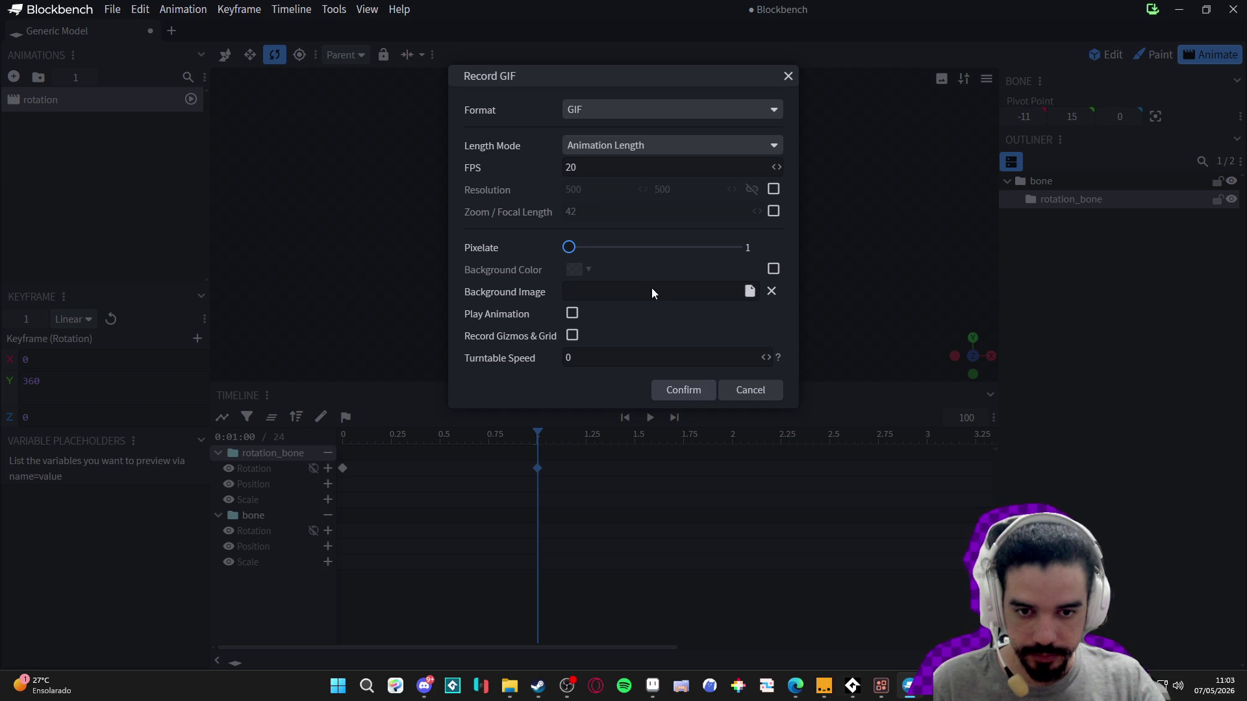
left_click(683, 390)
left_click(579, 371)
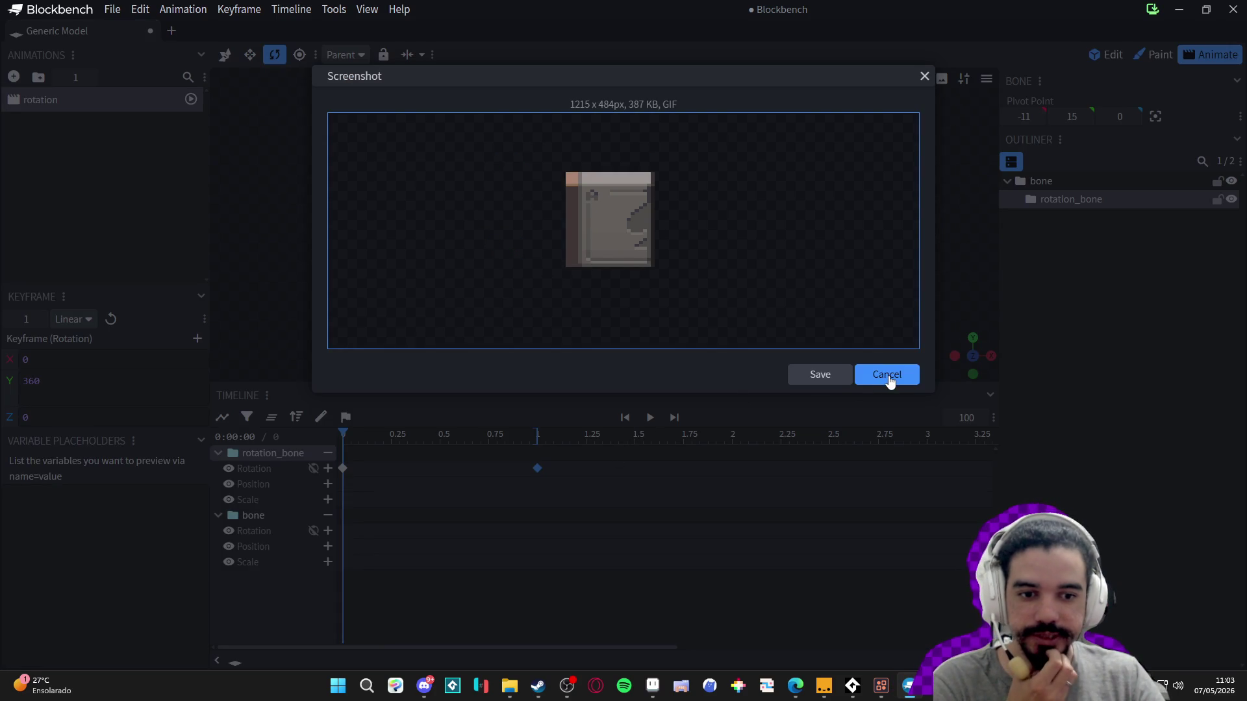
left_click(887, 374)
- Record a second test GIF with Play Animation on and turntable synced, discard it, and rewind
left_click(650, 418)
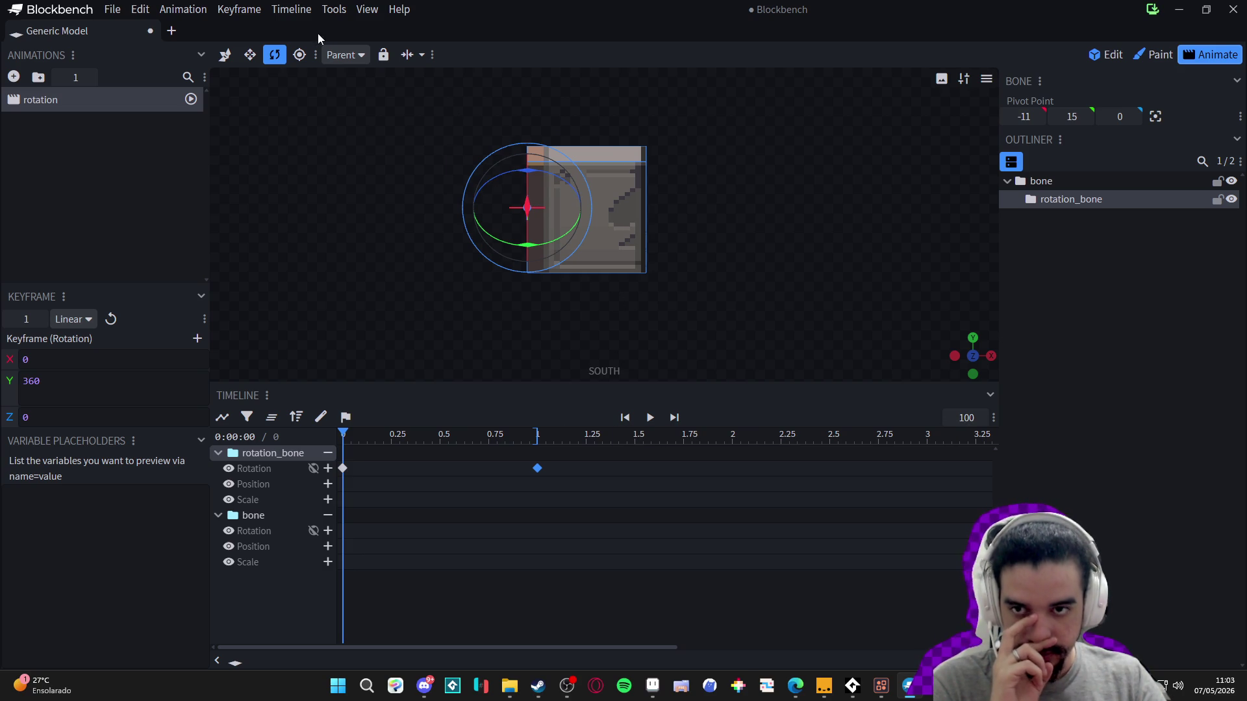
left_click(334, 13)
mouse_move(247, 15)
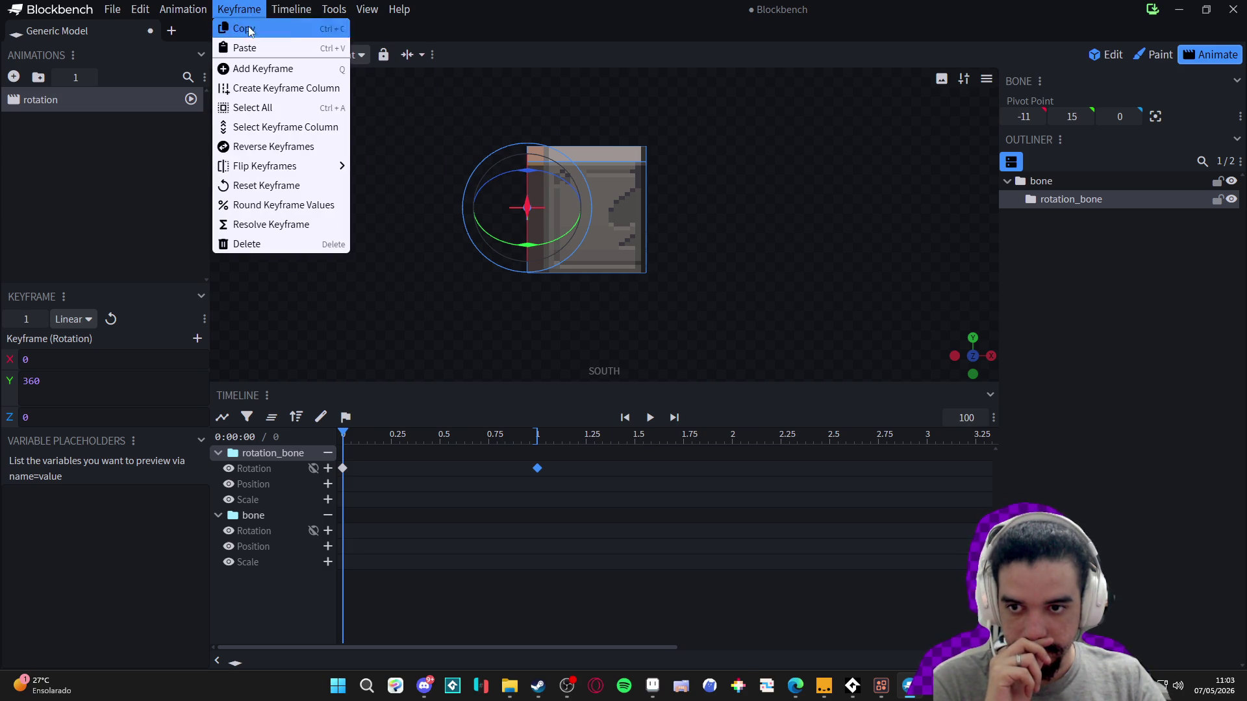
mouse_move(316, 206)
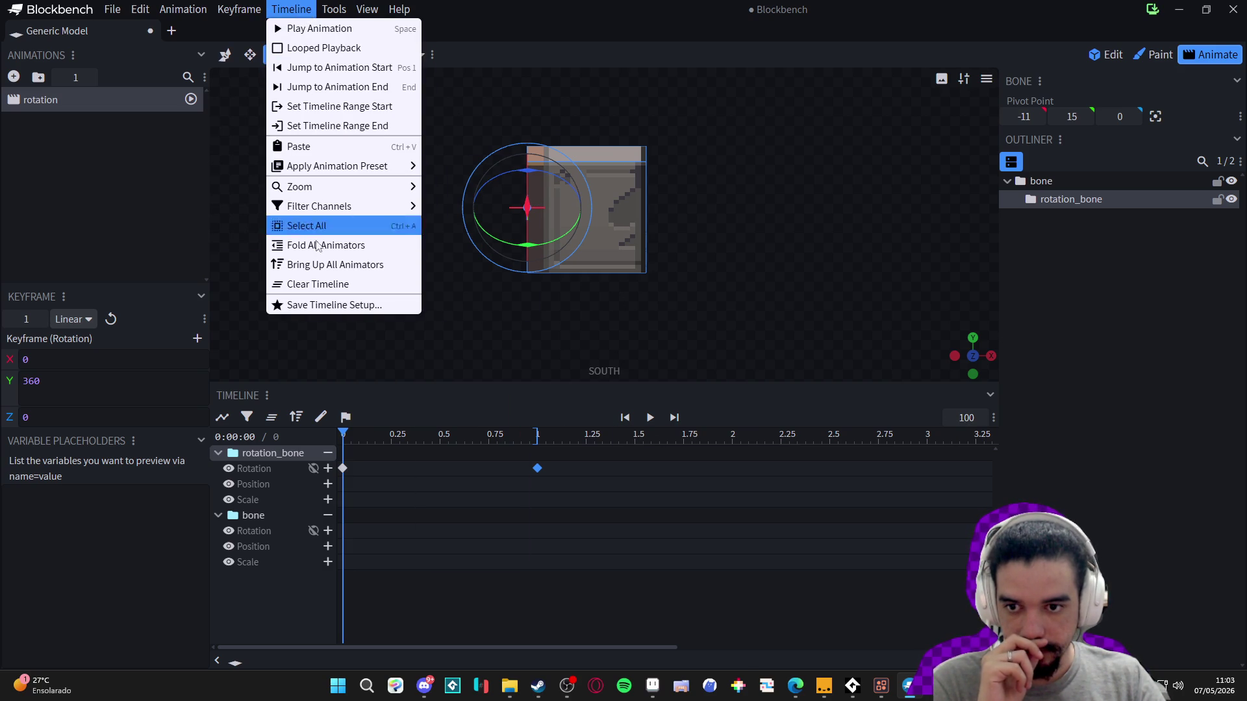
mouse_move(367, 9)
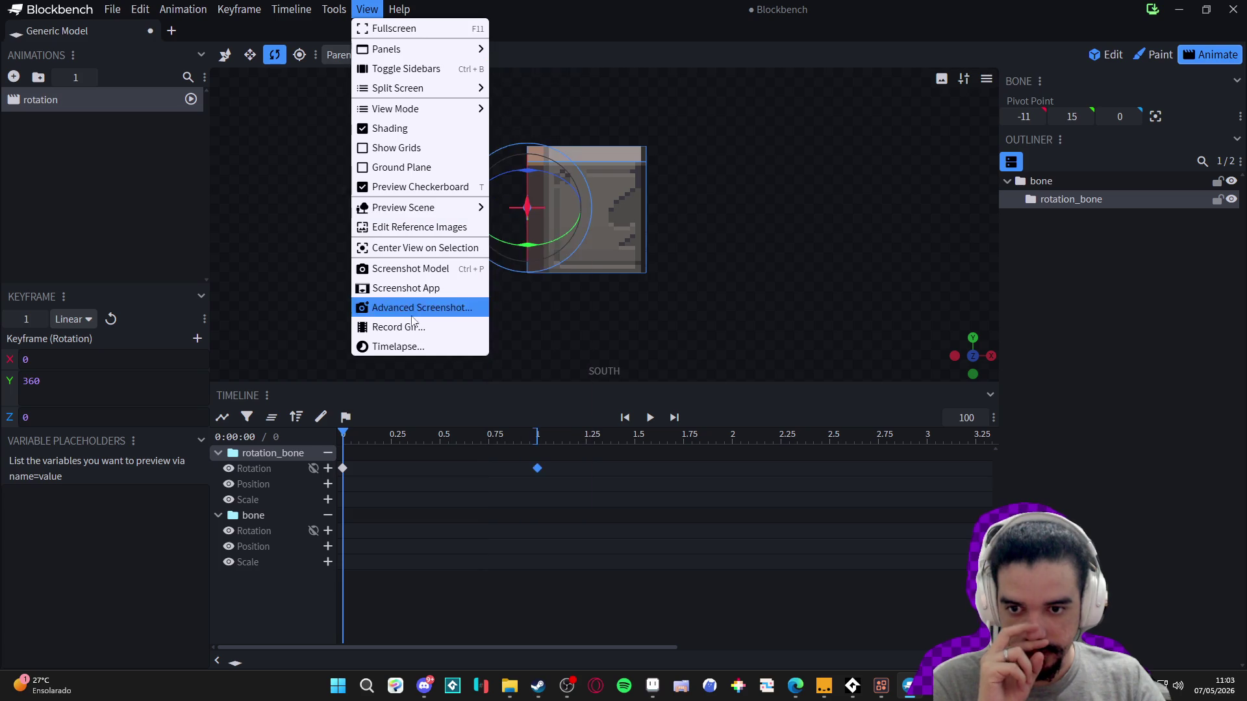
left_click(413, 327)
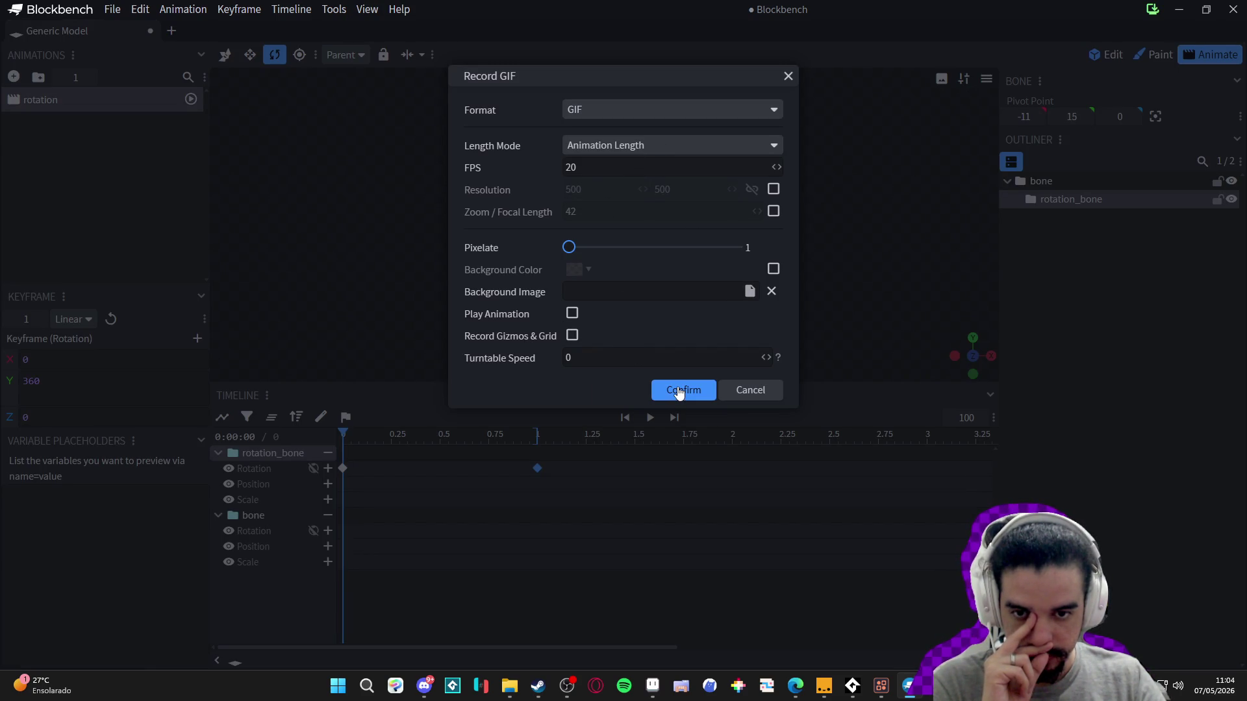
left_click(571, 314)
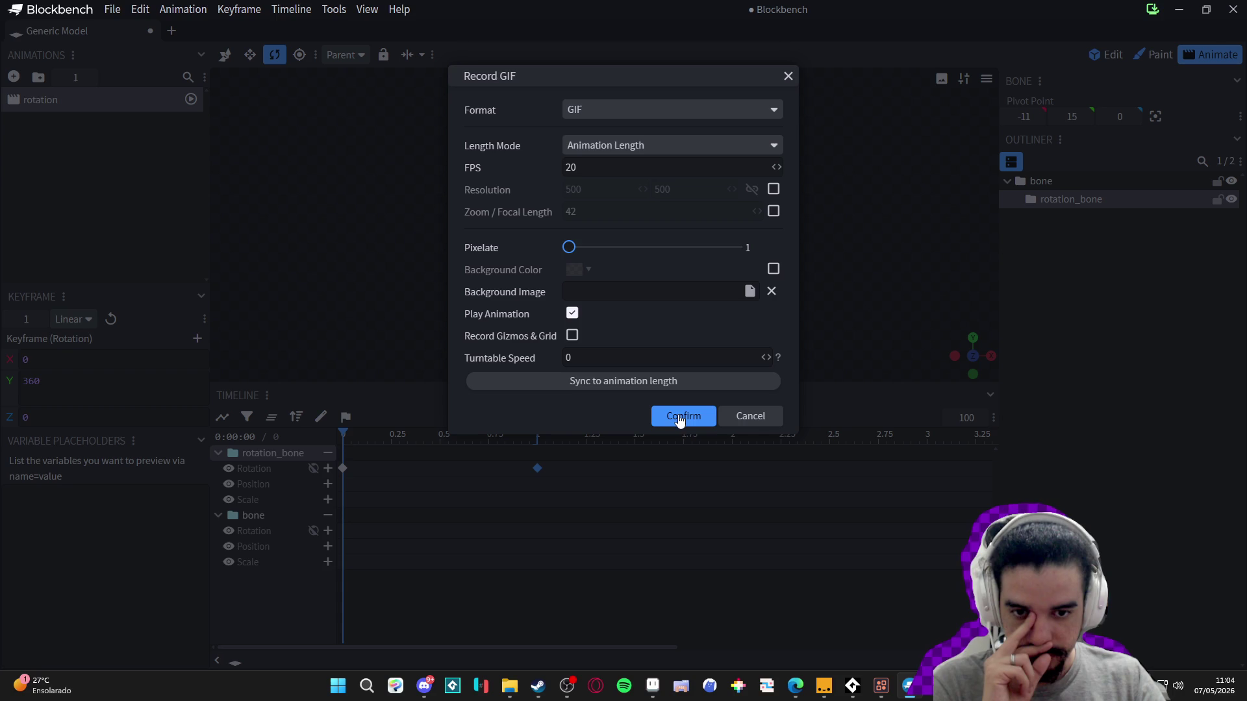
left_click(653, 385)
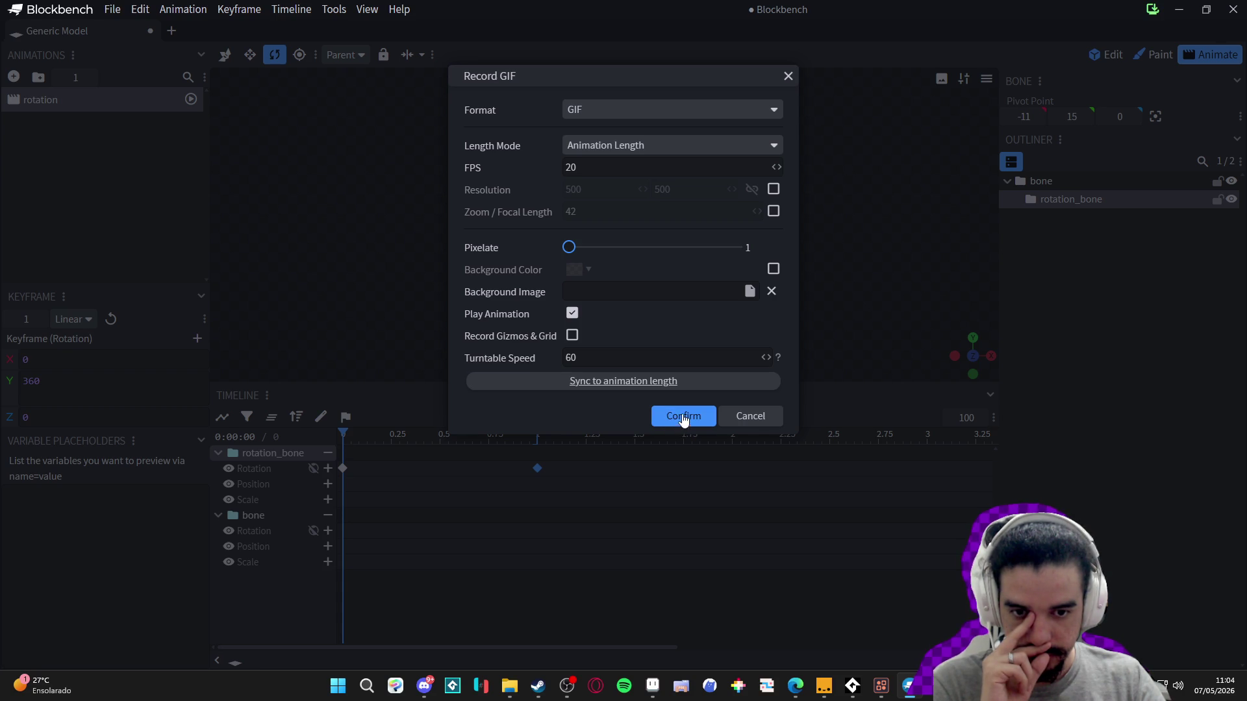
left_click(683, 416)
left_click(651, 419)
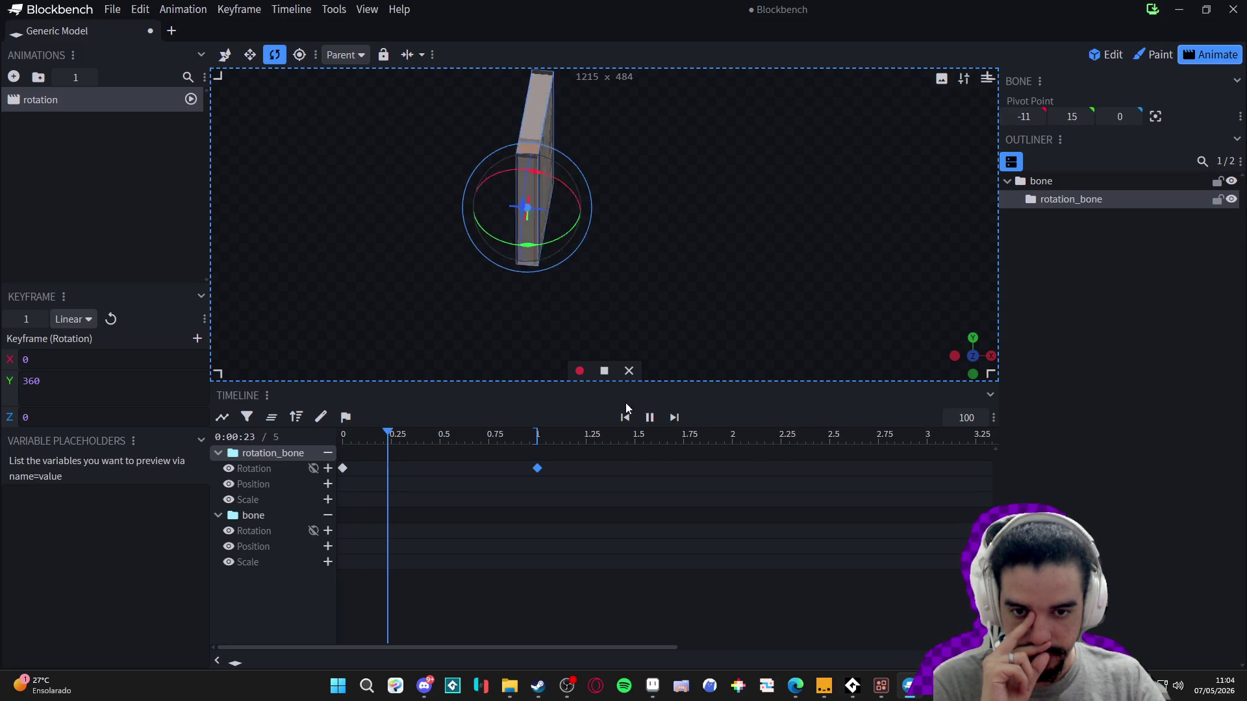
left_click(579, 371)
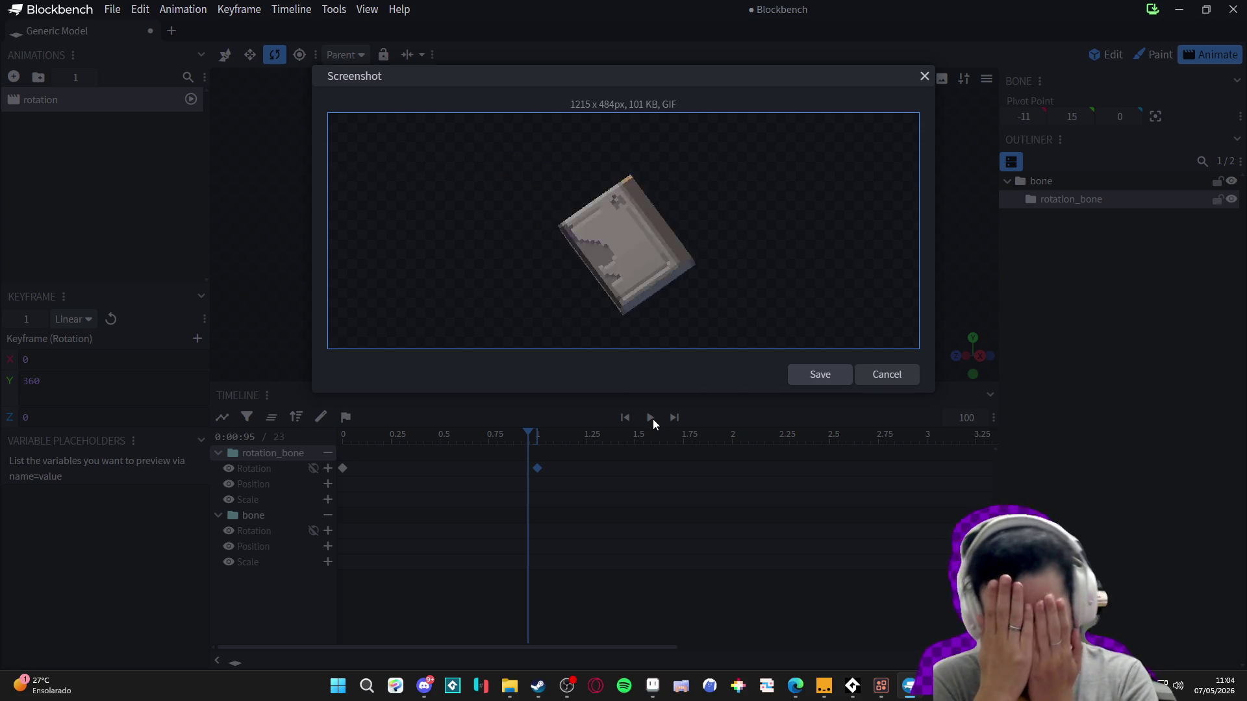
left_click(878, 380)
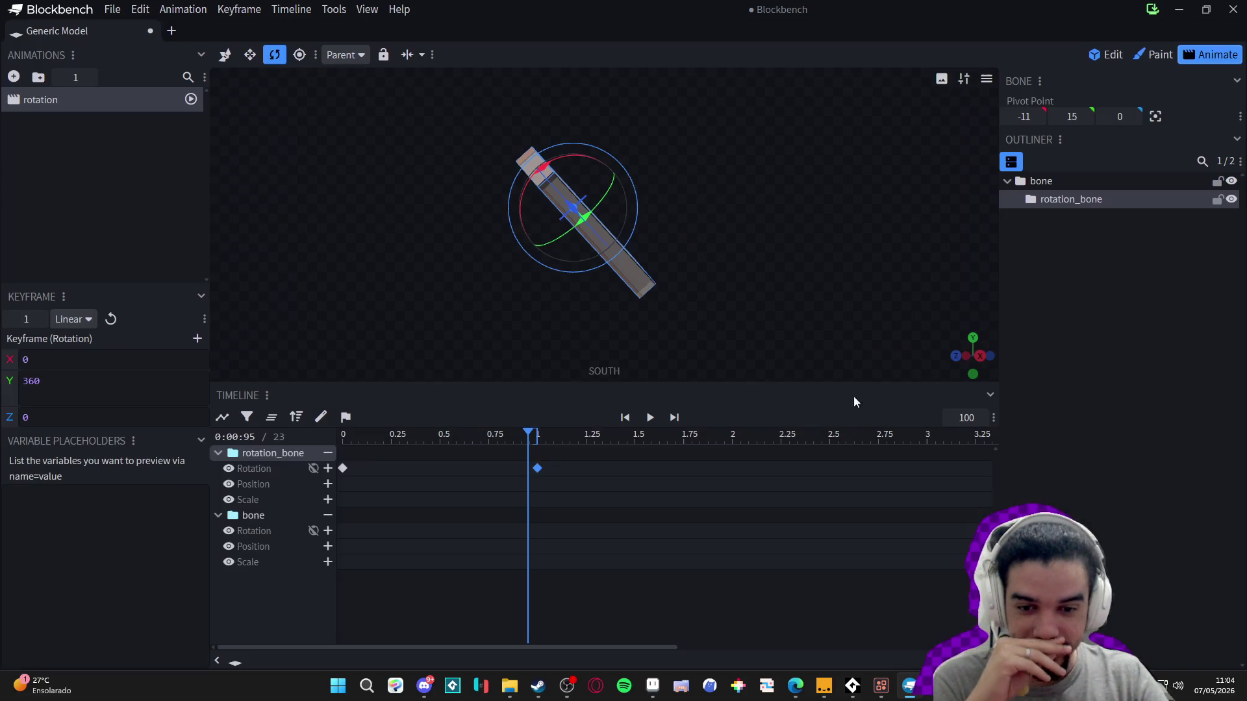
left_click_drag(504, 455, 343, 436)
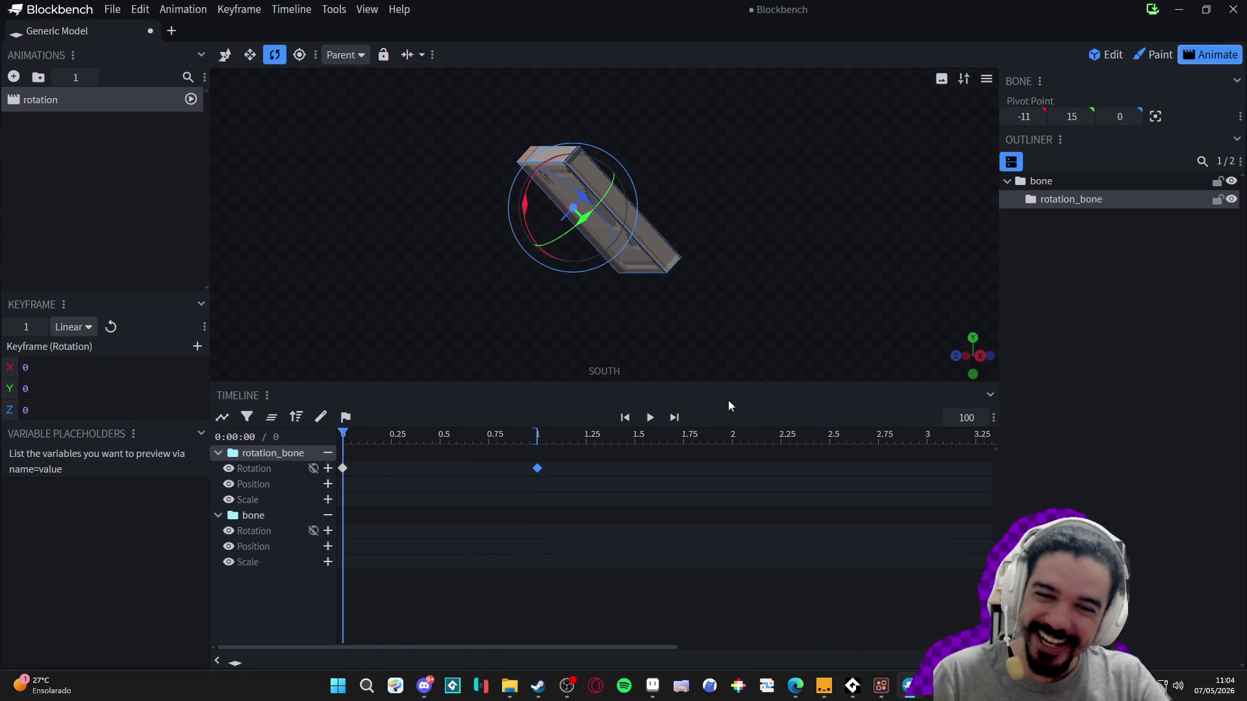
- Remove the bone group from the timeline and add a rotation keyframe at 0 seconds
left_click(1074, 183, "ctrl")
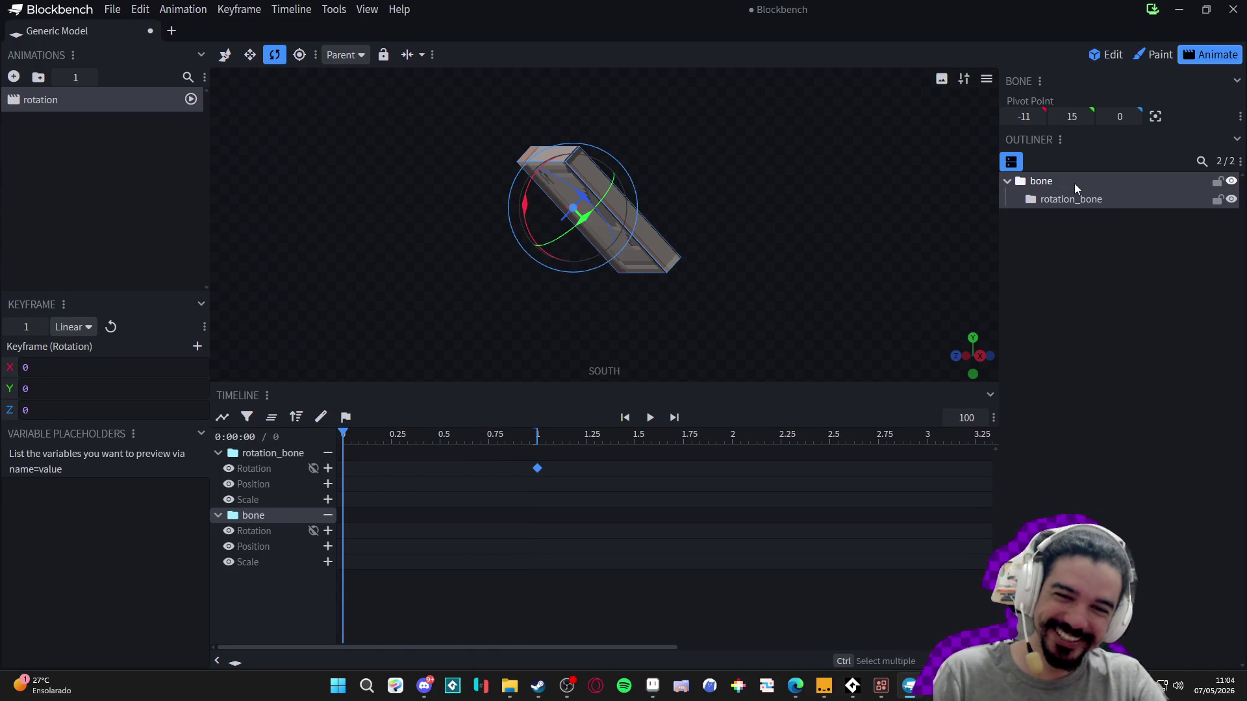
left_click(328, 515)
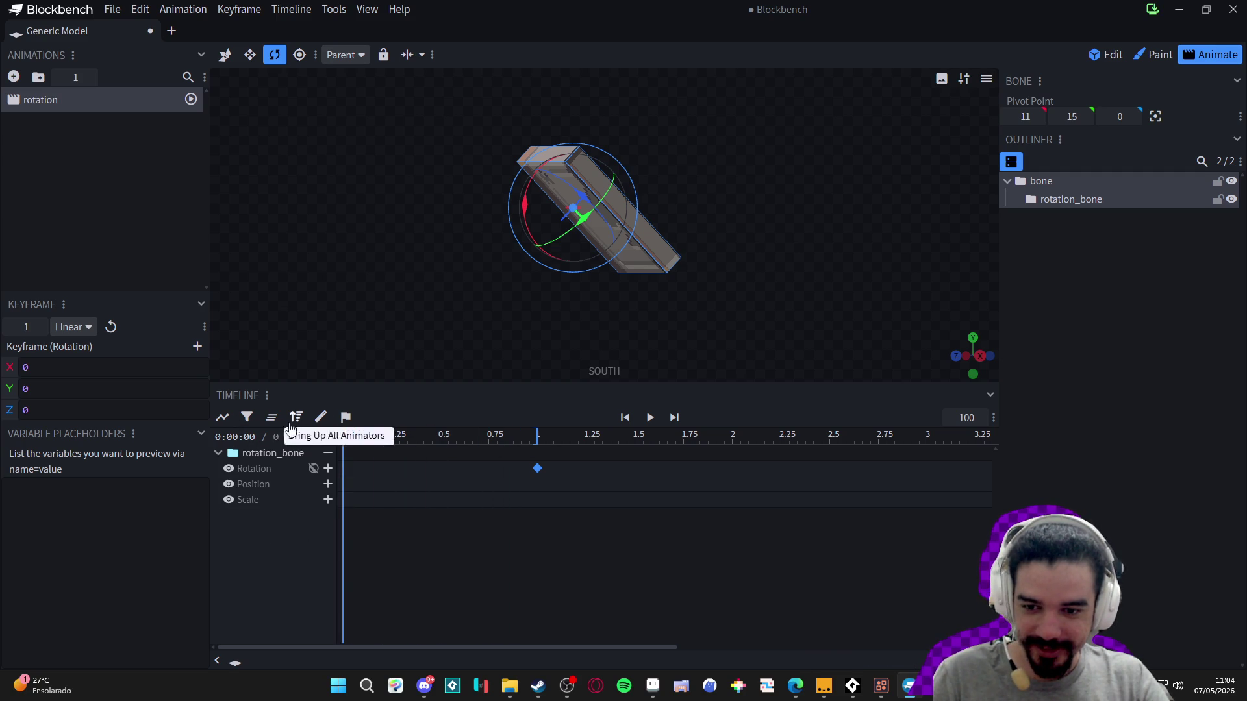
left_click(328, 468)
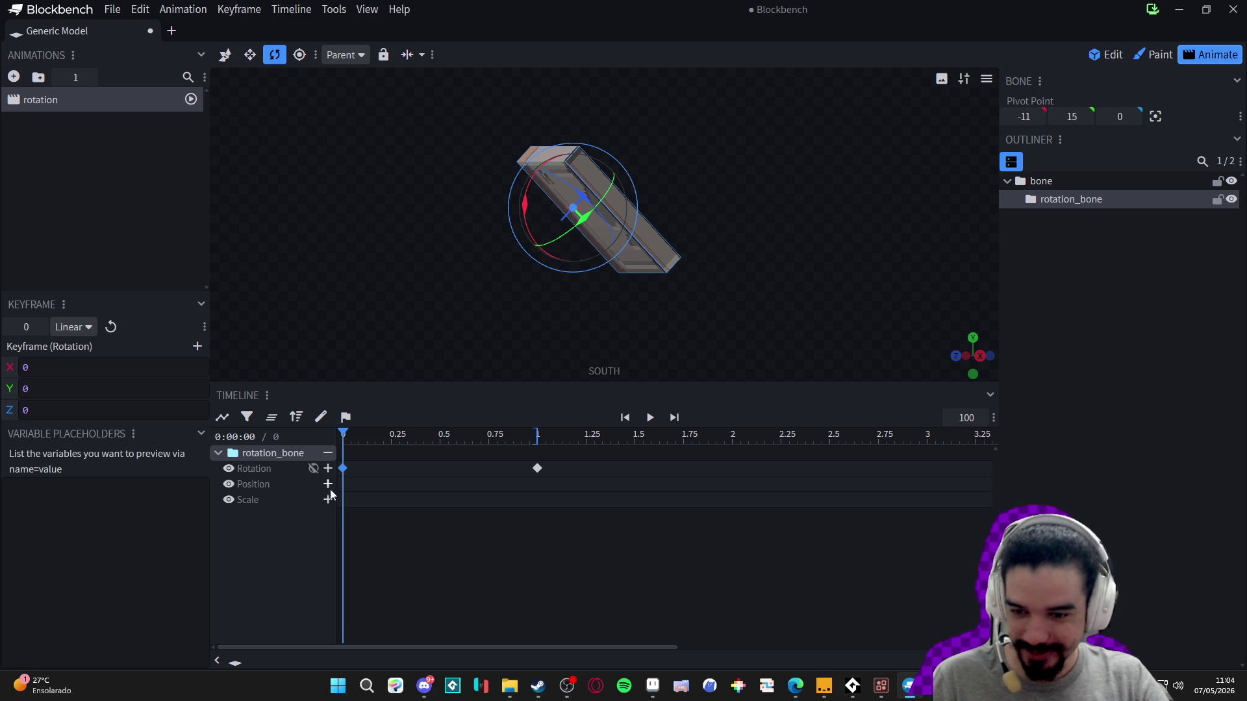
key("1")
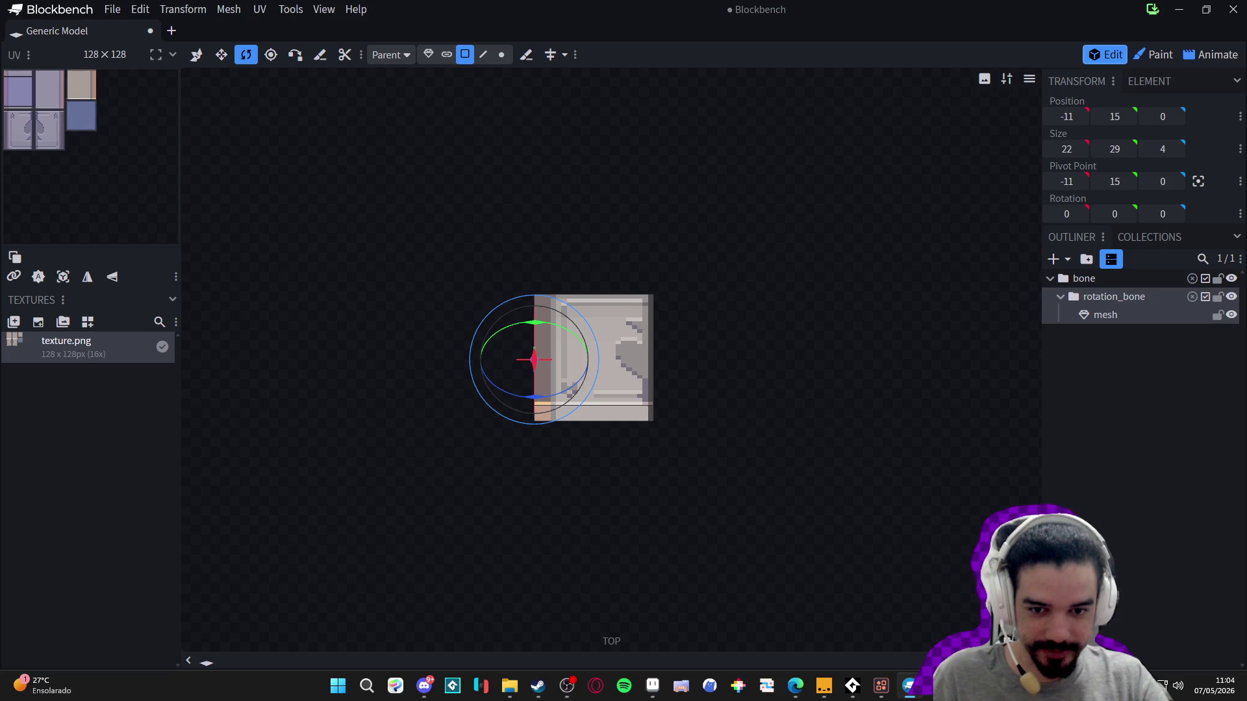
key("KP_1")
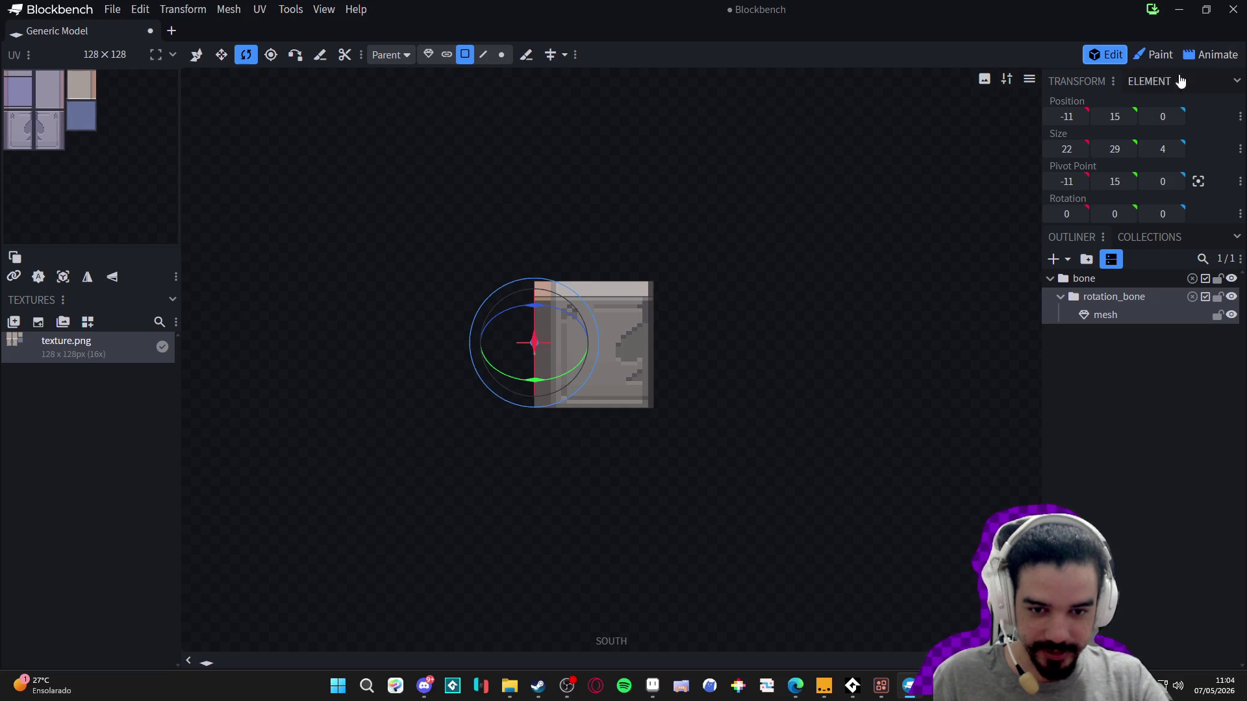
left_click(1195, 54)
mouse_move(391, 434)
left_mouse_down()
mouse_move(422, 433)
mouse_move(359, 434)
left_mouse_up()
left_click(327, 454)
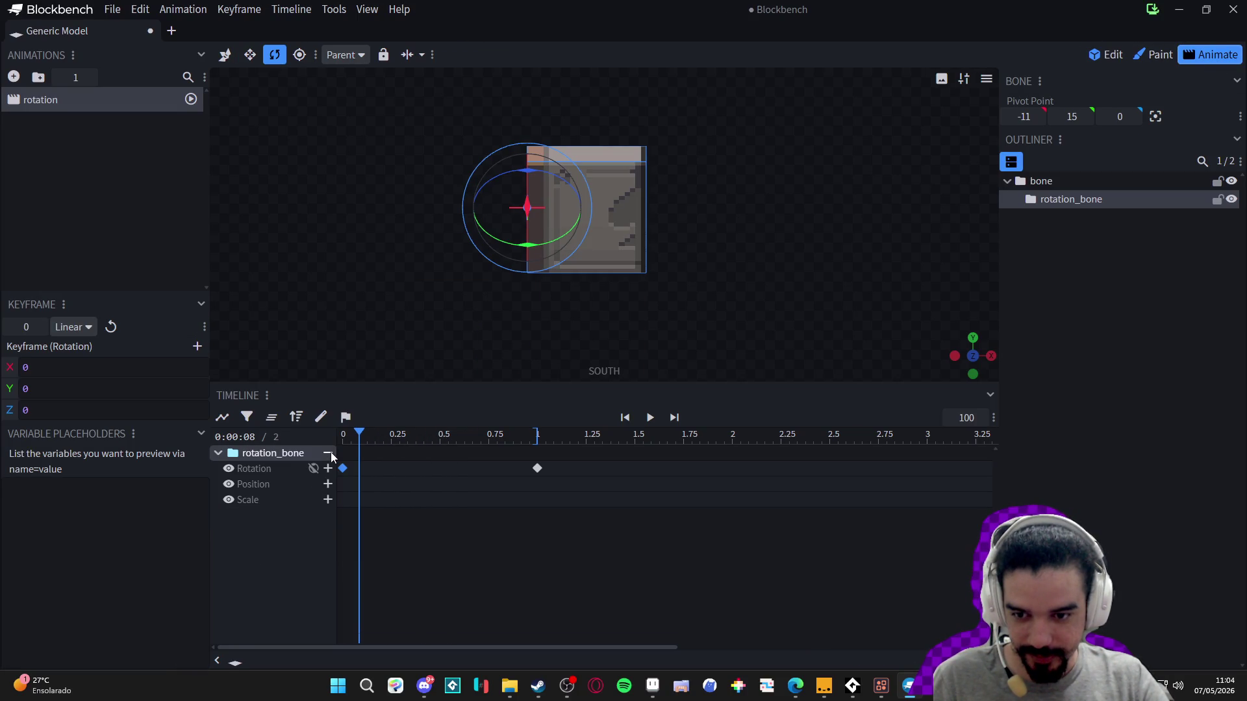
- Set the 1-second keyframe's Y rotation to 180, preview the swing, and save the project
left_click_drag(357, 435, 521, 434)
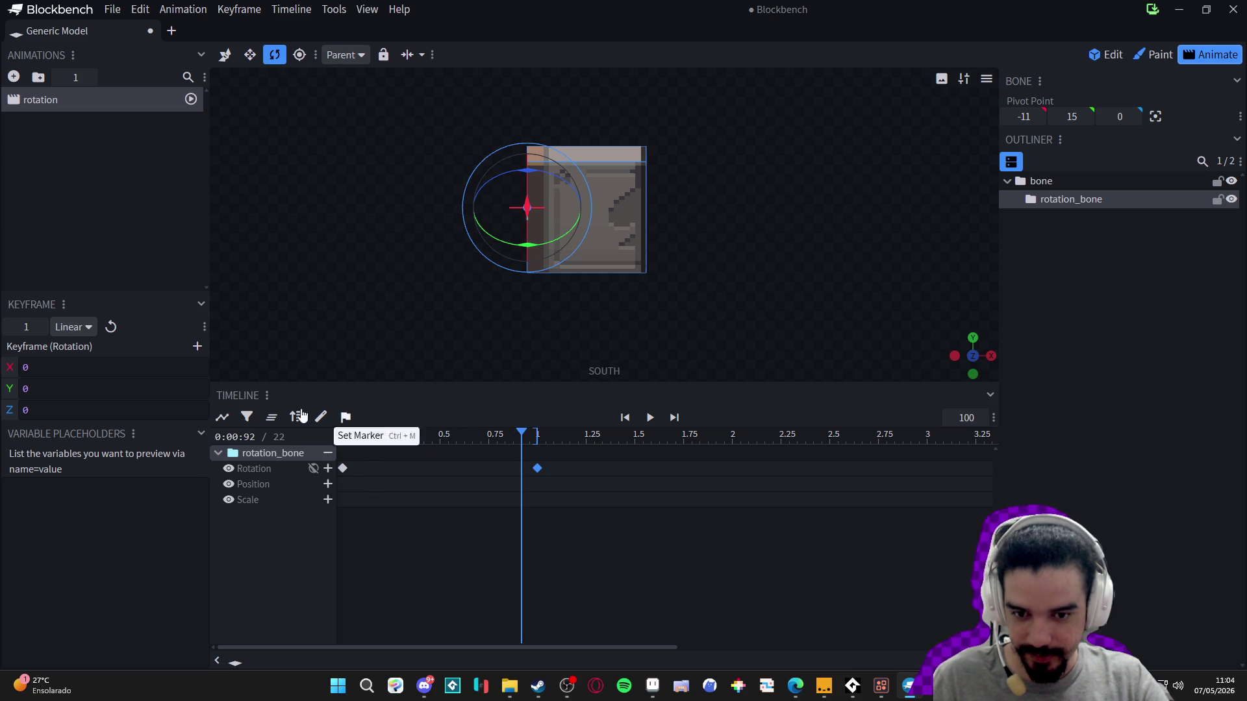
type("180")
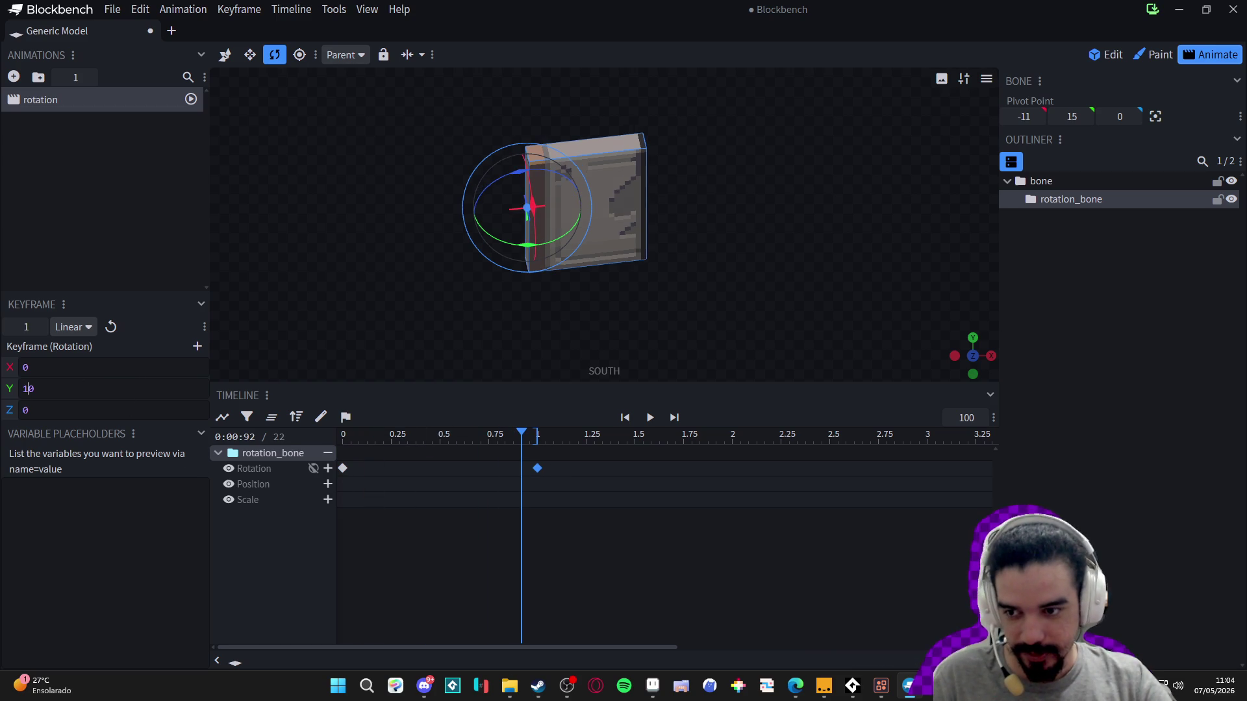
mouse_move(505, 445)
left_mouse_down()
mouse_move(342, 434)
mouse_move(593, 433)
mouse_move(354, 452)
mouse_move(538, 471)
mouse_move(318, 468)
mouse_move(540, 487)
mouse_move(326, 471)
left_mouse_up()
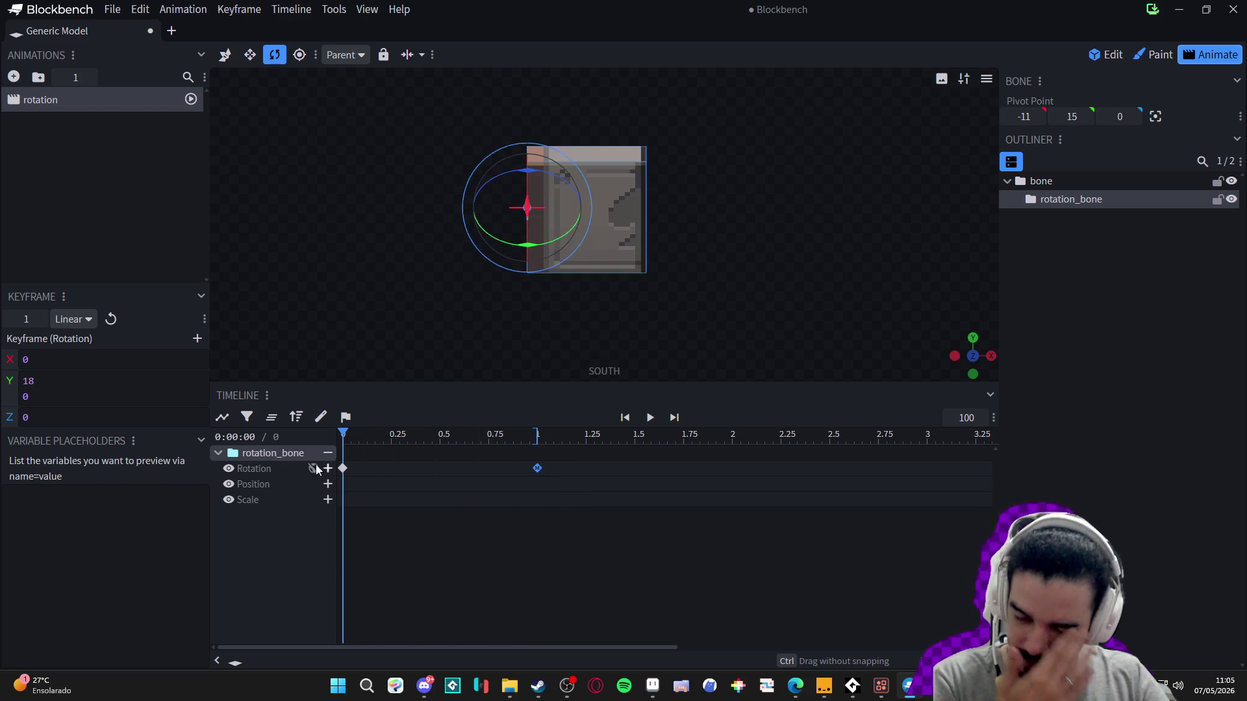
mouse_move(229, 454)
left_mouse_down()
mouse_move(523, 473)
mouse_move(324, 469)
left_mouse_up()
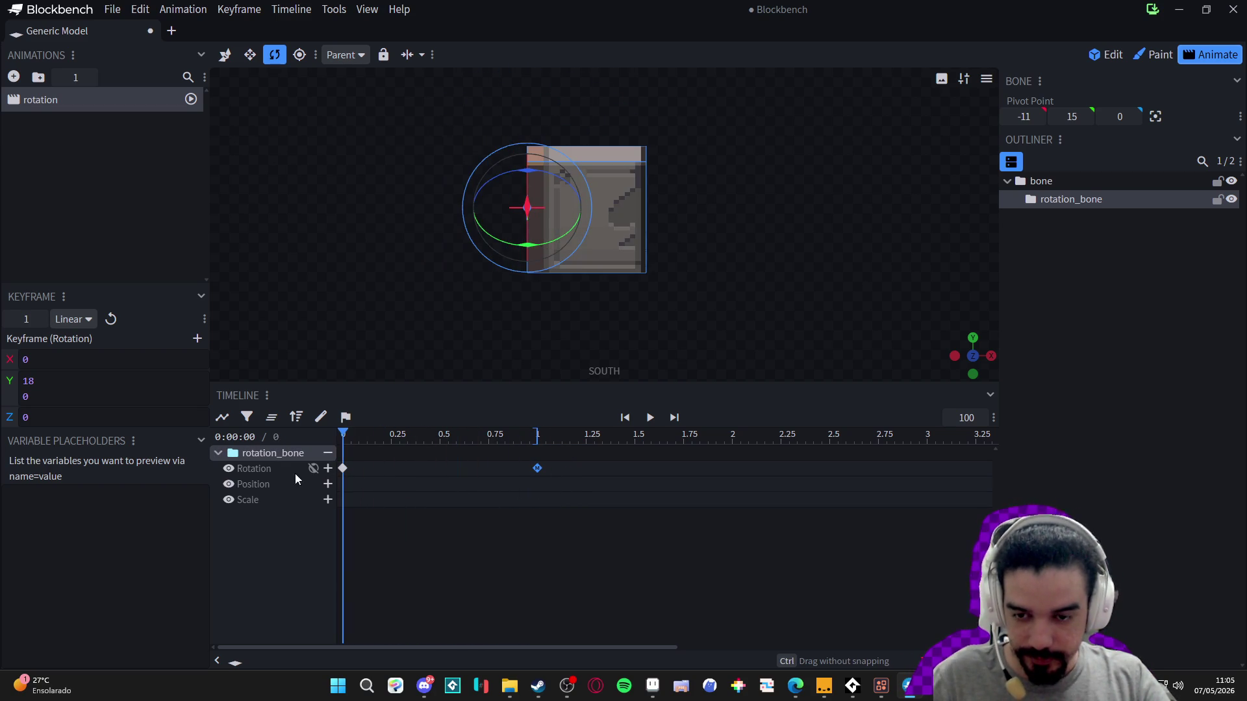
left_click(343, 468)
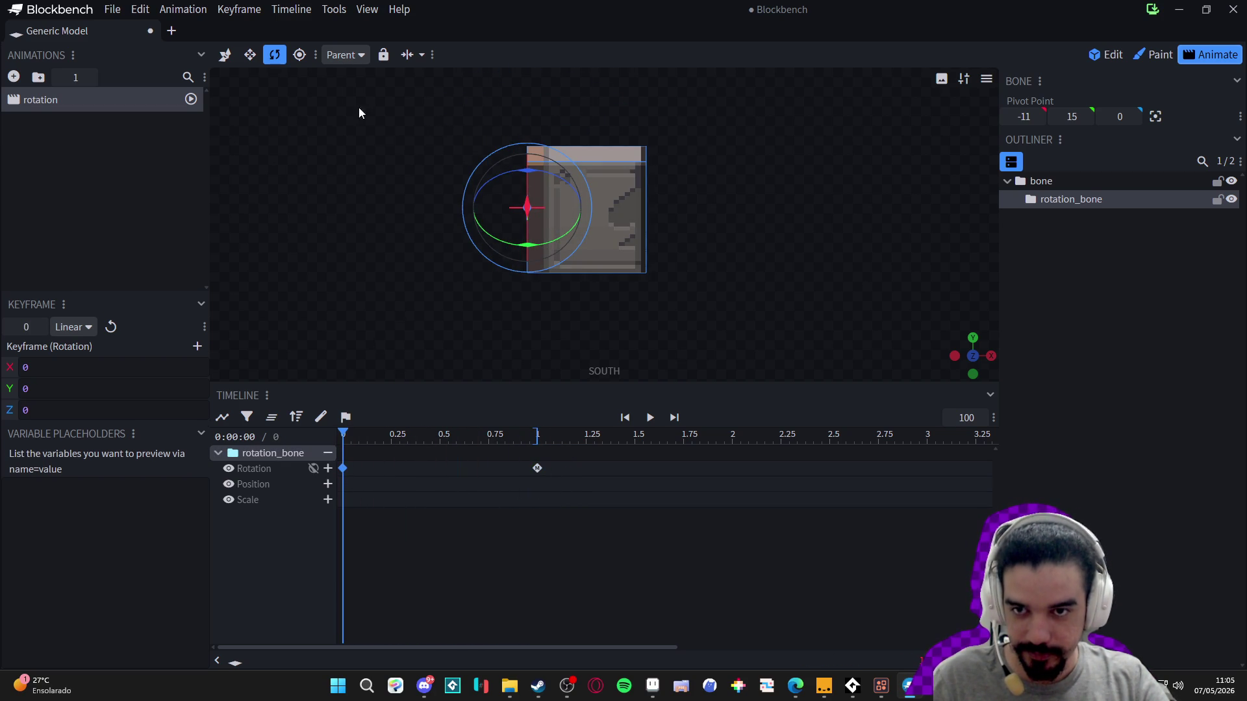
key("ctrl+s")
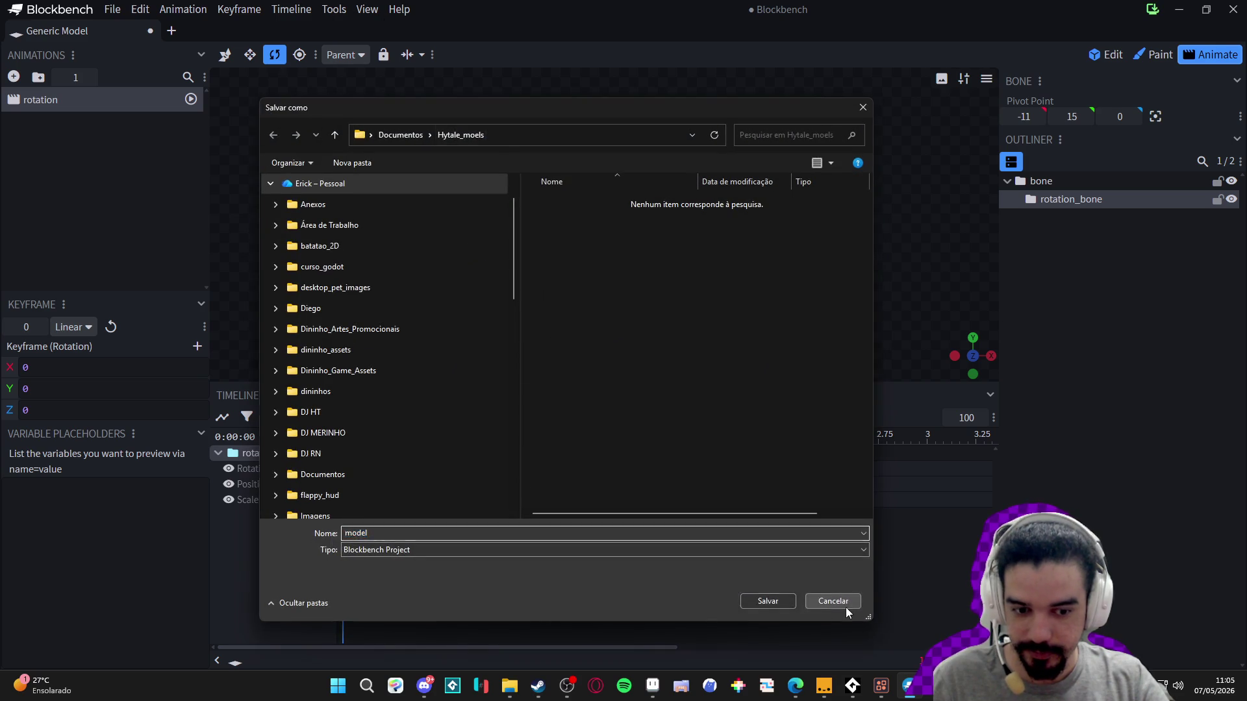
- Cancel the save dialog and reopen the Record GIF settings from the View menu
left_click(844, 607)
left_click(291, 8)
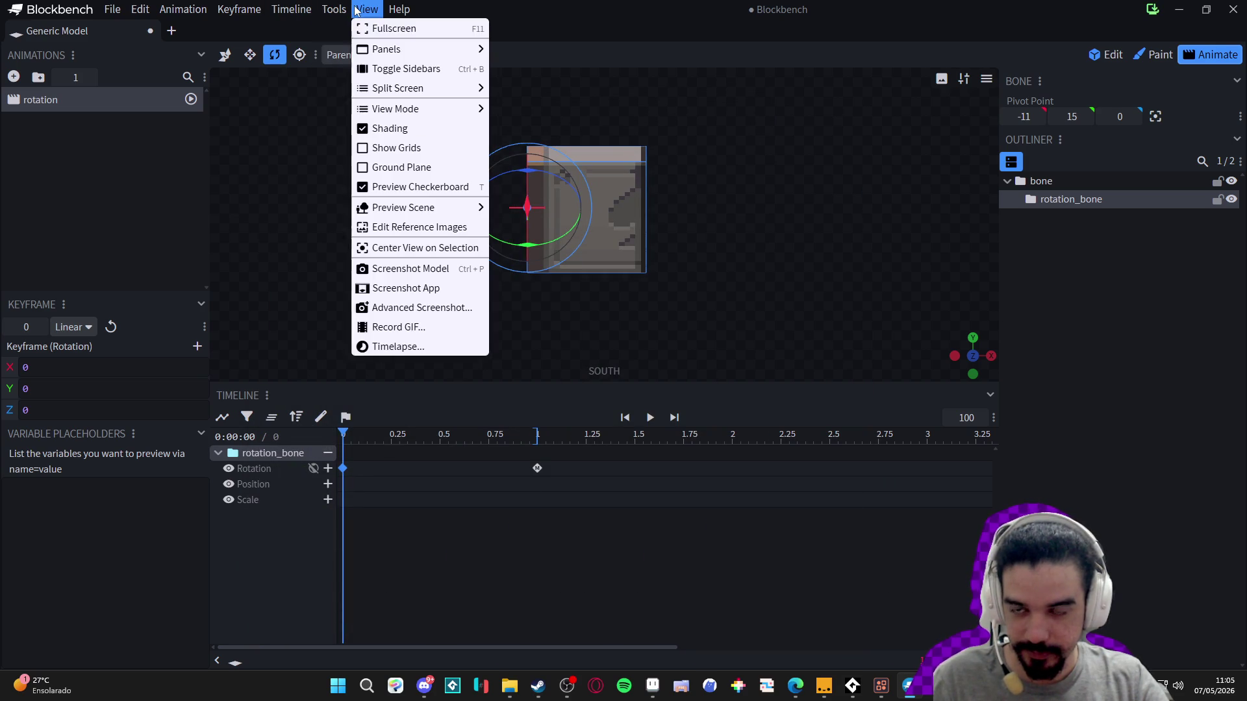
mouse_move(409, 213)
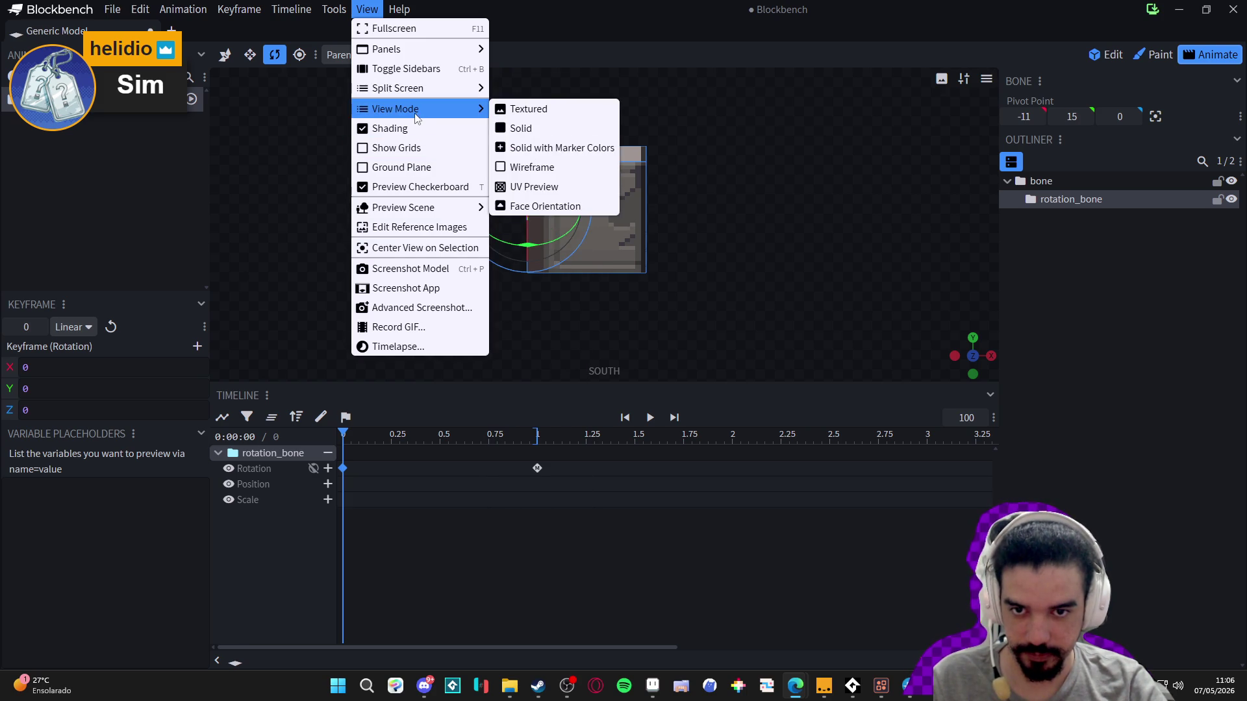
mouse_move(416, 50)
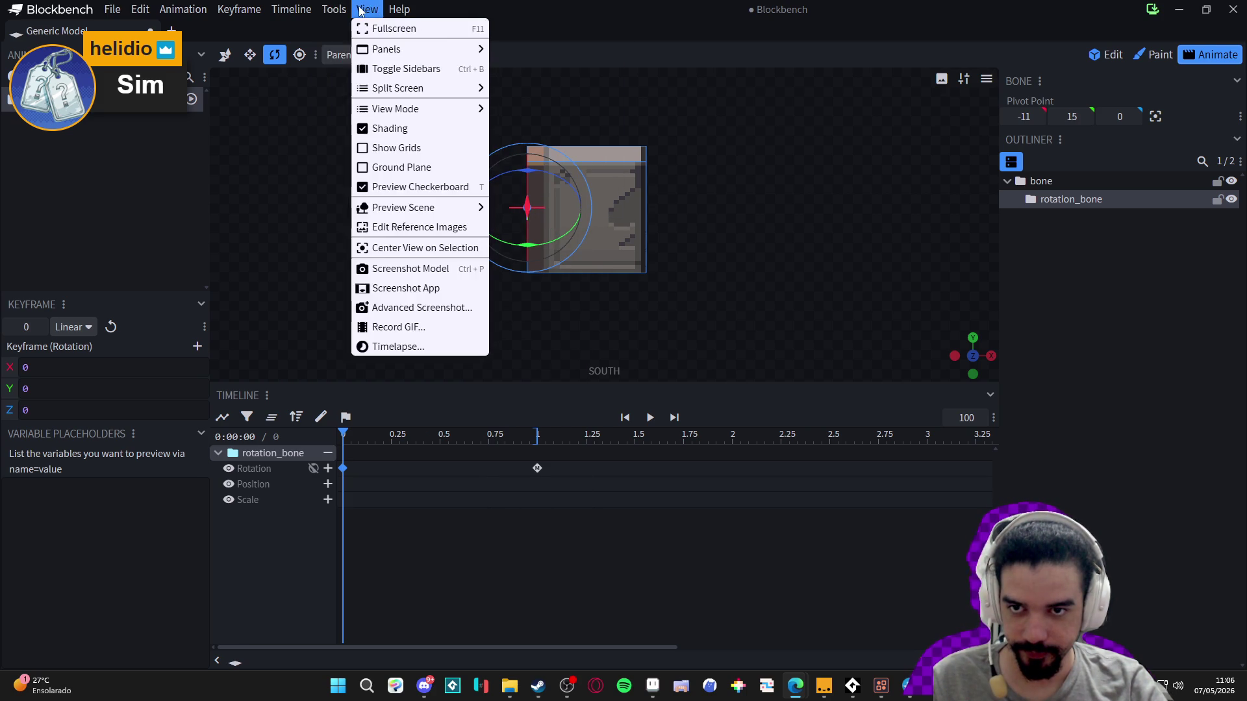
mouse_move(281, 13)
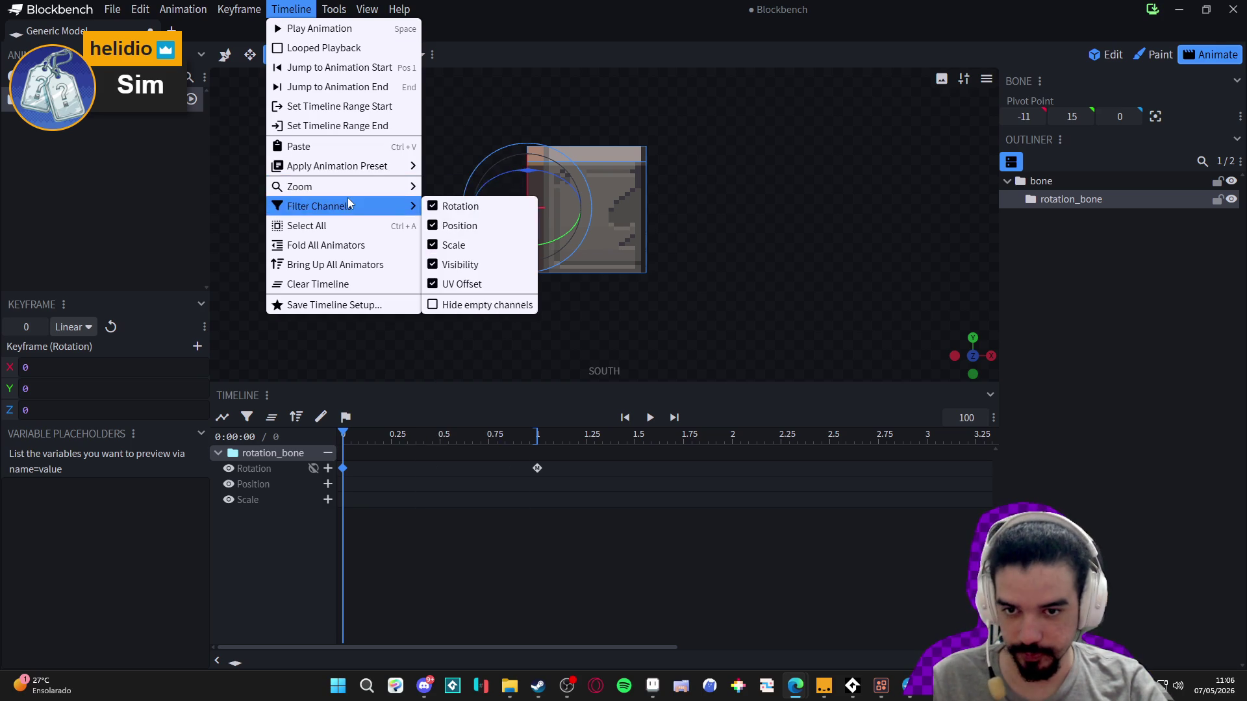
mouse_move(367, 9)
left_click(423, 326)
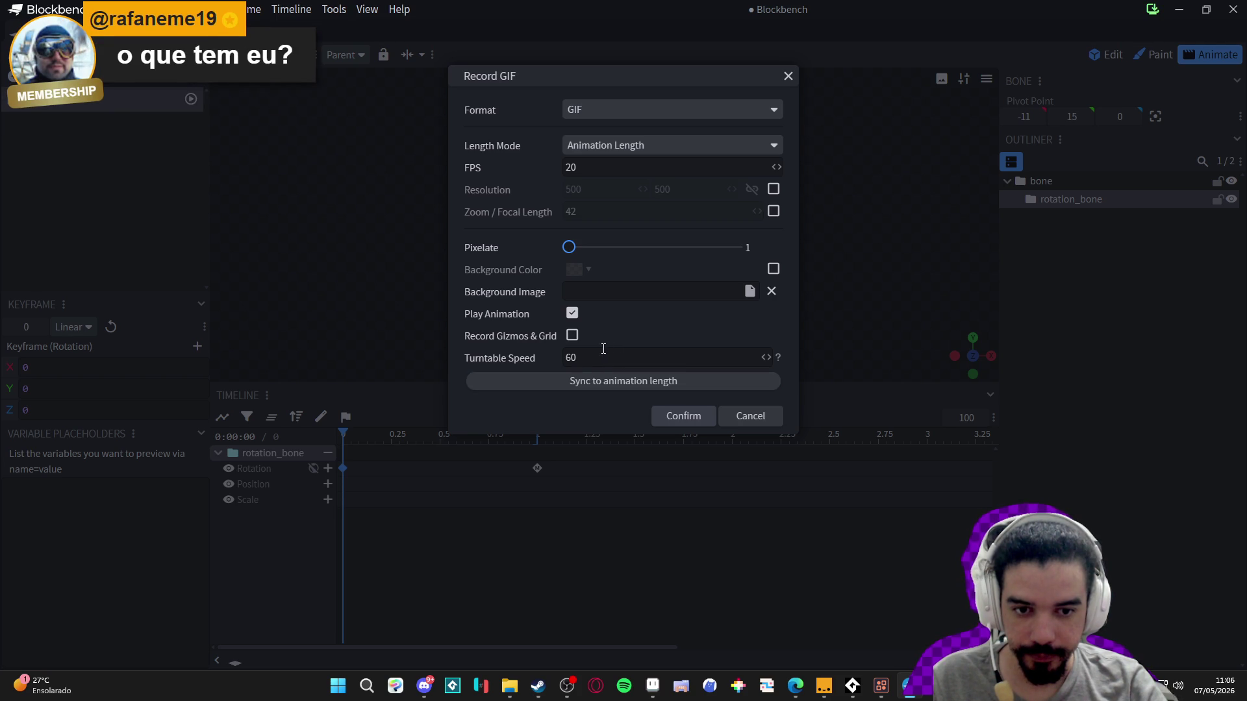
key("Return")
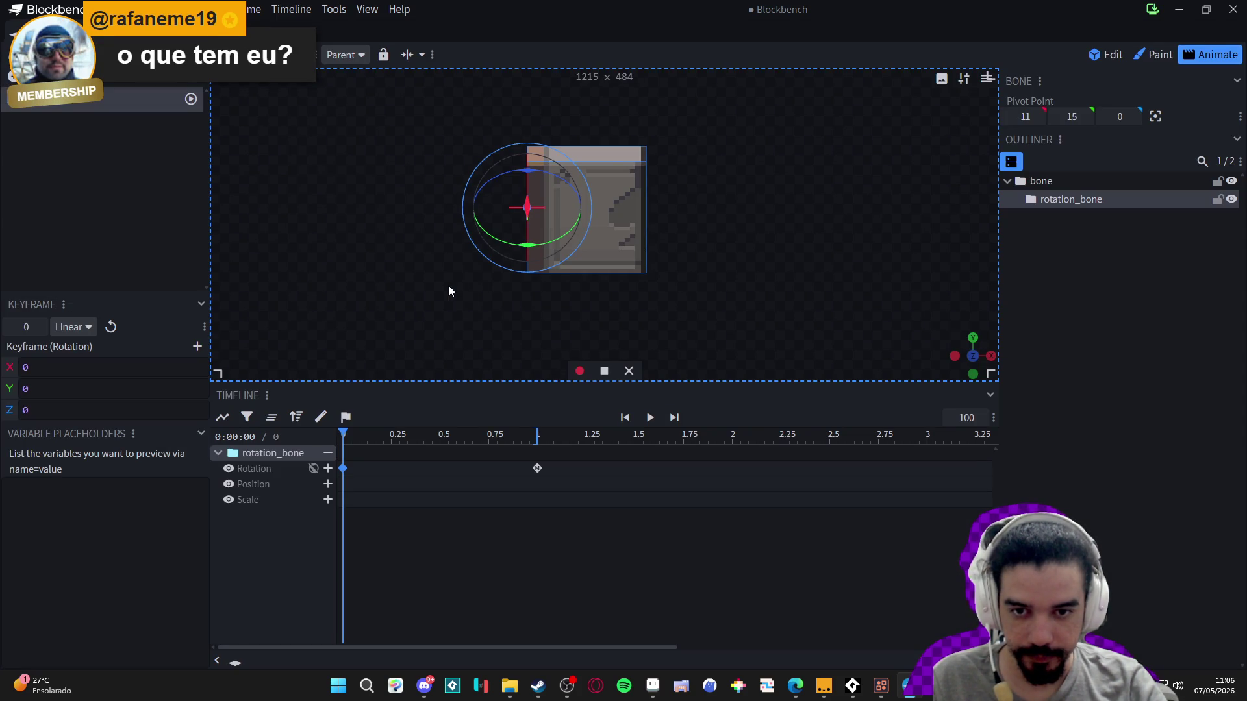
left_click(367, 9)
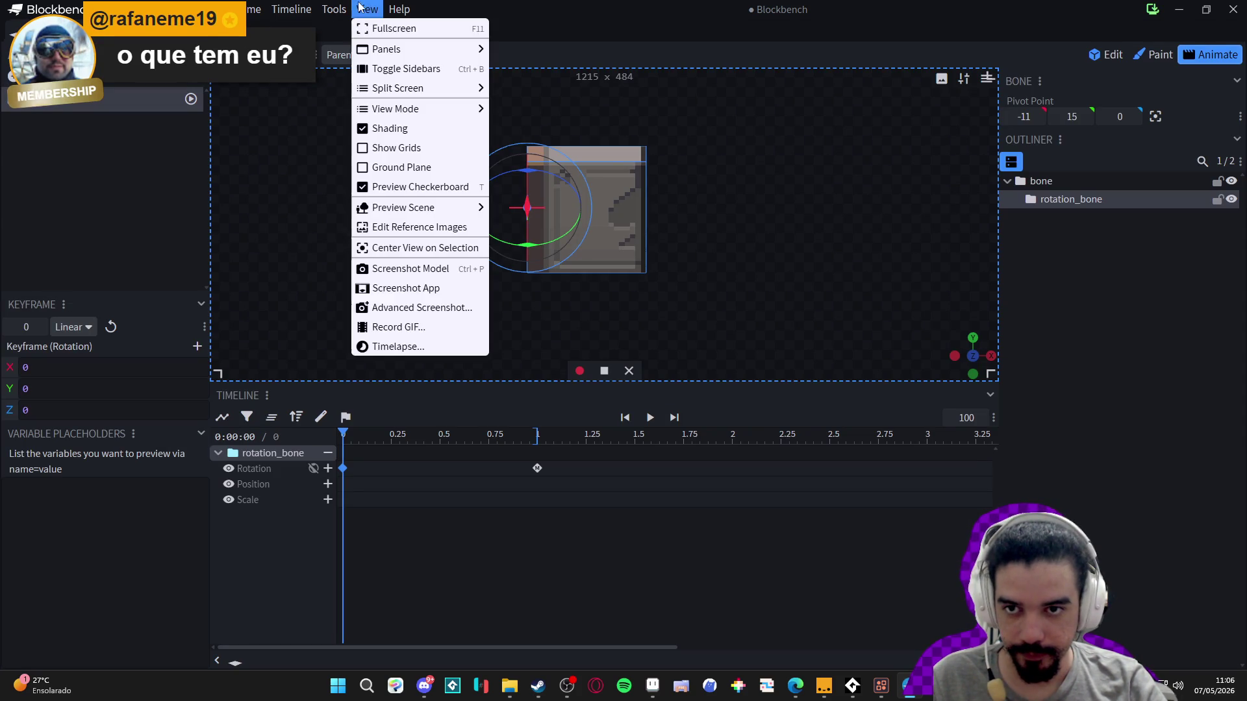
left_click(427, 329)
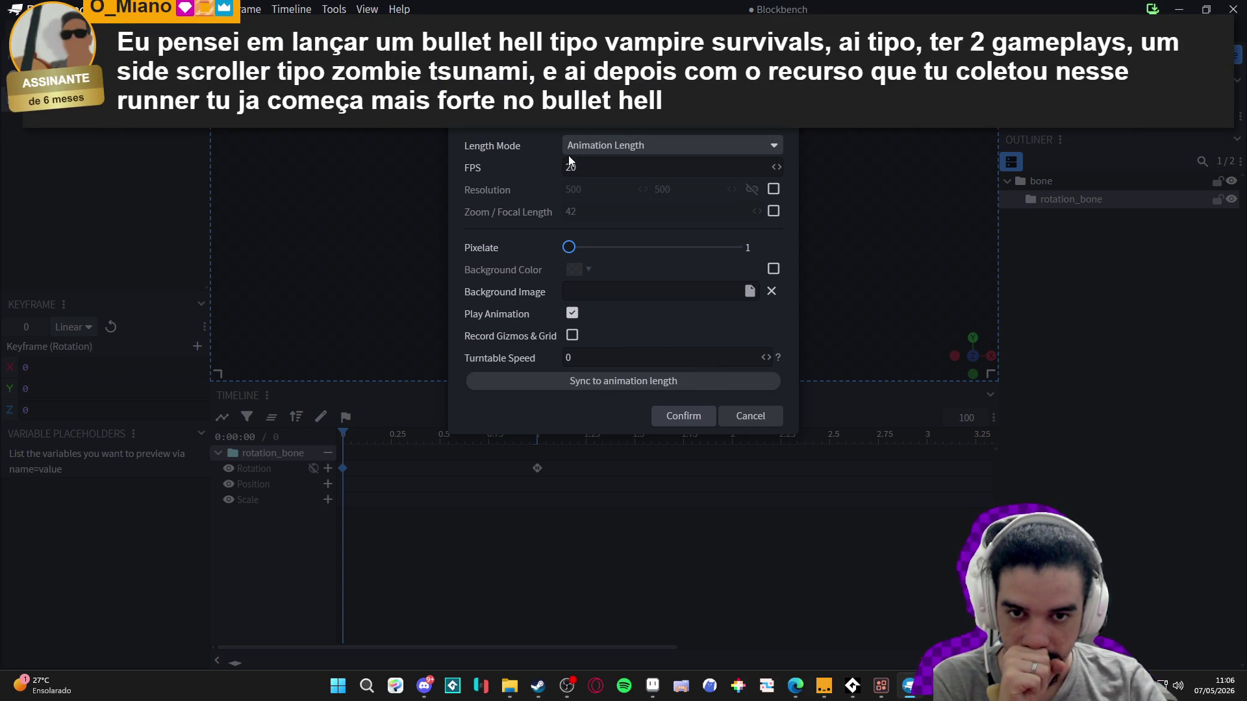
left_click(658, 150)
left_click(628, 204)
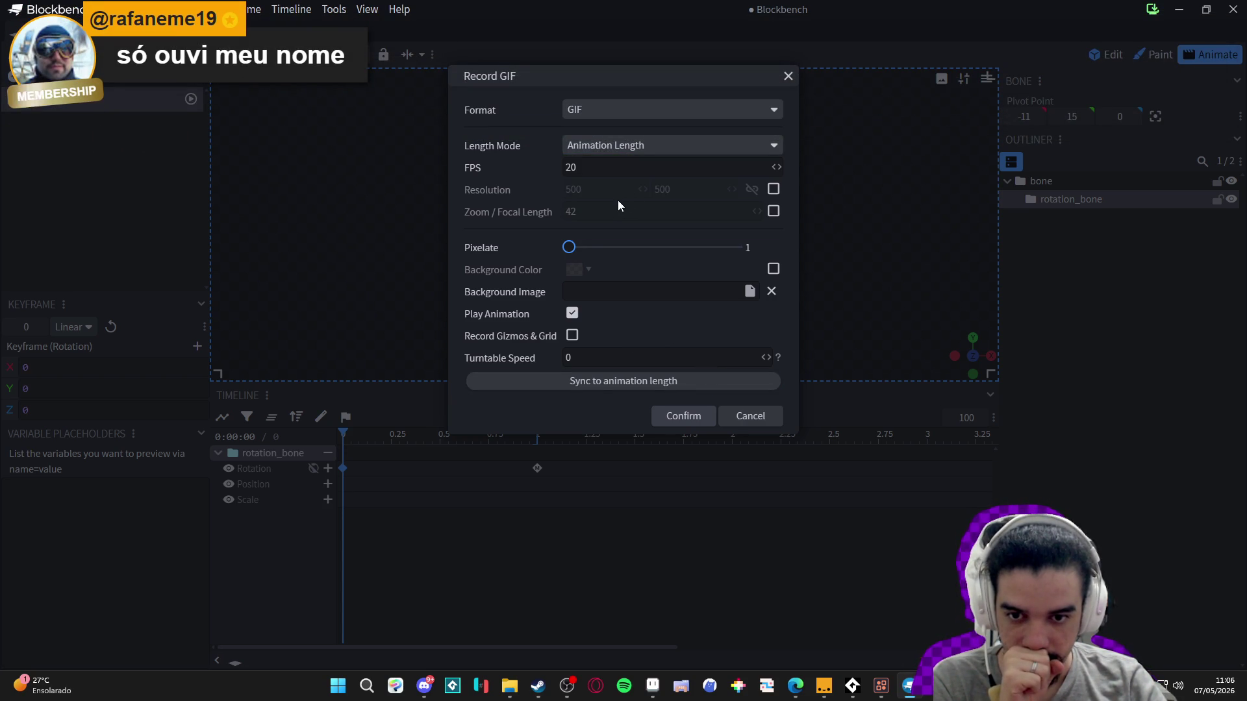
left_click(684, 417)
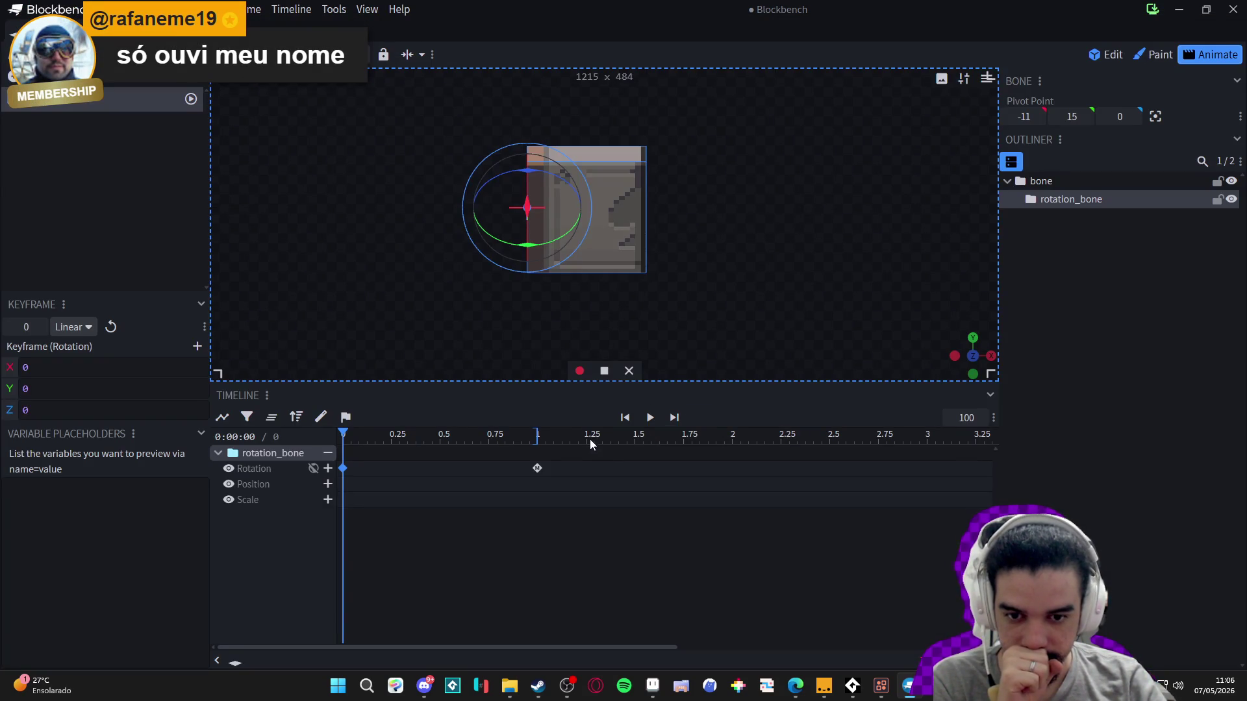
left_click(580, 371)
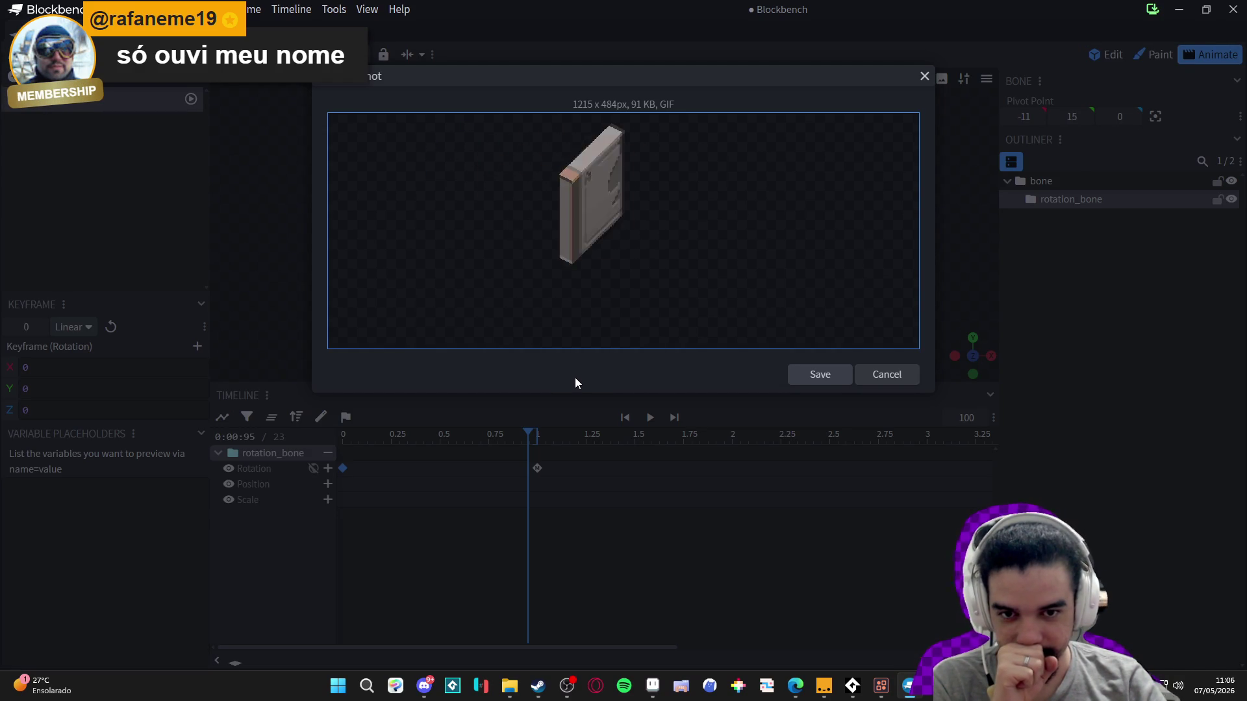
left_click(883, 374)
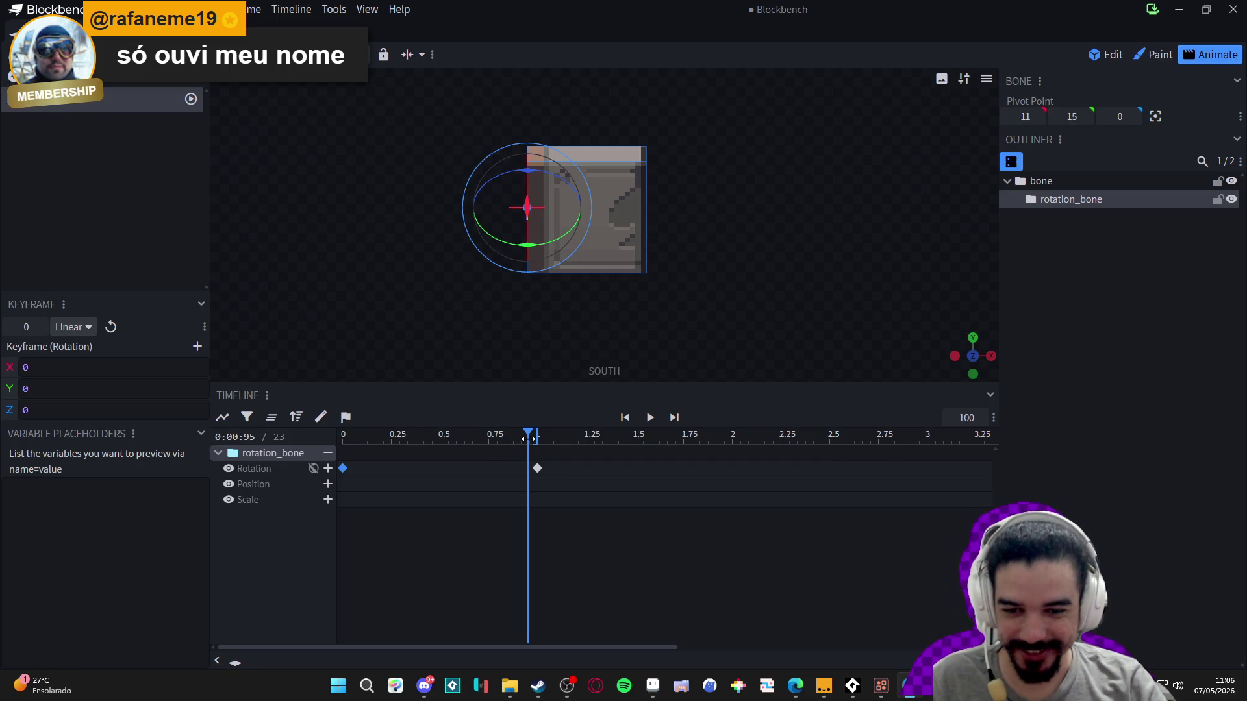
- Set the 1-second keyframe's Y rotation to -180 and preview the half-turn
left_click(540, 470)
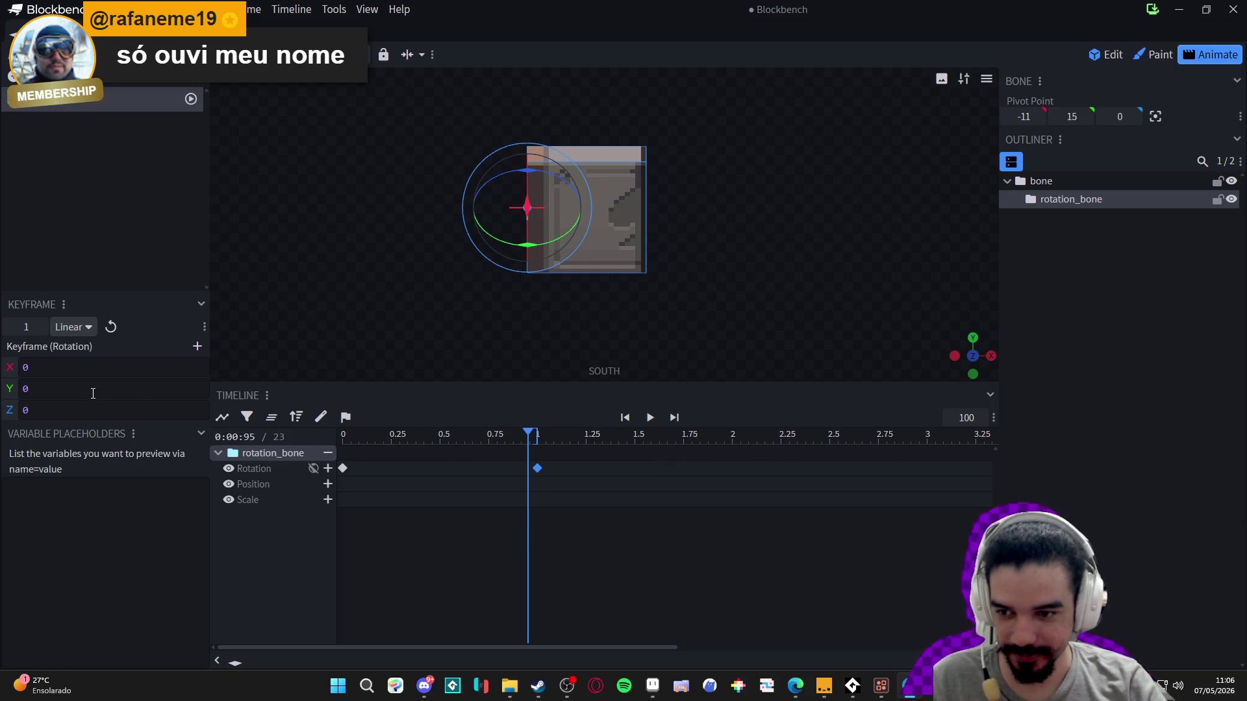
left_click_drag(528, 434, 538, 433)
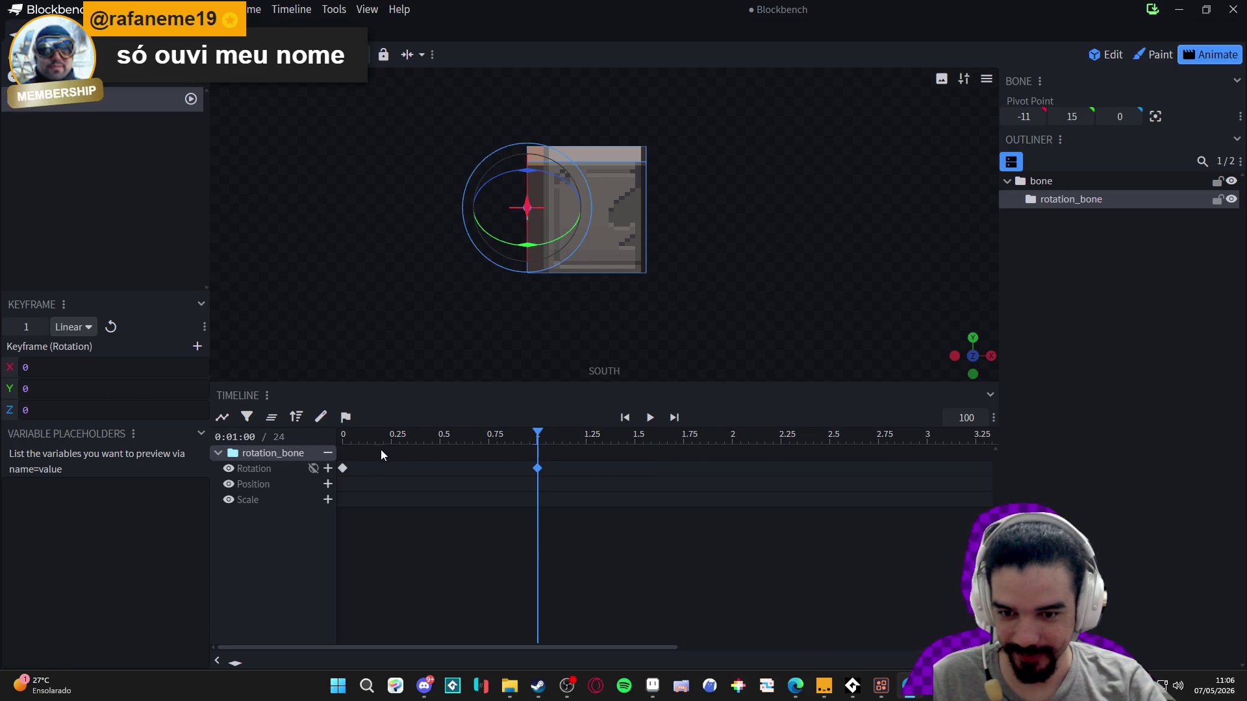
left_click(343, 468)
left_click(538, 469)
type("-180")
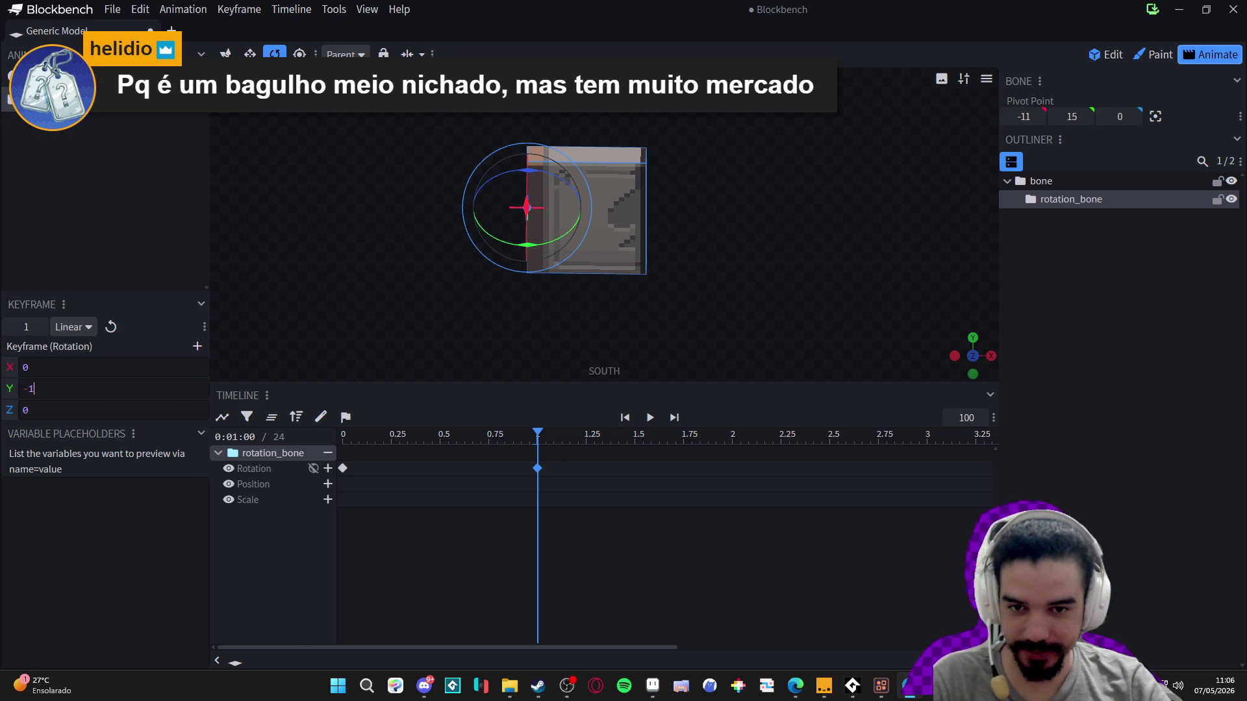
key("Return")
mouse_move(490, 438)
left_mouse_down()
mouse_move(344, 435)
mouse_move(534, 435)
mouse_move(269, 434)
mouse_move(553, 464)
mouse_move(306, 441)
mouse_move(542, 470)
left_mouse_up()
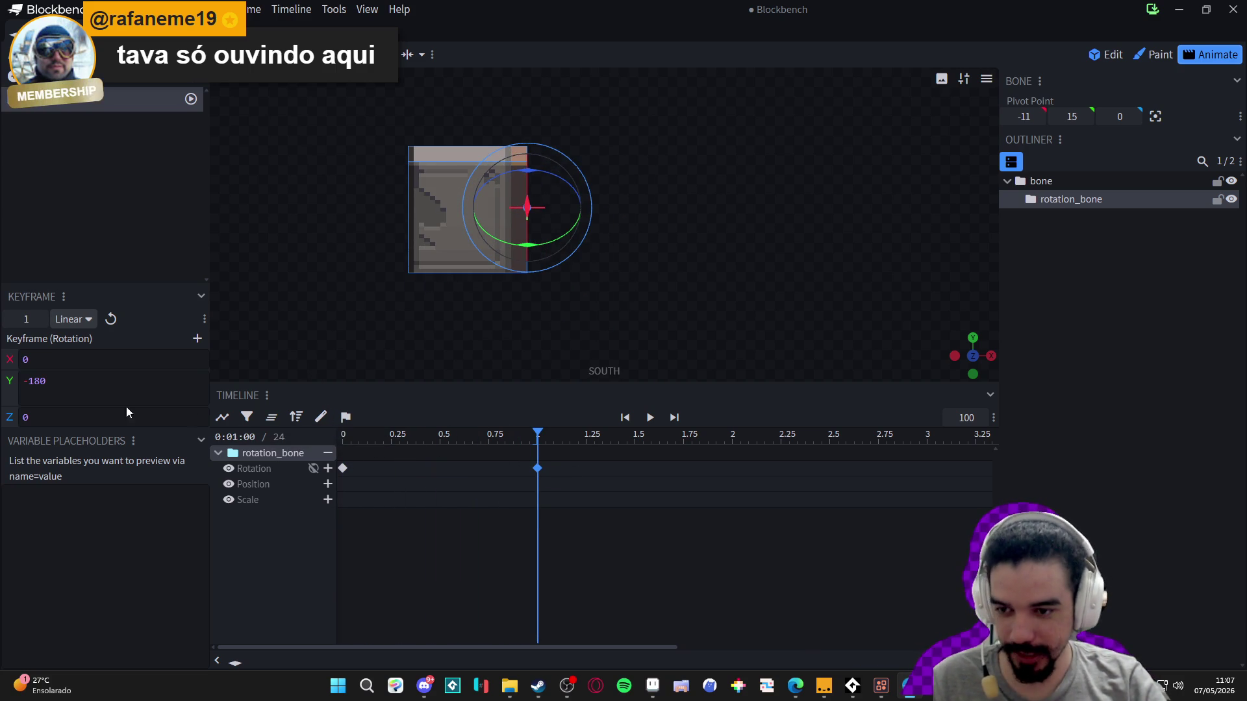
- Change the Y rotation to -360, preview the full spin, and reopen Record GIF
left_click_drag(44, 383, 32, 385)
type("360")
key("Return")
mouse_move(421, 437)
left_mouse_down()
mouse_move(289, 428)
mouse_move(538, 455)
left_mouse_up()
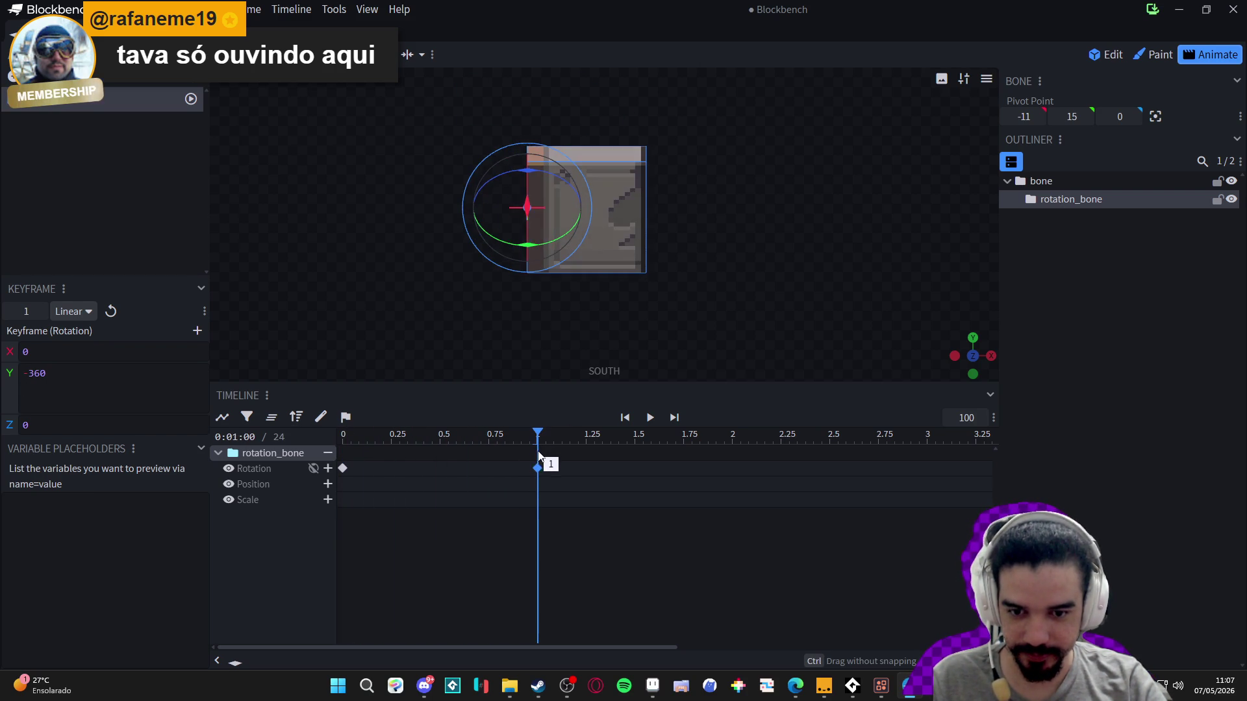
left_click(362, 12)
left_click(448, 320)
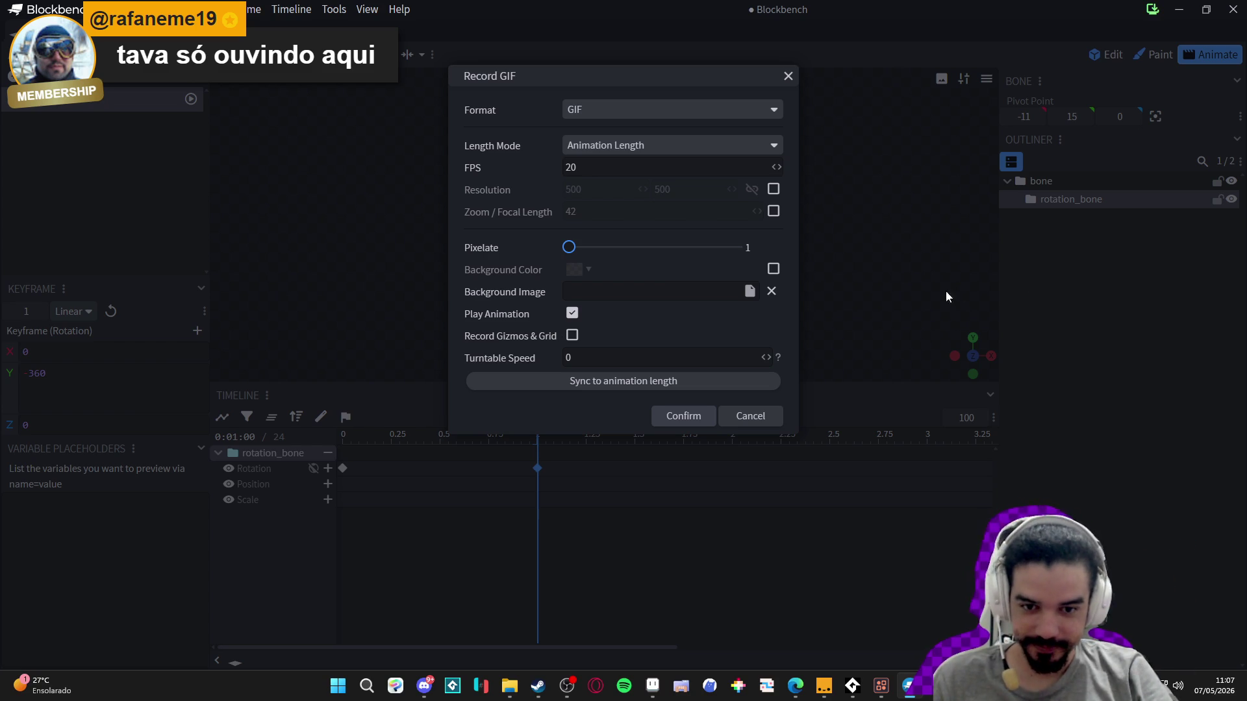
- Record a test GIF of the full spin and discard the preview
left_click(695, 417)
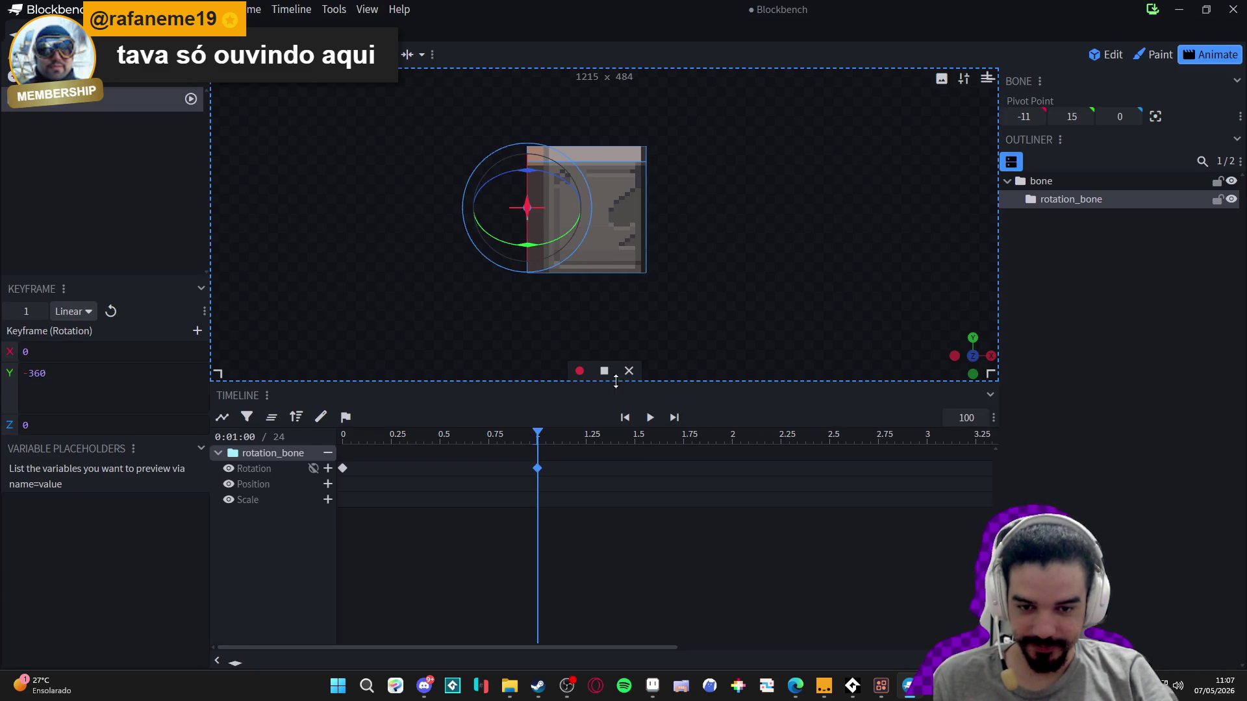
left_click(579, 371)
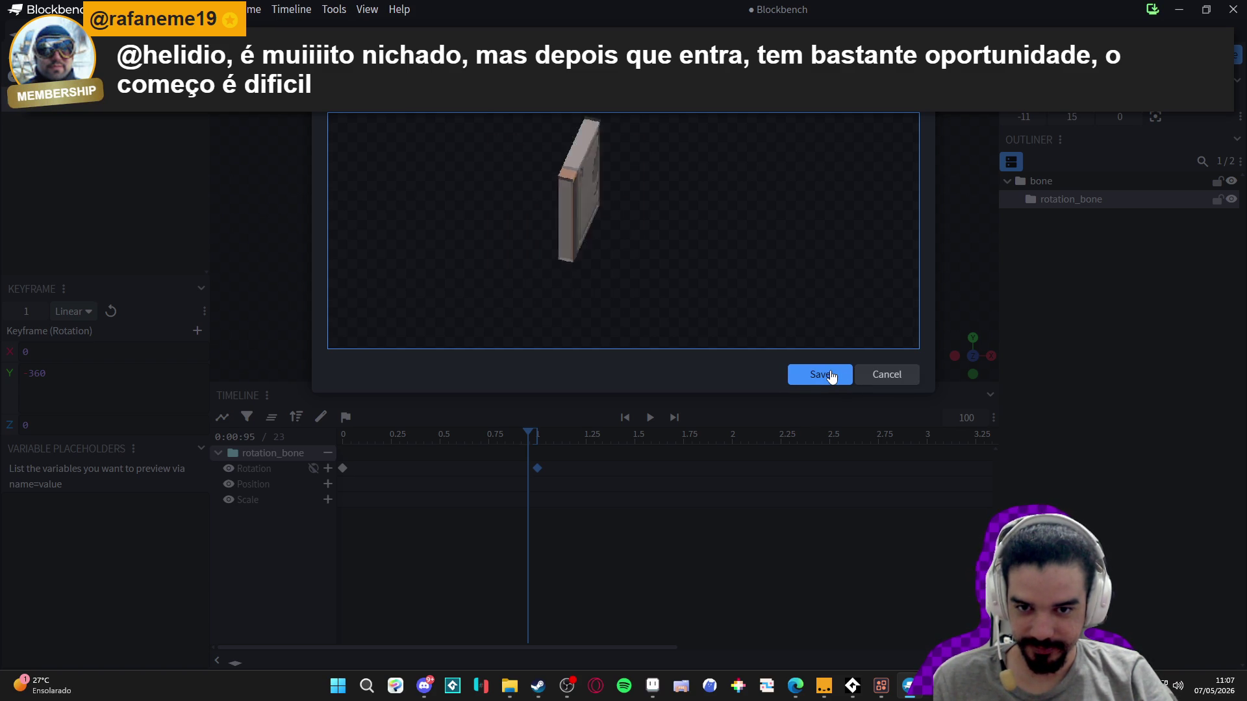
left_click(871, 383)
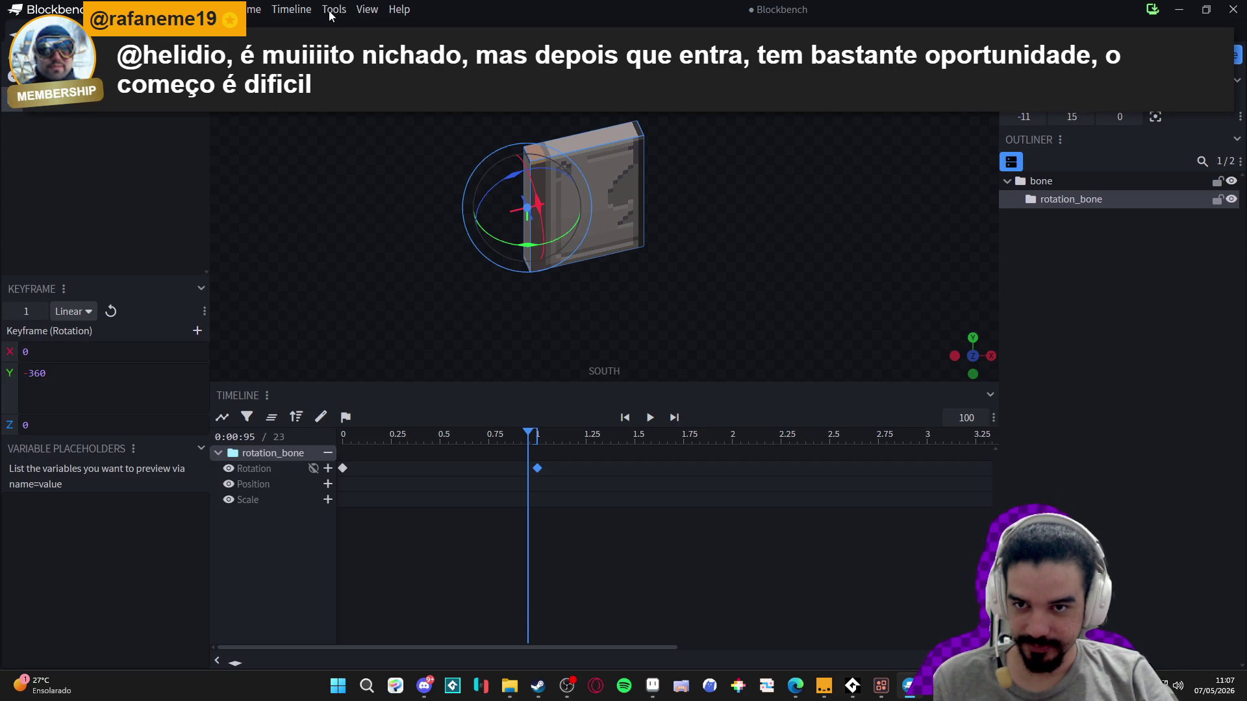
- Reopen Record GIF, raise Pixelate to 5, and record the GIF again
left_click(292, 9)
mouse_move(367, 9)
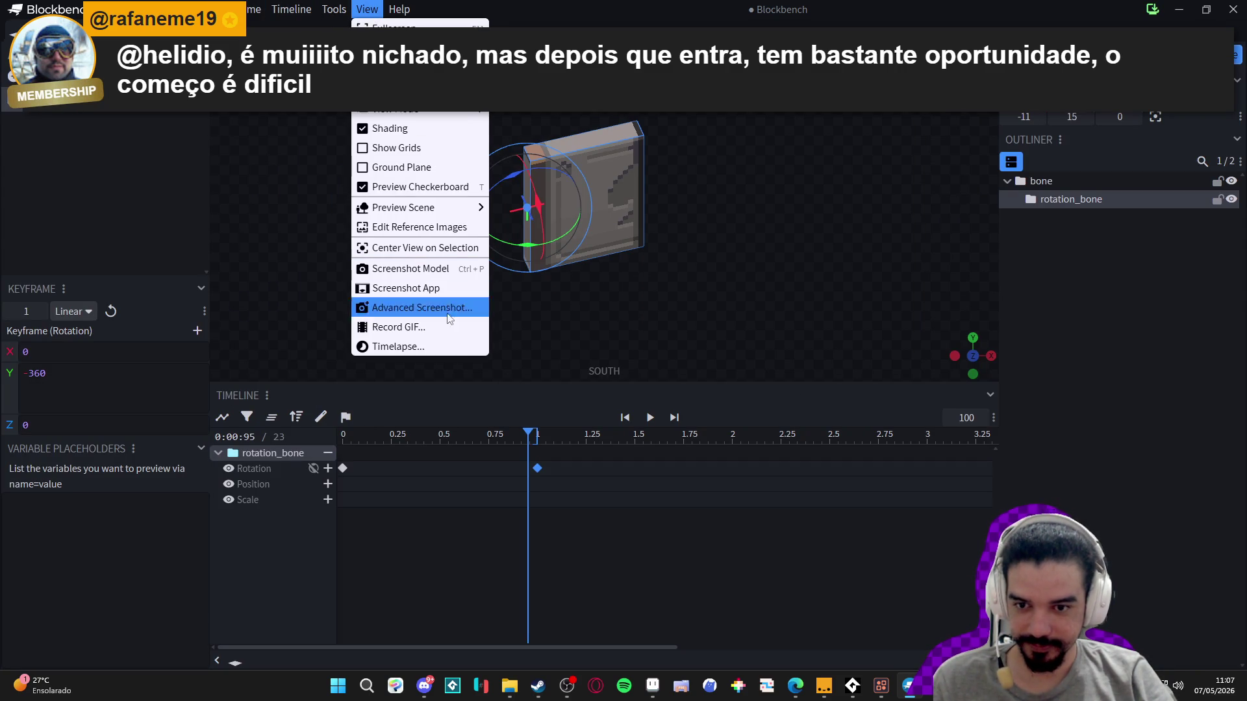
left_click(438, 333)
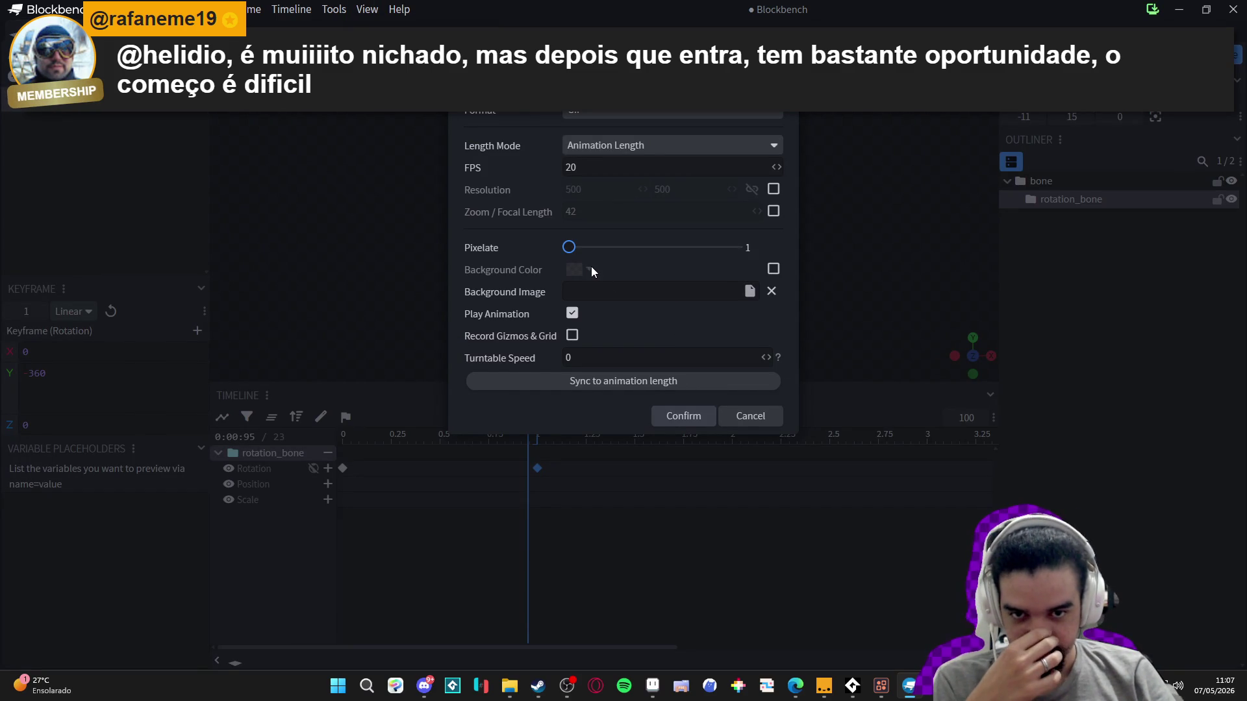
mouse_move(569, 248)
left_mouse_down()
mouse_move(735, 250)
mouse_move(668, 262)
left_mouse_up()
left_click(687, 416)
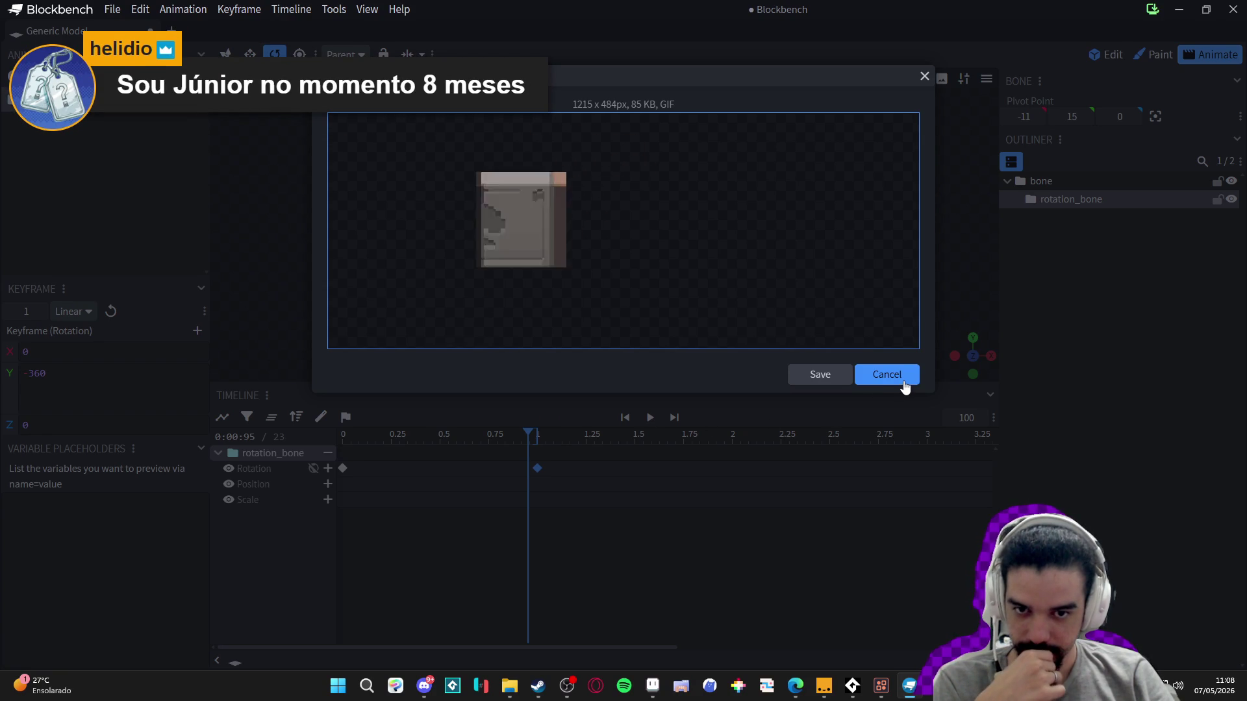
- Save the pixelated GIF into the seongmuk folder as dor_rotationg.gif, then switch to Aseprite
left_click(833, 381)
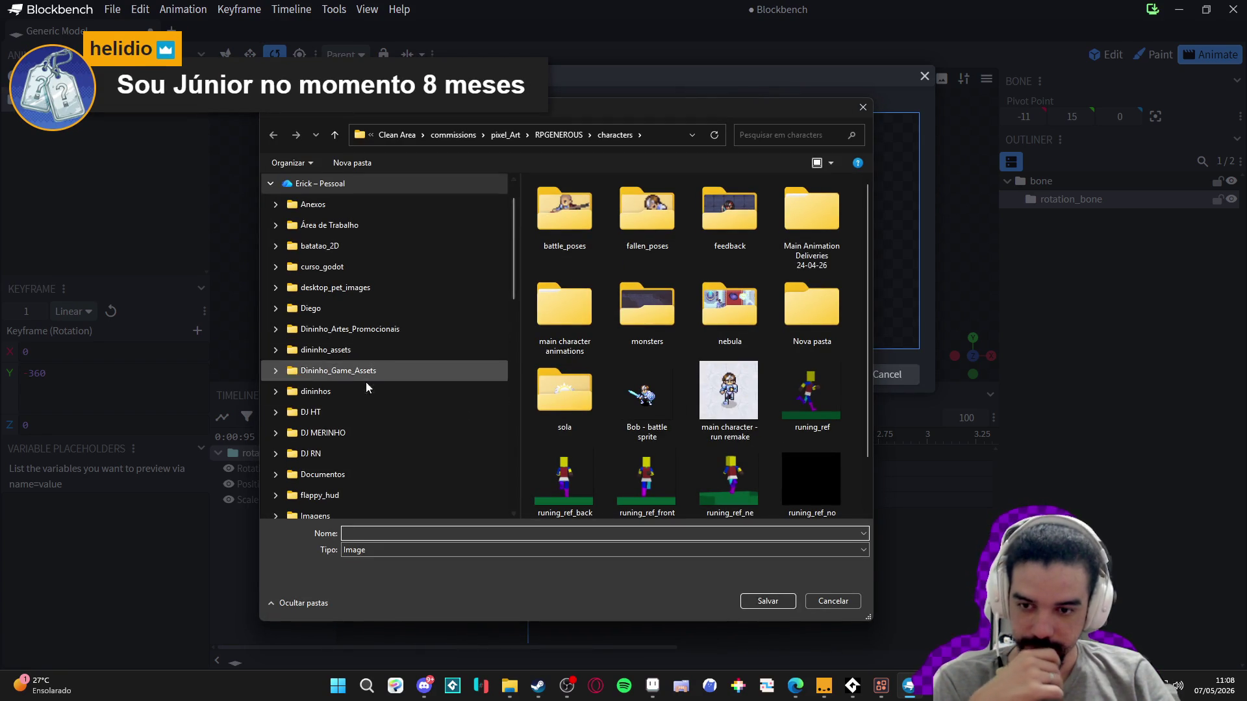
scroll(364, 395, "down", 5)
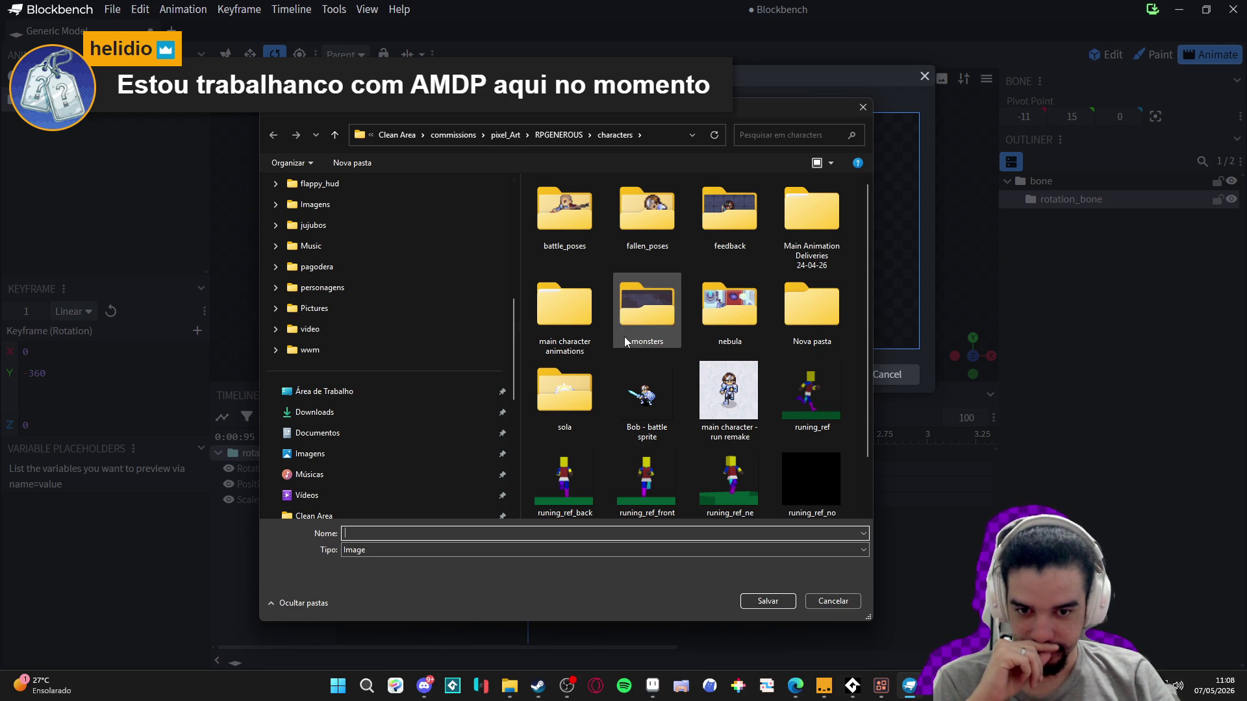
scroll(420, 324, "up", 3)
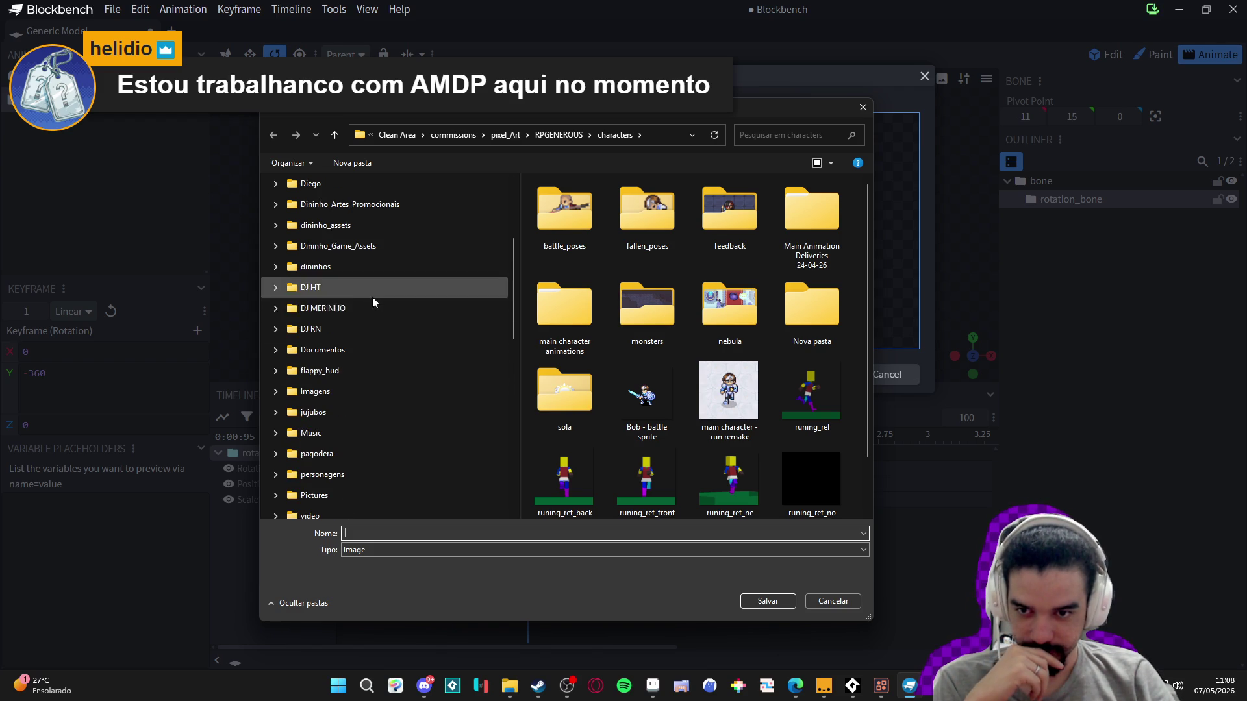
scroll(395, 237, "down", 1)
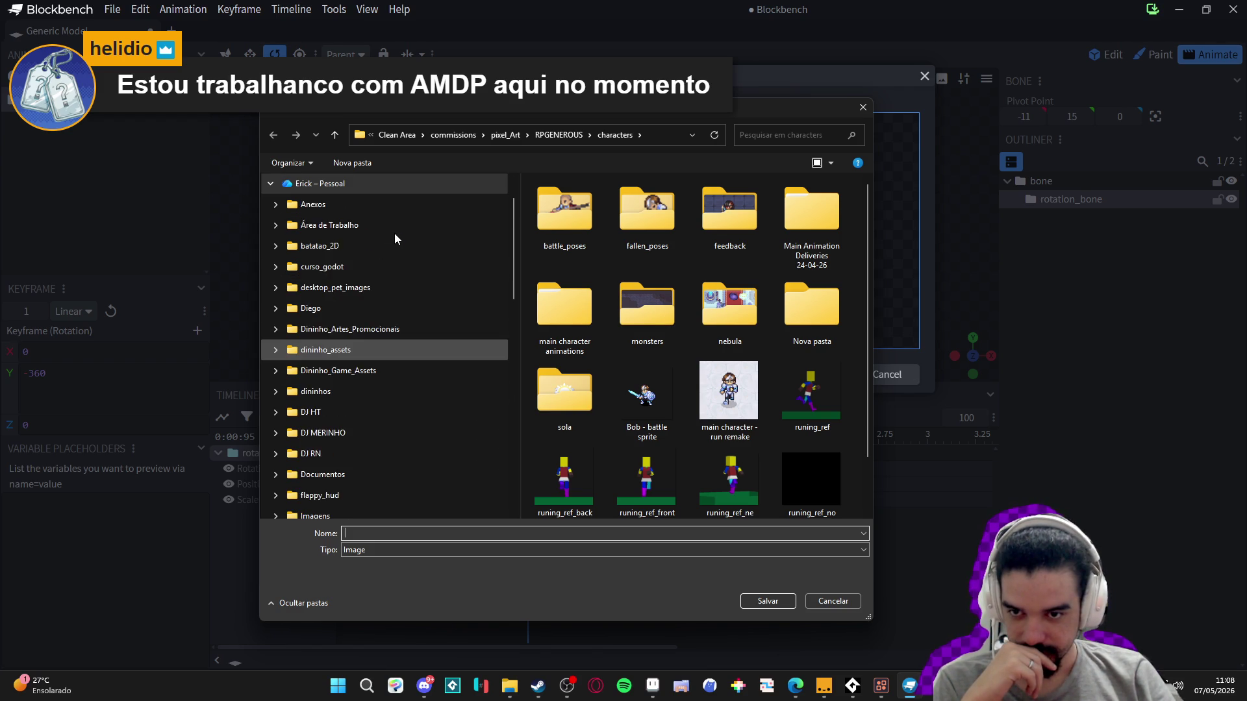
scroll(371, 329, "down", 2)
scroll(331, 402, "up", 2)
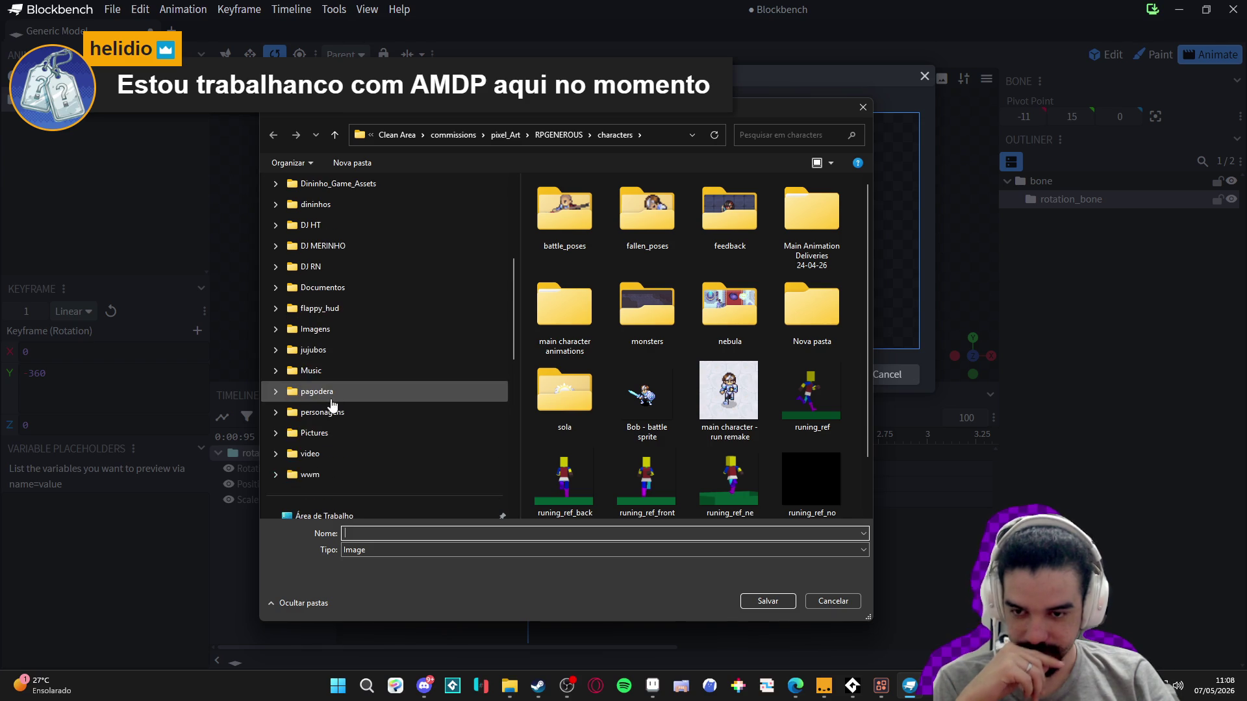
scroll(339, 472, "up", 1)
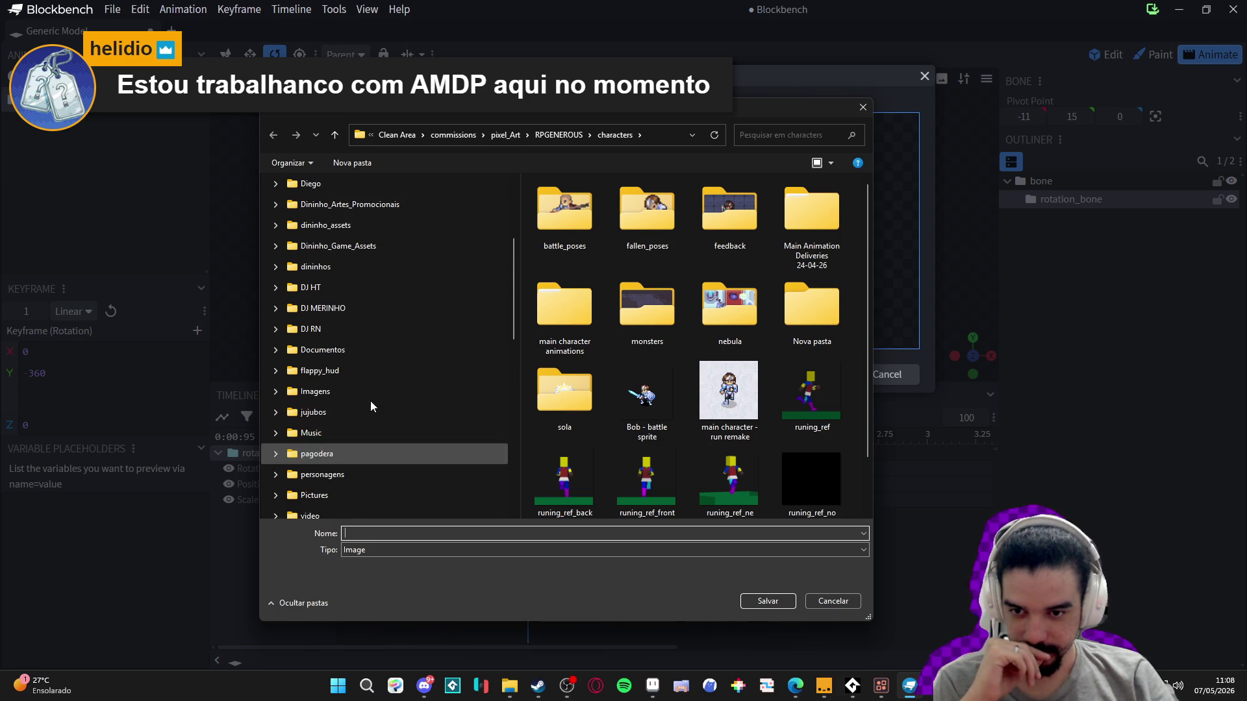
scroll(385, 351, "down", 1)
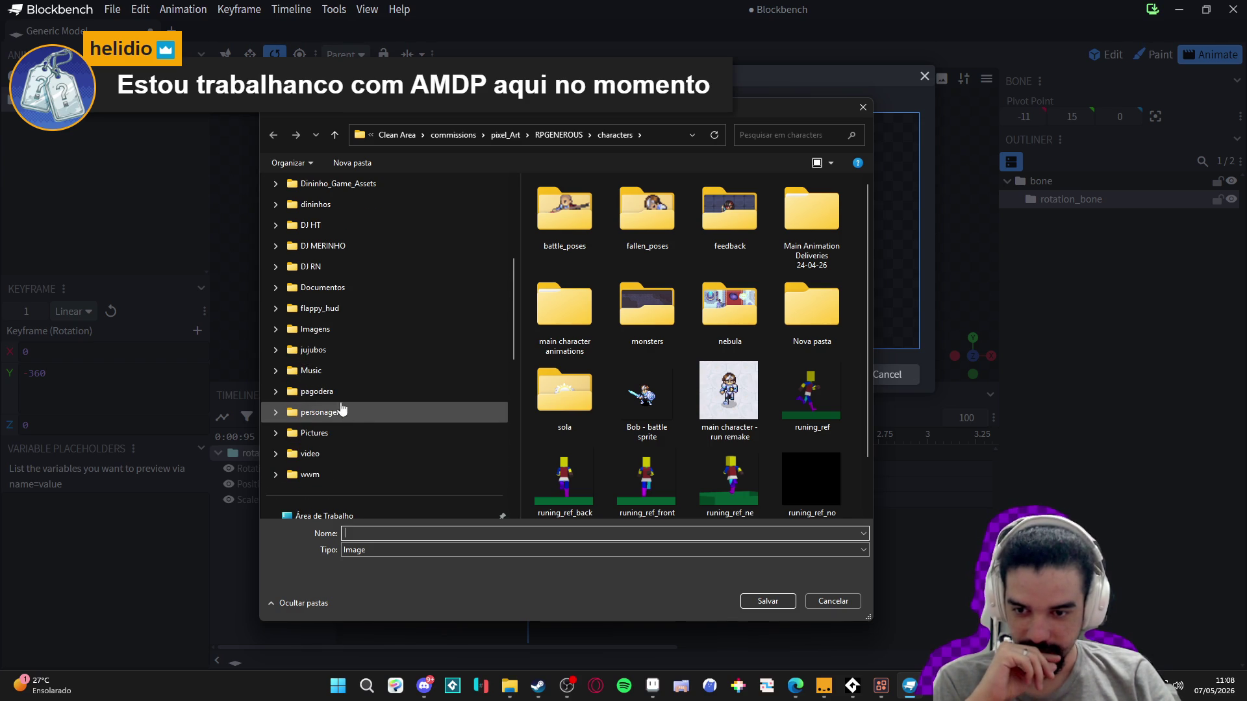
scroll(364, 402, "up", 10)
left_click(356, 351)
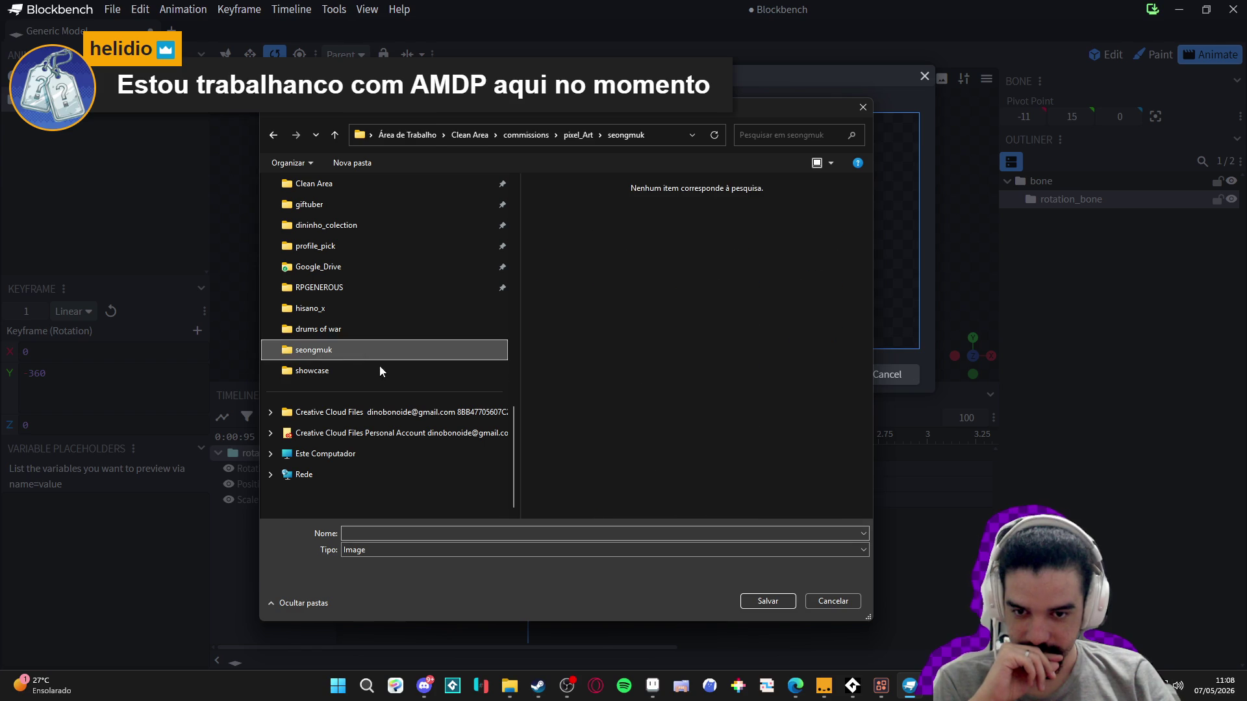
left_click(512, 532)
type("dor_rotation")
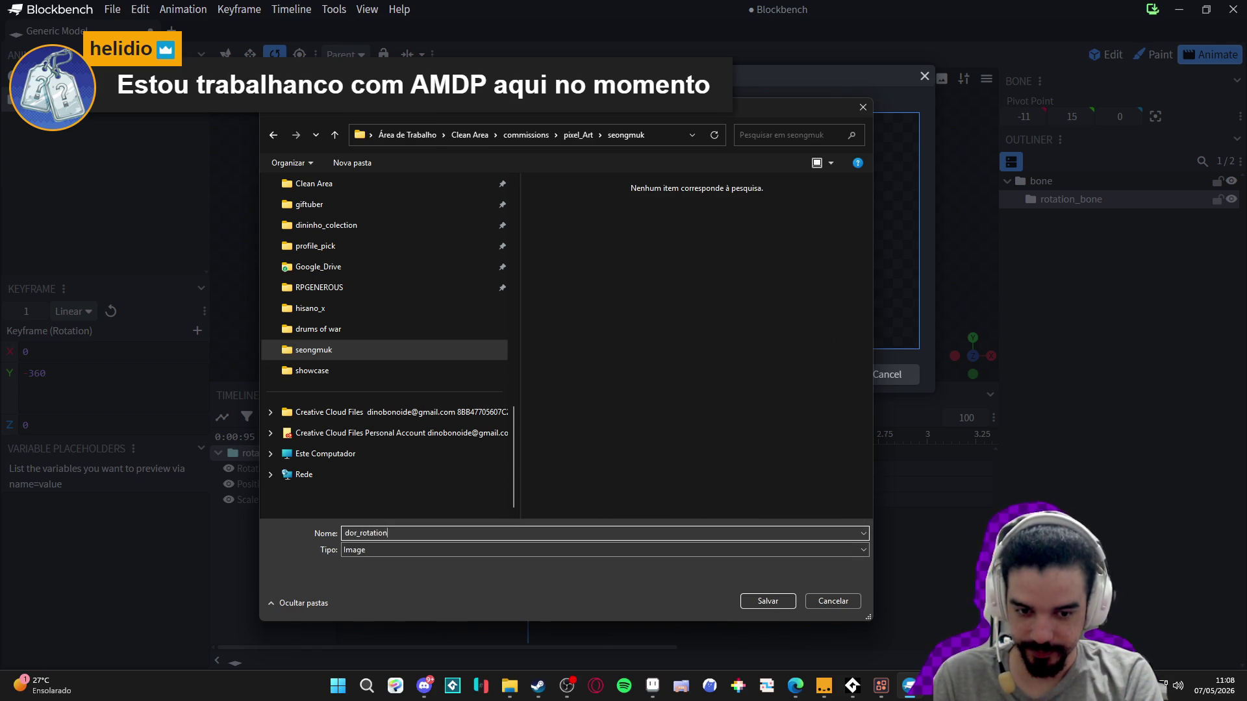
key("Return")
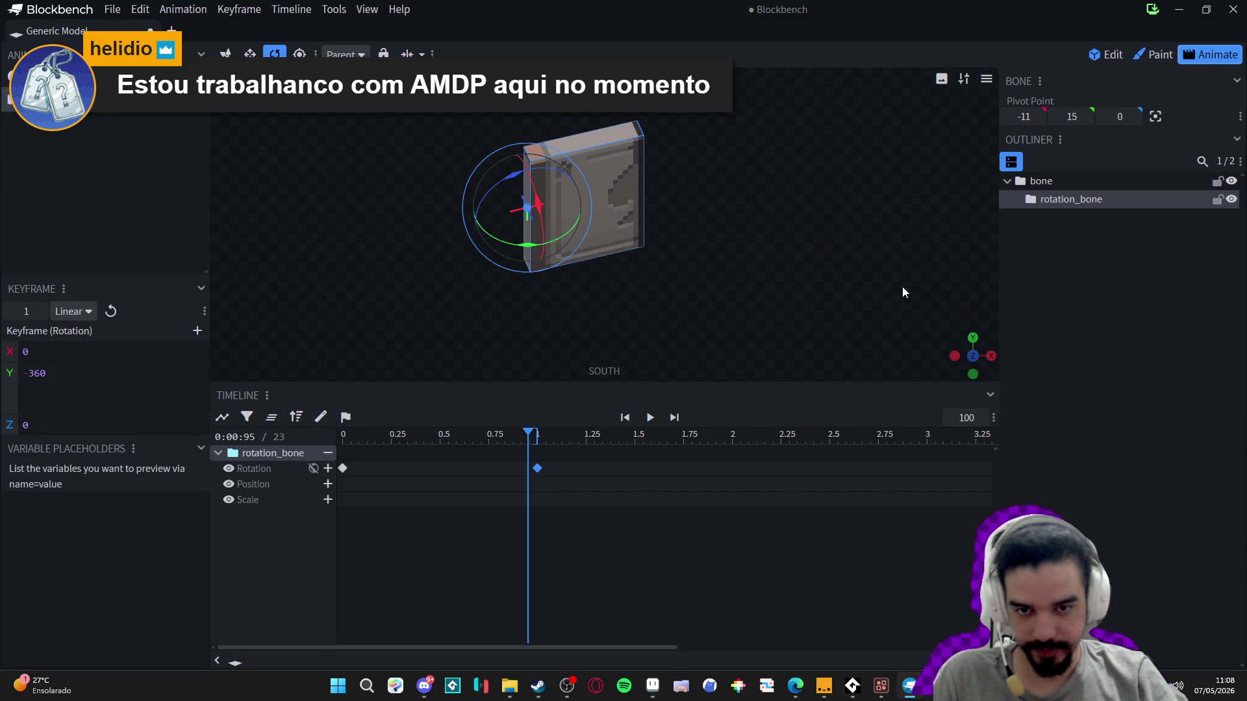
left_click(655, 686)
- Zoom in on frame 1 and marquee one art pixel to confirm it measures 5×5
left_click(507, 306)
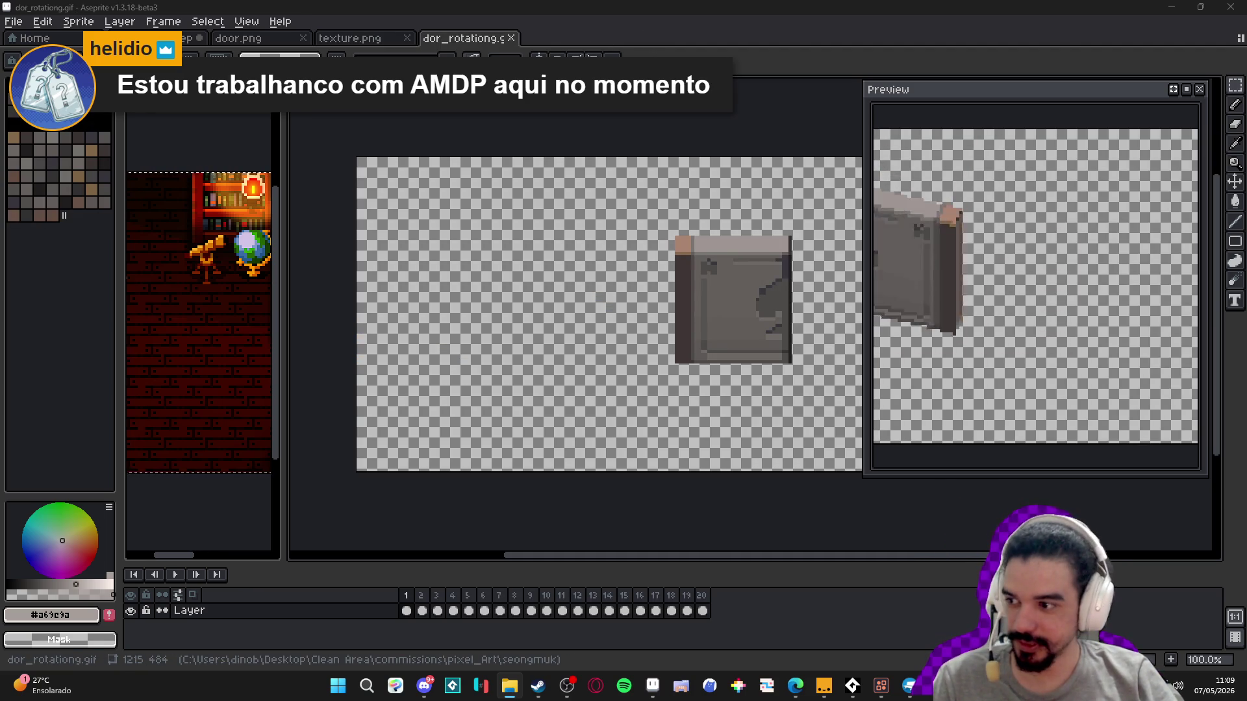
scroll(665, 278, "right", 3)
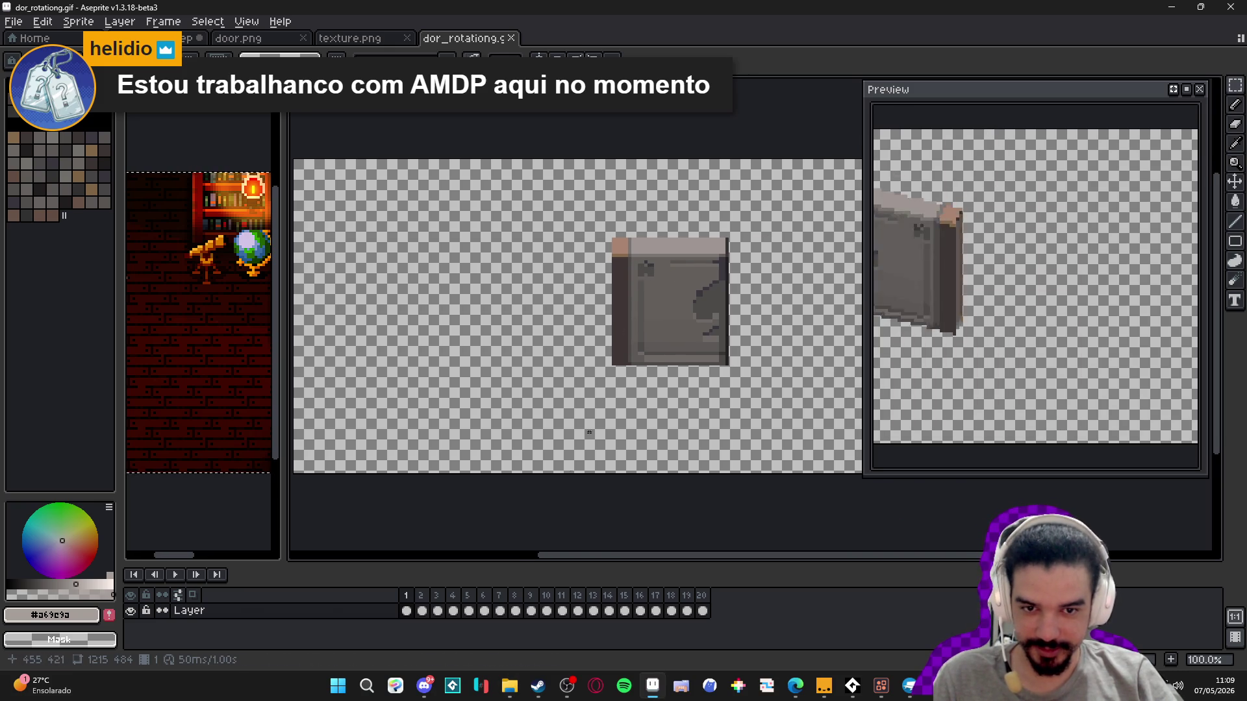
left_click(406, 611)
scroll(652, 317, "up", 1)
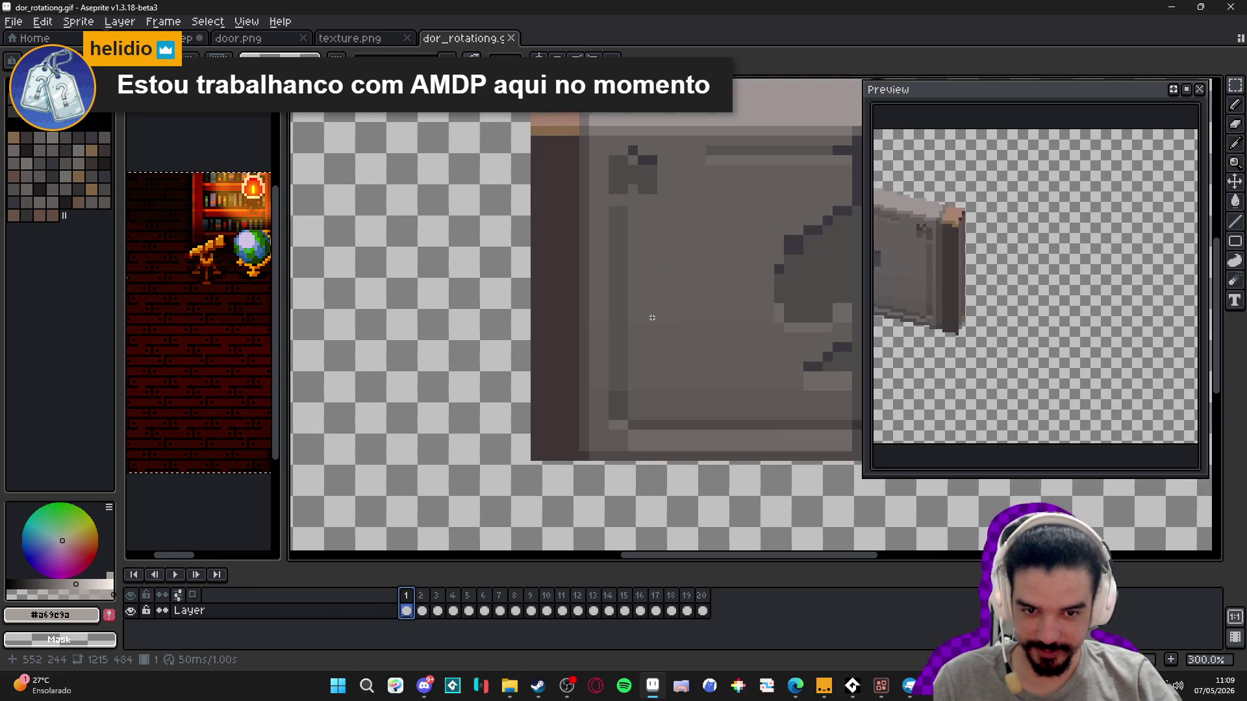
scroll(634, 431, "up", 8)
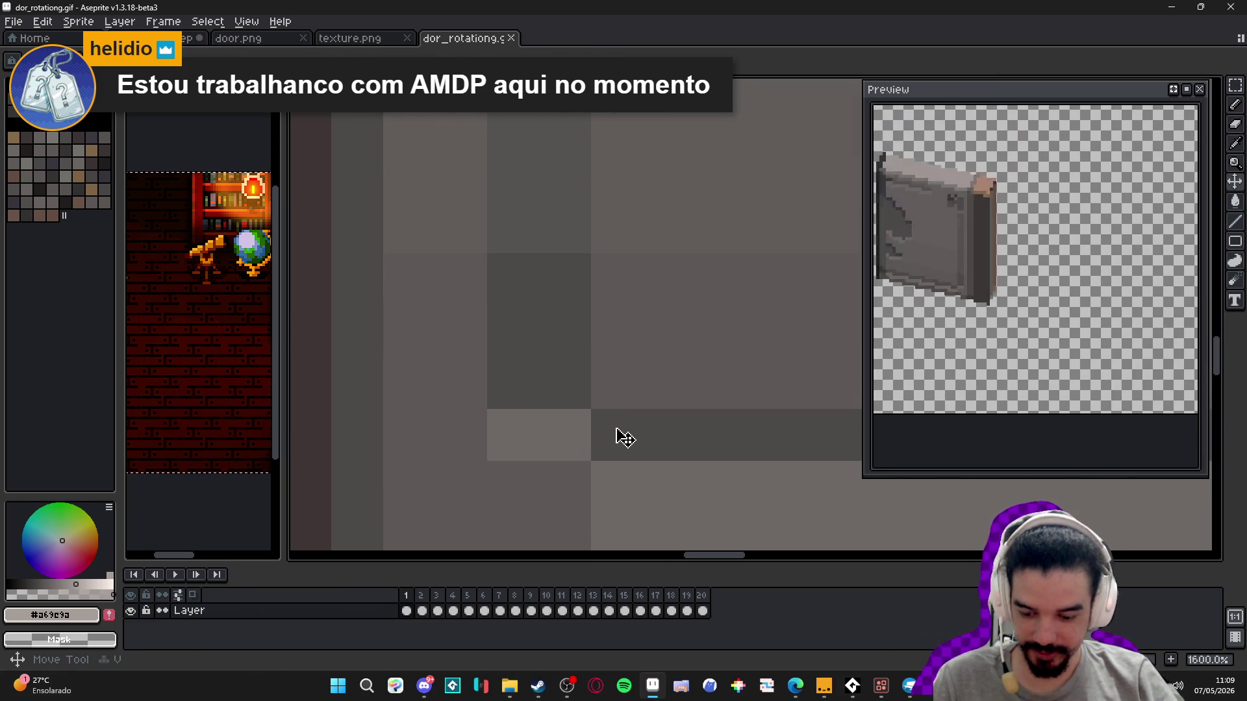
scroll(625, 437, "up", 1)
key("m")
left_click_drag(588, 398, 685, 497)
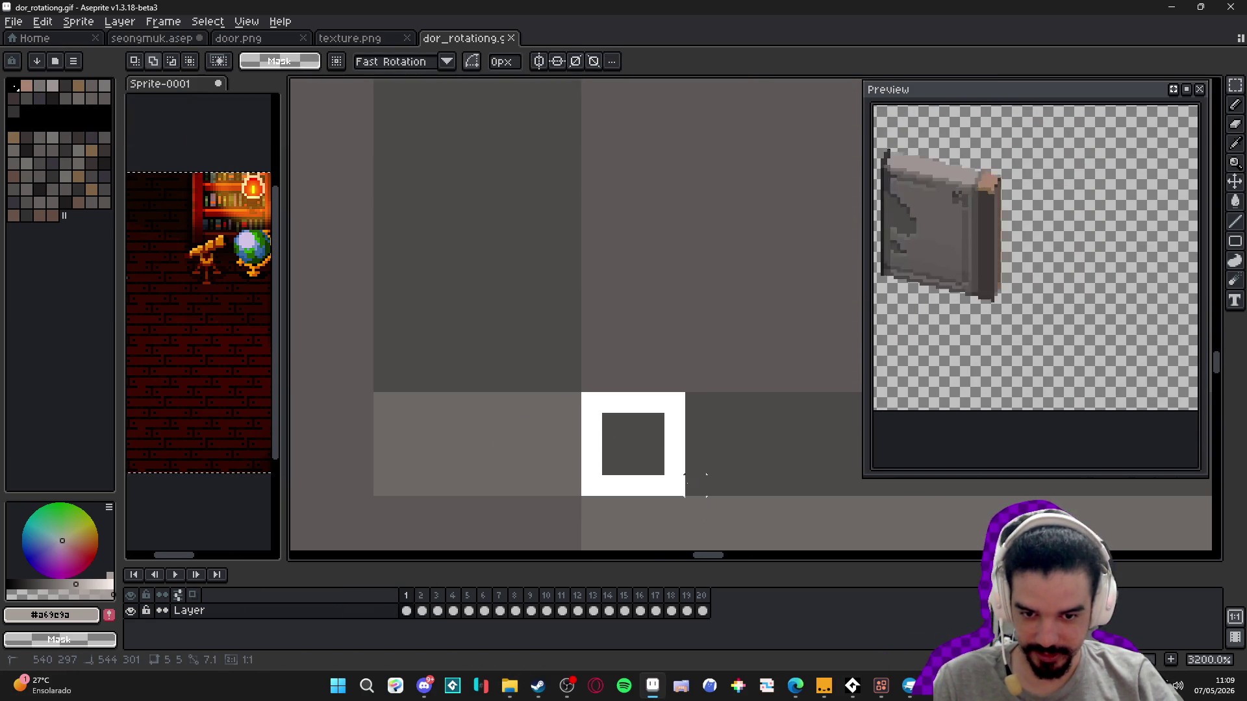
scroll(628, 411, "down", 10)
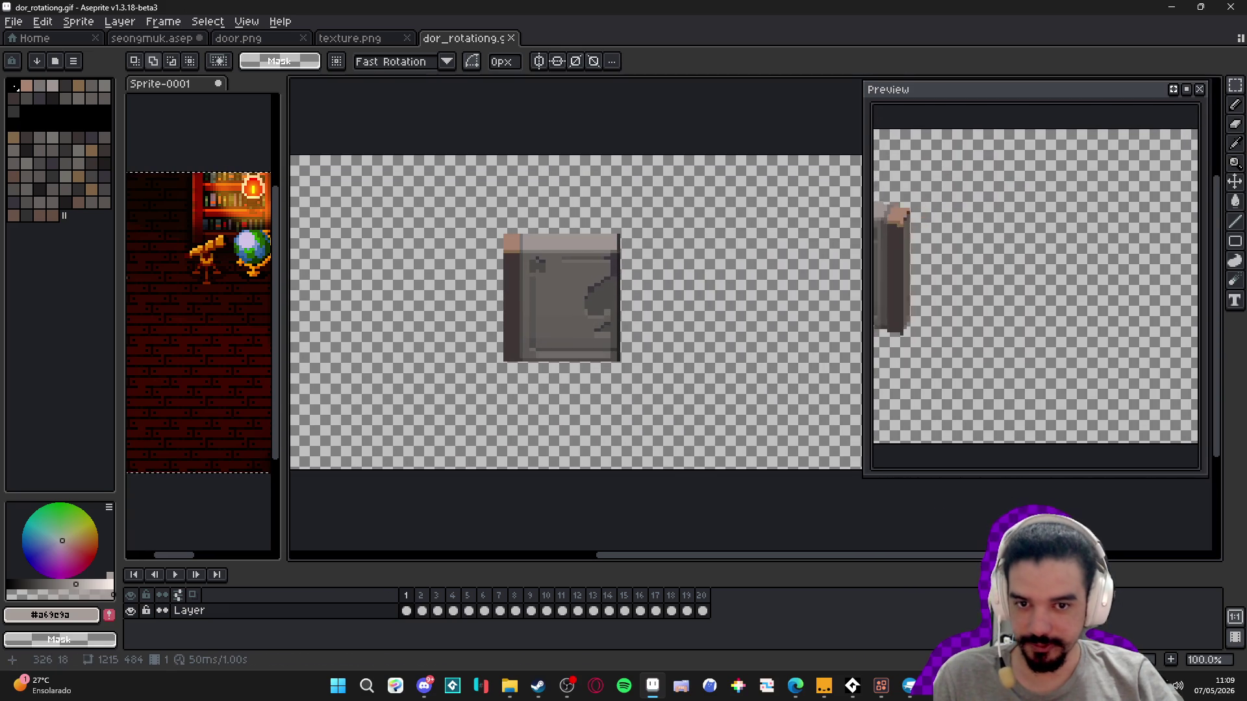
left_click(78, 21)
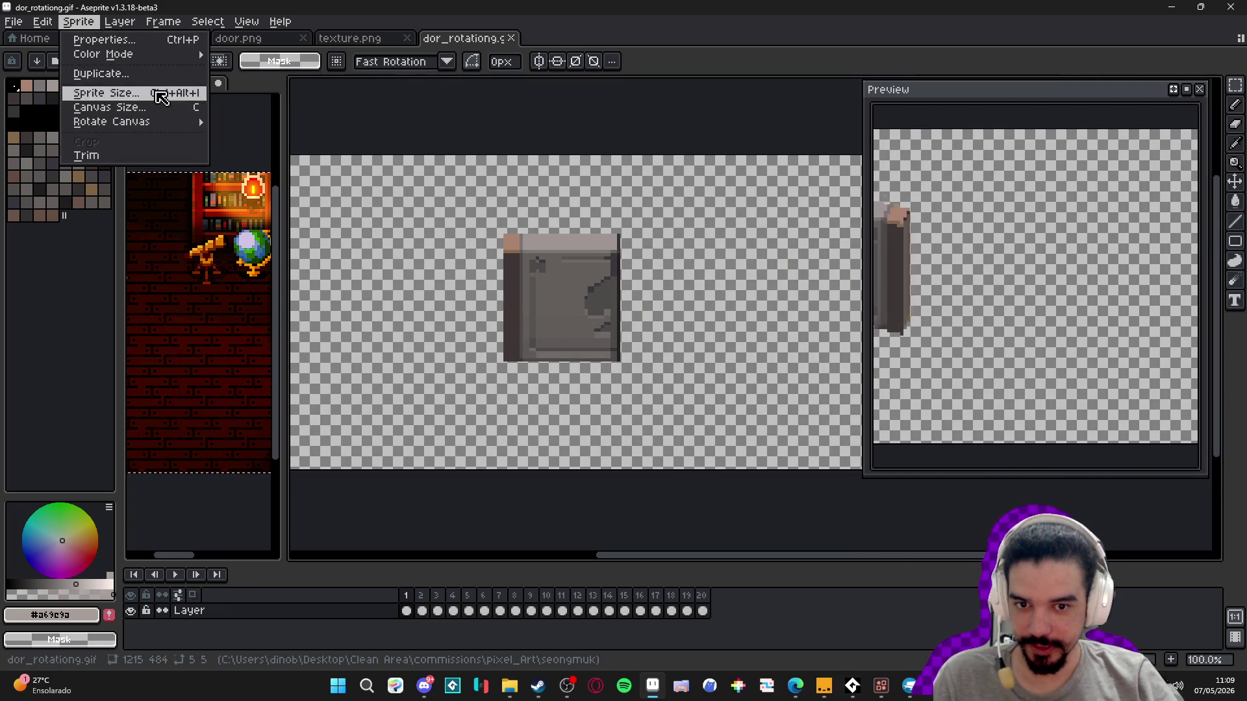
- Shrink the sprite to 20% (243×96) and step through the first rotation frames
left_click(160, 98)
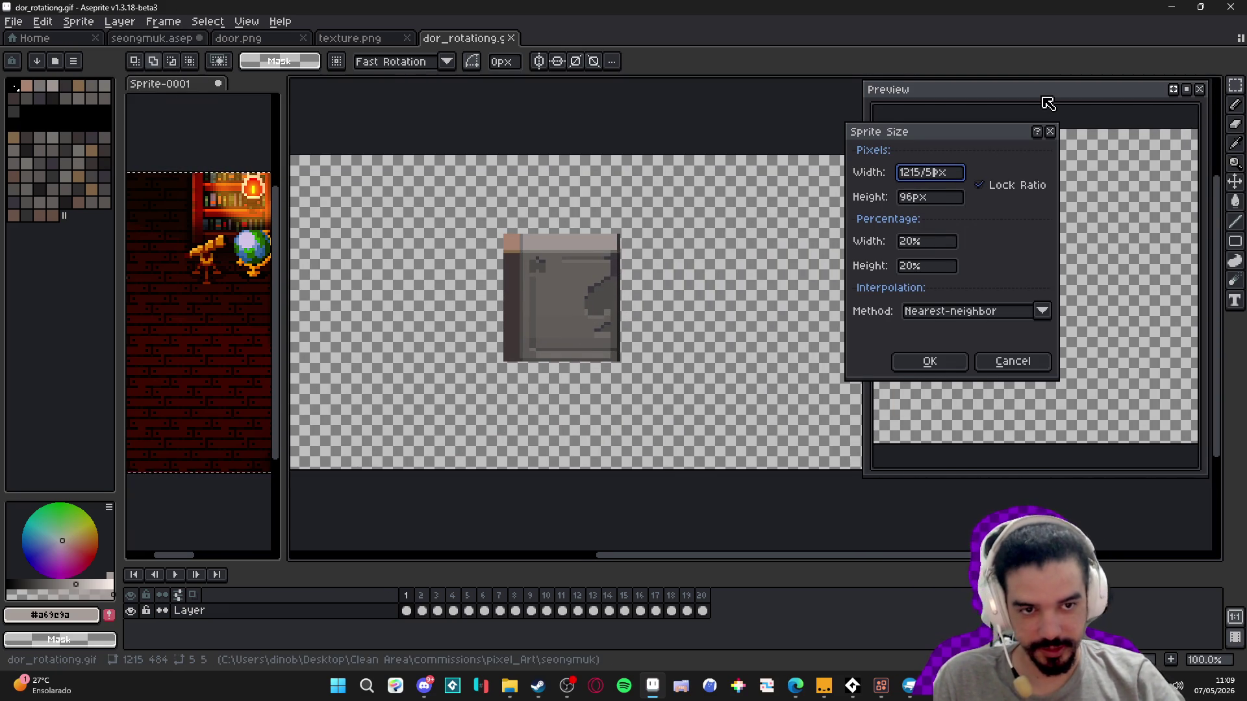
key("Return")
scroll(546, 312, "up", 4)
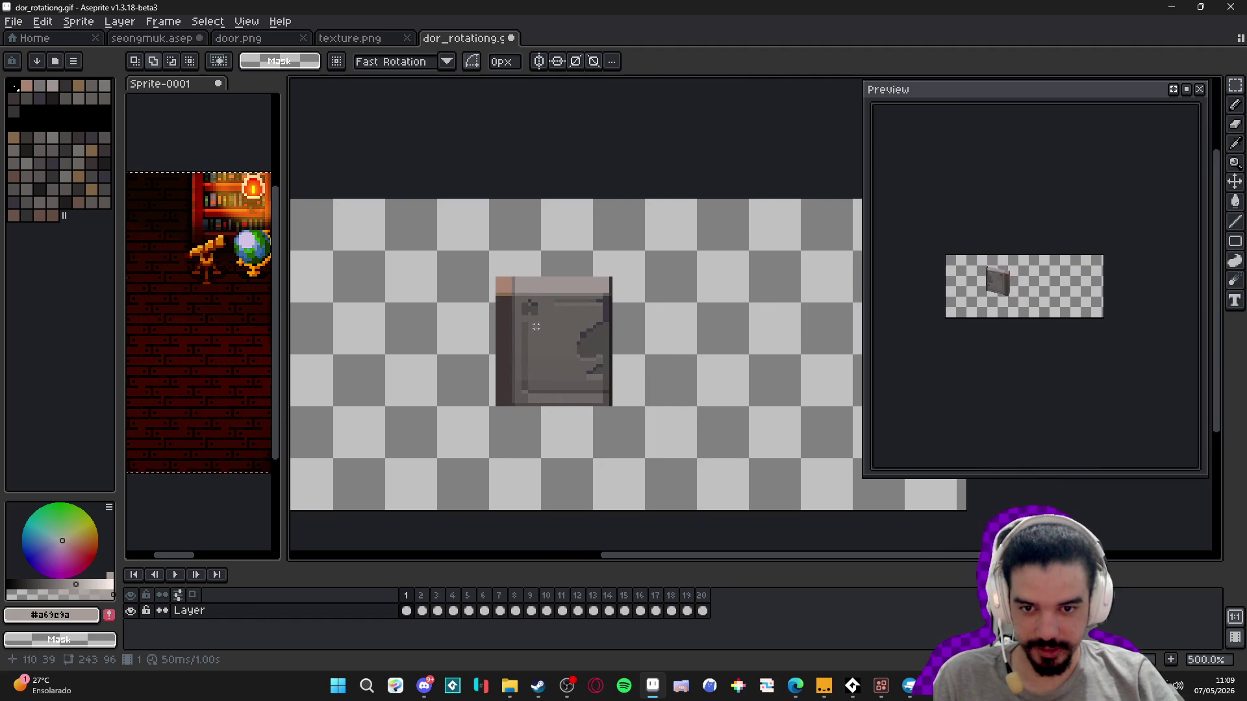
scroll(545, 312, "down", 1)
left_click_drag(409, 615, 491, 627)
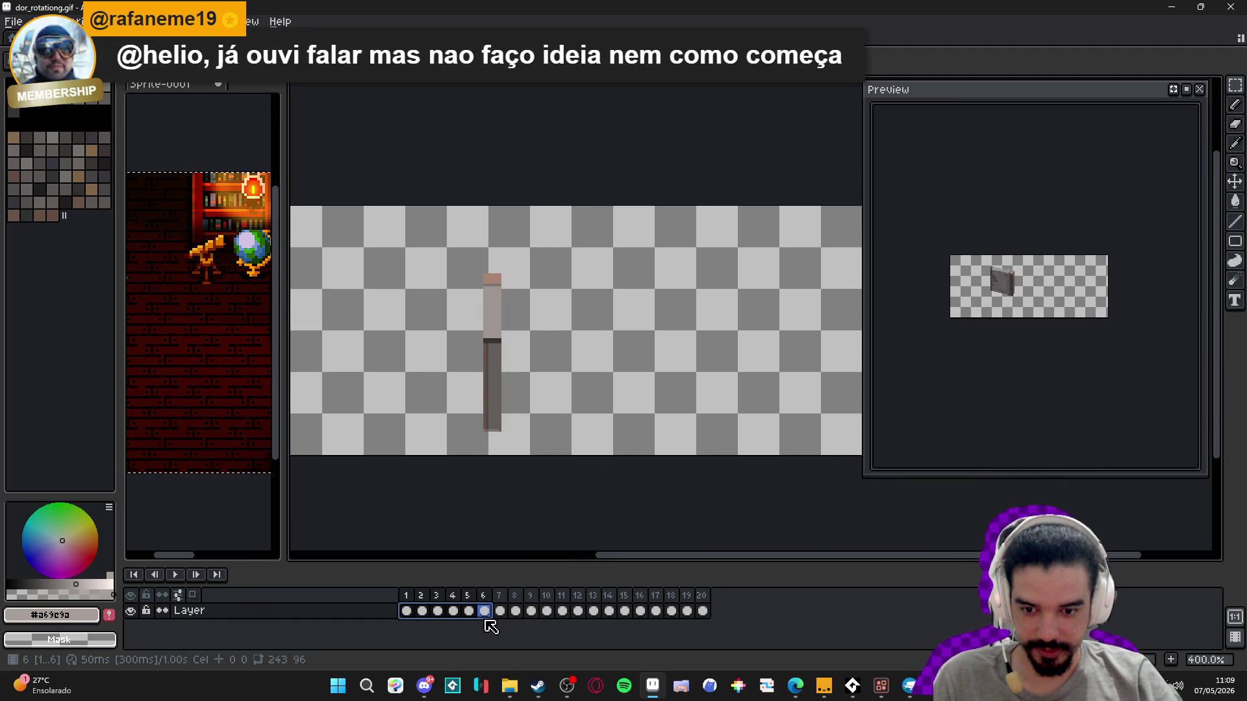
left_click(408, 611)
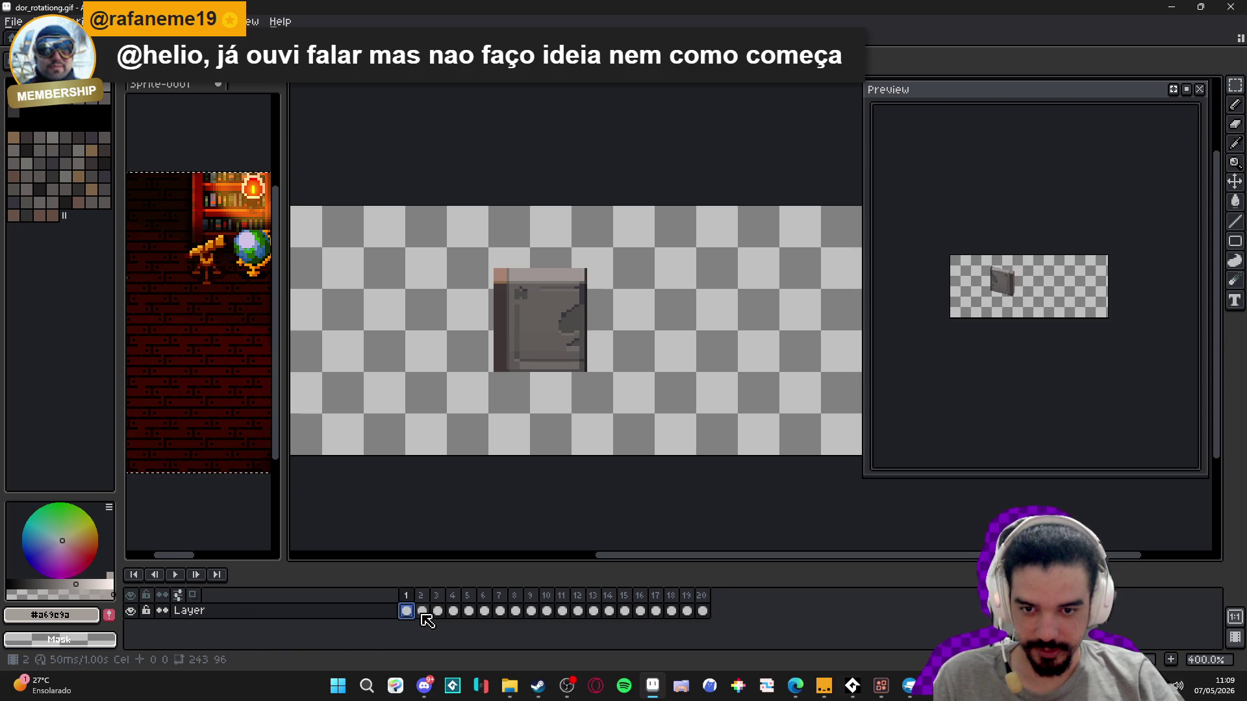
- Zoom in and marquee-select the whole door on frame 1
scroll(509, 305, "up", 1)
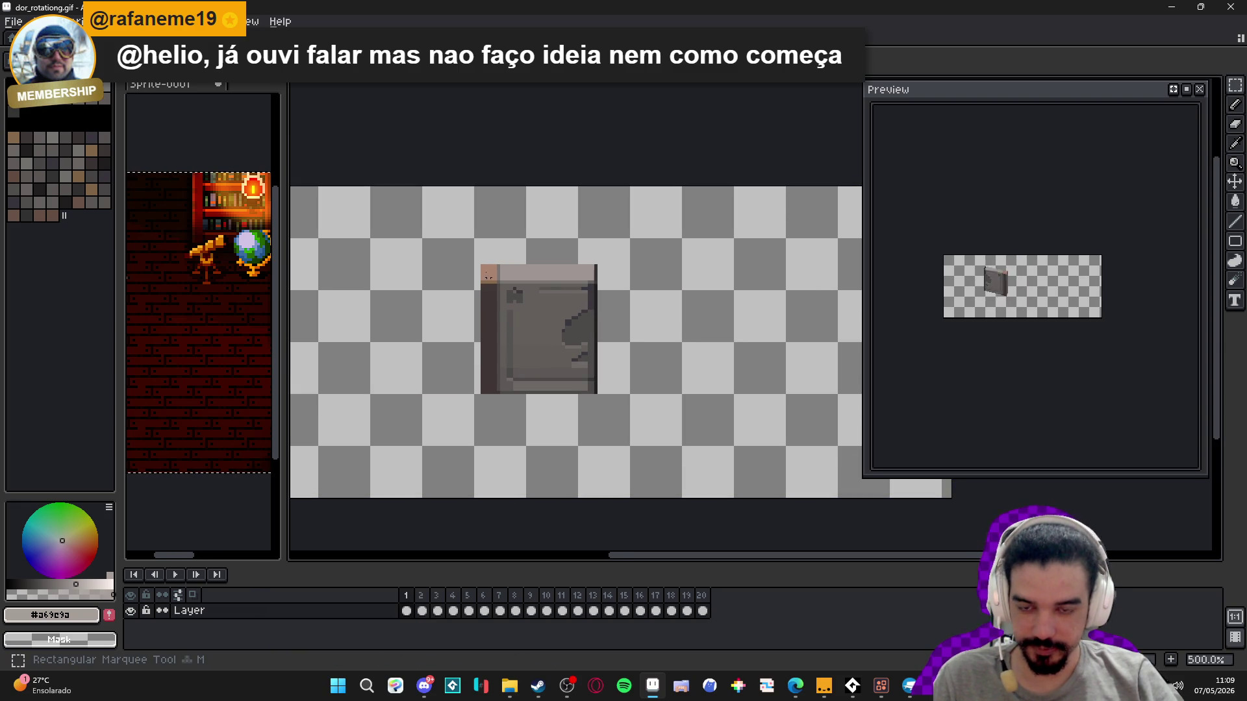
scroll(486, 266, "up", 2)
left_click_drag(481, 266, 662, 465)
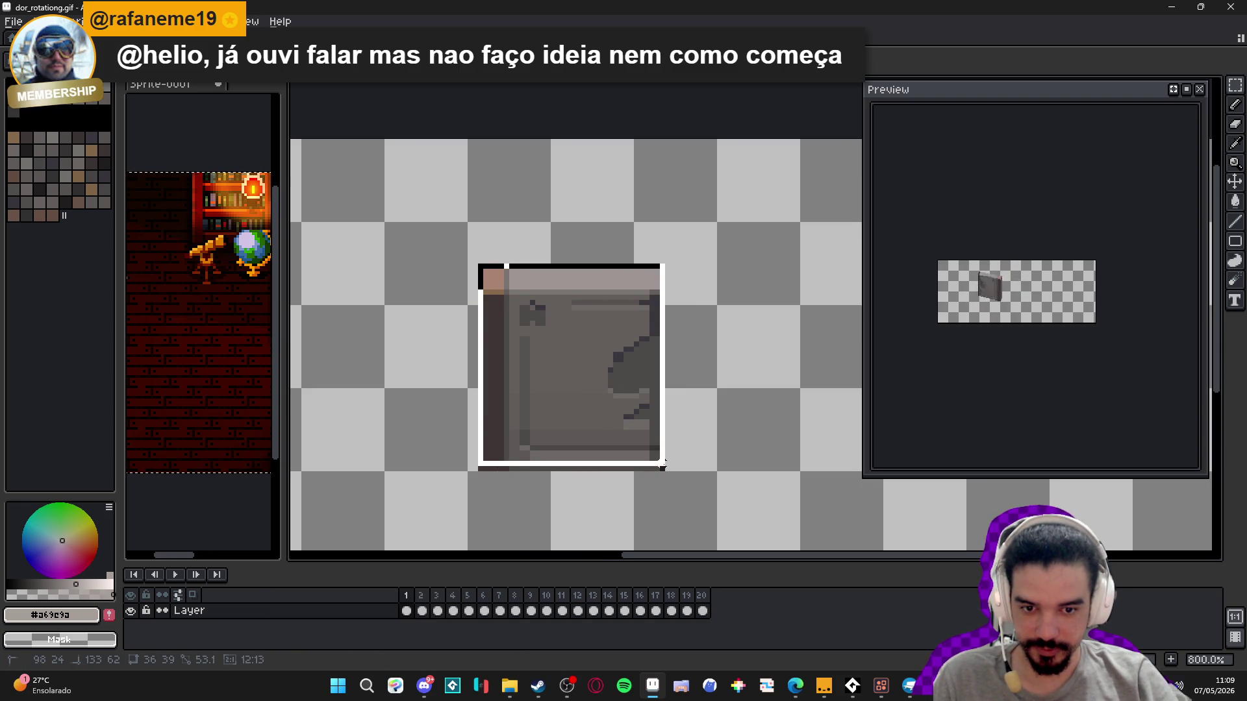
- Paste the door into seongmuk.aseprite, fit it over the left door at 22×33, and return to the GIF
key("ctrl+Tab")
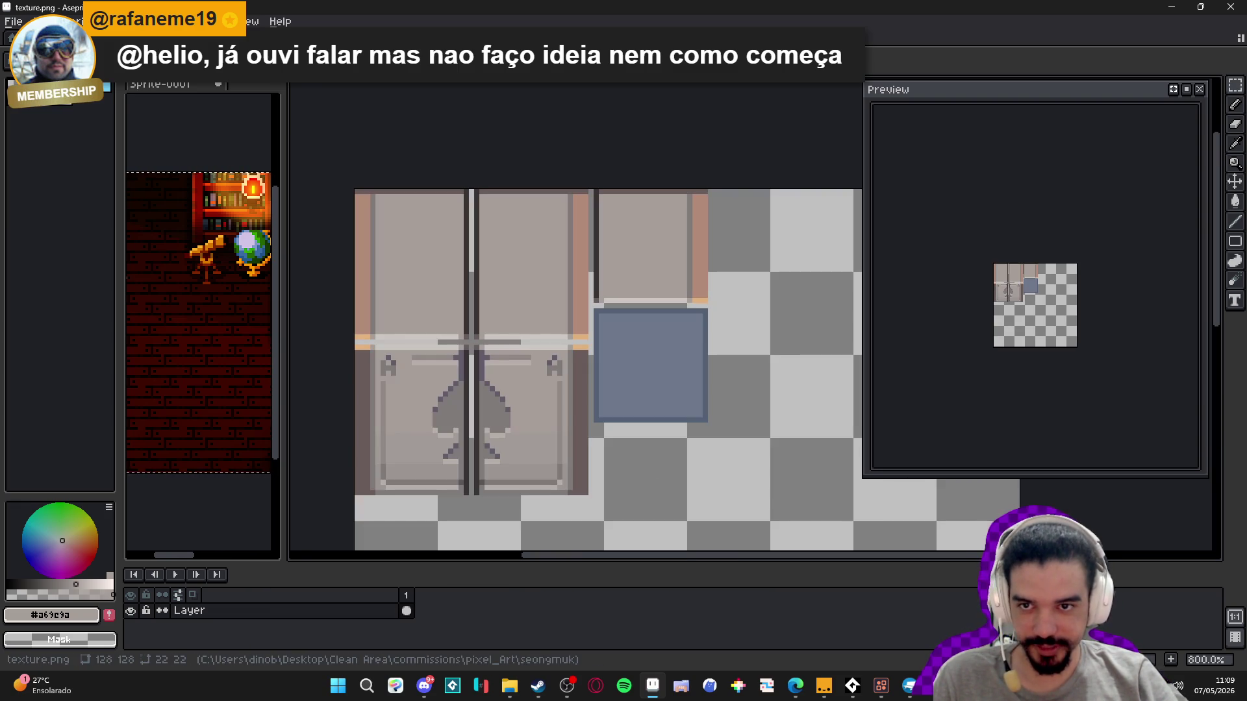
key("ctrl+Tab")
key("ctrl+Tab")
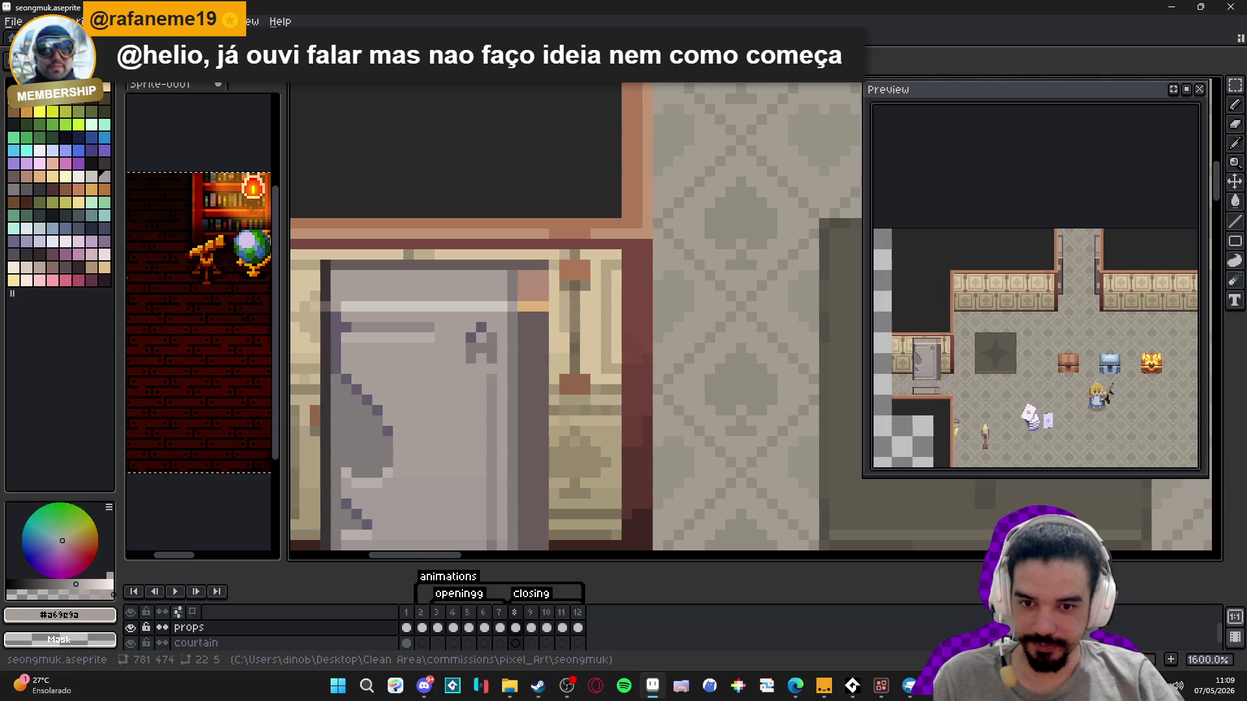
key("ctrl+v")
mouse_move(823, 345)
left_mouse_down()
mouse_move(632, 348)
mouse_move(565, 361)
mouse_move(543, 383)
mouse_move(516, 369)
mouse_move(515, 383)
mouse_move(514, 368)
left_mouse_up()
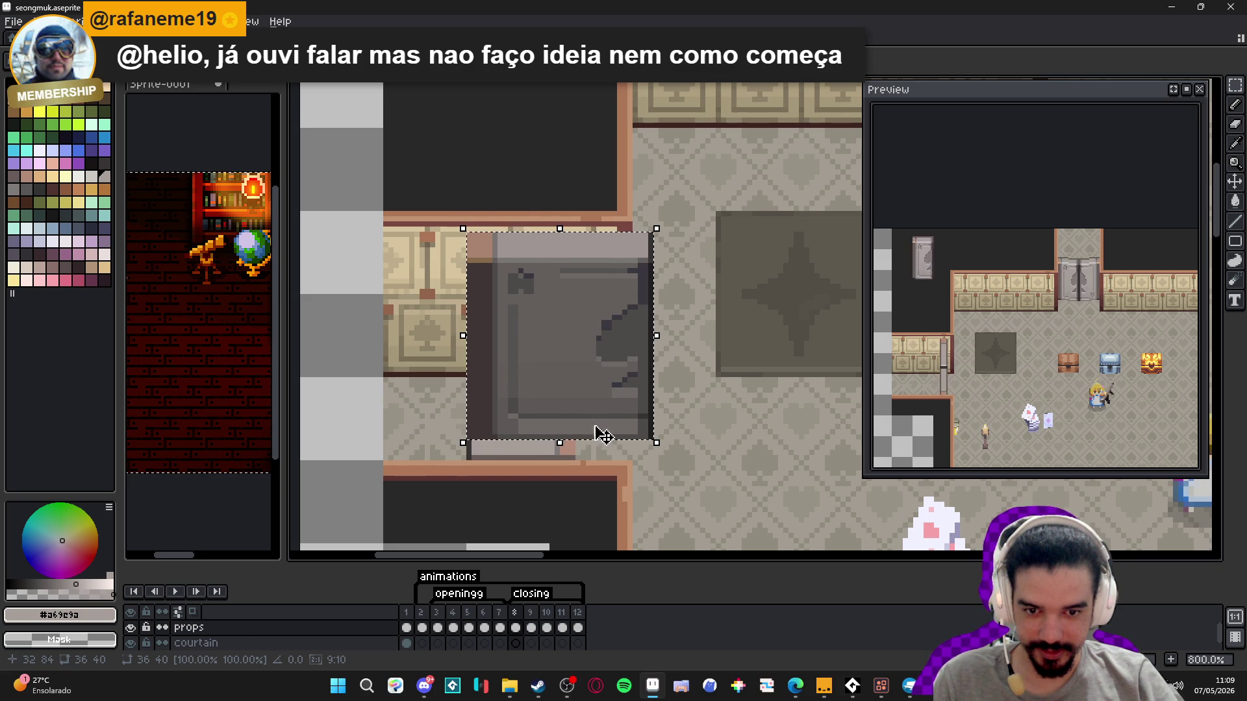
mouse_move(659, 447)
left_mouse_down()
mouse_move(574, 387)
mouse_move(584, 407)
left_mouse_up()
scroll(650, 355, "down", 1)
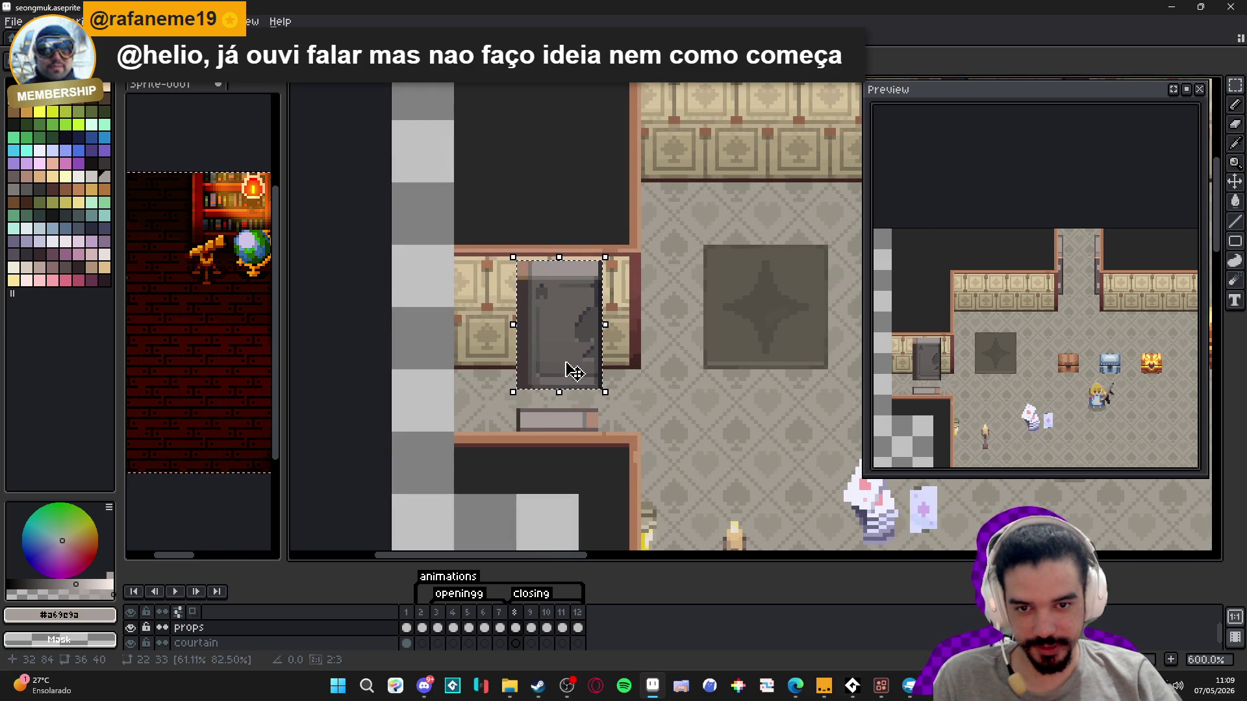
scroll(565, 360, "up", 1)
key("Return")
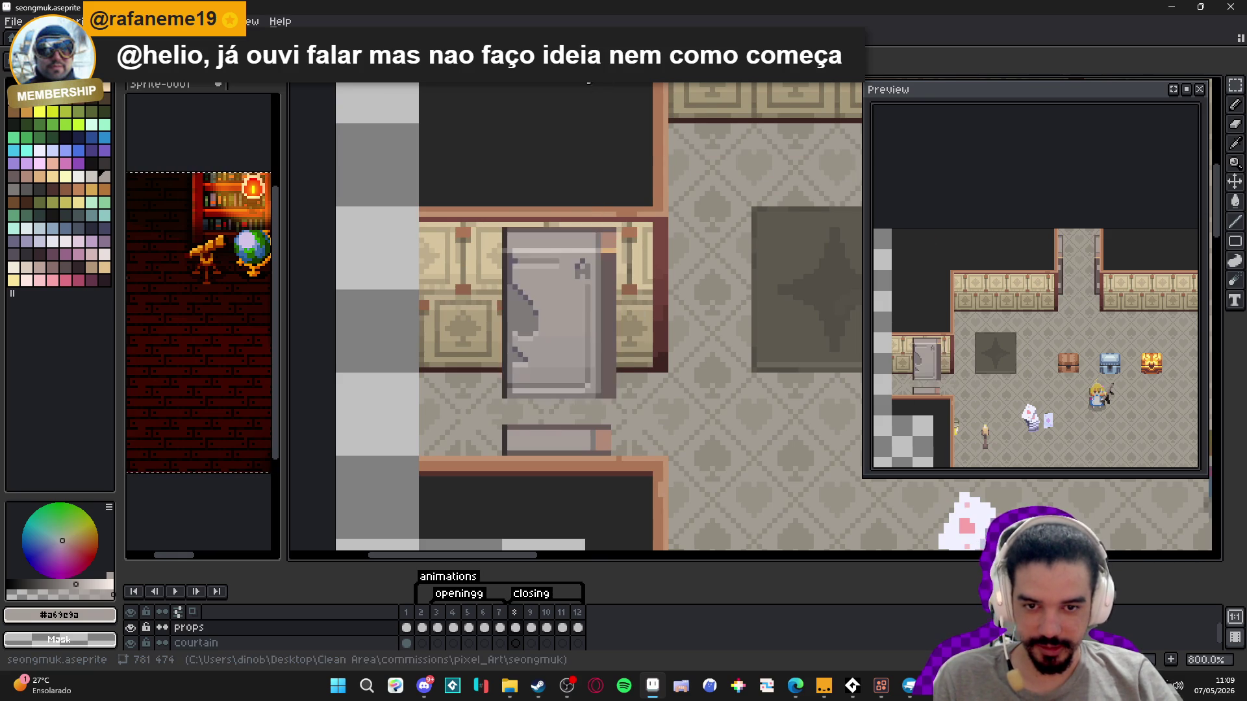
key("ctrl+Tab")
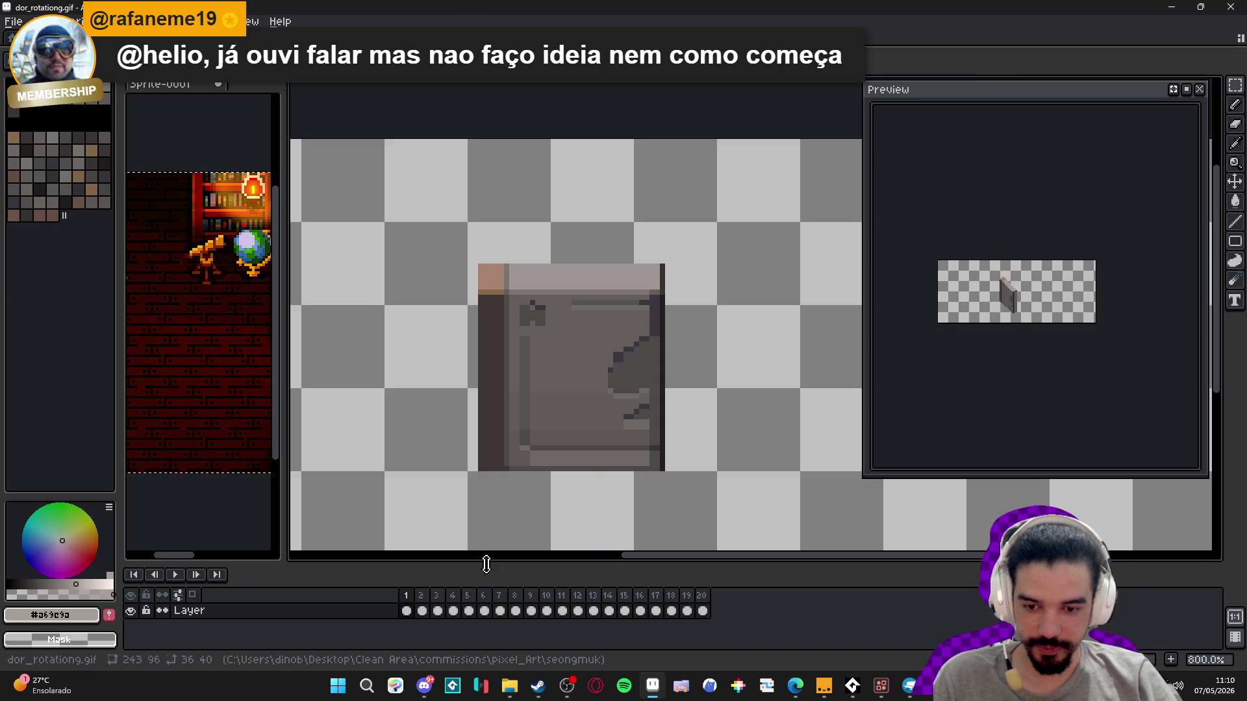
- Go to frame 11 of the rotation GIF and marquee-select the door
left_click_drag(702, 611, 387, 602)
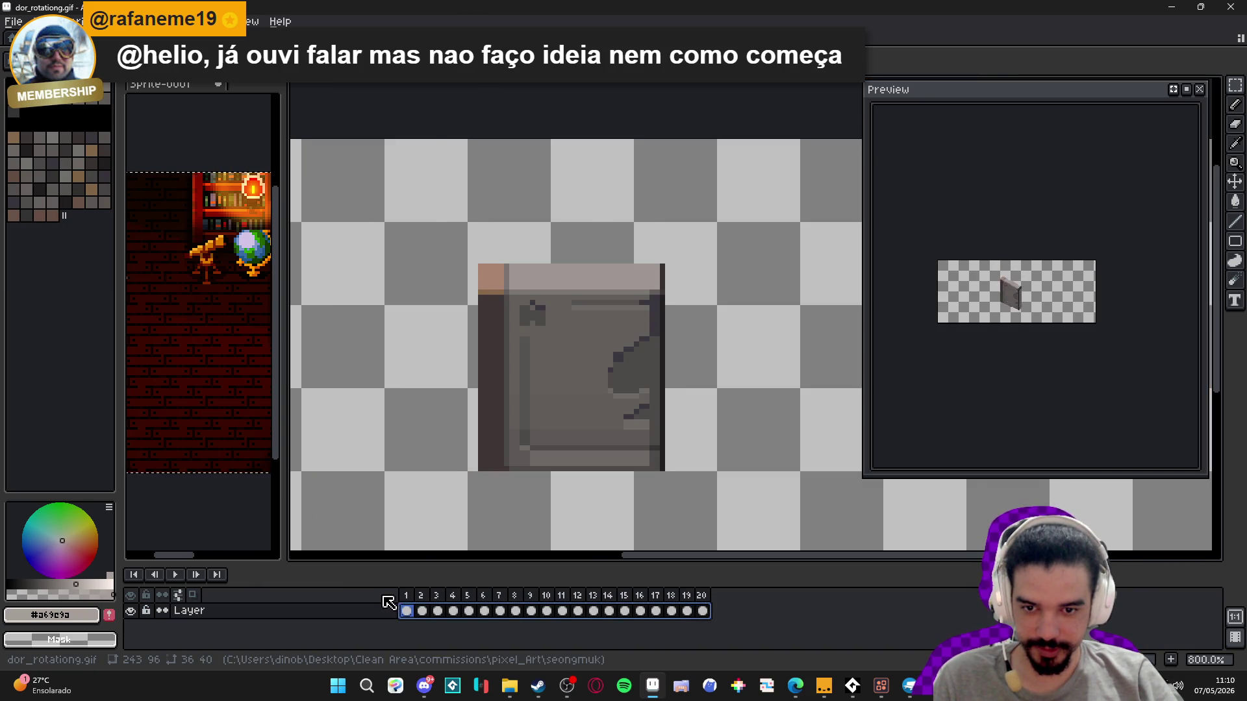
left_click(566, 611)
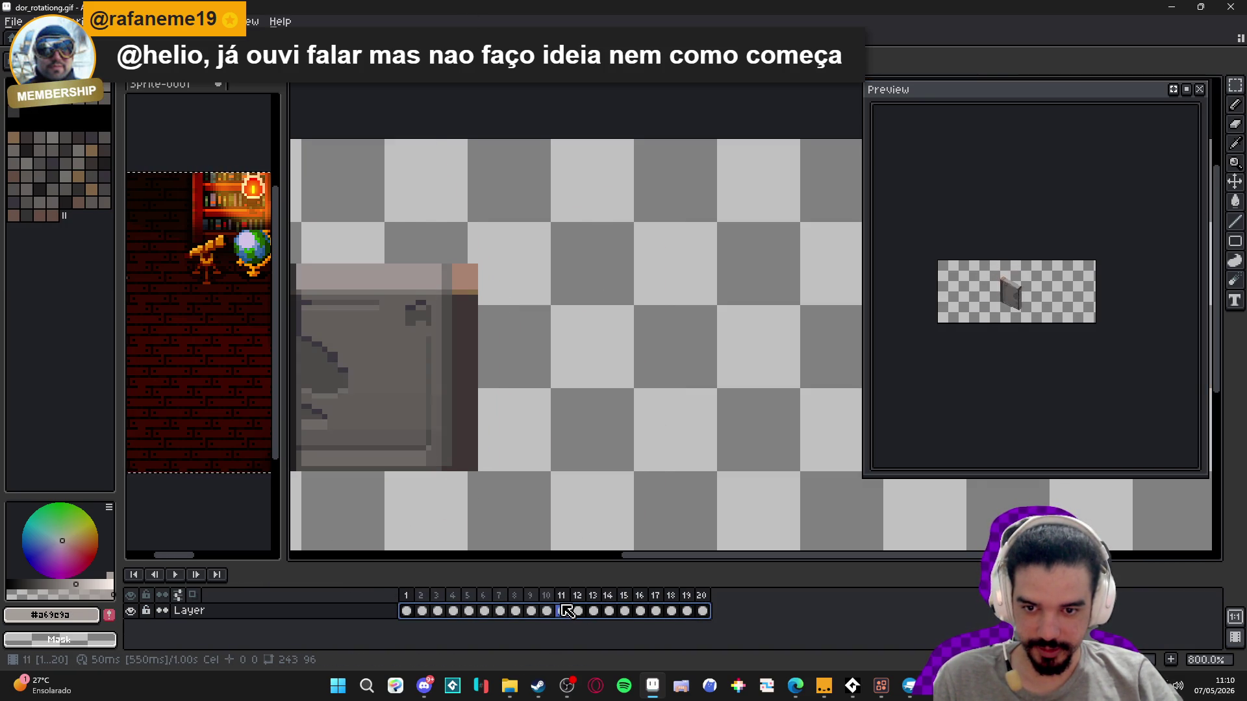
left_click_drag(501, 351, 612, 341)
key("m")
mouse_move(584, 458)
left_mouse_down()
mouse_move(393, 242)
mouse_move(400, 261)
left_mouse_up()
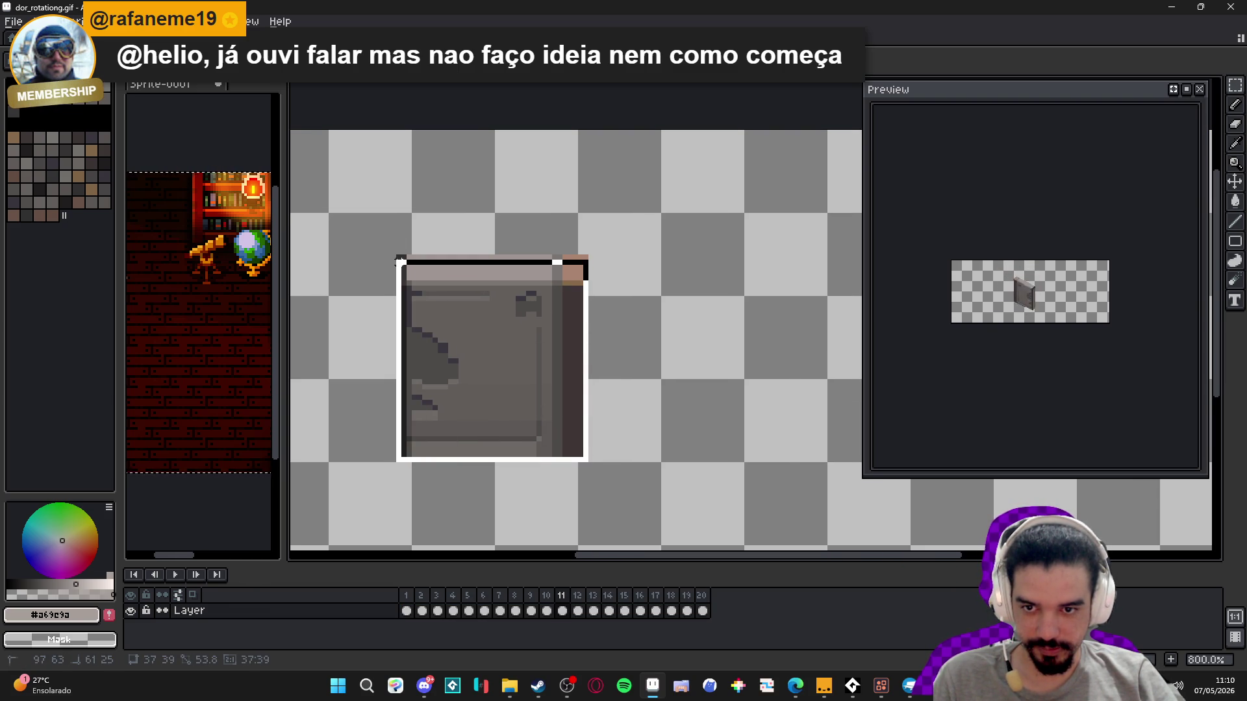
- Paste the frame-11 door into seongmuk's frame 8, shrunk over the left doorway, and check it
key("ctrl+Tab")
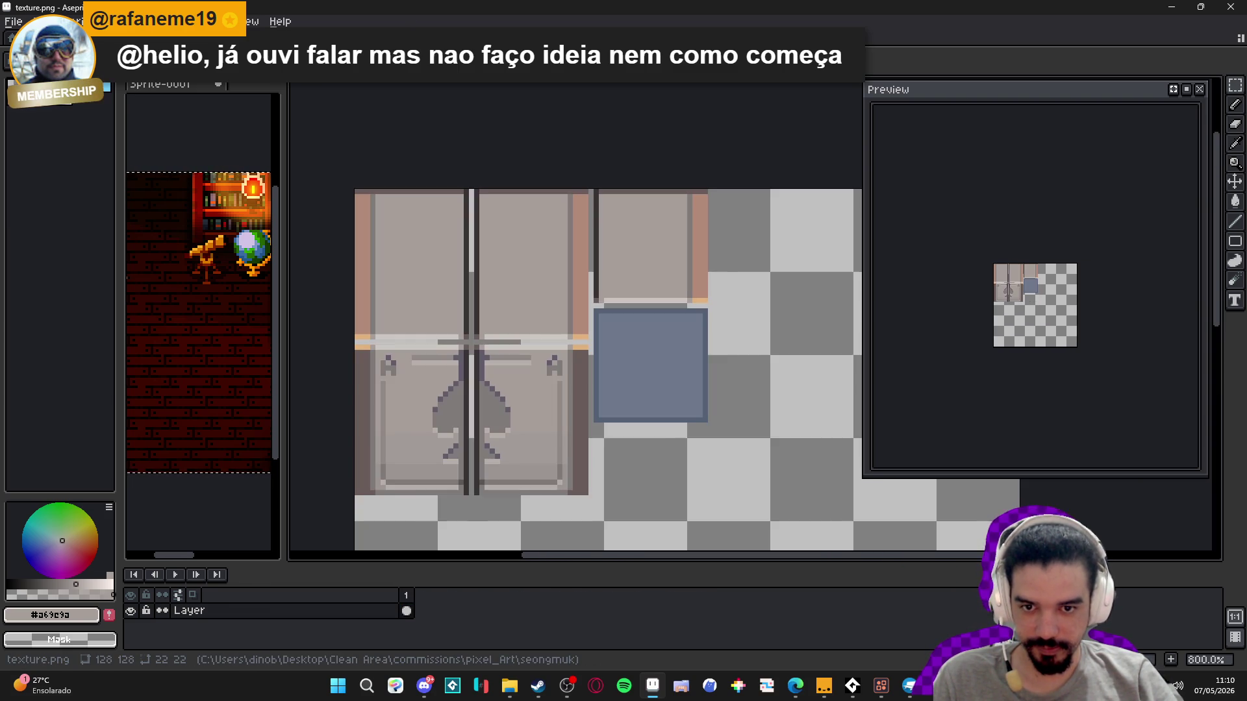
key("ctrl+Tab")
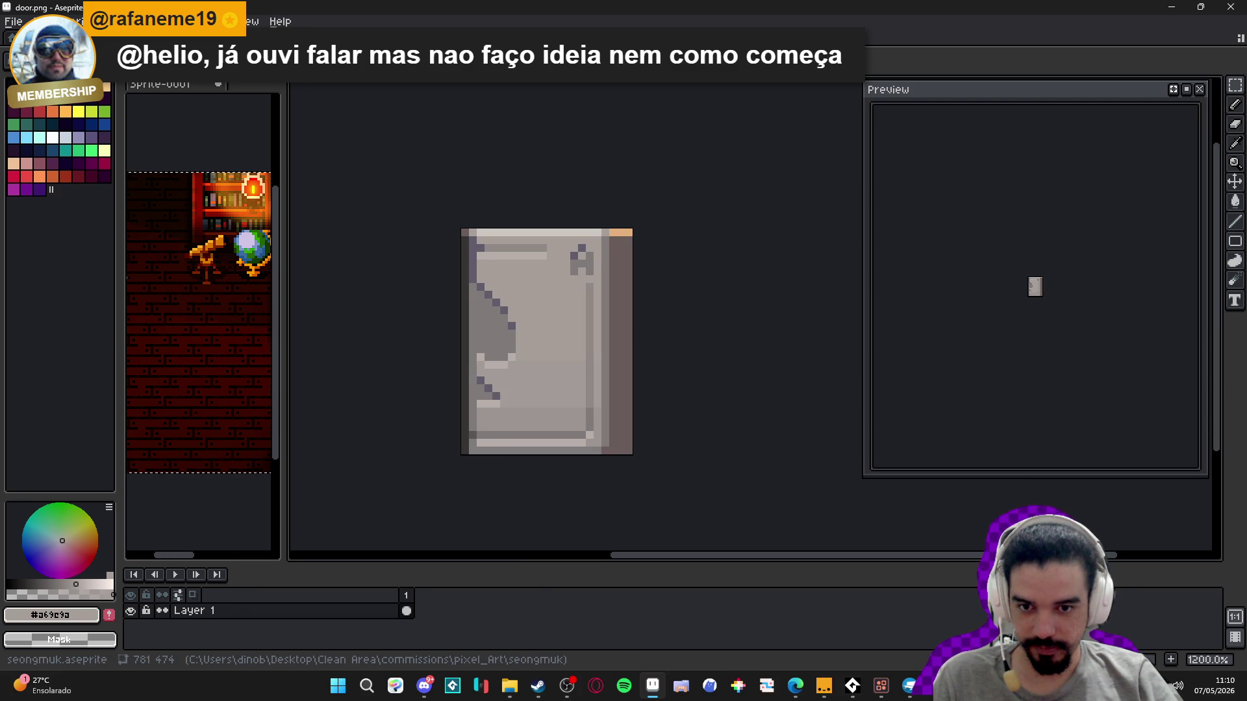
key("ctrl+Tab")
key("ctrl+v")
left_click_drag(786, 377, 444, 307)
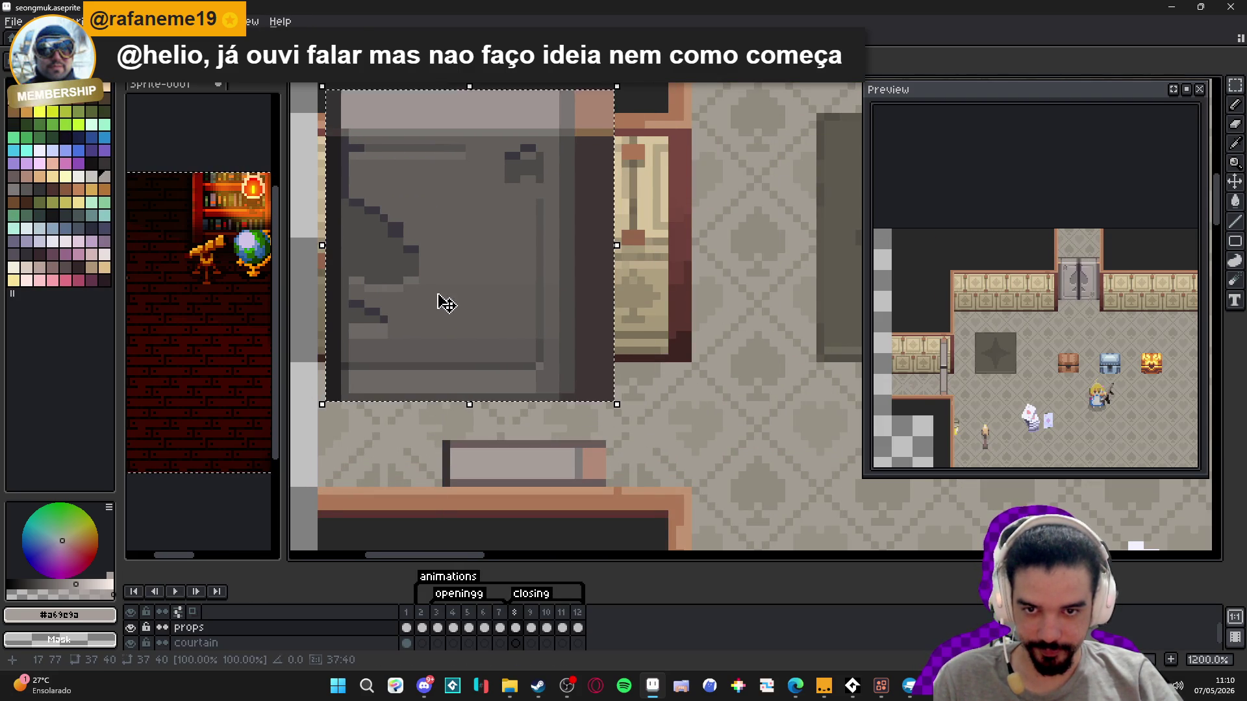
mouse_move(375, 153)
left_mouse_down()
mouse_move(426, 210)
mouse_move(501, 218)
mouse_move(494, 209)
left_mouse_up()
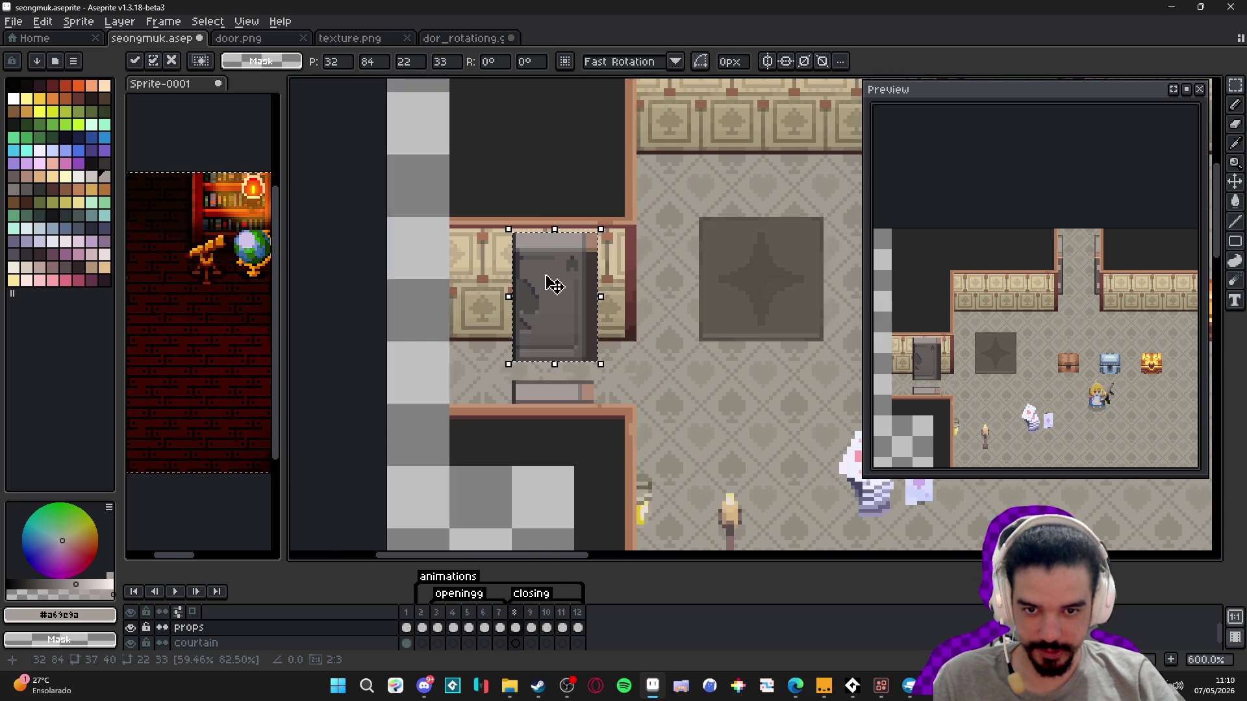
scroll(549, 279, "down", 3)
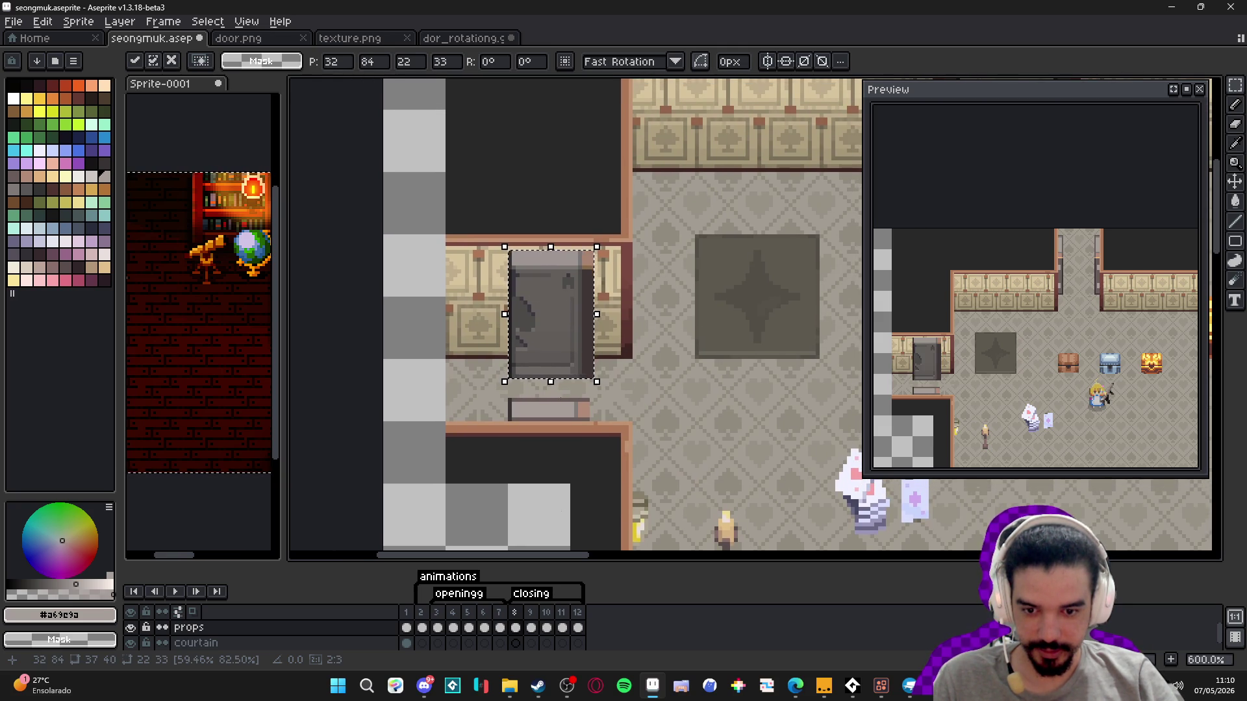
left_click(530, 628)
left_click(515, 614)
left_click(546, 614)
left_click(515, 614)
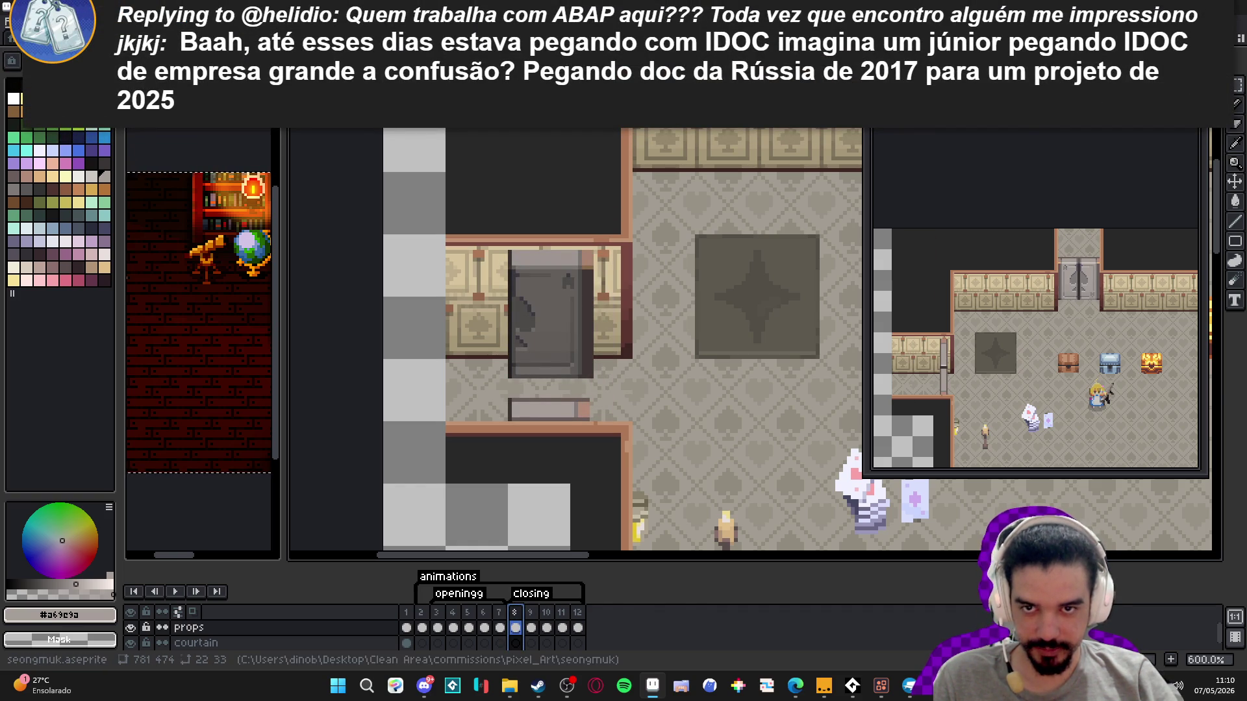
- Back in the rotation GIF, look through the frames around frame 11
key("ctrl+Tab")
left_click(584, 601)
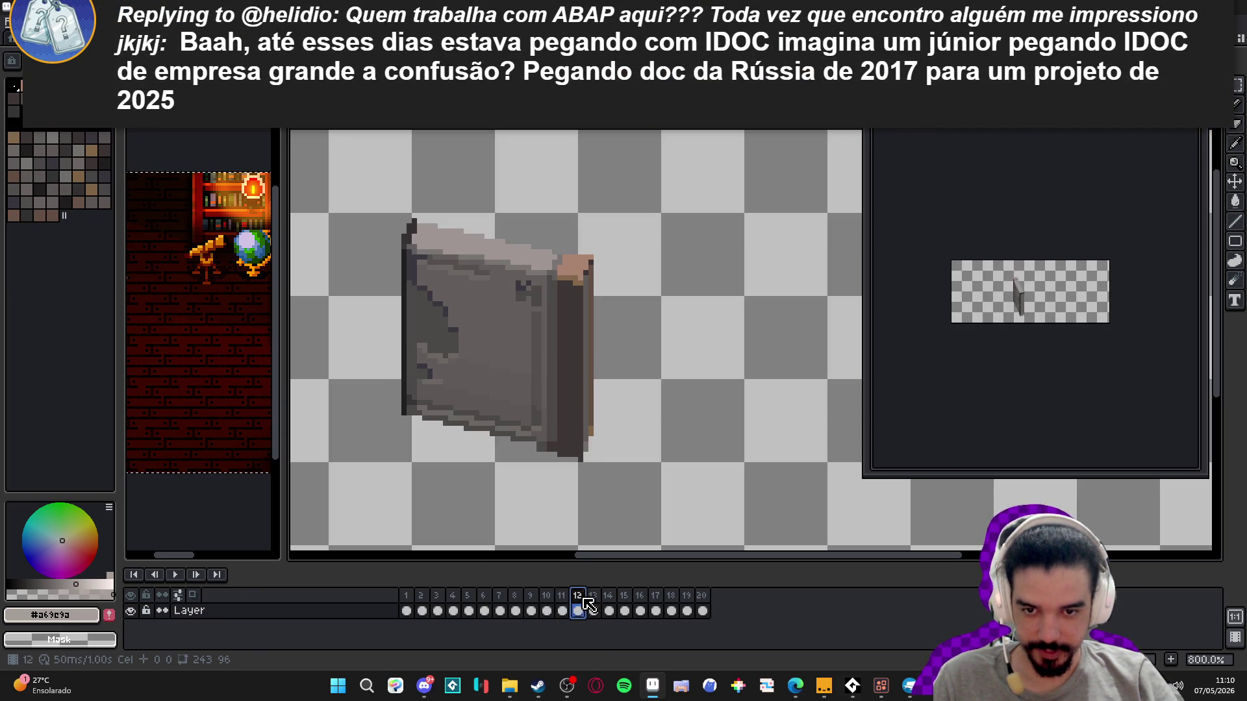
key("Left")
key("Left")
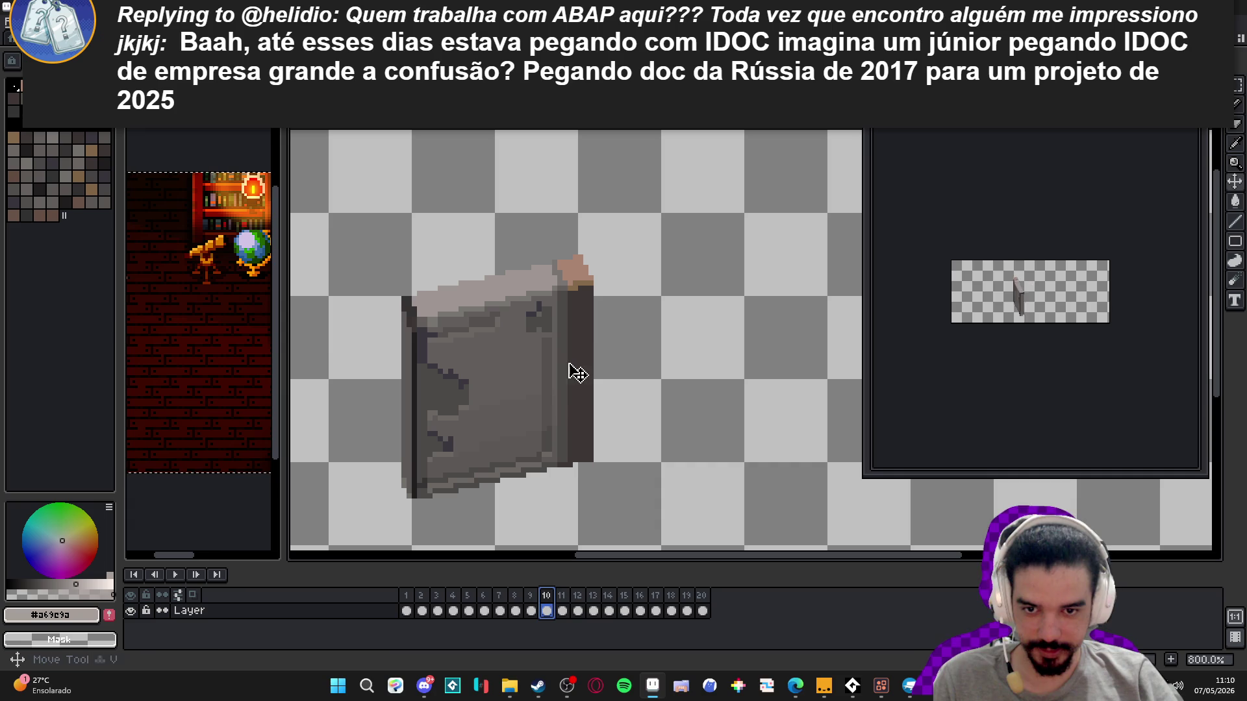
scroll(580, 277, "down", 1)
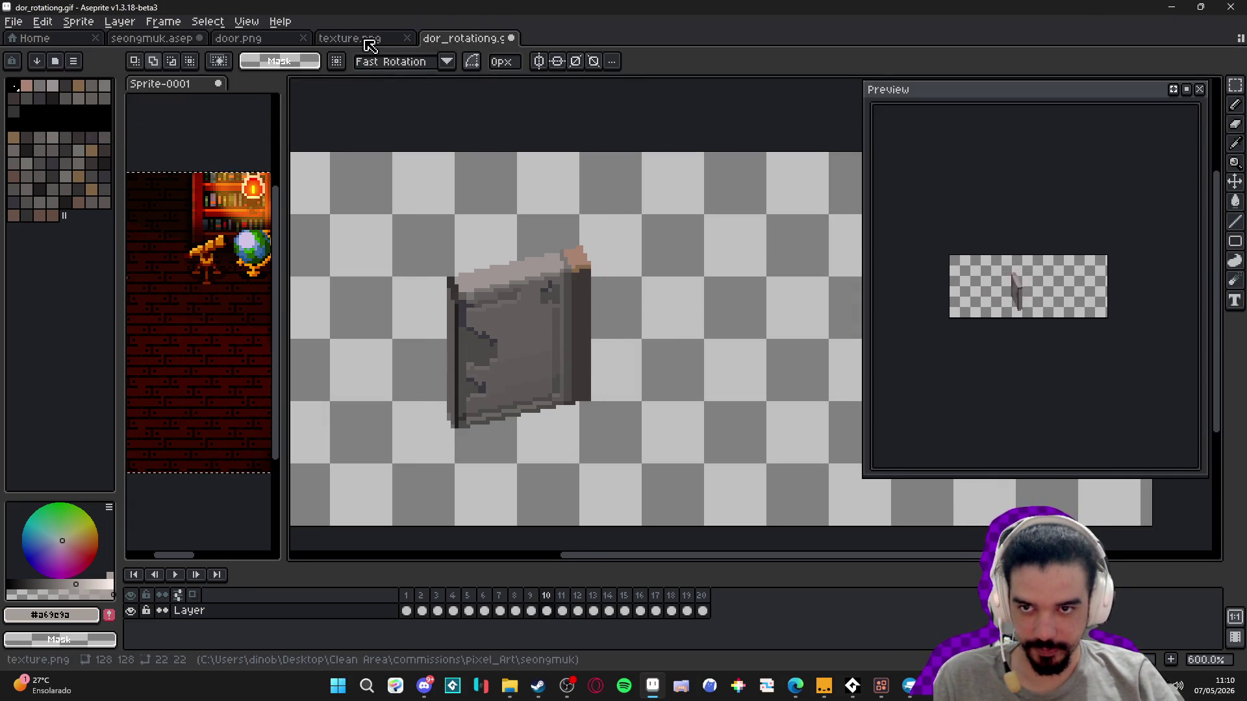
- Switch to the seongmuk.aseprite room scene and go to frame 9 of the door animation
left_click(354, 39)
key("ctrl+shift+Tab")
key("ctrl+shift+Tab")
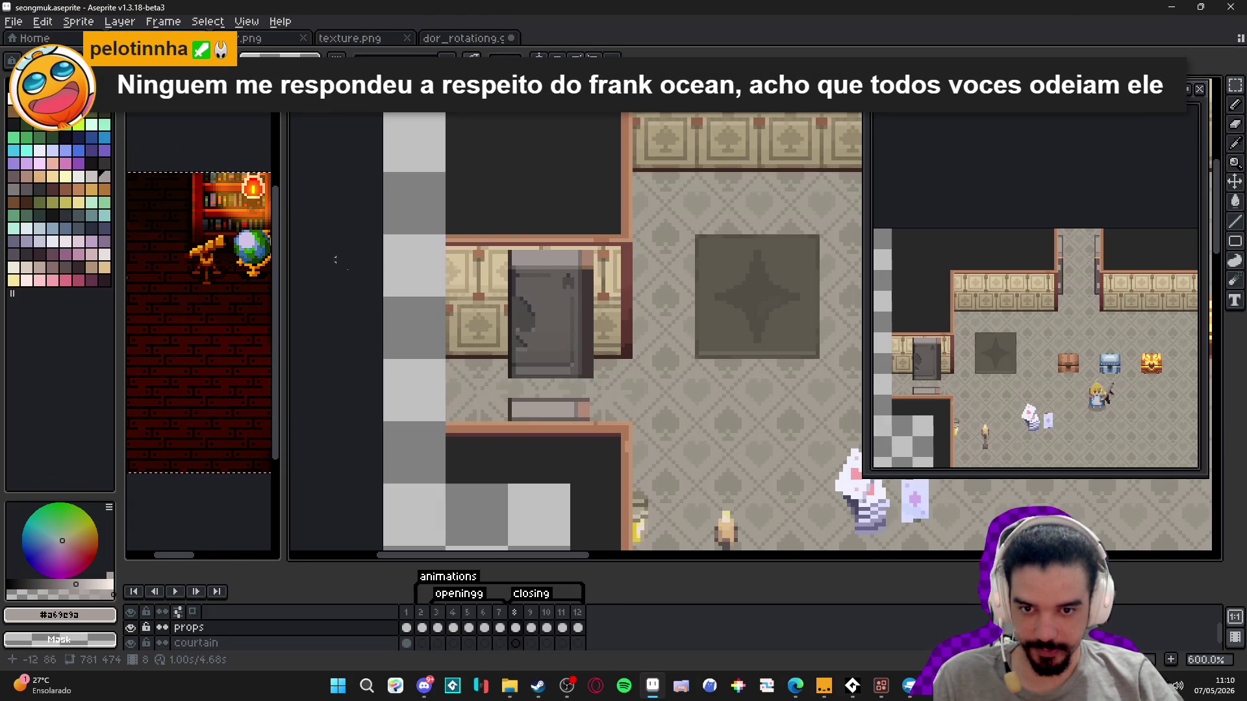
scroll(564, 314, "up", 1)
left_click(485, 627)
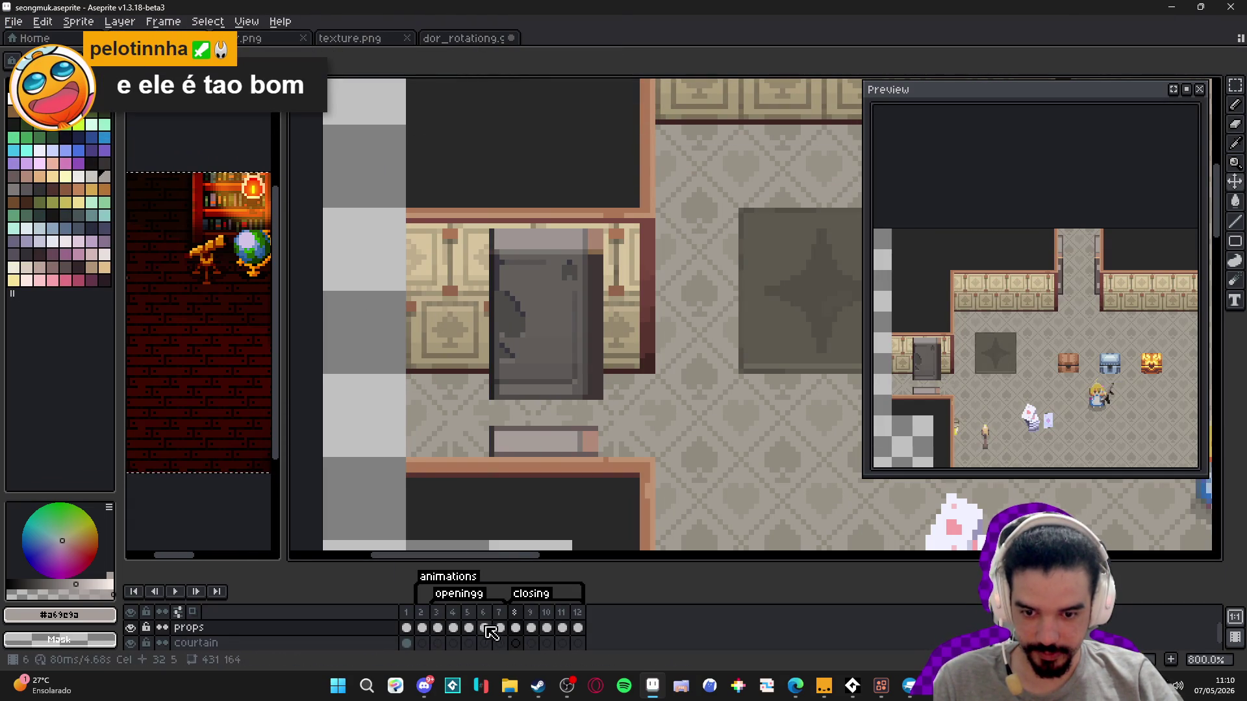
left_click(526, 637)
left_click(517, 627)
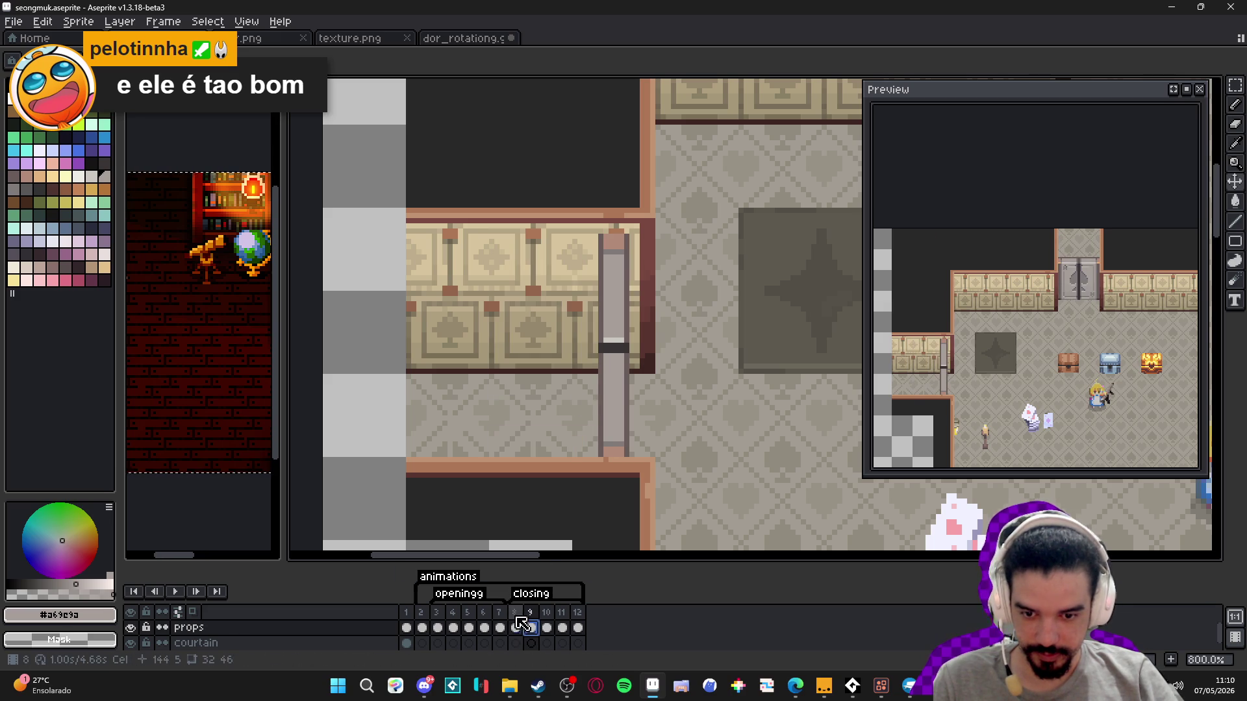
left_click(531, 627)
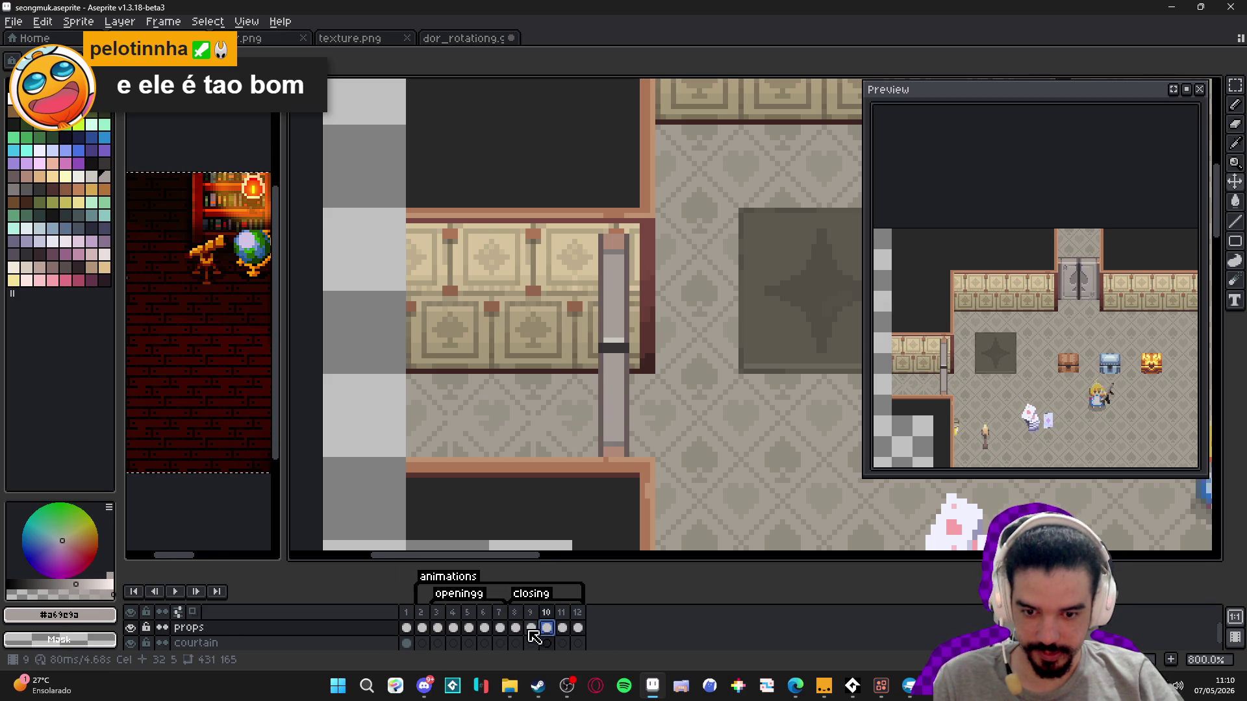
left_click(532, 629)
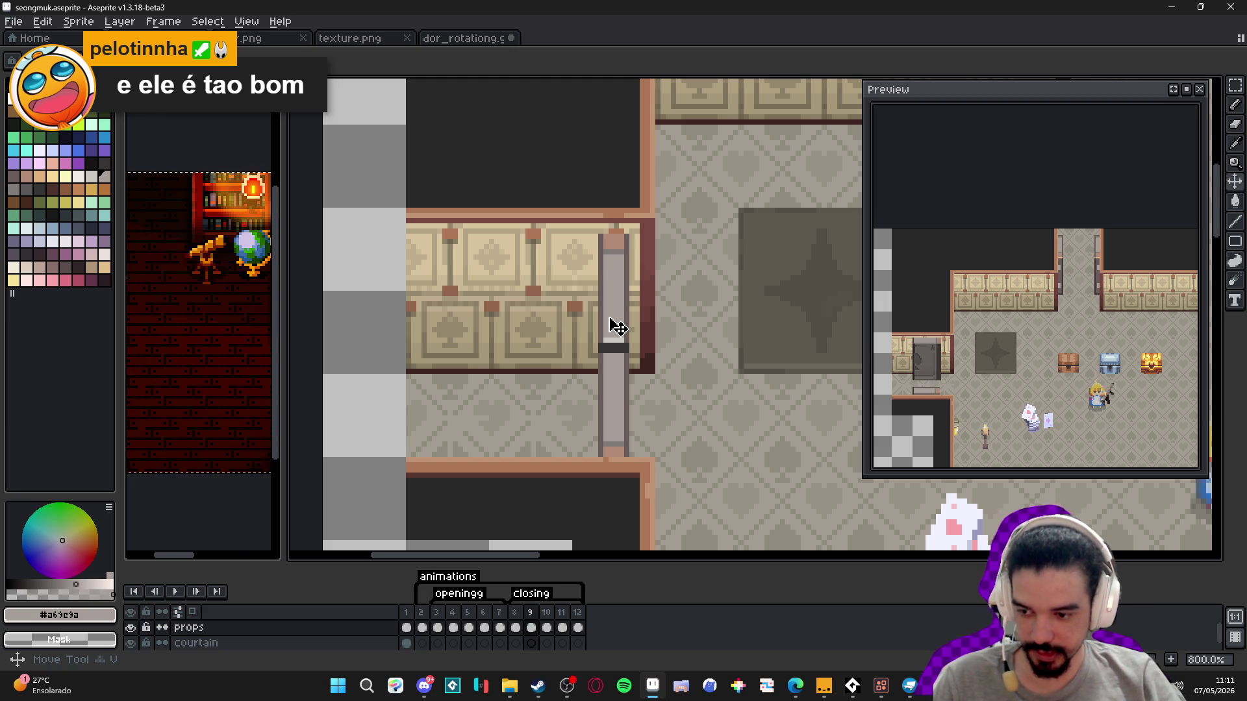
- Paste the copied door into frame 9, move it onto the doorway and narrow it to fit
key("ctrl")
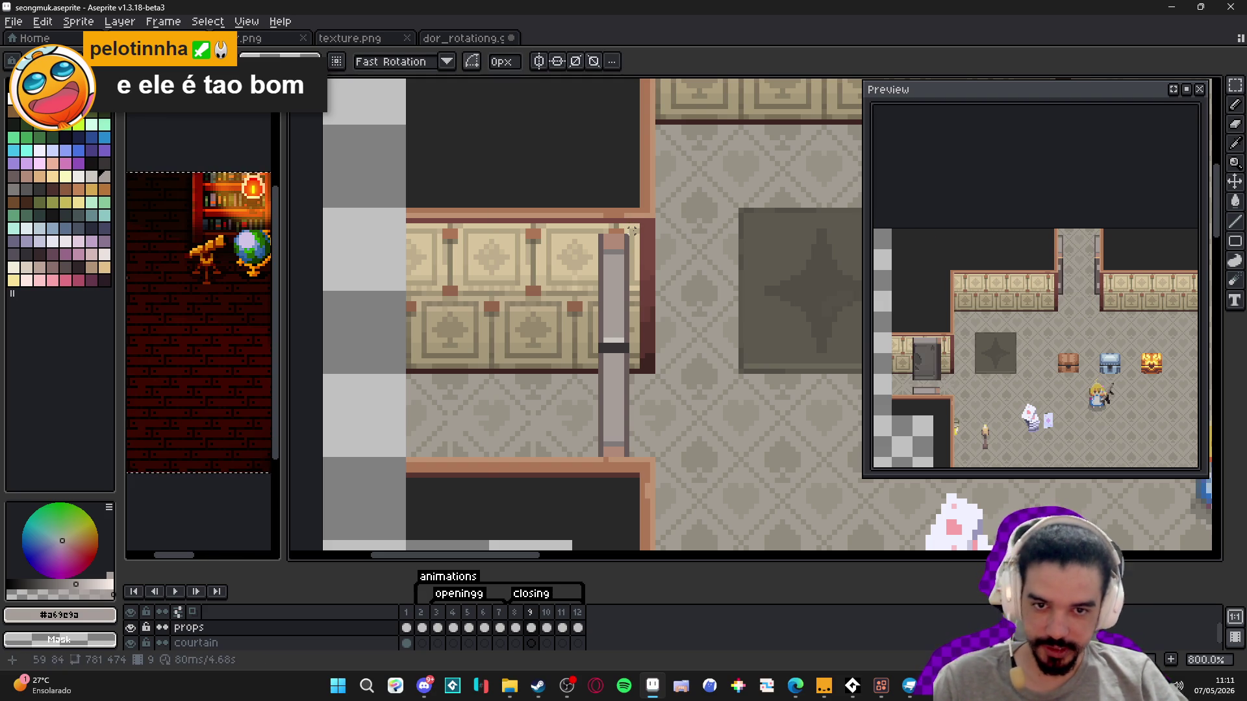
mouse_move(635, 226)
left_mouse_down()
mouse_move(551, 459)
mouse_move(591, 423)
left_mouse_up()
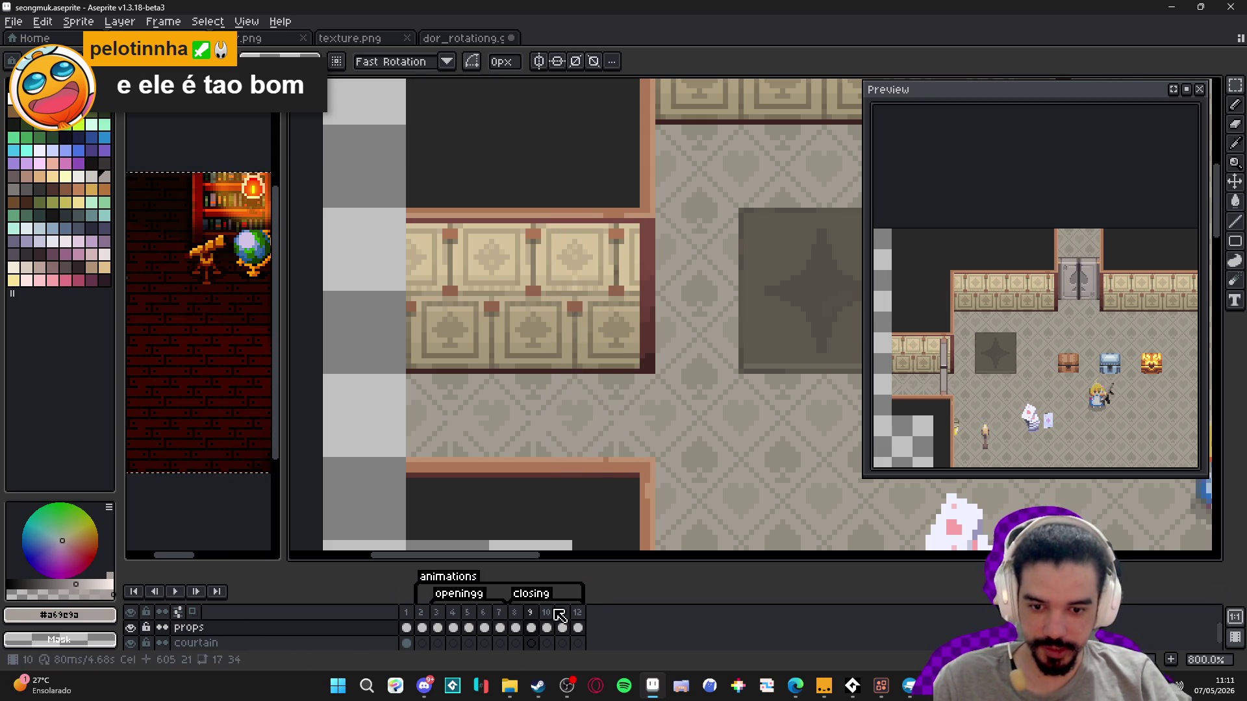
key("ctrl+v")
mouse_move(770, 338)
left_mouse_down()
mouse_move(554, 354)
mouse_move(564, 364)
left_mouse_up()
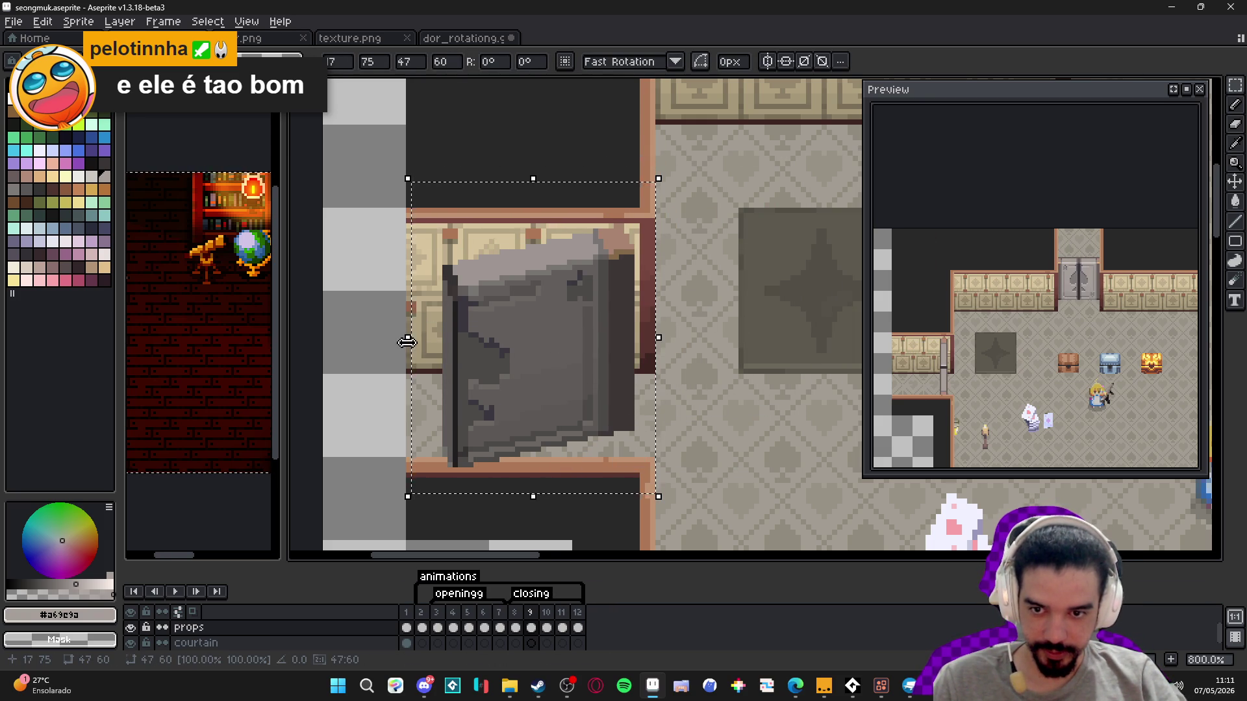
left_click_drag(411, 342, 500, 346)
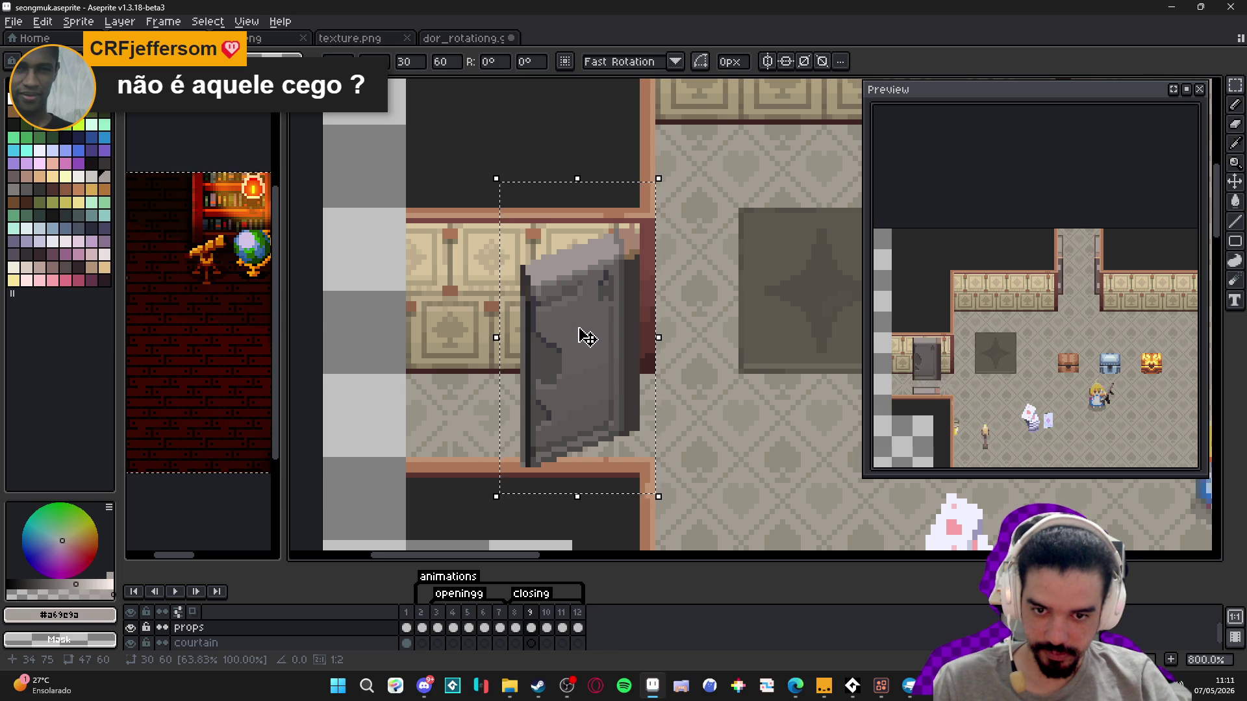
left_click(439, 617)
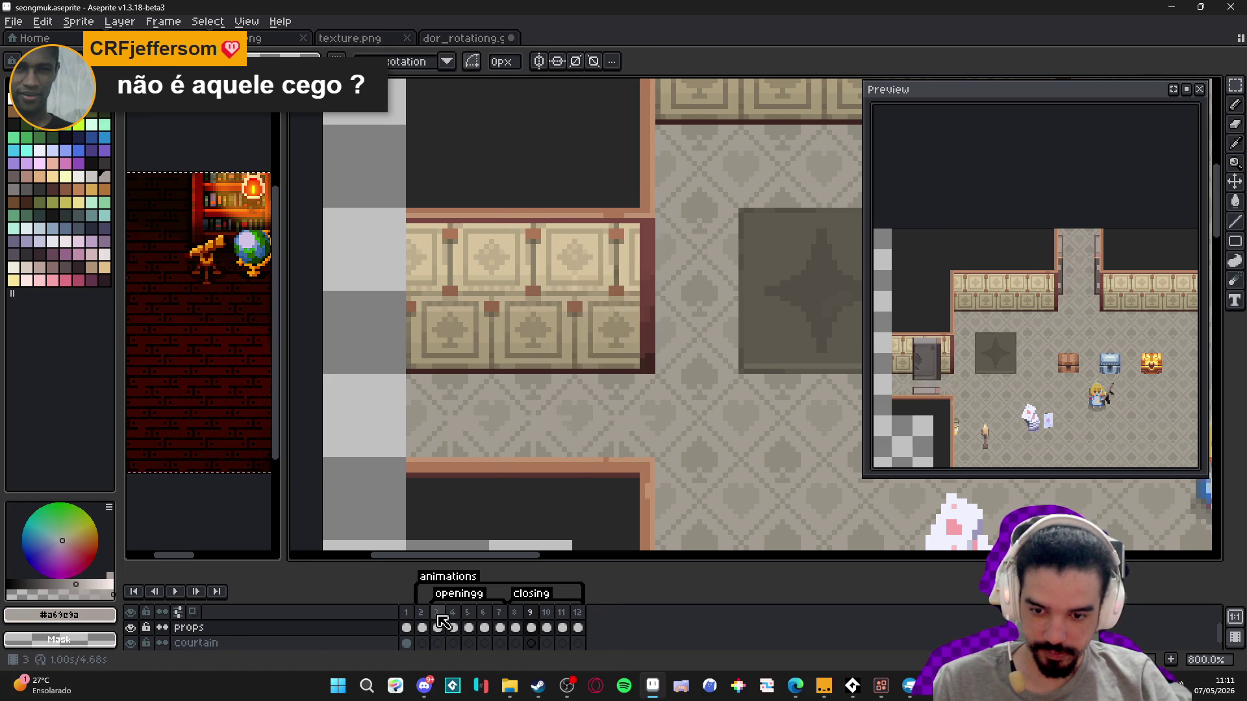
- Paste another door into frame 5 and move it onto the doorway
left_click(468, 620)
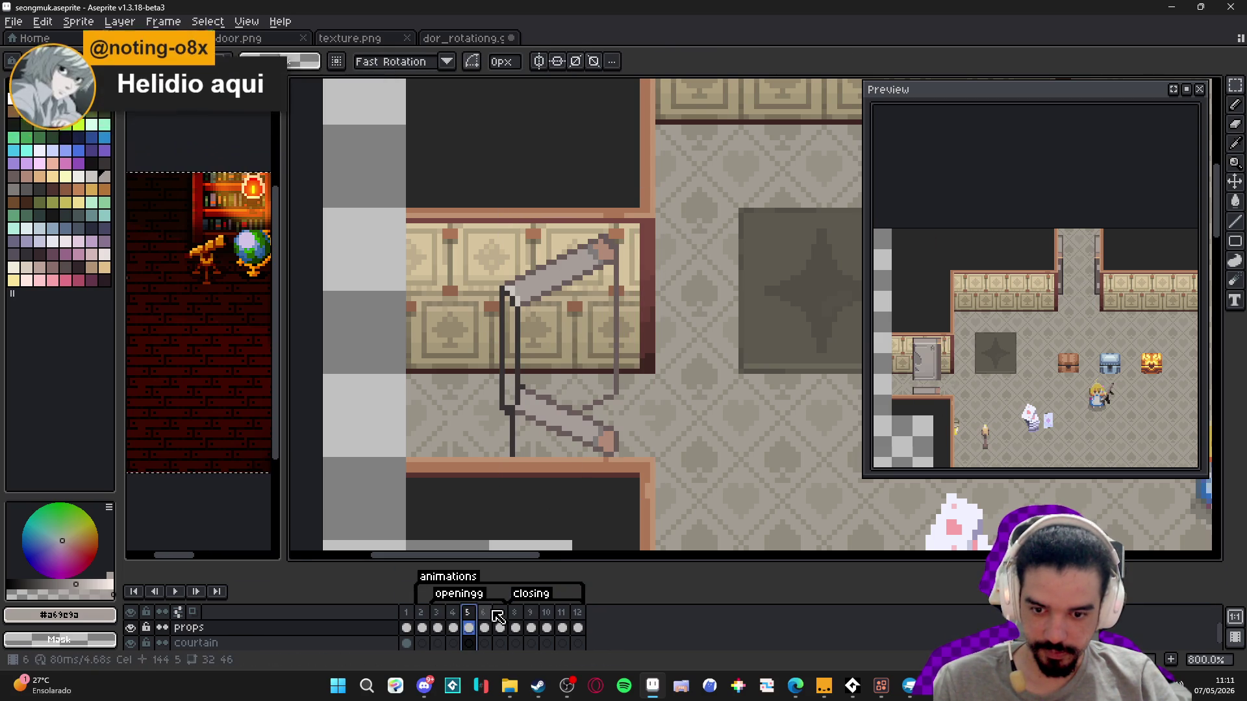
key("ctrl+v")
mouse_move(668, 334)
left_mouse_down()
mouse_move(556, 357)
mouse_move(675, 260)
mouse_move(583, 392)
mouse_move(599, 385)
left_mouse_up()
scroll(598, 385, "down", 1)
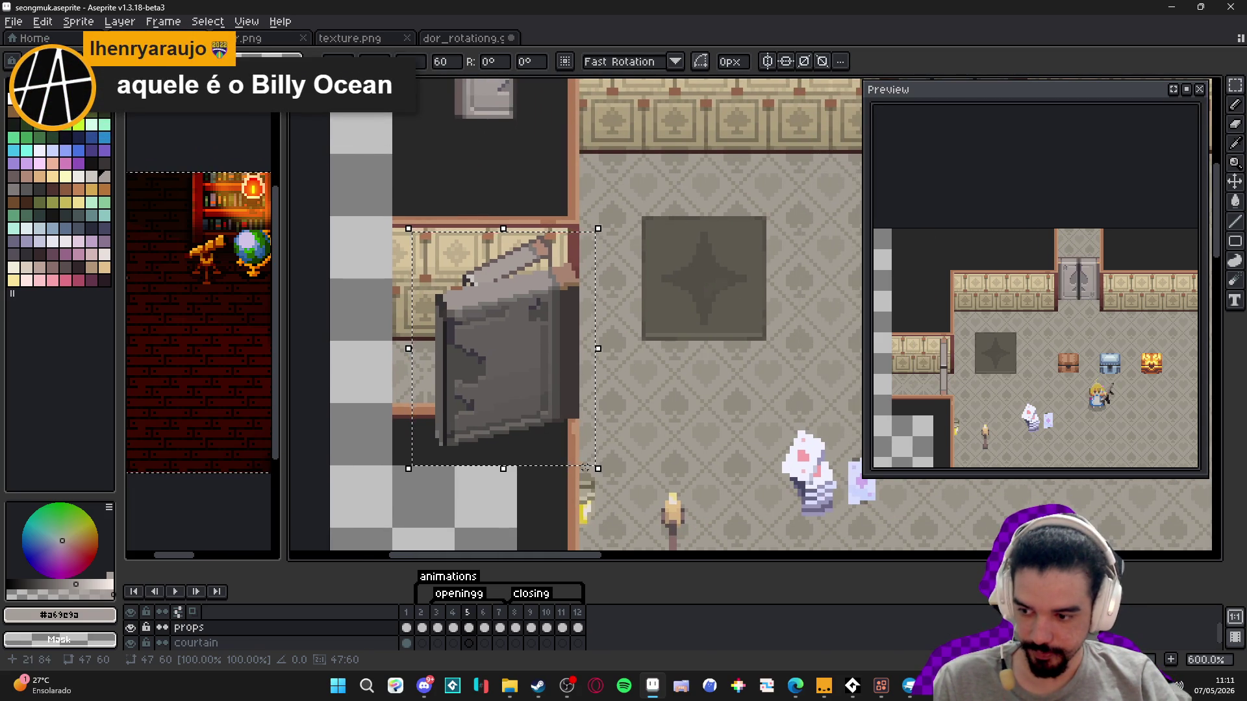
- Undo the trial door pastes while checking frames 3, 8 and 9, then bring up dor_rotationg.gif
key("ctrl+z")
key("ctrl+z")
key("ctrl+z")
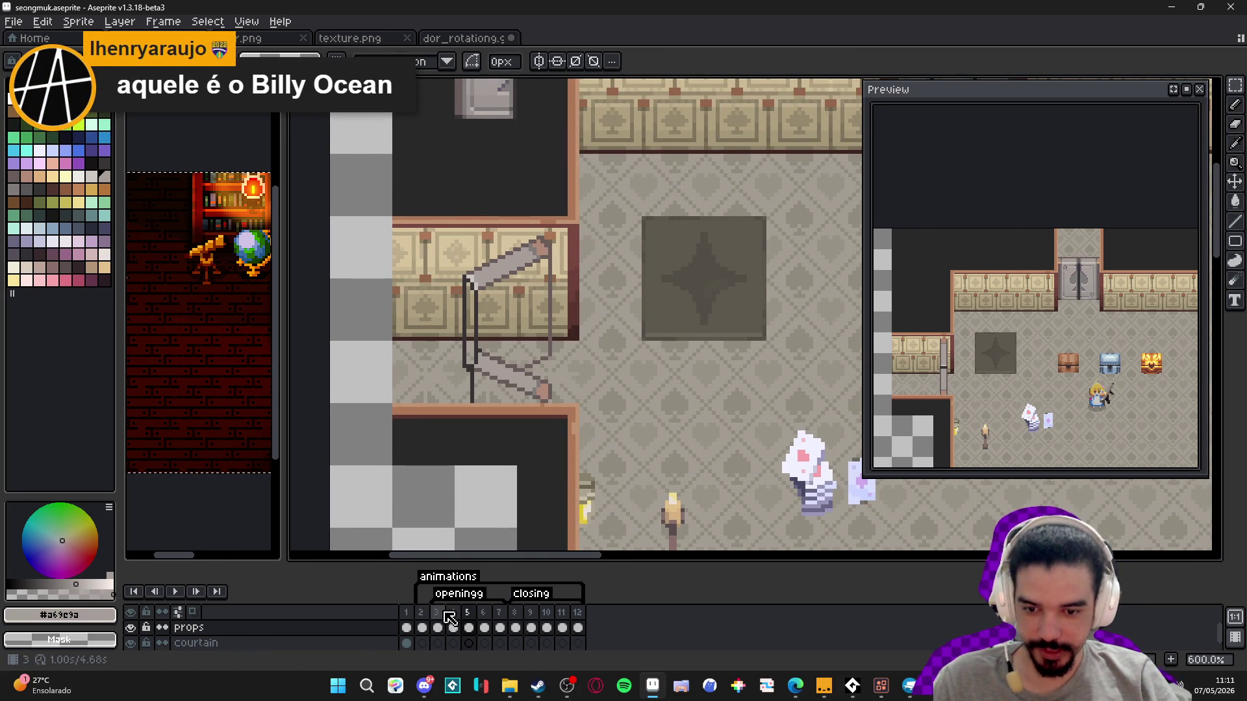
left_click(447, 626)
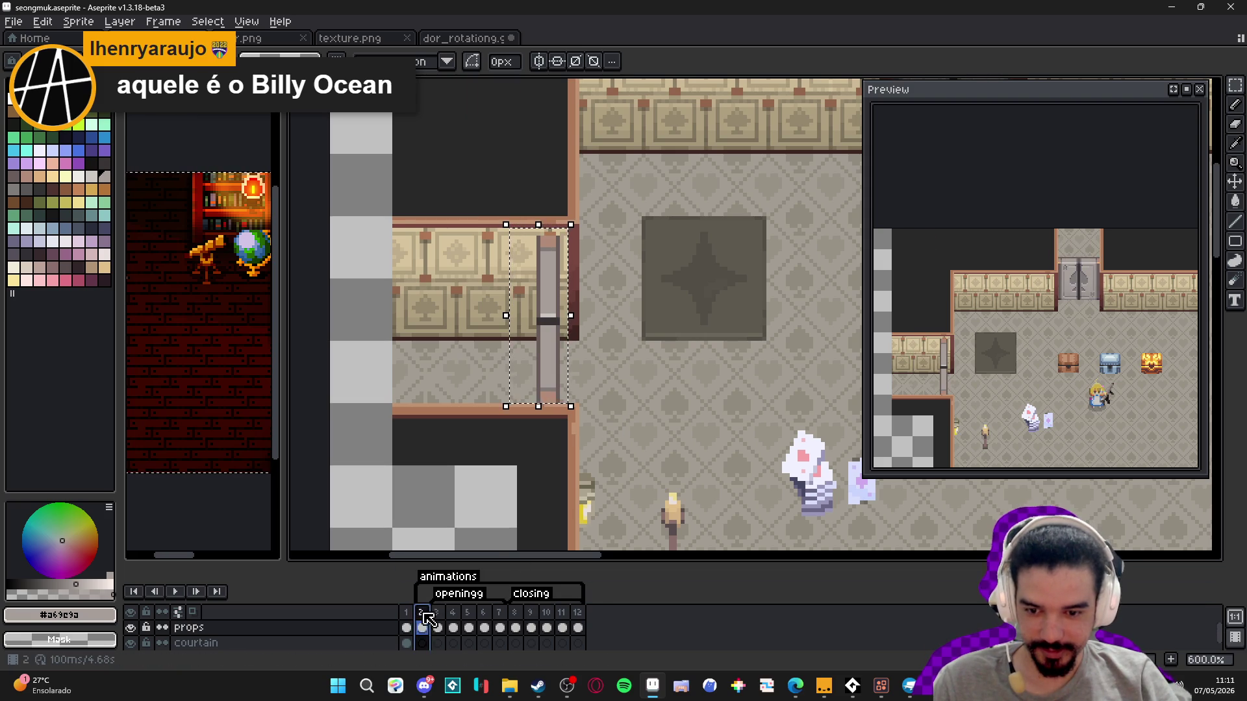
left_click(516, 628)
left_click(500, 628)
left_click(517, 624)
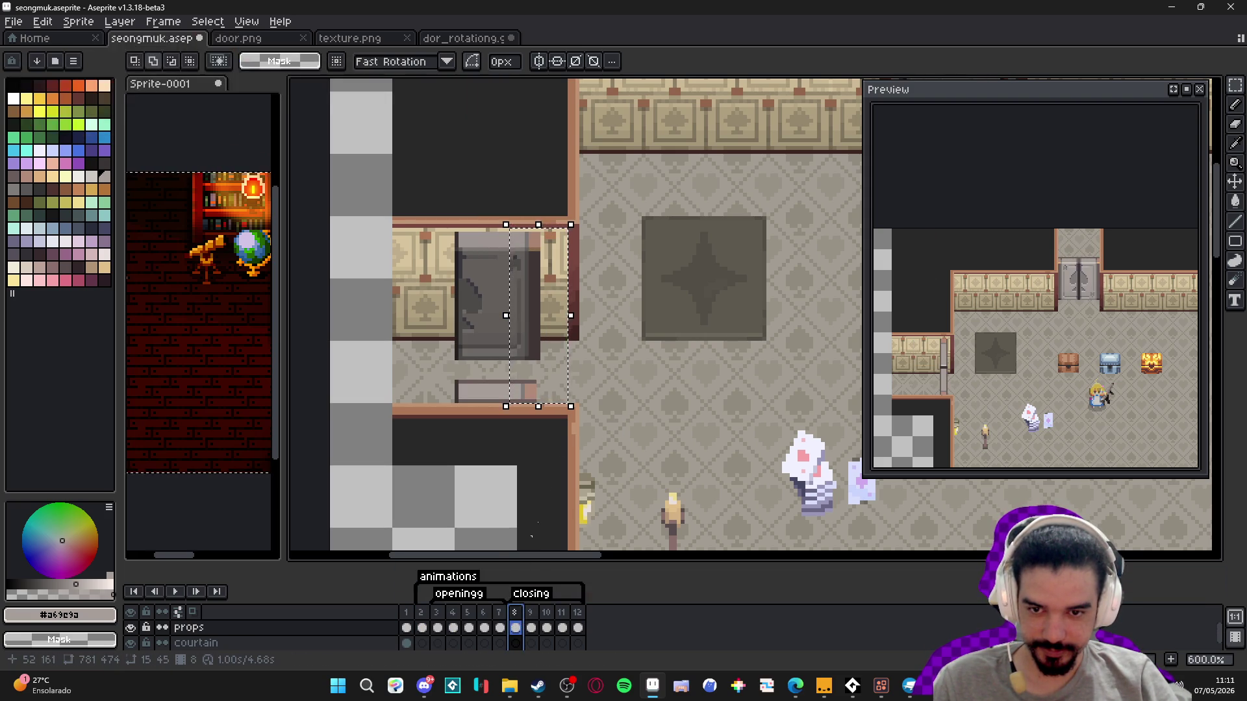
left_click_drag(588, 425, 546, 425)
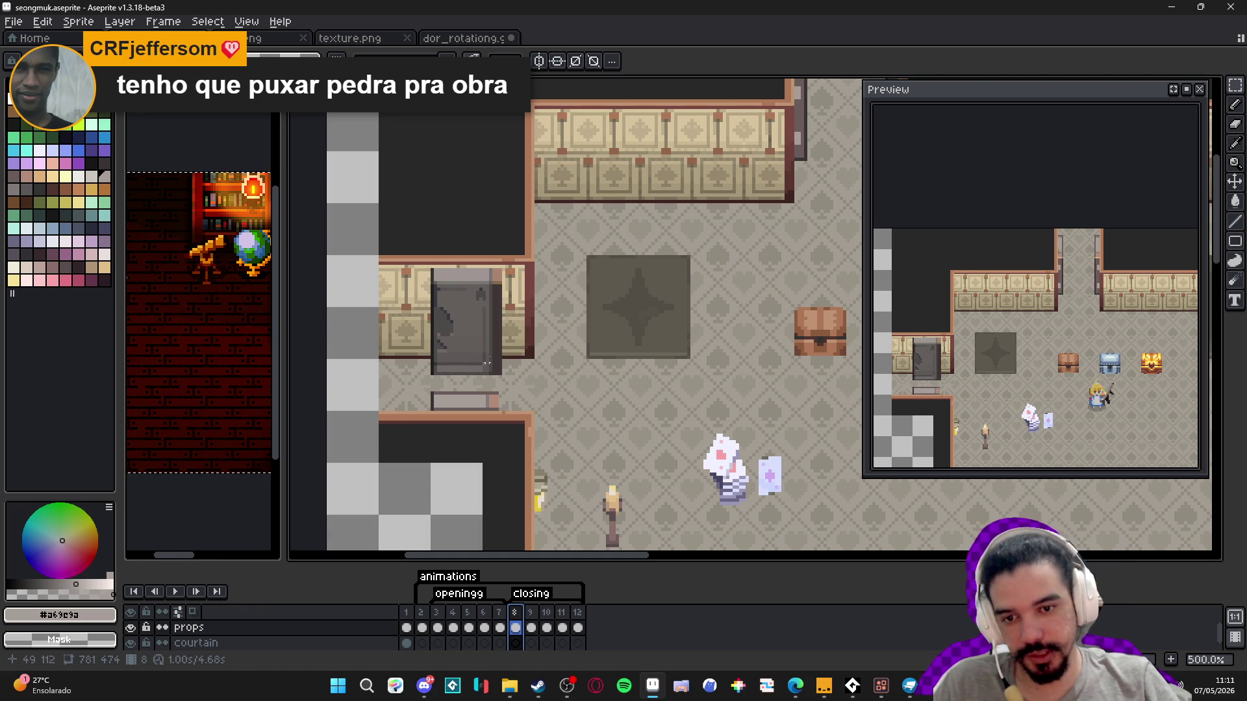
key("ctrl+z")
key("period")
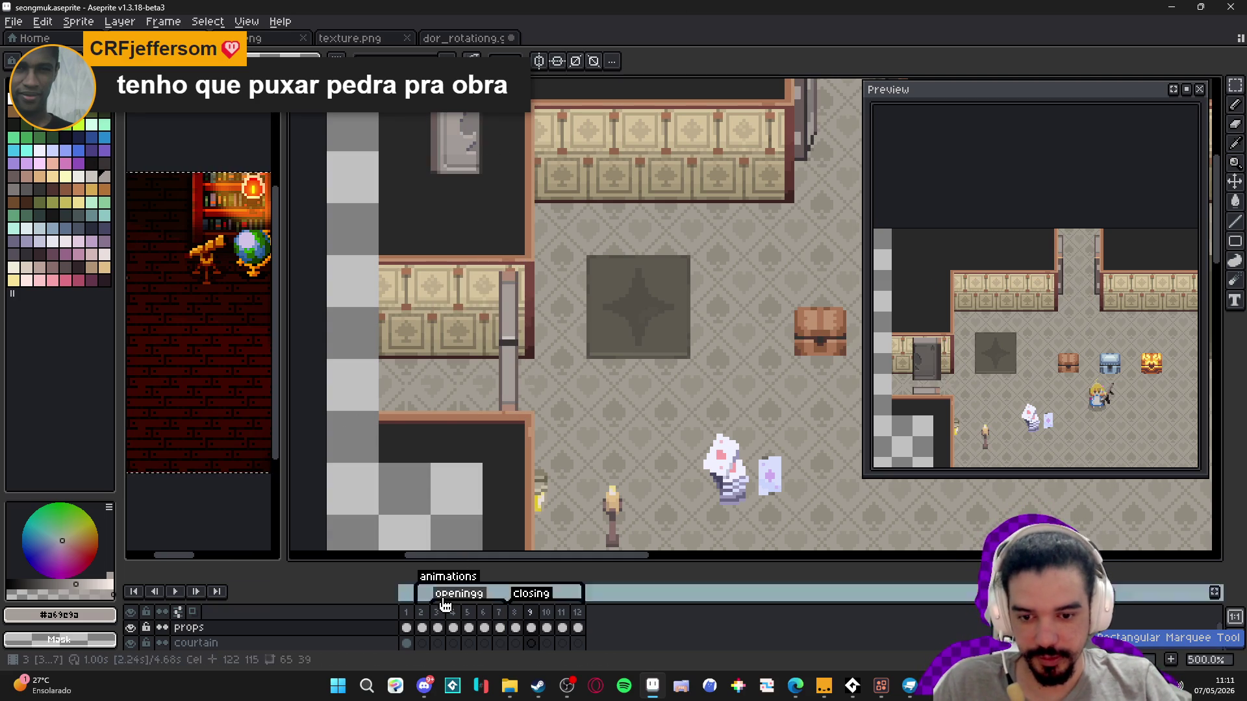
key("ctrl+z")
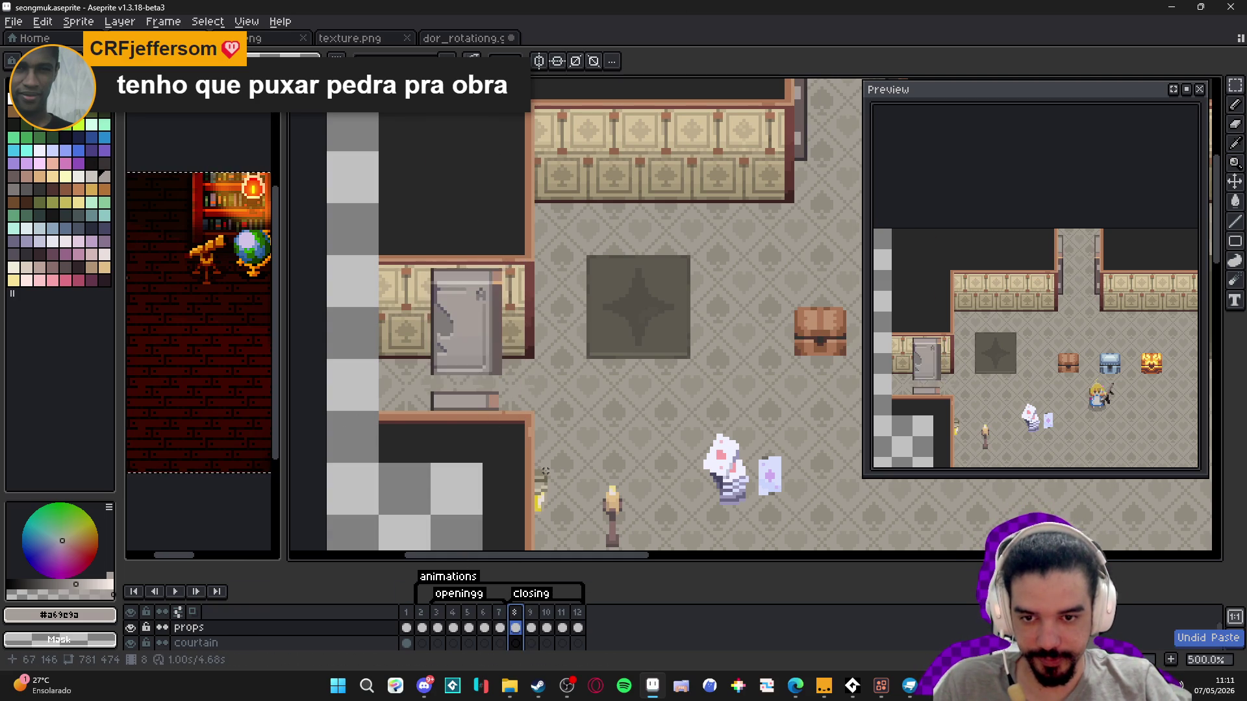
left_click(465, 37)
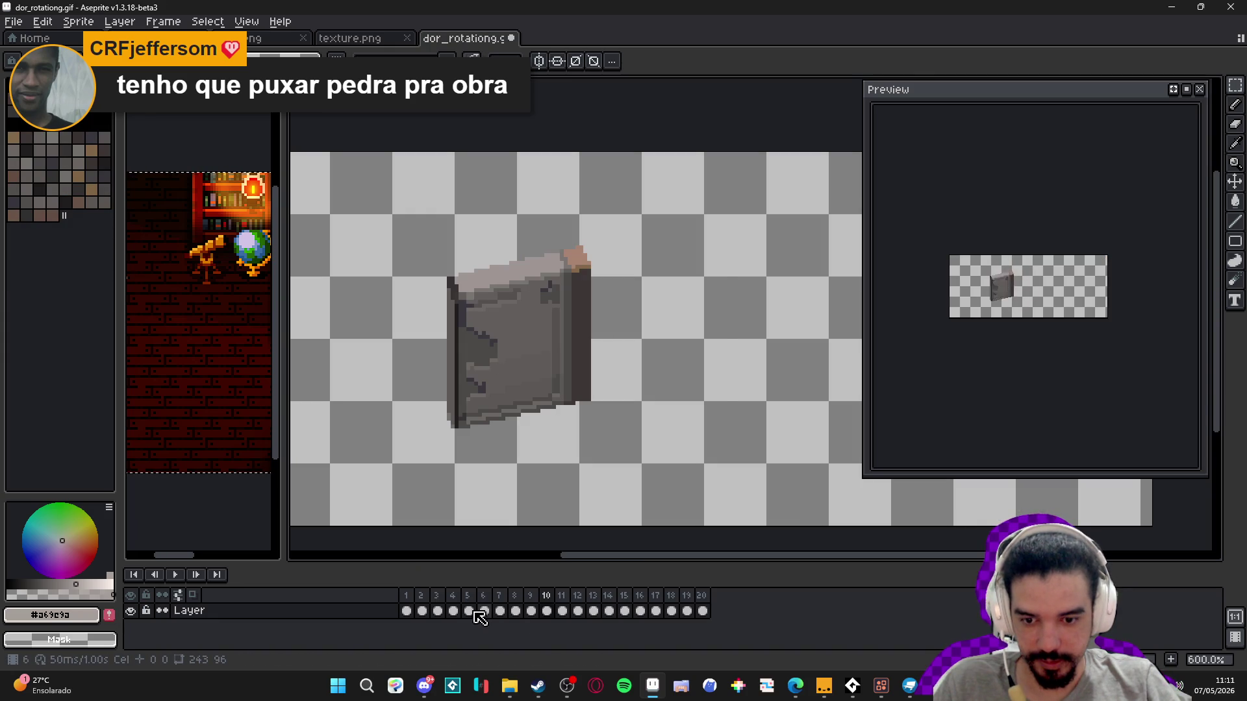
- Step to frame 11, select the front-facing door, then cancel the trial narrowing to keep its width
left_click_drag(437, 610, 562, 611)
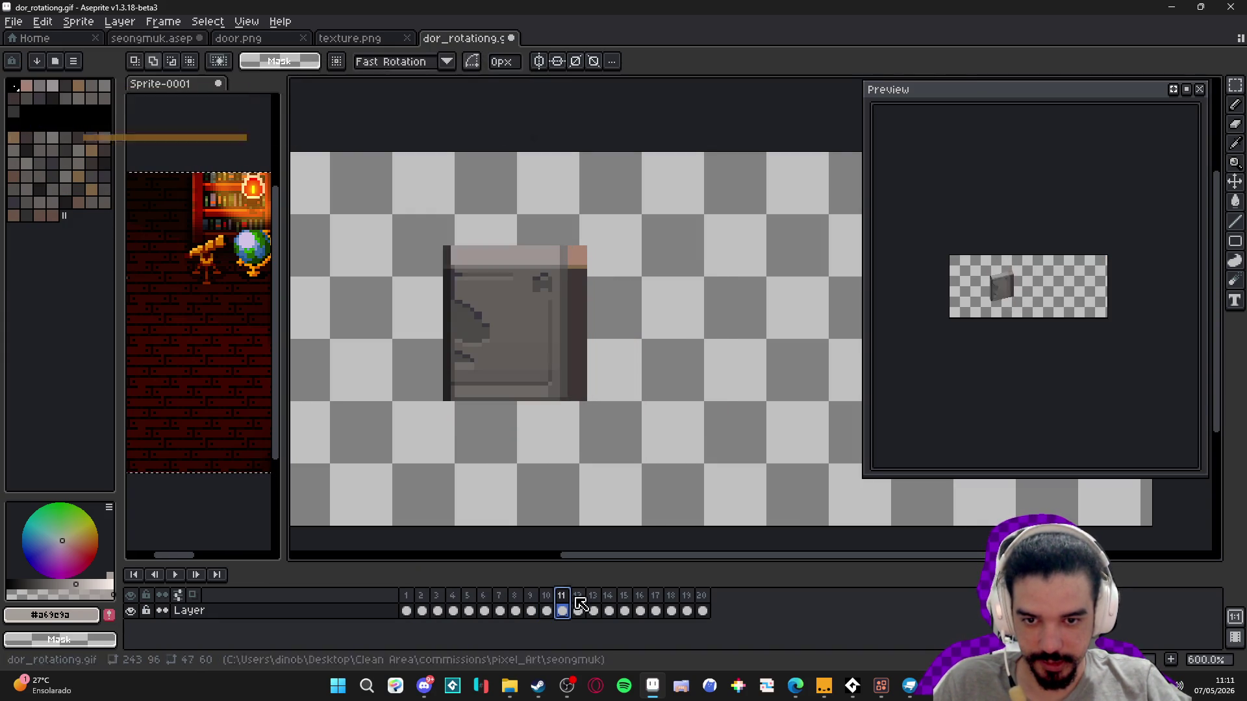
scroll(584, 388, "up", 1)
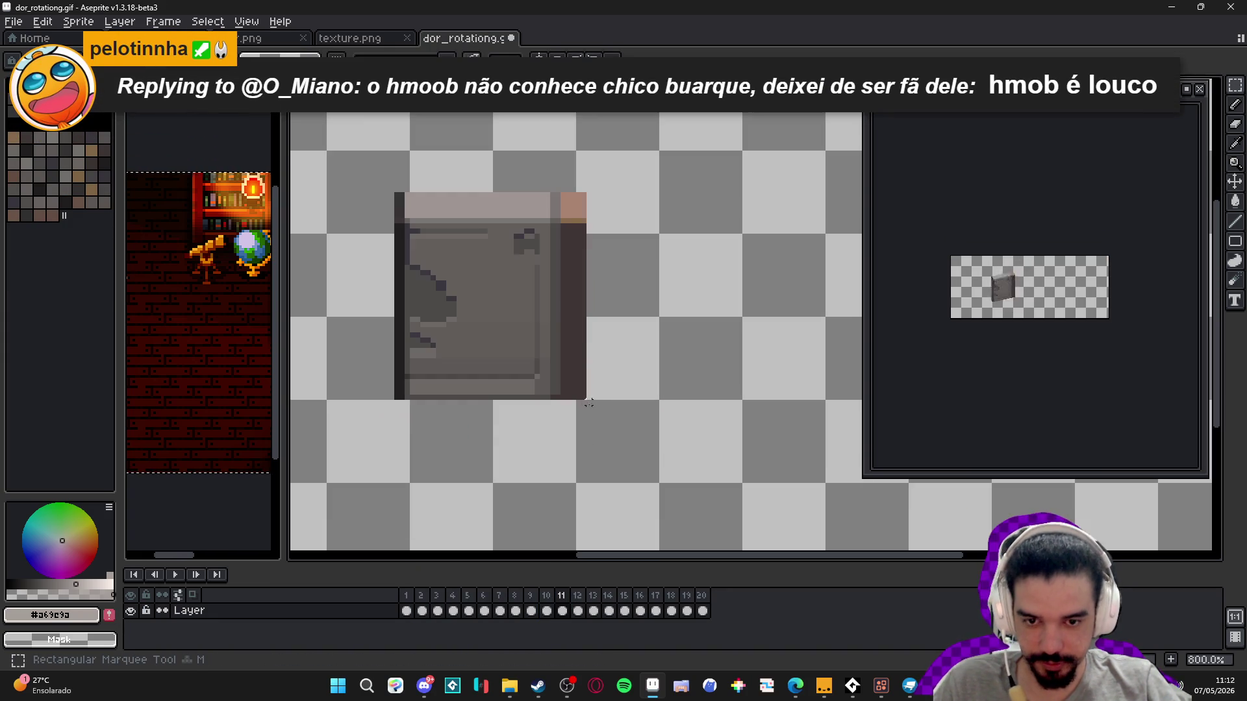
left_click_drag(583, 396, 392, 192)
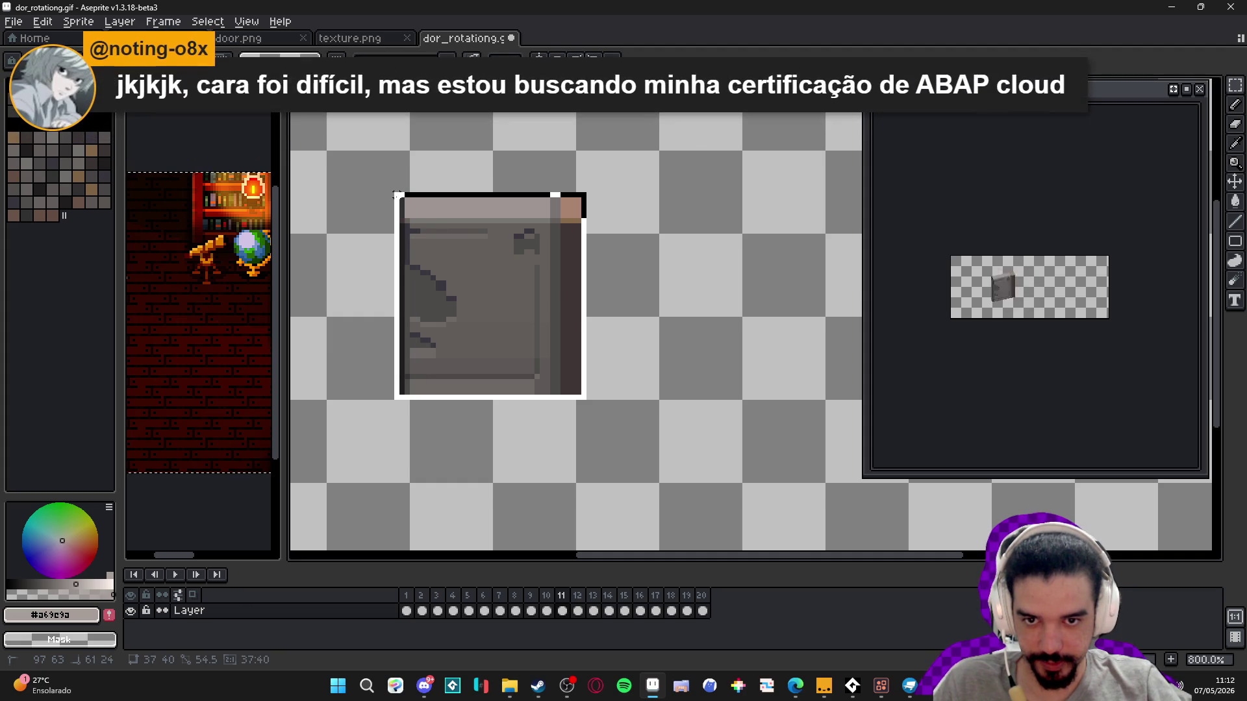
left_click_drag(391, 297, 471, 299)
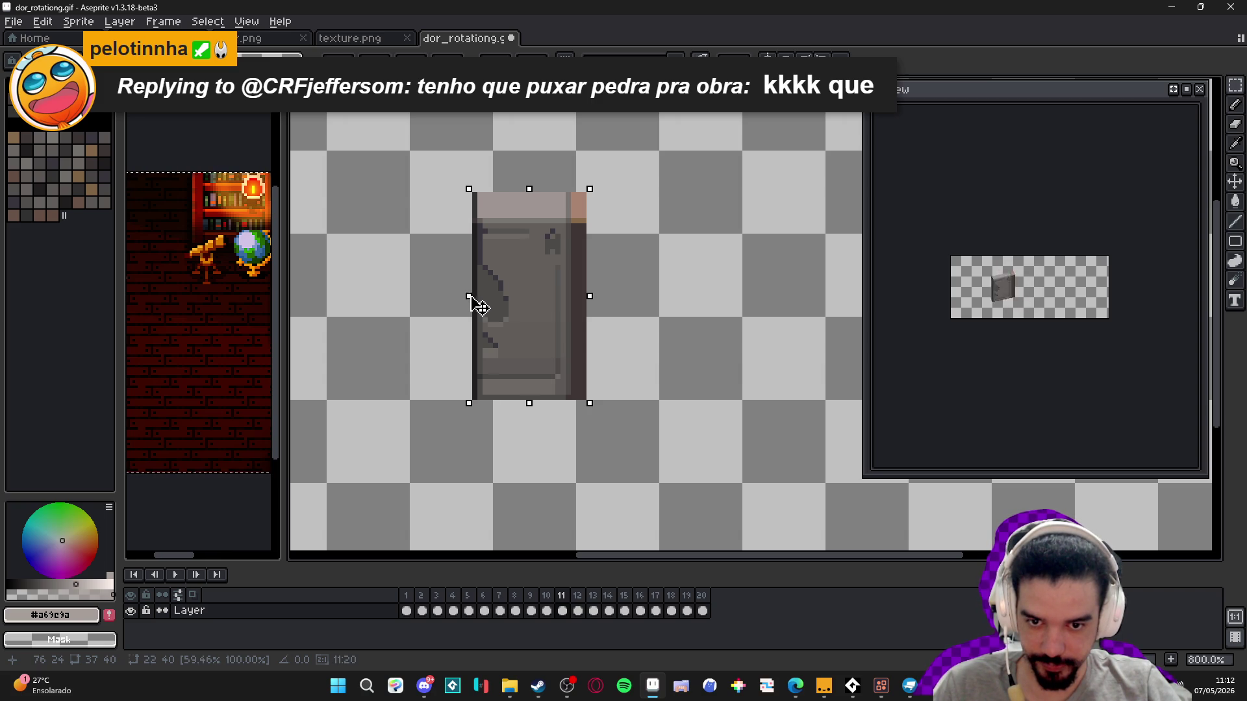
key("Escape")
left_click(364, 37)
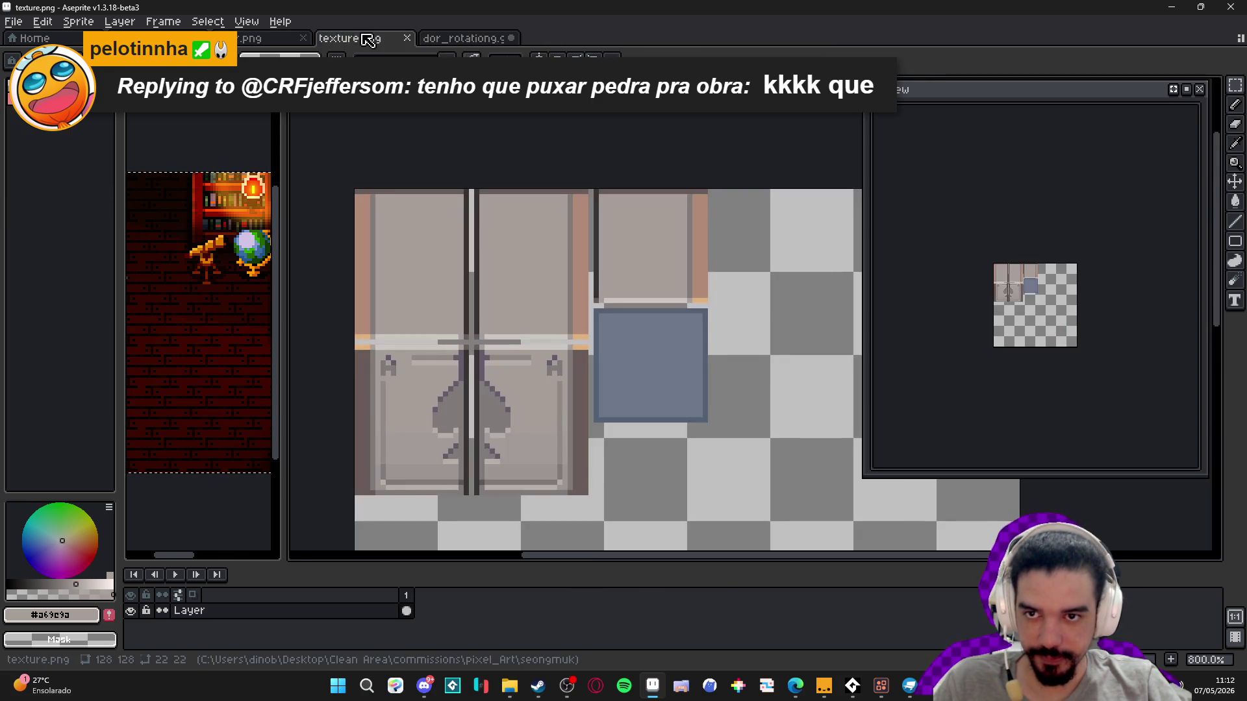
- In the room scene, place the pasted door over the doorway and scale it to fit
left_click(253, 37)
left_click(152, 37)
scroll(487, 364, "up", 2)
mouse_move(487, 364)
left_mouse_down()
mouse_move(646, 351)
mouse_move(437, 325)
mouse_move(589, 353)
left_mouse_up()
mouse_move(446, 209)
left_mouse_down()
mouse_move(437, 195)
mouse_move(487, 247)
mouse_move(523, 245)
left_mouse_up()
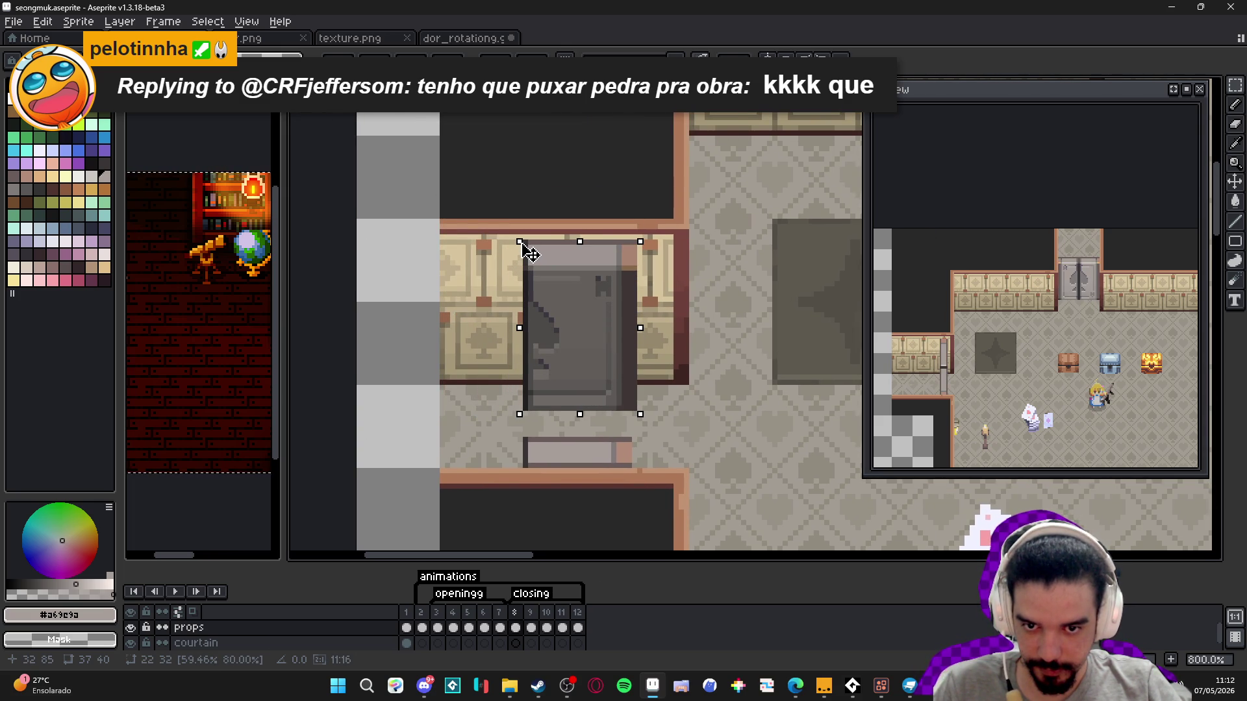
left_click_drag(524, 247, 524, 243)
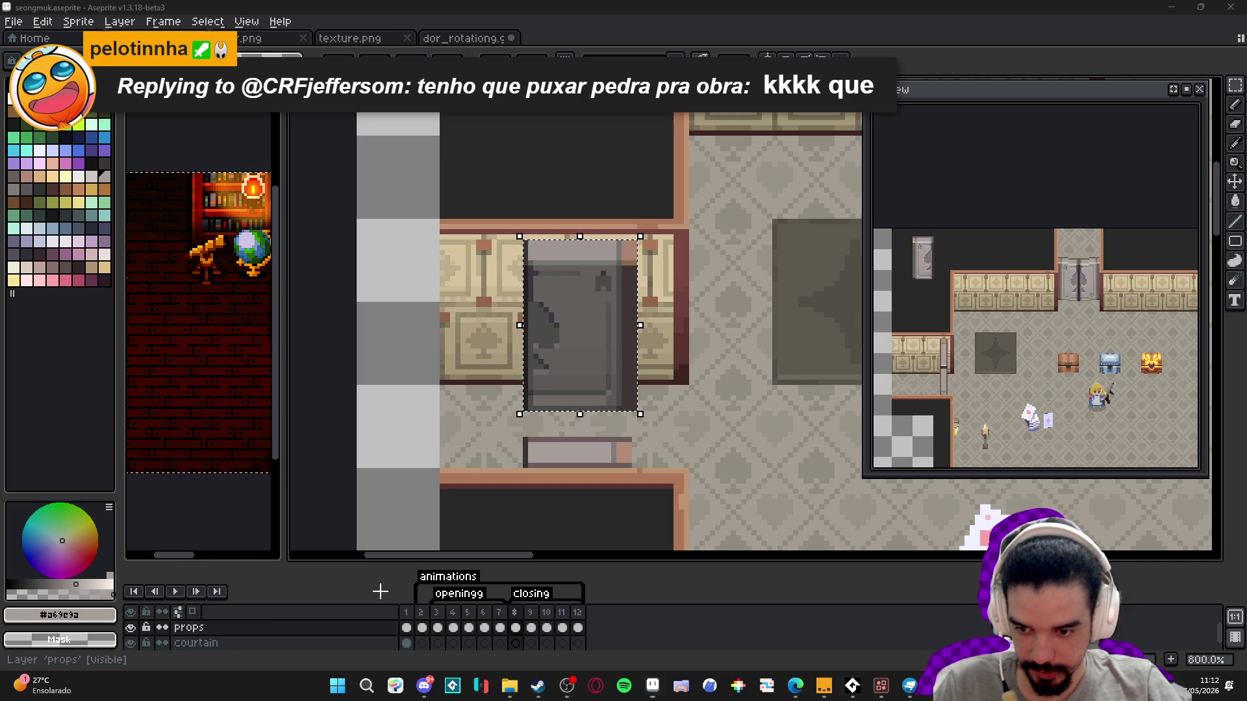
- Take a screen capture of the door's size readout
key("super+shift+s")
key("Escape")
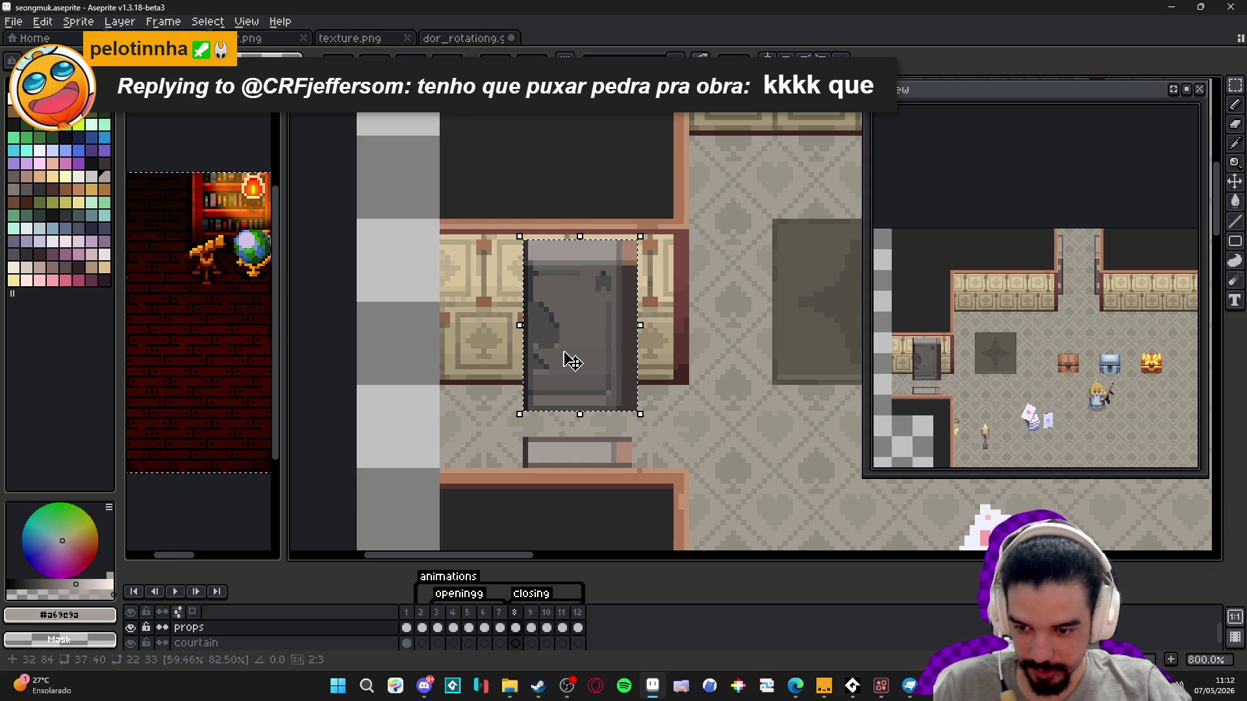
key("super+shift+s")
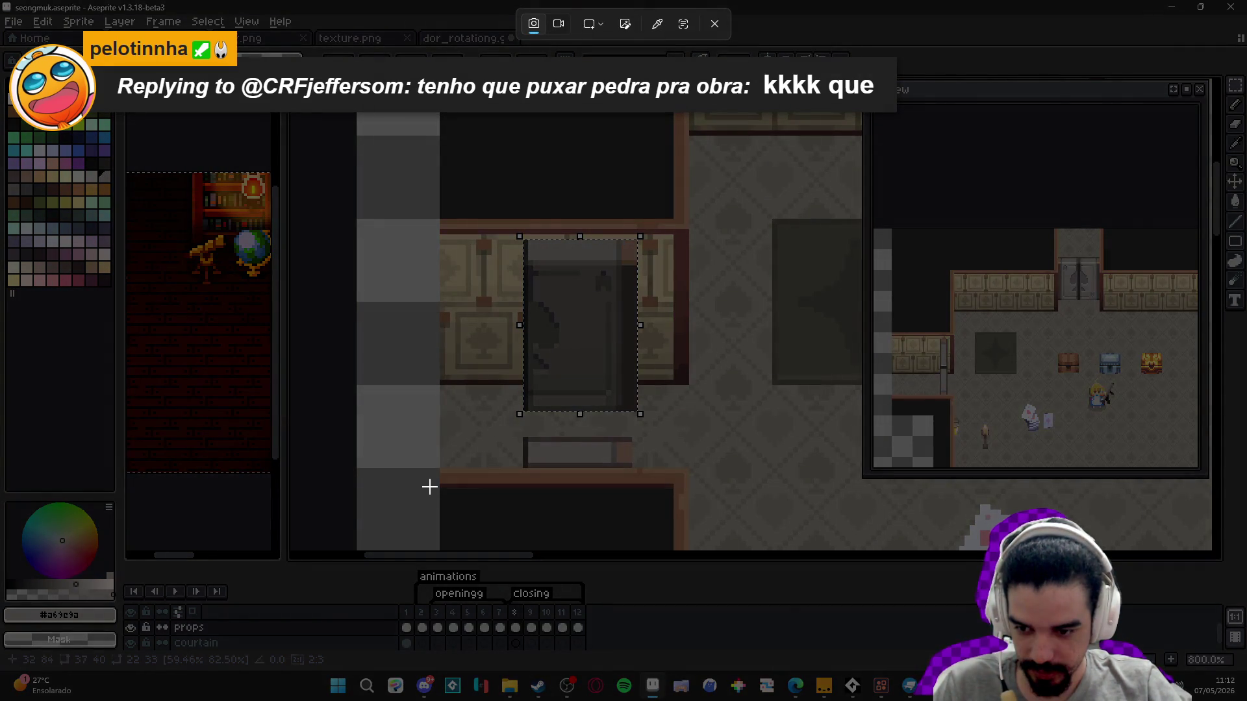
left_click_drag(273, 620, 118, 668)
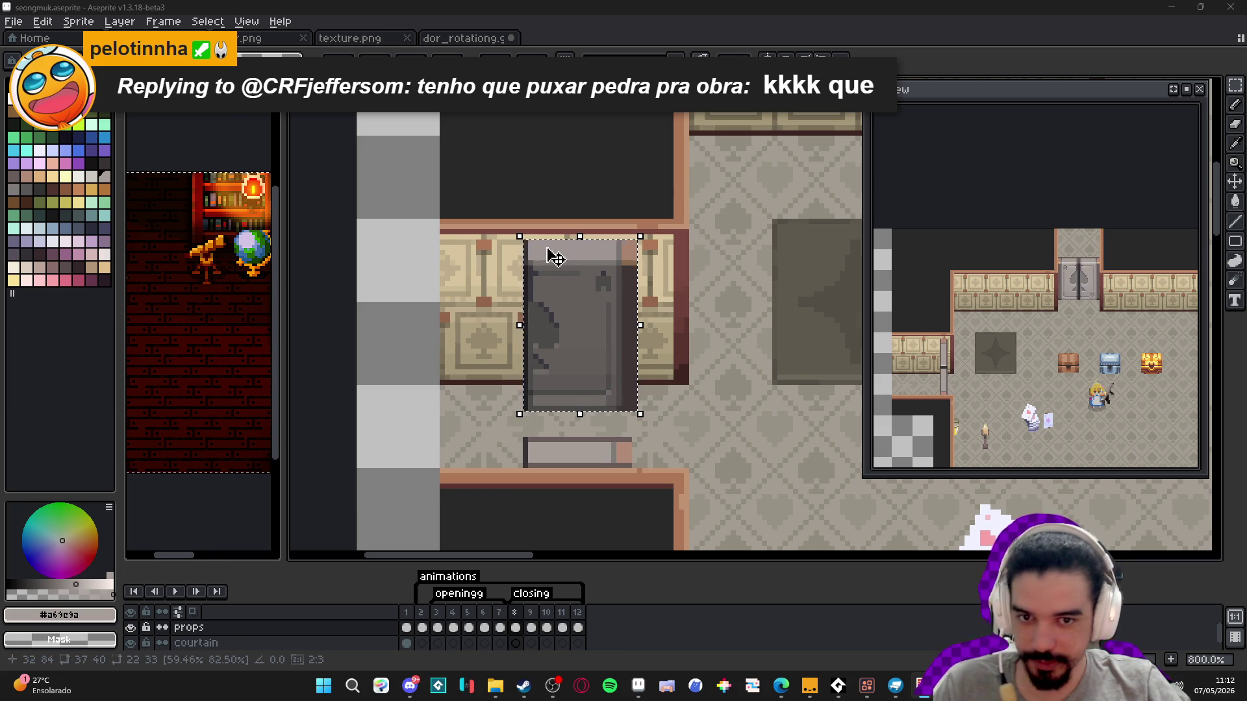
- Paste the door into dor_rotationg.gif, align it over the GIF's door and deselect
key("ctrl+c")
key("ctrl+Tab")
key("ctrl+v")
left_click_drag(504, 236, 537, 236)
key("ctrl+d")
- Resize the sprite to 59.46% width and 82.5% height with the aspect ratio unlocked
left_click(78, 22)
key("ctrl+alt+i")
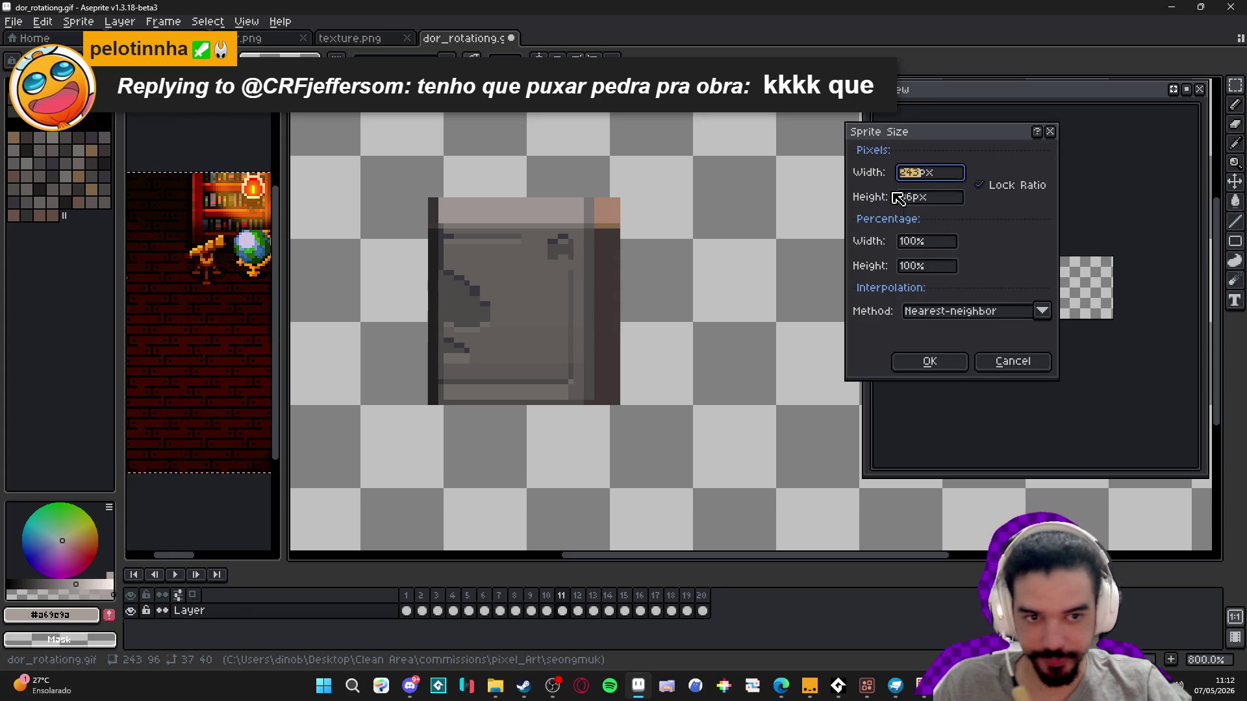
left_click(935, 243)
type("59.46")
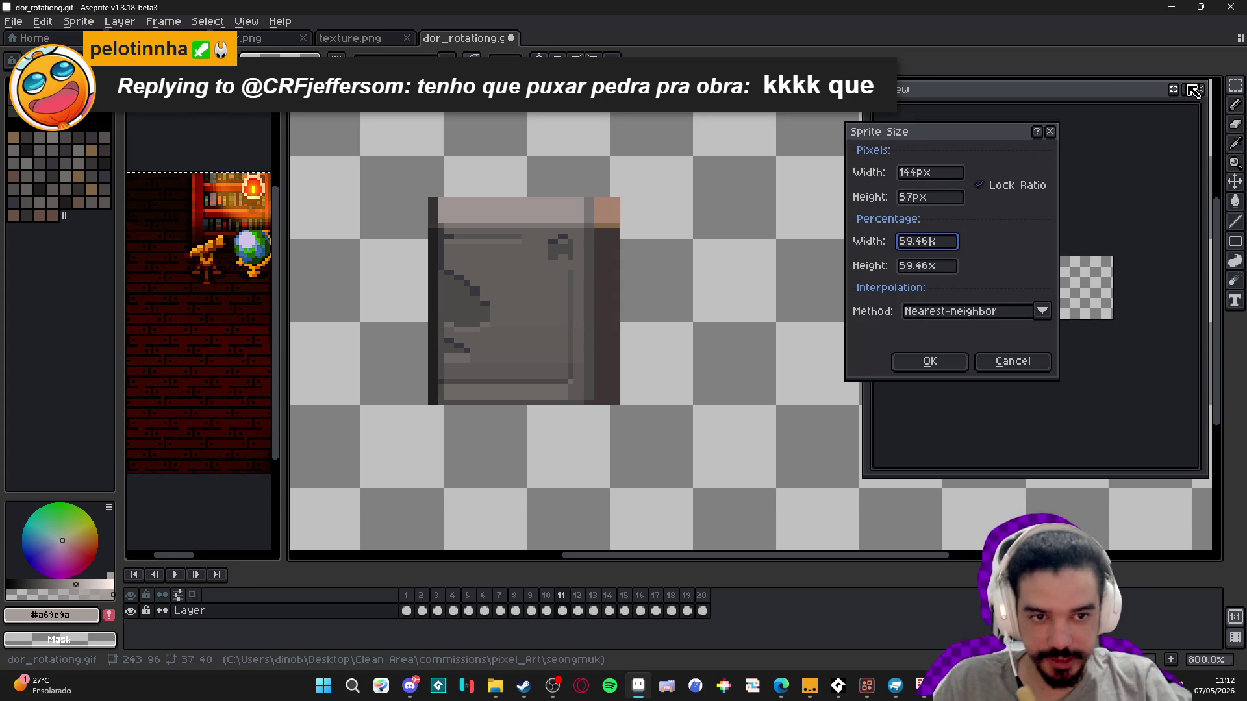
left_click(980, 185)
left_click(950, 271)
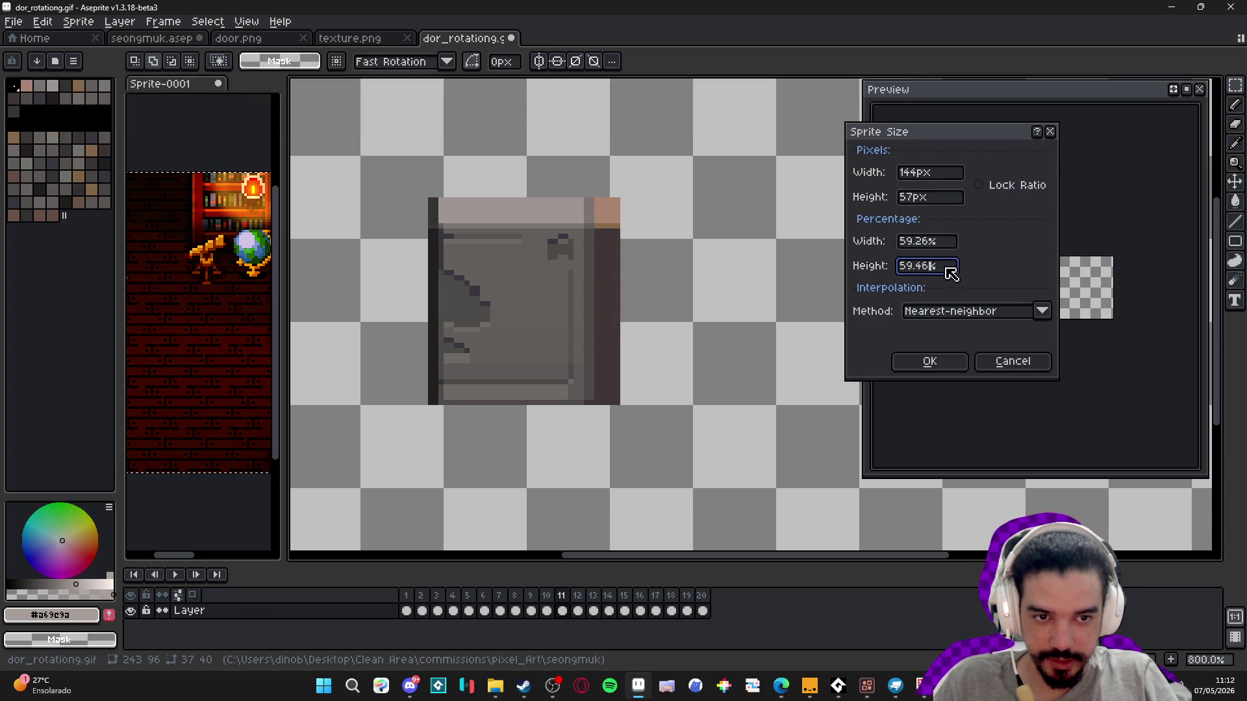
left_click(951, 244)
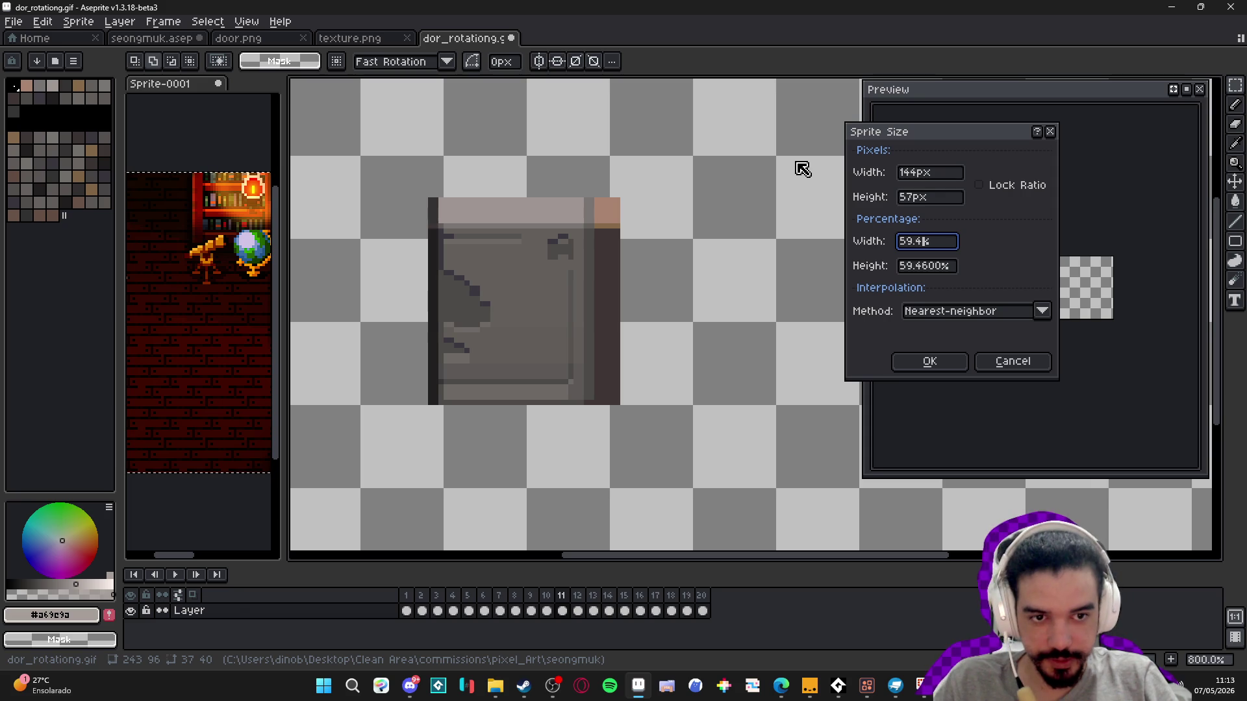
left_click(954, 267)
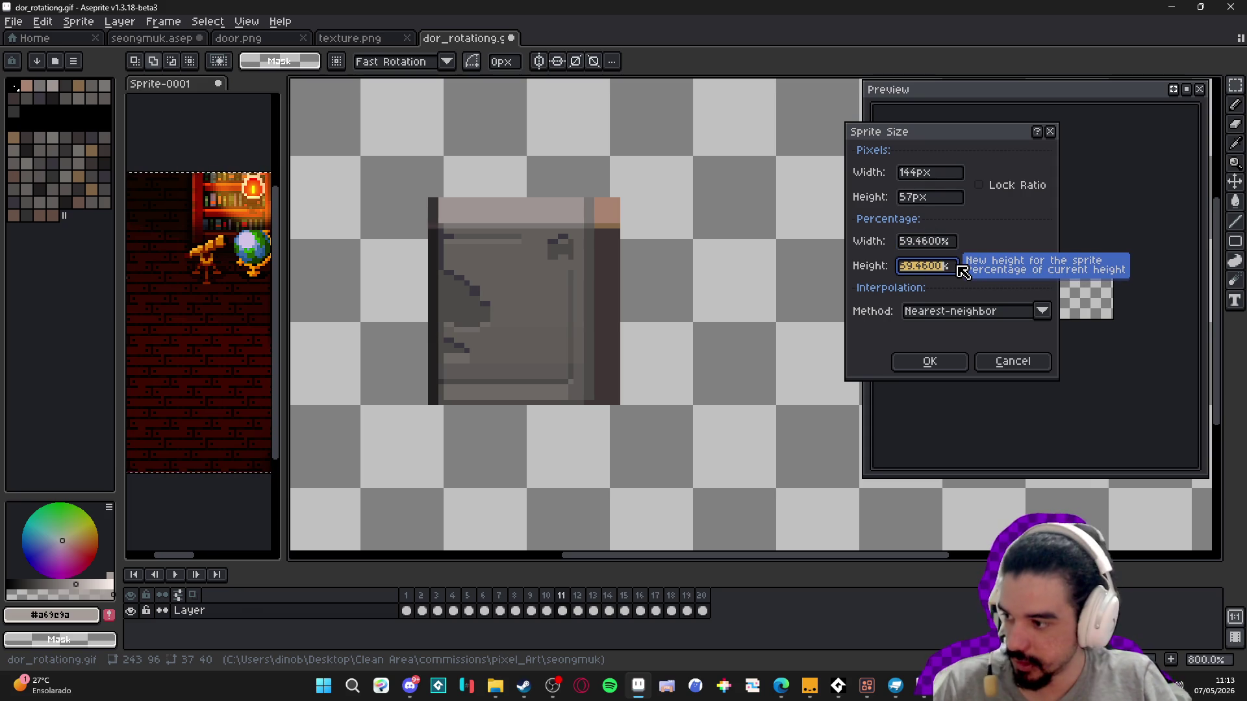
type("82.50")
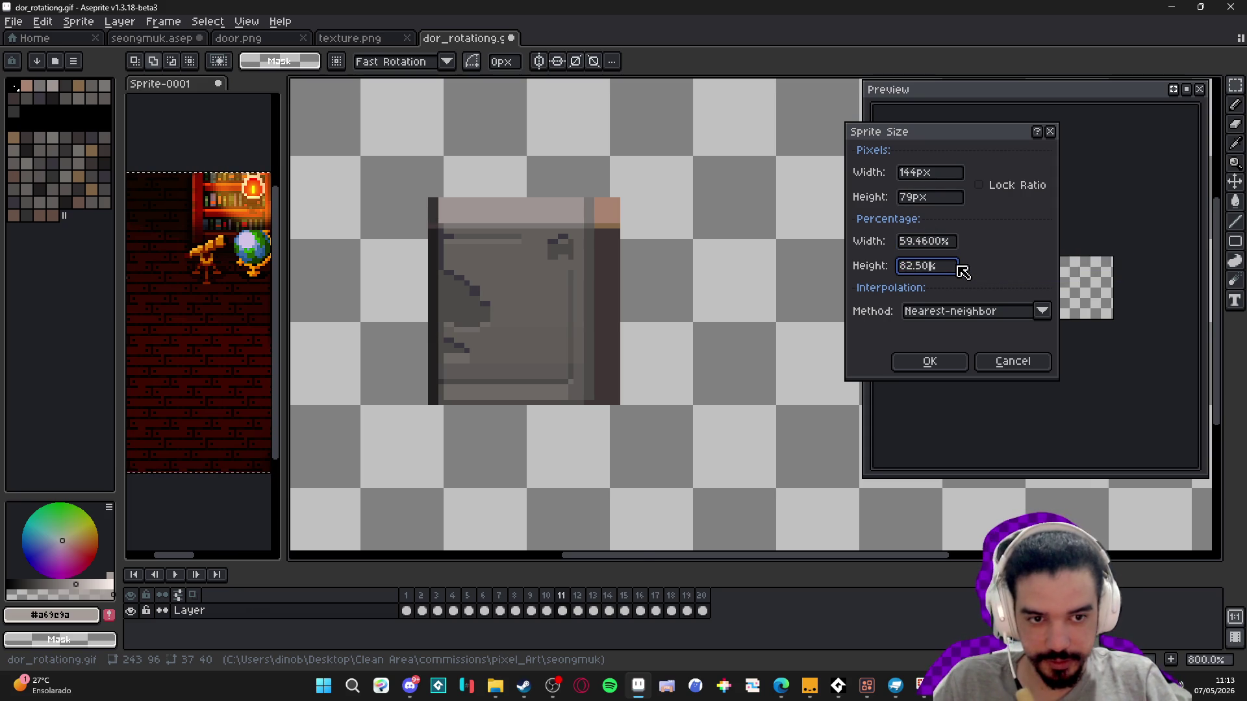
key("Return")
- Inspect the shrunken door across the rotation frames up to frame 11, then undo the resize
left_click_drag(475, 309, 594, 341)
left_click(516, 610)
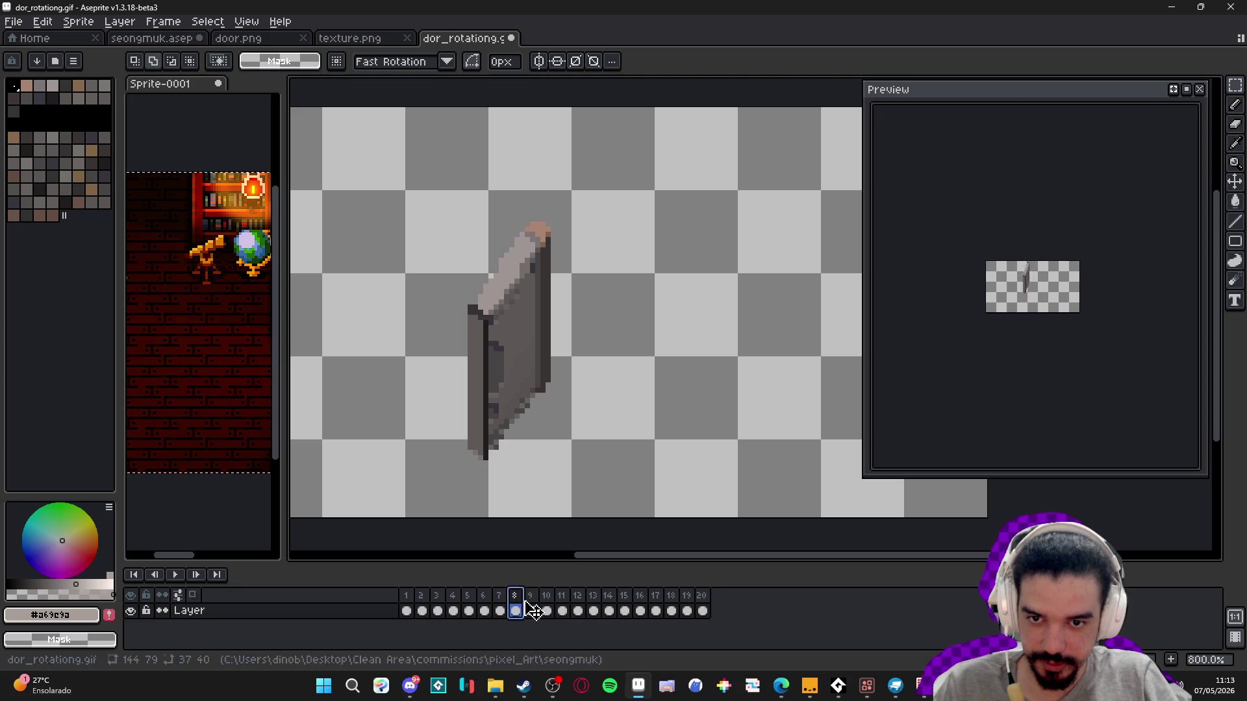
left_click(532, 611)
left_click(546, 610)
left_click(578, 611)
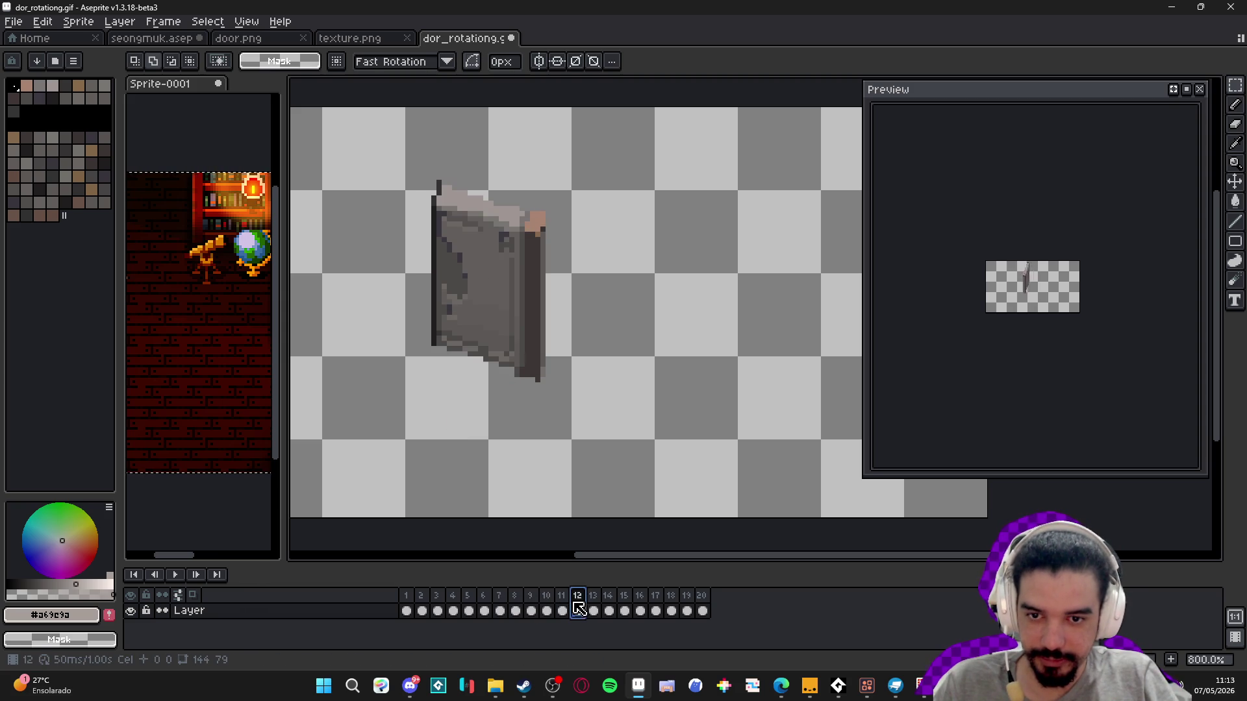
left_click(484, 611)
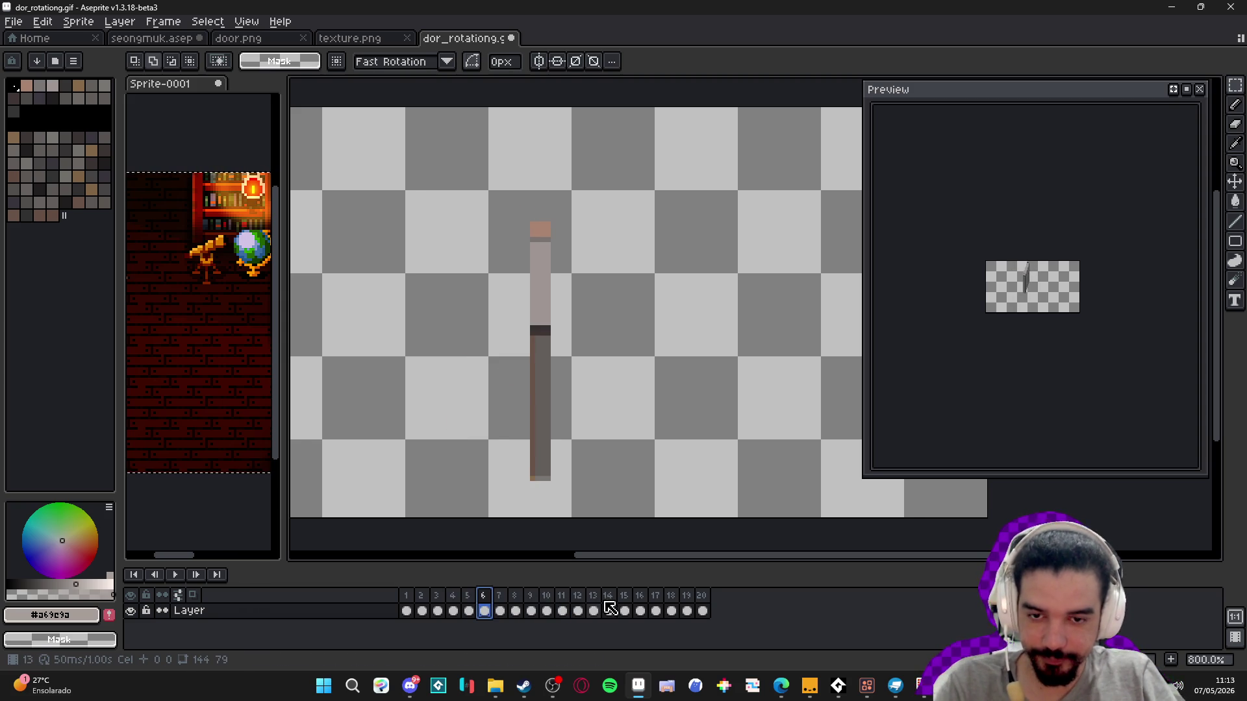
left_click(625, 610)
left_click(609, 610)
left_click(593, 611)
key("Left")
key("Left")
key("Left")
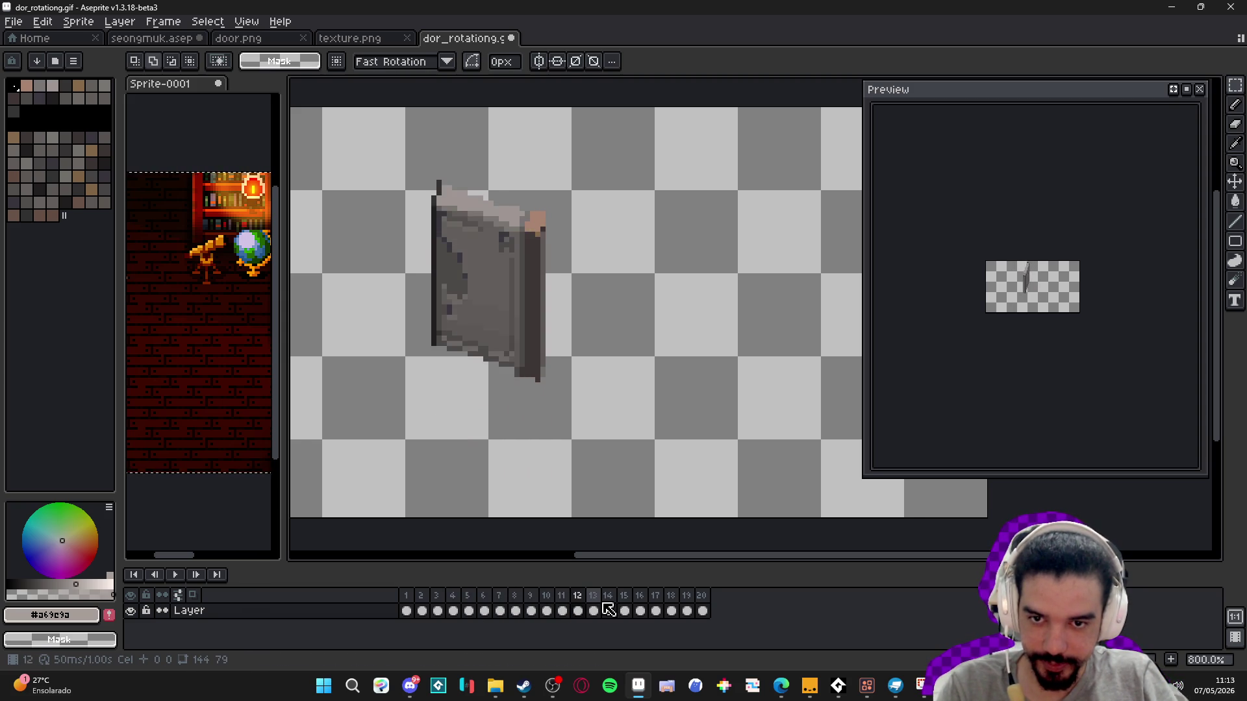
key("Right")
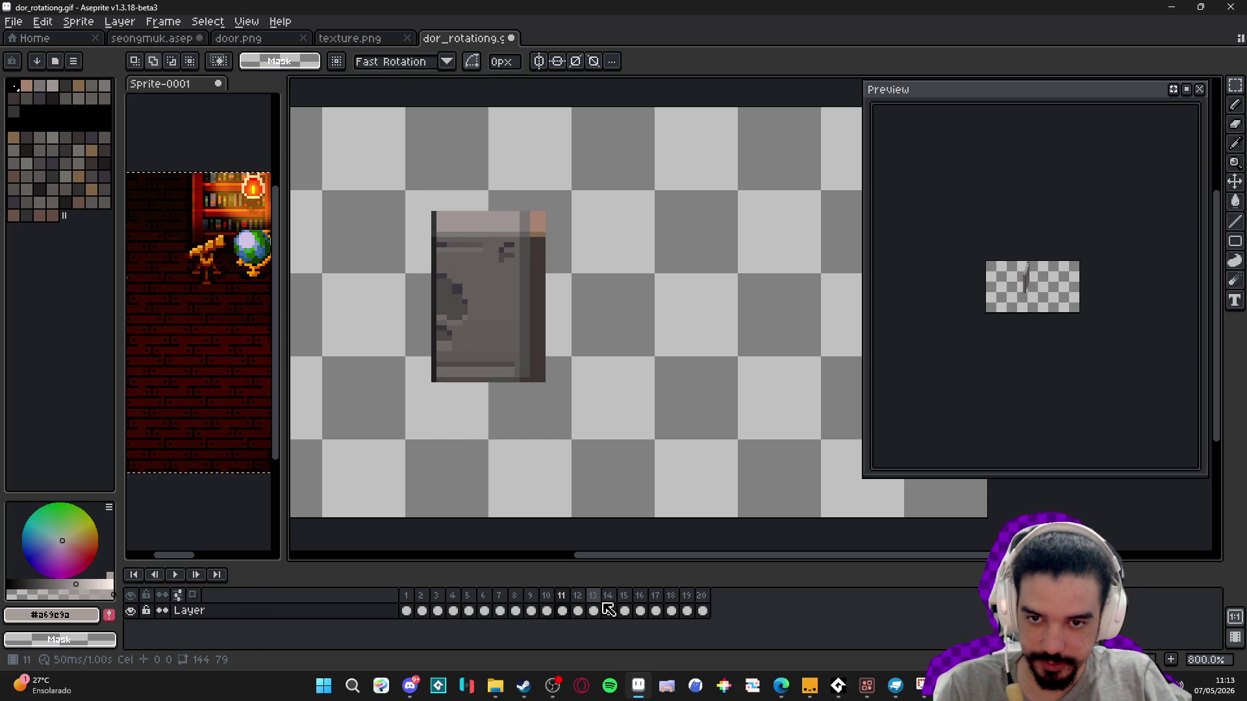
key("ctrl+z")
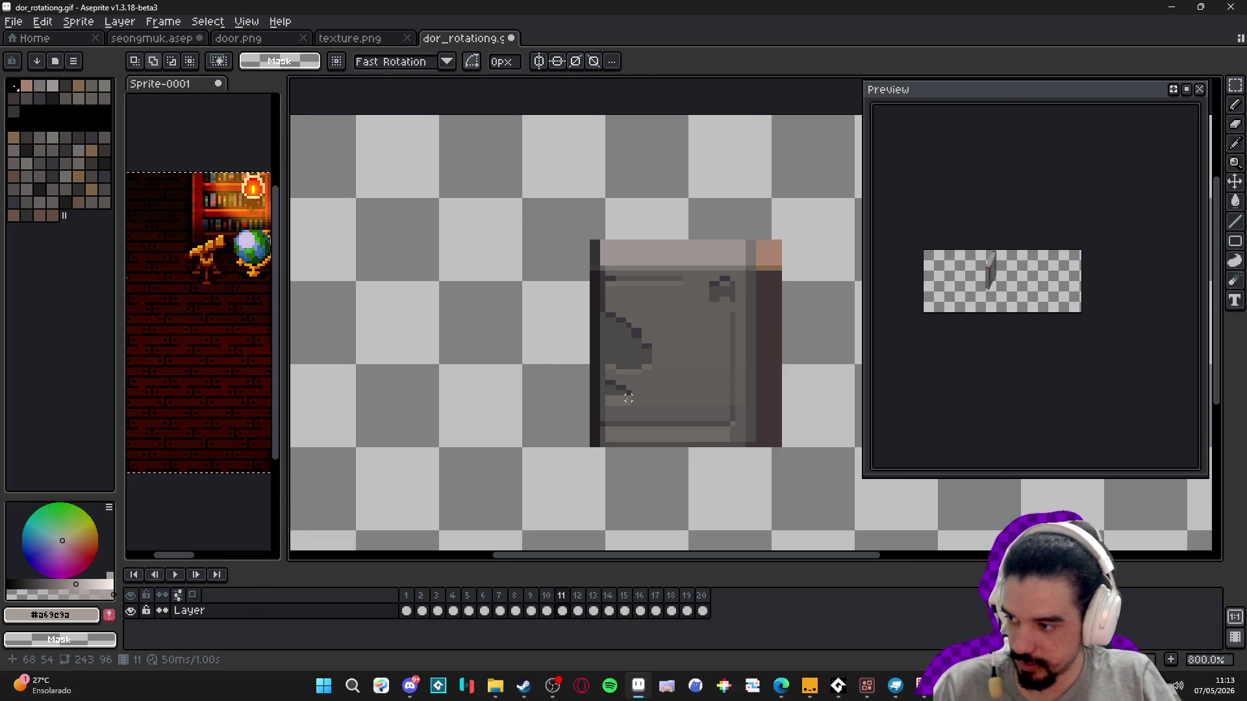
- Repeat the trial Sprite Size resize with a new width percentage, then undo it again
left_click_drag(623, 403, 570, 382)
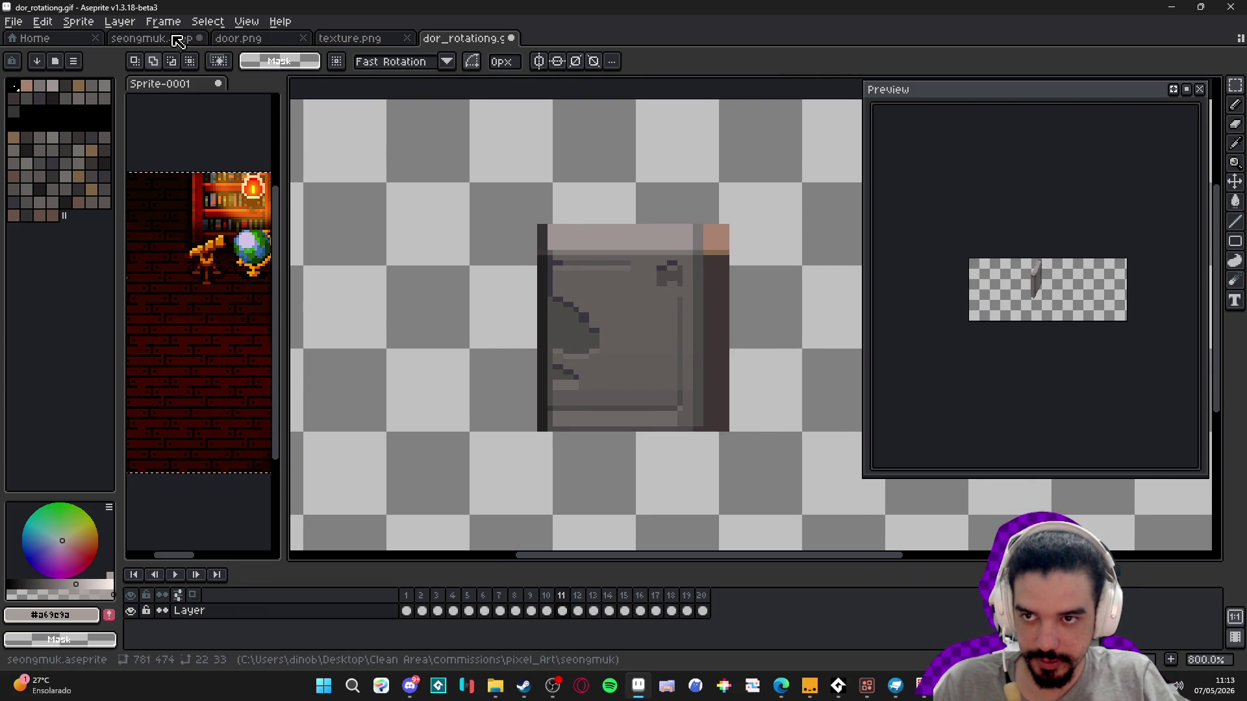
scroll(602, 289, "down", 3)
left_click_drag(588, 299, 519, 294)
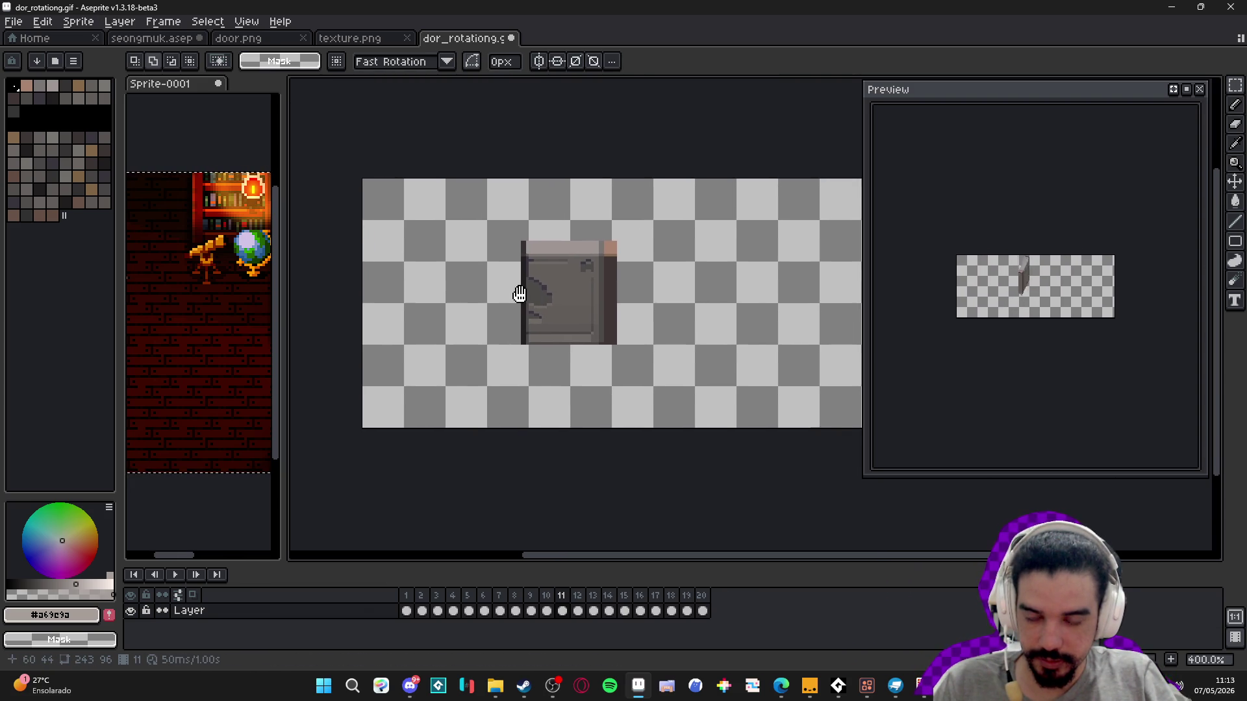
scroll(537, 252, "up", 2)
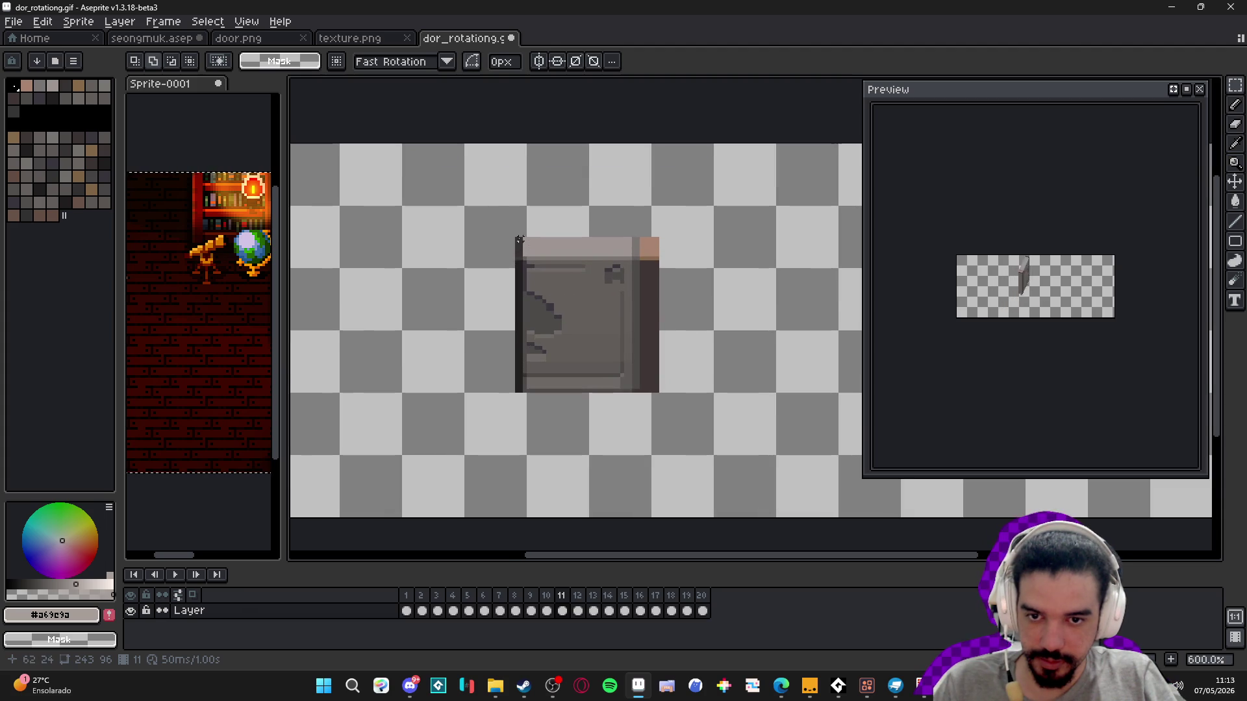
left_click(245, 22)
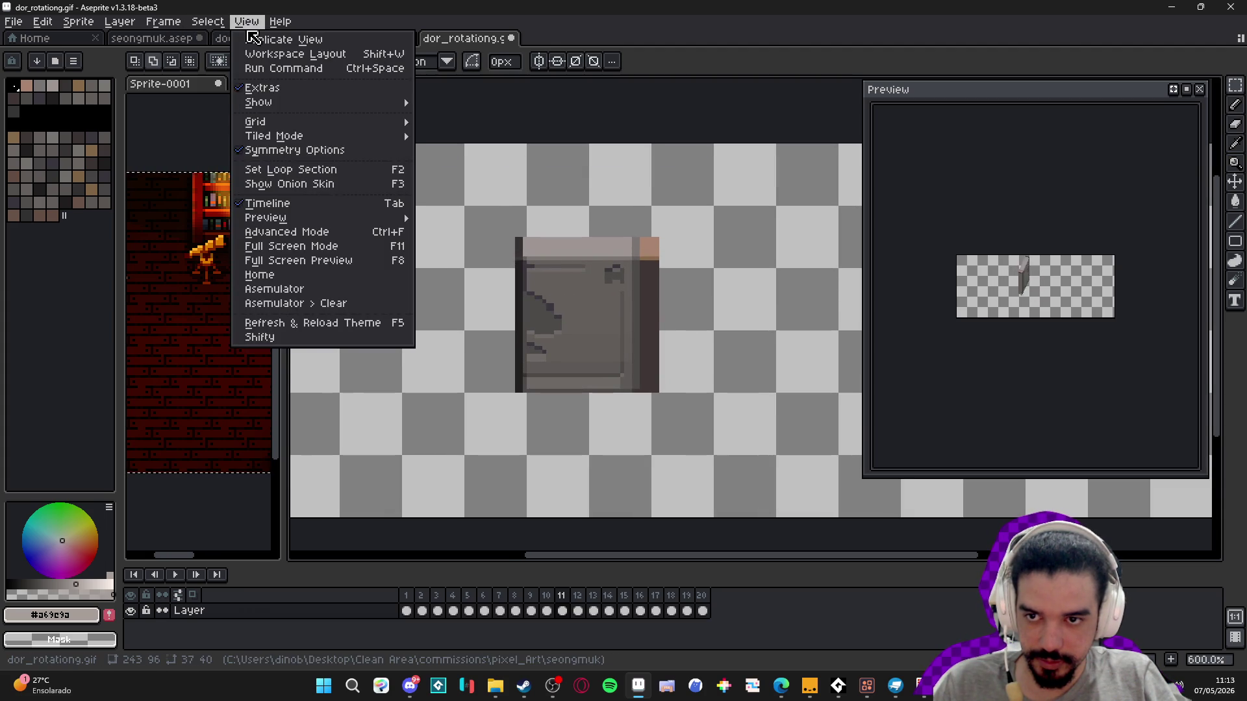
mouse_move(122, 25)
mouse_move(78, 21)
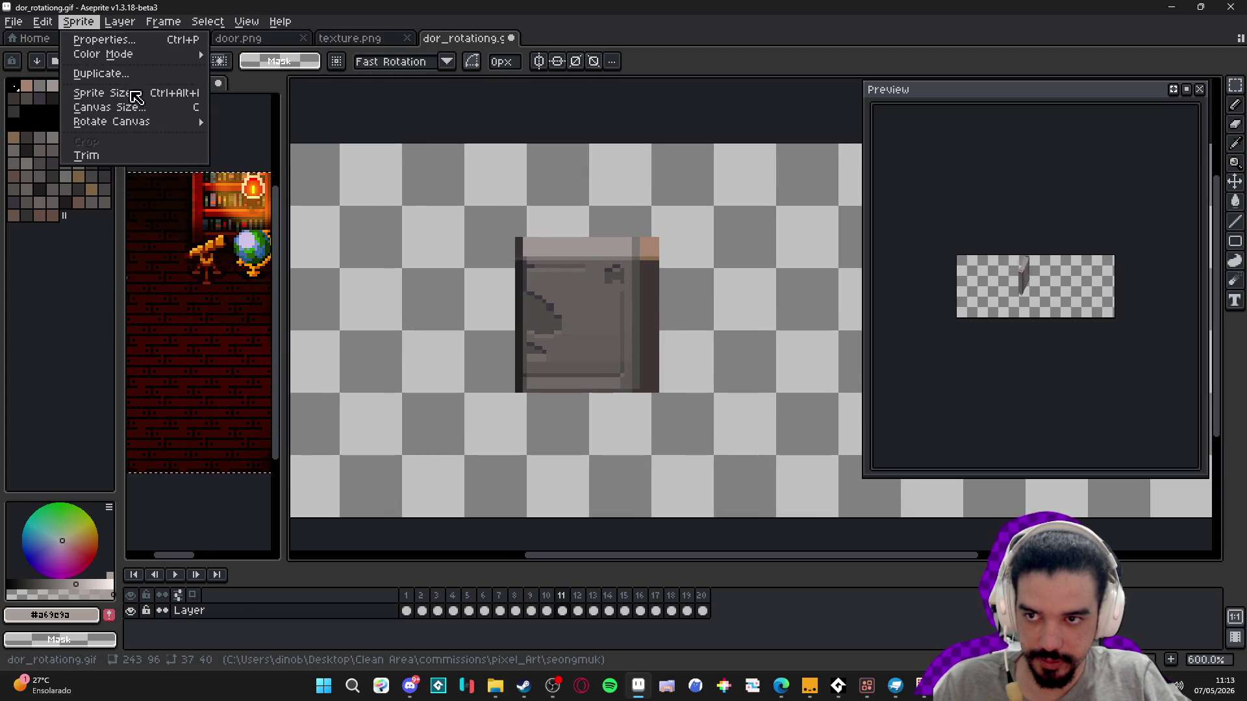
left_click(120, 81)
left_click(935, 241)
type("59.46")
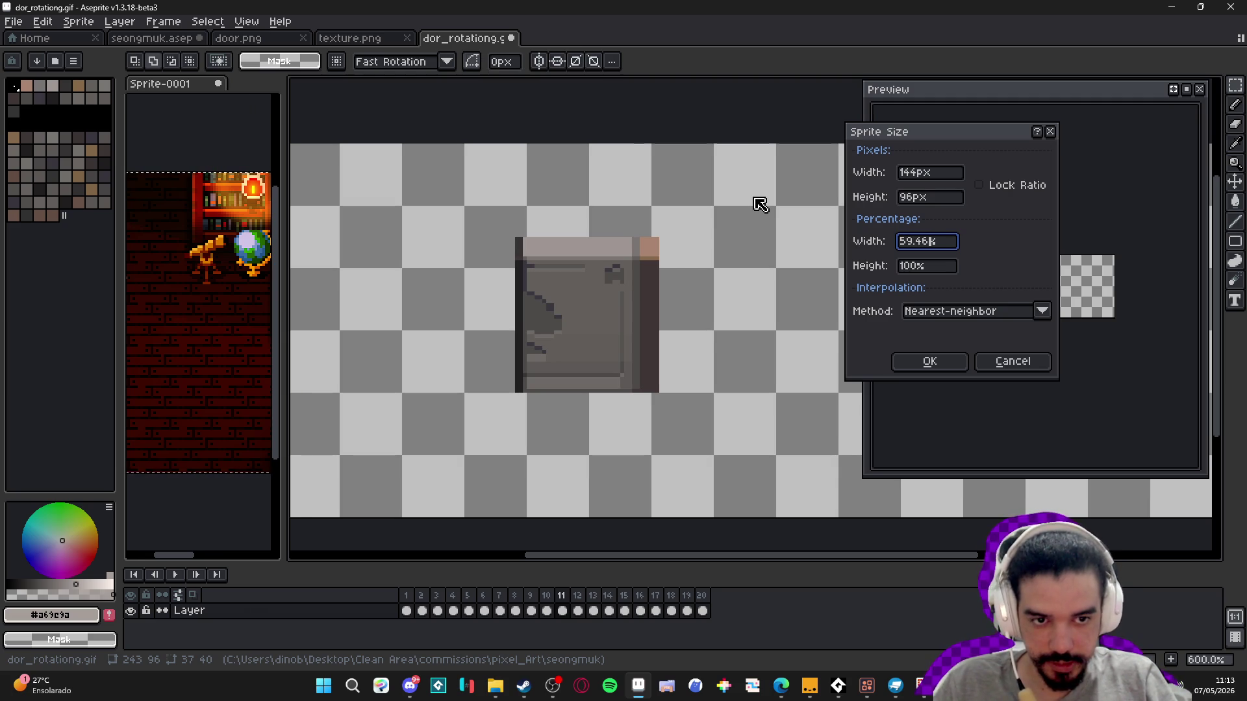
key("Tab")
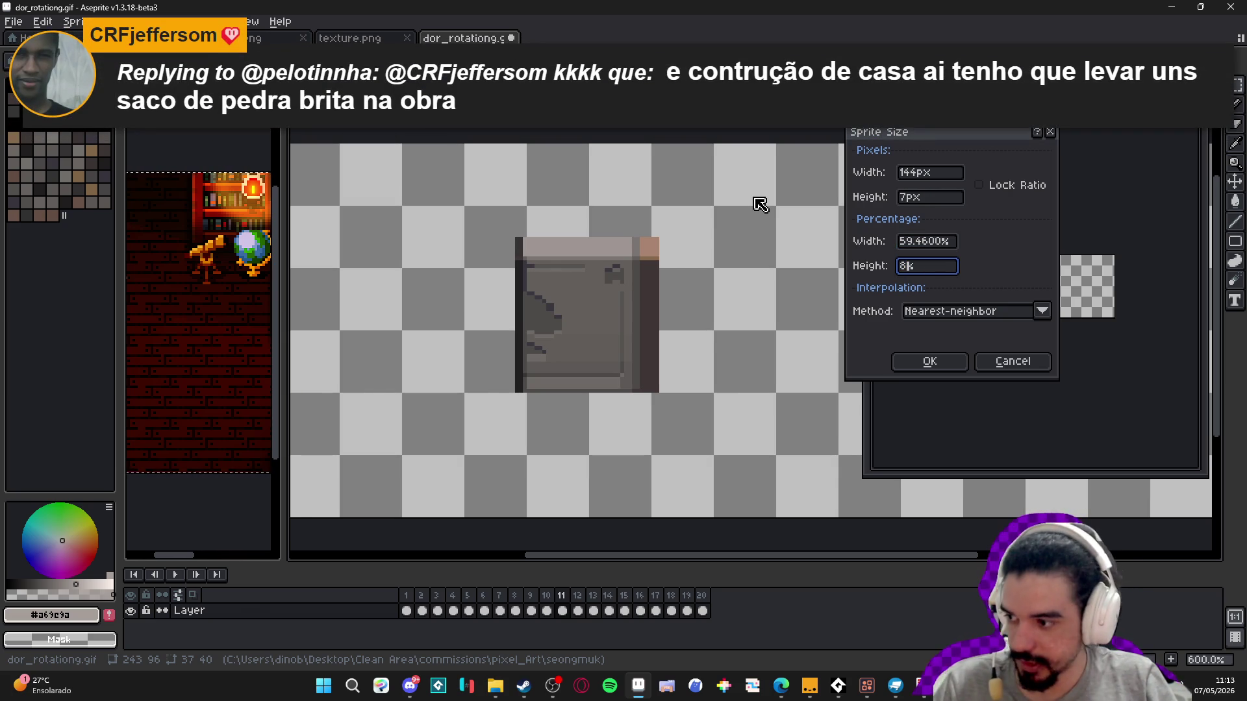
key("Return")
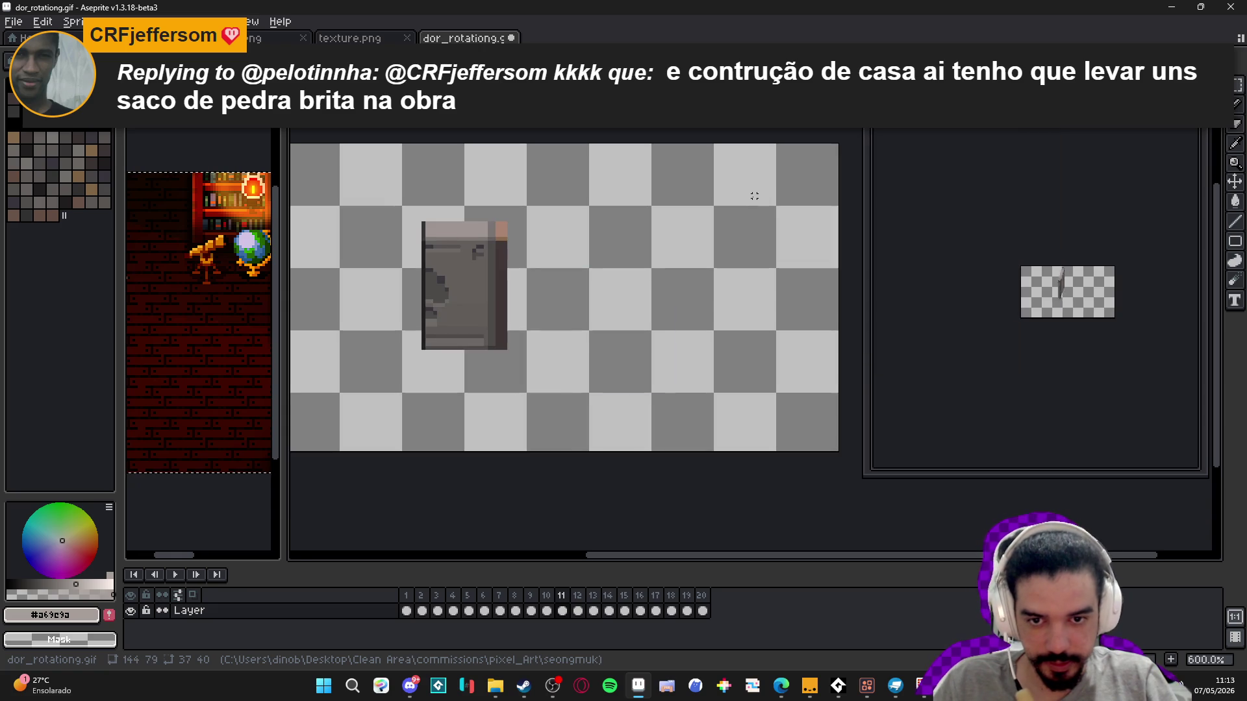
key("ctrl+z")
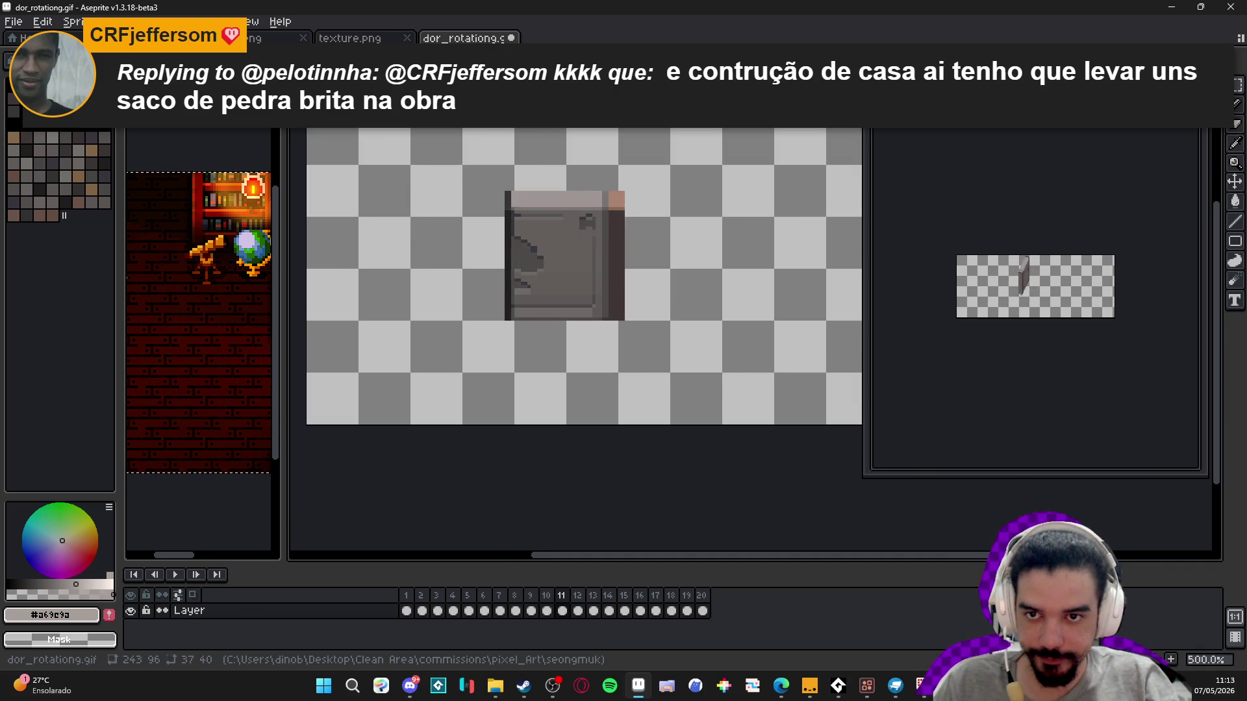
- Switch to the seongmuk.aseprite room scene
left_click(351, 37)
left_click(263, 40)
left_click(163, 38)
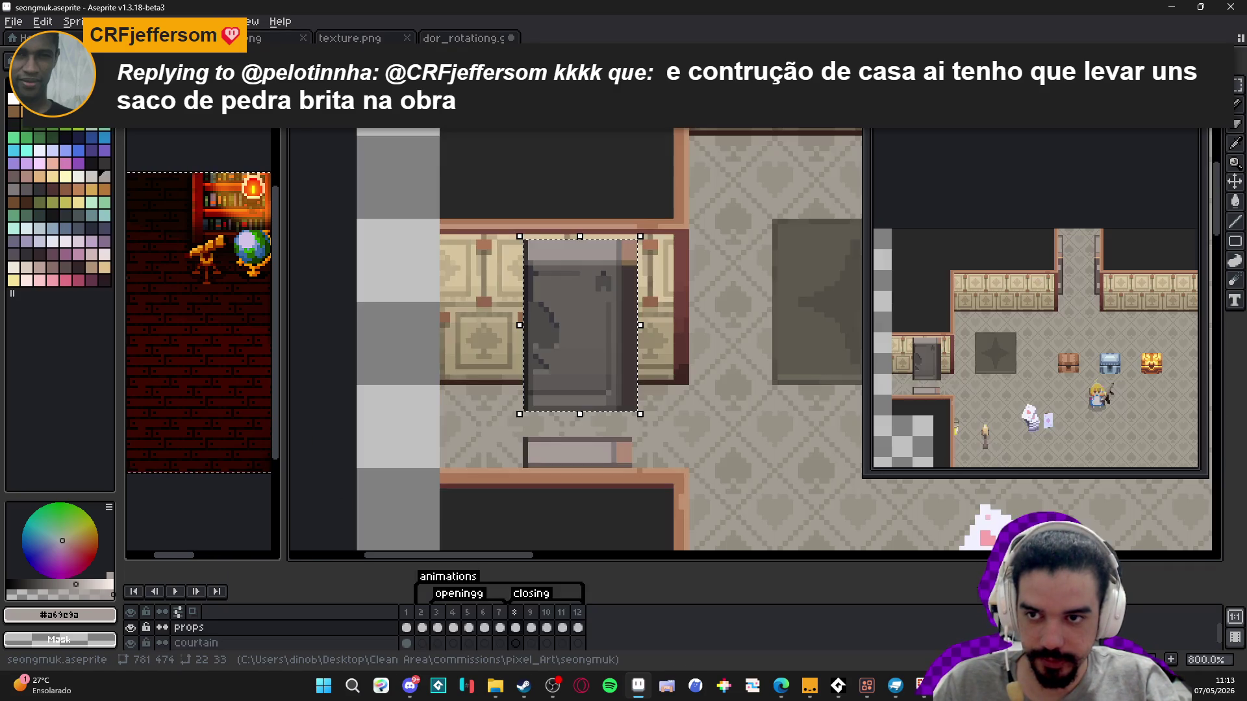
- Deselect and review the scene's door-animation frames 2, 4 and 6
scroll(637, 348, "down", 2)
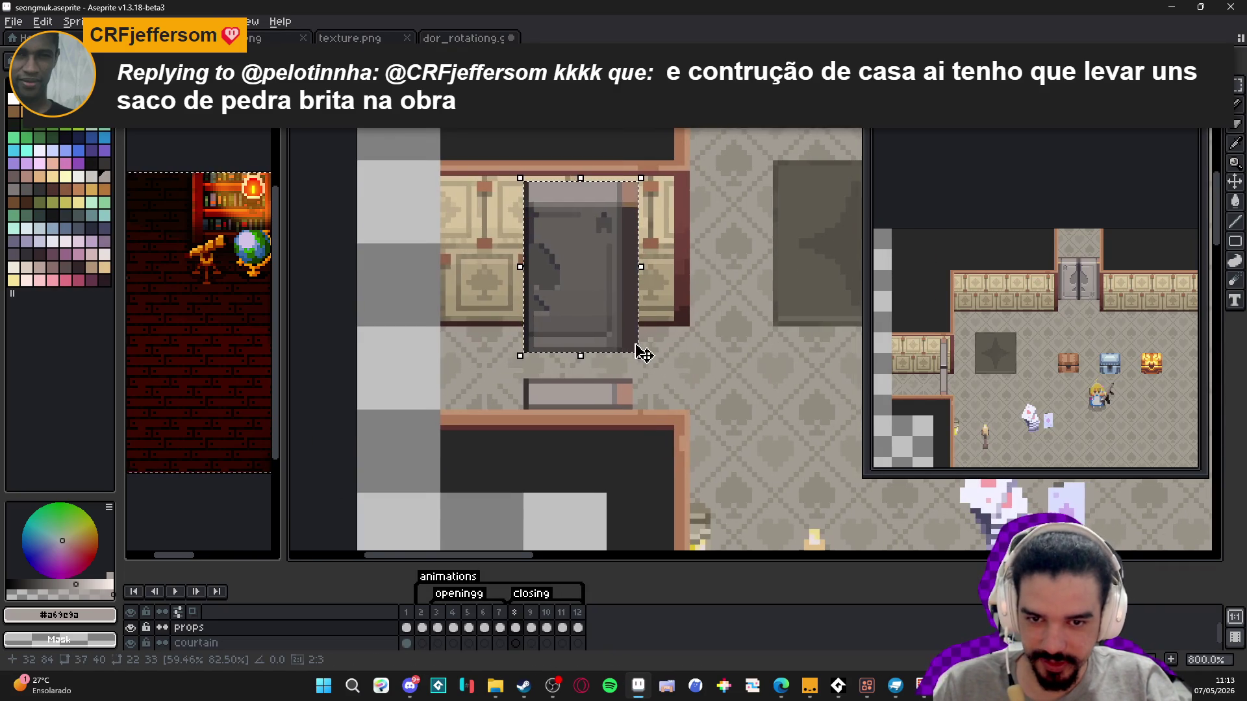
key("ctrl+d")
left_click(436, 627)
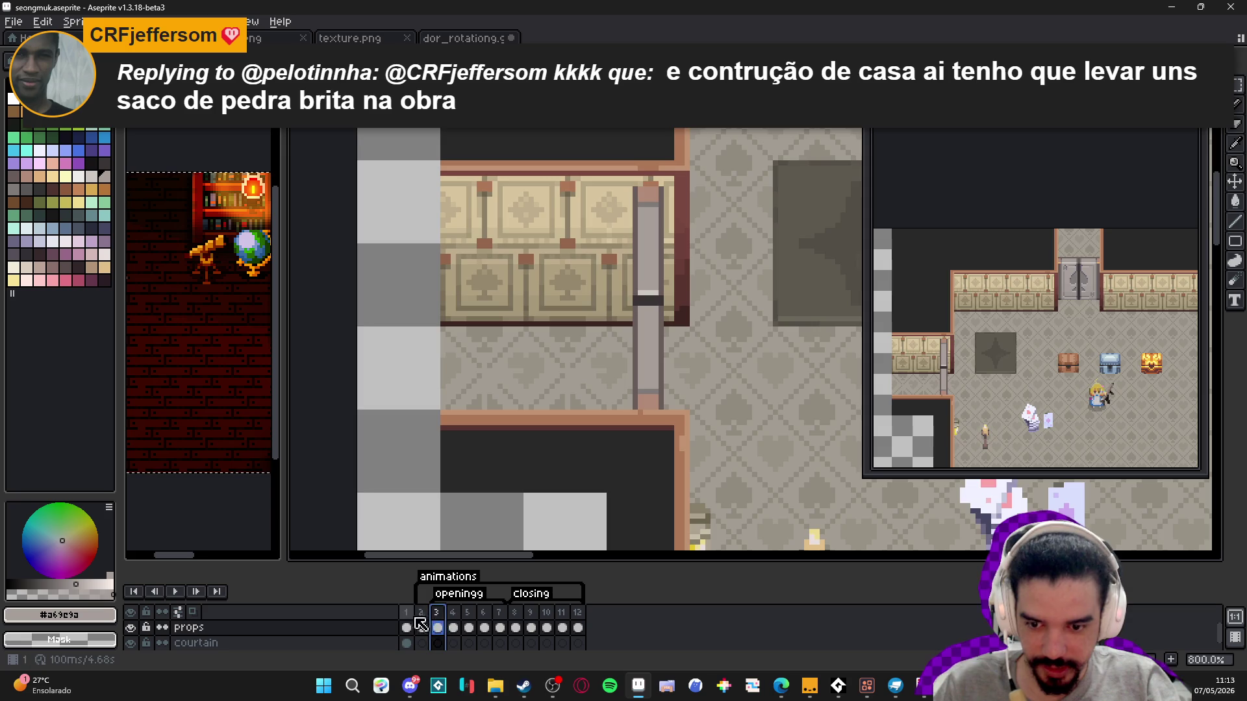
left_click(422, 627)
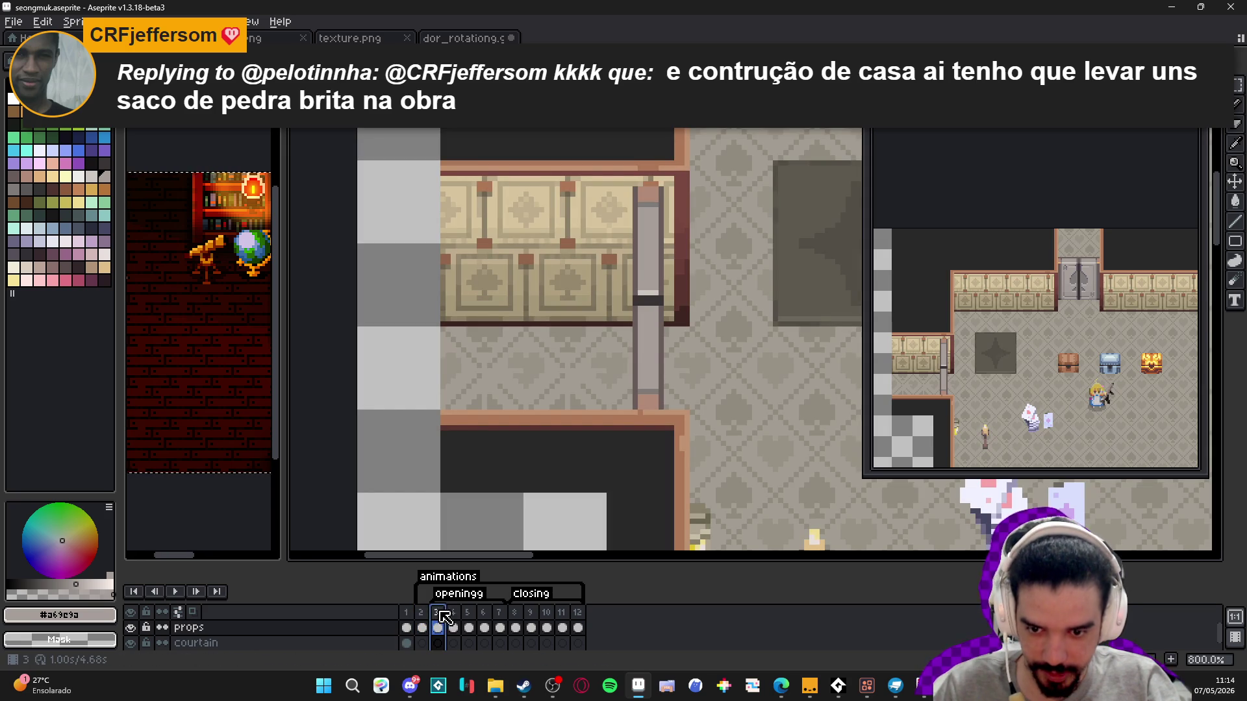
left_click(452, 627)
left_click(483, 628)
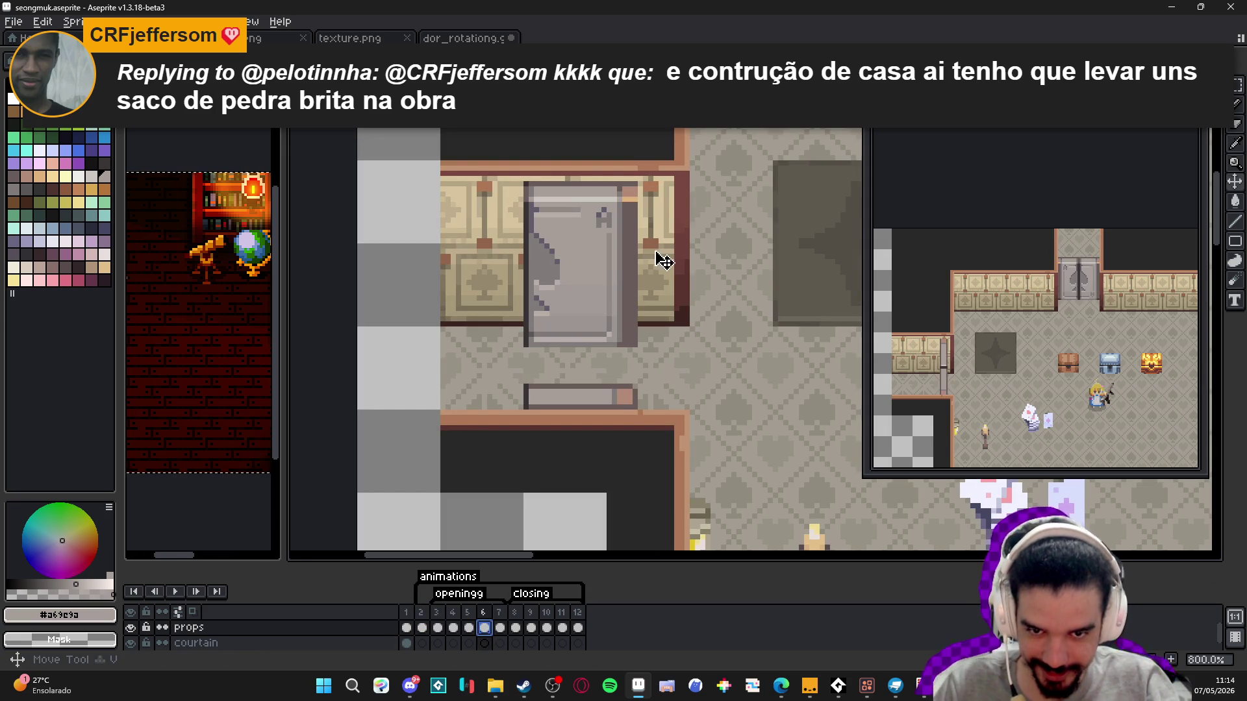
- Marquee-select the scene's door area, then add a new empty Layer 1 in dor_rotationg.gif
key("m")
scroll(646, 173, "up", 2)
mouse_move(632, 189)
left_mouse_down()
mouse_move(492, 431)
mouse_move(465, 434)
left_mouse_up()
key("ctrl+Tab")
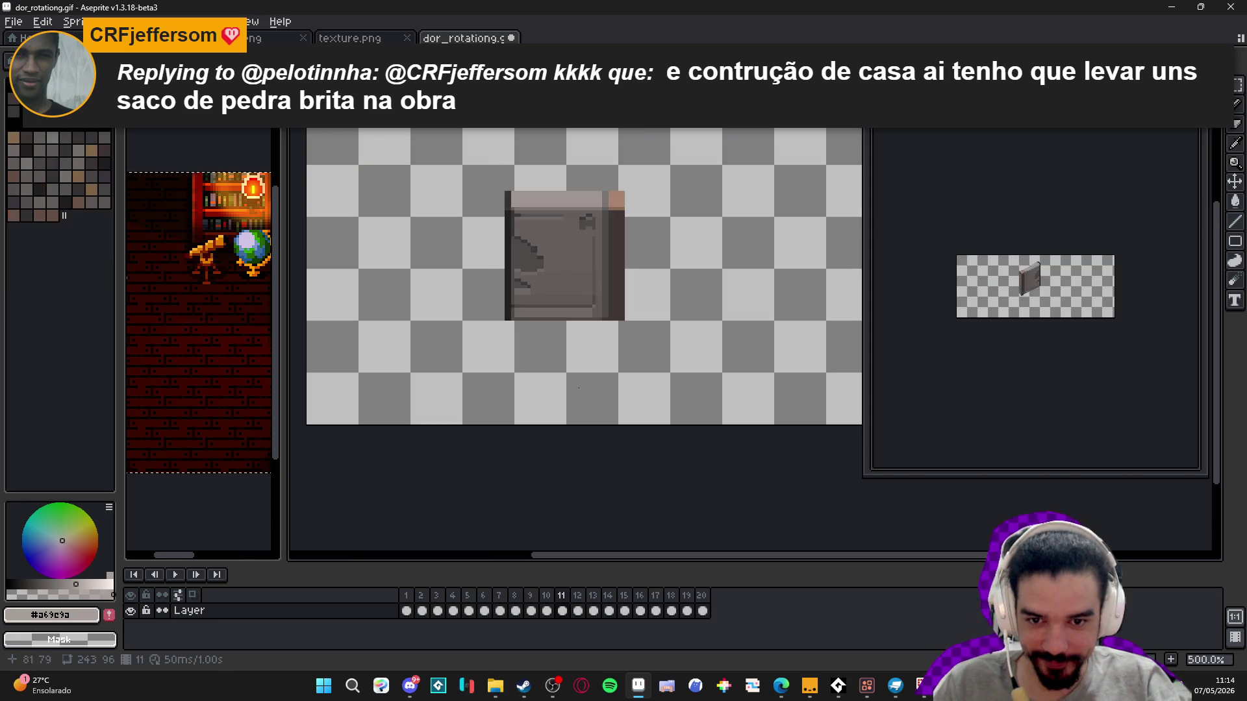
key("shift+n")
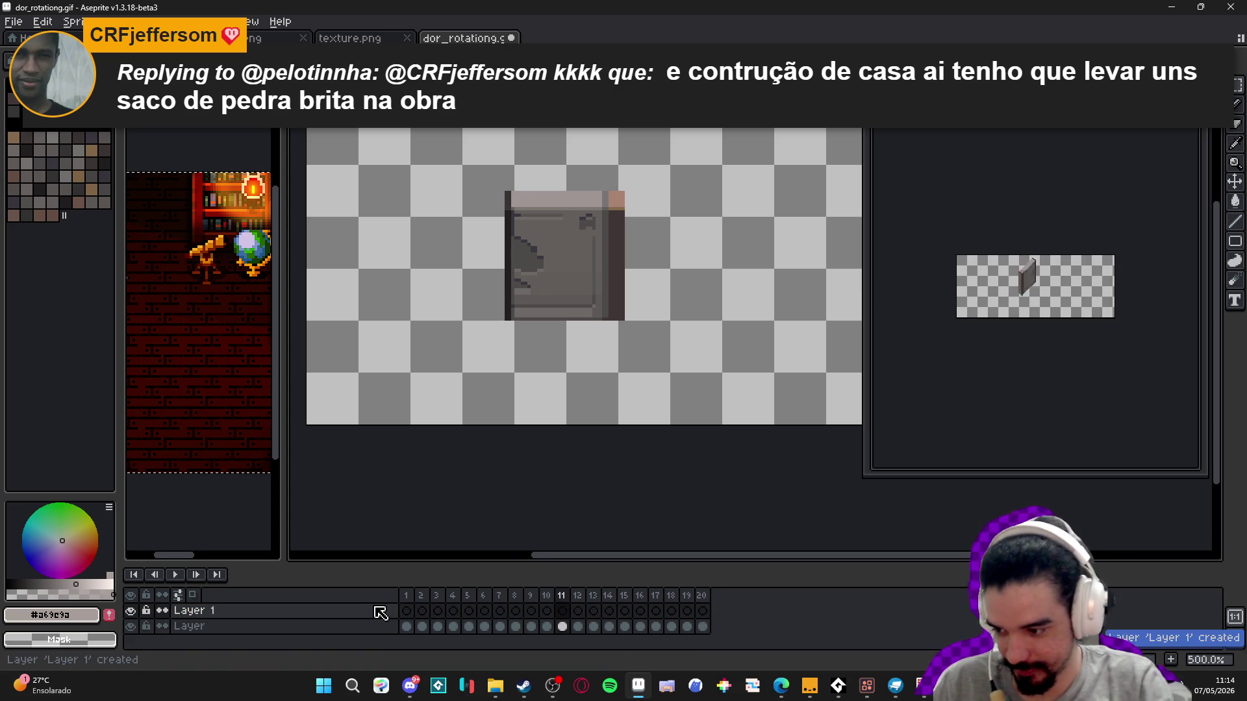
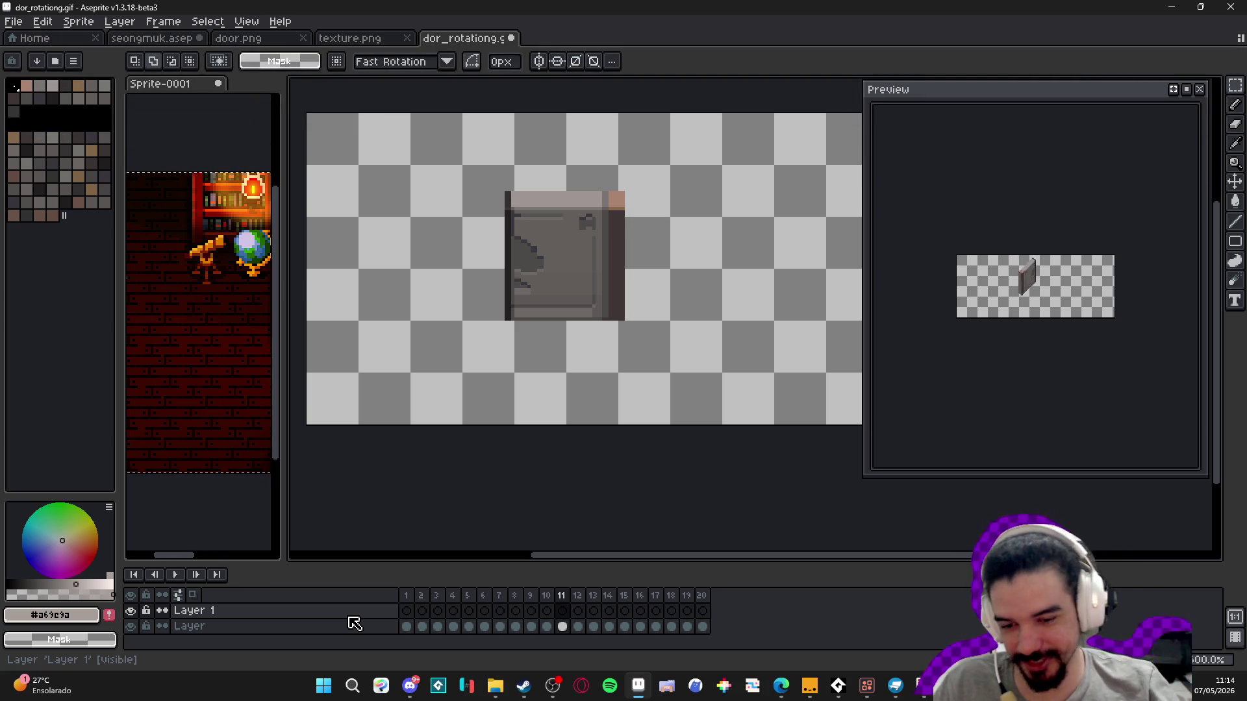
- Move Layer 1 beneath Layer, then compare the door poses across frames, ending on frame 11
left_click_drag(348, 616, 402, 634)
left_click(405, 626)
left_click(515, 627)
left_click(531, 627)
left_click(500, 627)
left_click(485, 627)
left_click(531, 628)
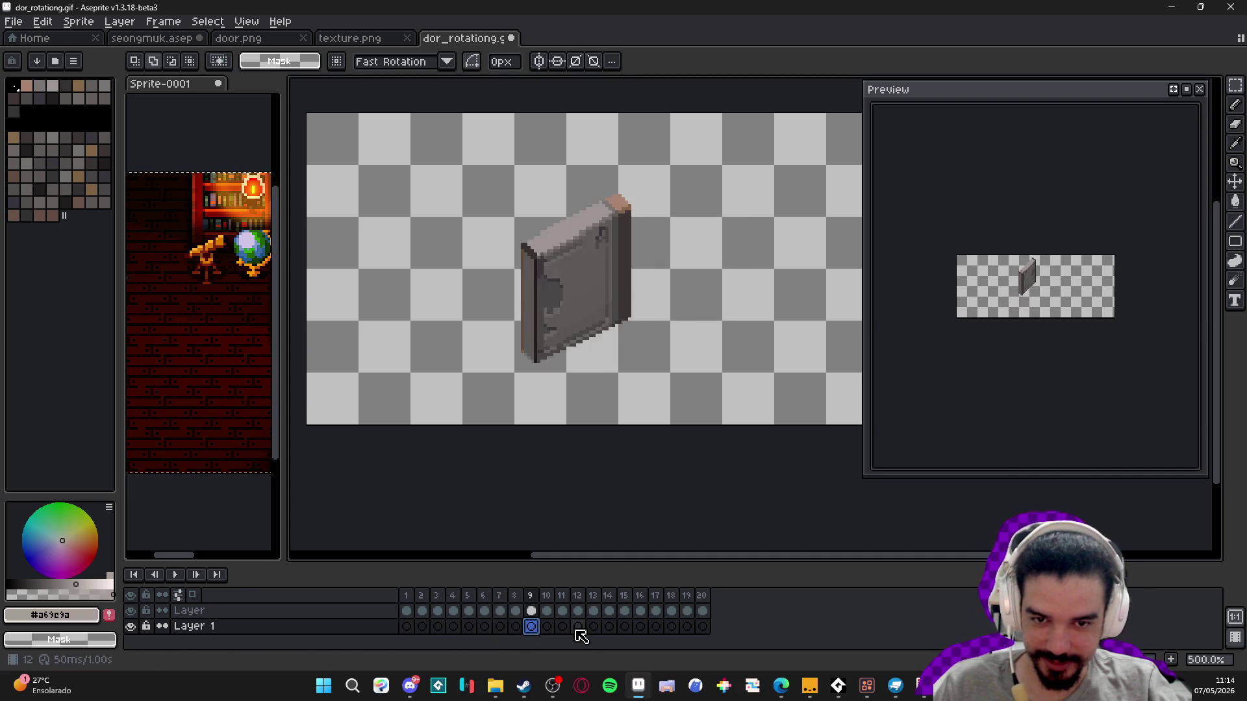
left_click(578, 627)
left_click(562, 627)
- Paste the front-facing door into frame 11 and fit it over the door
key("ctrl+v")
mouse_move(464, 413)
left_mouse_down()
mouse_move(517, 306)
mouse_move(596, 255)
left_mouse_up()
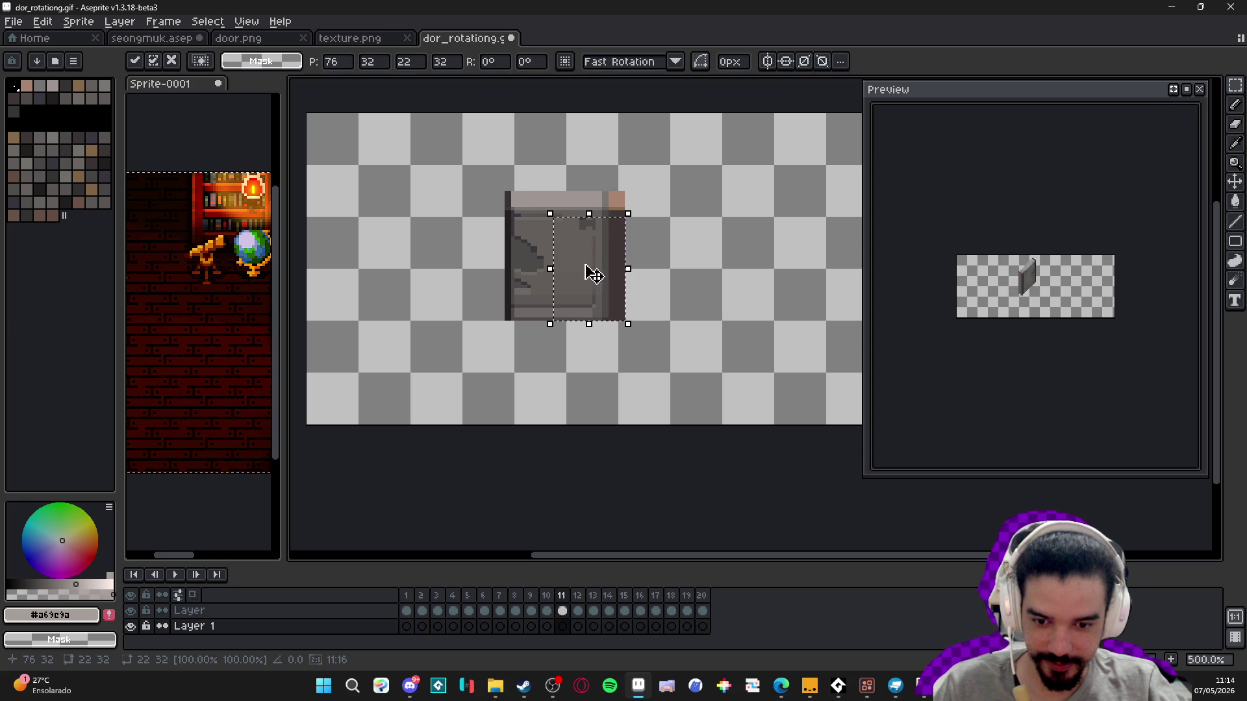
key("Return")
- Select the door layer's cels and add a new frame 21 to the animation
left_click(407, 612)
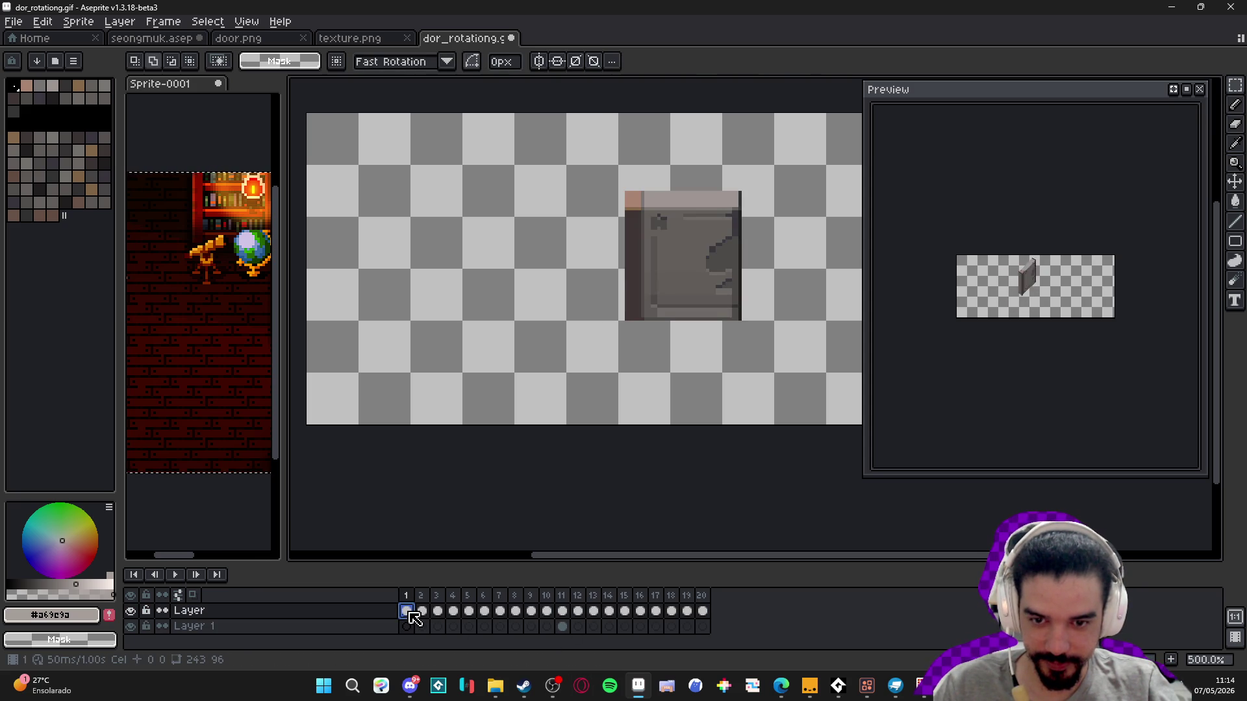
left_click_drag(412, 617, 569, 623)
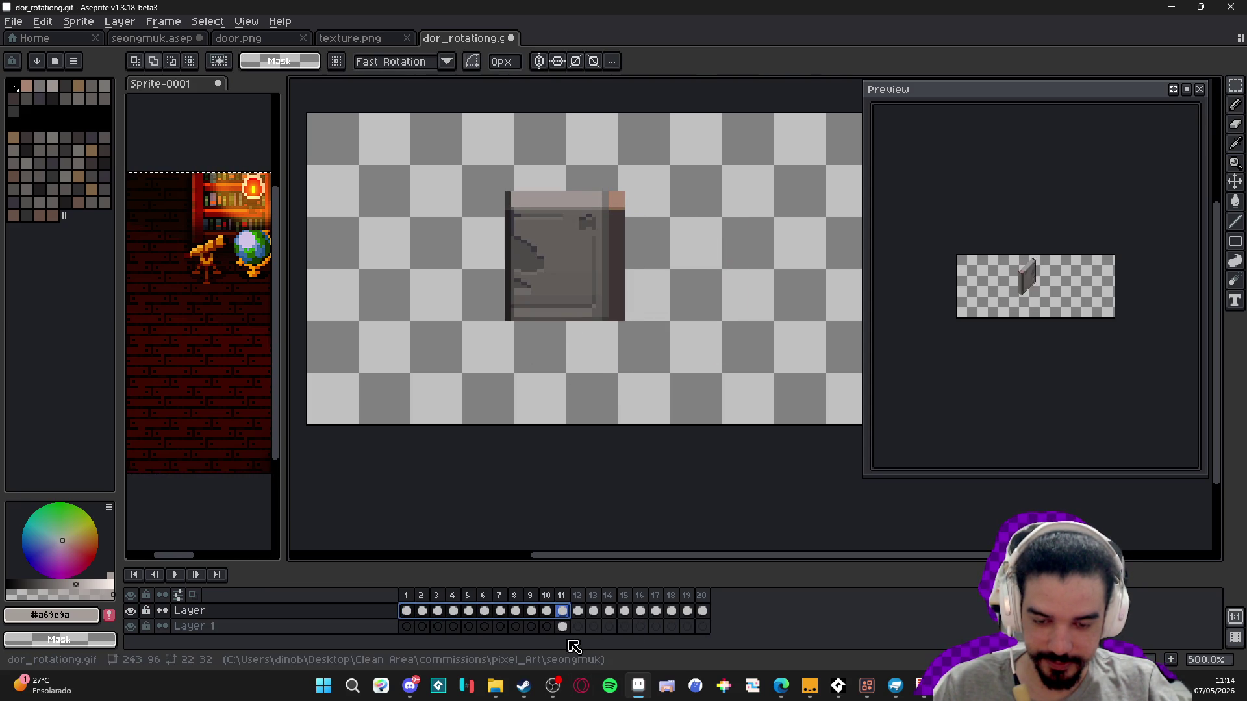
left_click(565, 627)
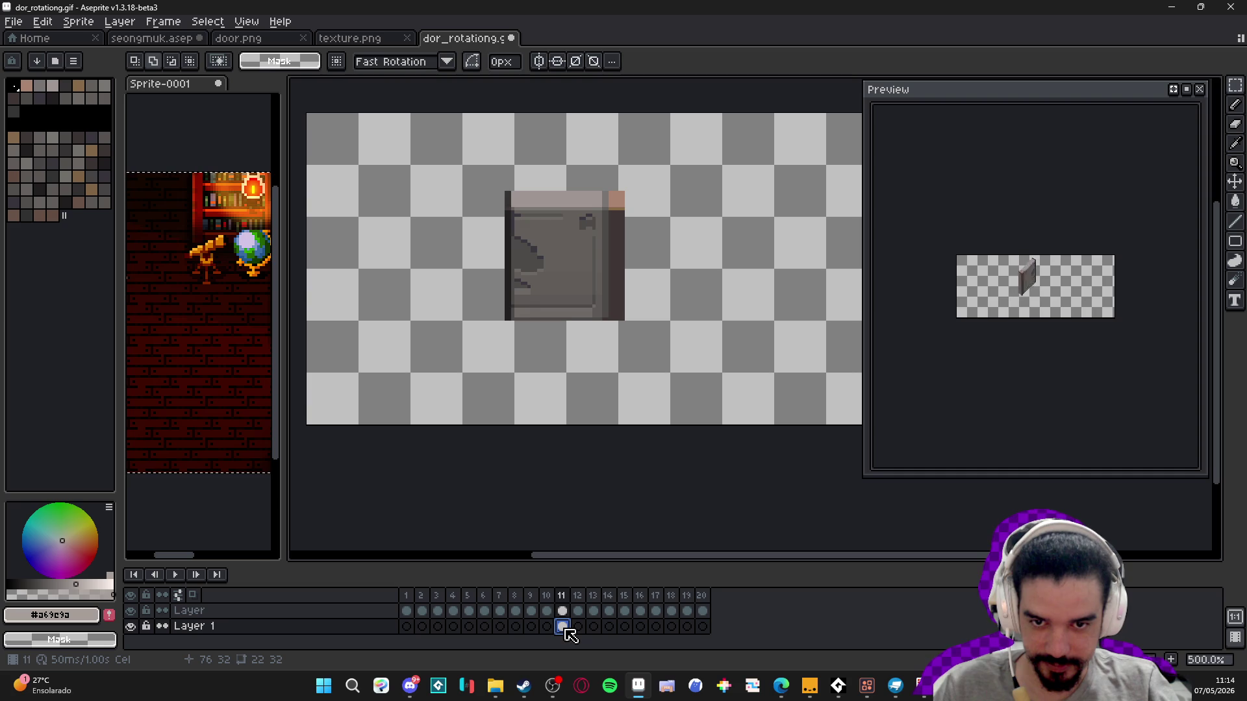
left_click(562, 611)
left_click(702, 611)
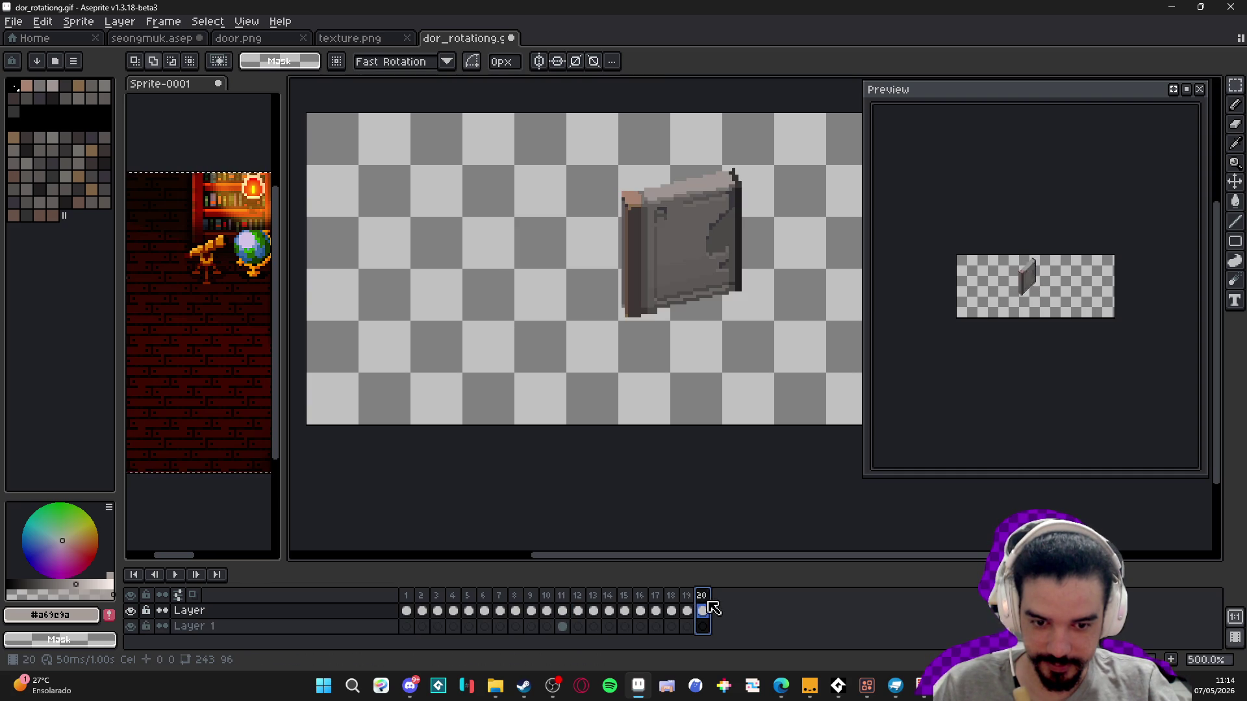
left_click(1173, 660)
- Review the door in frames 9, 10, 11 and 21, then select all door-layer cels 1–21
left_click(546, 613)
left_click(531, 614)
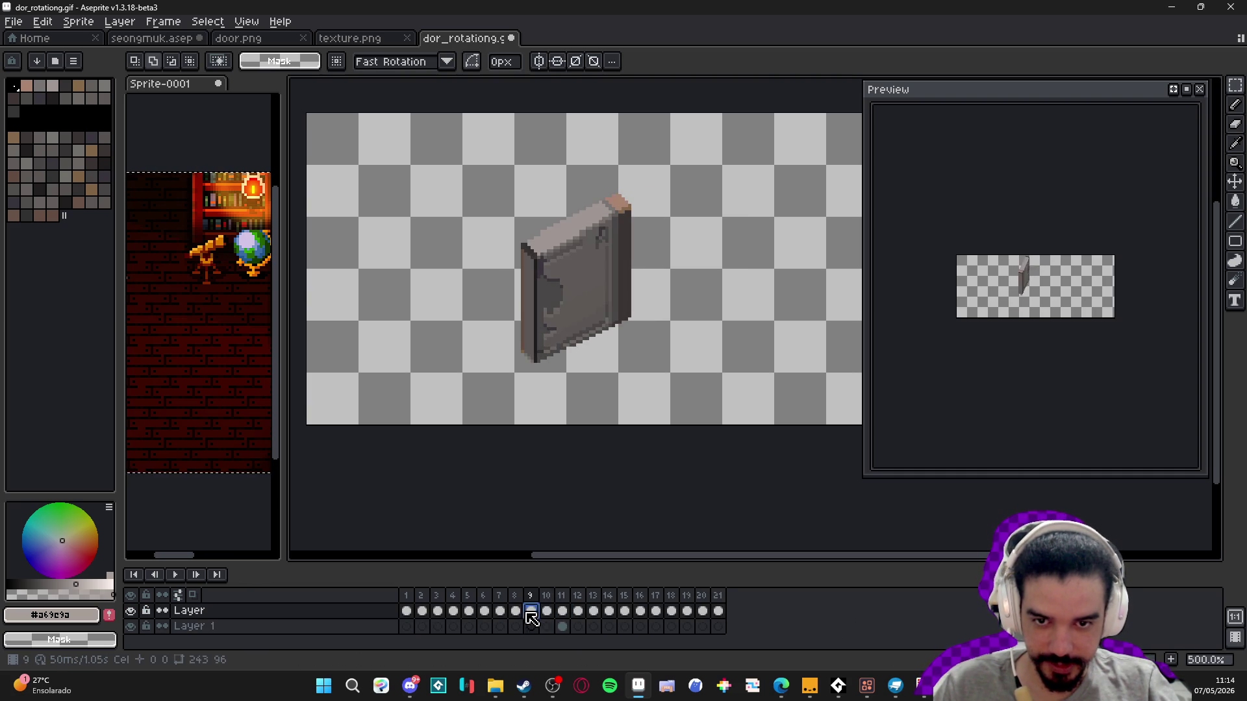
left_click(547, 611)
left_click(562, 611)
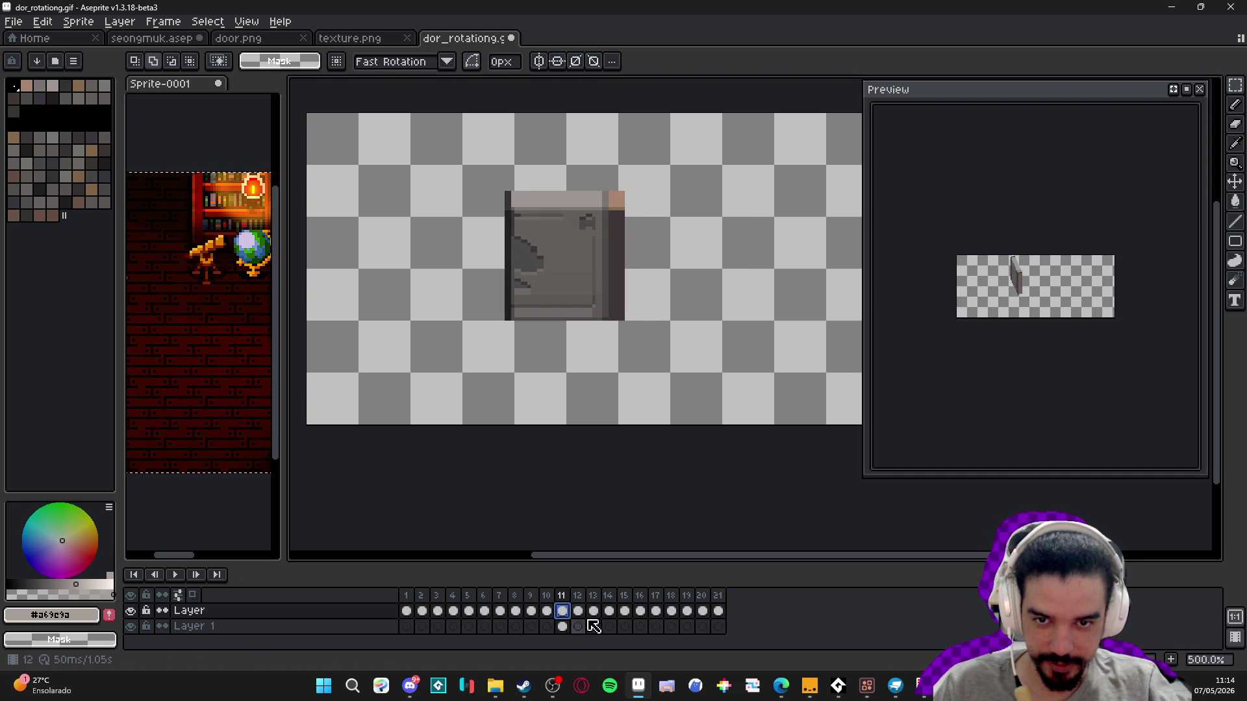
left_click(718, 611)
left_click(563, 611)
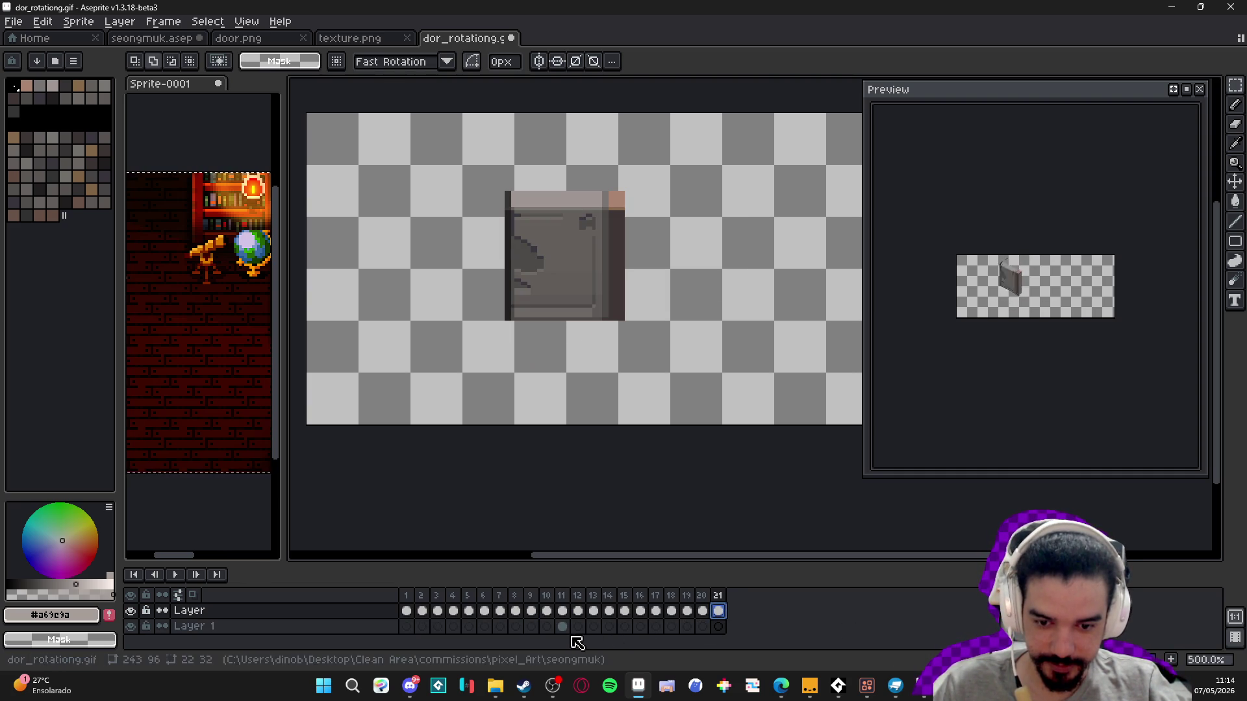
left_click(562, 626)
left_click(718, 626)
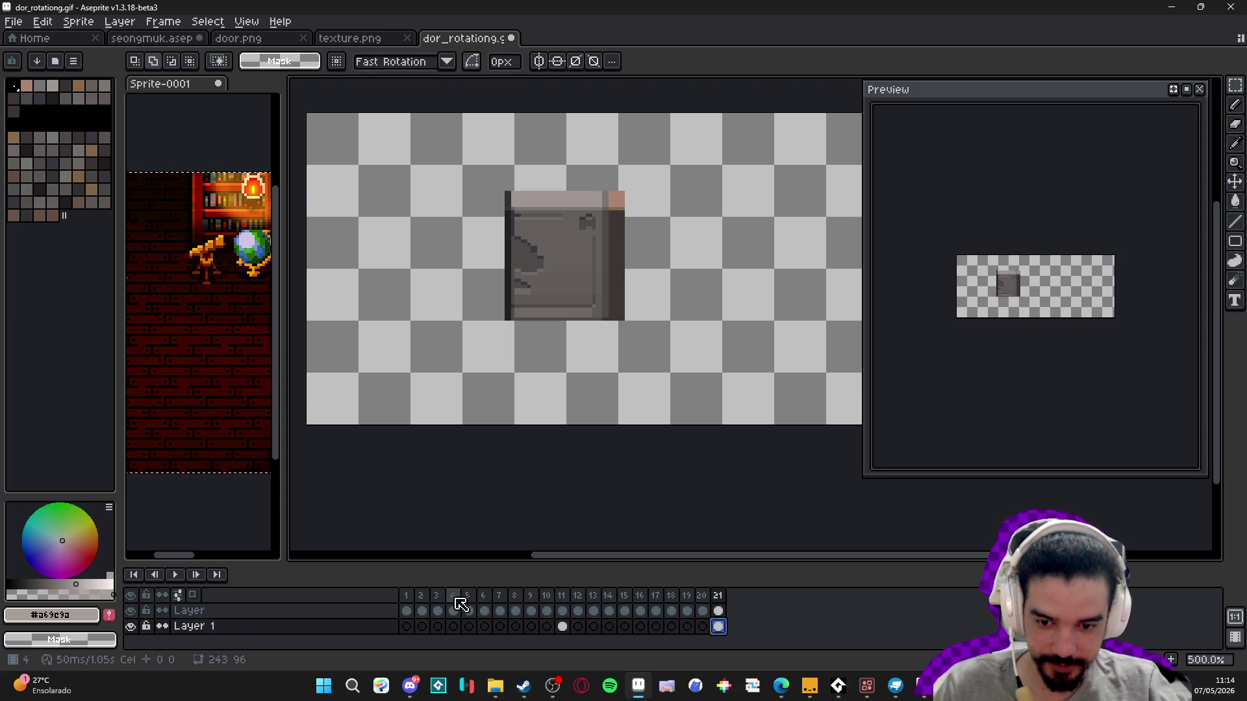
left_click_drag(406, 612, 723, 619)
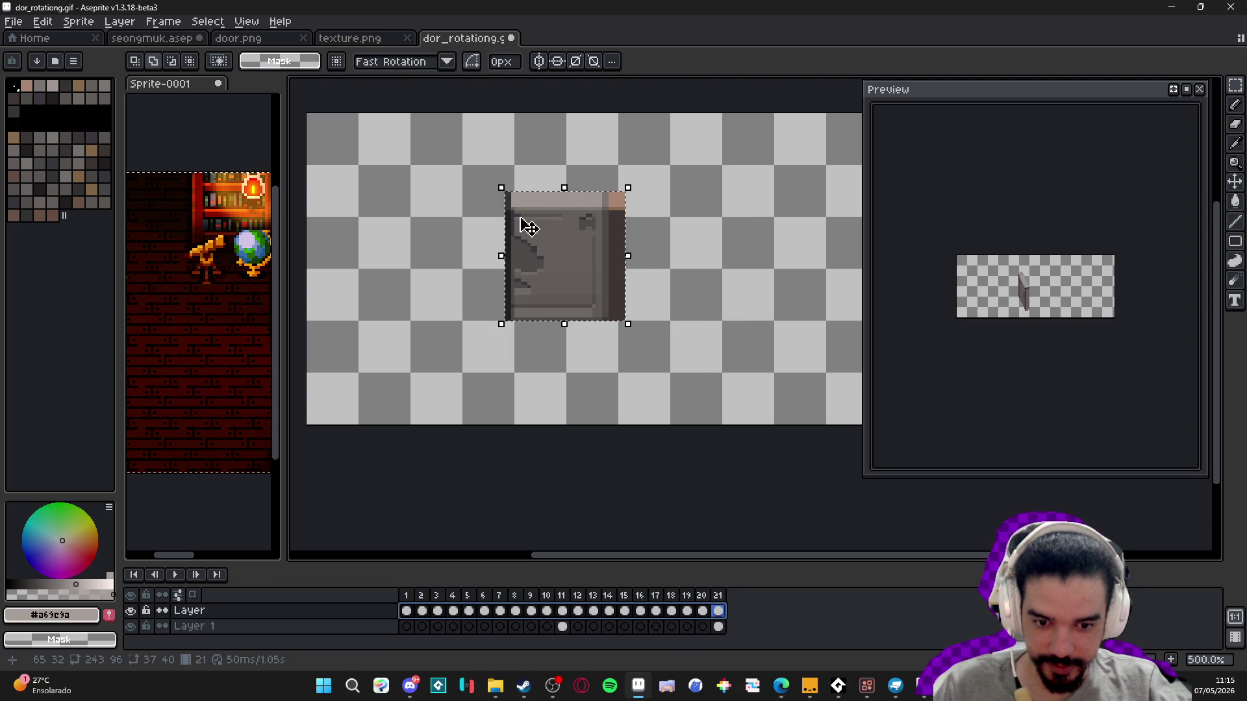
mouse_move(501, 187)
left_mouse_down()
mouse_move(568, 231)
mouse_move(553, 217)
left_mouse_up()
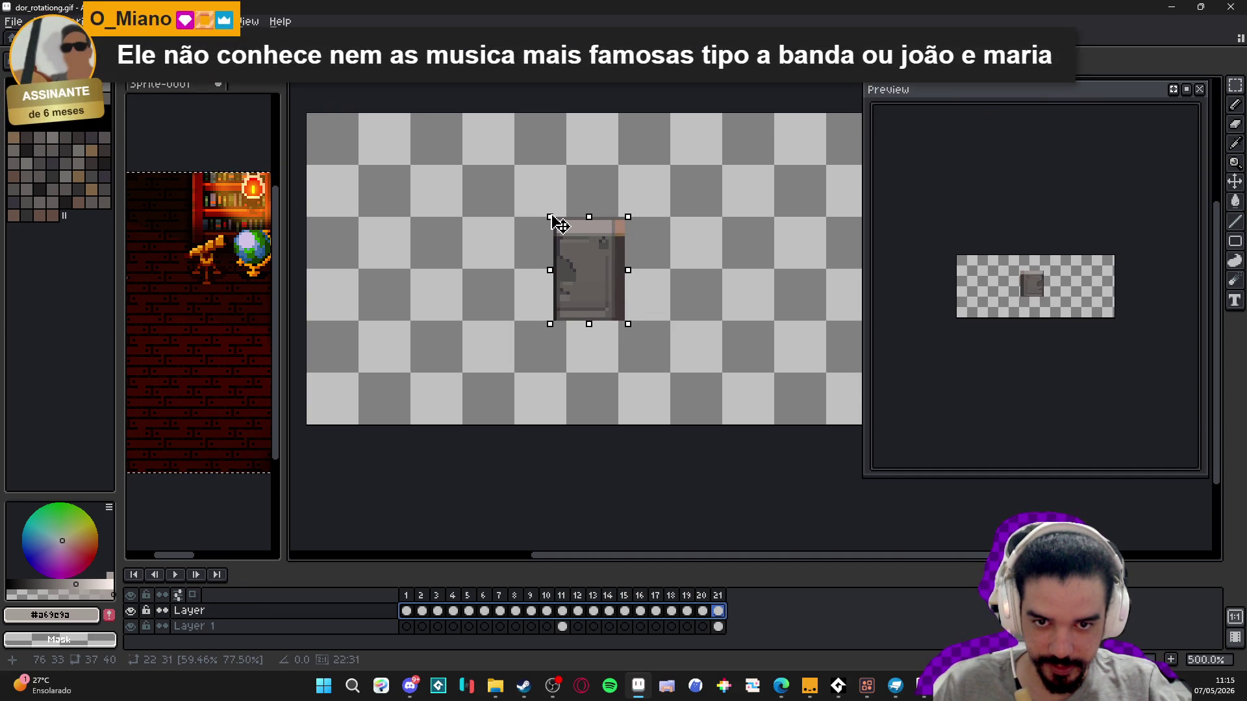
left_click_drag(557, 225, 551, 216)
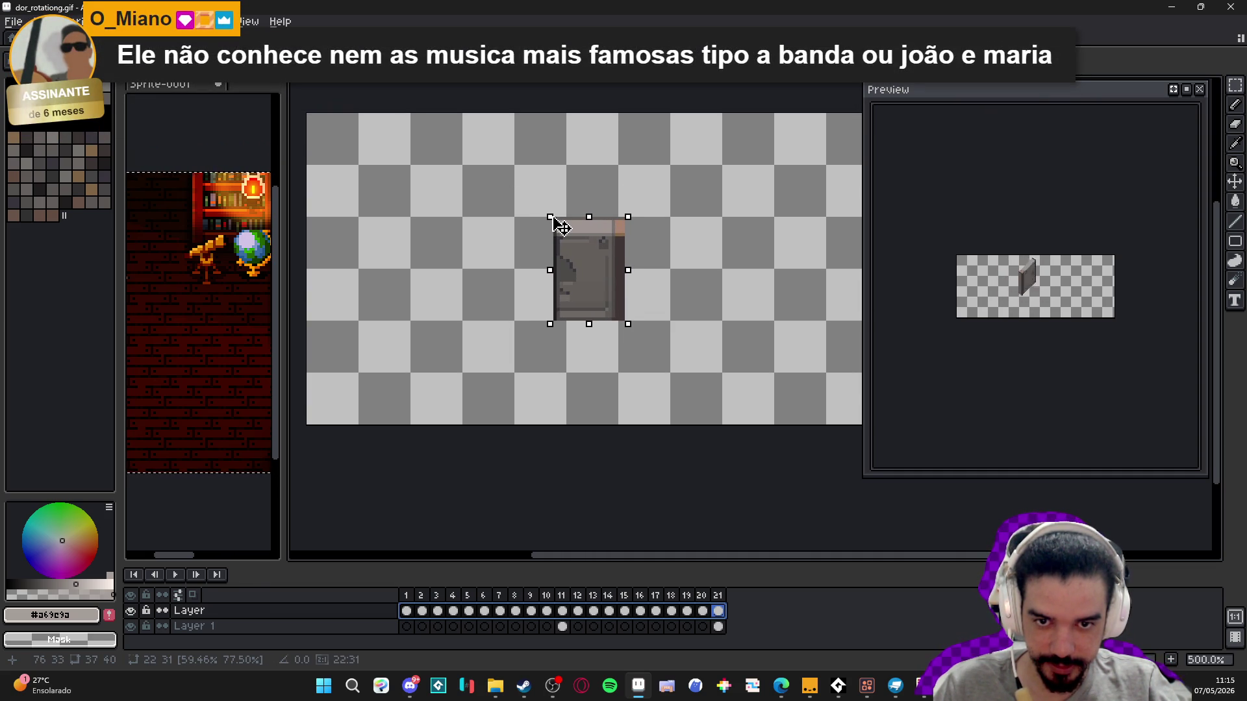
mouse_move(581, 266)
left_mouse_down()
mouse_move(528, 245)
mouse_move(583, 272)
left_mouse_up()
key("Escape")
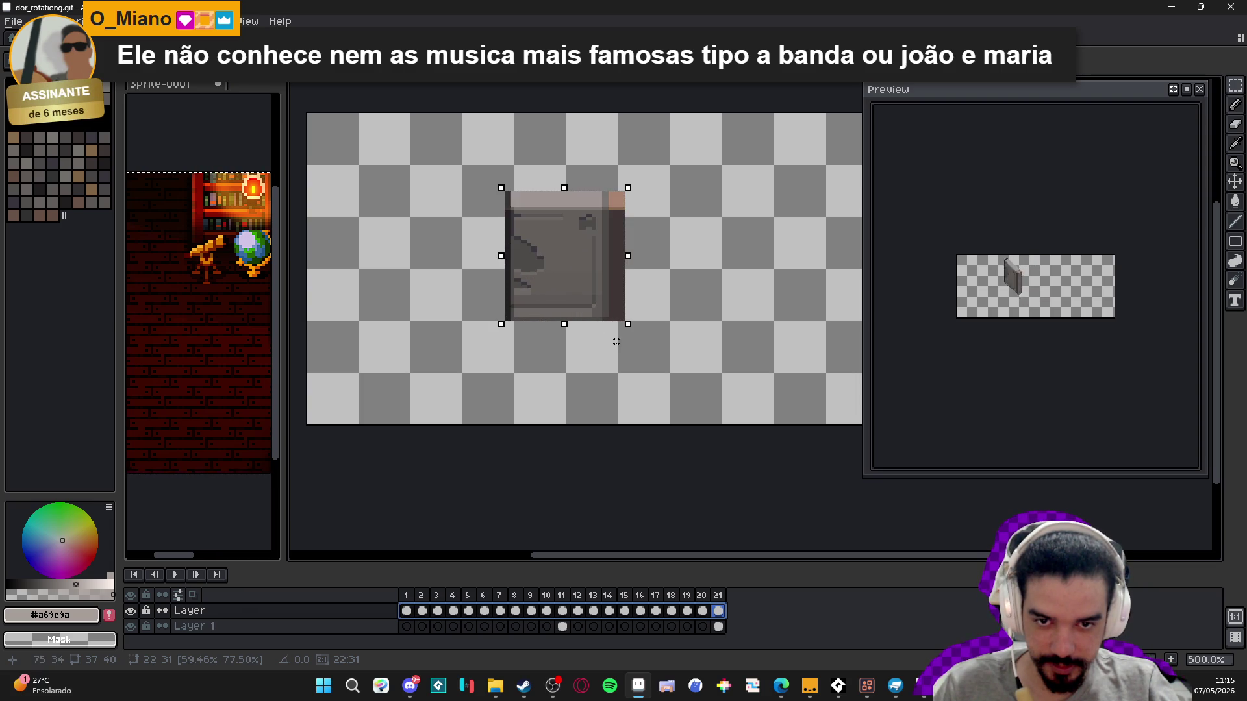
scroll(612, 255, "up", 1)
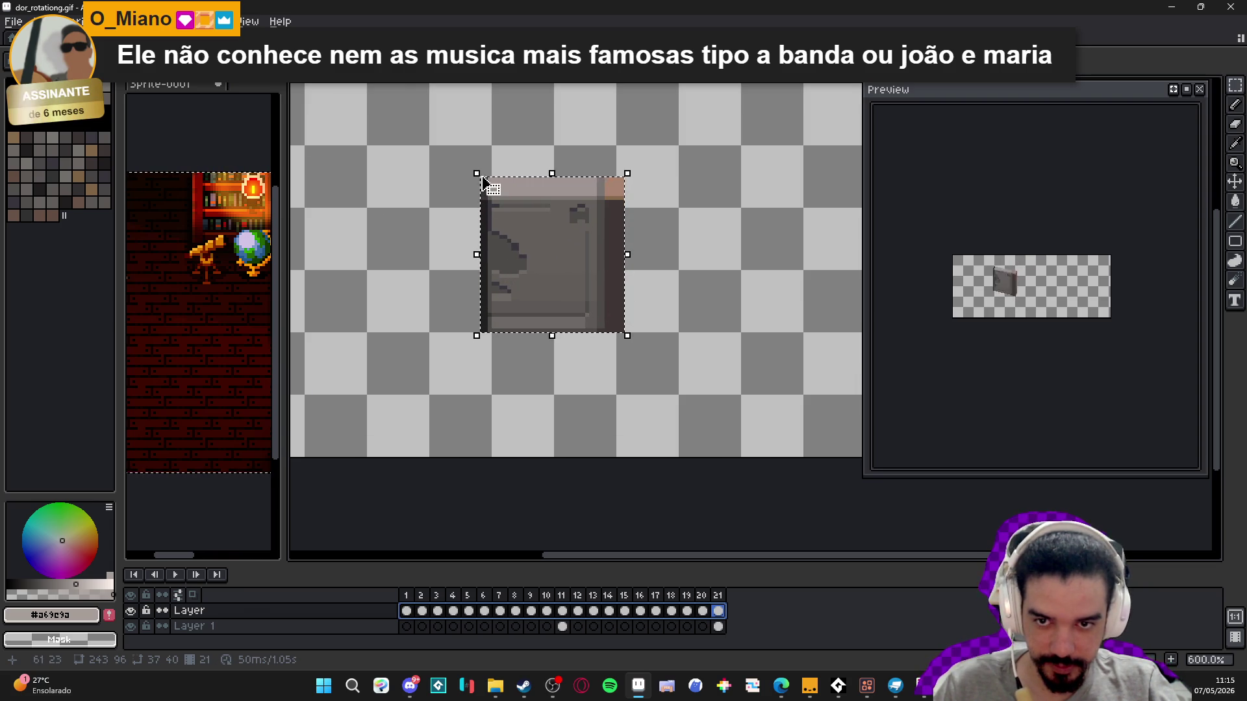
mouse_move(477, 169)
left_mouse_down()
mouse_move(503, 244)
mouse_move(504, 214)
mouse_move(541, 216)
left_mouse_up()
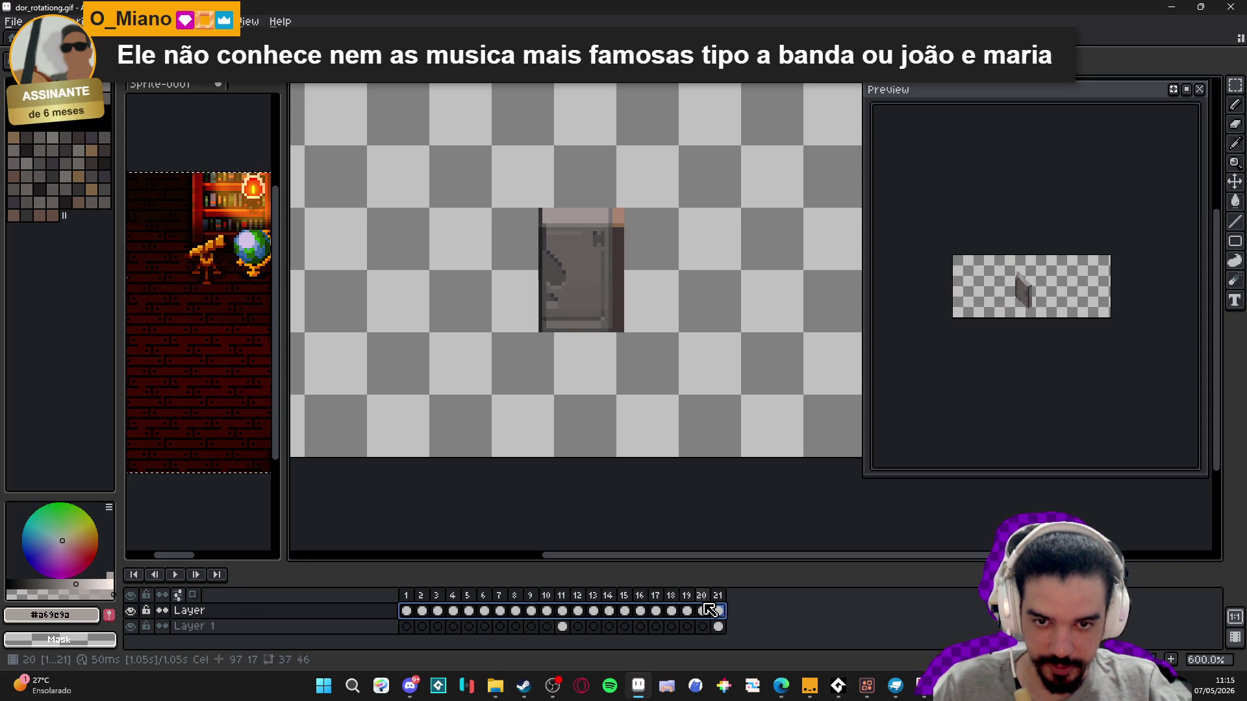
left_click(565, 608)
left_click(531, 610)
left_click(454, 611)
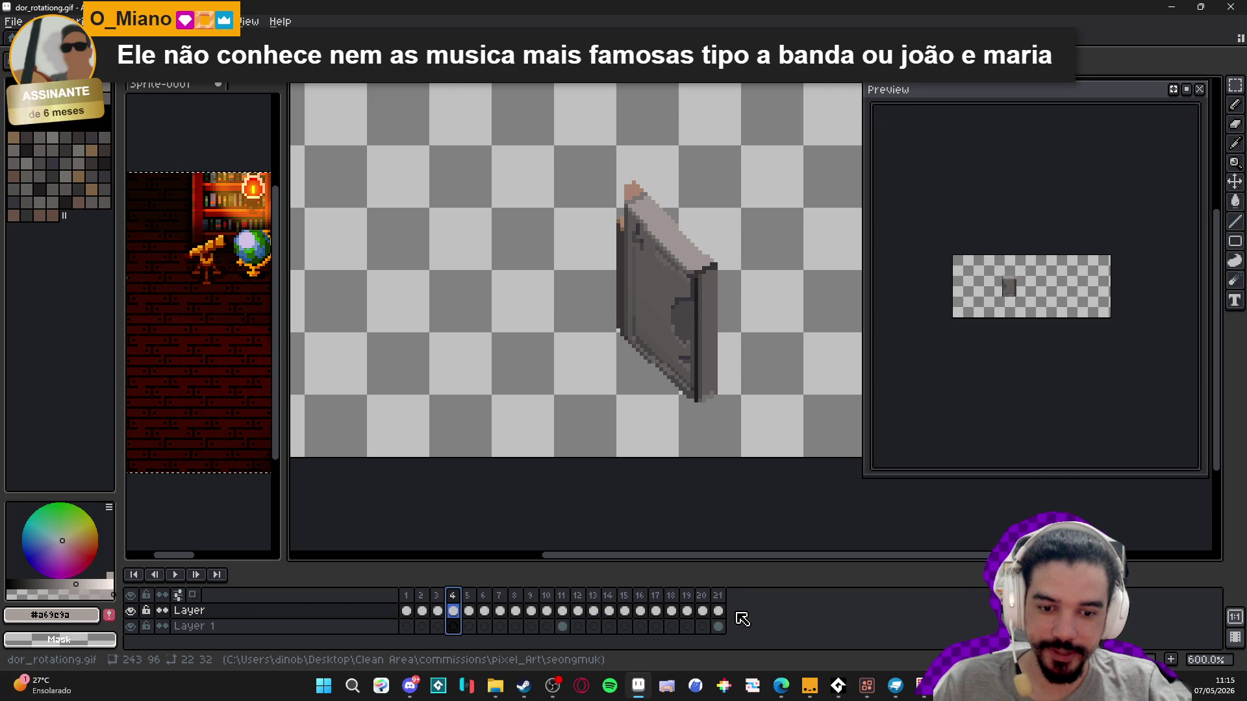
key("ctrl+z")
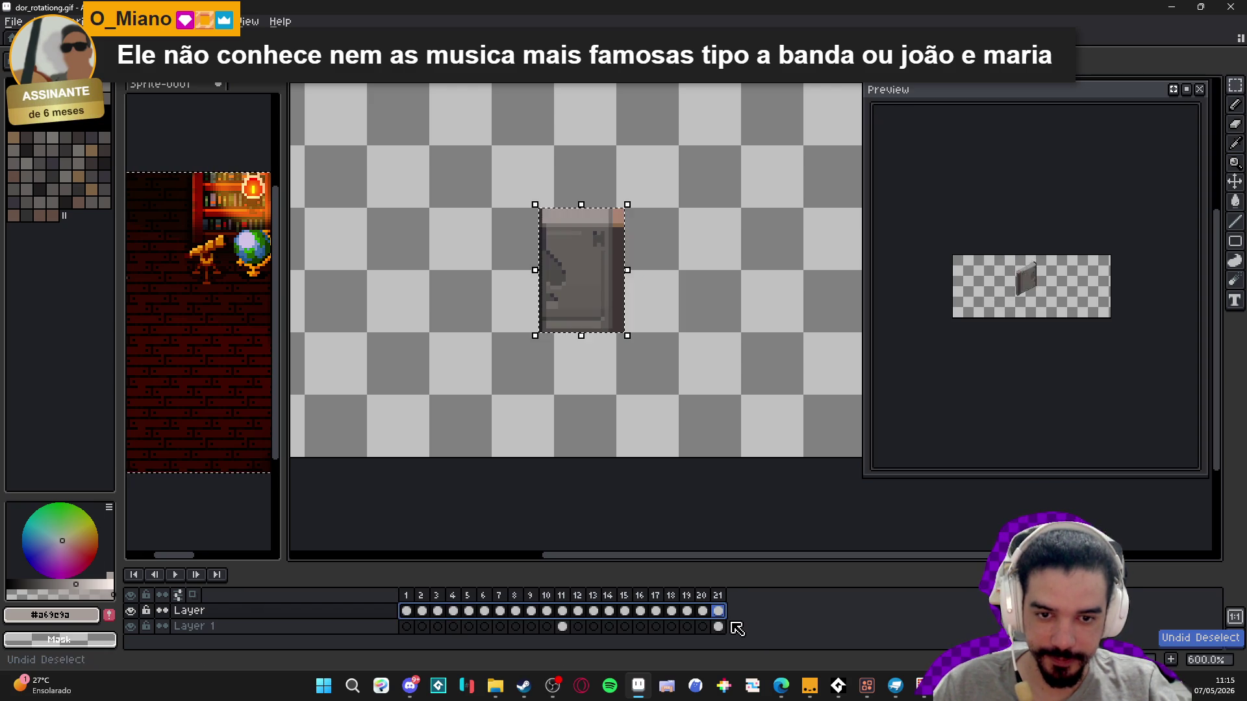
key("ctrl+z")
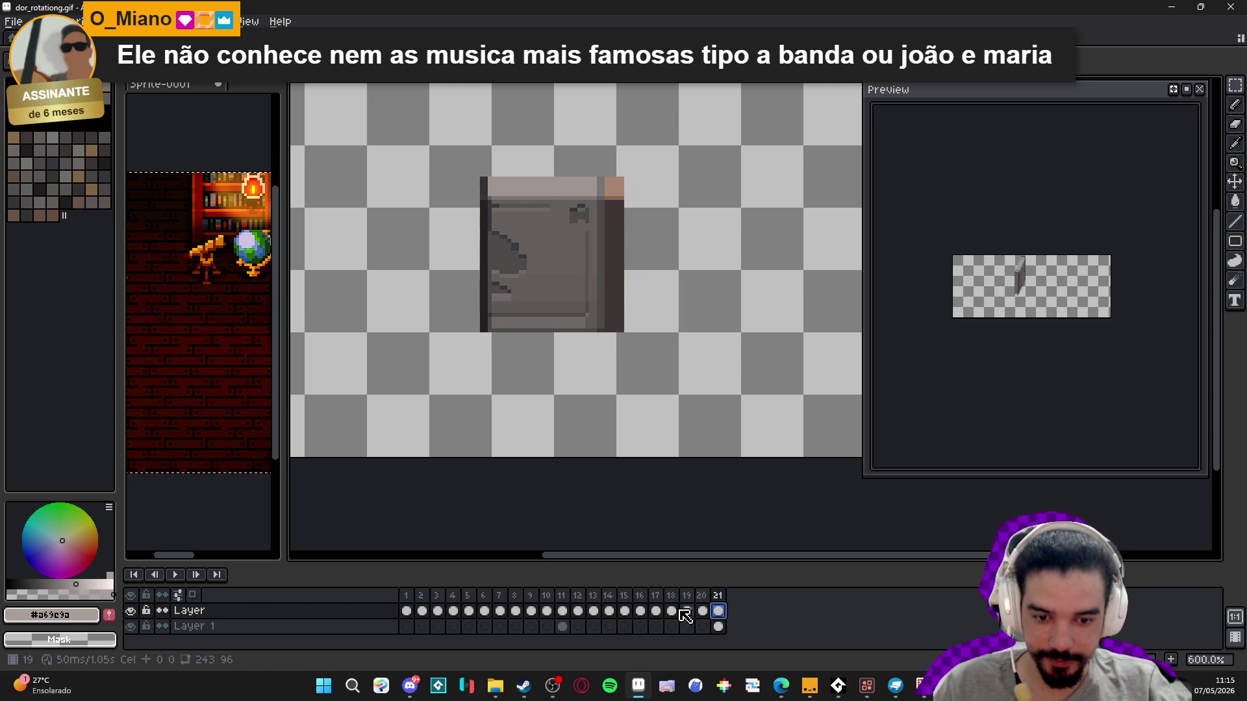
left_click(406, 611)
left_click_drag(407, 615, 727, 615)
- Shrink the door from its left edge, both corners and right side
scroll(651, 367, "down", 1)
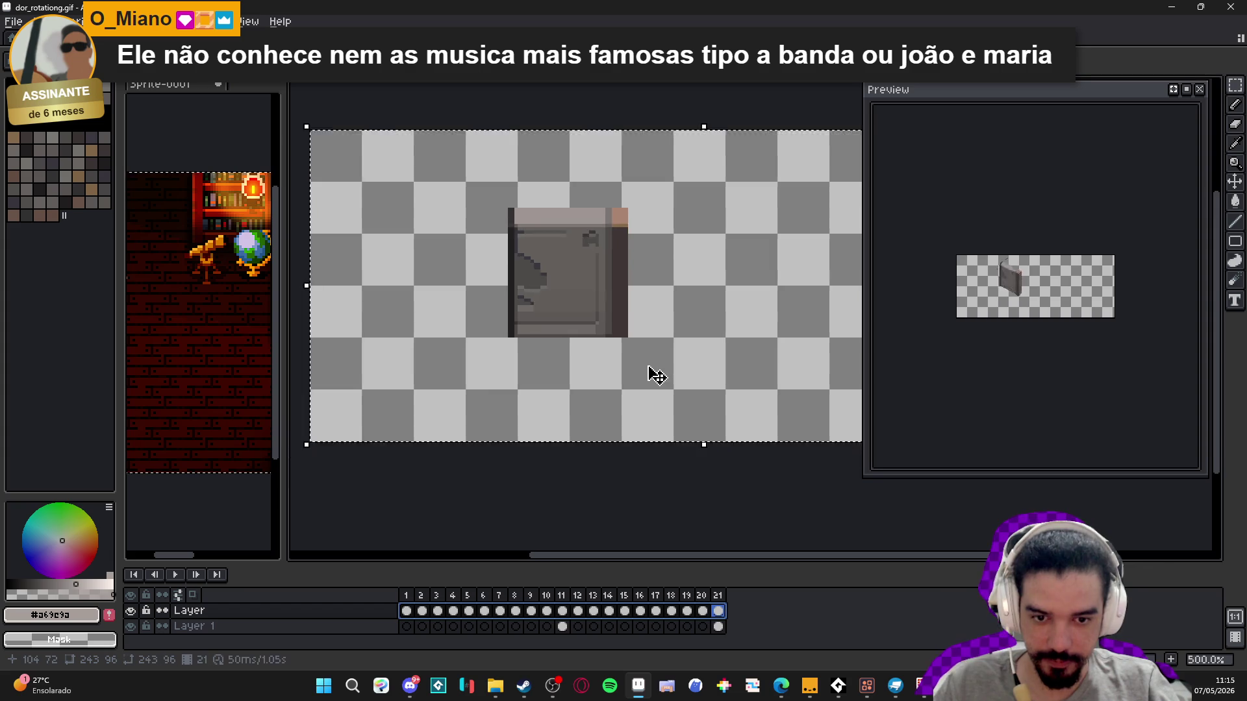
scroll(437, 231, "down", 1)
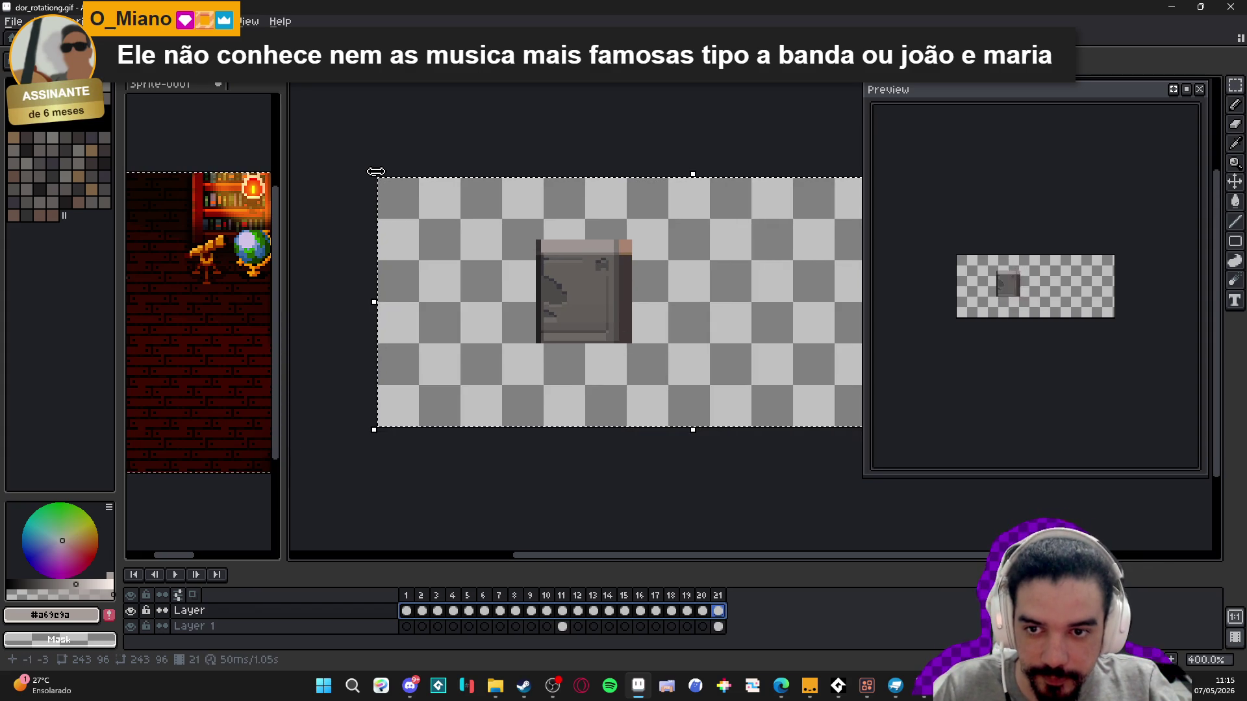
mouse_move(375, 173)
left_mouse_down()
mouse_move(418, 225)
mouse_move(467, 251)
mouse_move(431, 208)
left_mouse_up()
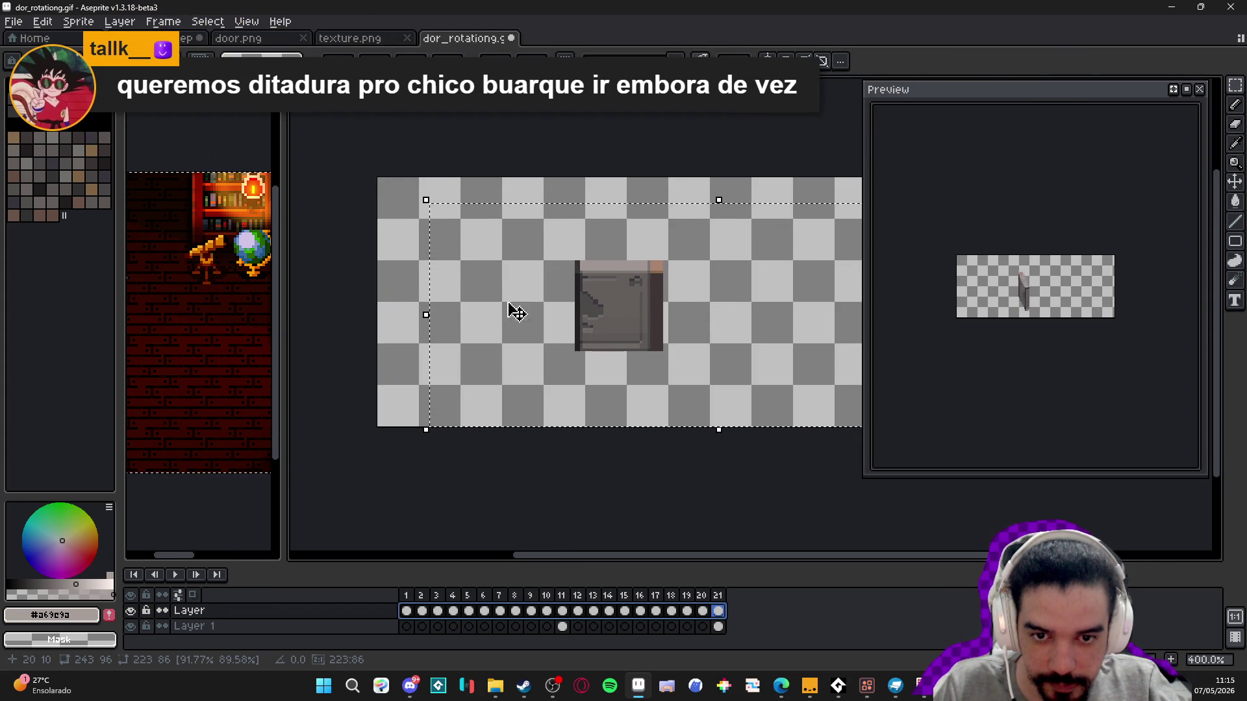
scroll(704, 473, "right", 5)
scroll(732, 473, "right", 3)
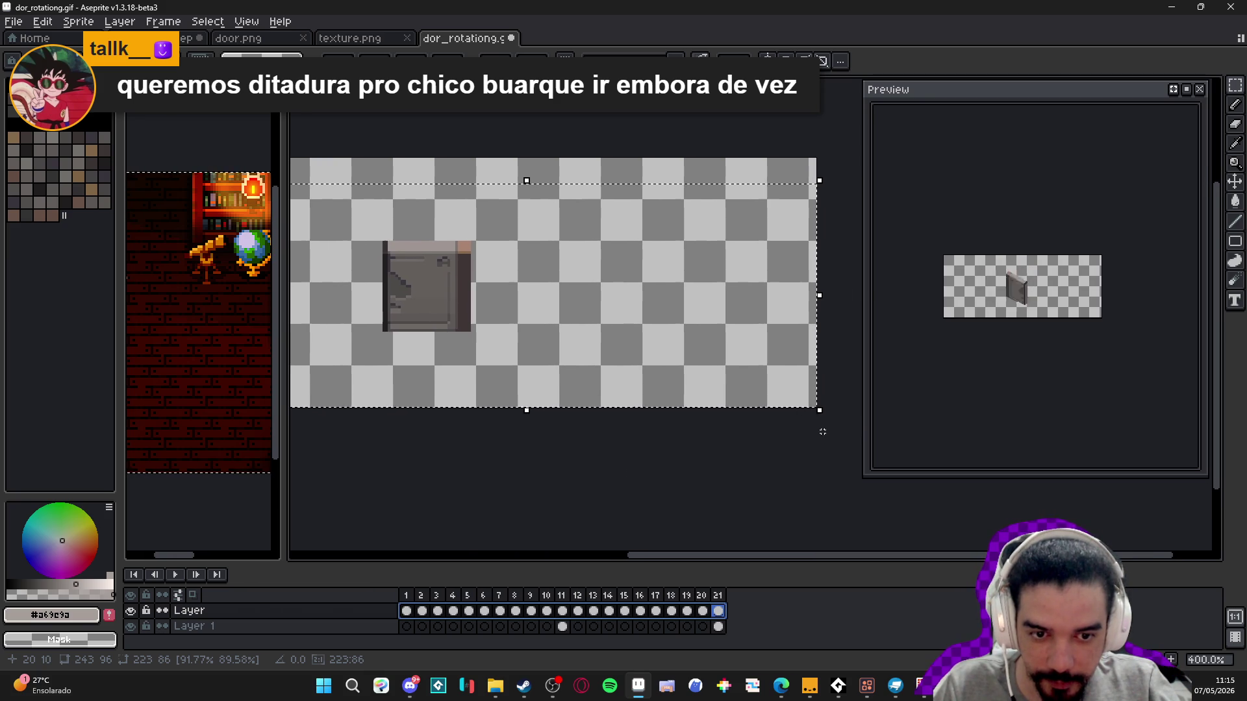
mouse_move(816, 409)
left_mouse_down()
mouse_move(704, 393)
mouse_move(741, 400)
left_mouse_up()
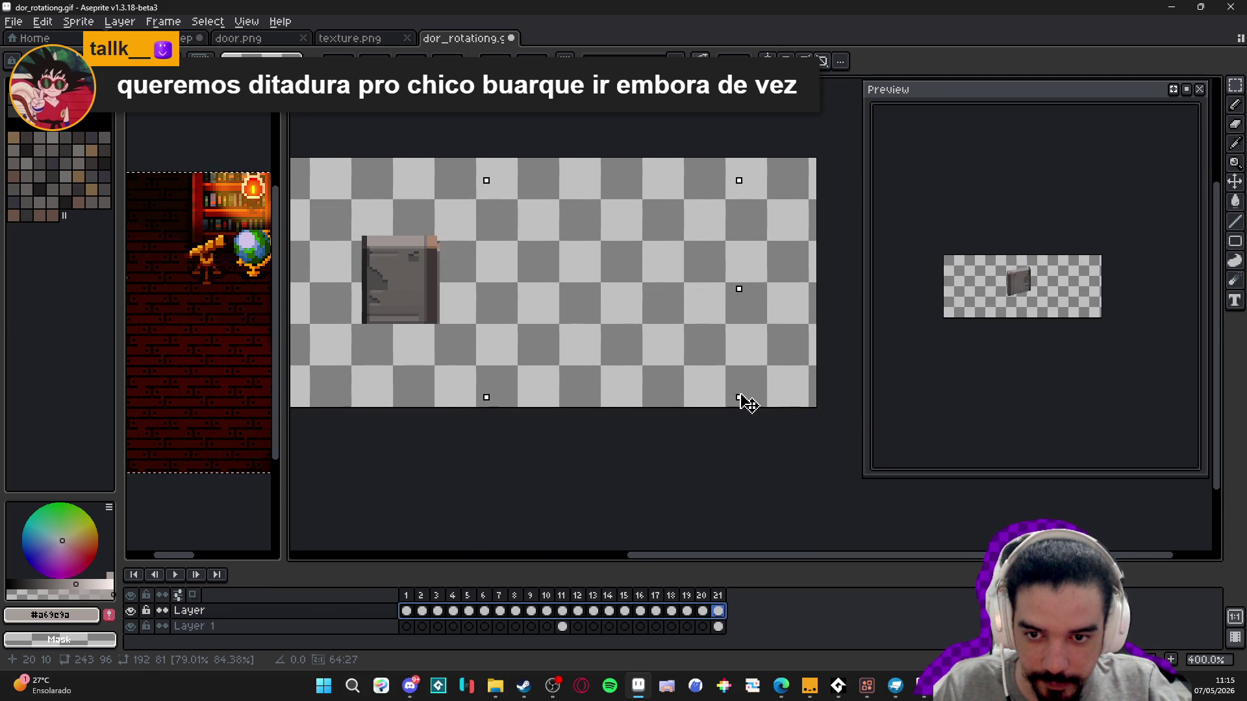
scroll(604, 490, "left", 4)
scroll(604, 489, "up", 1)
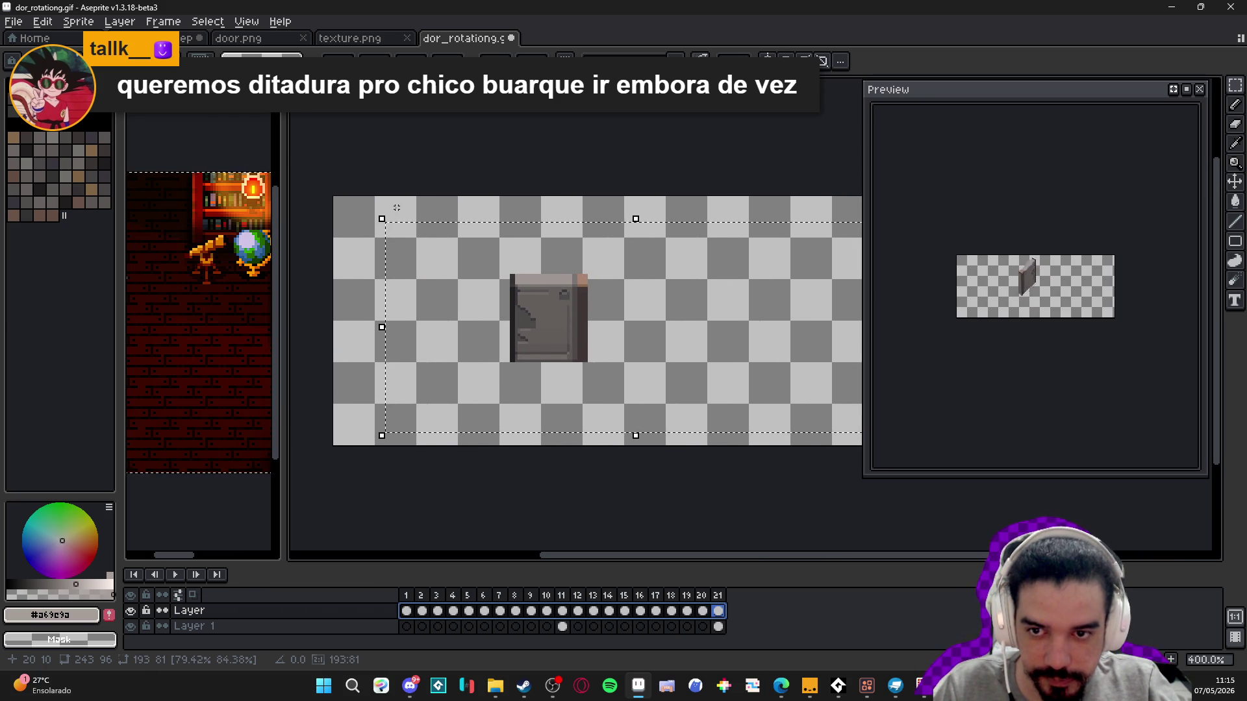
left_click_drag(375, 219, 408, 227)
scroll(584, 481, "right", 6)
scroll(585, 480, "down", 1)
left_click_drag(690, 412, 651, 410)
- Lower the top, narrow both sides by a few pixels, commit, and scrub the frames
scroll(657, 504, "left", 5)
scroll(656, 504, "up", 1)
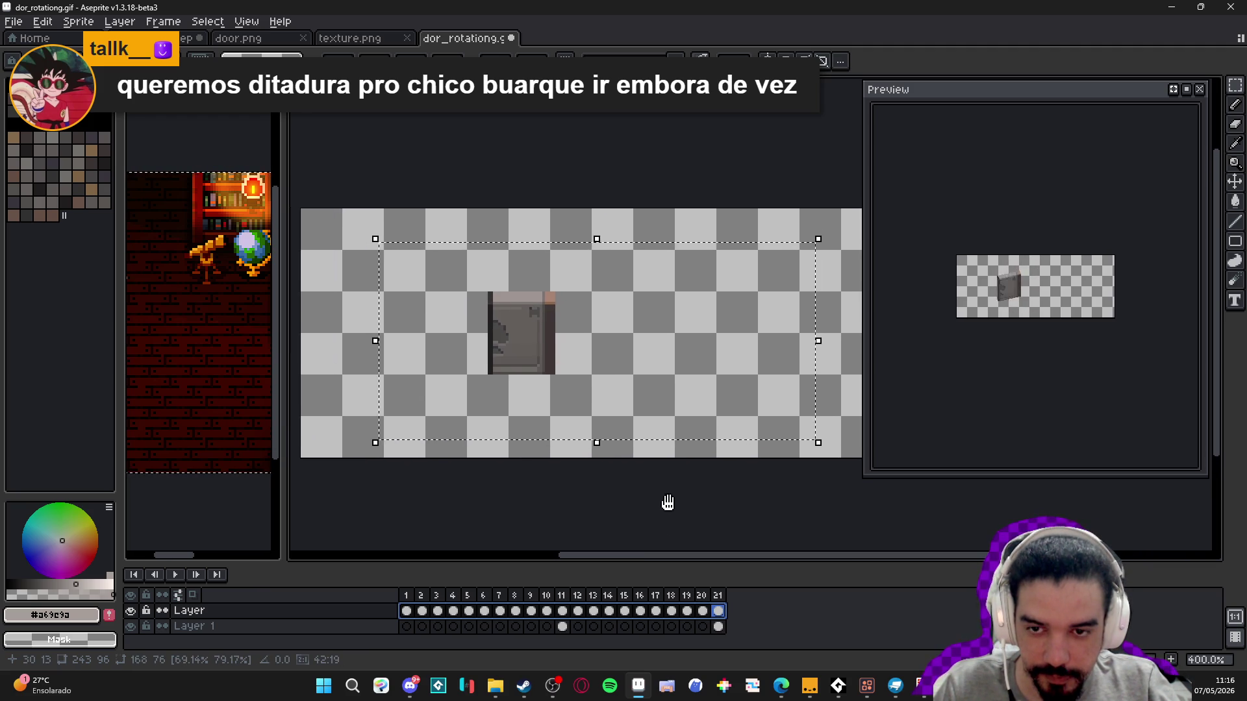
mouse_move(611, 227)
left_mouse_down()
mouse_move(601, 215)
mouse_move(619, 243)
mouse_move(620, 227)
mouse_move(615, 253)
mouse_move(639, 222)
left_mouse_up()
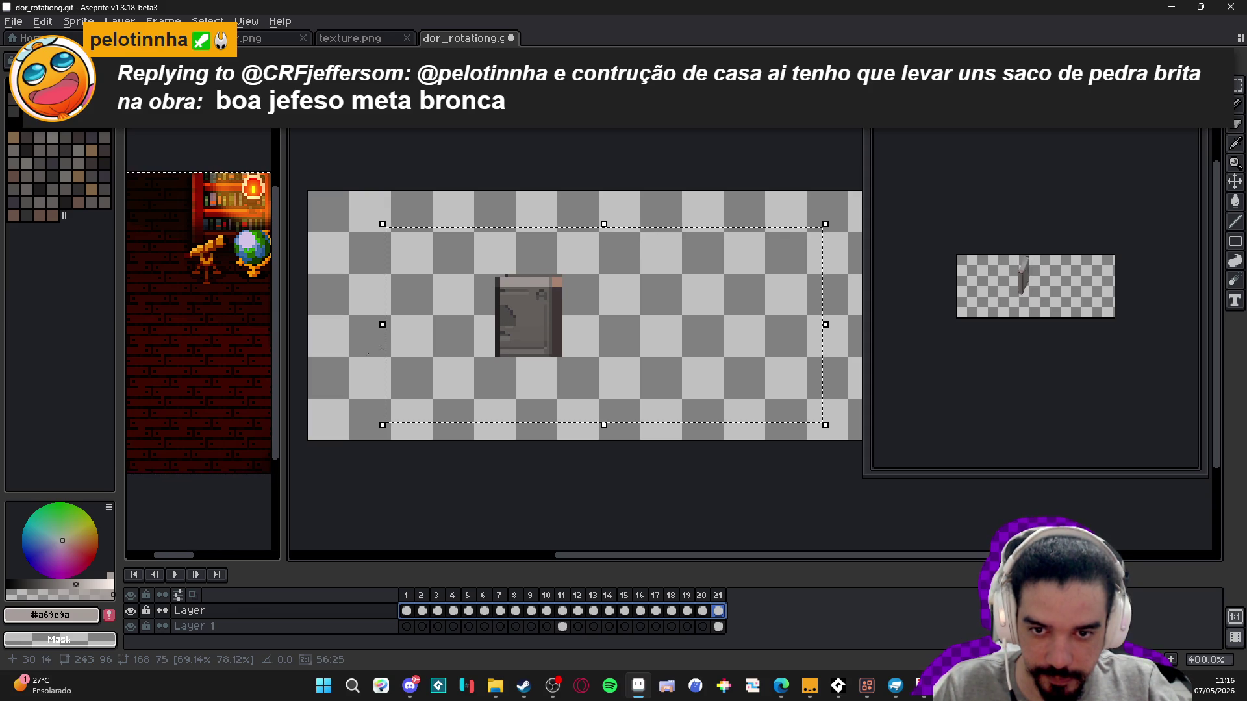
left_click_drag(383, 325, 399, 326)
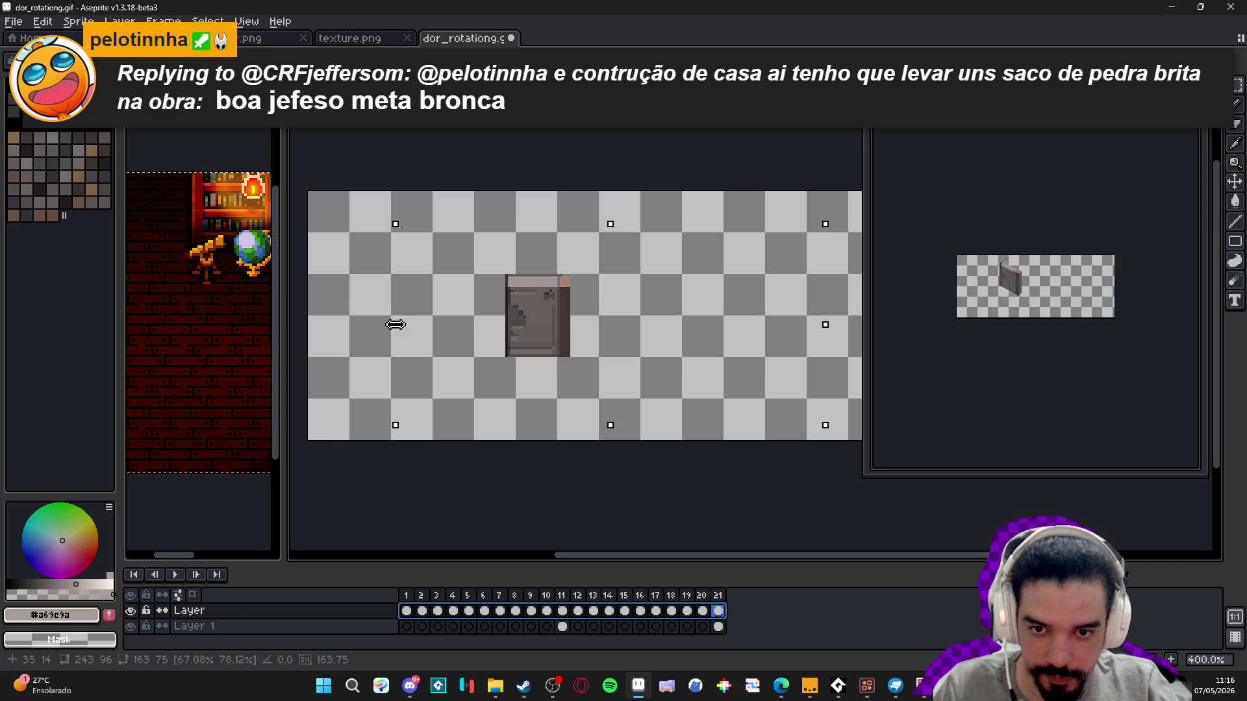
scroll(567, 473, "right", 2)
left_click_drag(785, 320, 764, 319)
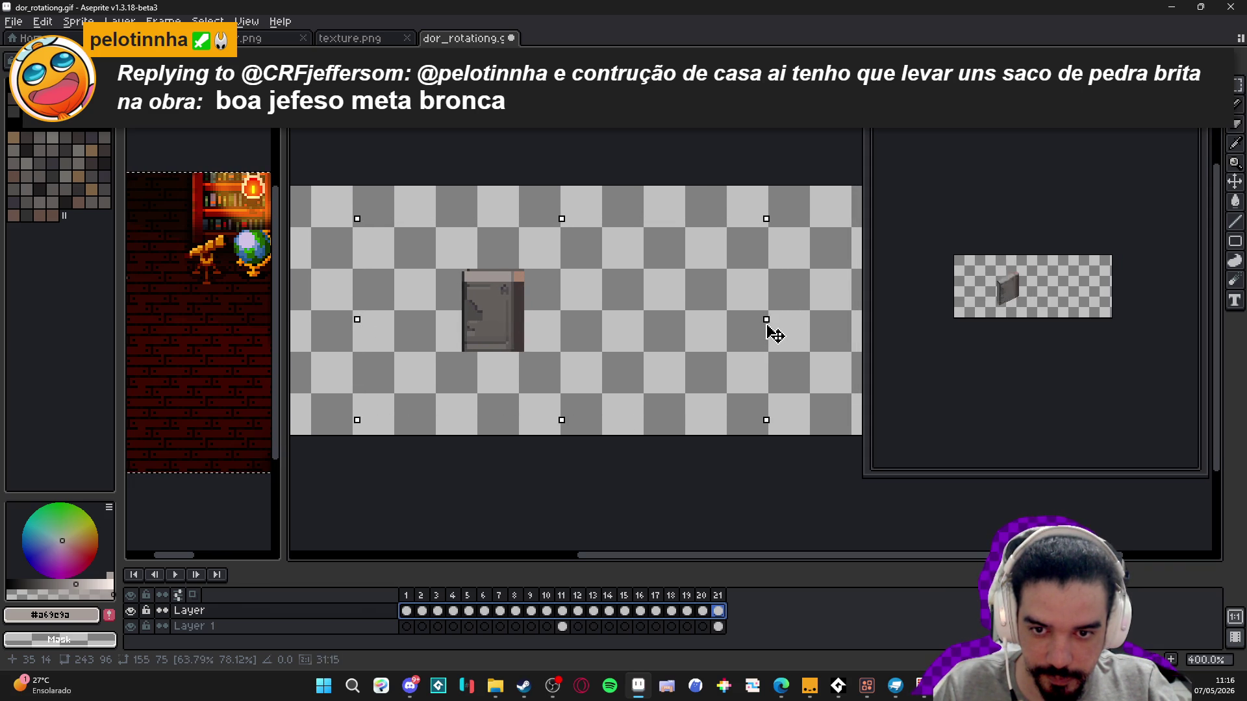
left_click_drag(357, 319, 365, 320)
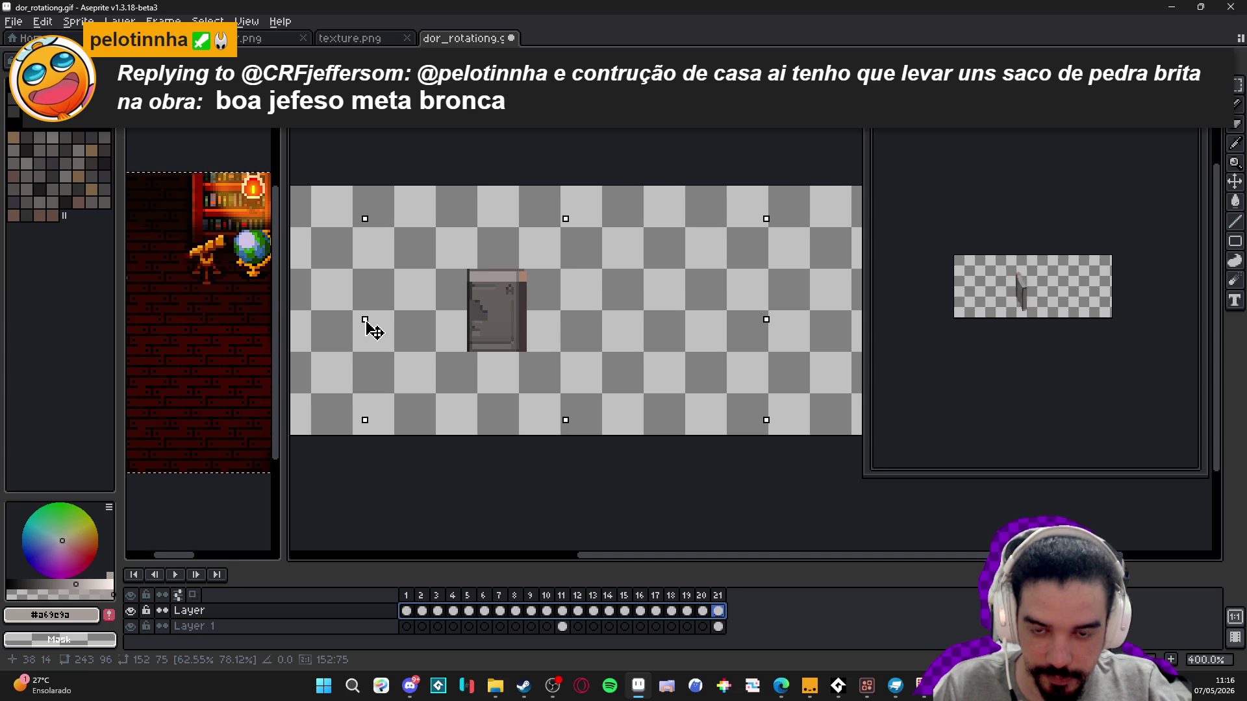
left_click_drag(765, 318, 755, 318)
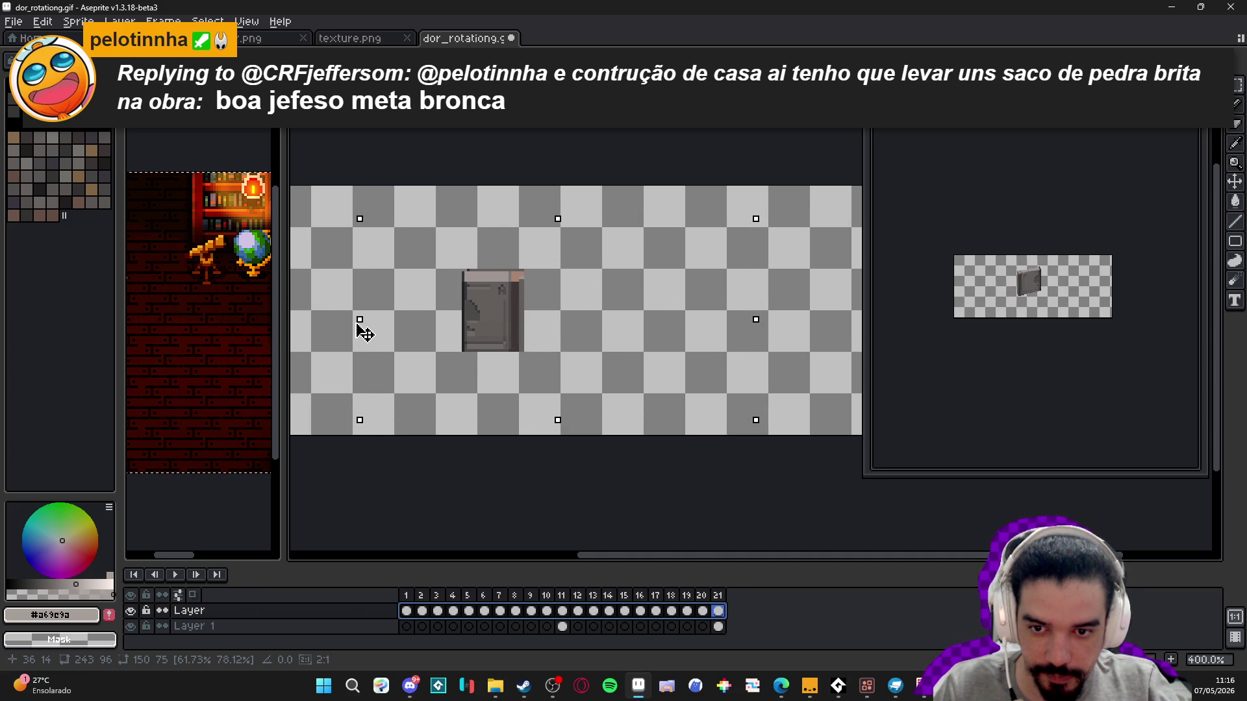
left_click_drag(371, 333, 374, 333)
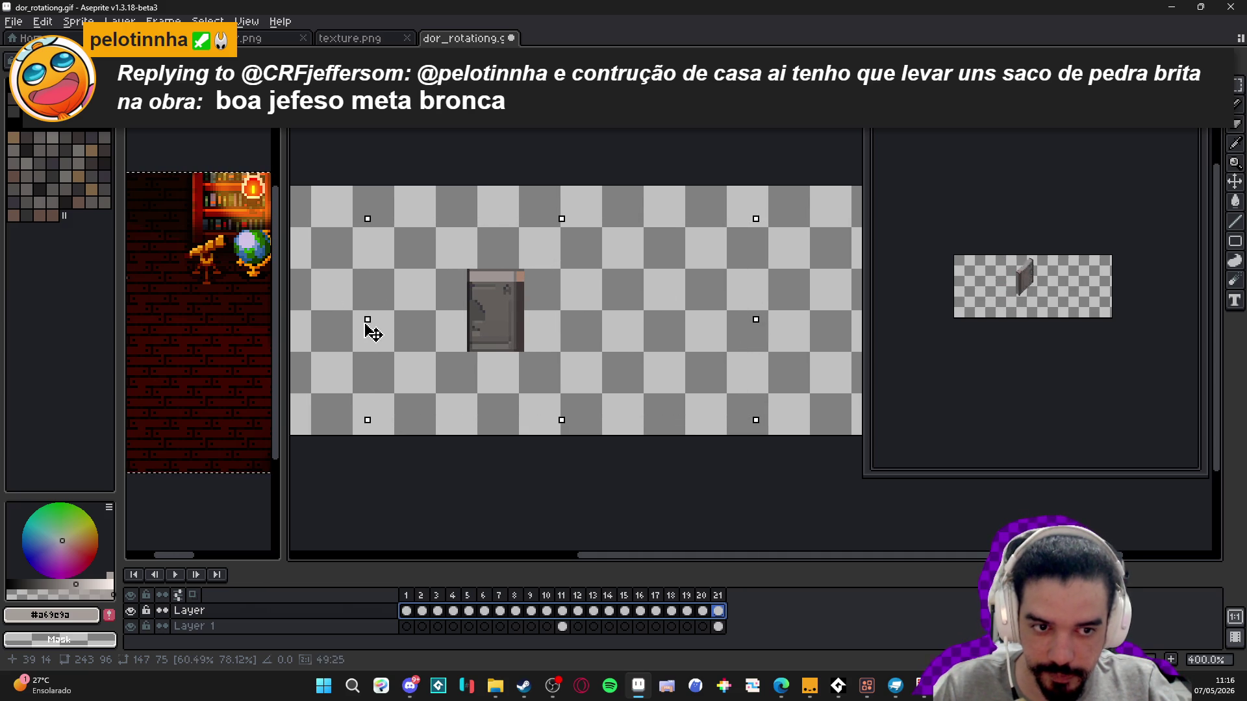
left_click(549, 454)
left_click_drag(559, 454, 591, 453)
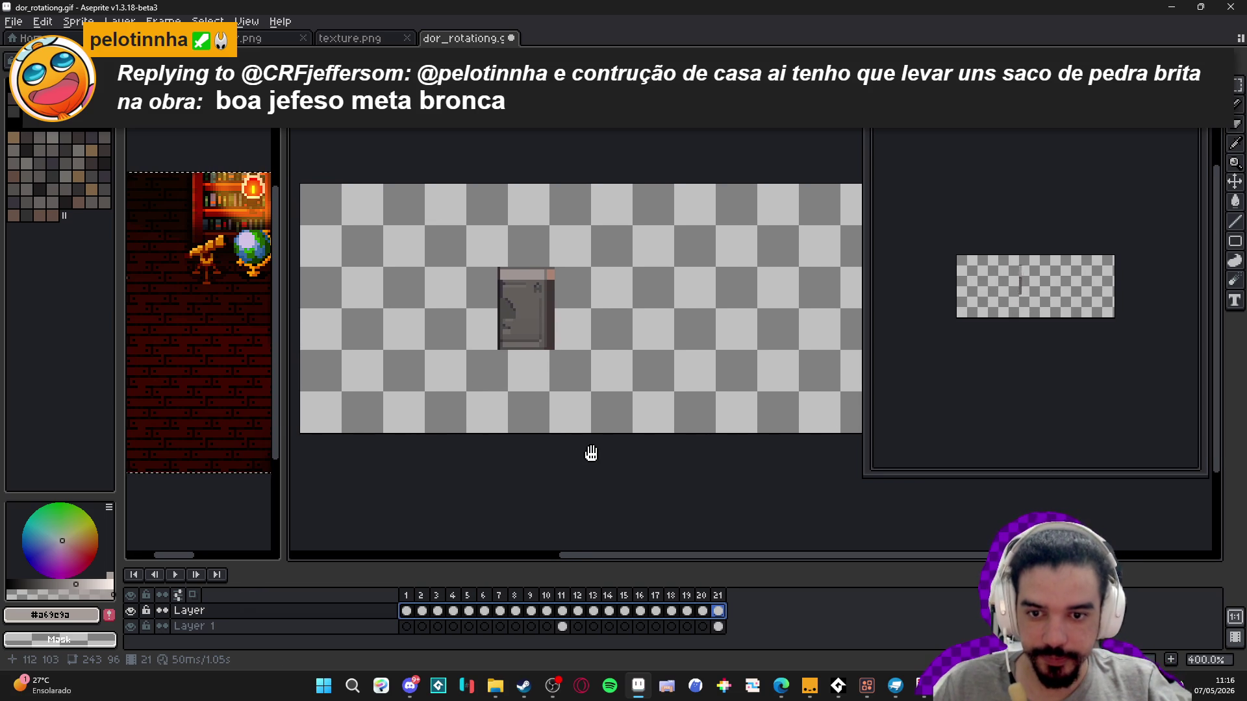
left_click_drag(421, 610, 564, 601)
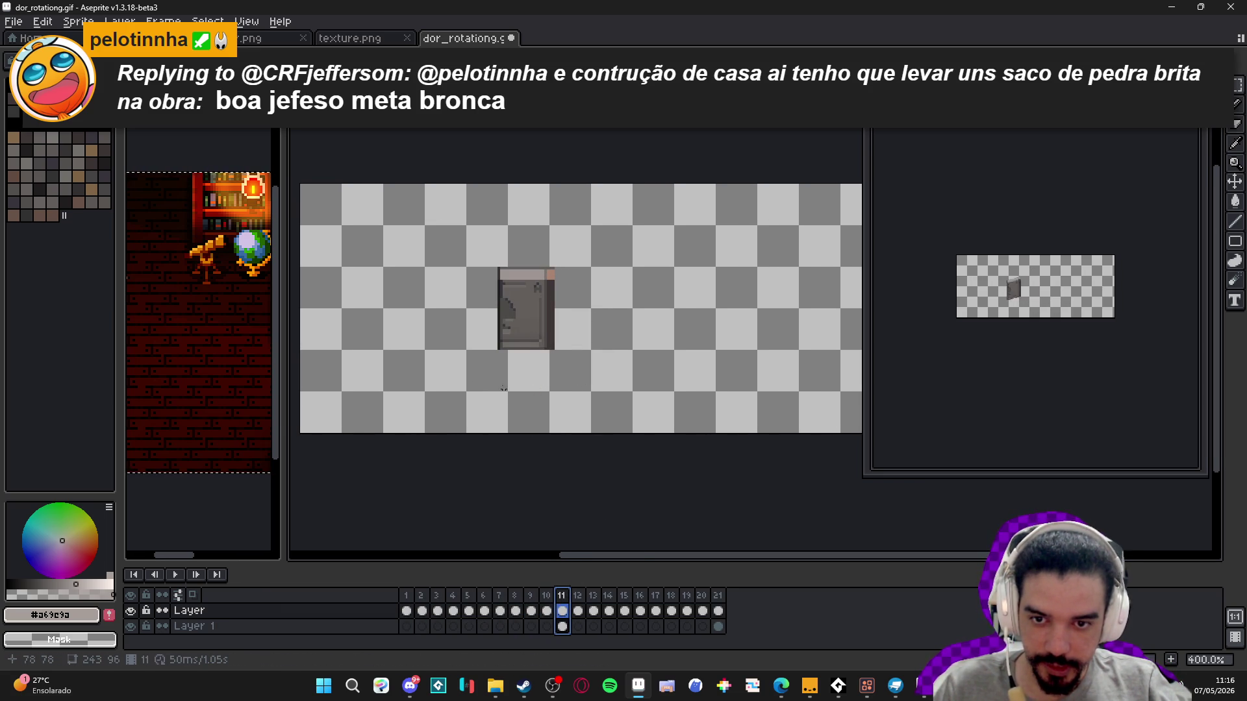
- Compare the door poses in frames 10, 11 and 12
left_click(577, 600)
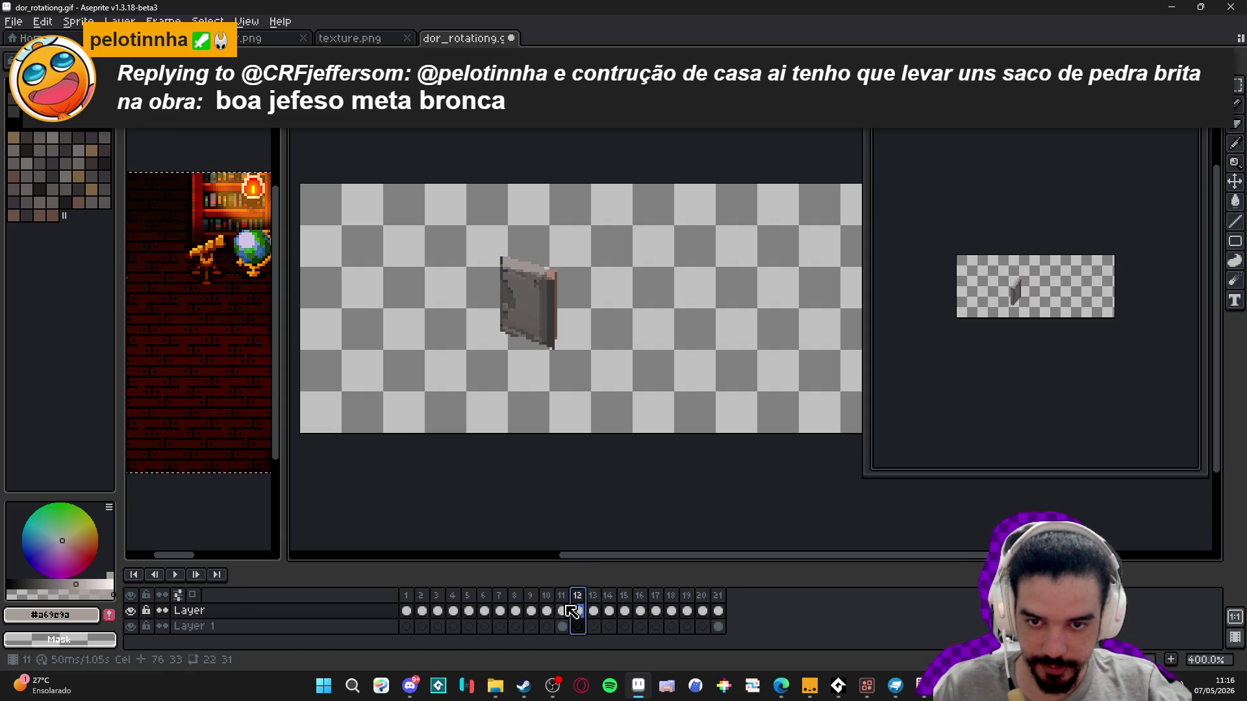
left_click(560, 603)
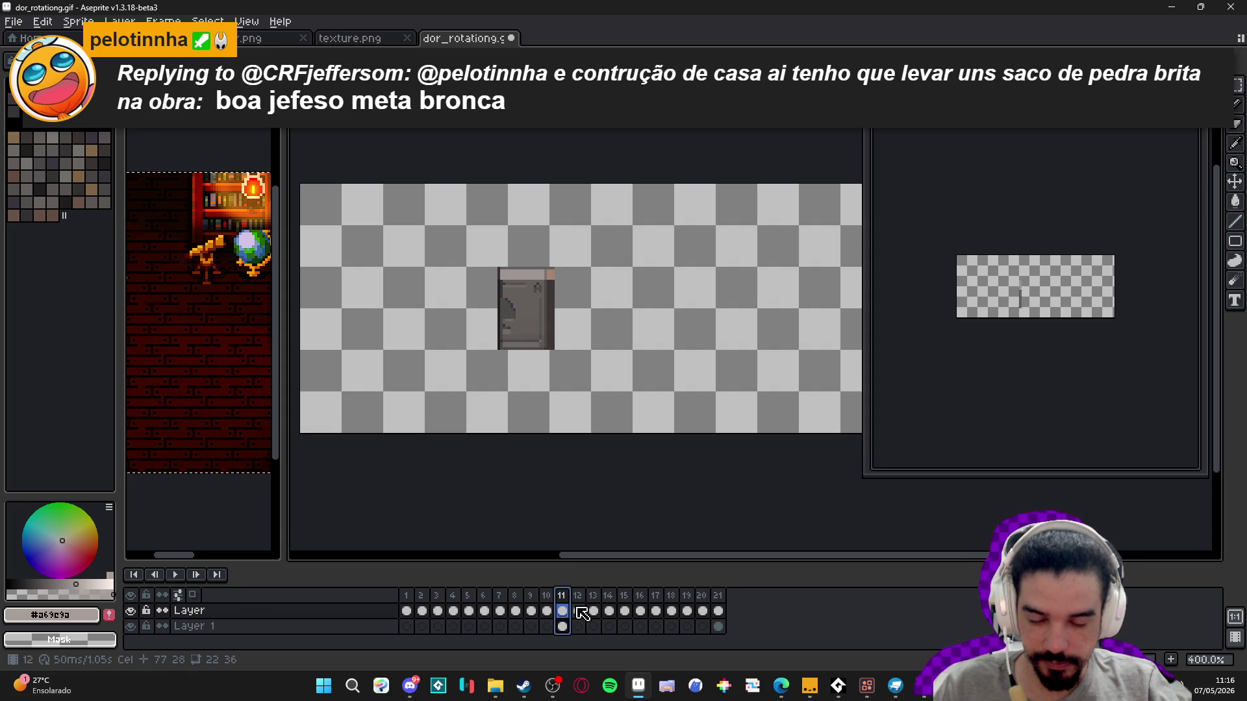
left_click(578, 606)
left_click(562, 607)
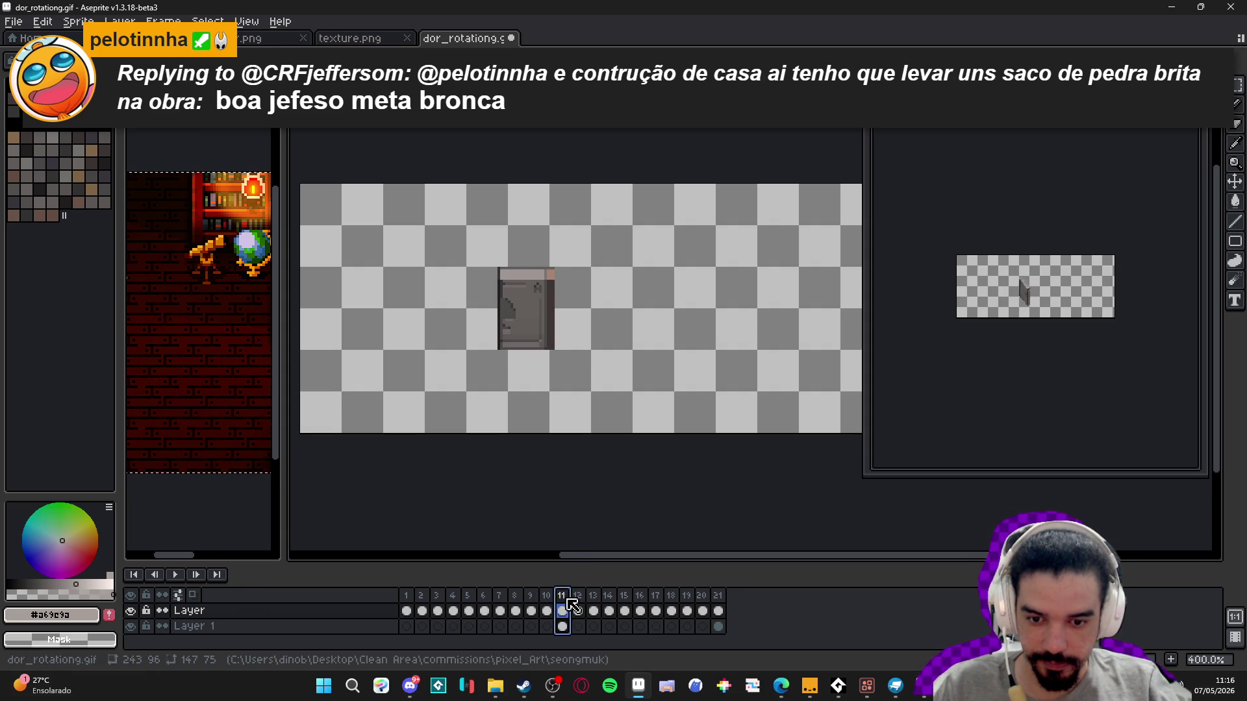
left_click(548, 607)
- Select all and trim the canvas from 243×96 down to 73×86 around the door
scroll(535, 307, "up", 4)
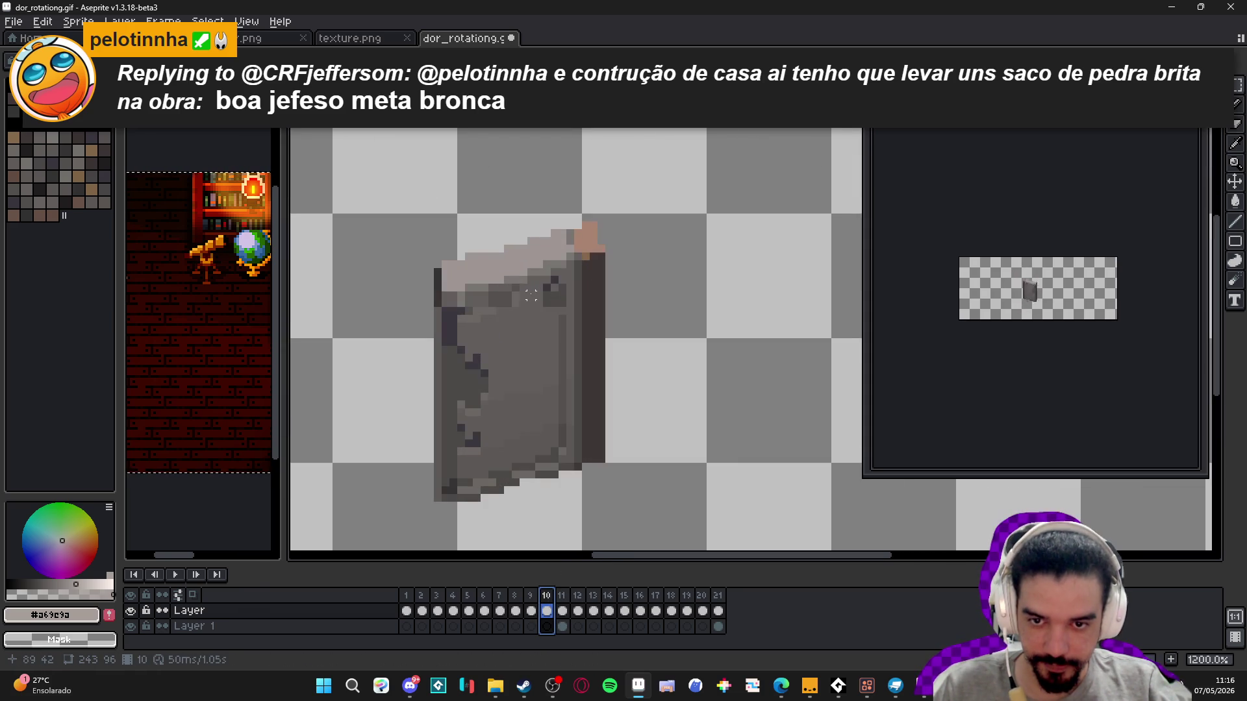
scroll(520, 312, "down", 5)
key("ctrl+a")
scroll(573, 417, "down", 1)
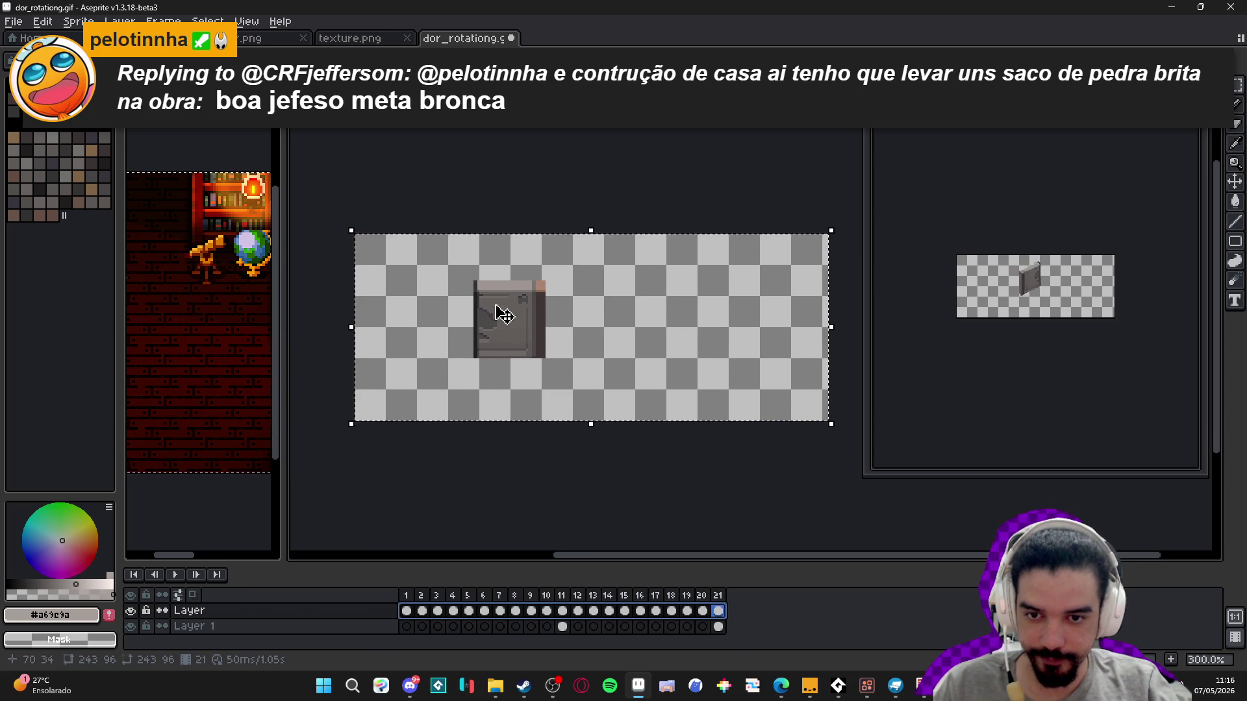
left_click(162, 21)
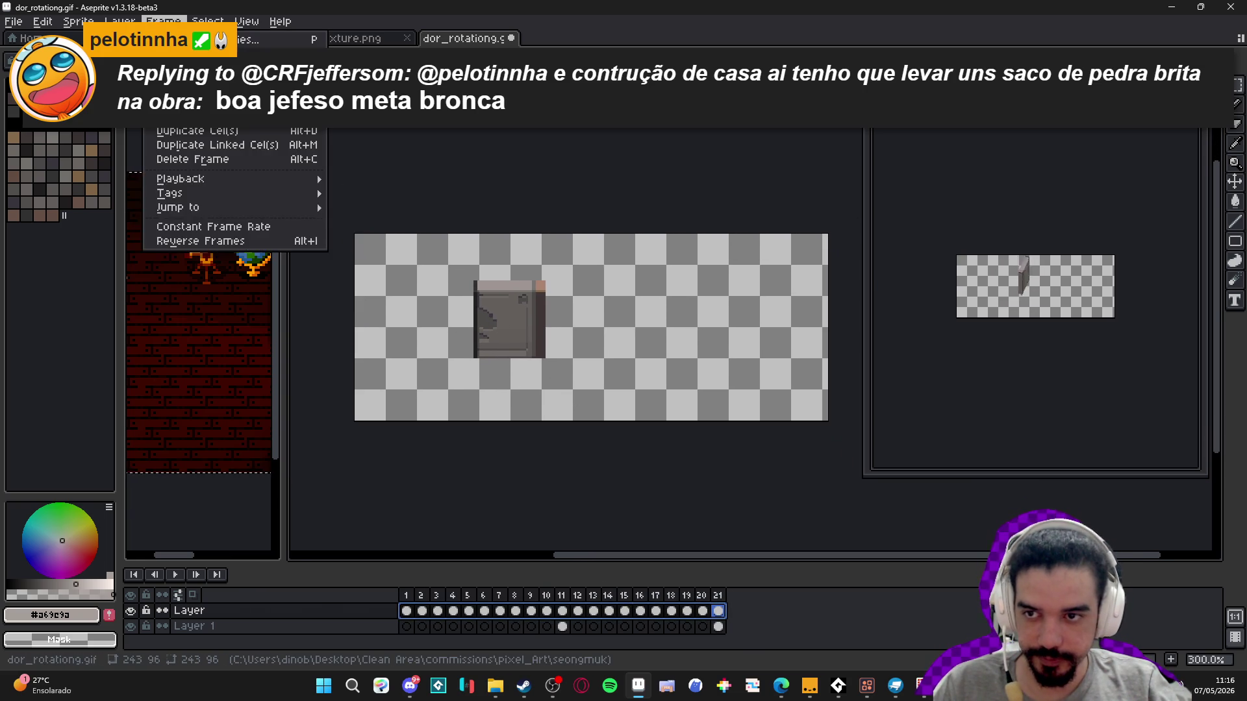
mouse_move(76, 27)
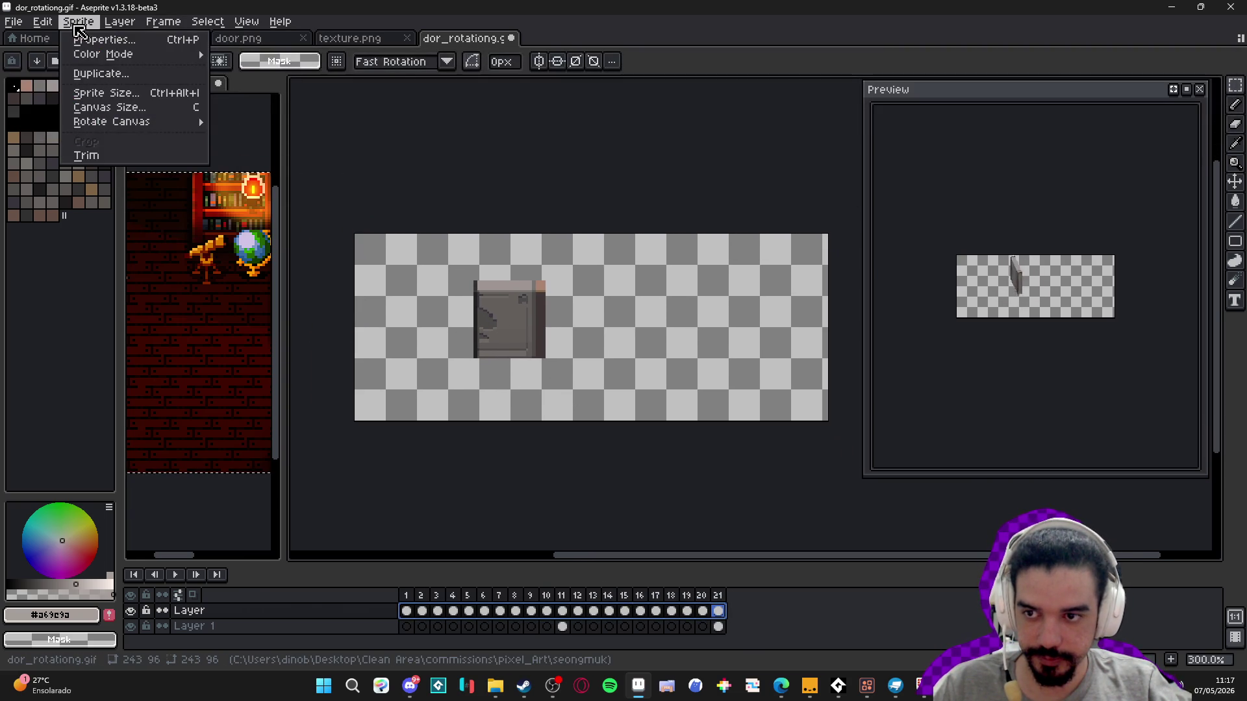
left_click(98, 156)
left_click_drag(749, 410, 679, 399)
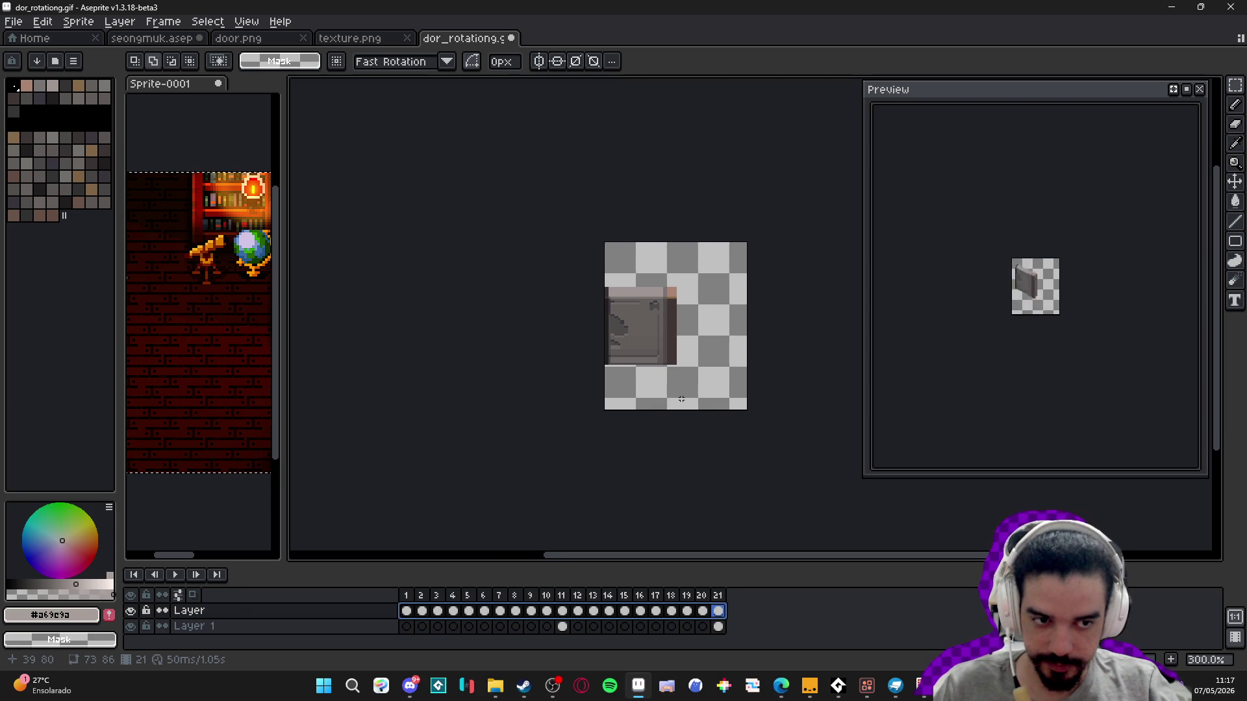
scroll(669, 407, "up", 1)
- Select frames 1–21 and the whole canvas for transforming
left_click(407, 611)
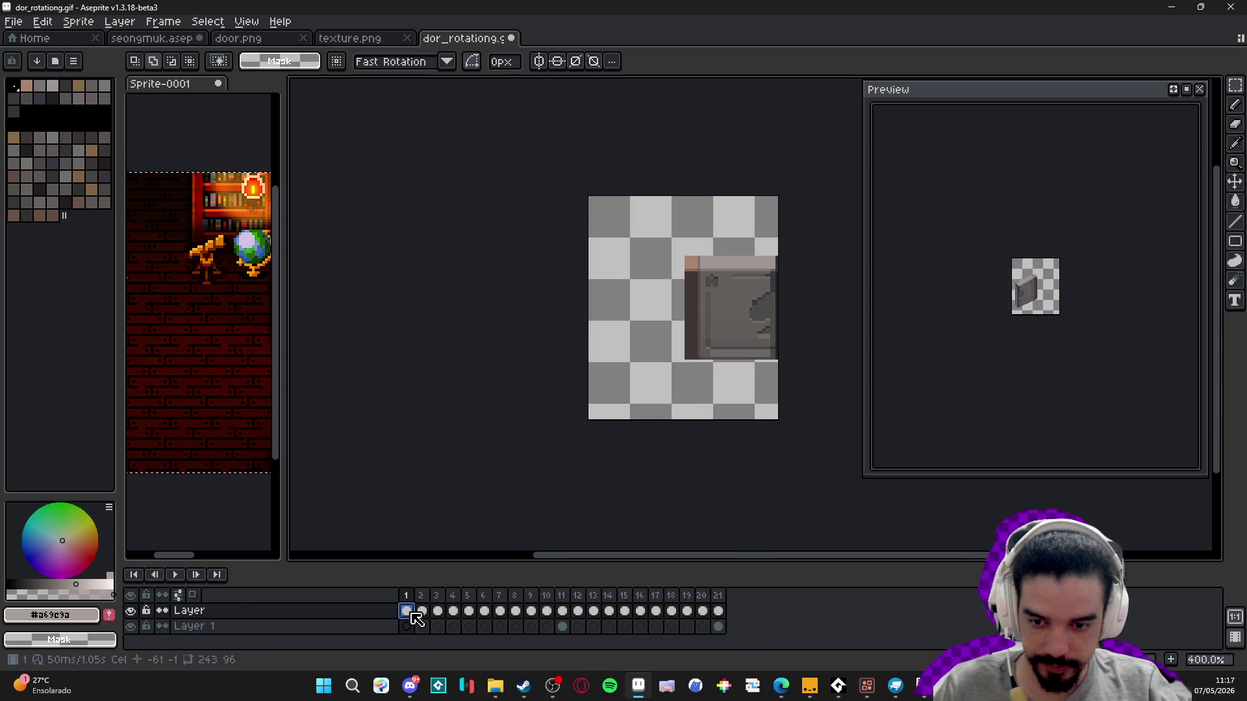
left_click_drag(409, 613, 718, 613)
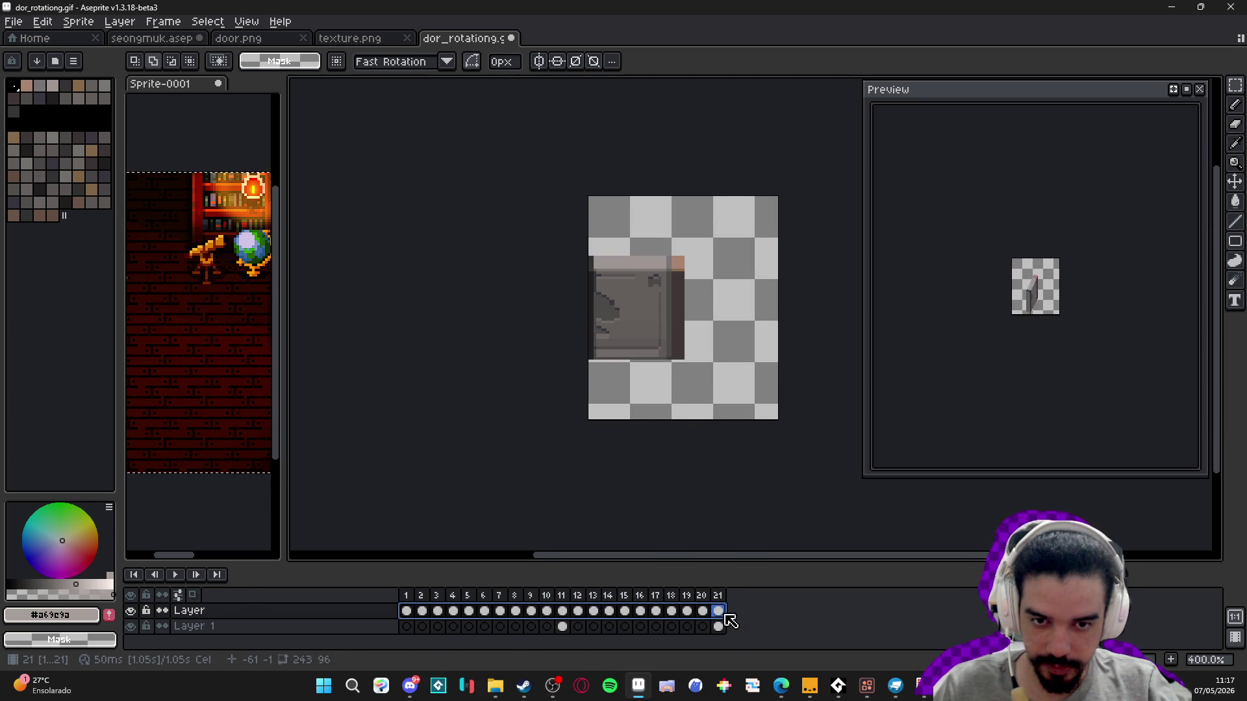
key("ctrl+t")
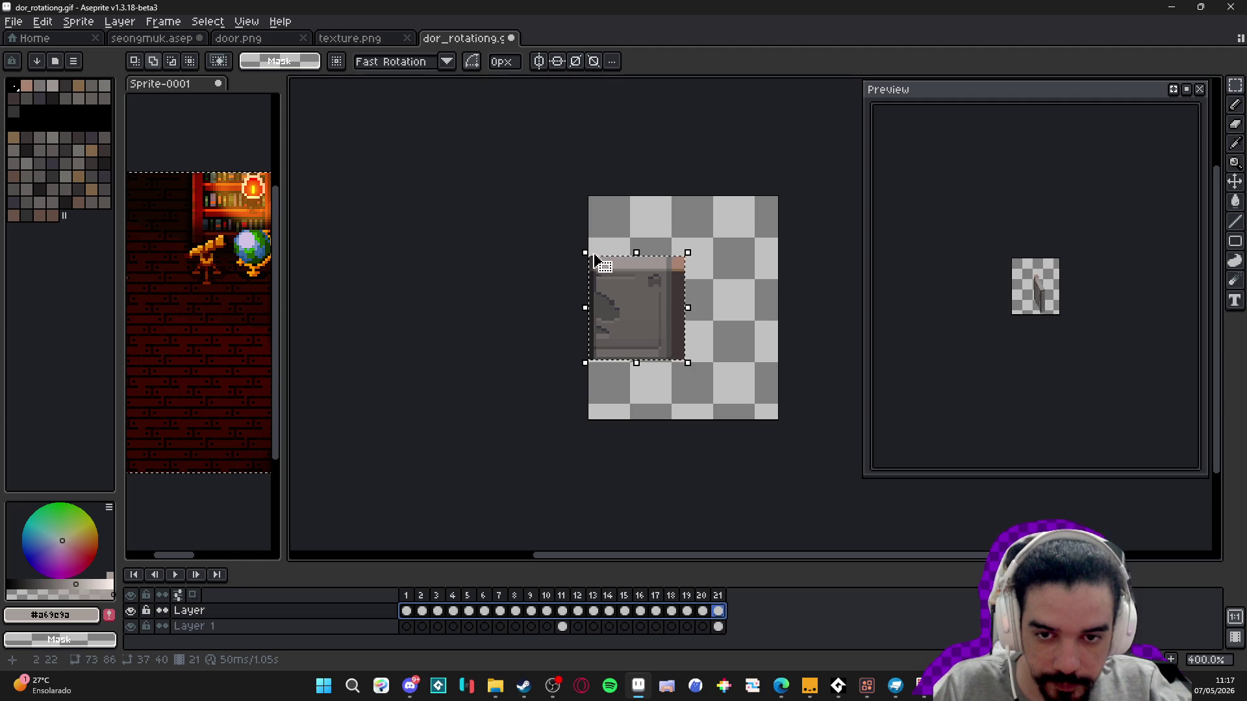
key("ctrl+a")
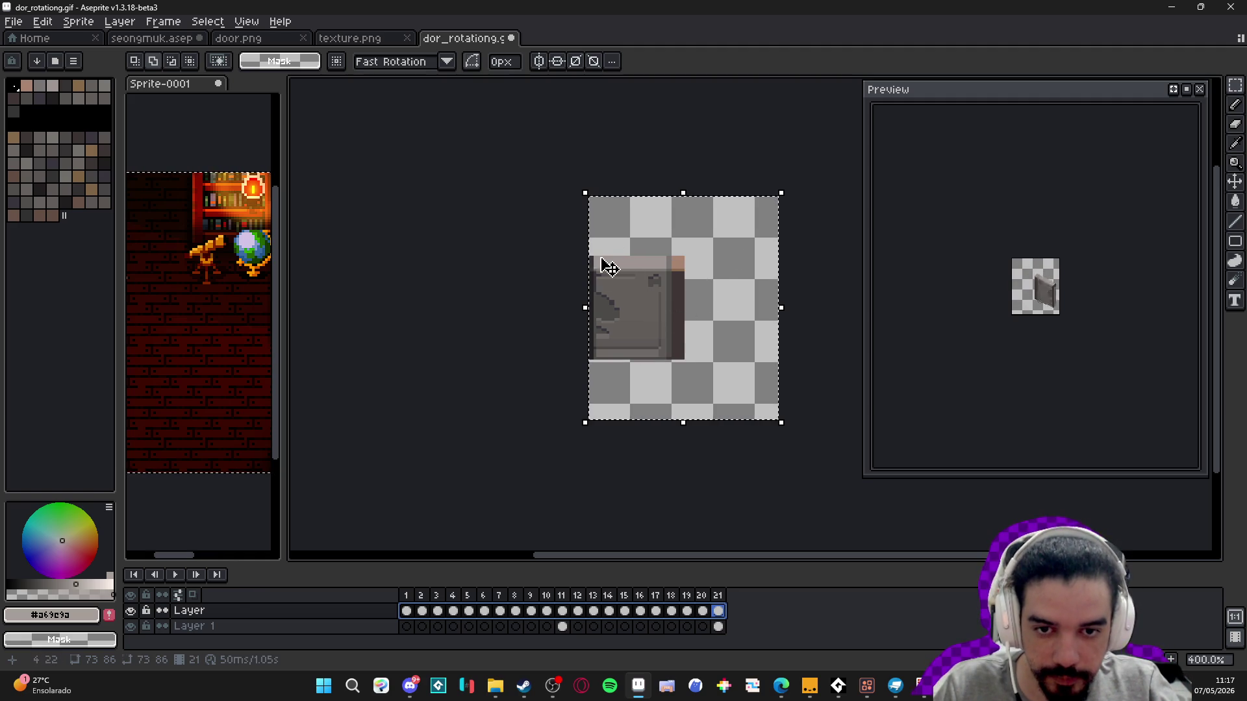
- Squash the door to about 59% width and 80% height and apply it
left_click_drag(591, 308, 627, 312)
mouse_move(781, 310)
left_mouse_down()
mouse_move(729, 306)
mouse_move(743, 303)
left_mouse_up()
mouse_move(685, 194)
left_mouse_down()
mouse_move(693, 234)
mouse_move(702, 220)
left_mouse_up()
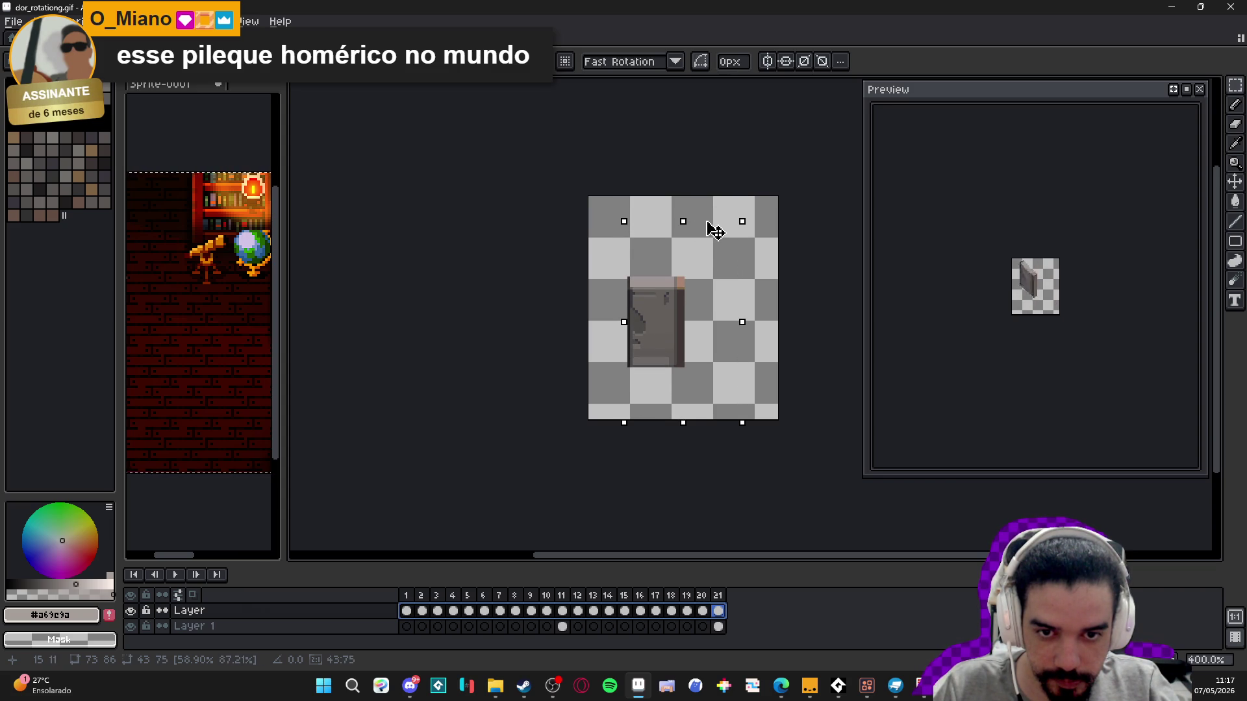
left_click_drag(685, 425, 701, 405)
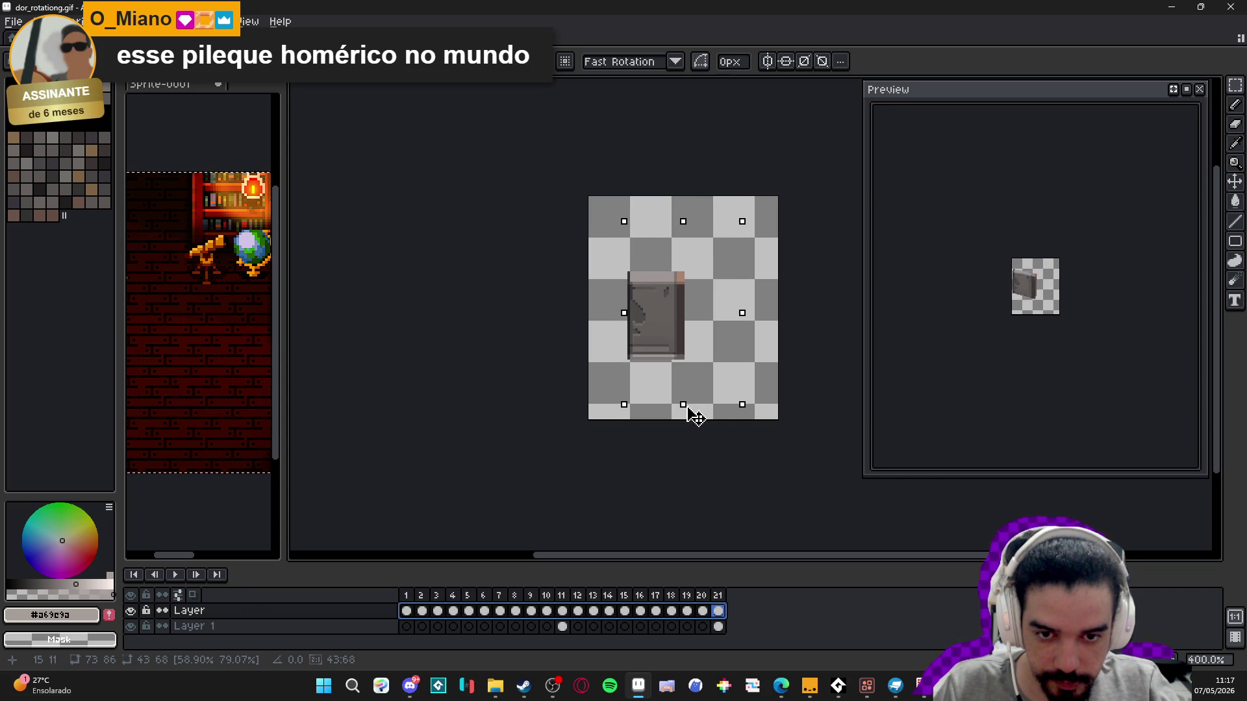
left_click_drag(765, 326, 737, 329)
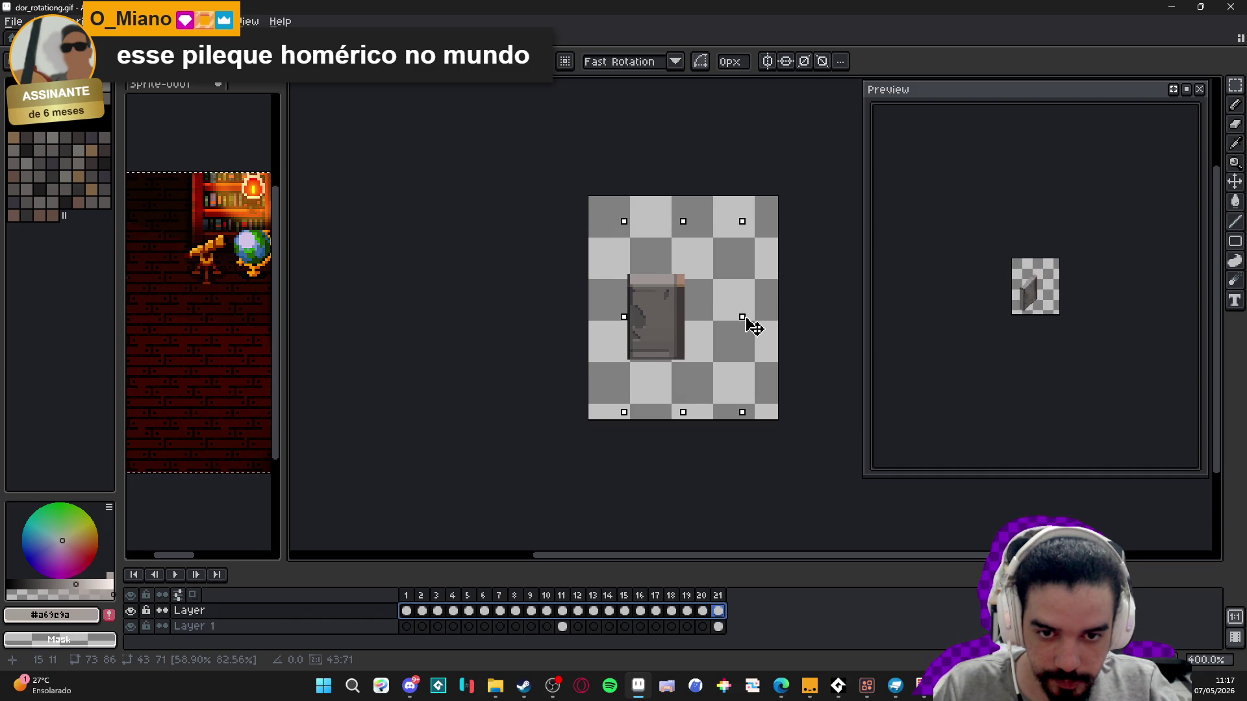
left_click_drag(685, 223, 685, 234)
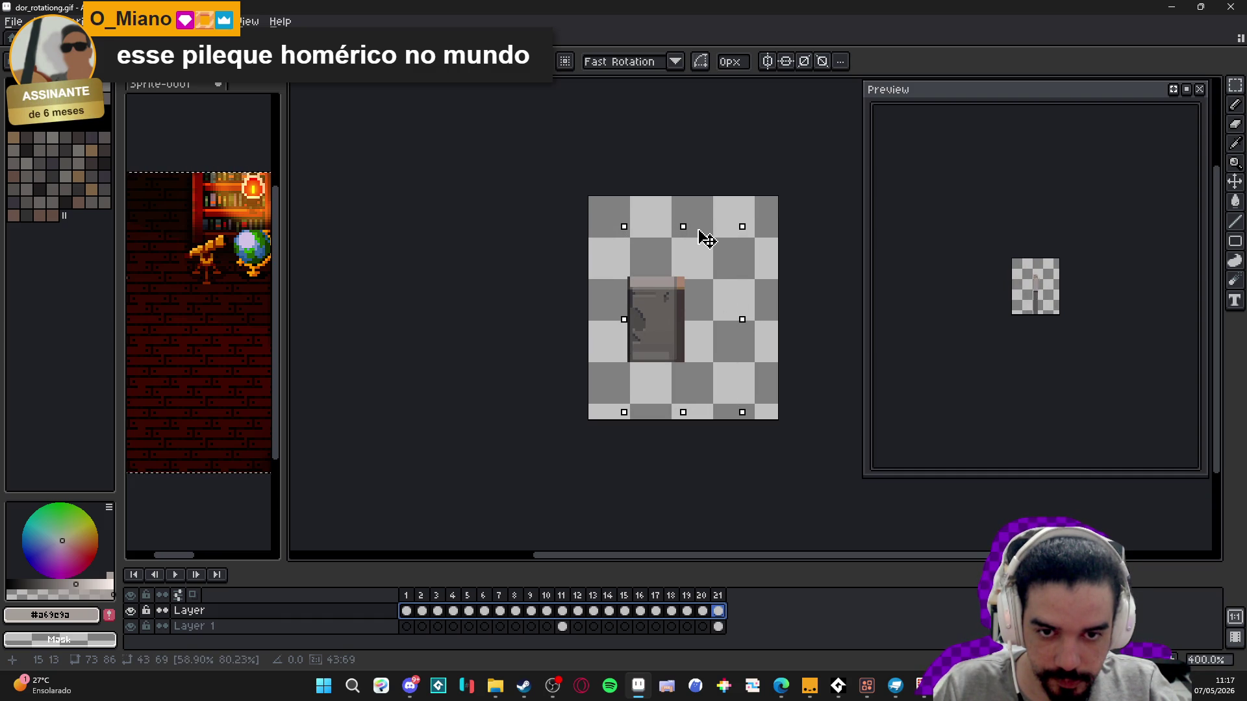
left_click_drag(622, 318, 625, 319)
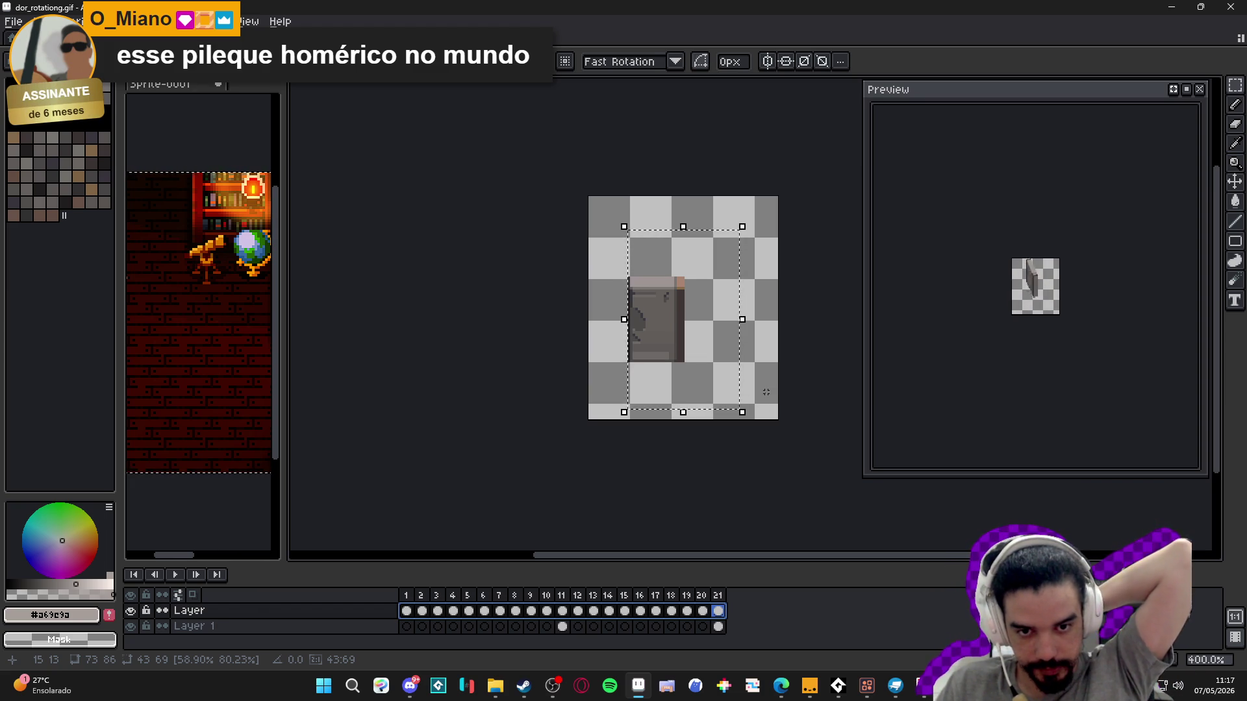
key("ctrl+d")
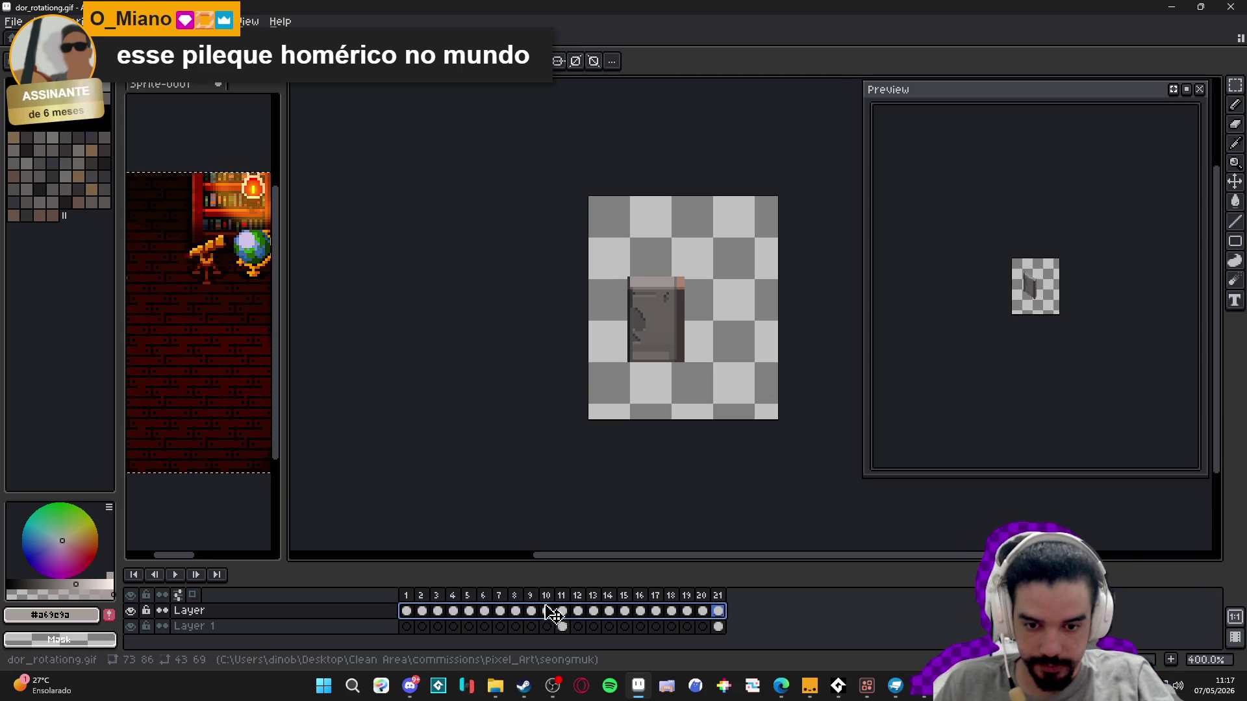
- Check the squashed door in frames 11, 10, 6 and 7, then cycle through open documents
left_click(561, 596)
key("Left")
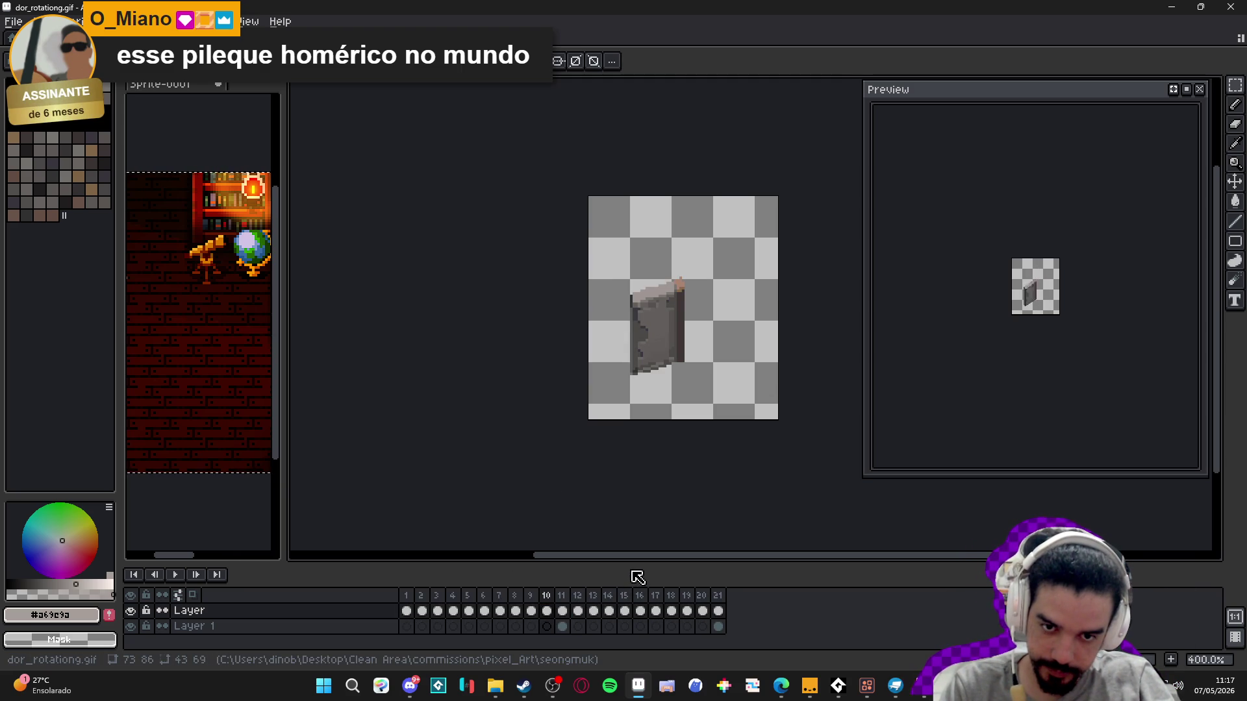
key("Left")
key("Left")
key("Left")
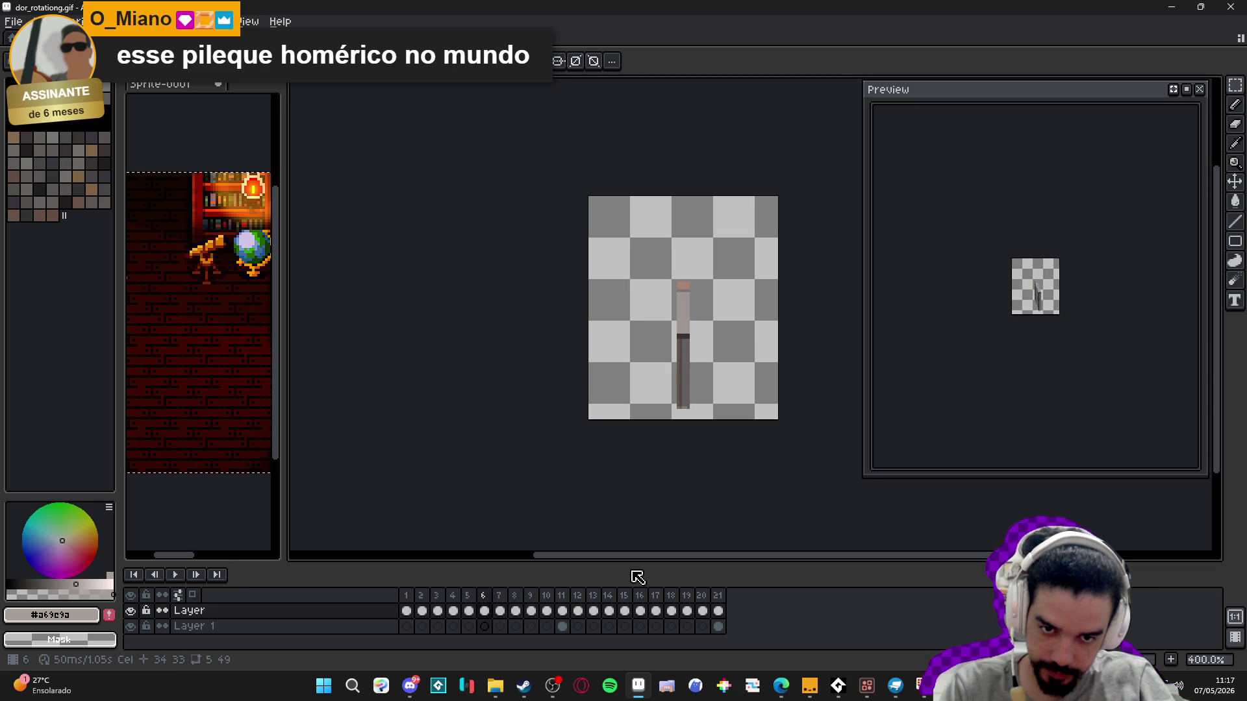
key("Right")
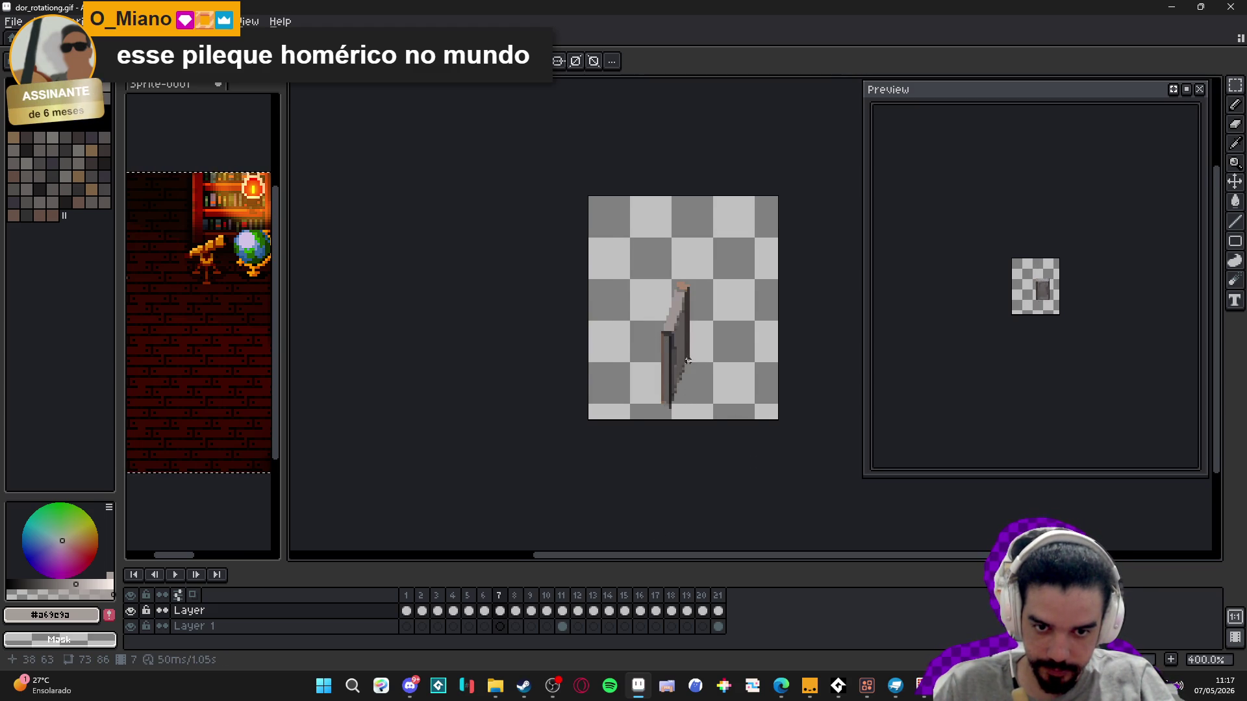
scroll(688, 364, "up", 1)
key("ctrl+a")
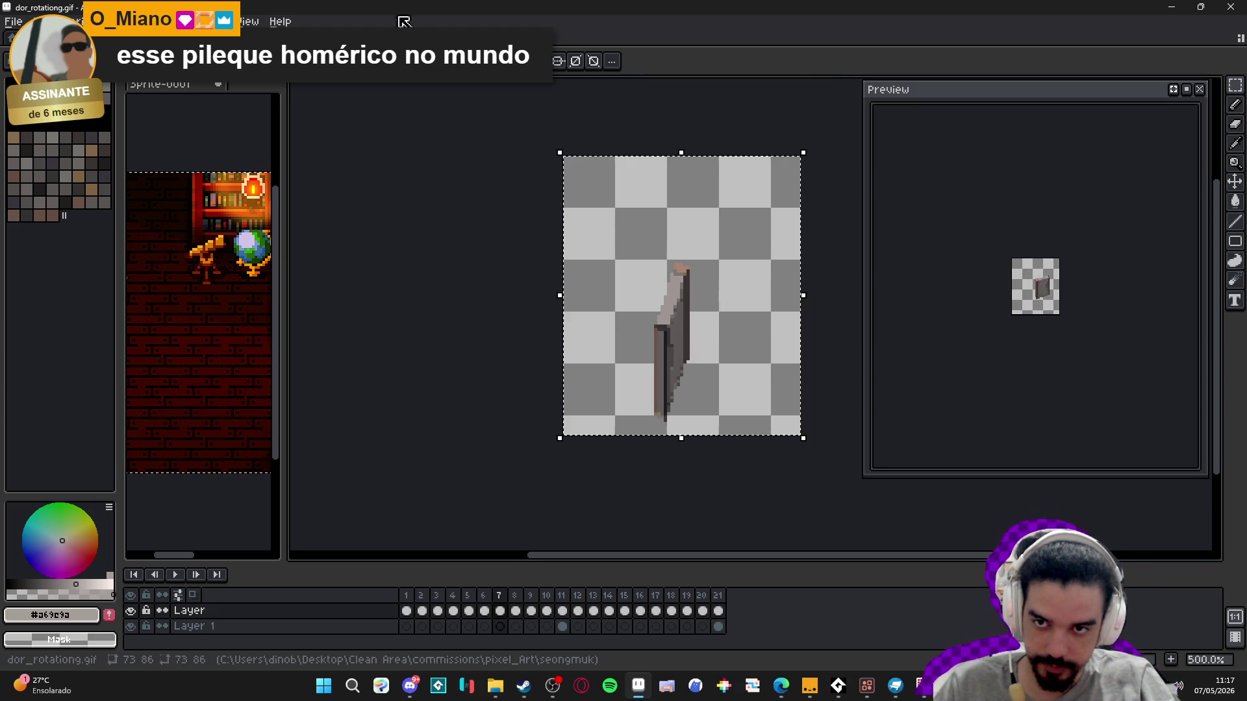
key("ctrl+Tab")
key("ctrl+Tab")
key("ctrl+Tab")
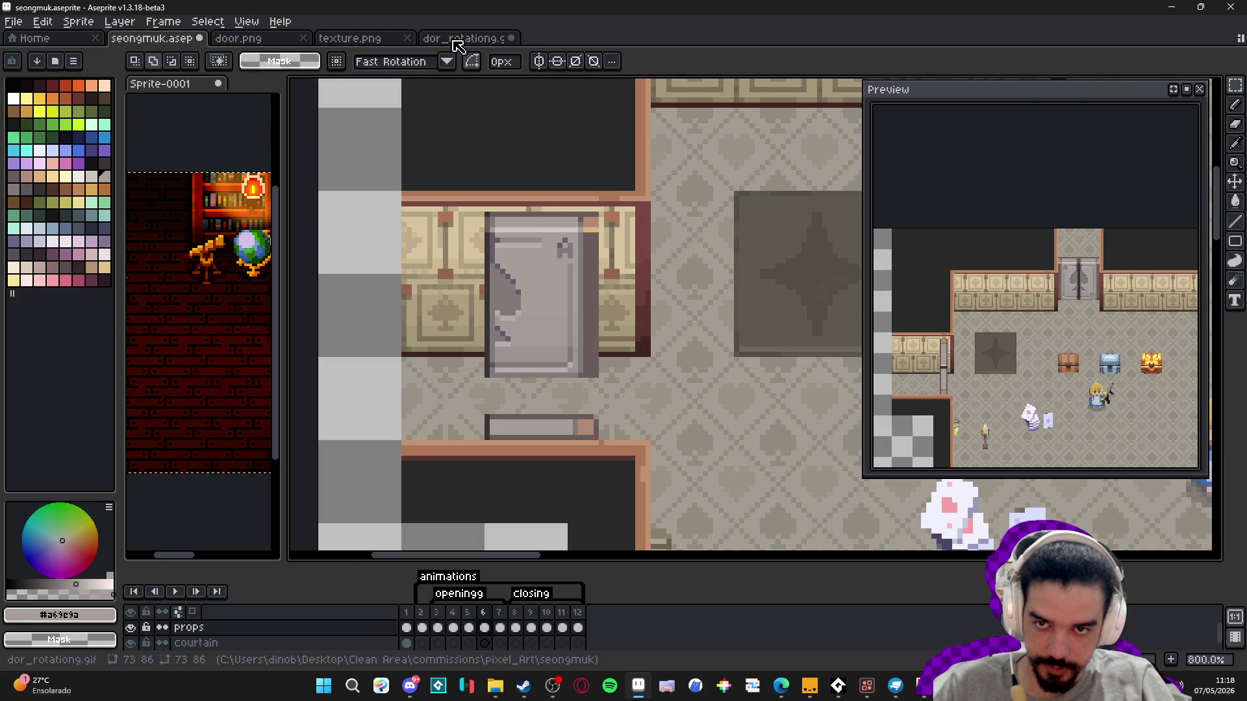
left_click(457, 43)
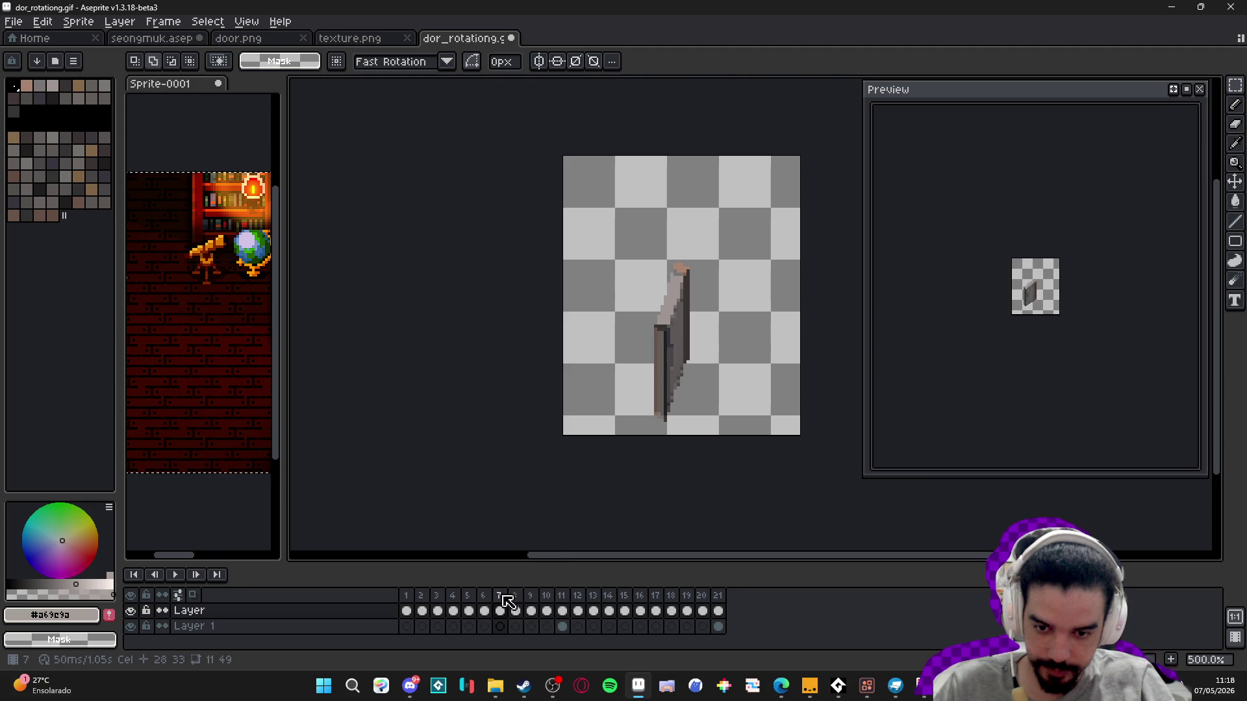
- Check frames 10–12, then move from the texture sheet to the seongmuk room scene
left_click(577, 611)
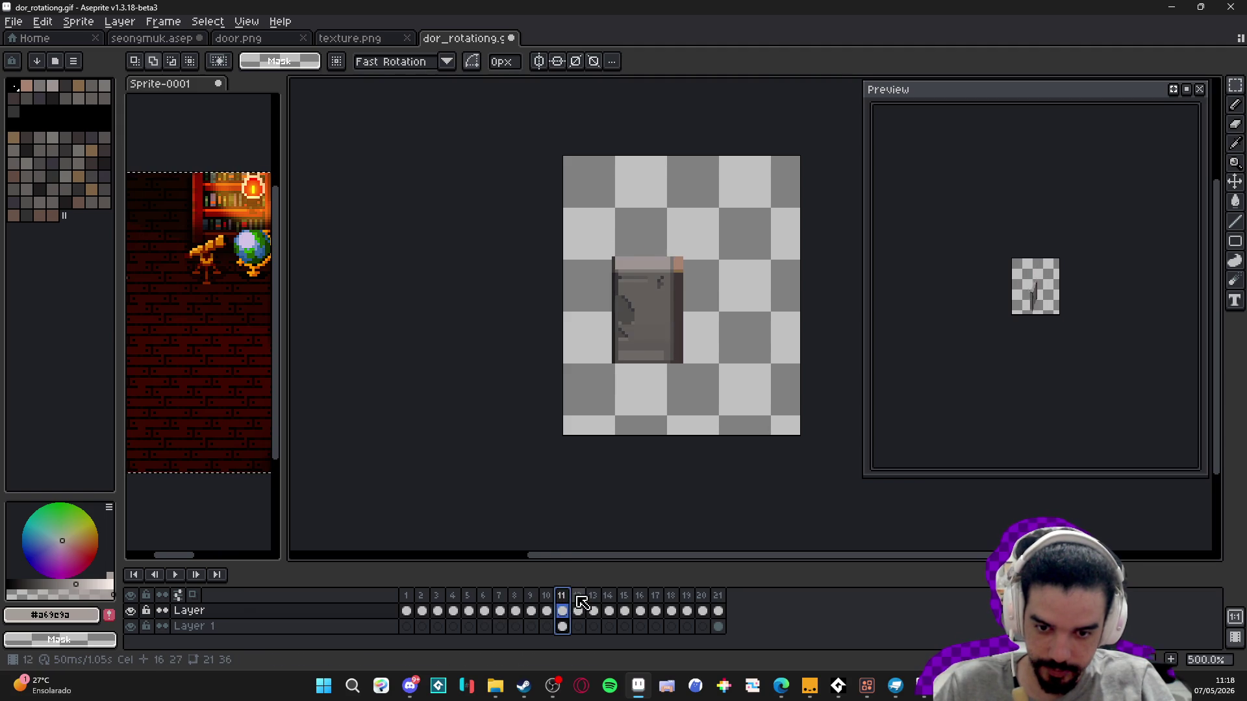
left_click(562, 611)
left_click(546, 611)
key("v")
key("ctrl+a")
left_click(374, 40)
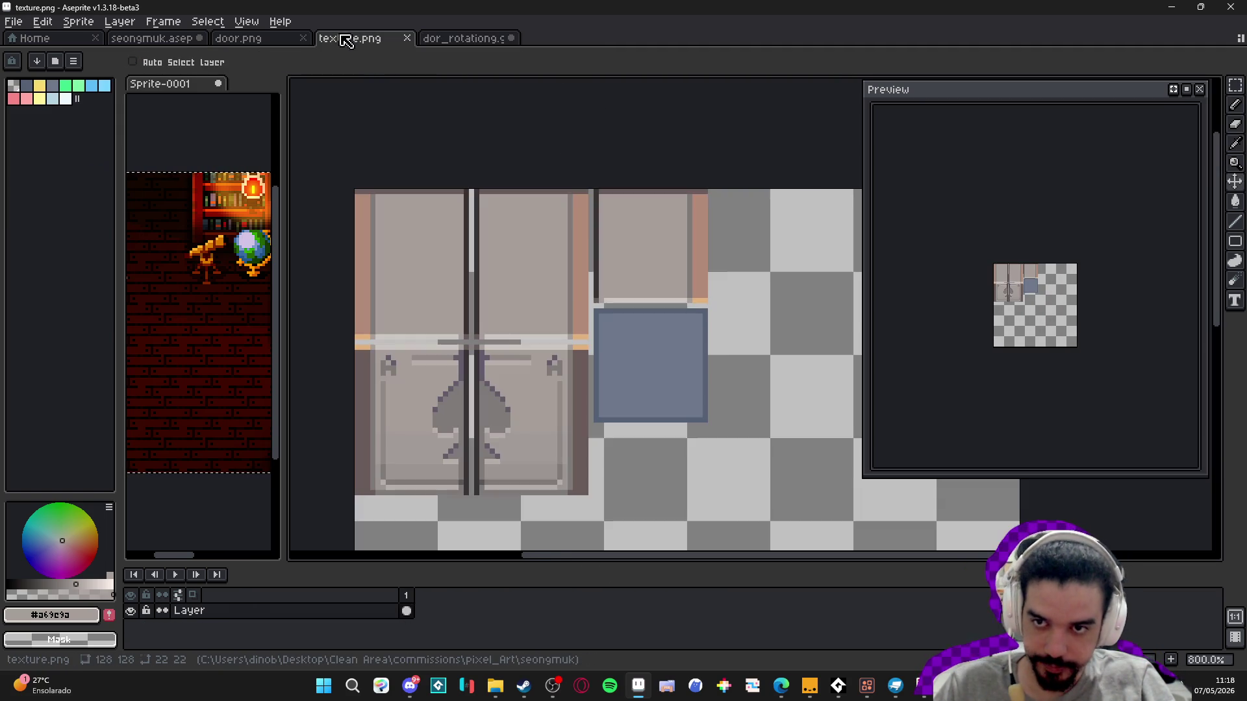
left_click(150, 39)
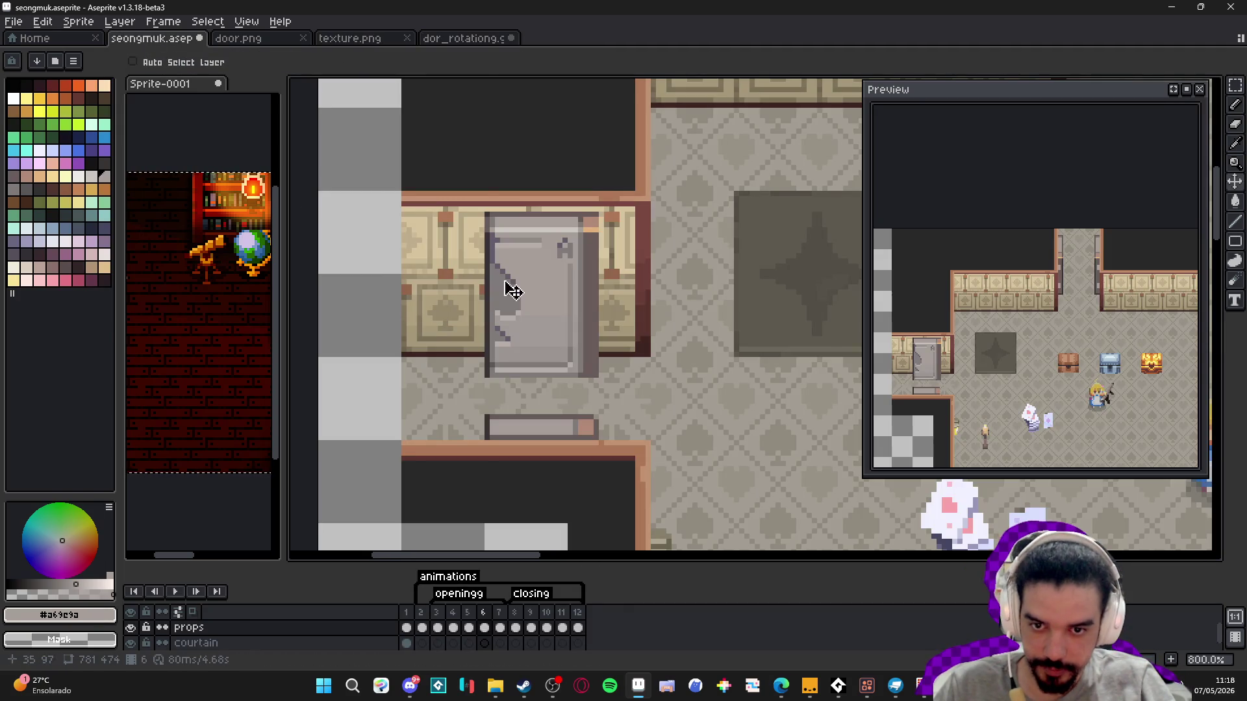
- Marquee the door area and move through frames 3 and 8 to closing frame 9
scroll(519, 288, "up", 3)
key("m")
scroll(603, 364, "down", 1)
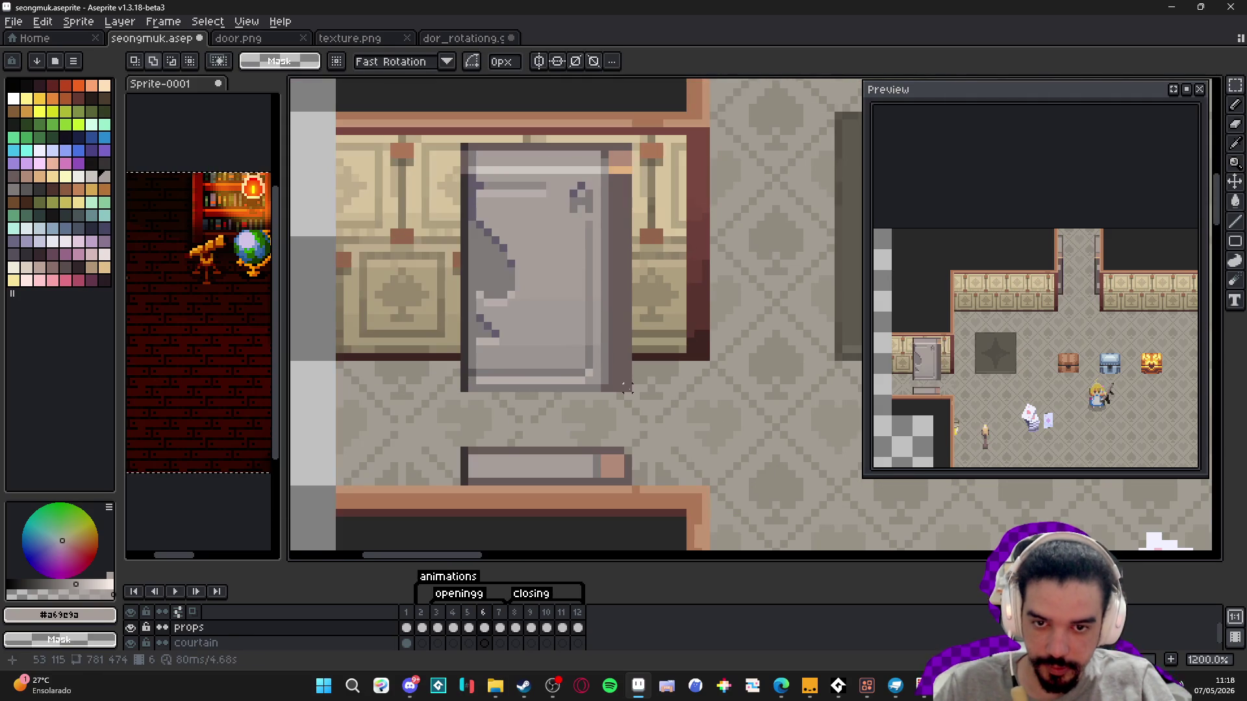
left_click_drag(586, 340, 461, 143)
left_click(438, 628)
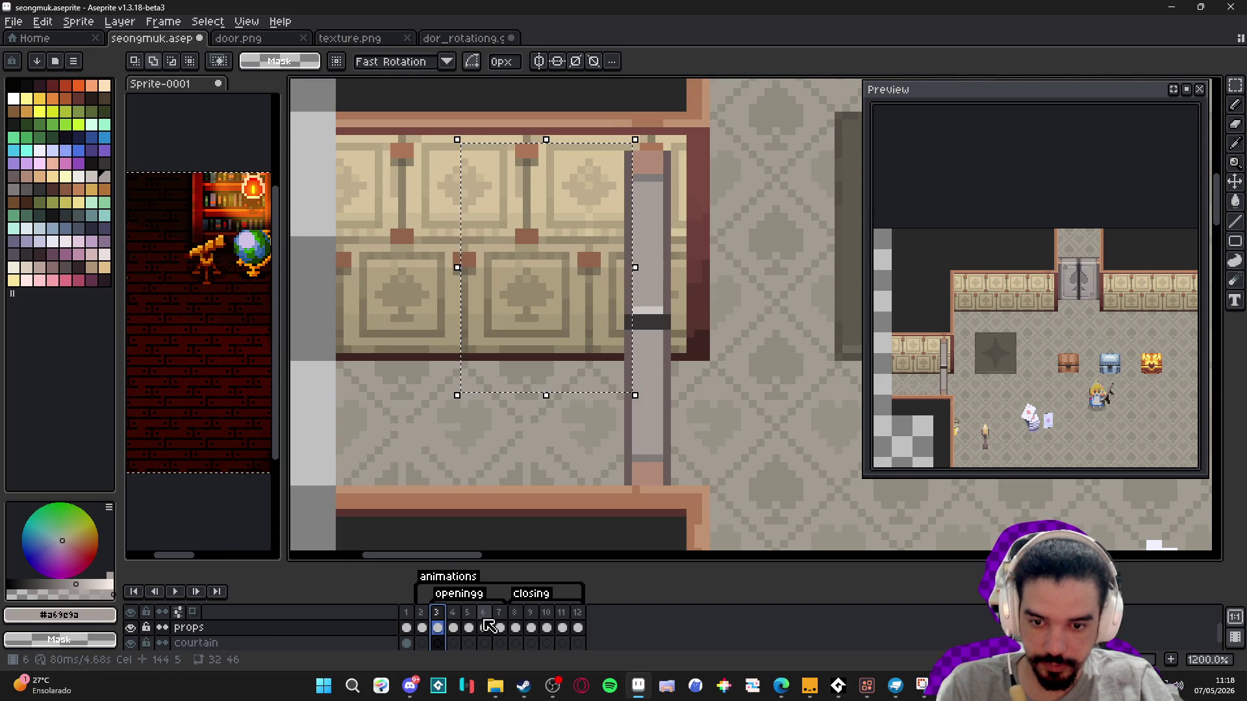
left_click(518, 613)
left_click(532, 627)
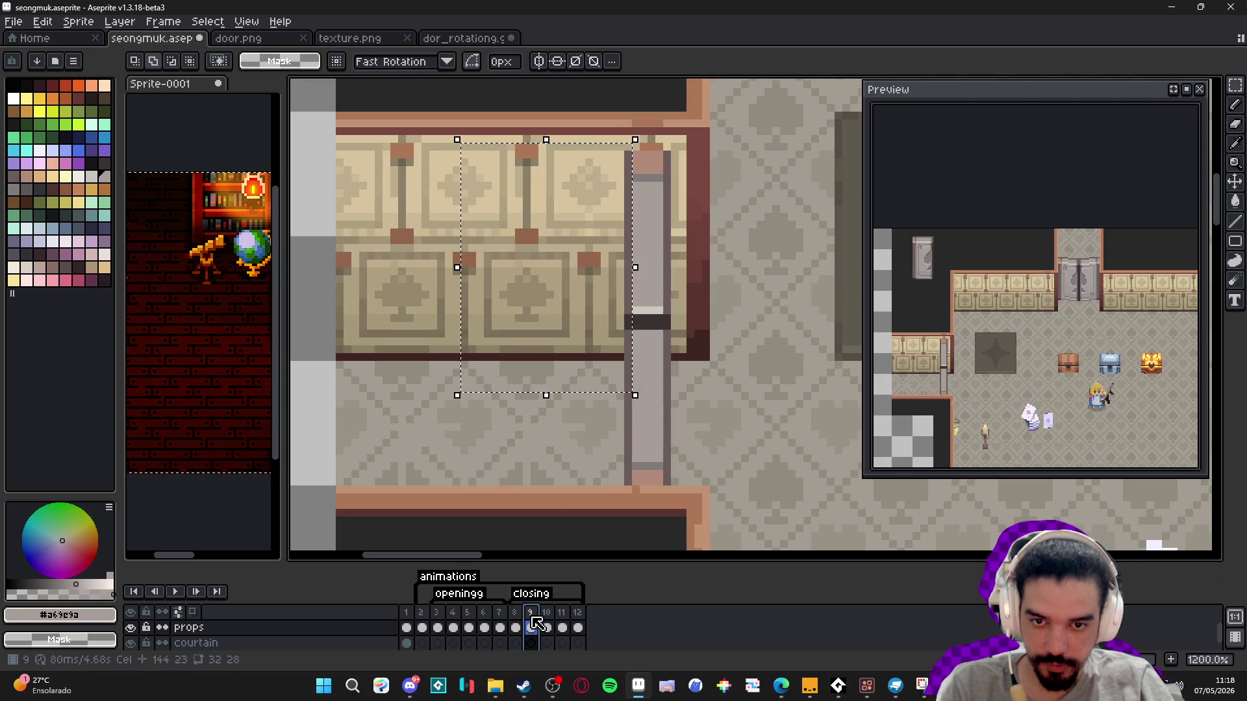
- Erase the door bar from frame 9
key("ctrl+d")
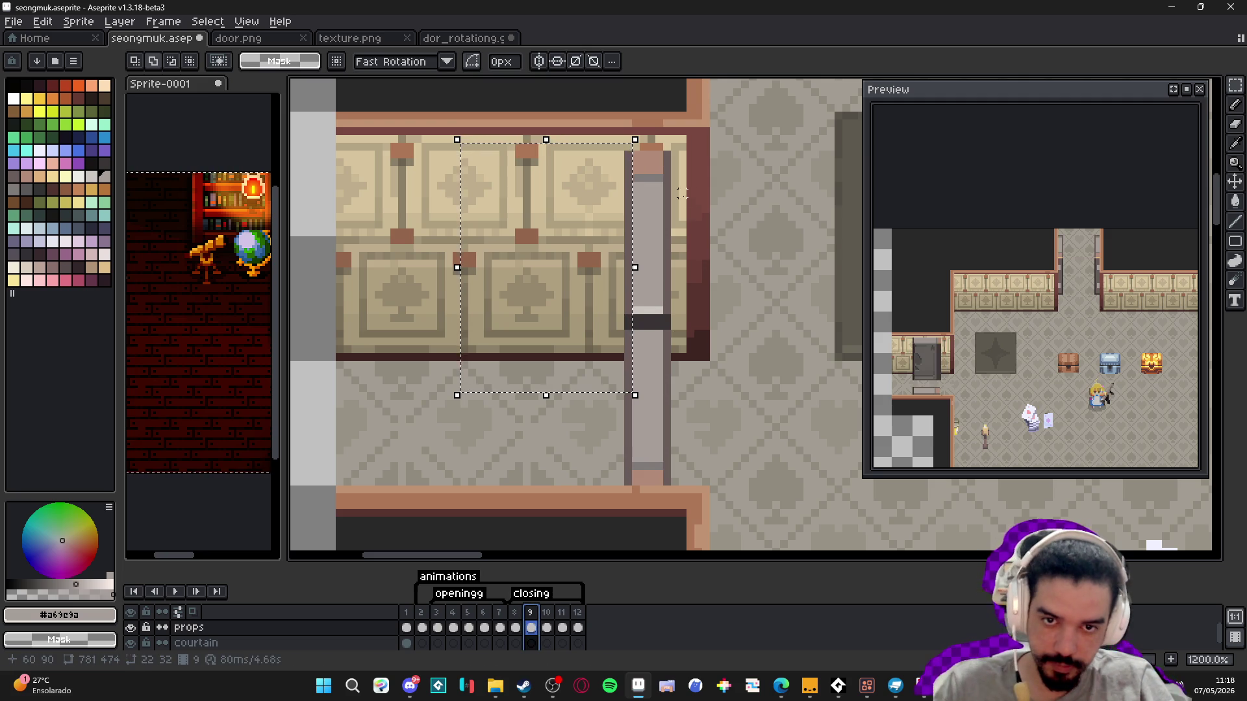
left_click_drag(636, 140, 673, 317)
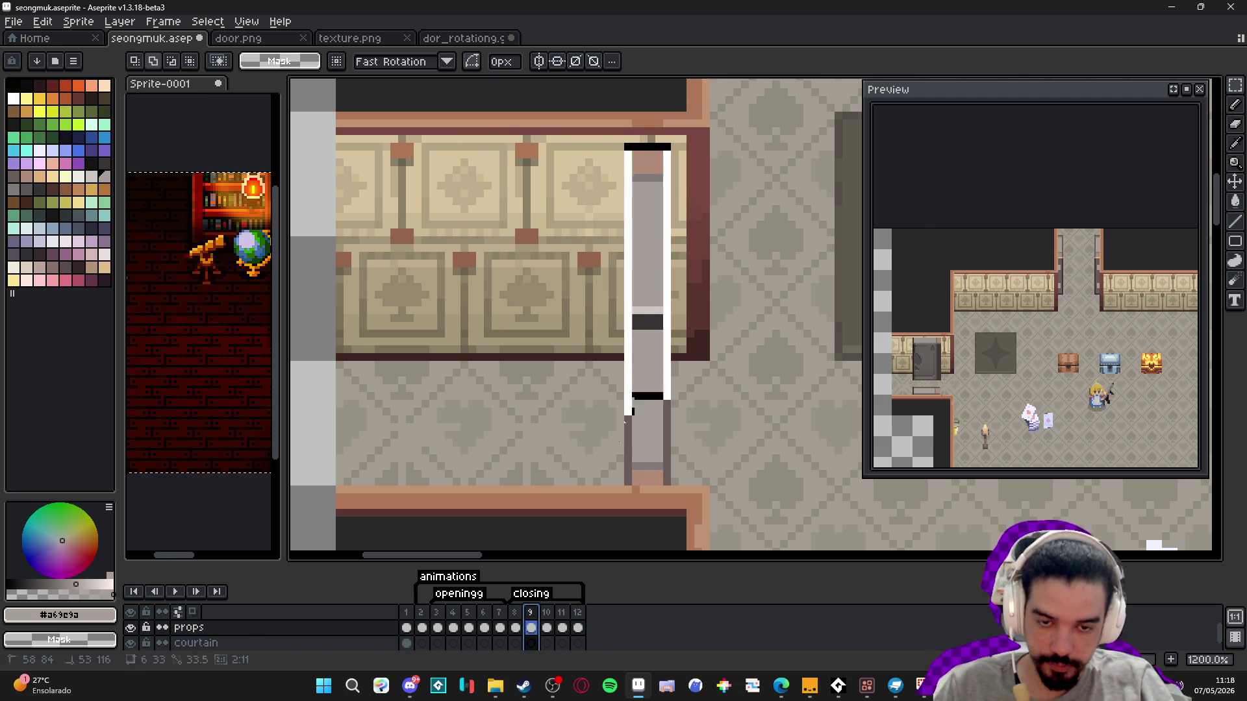
key("Delete")
scroll(585, 390, "down", 1)
scroll(588, 394, "up", 3)
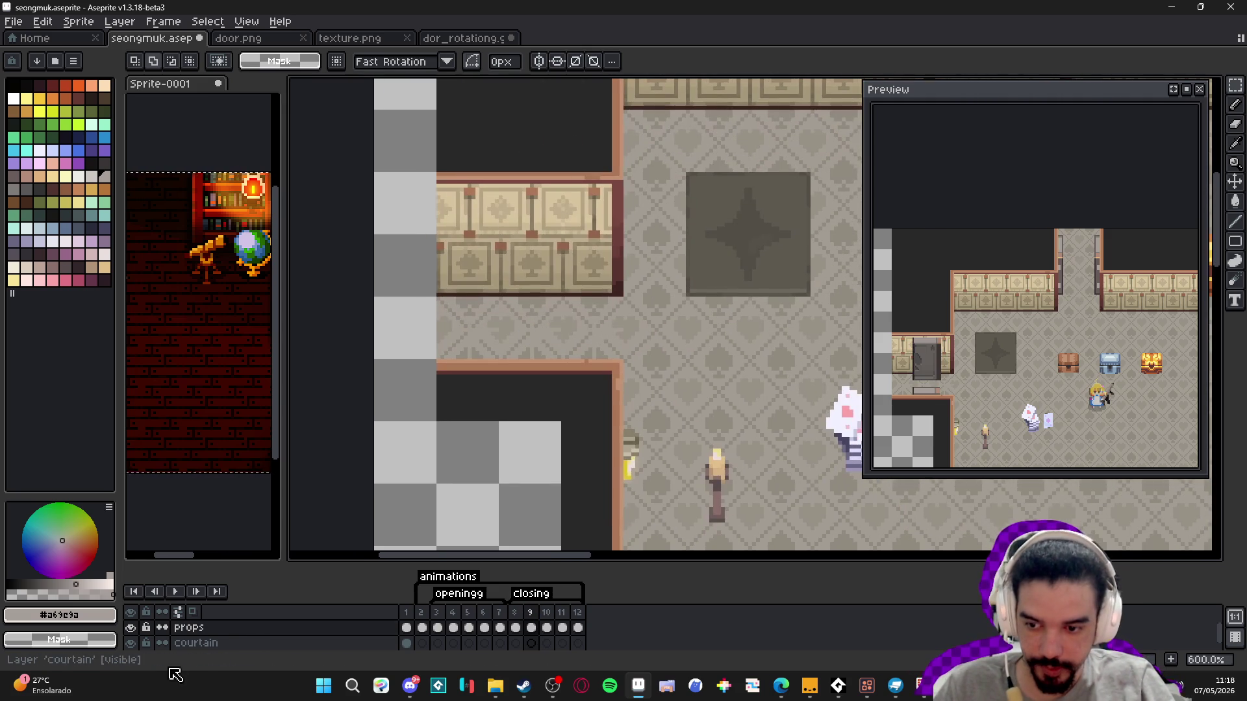
scroll(148, 642, "down", 2)
scroll(140, 640, "up", 1)
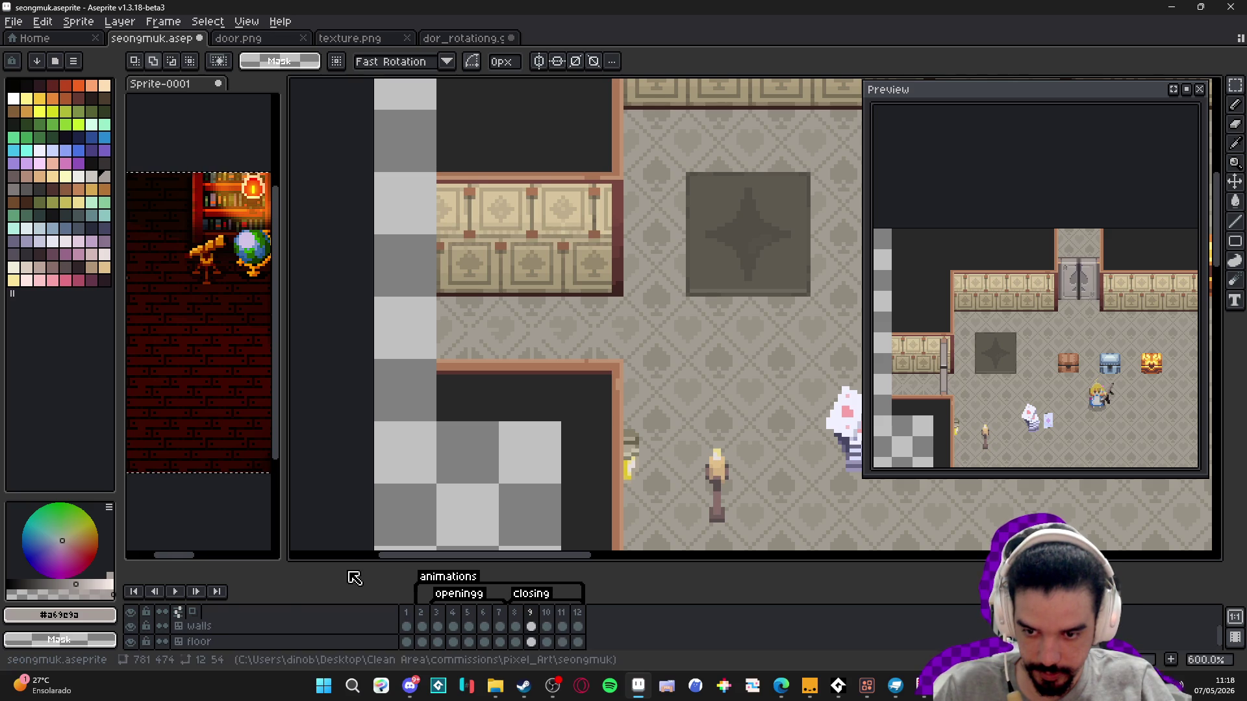
- Hide the floor and walls layers, enable onion skin, and switch to dor_rotationg.gif
left_click_drag(353, 563, 354, 491)
left_click(130, 595)
left_click(131, 579)
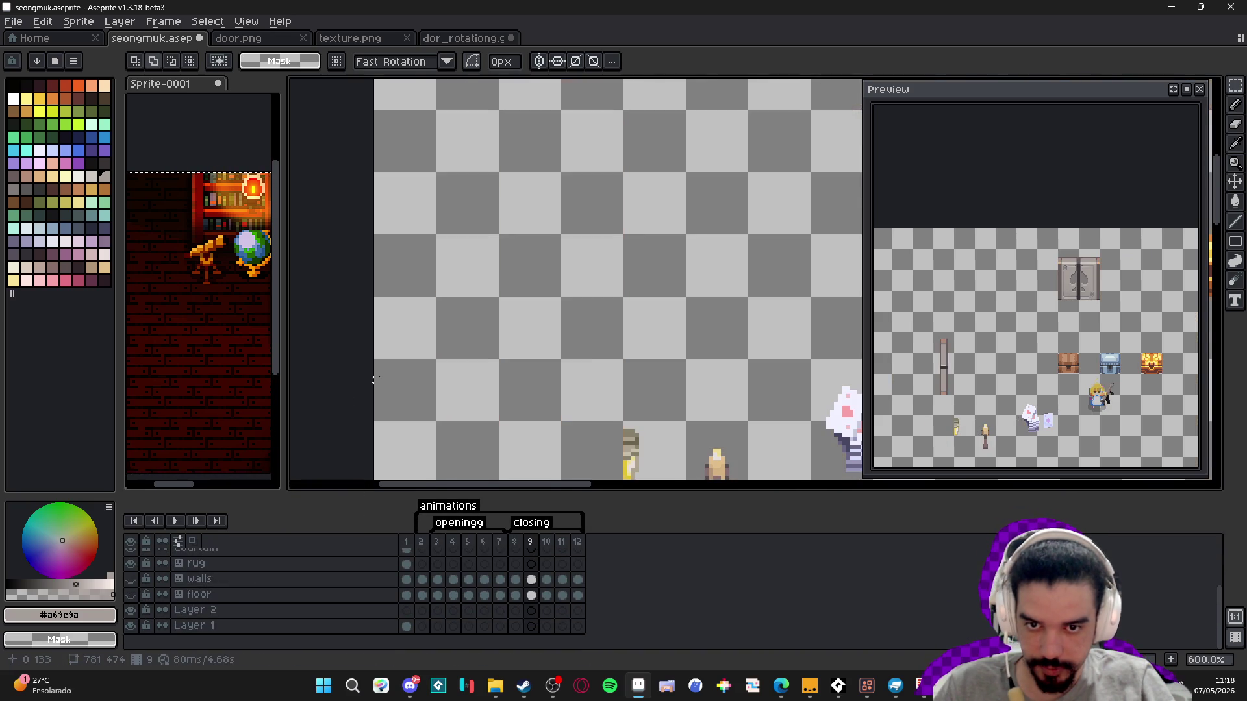
left_click(193, 541)
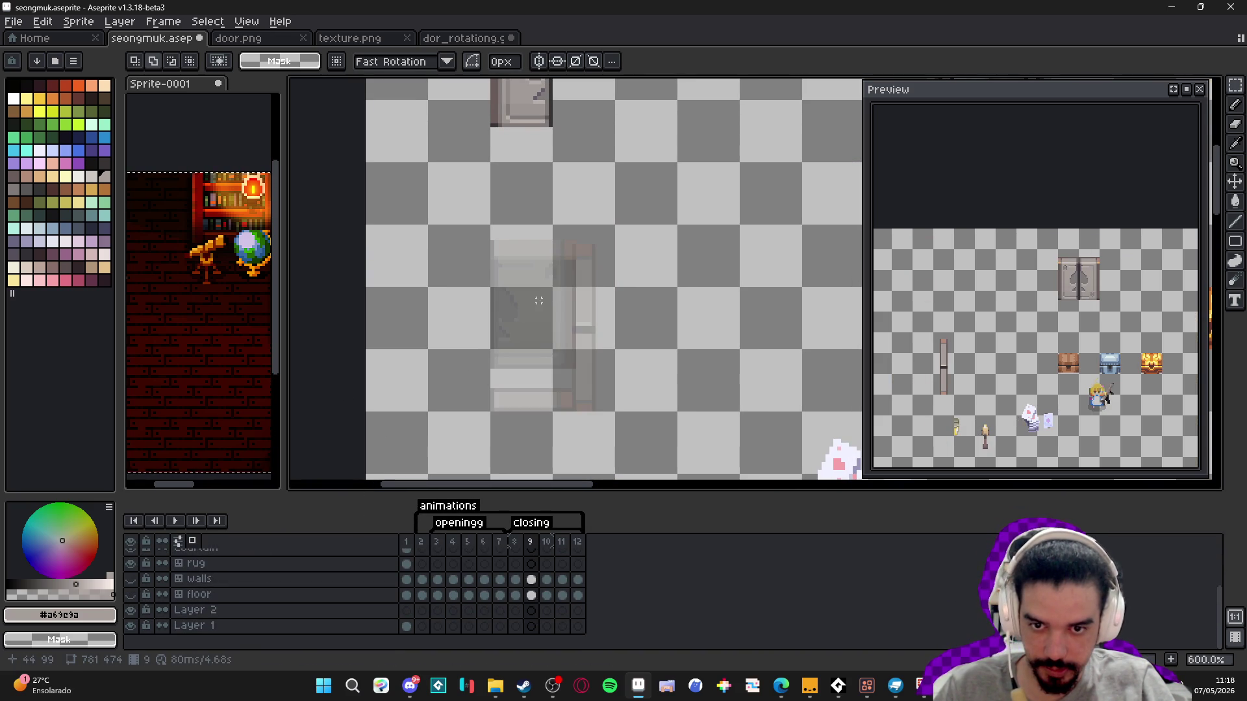
scroll(501, 359, "up", 1)
key("ctrl+z")
key("ctrl+z")
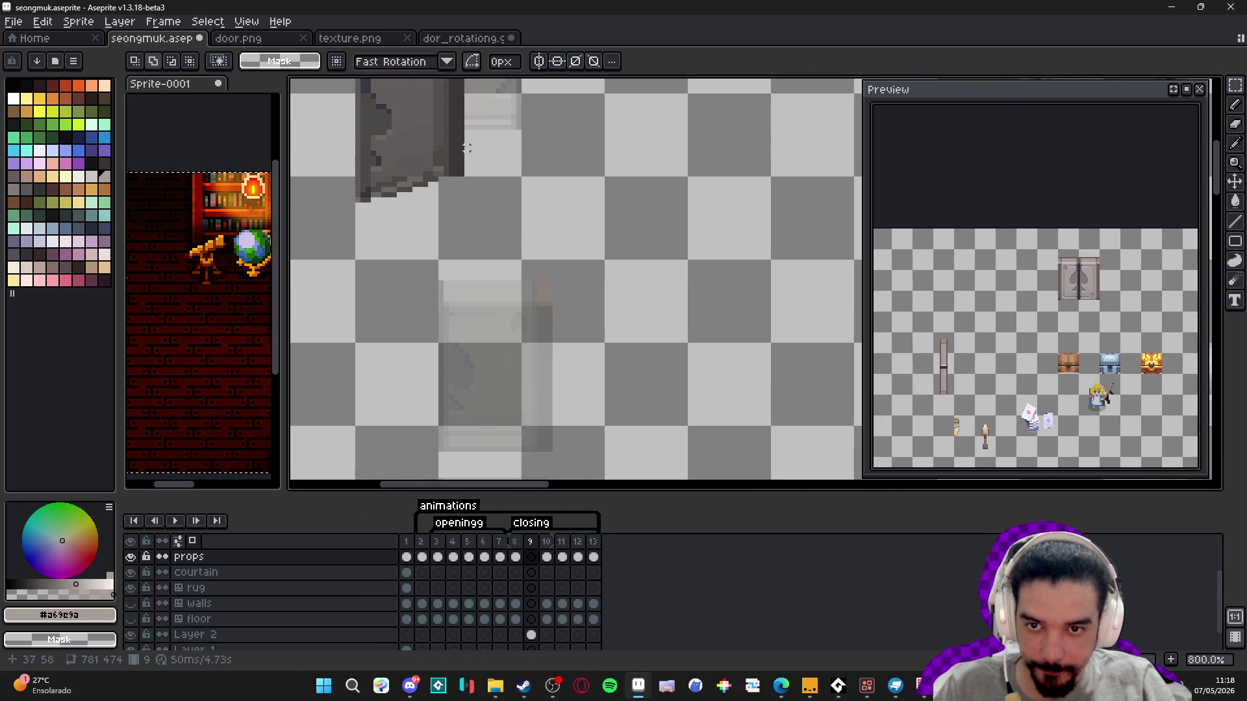
left_click(464, 38)
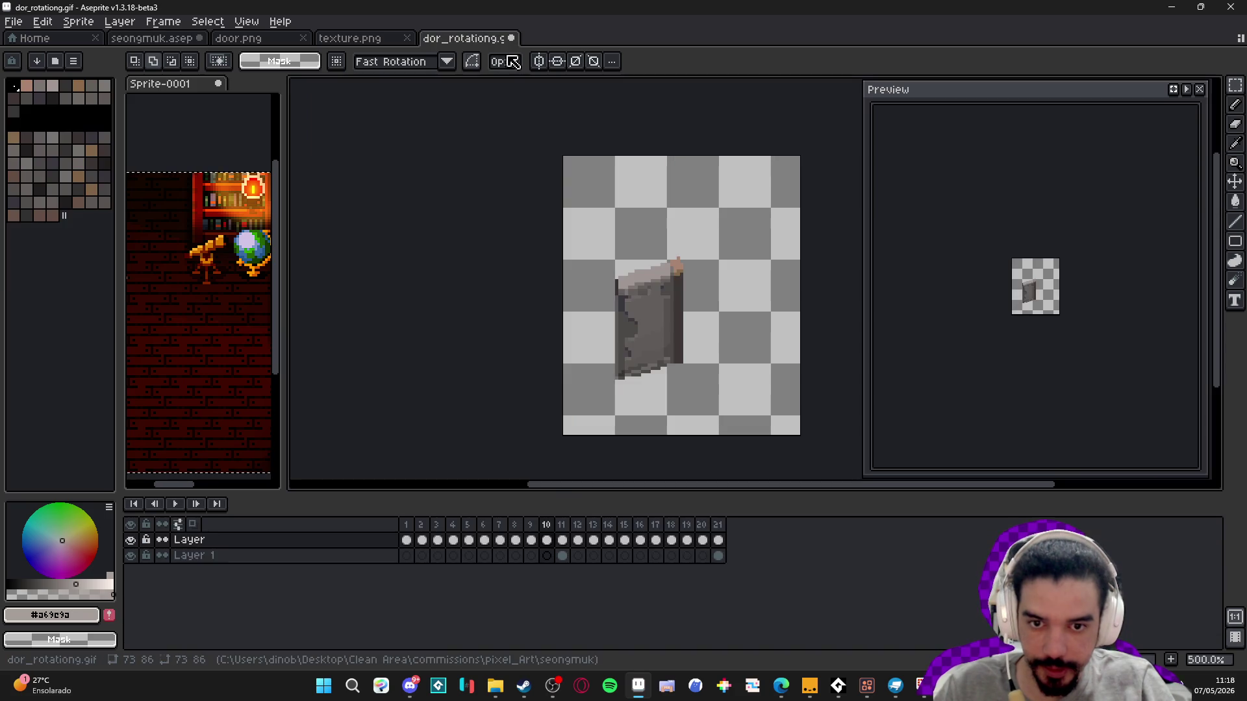
- Paste the copied door onto frame 9 of the room scene and move it into the doorway
key("v")
left_click(152, 38)
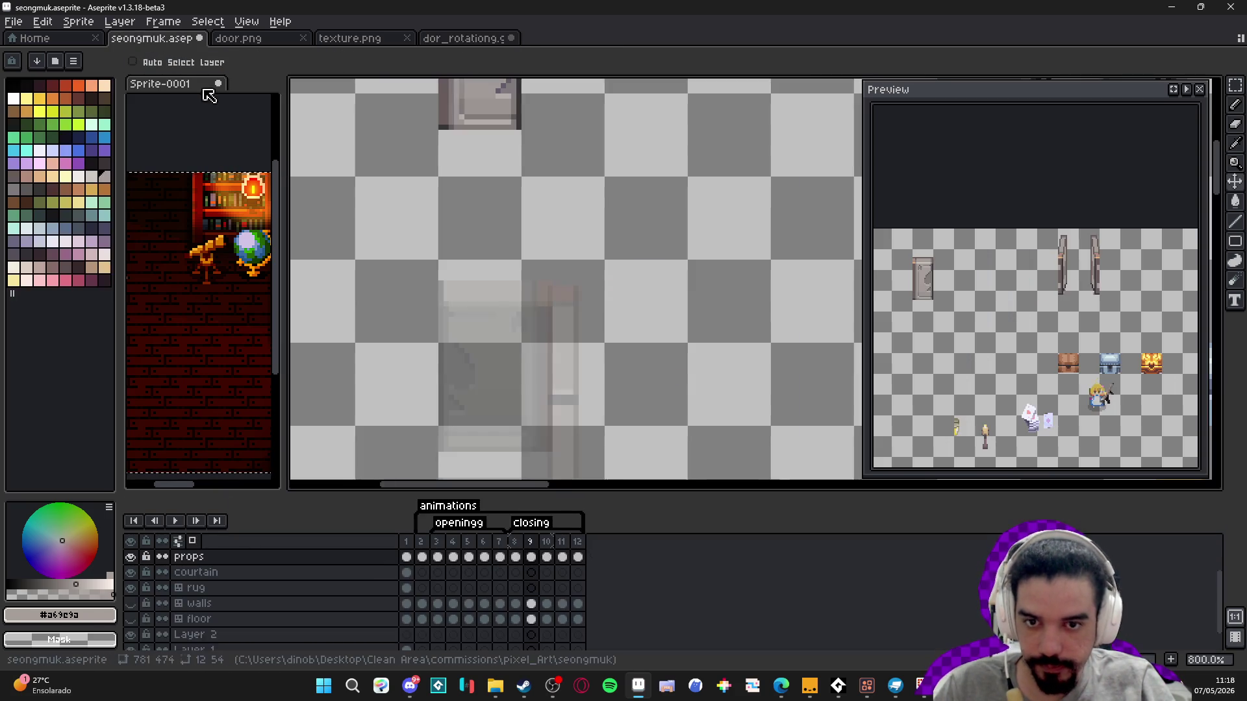
scroll(529, 338, "up", 1)
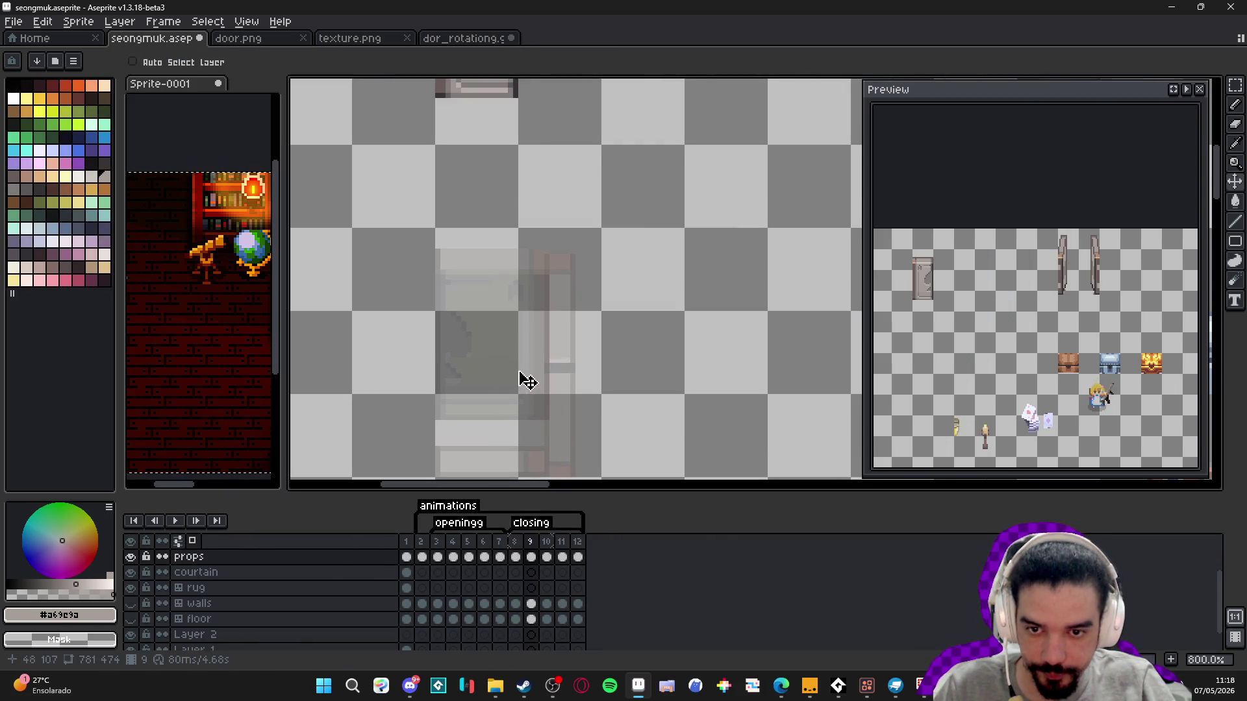
left_click(528, 559)
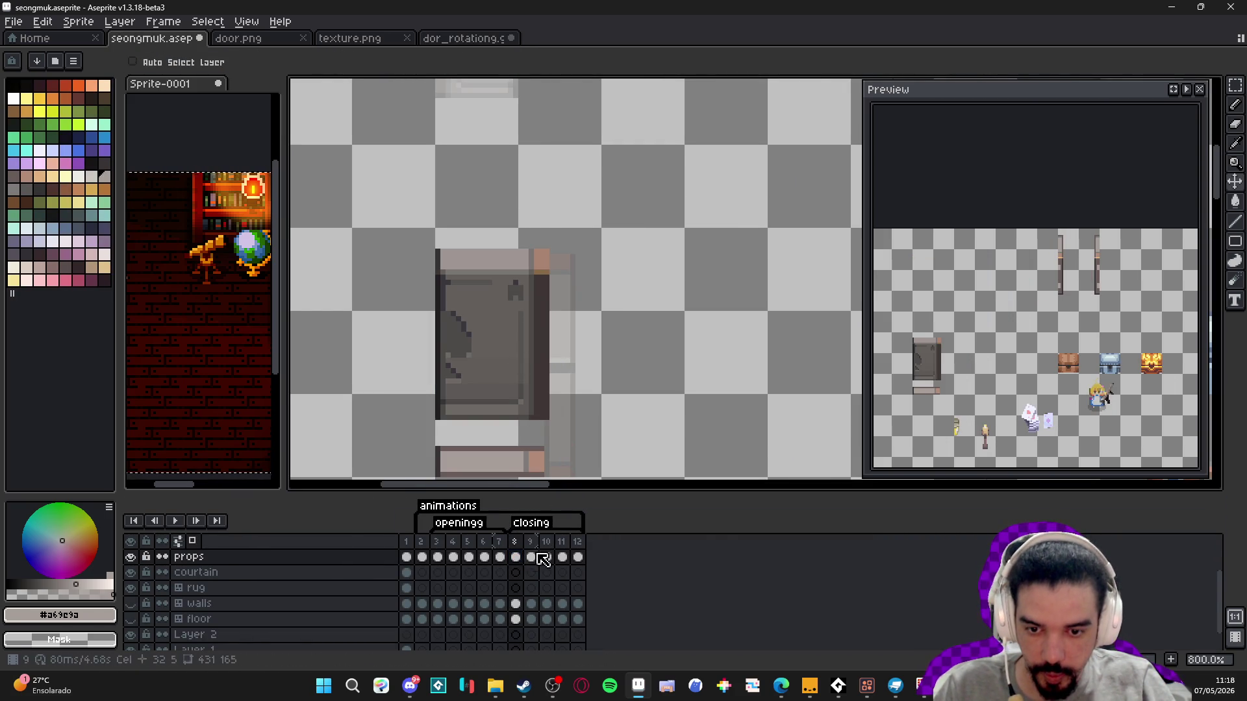
scroll(546, 585, "up", 1)
key("ctrl+v")
mouse_move(415, 270)
left_mouse_down()
mouse_move(468, 357)
mouse_move(493, 326)
mouse_move(508, 328)
left_mouse_up()
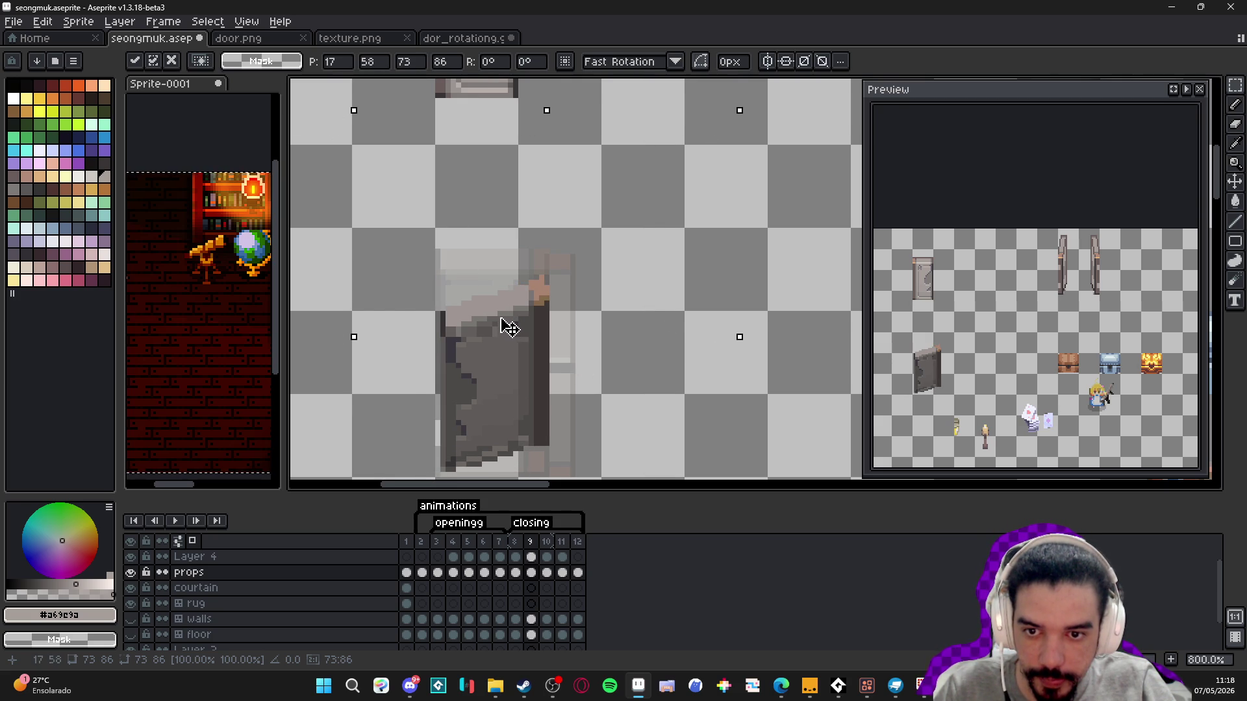
key("Return")
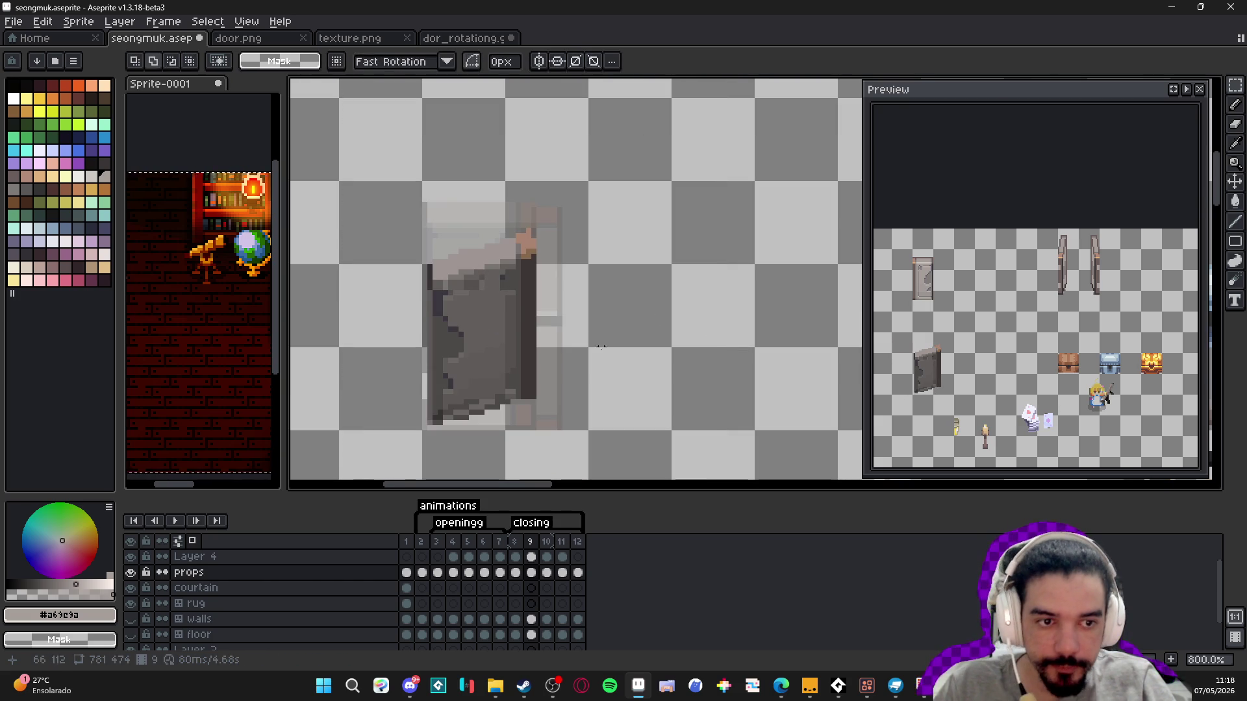
- Redo the frame 9 door paste so it lines up with the door on frame 8
left_click(518, 546)
left_click(531, 549)
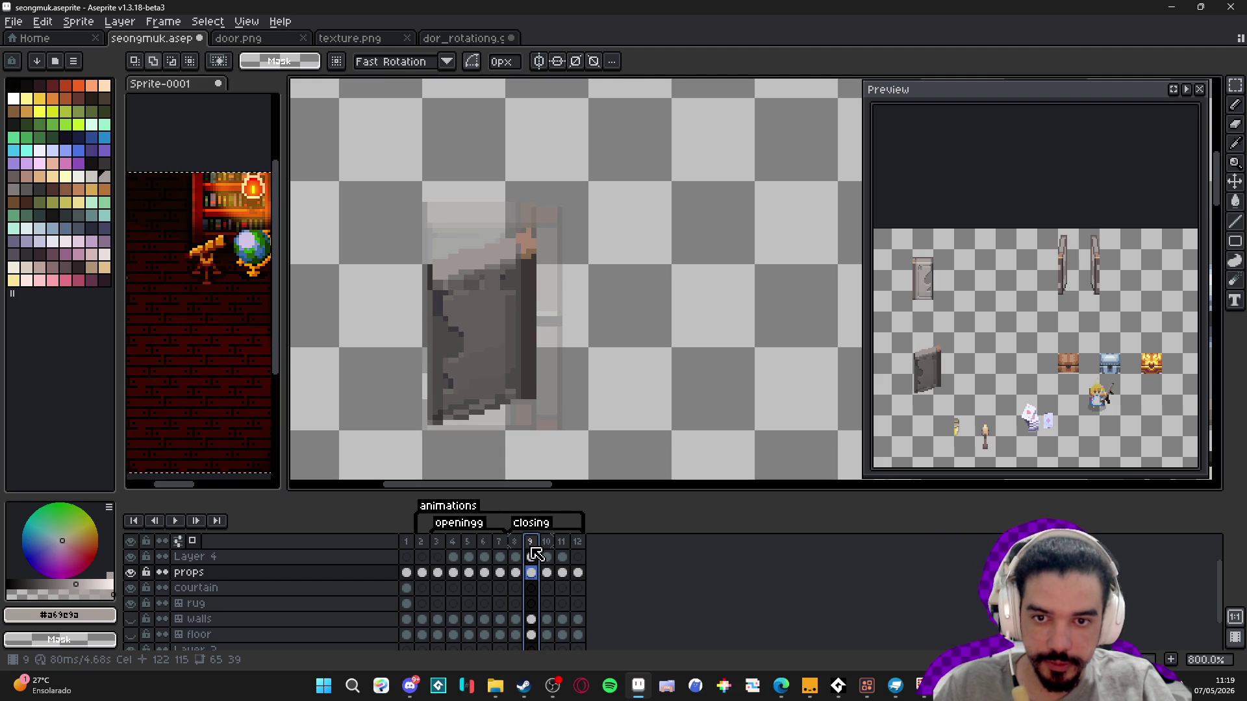
key("ctrl+z")
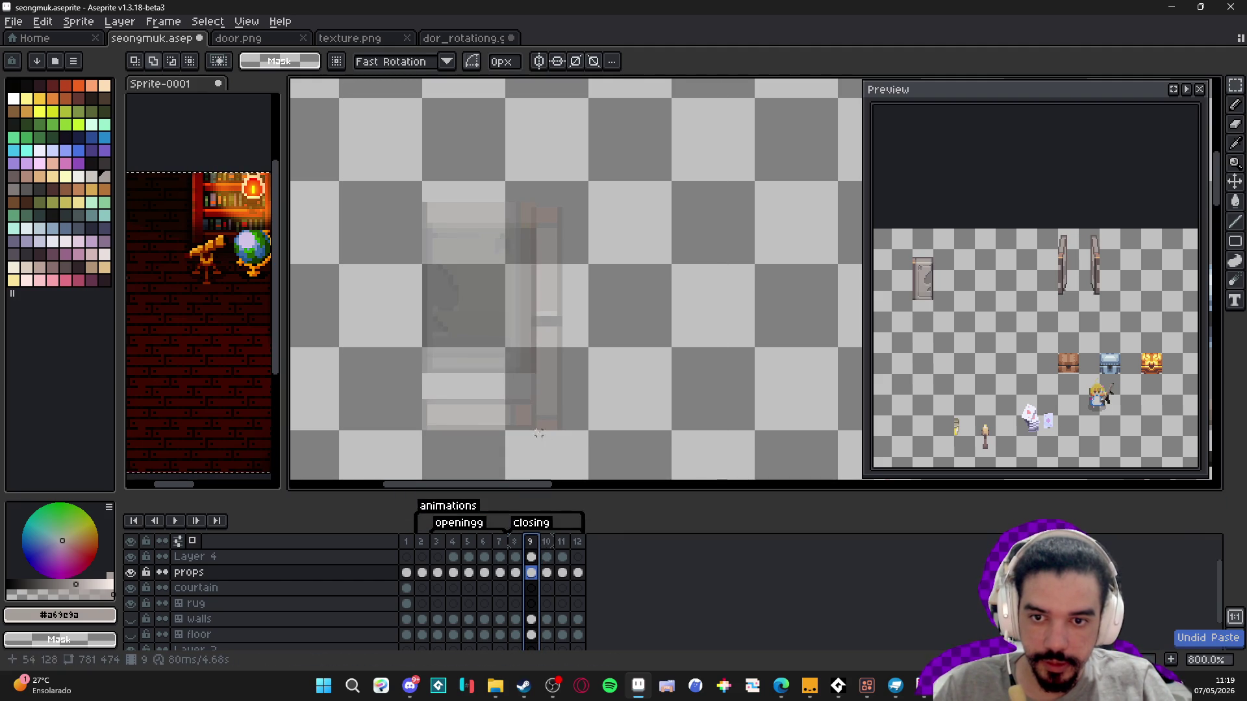
key("ctrl+v")
mouse_move(431, 301)
left_mouse_down()
mouse_move(508, 287)
mouse_move(479, 274)
mouse_move(498, 280)
left_mouse_up()
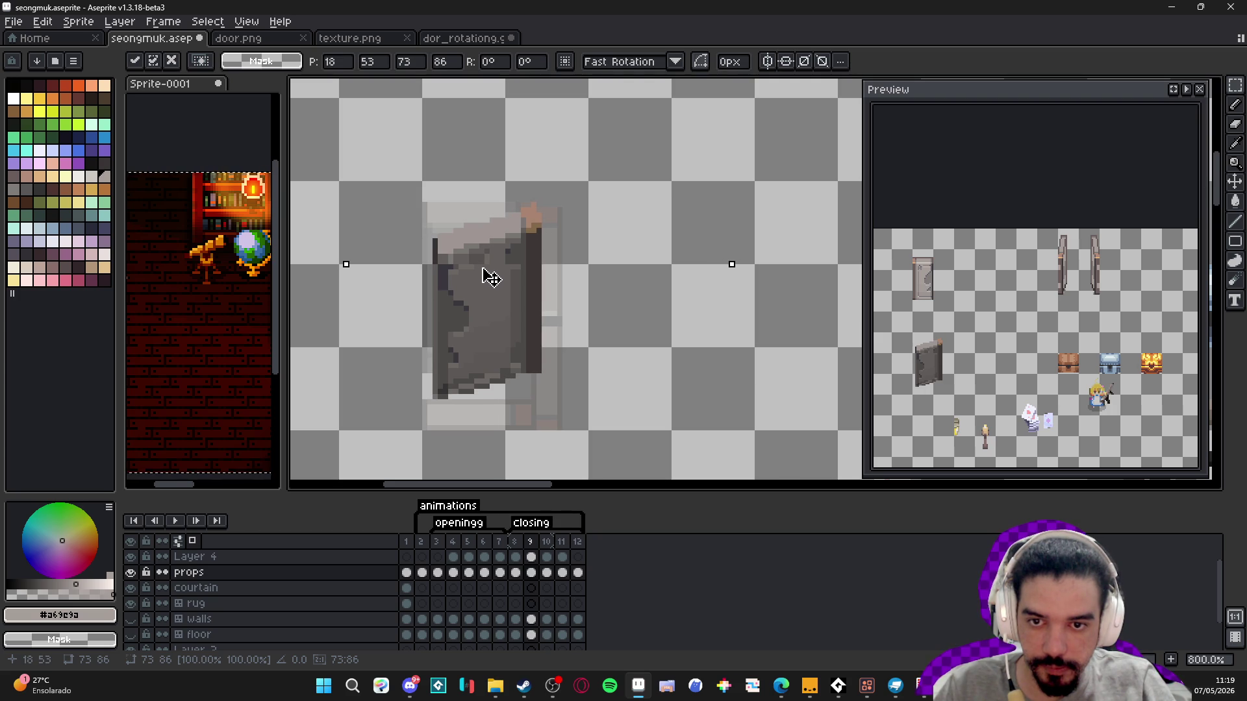
left_click(516, 572)
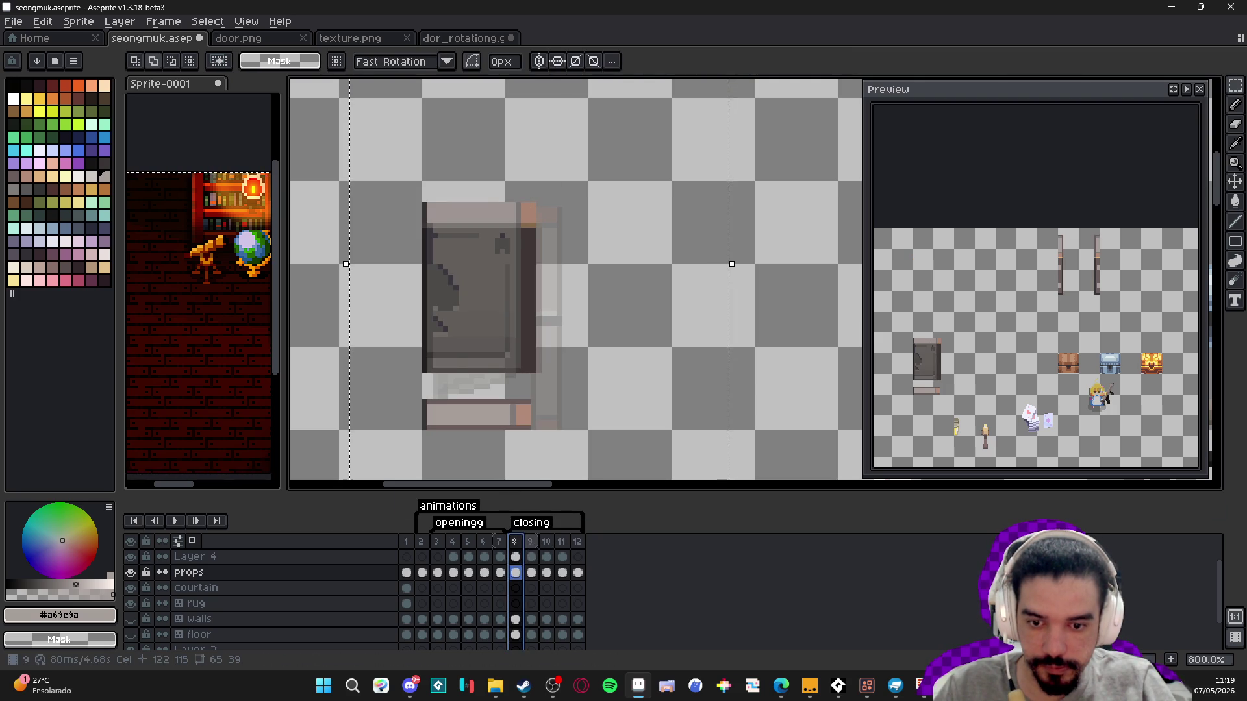
left_click(530, 543)
- In dor_rotationg.gif, select and copy the thin door from frame 7
left_click(416, 39)
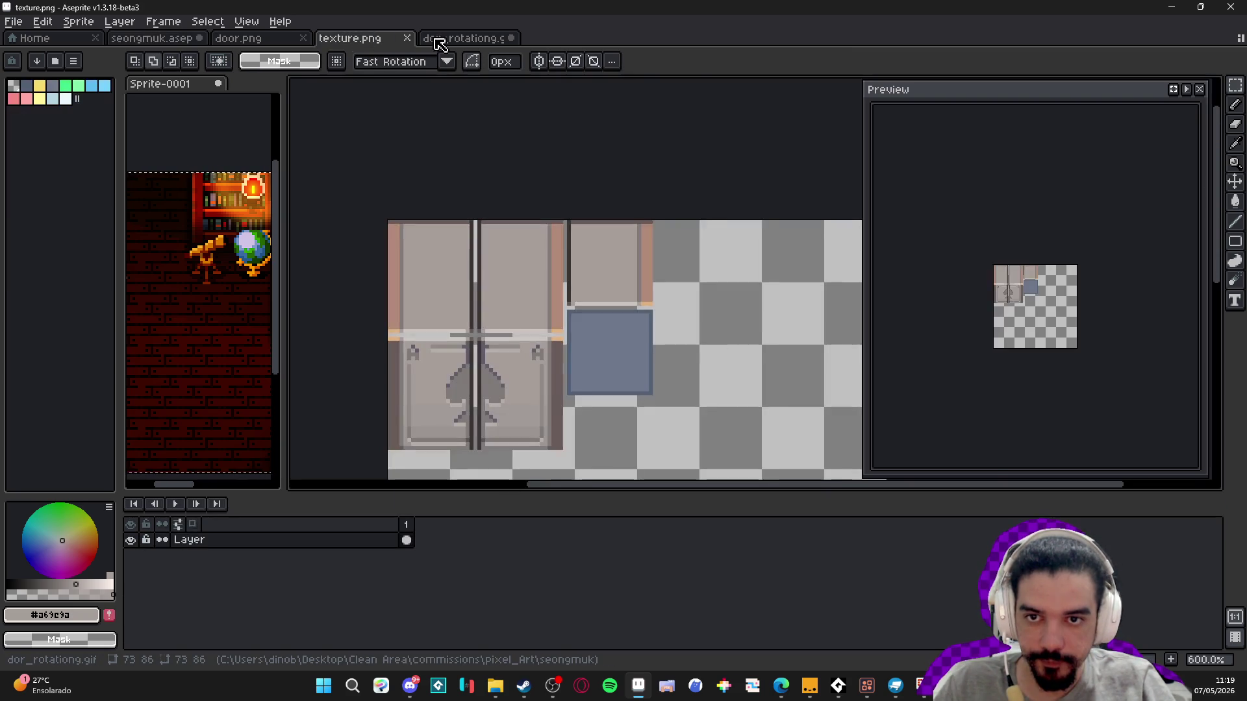
left_click(453, 43)
left_click(530, 525)
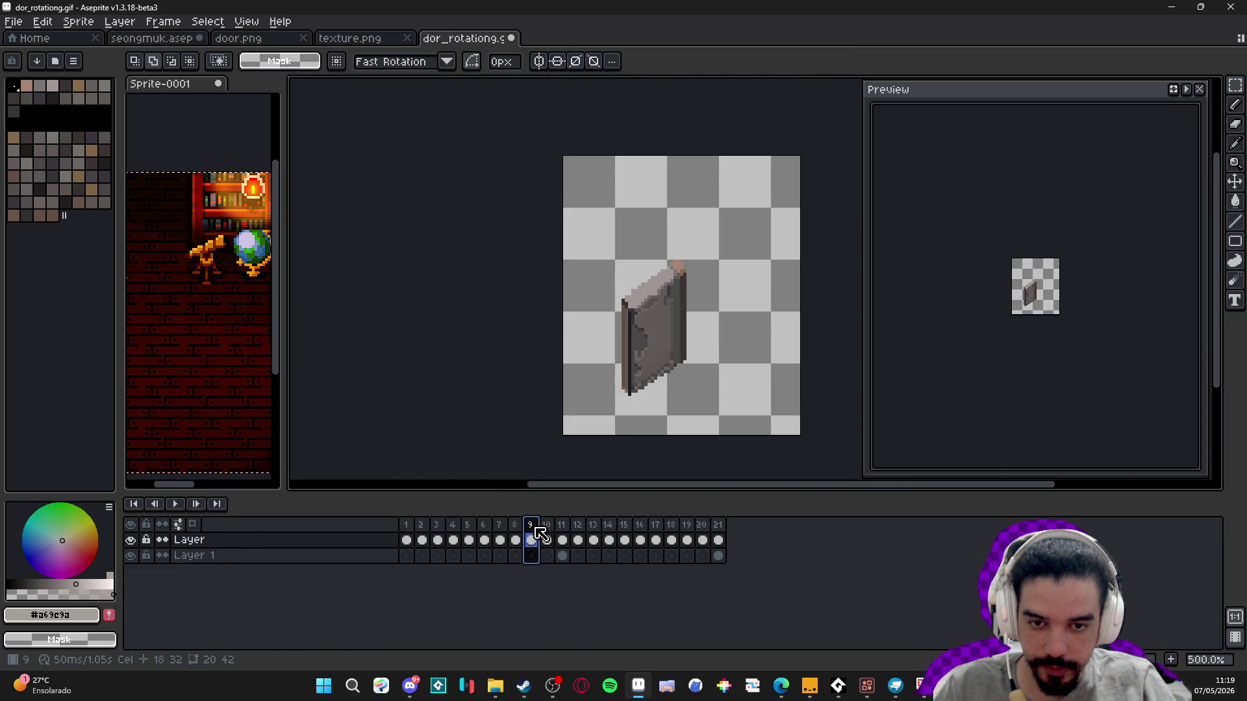
left_click(519, 524)
left_click(499, 524)
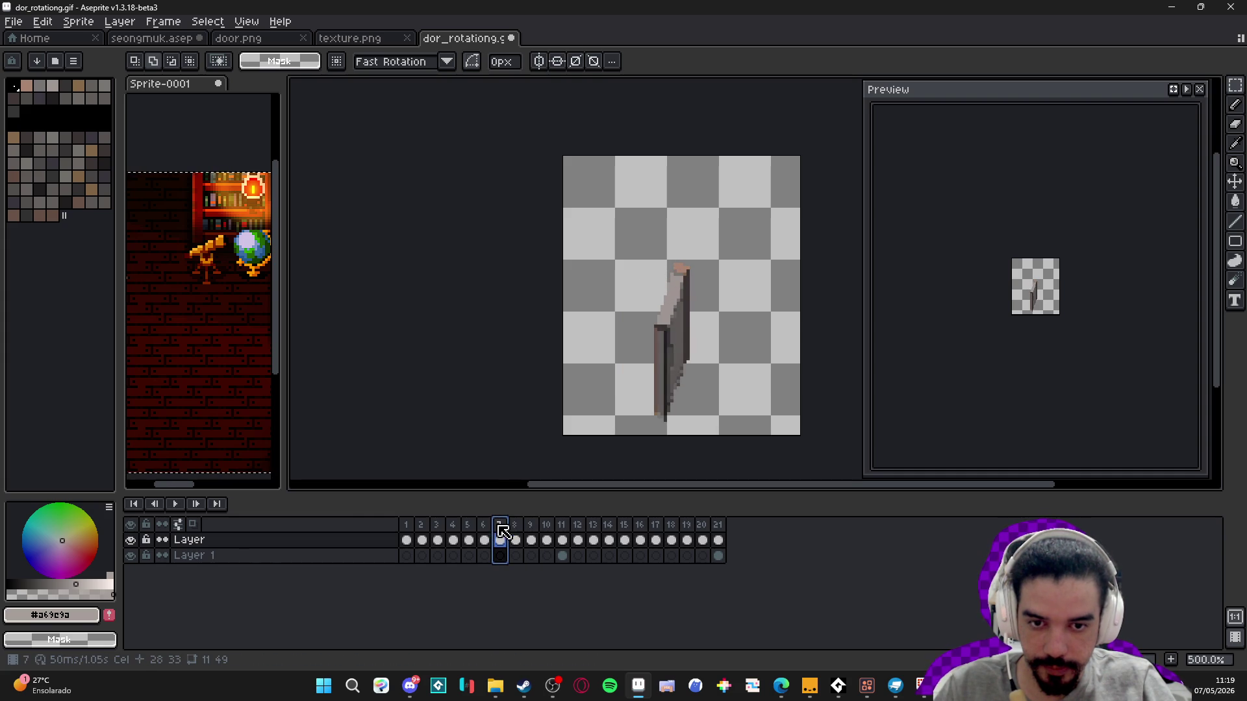
key("v")
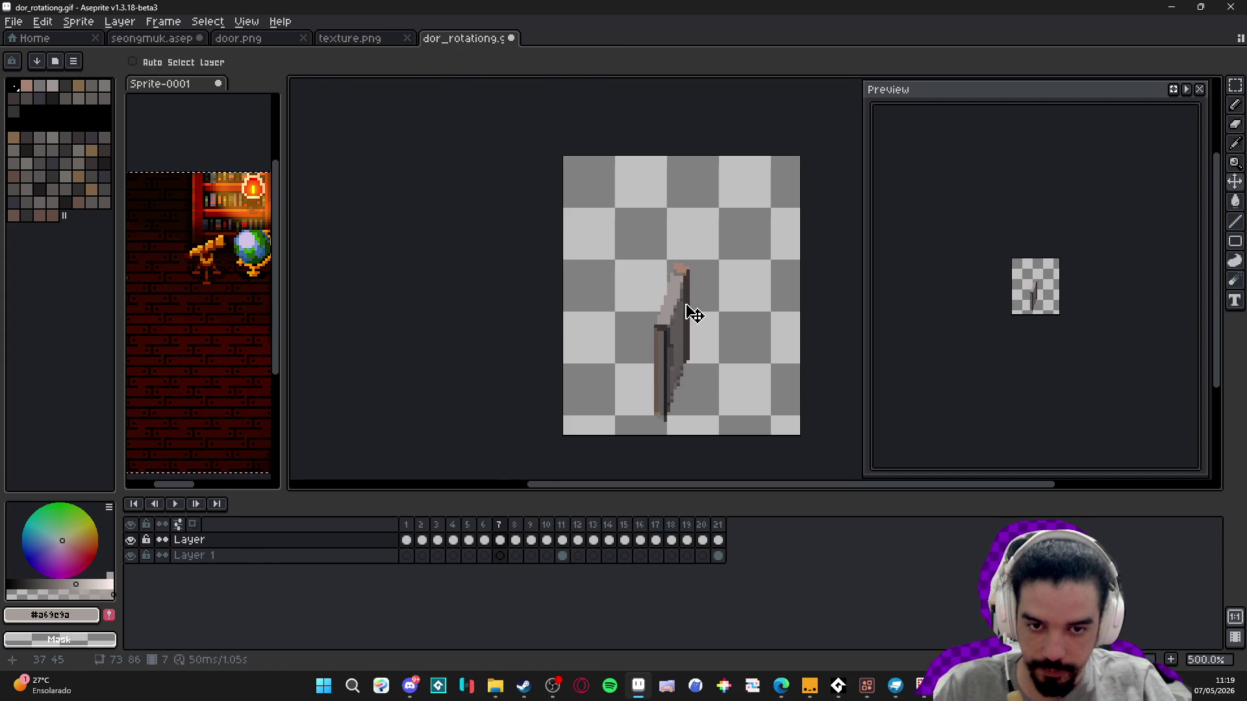
key("m")
left_click_drag(713, 223, 627, 434)
key("ctrl+d")
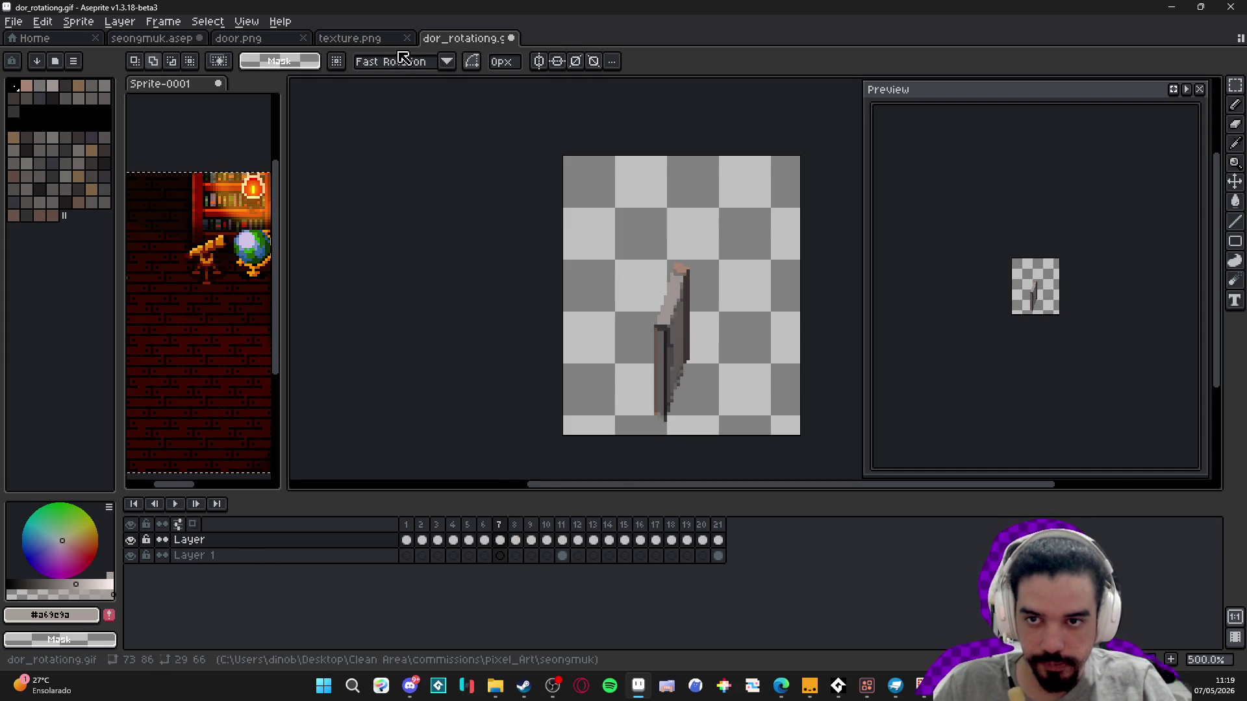
- Paste the thin door onto frame 10 of the room scene and place it in the doorway
left_click(256, 39)
left_click(174, 39)
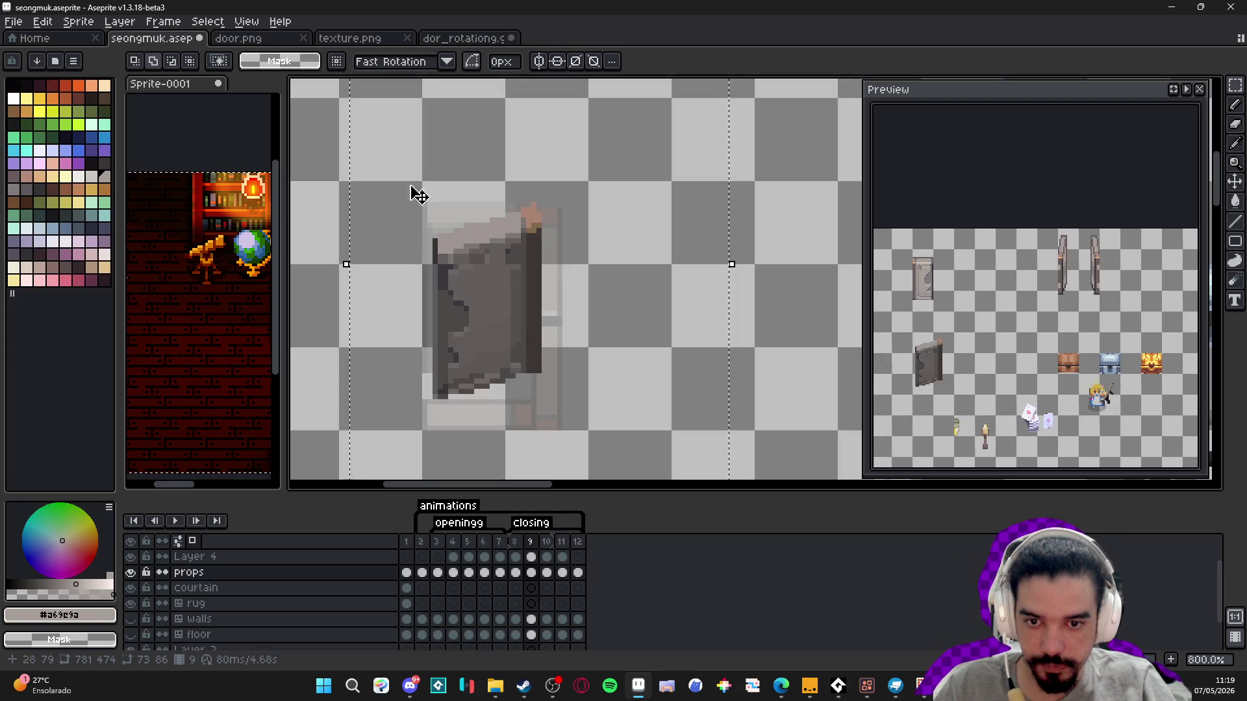
left_click(547, 543)
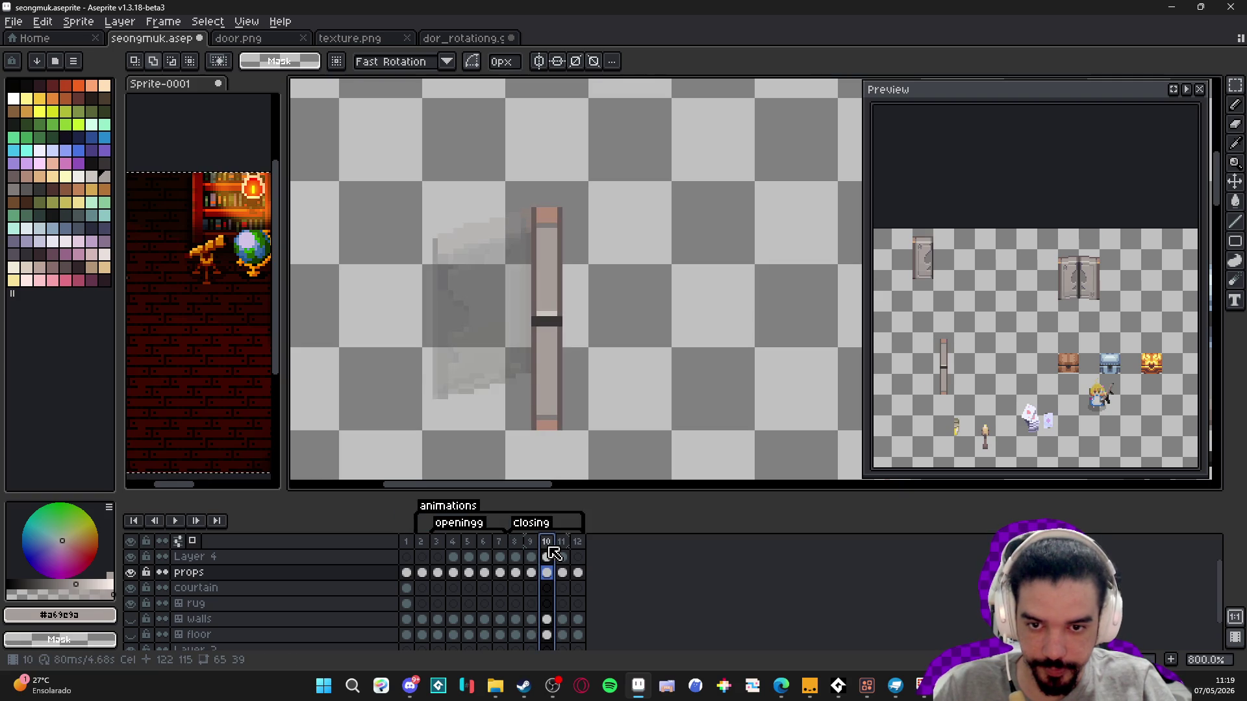
mouse_move(550, 553)
left_mouse_down()
mouse_move(516, 549)
mouse_move(563, 564)
left_mouse_up()
scroll(461, 414, "down", 1)
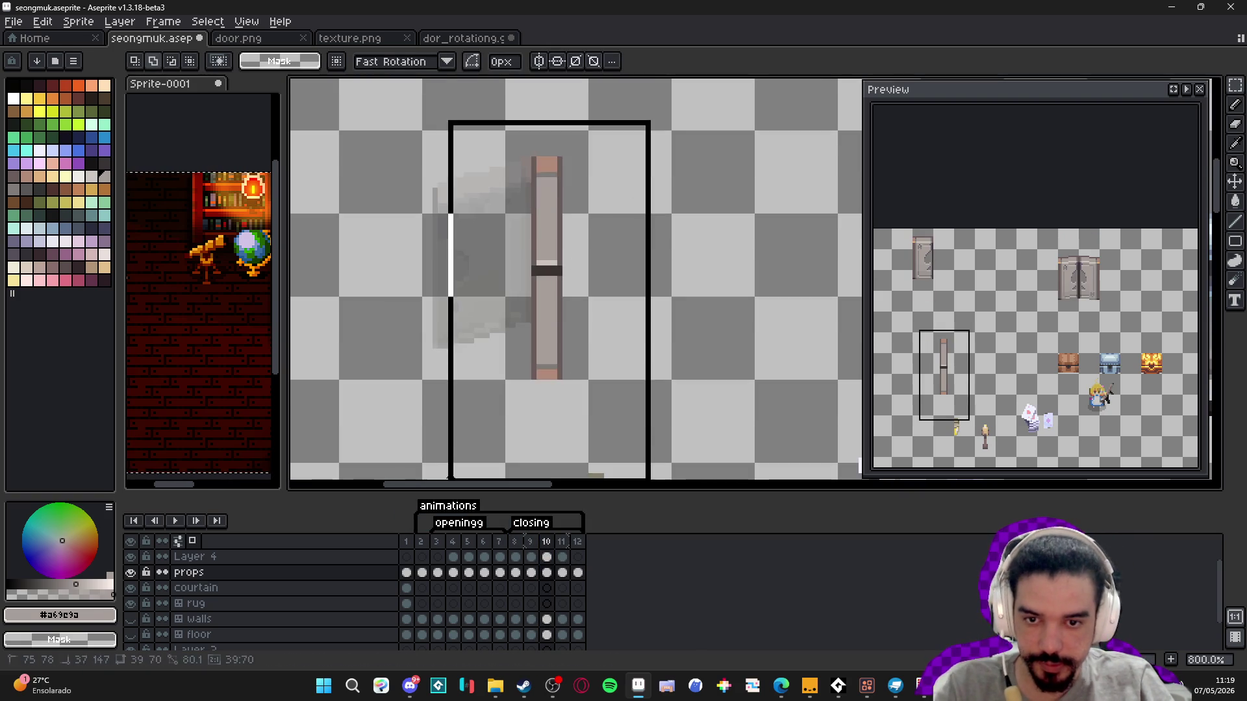
key("ctrl+v")
mouse_move(454, 214)
left_mouse_down()
mouse_move(568, 189)
mouse_move(536, 167)
left_mouse_up()
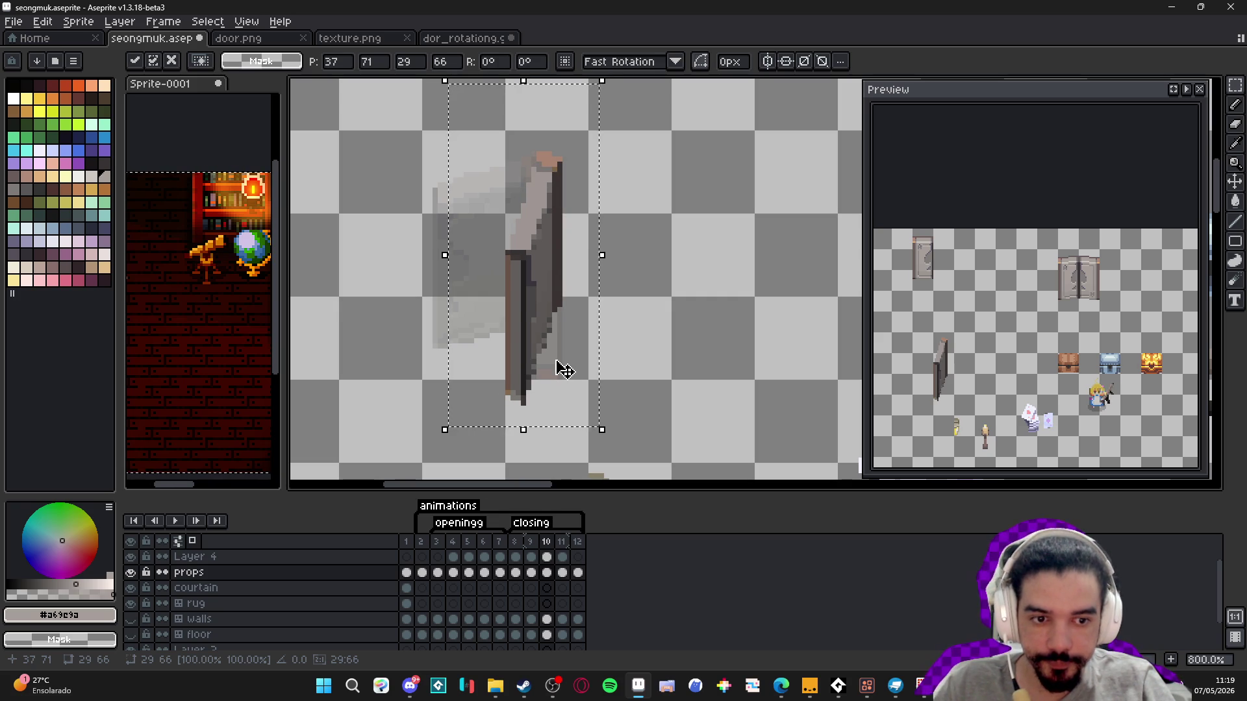
key("Return")
- Step through frames 8 to 12 to review the door poses in the room
left_click(515, 543)
left_click(530, 543)
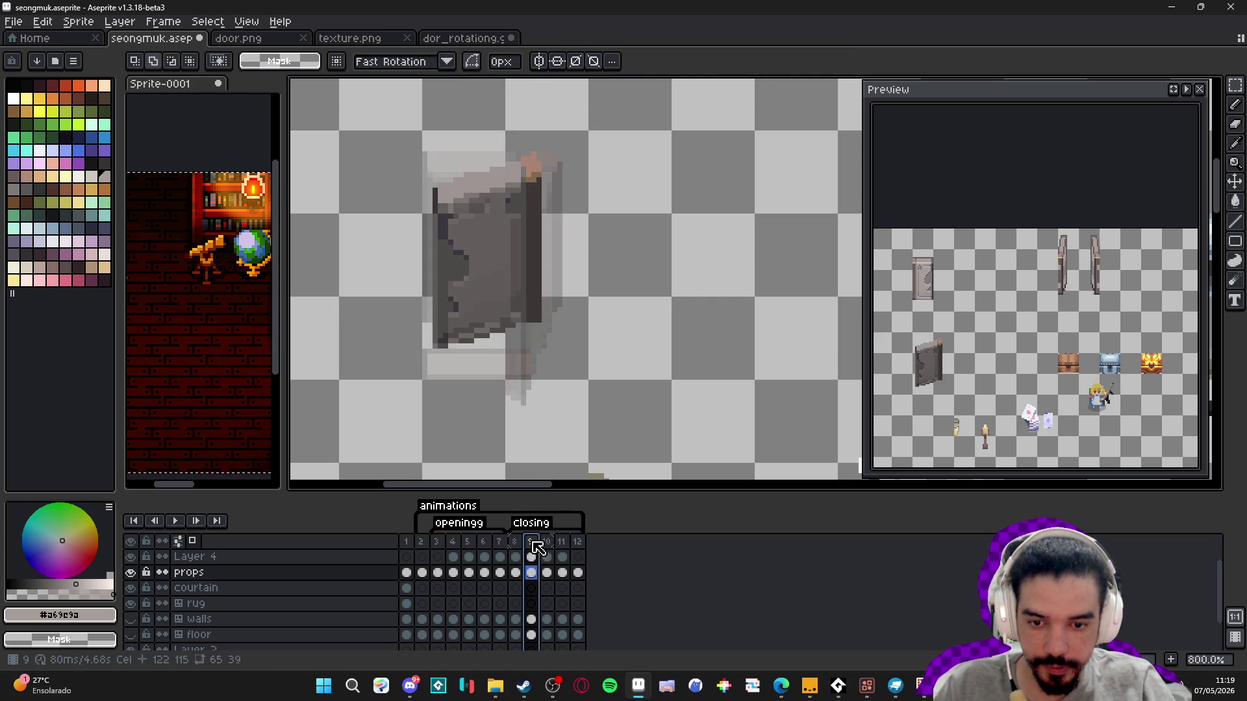
left_click(546, 543)
left_click(563, 545)
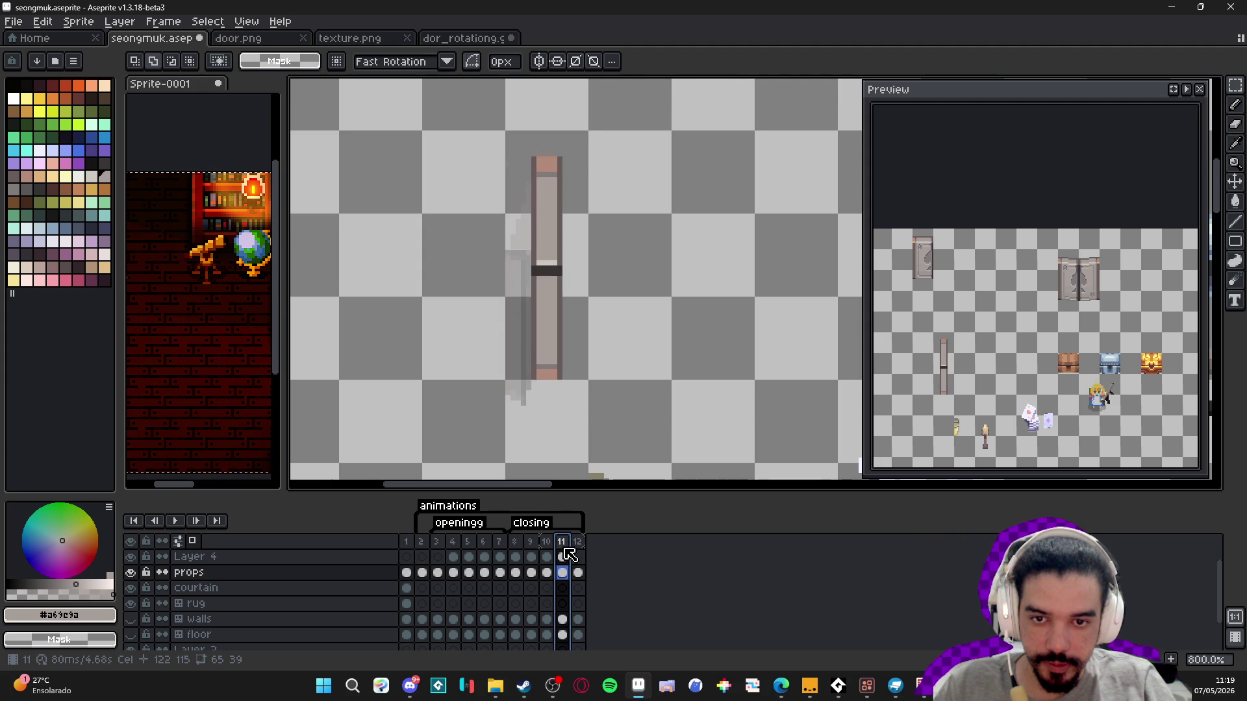
left_click(578, 545)
left_click(547, 543)
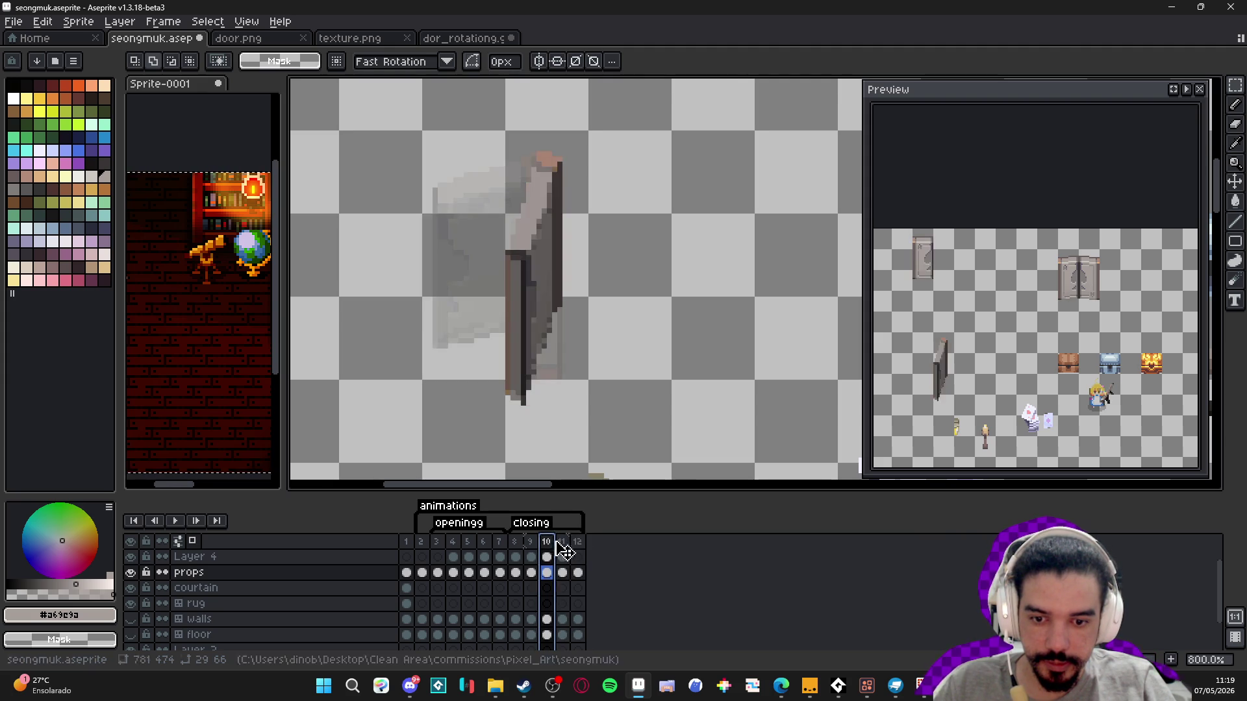
left_click(562, 543)
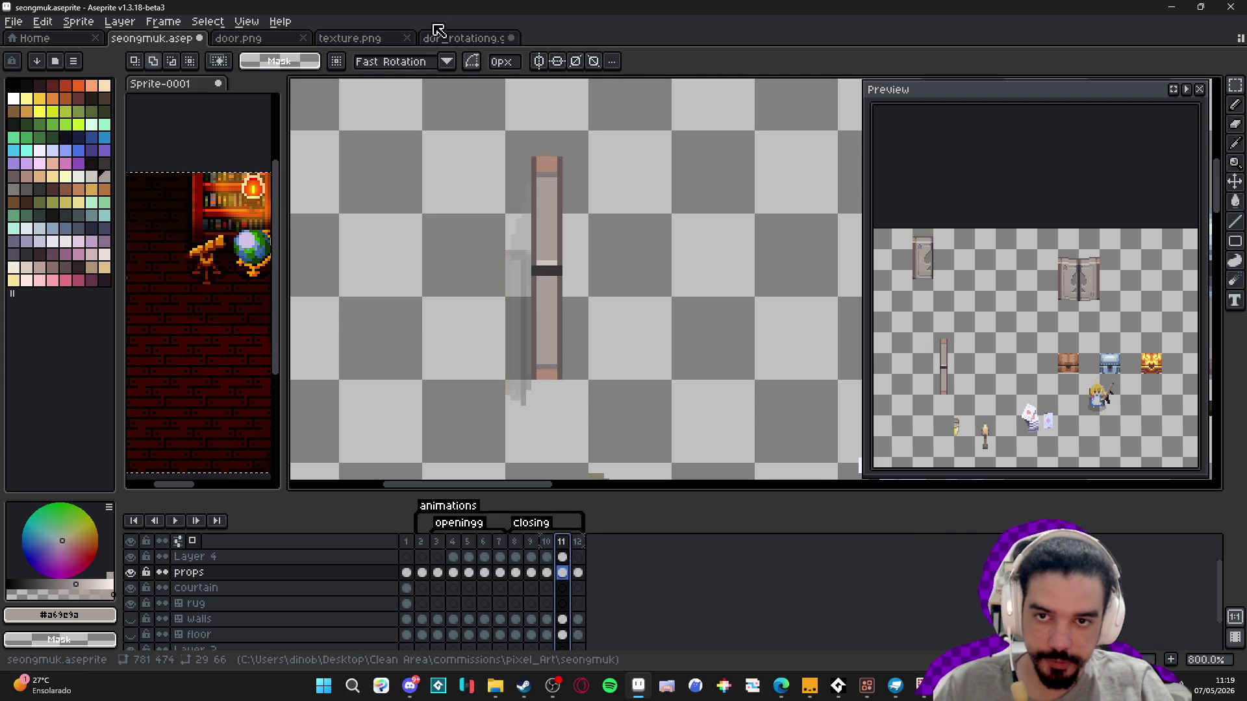
- Review dor_rotationg.gif's rotation frames back to the upright door, then bring up door.png
left_click(458, 37)
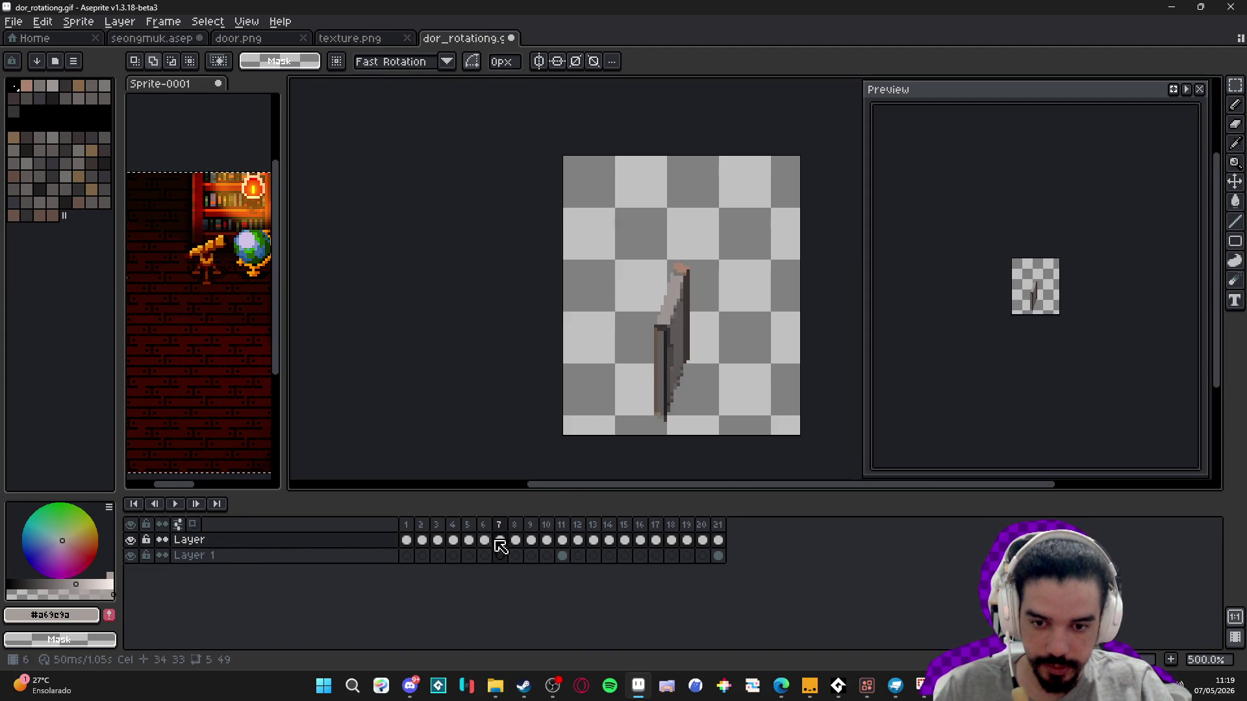
left_click(515, 541)
left_click(499, 540)
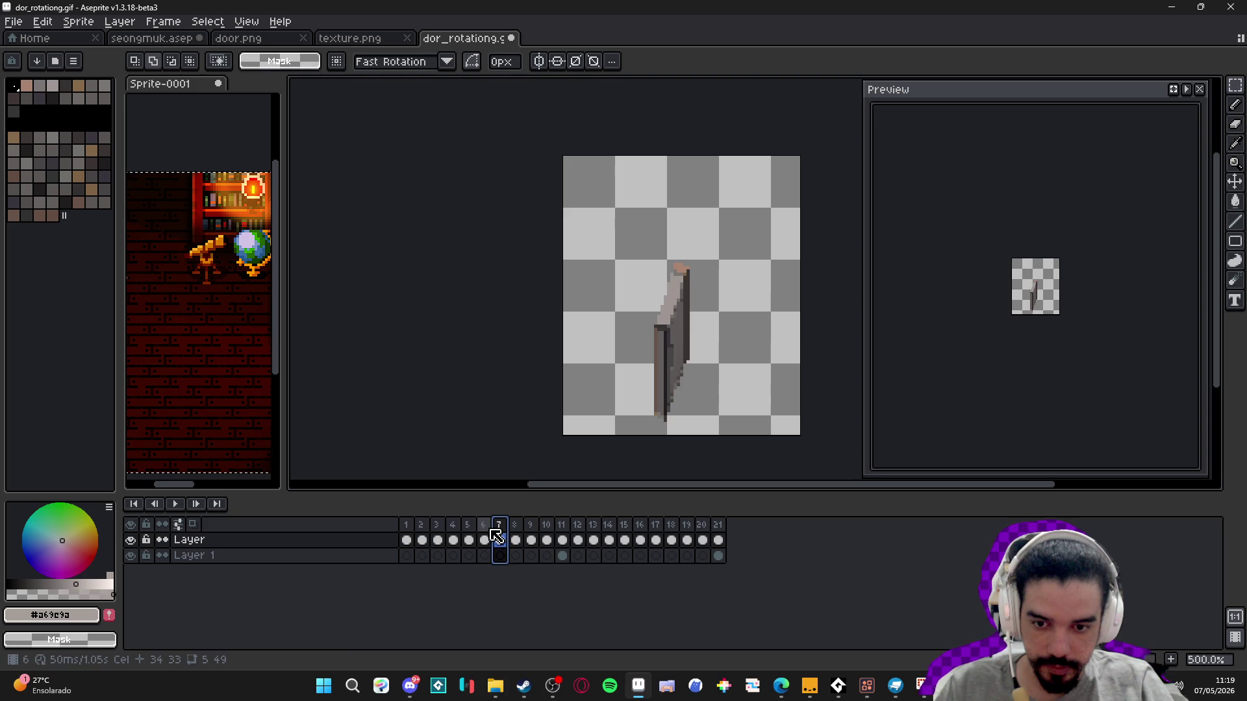
left_click(485, 541)
left_click(472, 531)
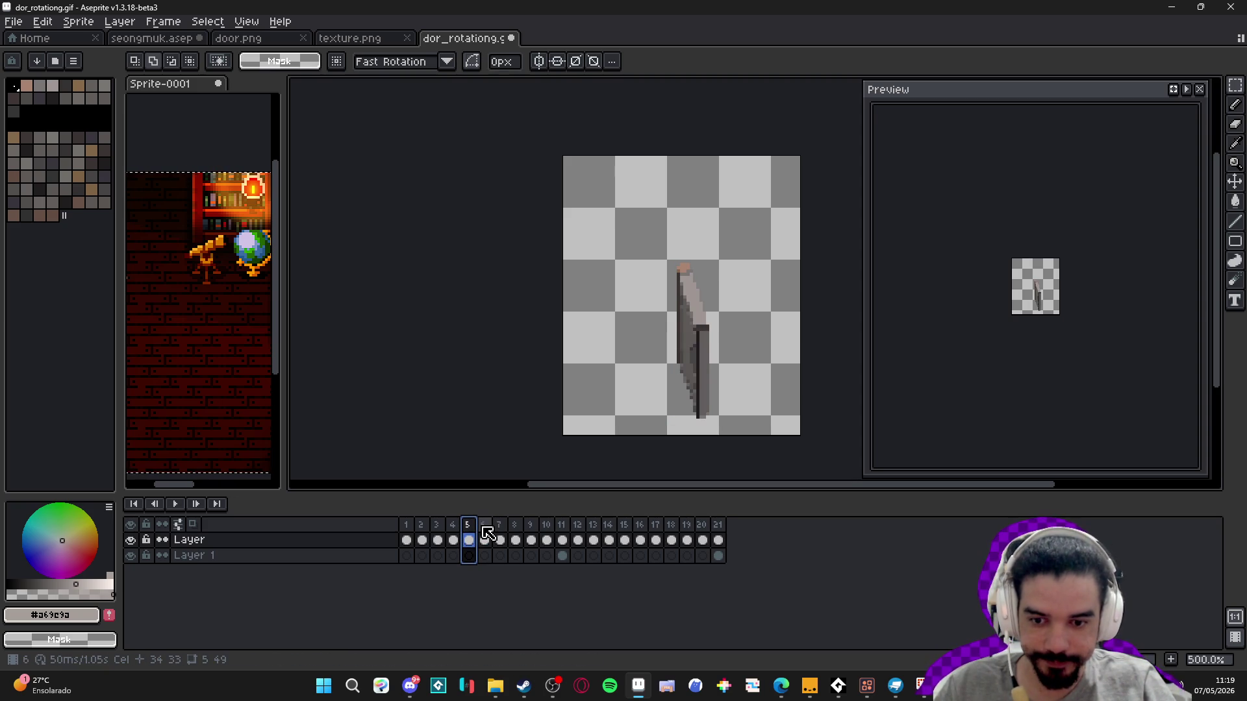
left_click(485, 533)
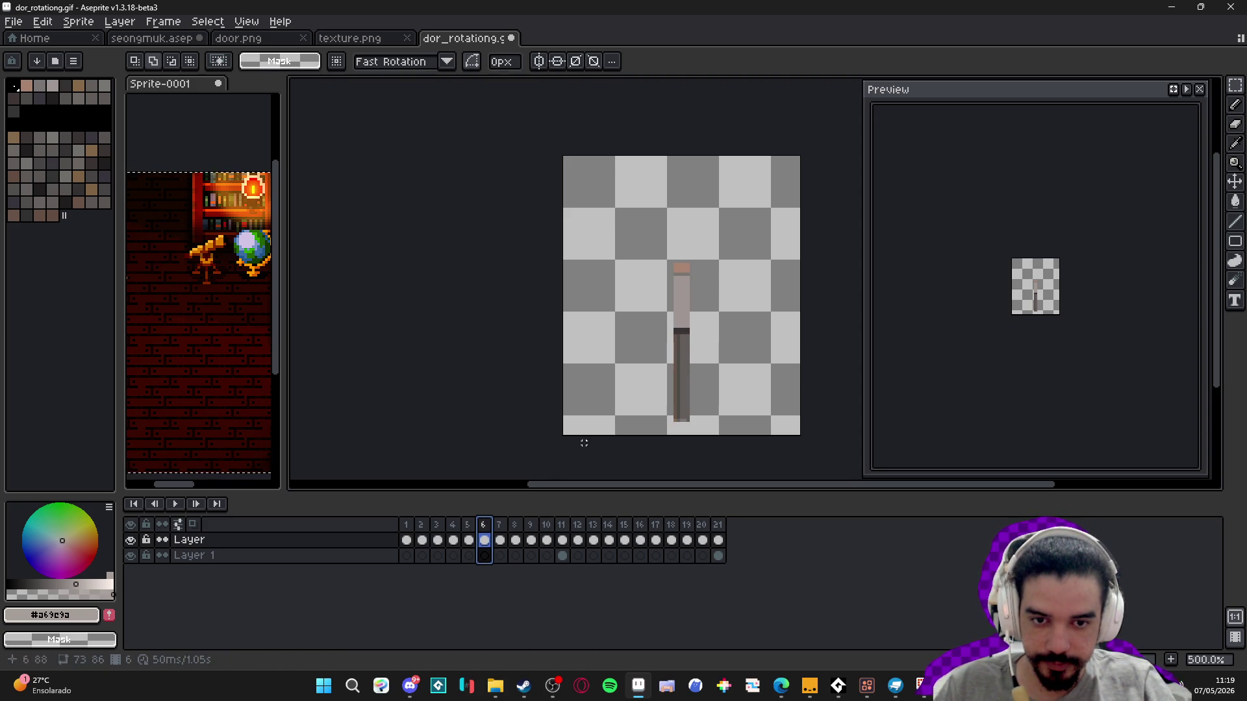
left_click(338, 40)
left_click(255, 42)
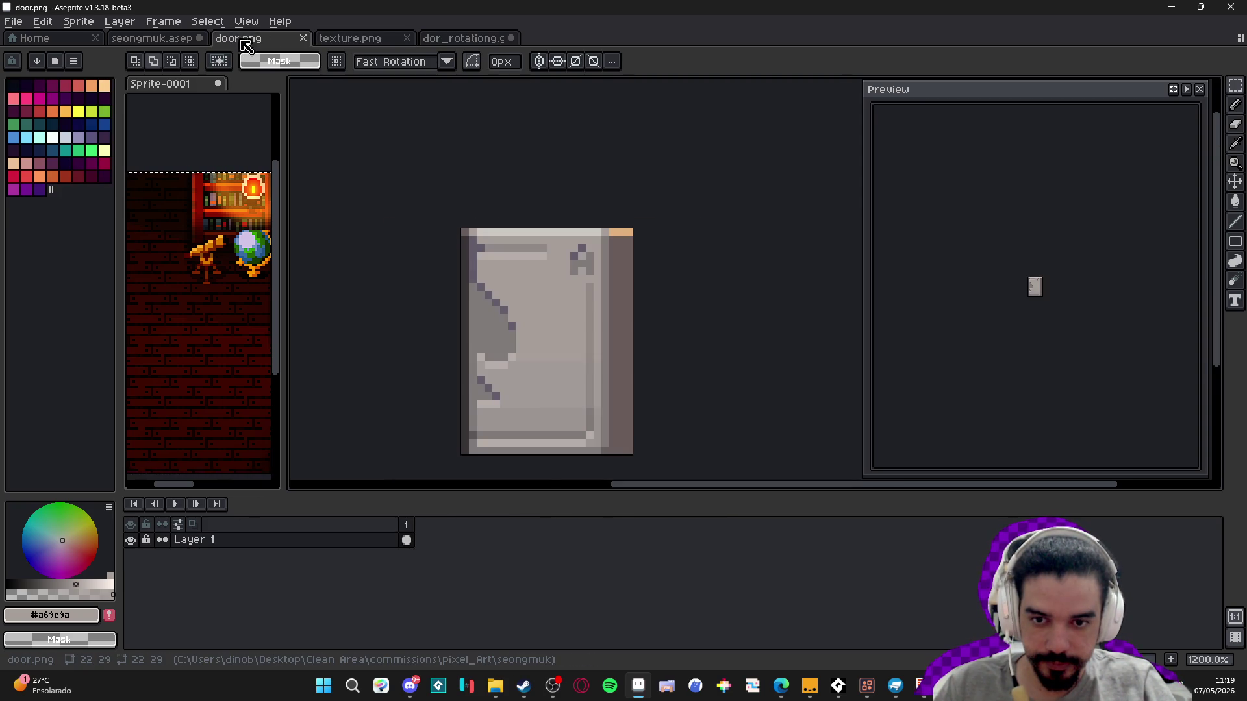
- In seongmuk.aseprite, go to frame 8 and briefly play the door animation
left_click(179, 39)
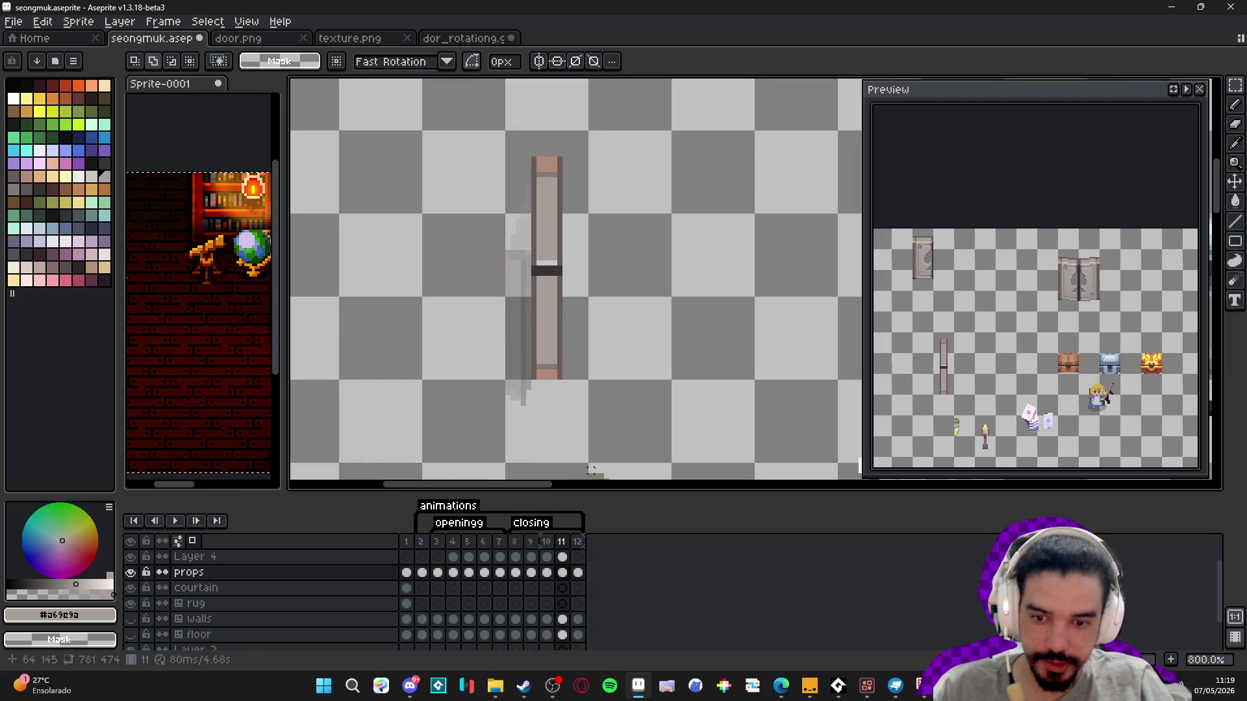
left_click(515, 541)
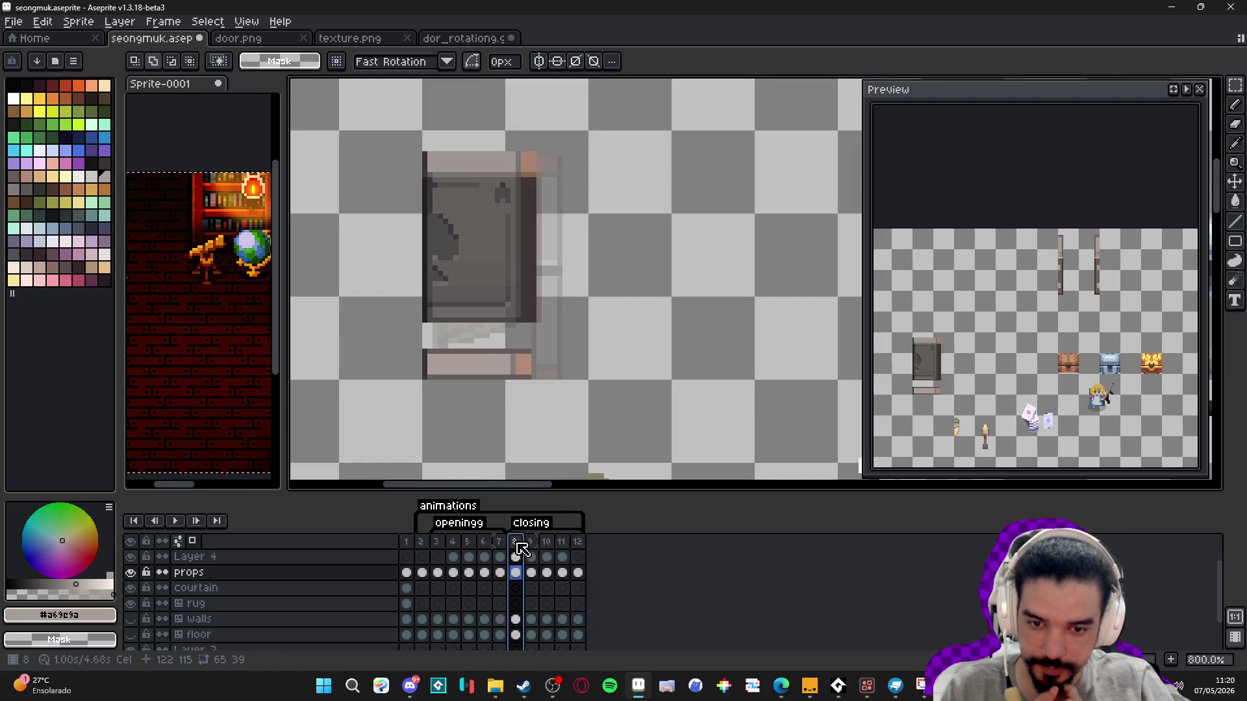
scroll(133, 643, "down", 2)
left_click(175, 521)
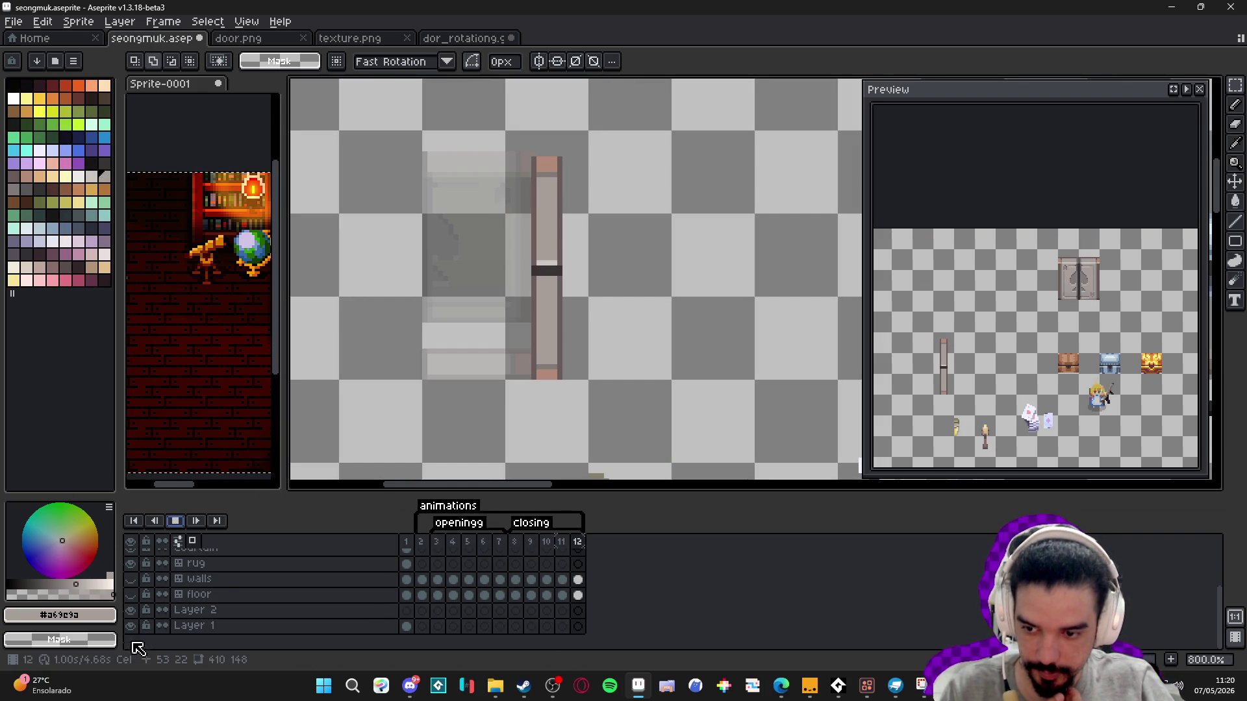
left_click(175, 521)
scroll(133, 604, "up", 2)
- Make the walls and floor layers visible and replay the door animation in the room
left_click(130, 619)
left_click(131, 604)
scroll(545, 397, "down", 2)
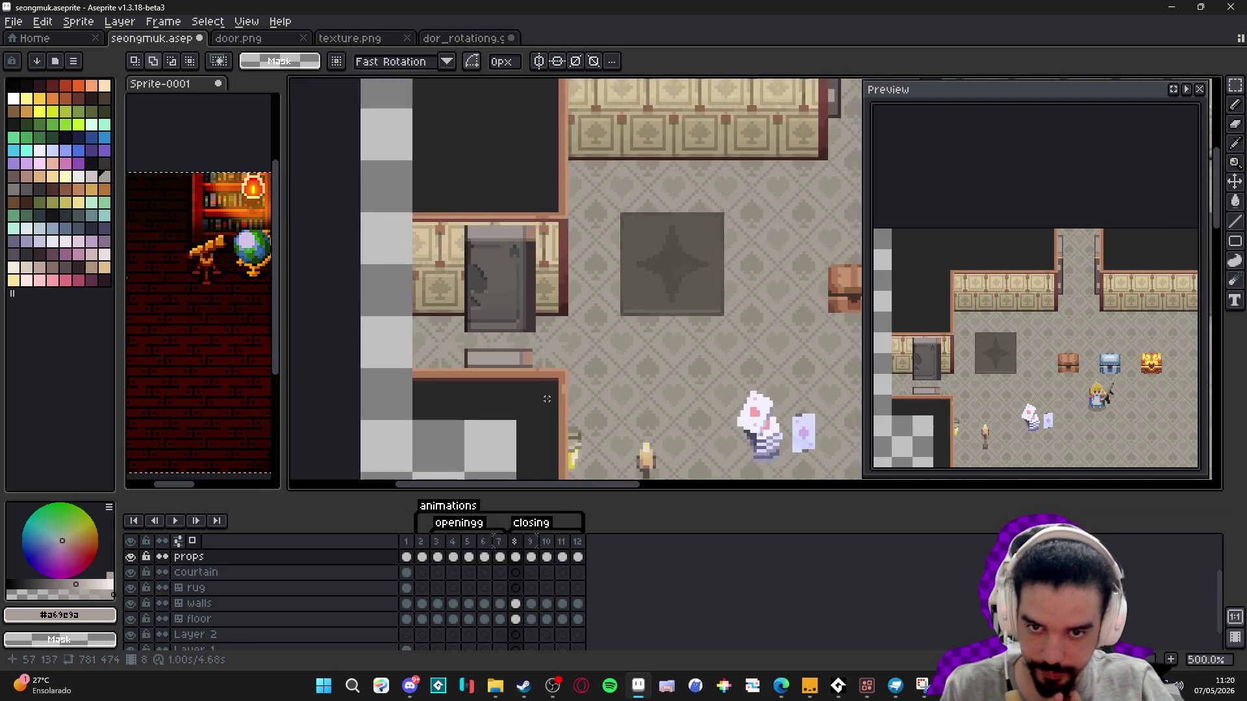
scroll(545, 397, "down", 1)
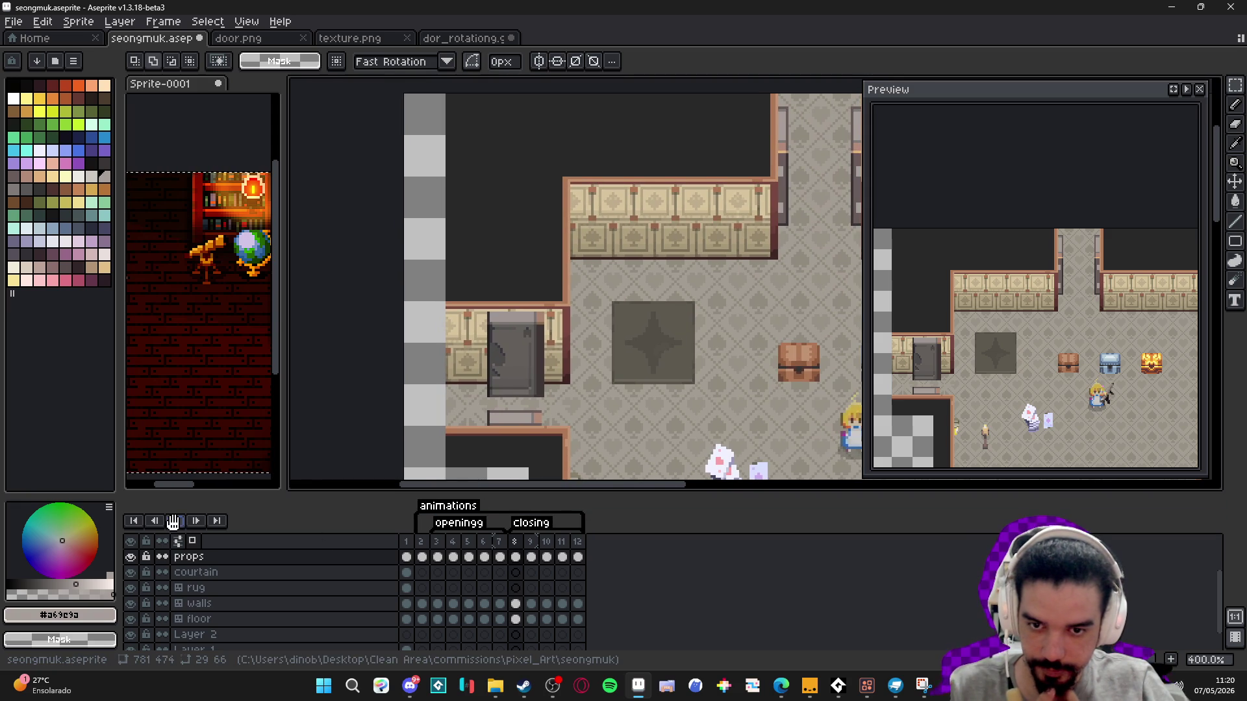
left_click(173, 522)
left_click(173, 521)
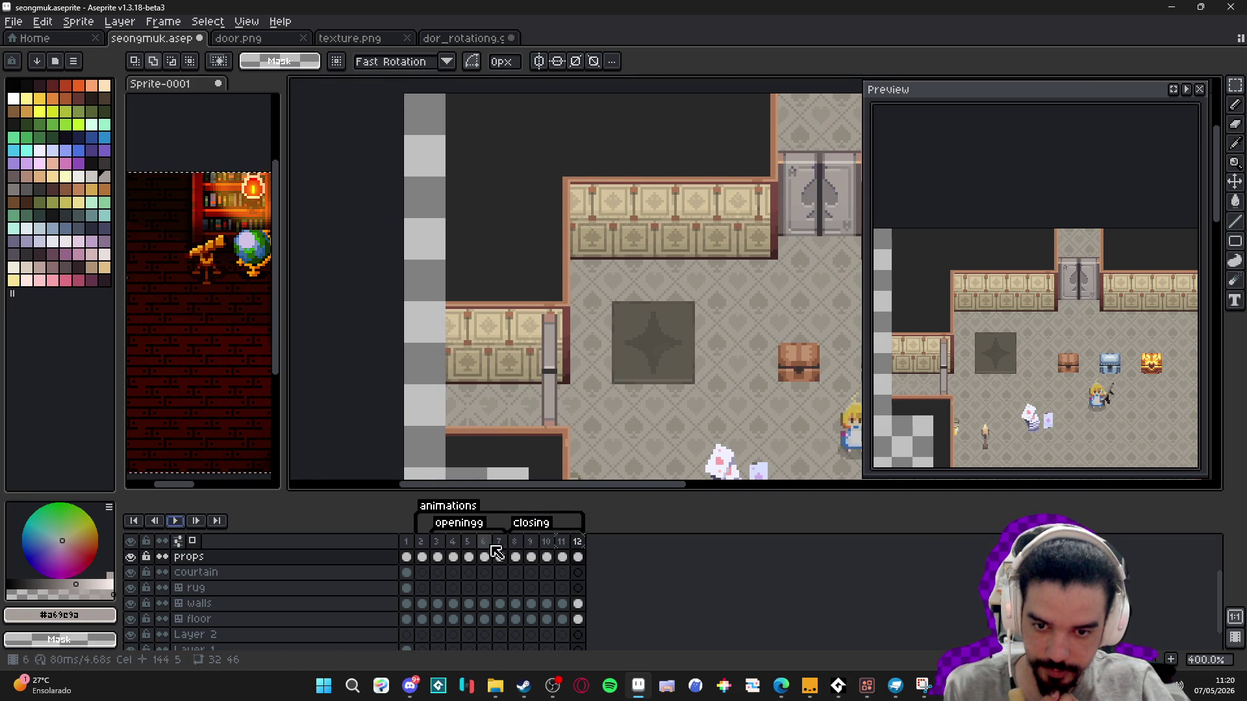
- Check the durations of frames 8 and 9 in Frame Properties without changing them
left_click(517, 556)
key("p")
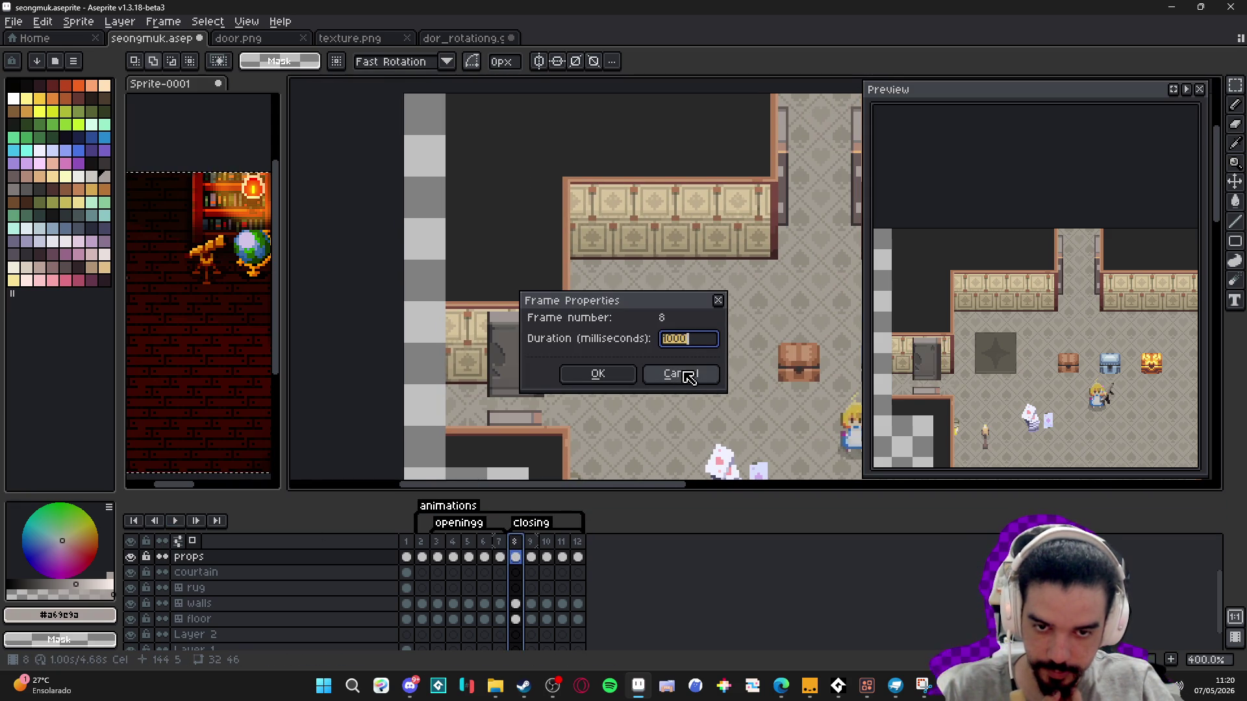
left_click(688, 376)
key("Right")
key("p")
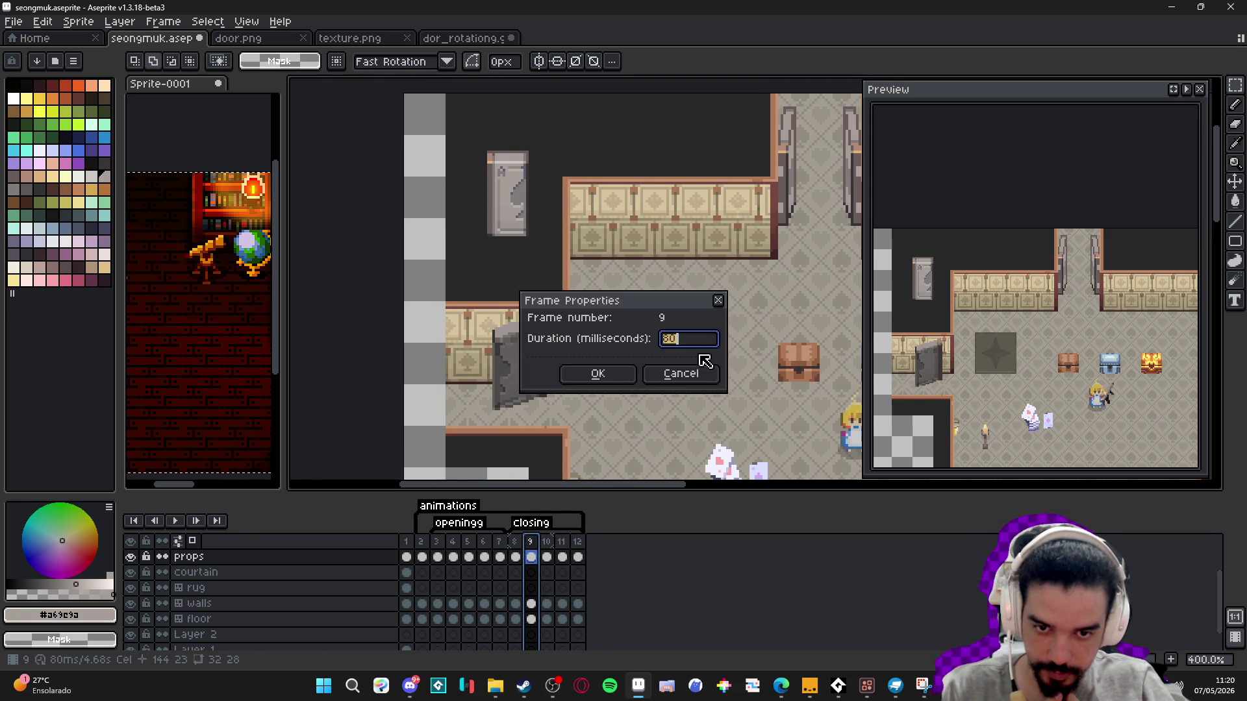
left_click(684, 376)
- View the door poses on frames 10, 11 and 12, then return to frame 8
left_click(547, 546)
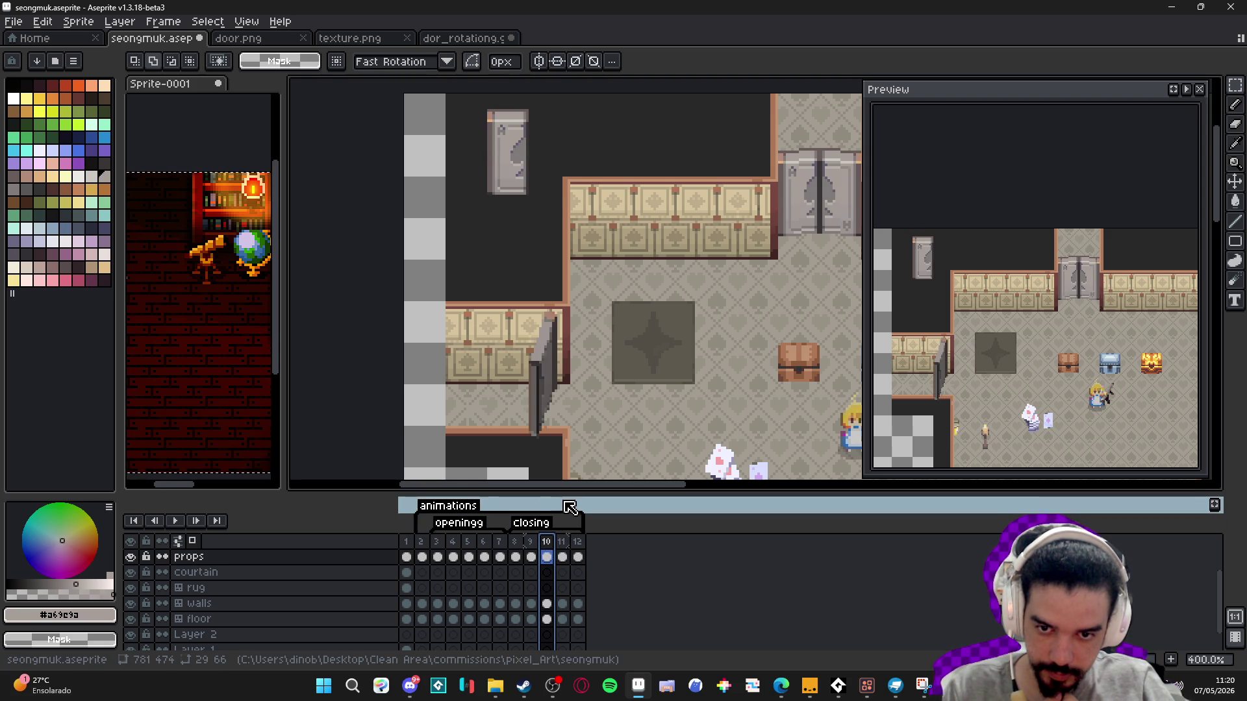
left_click(562, 542)
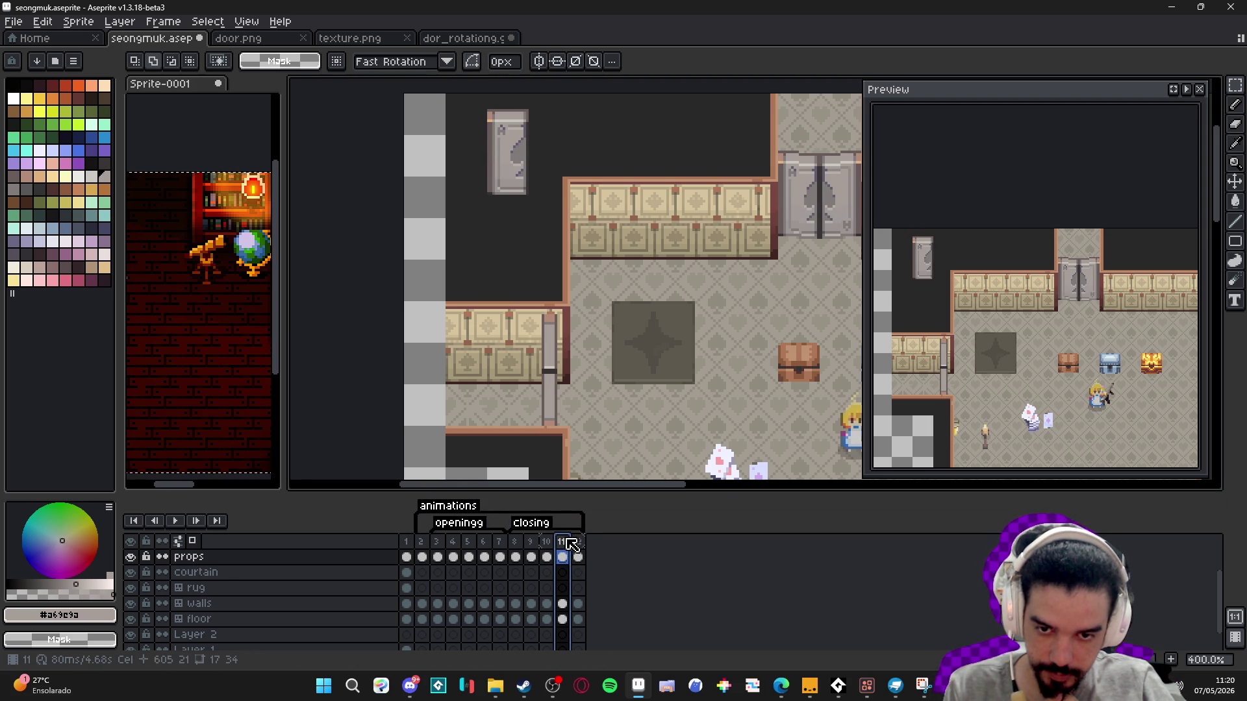
left_click(579, 542)
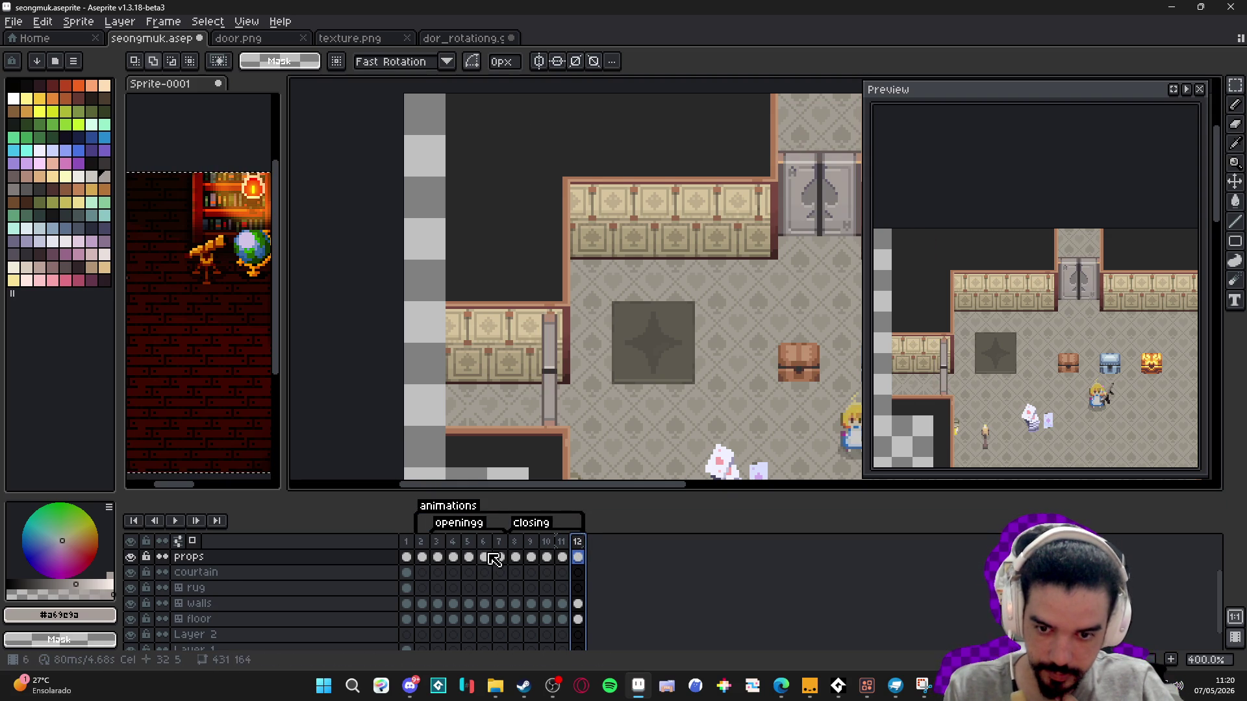
left_click(515, 556)
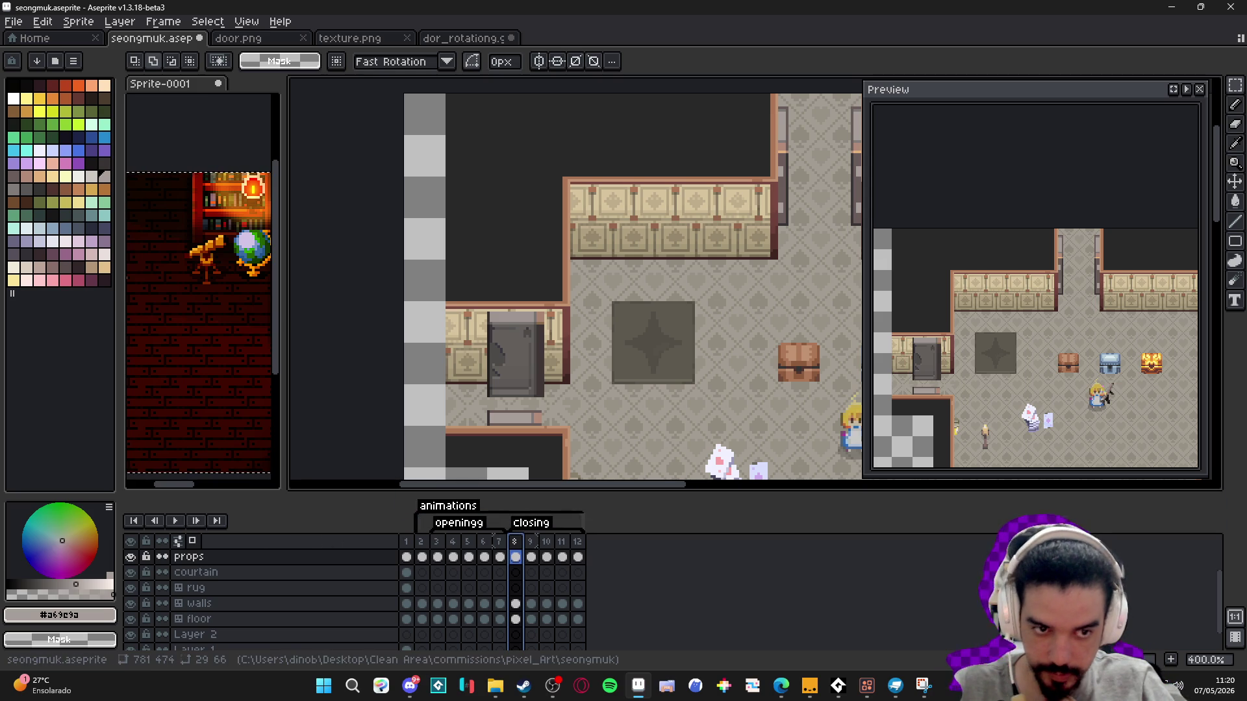
scroll(1035, 286, "up", 2)
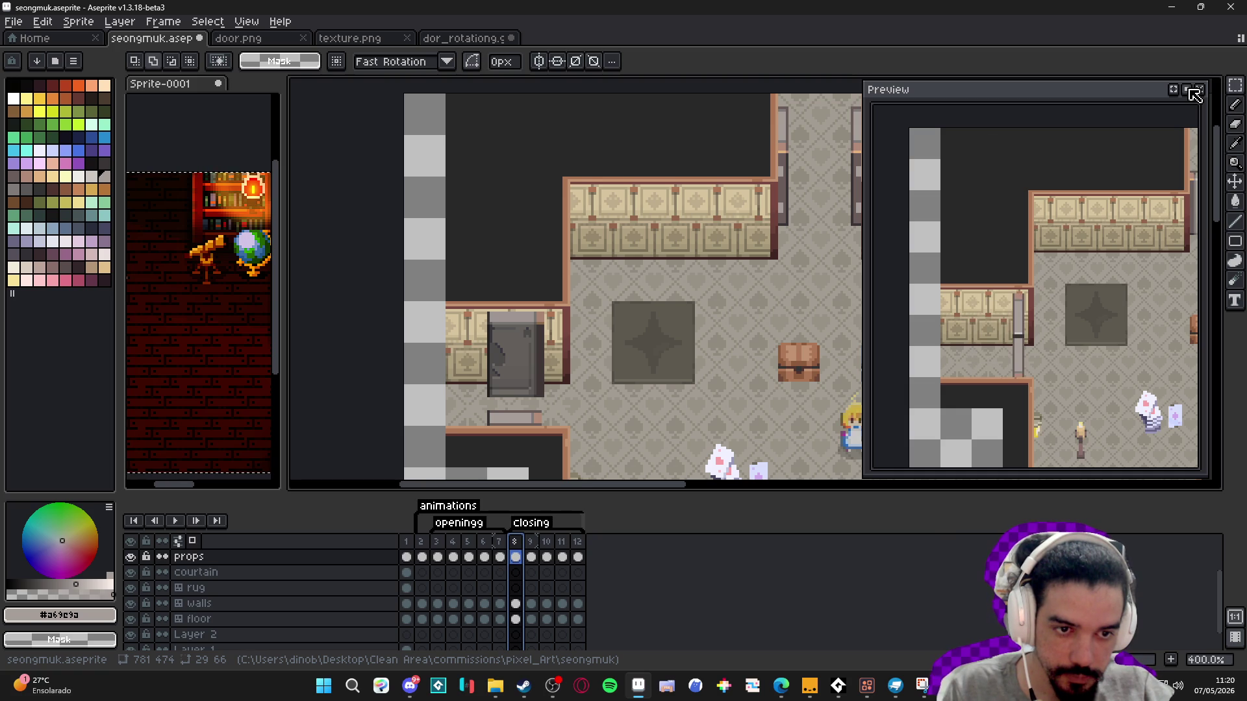
scroll(634, 306, "right", 3)
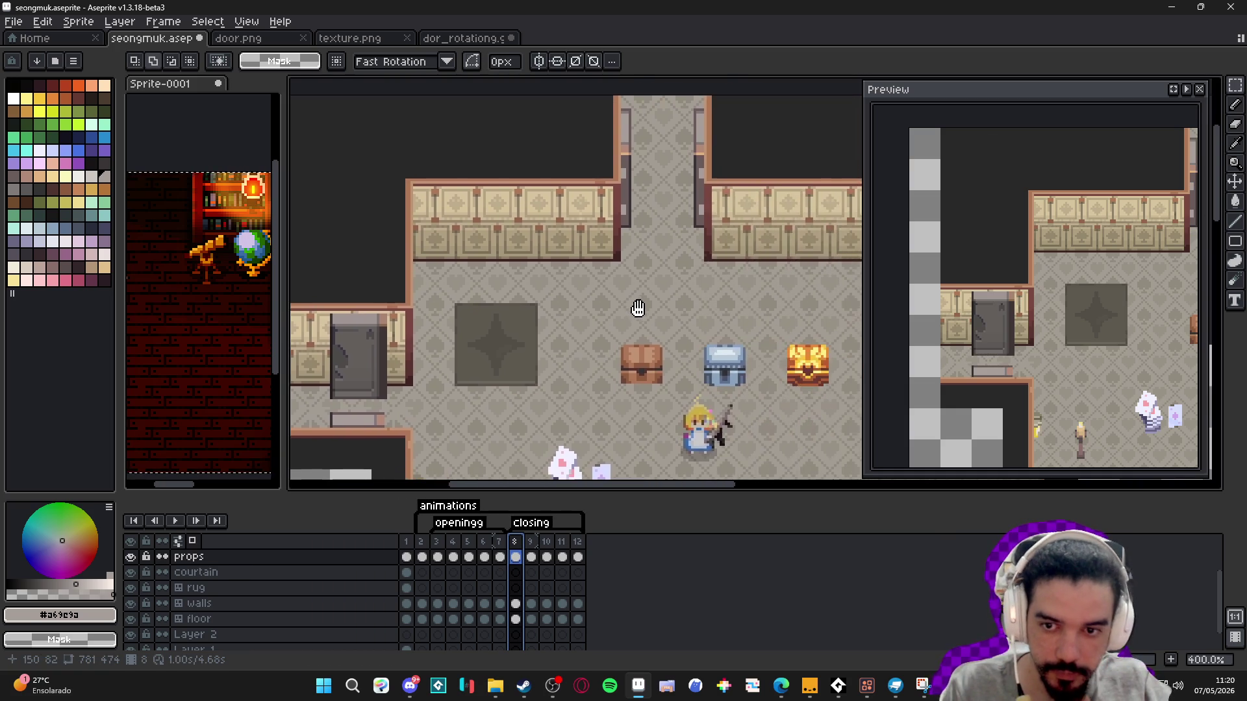
scroll(651, 307, "down", 1)
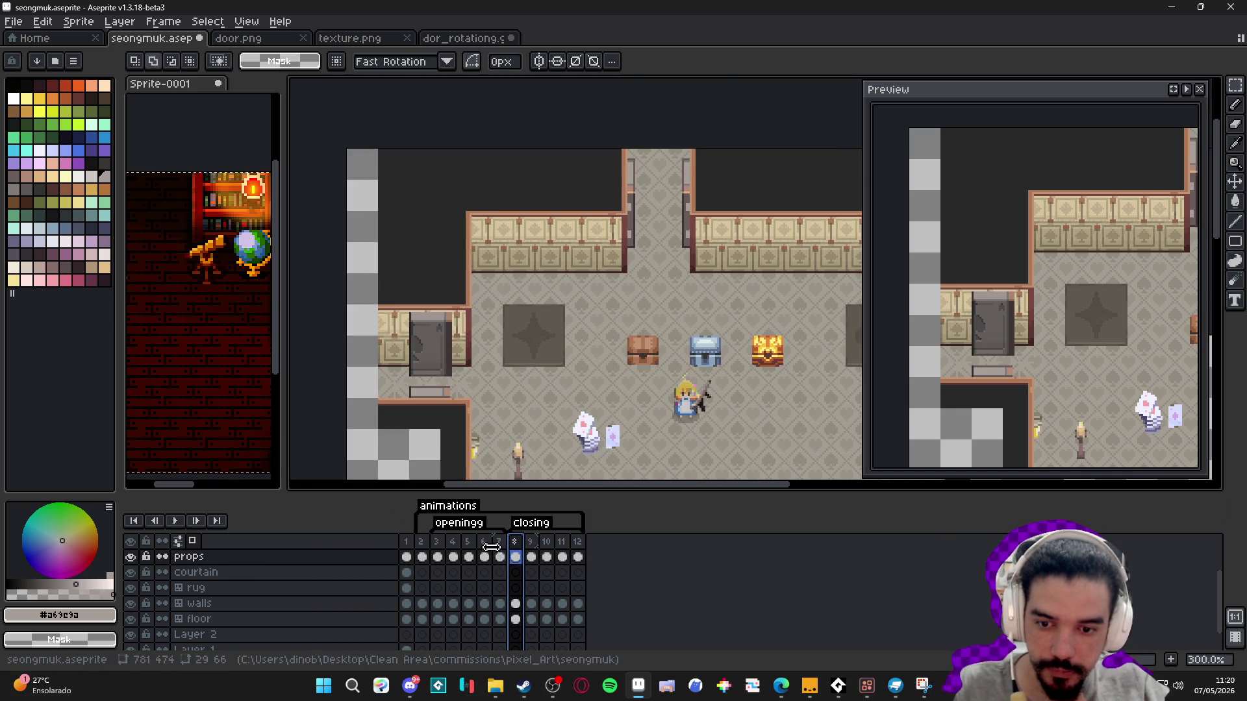
left_click(441, 544)
left_click(454, 548)
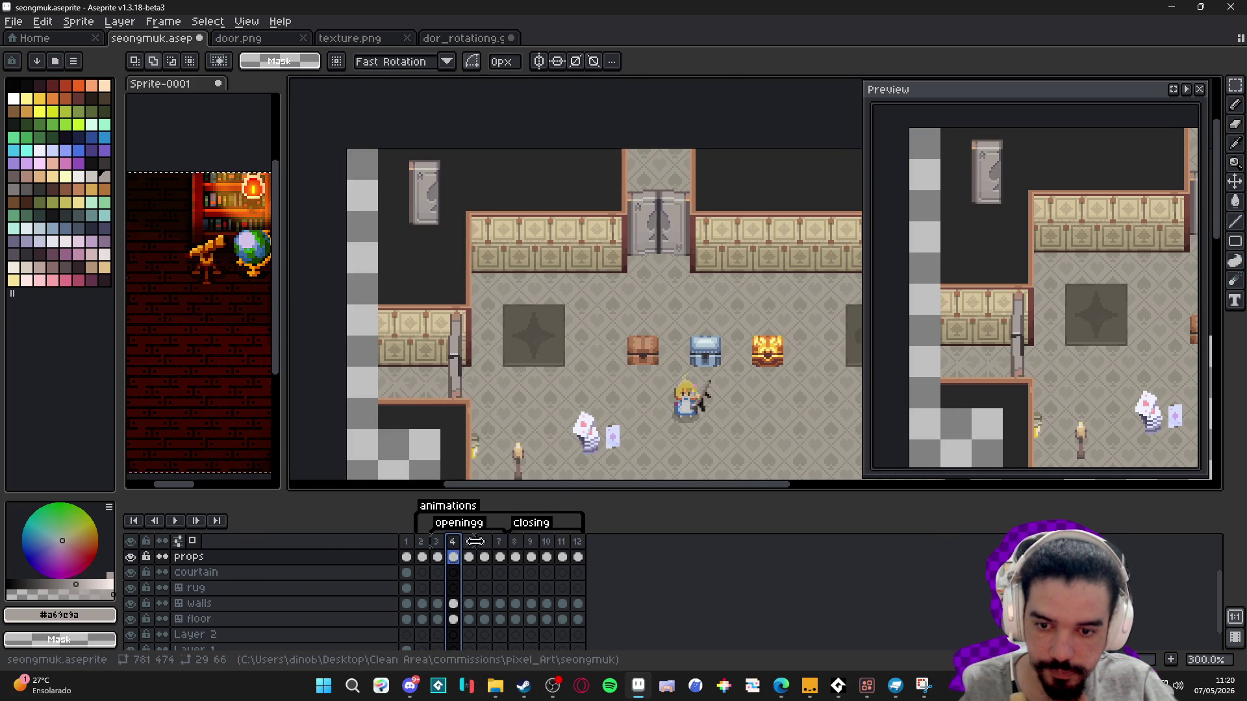
left_click(468, 549)
left_click(486, 545)
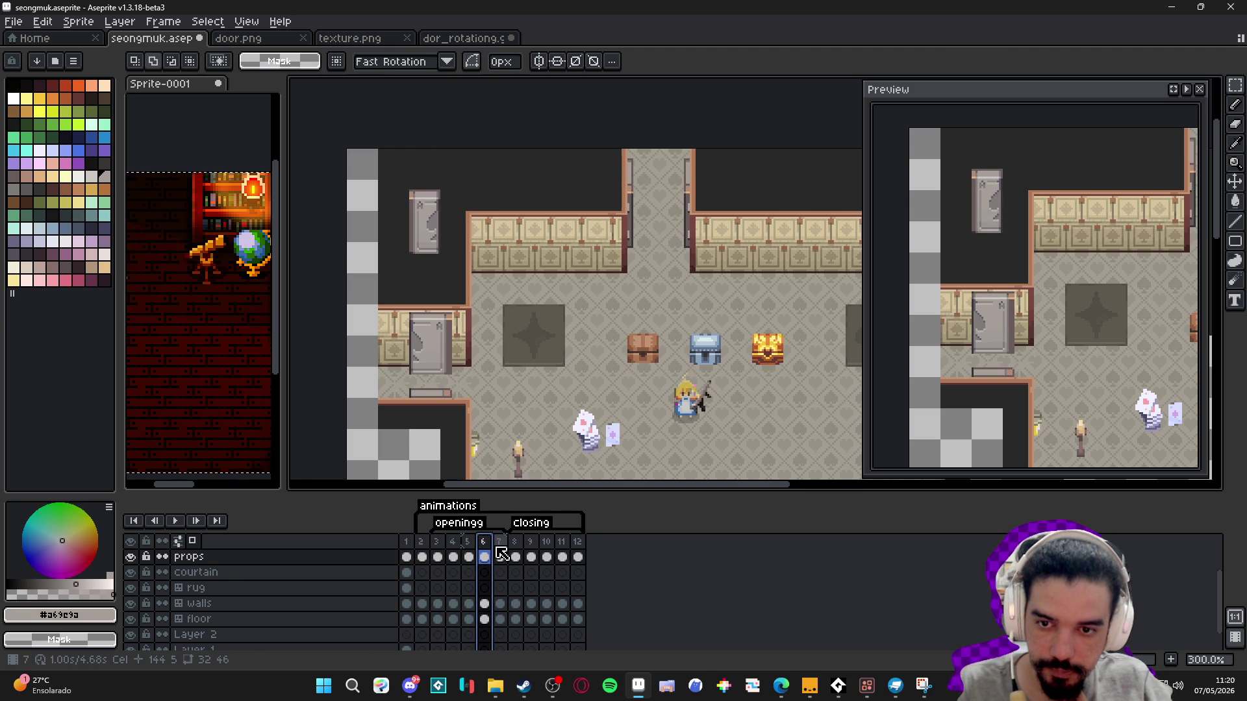
left_click(499, 551)
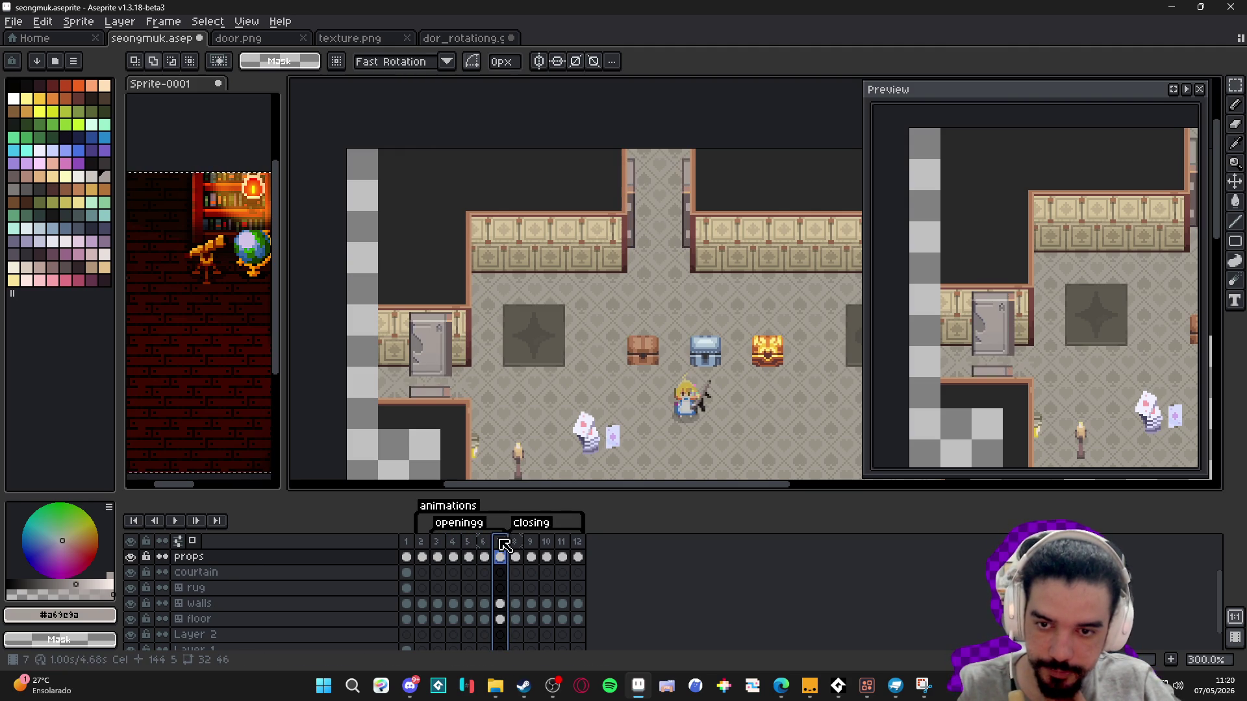
left_click(524, 548)
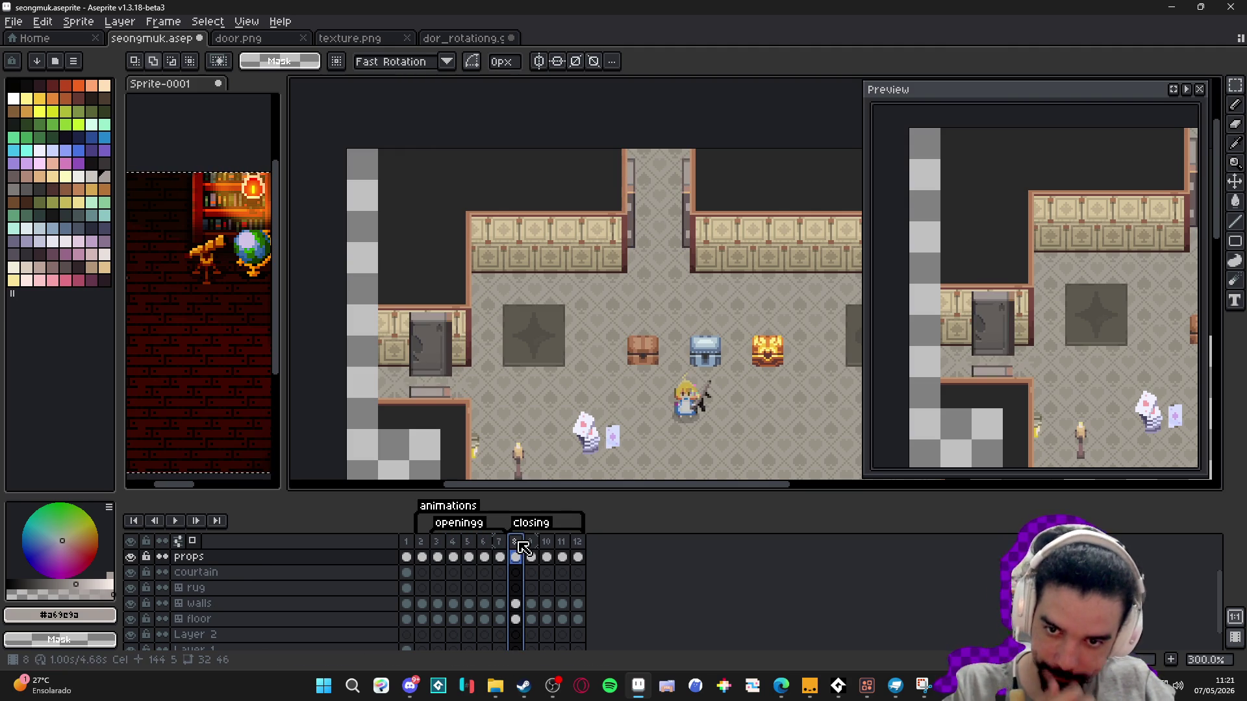
key("Left")
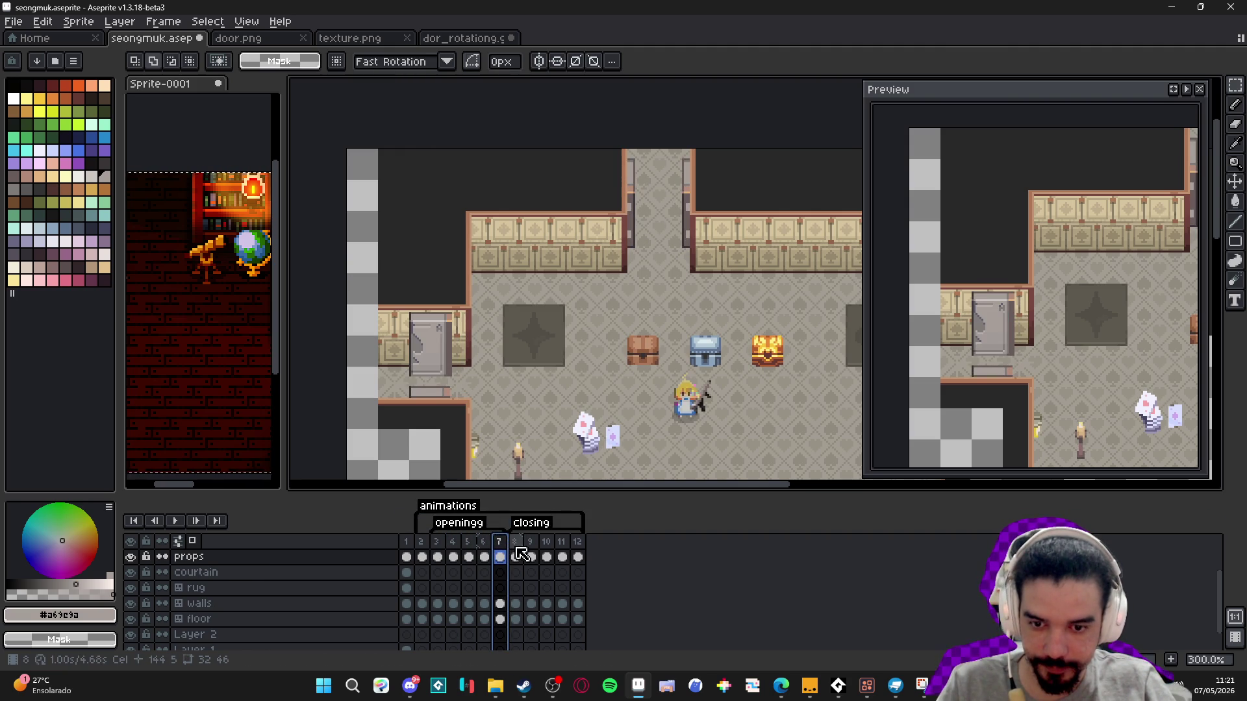
key("Left")
key("Right")
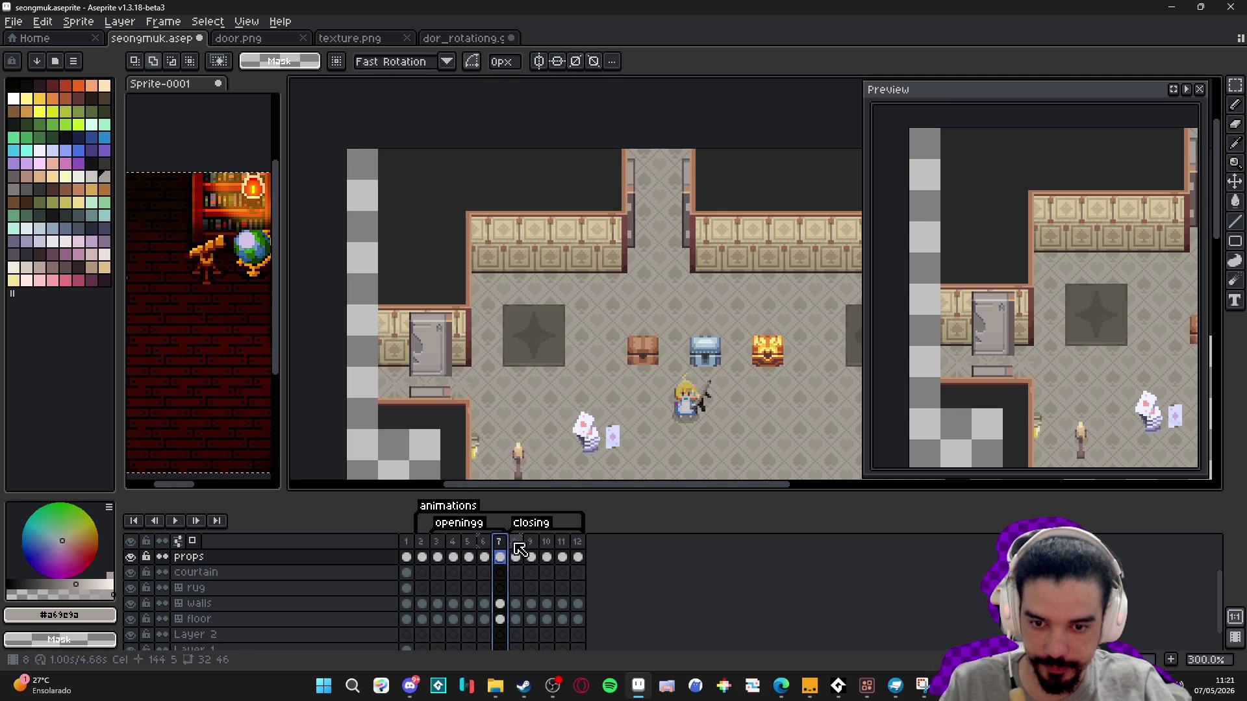
left_click(519, 550)
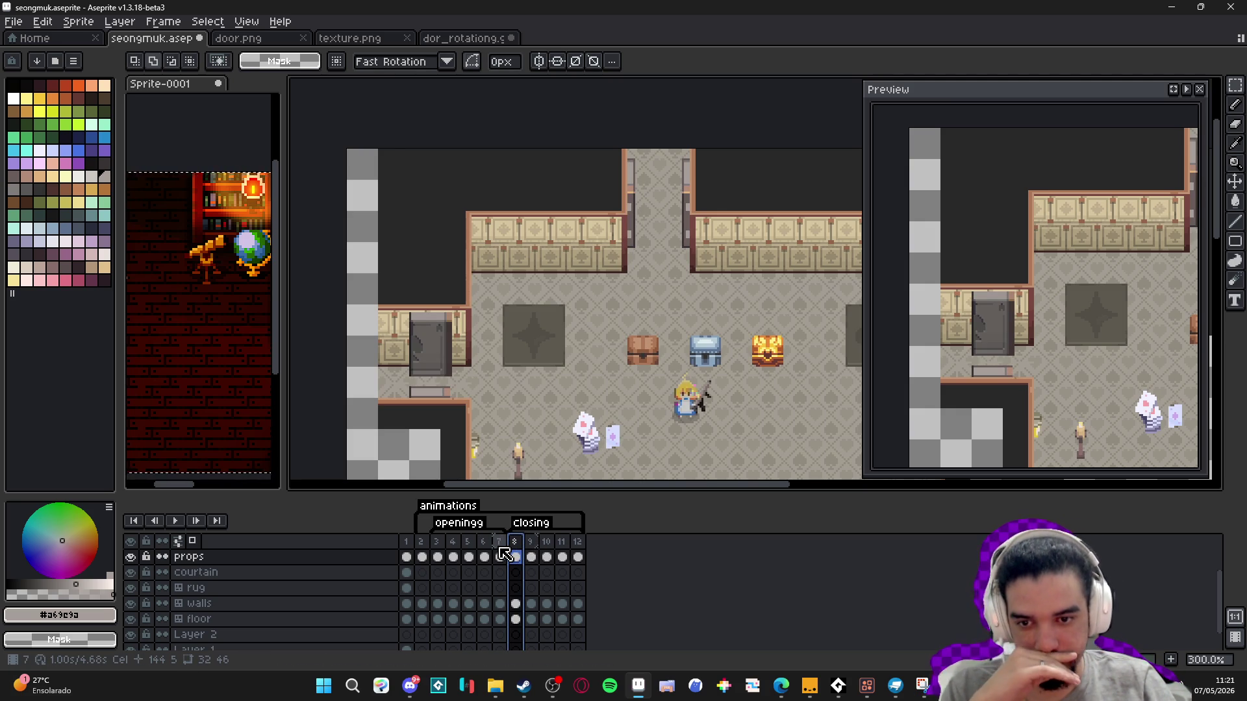
left_click(530, 549)
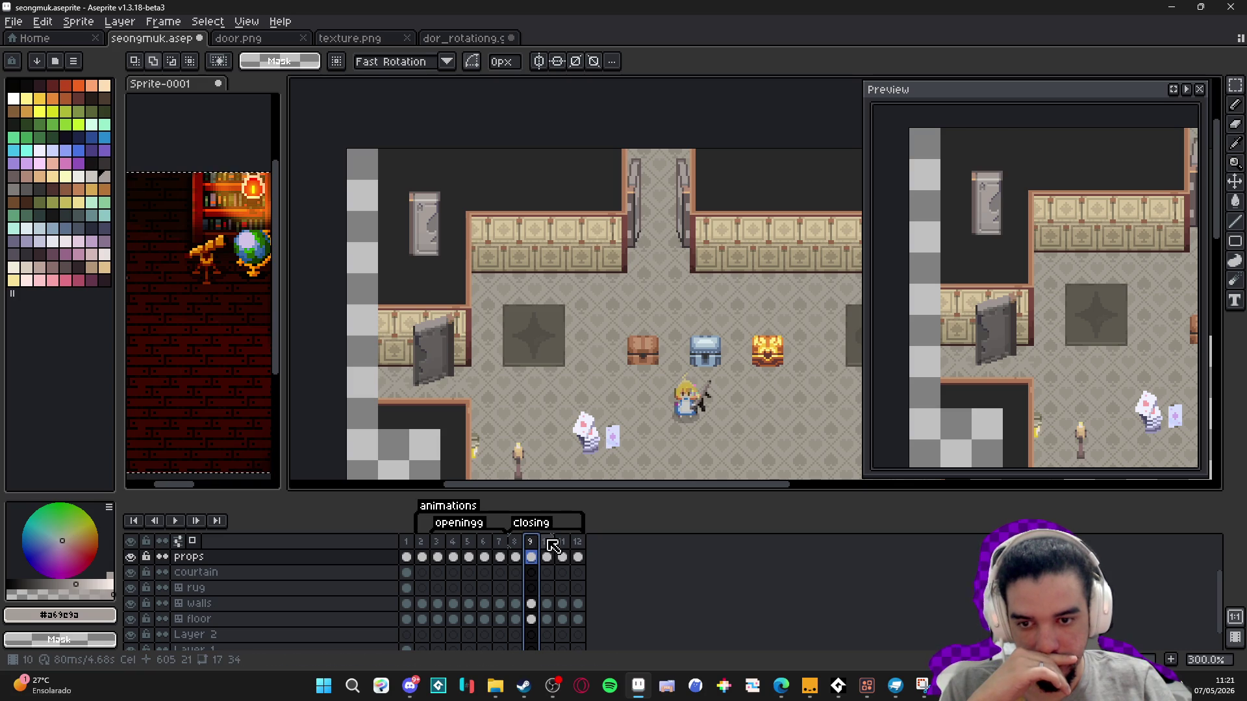
left_click(553, 546)
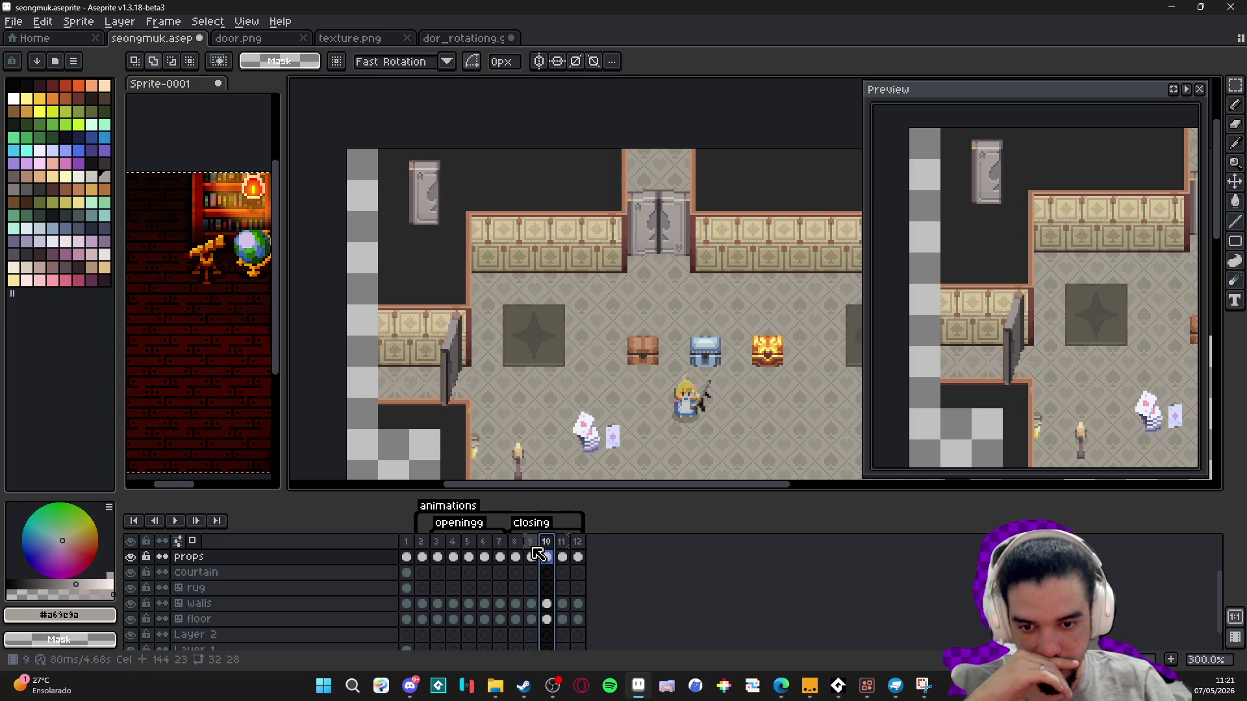
left_click(531, 549)
left_click(515, 547)
left_click(533, 547)
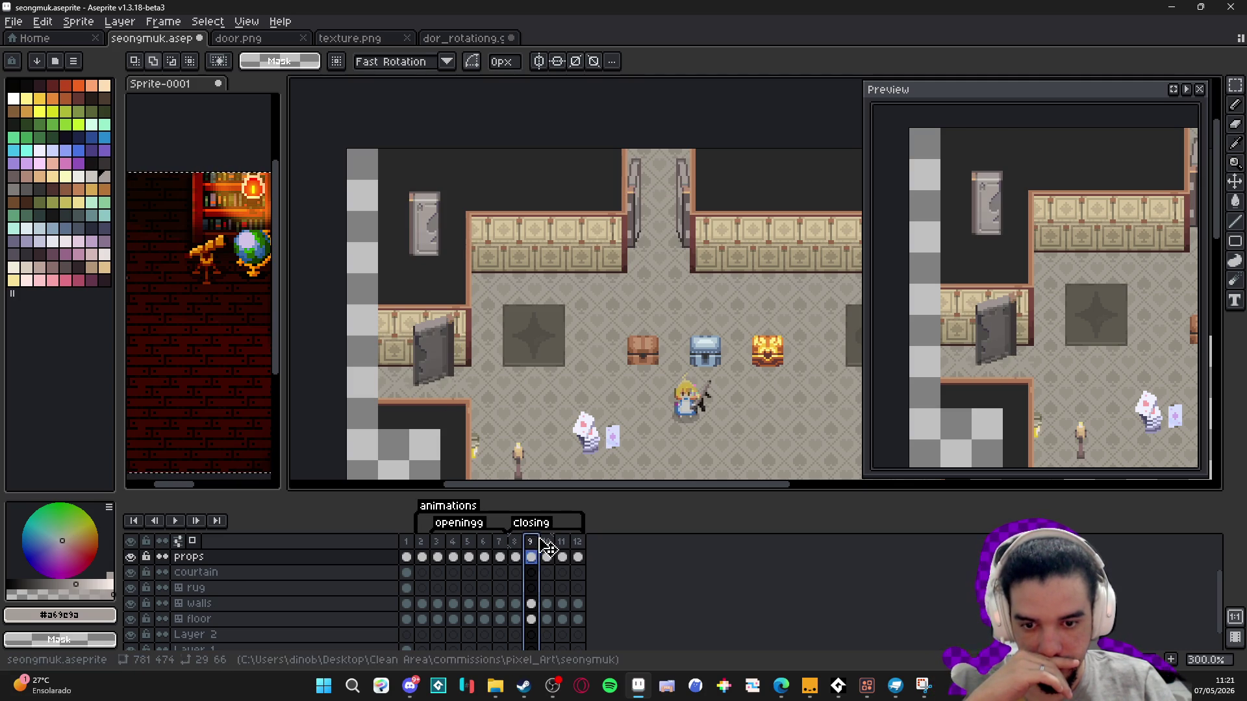
left_click(548, 547)
left_click(564, 548)
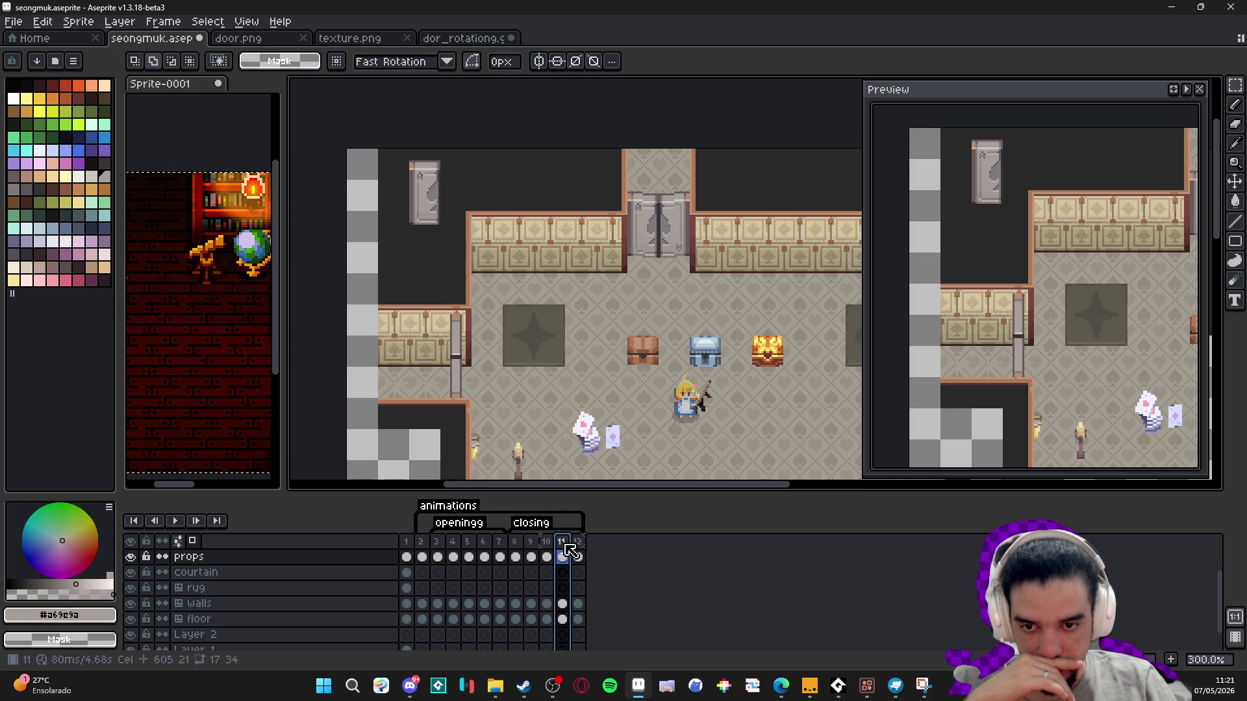
left_click(577, 549)
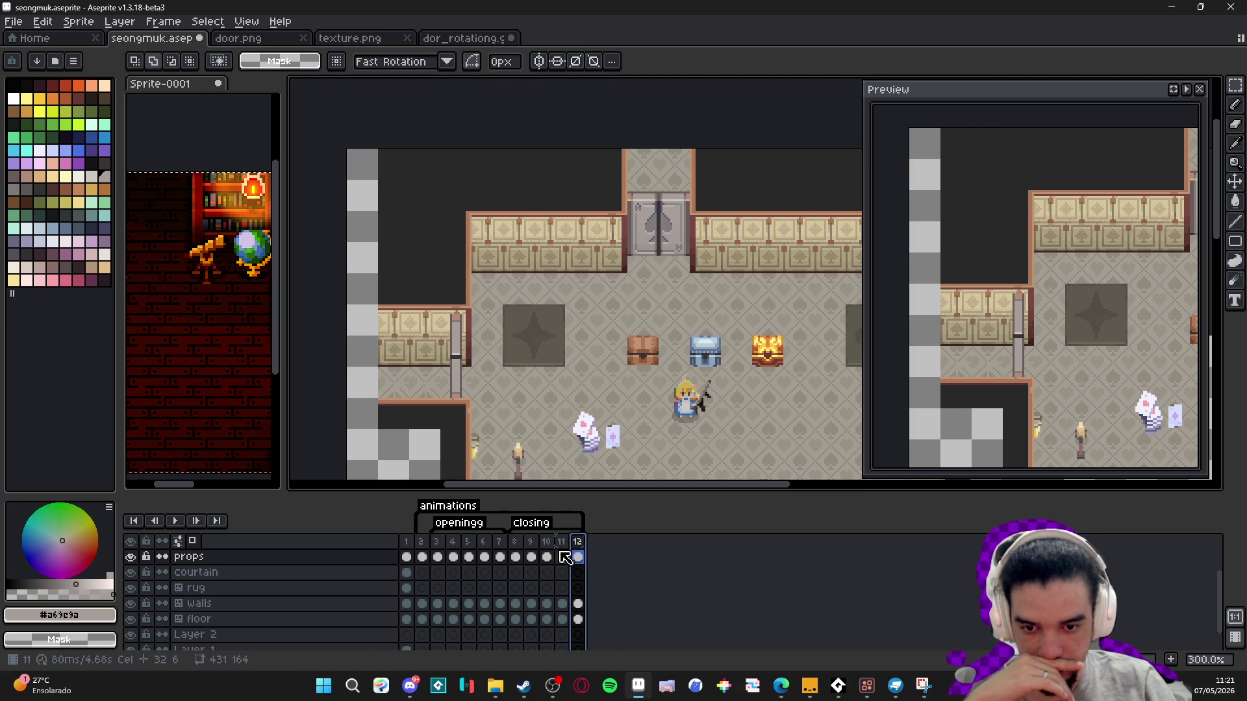
left_click(565, 555)
left_click(547, 548)
left_click(531, 549)
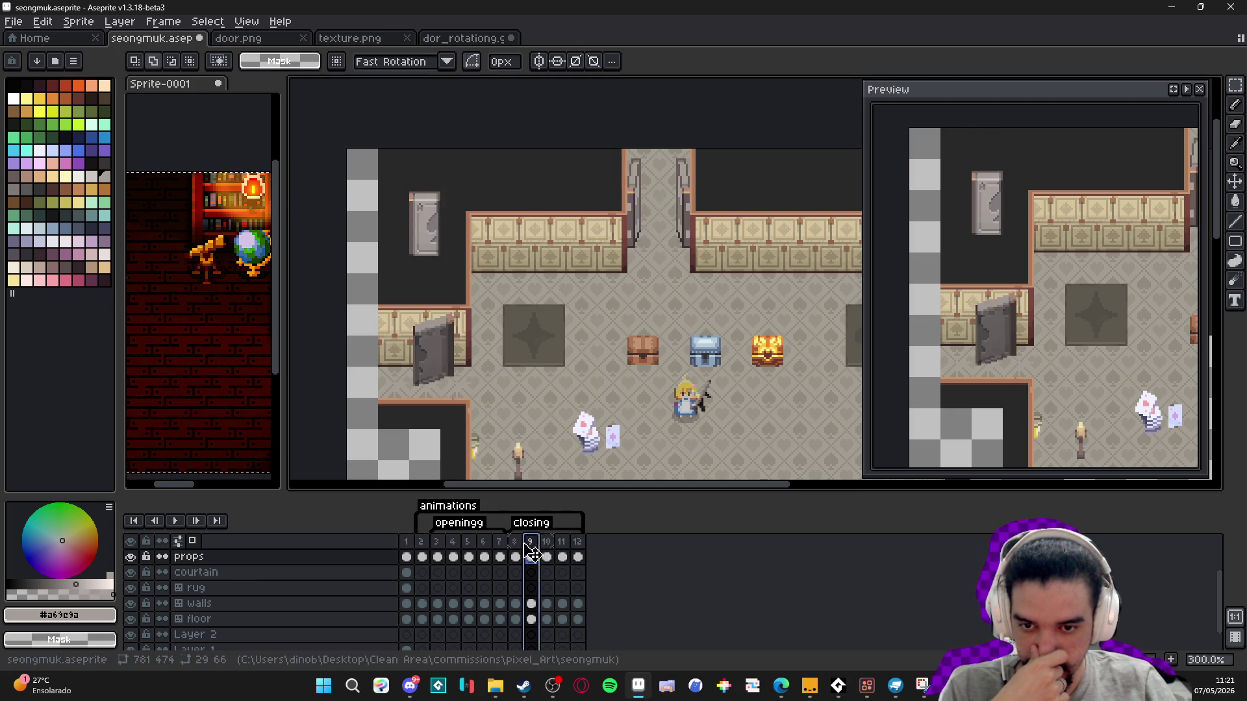
left_click(517, 548)
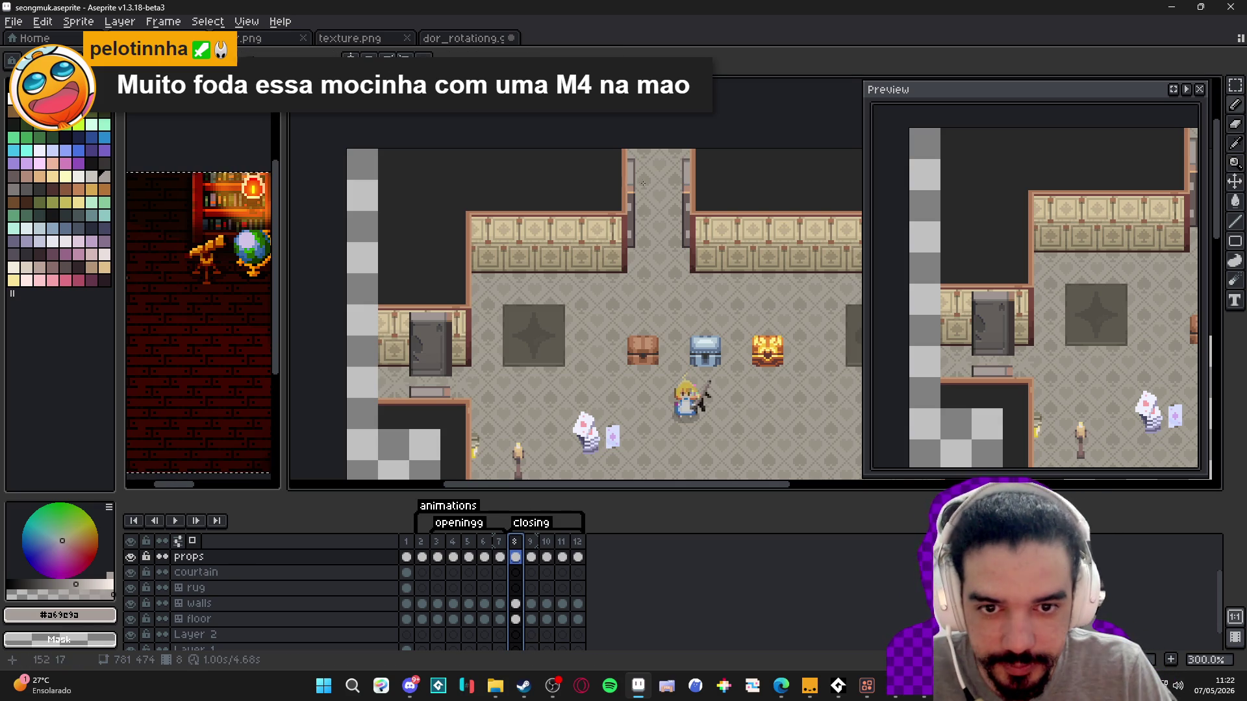
- Select frame 4 in the timeline to see the doors mid-swing in the opening tag
left_click(452, 540)
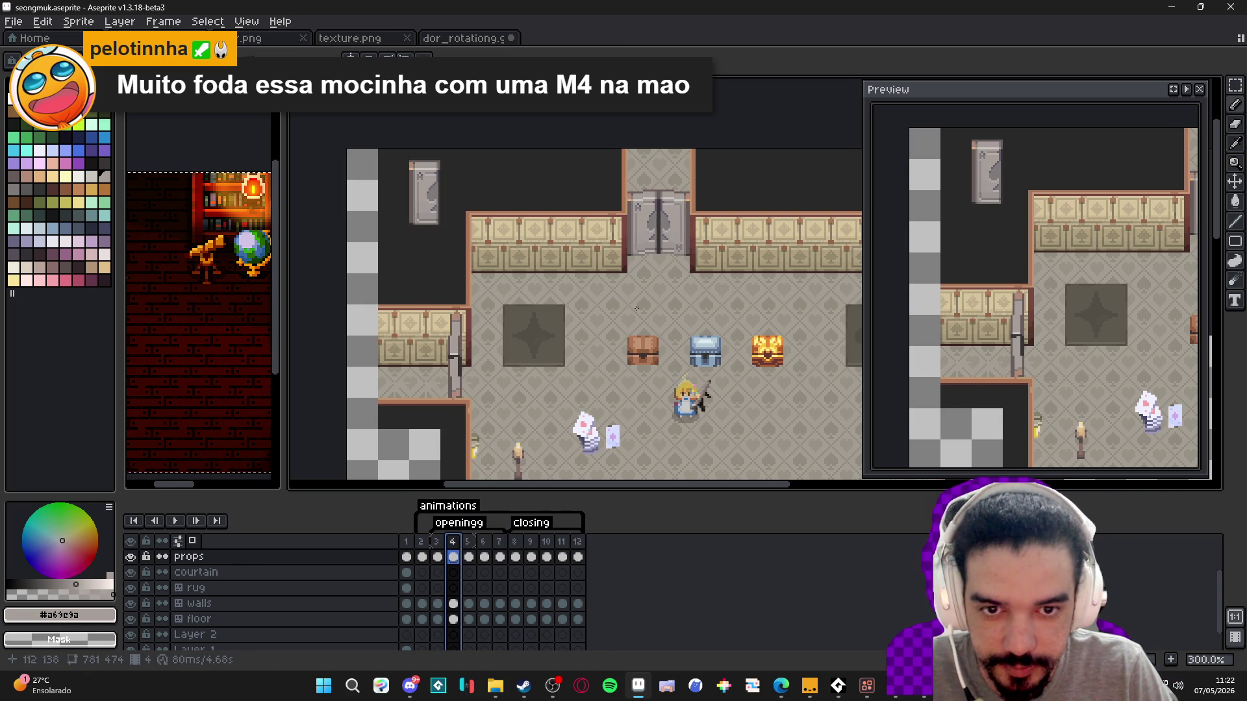
- Go to frame 9 and bring the angled side door near the top into view
scroll(647, 184, "up", 2)
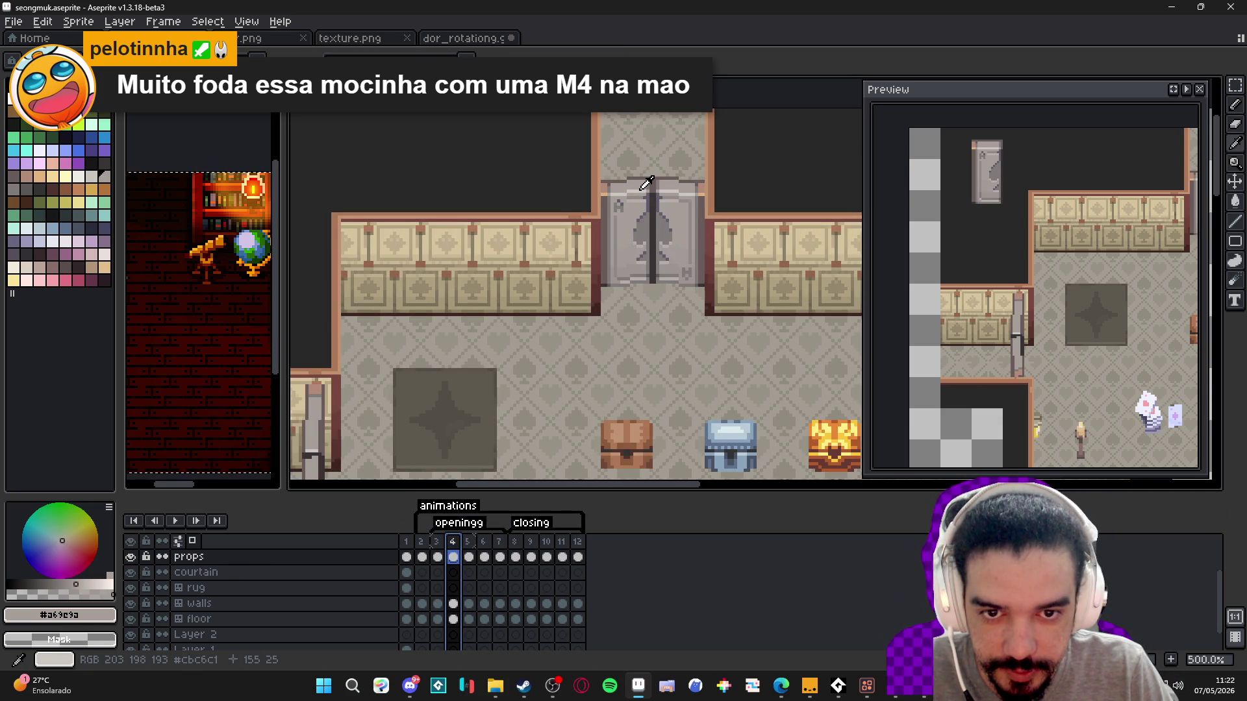
left_click(531, 523)
left_click(531, 541)
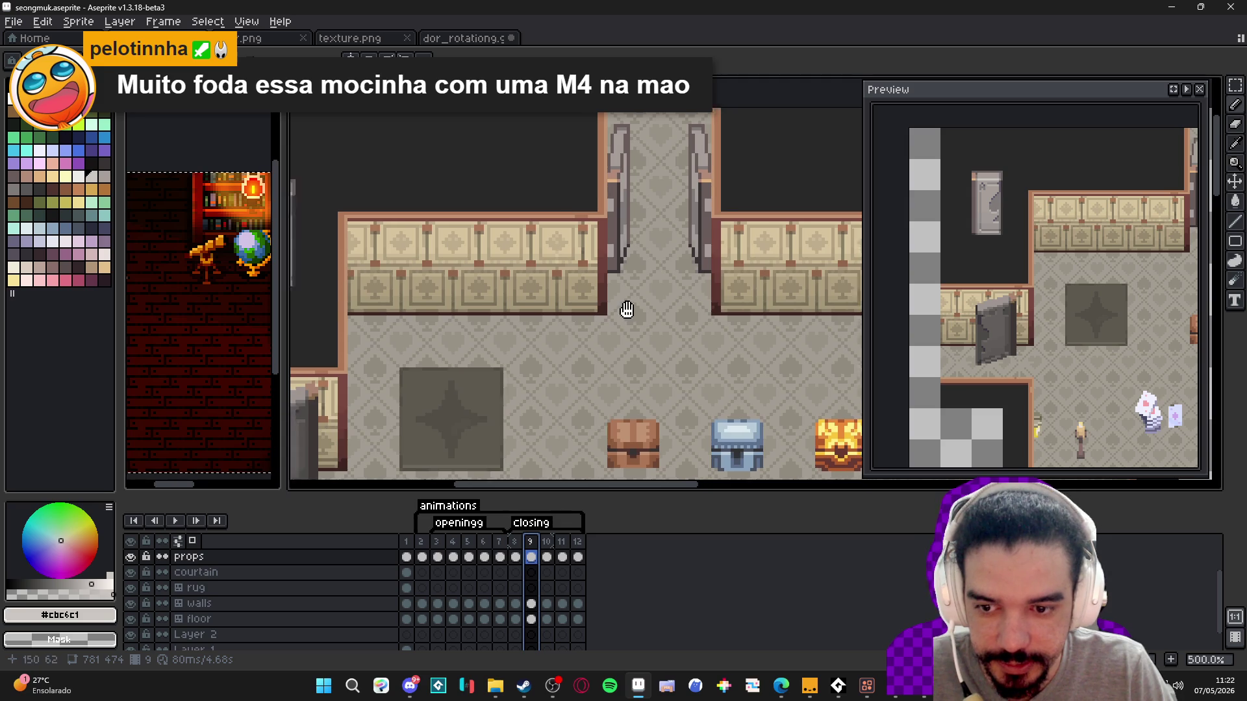
left_click_drag(335, 380, 520, 284)
scroll(478, 307, "up", 4)
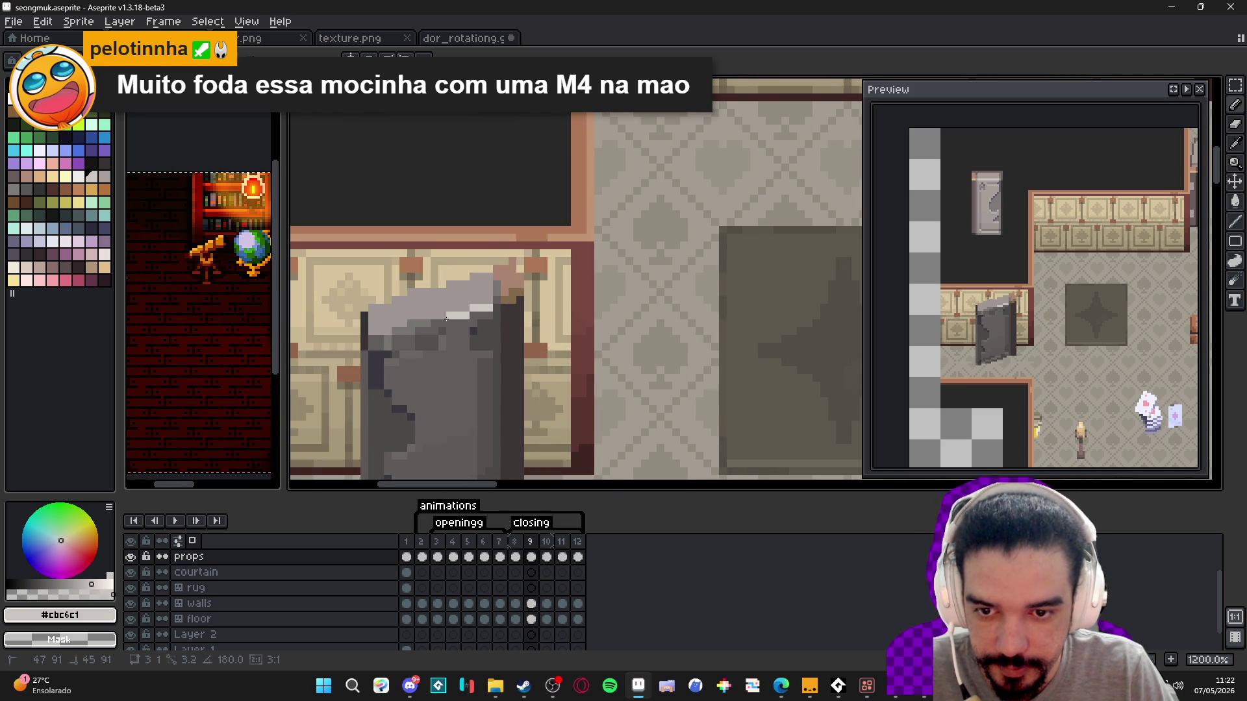
- Draw a light grey highlight line along the side door's top edge, undoing earlier attempts
key("ctrl+z")
left_click_drag(491, 307, 371, 336)
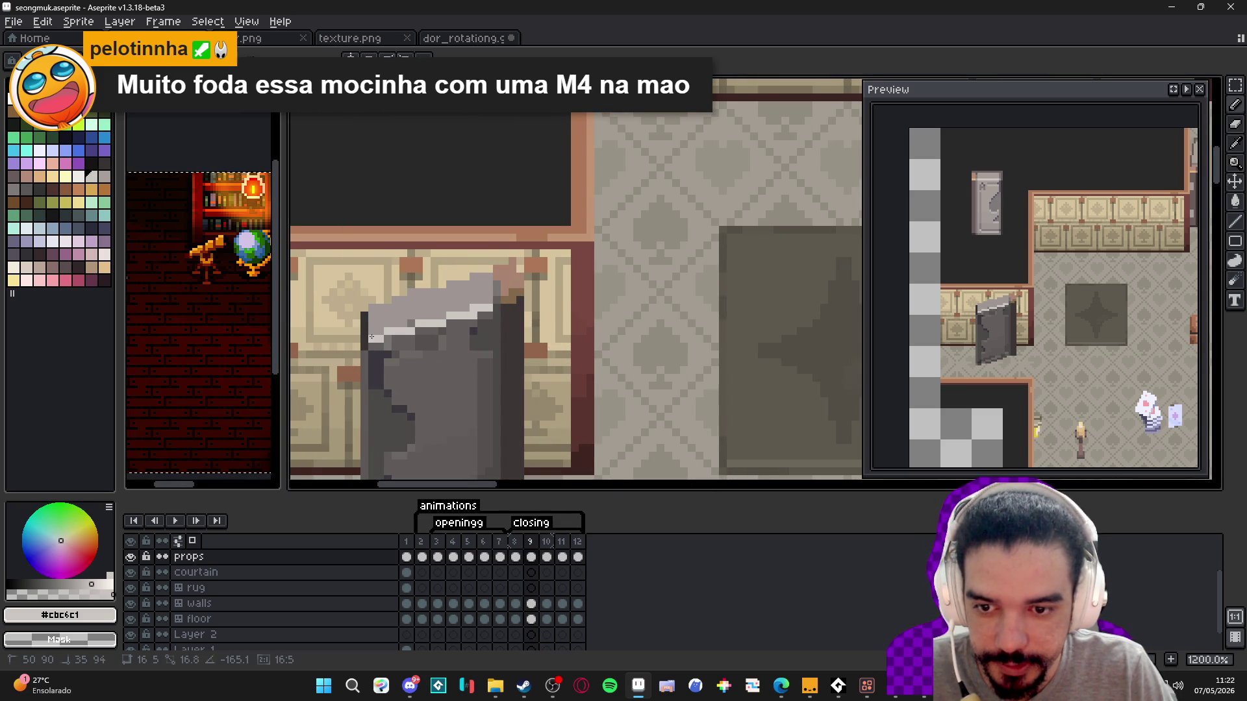
scroll(482, 324, "down", 3)
scroll(483, 323, "up", 1)
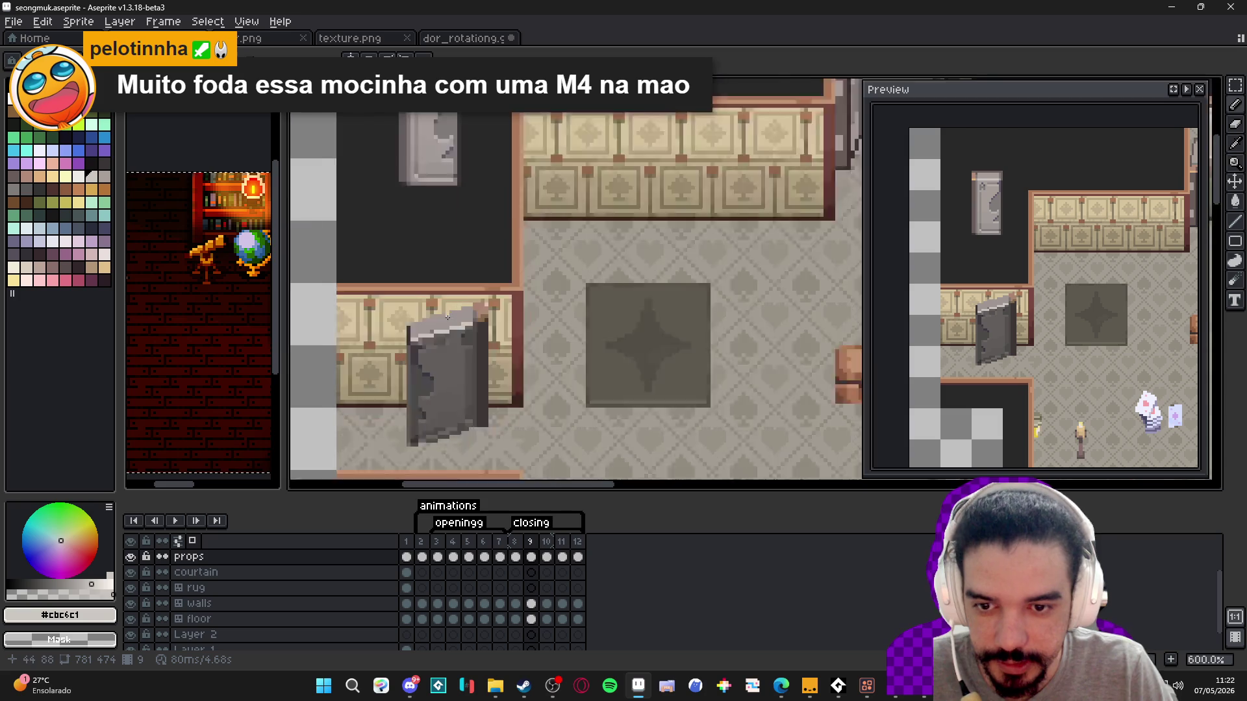
scroll(482, 323, "down", 3)
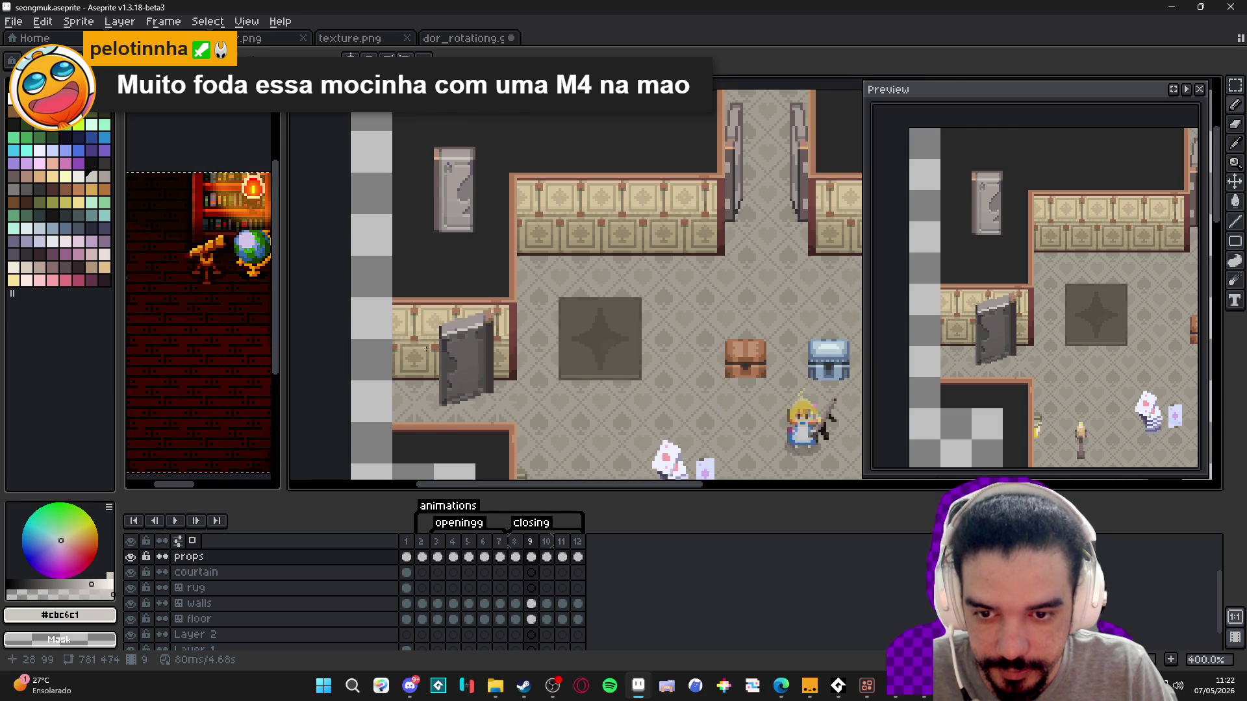
scroll(425, 348, "up", 5)
key("ctrl+z")
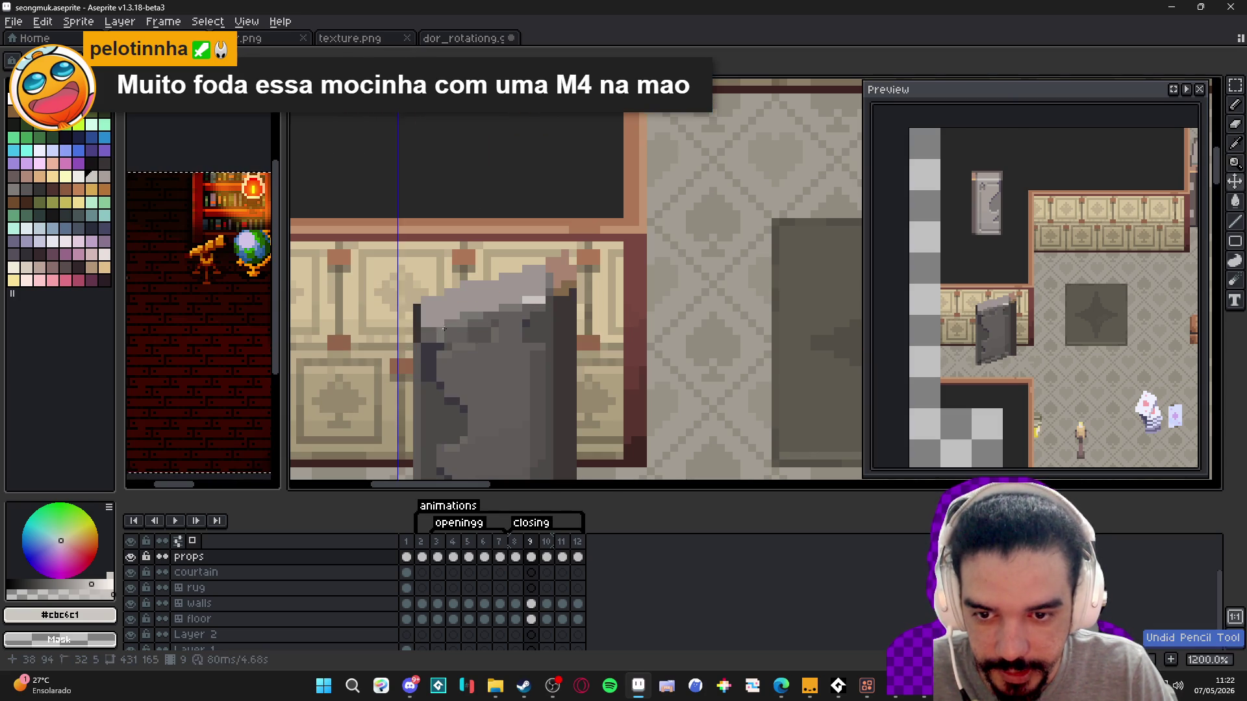
left_click(444, 324, "shift")
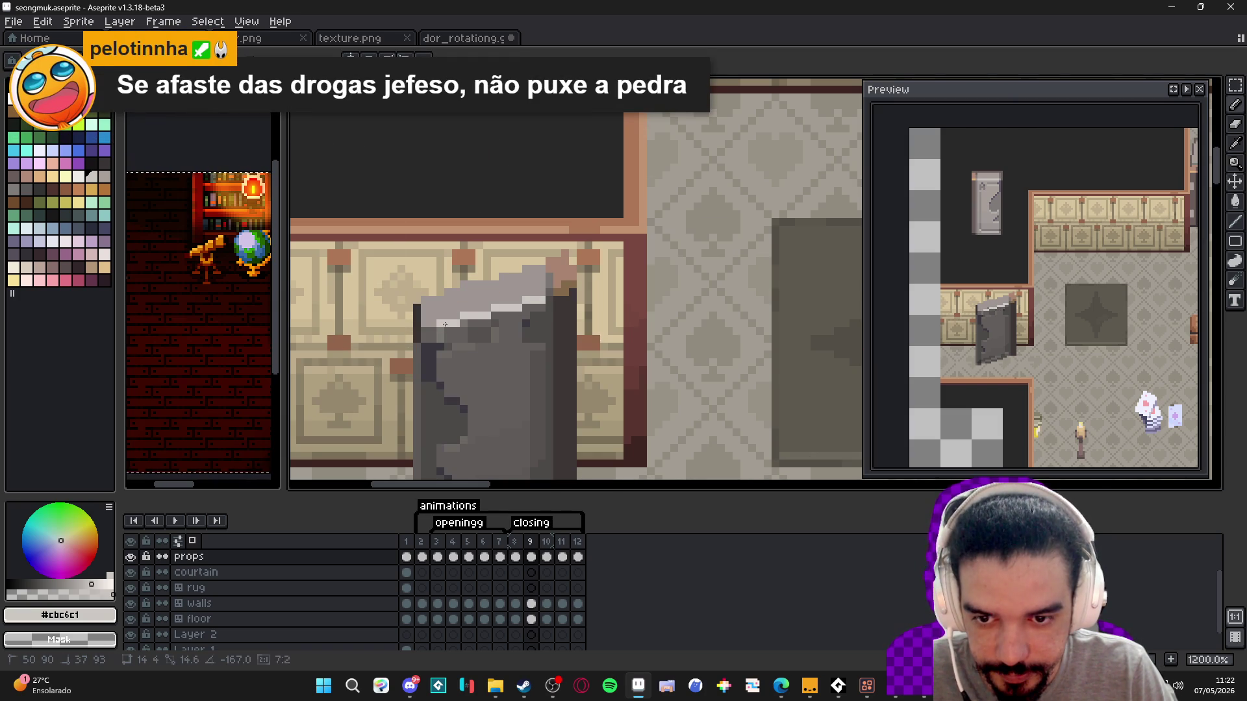
scroll(441, 323, "down", 5)
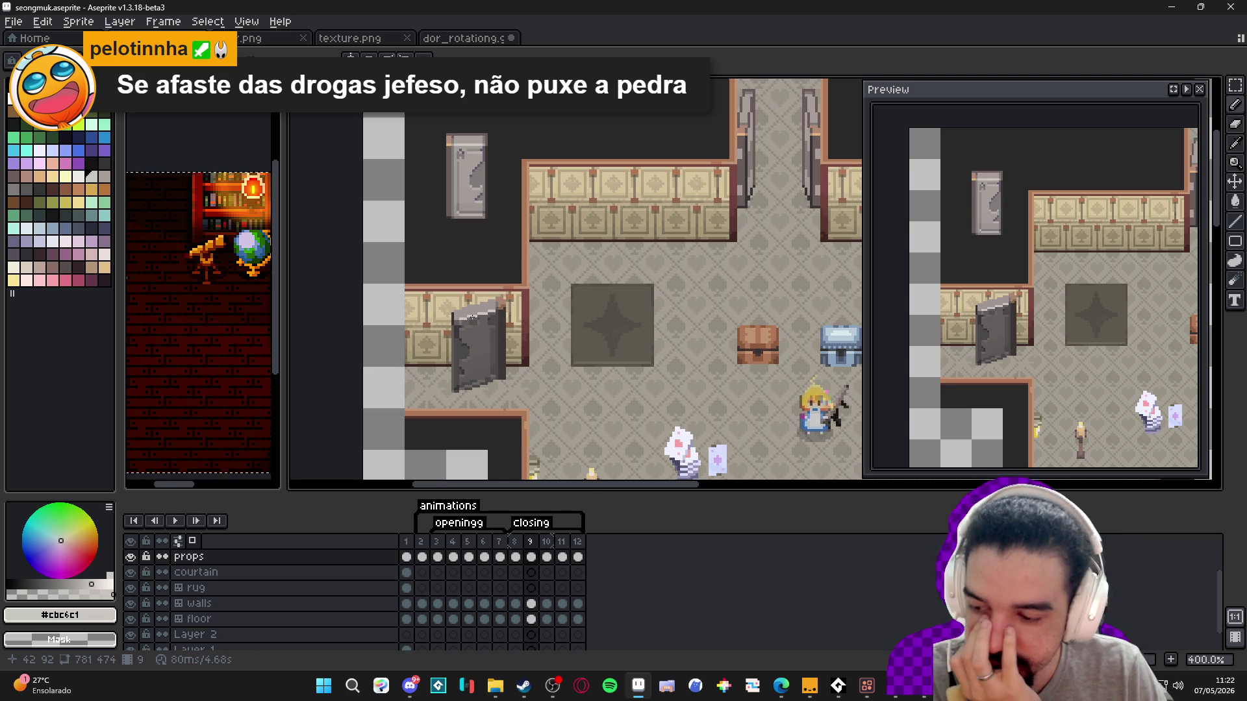
scroll(545, 319, "down", 1)
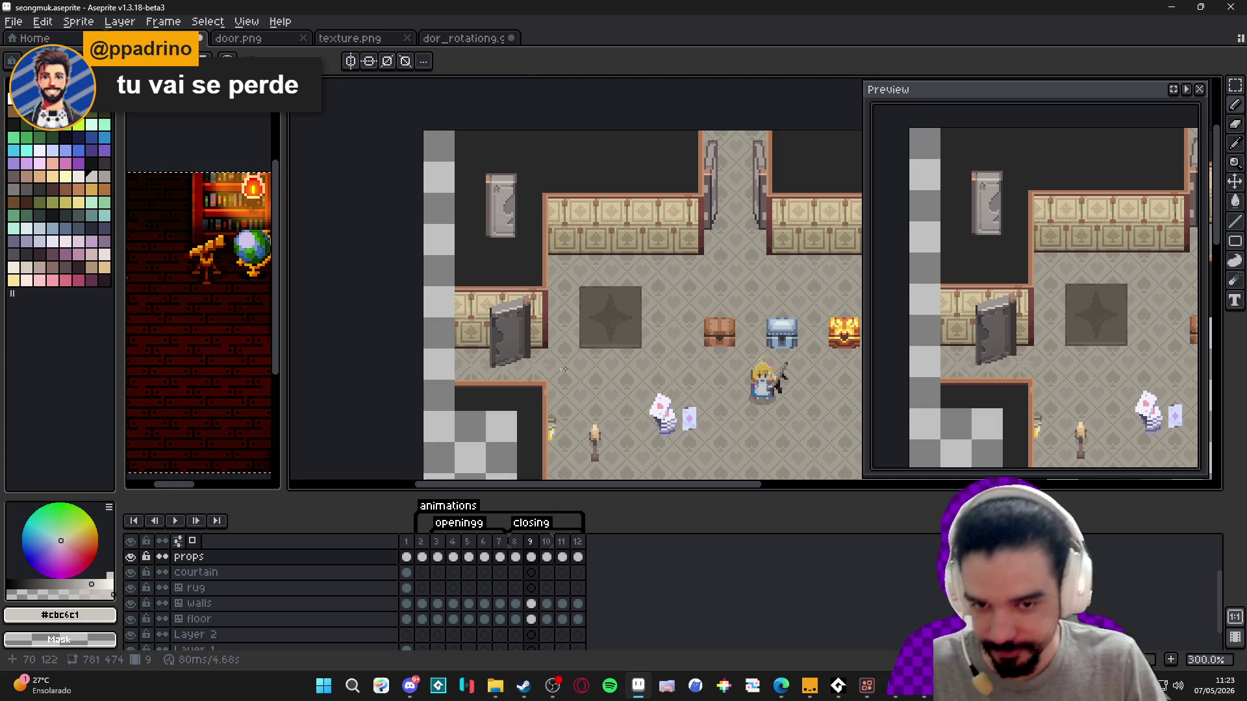
- With the Move tool active, compare the door across frames 7, 8 and 9
key("v")
left_click(508, 542)
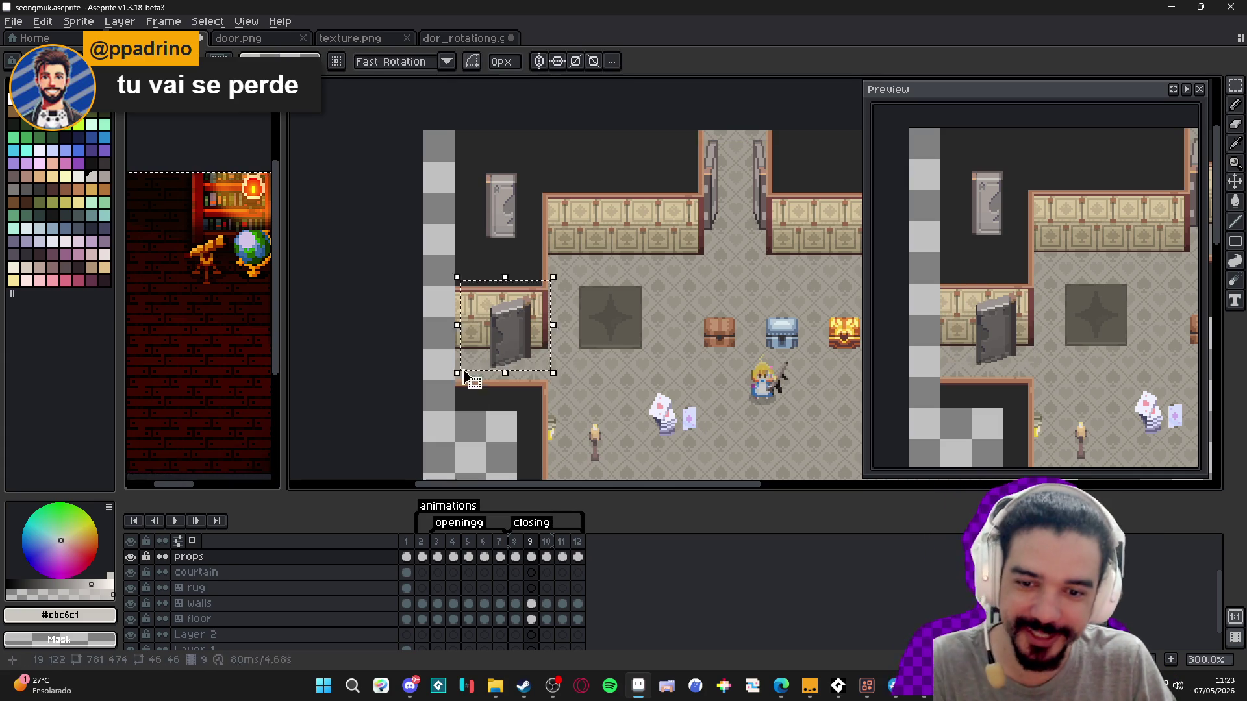
left_click(515, 542)
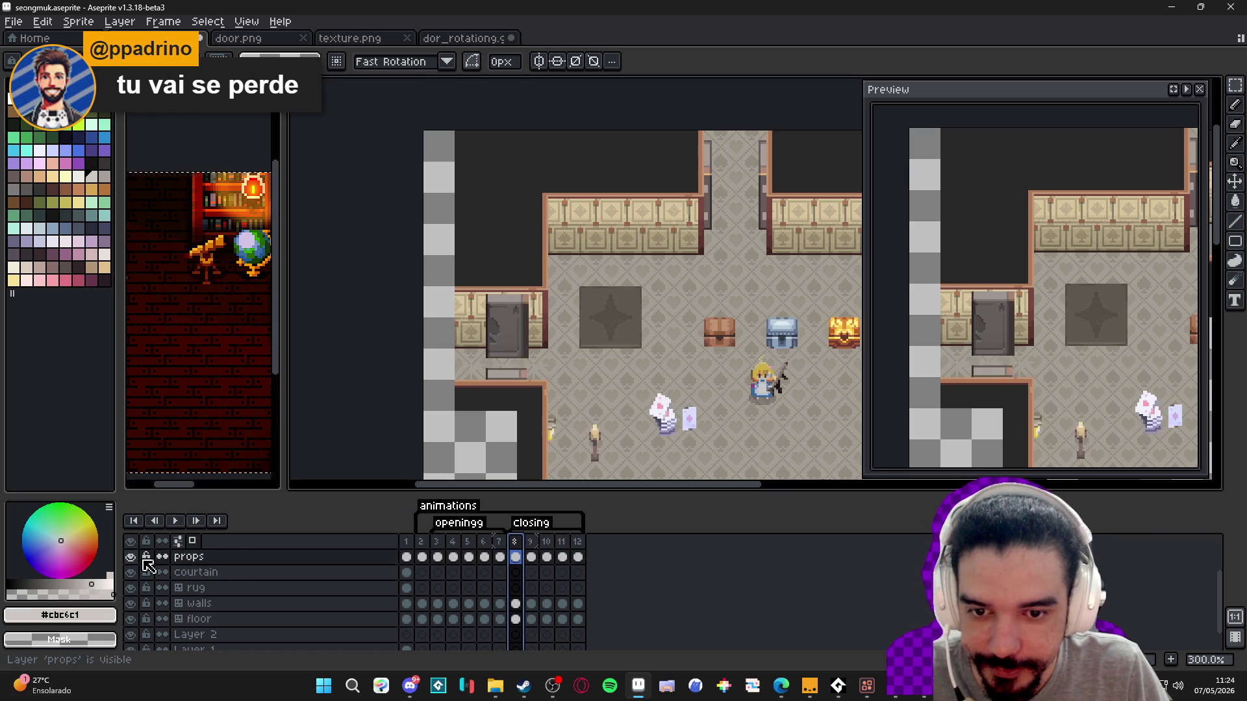
left_click(500, 557)
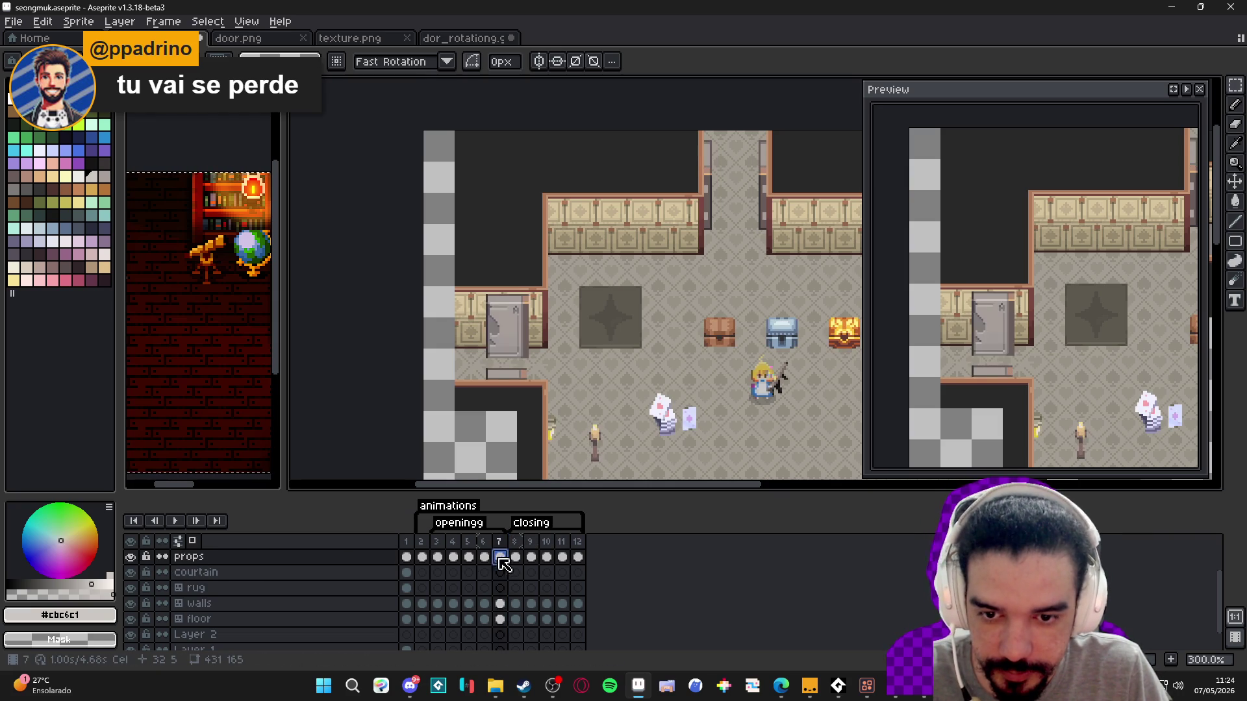
left_click(516, 558)
scroll(512, 319, "up", 1)
scroll(512, 319, "down", 1)
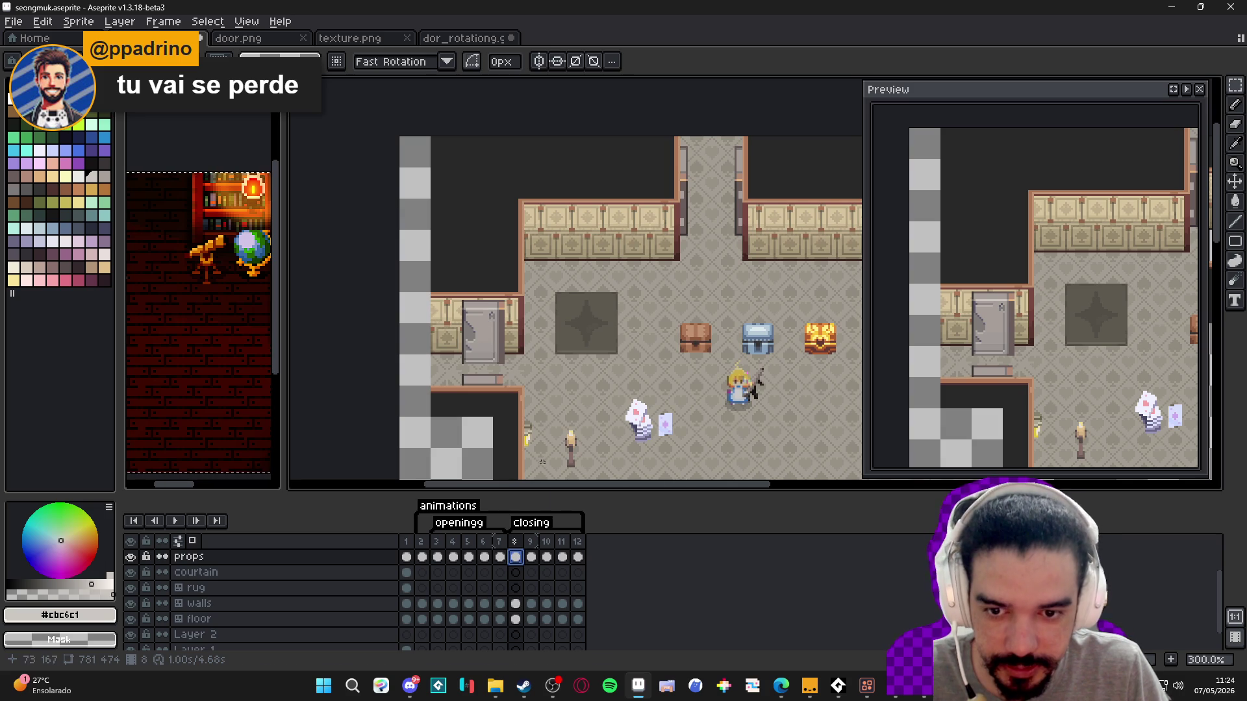
left_click(533, 541)
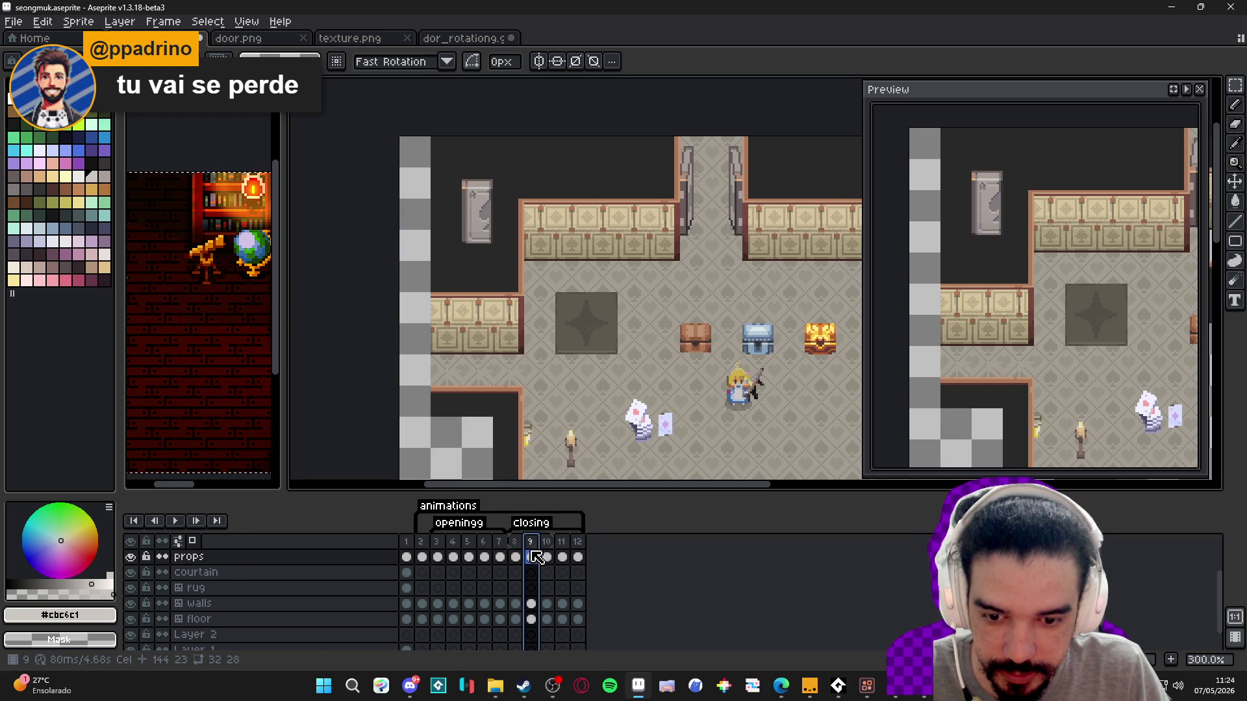
key("Left")
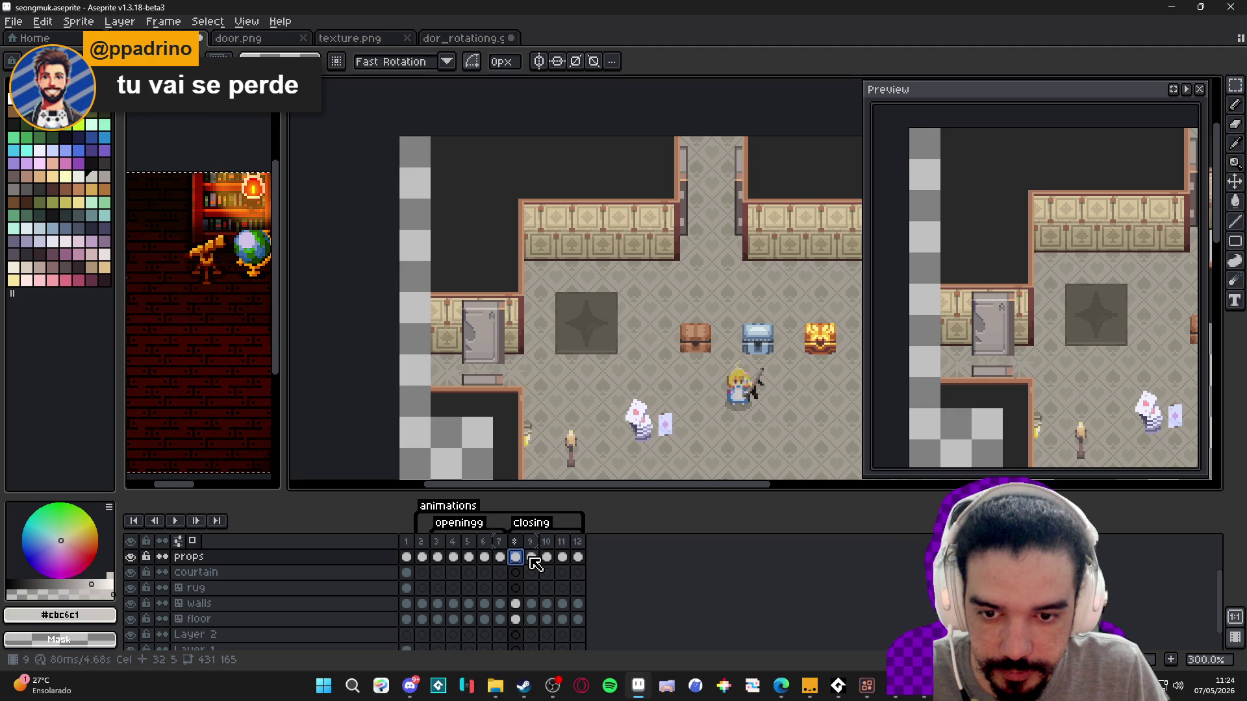
- Step from frame 5 through to frame 9 and move the spare door into the left doorway
left_click(441, 558)
left_click(453, 558)
left_click(470, 560)
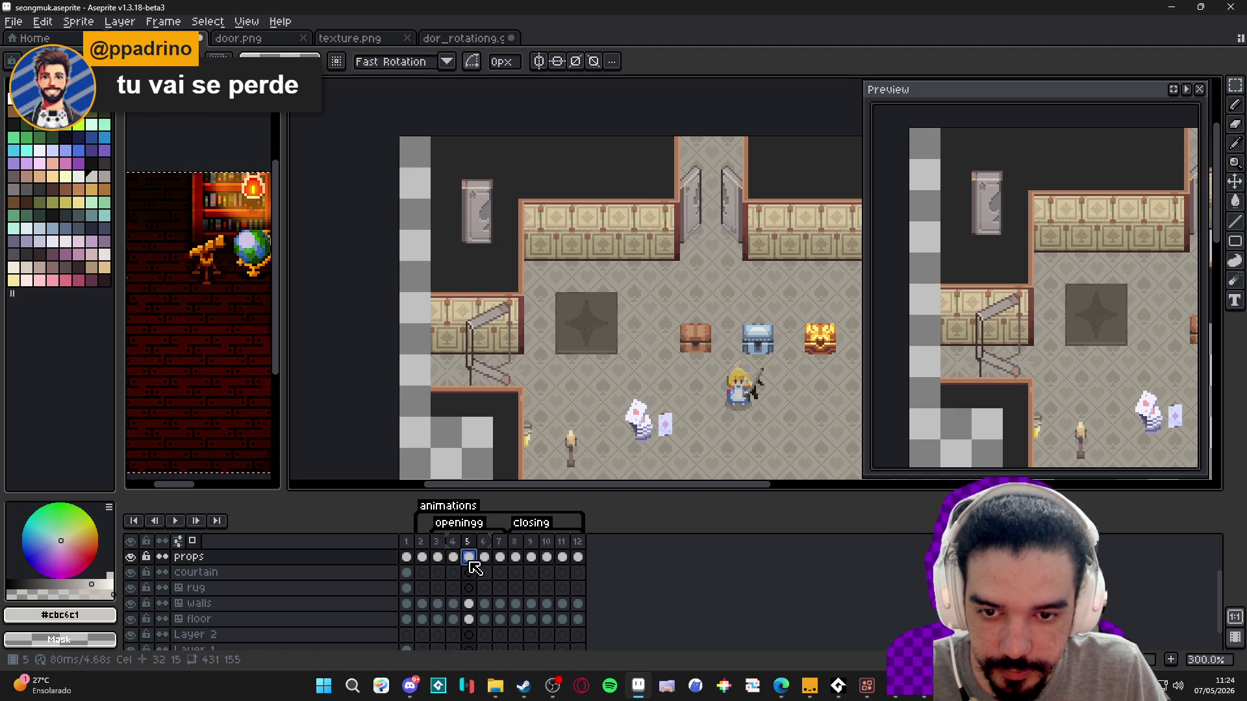
left_click(484, 558)
left_click(500, 558)
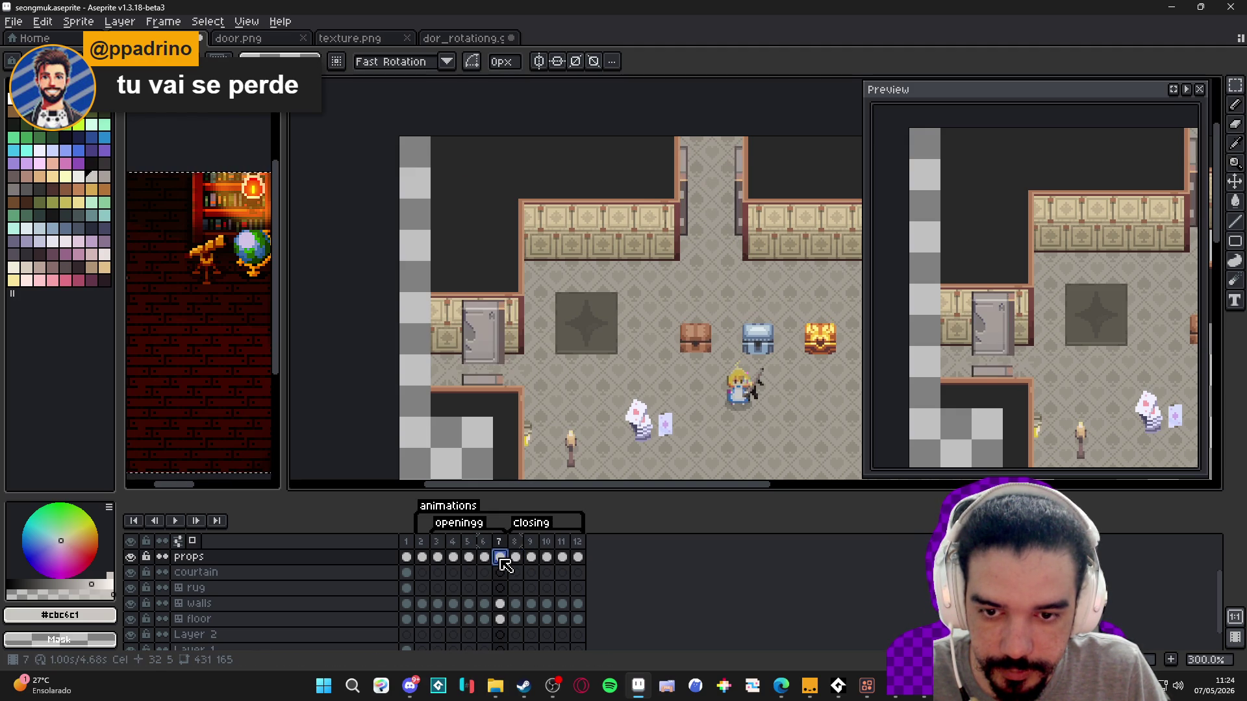
left_click(516, 557)
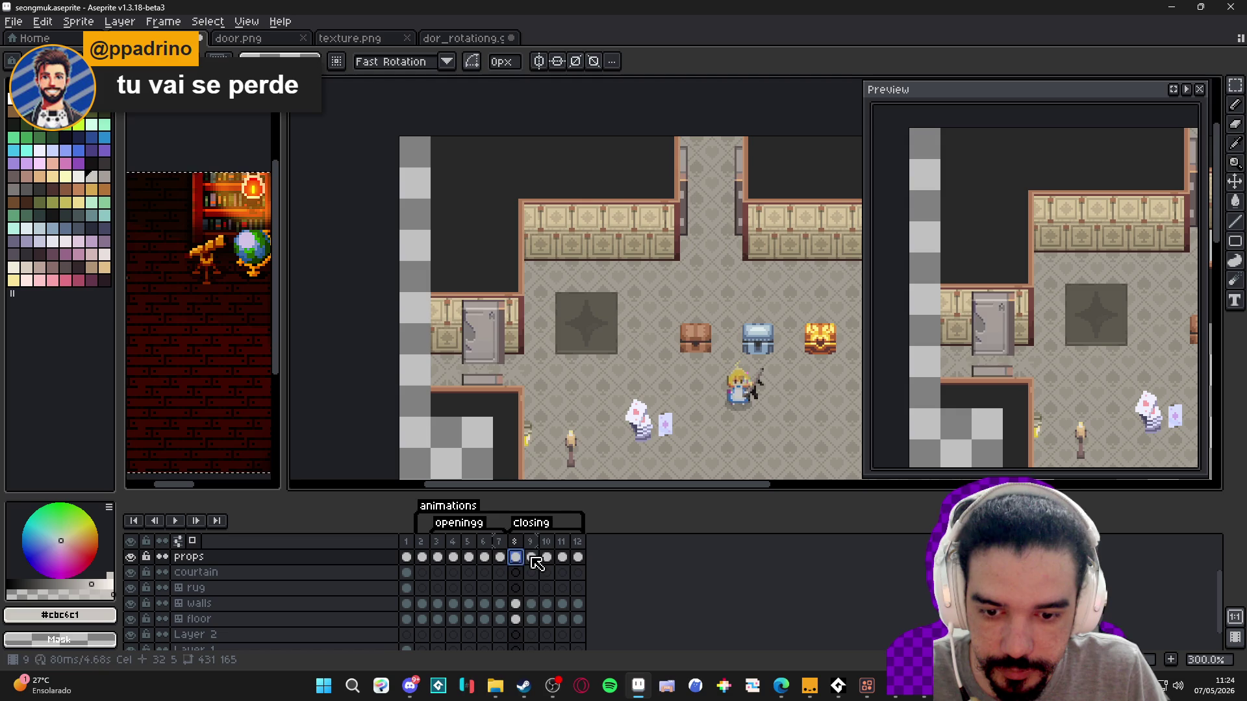
left_click(531, 557)
left_click(531, 557)
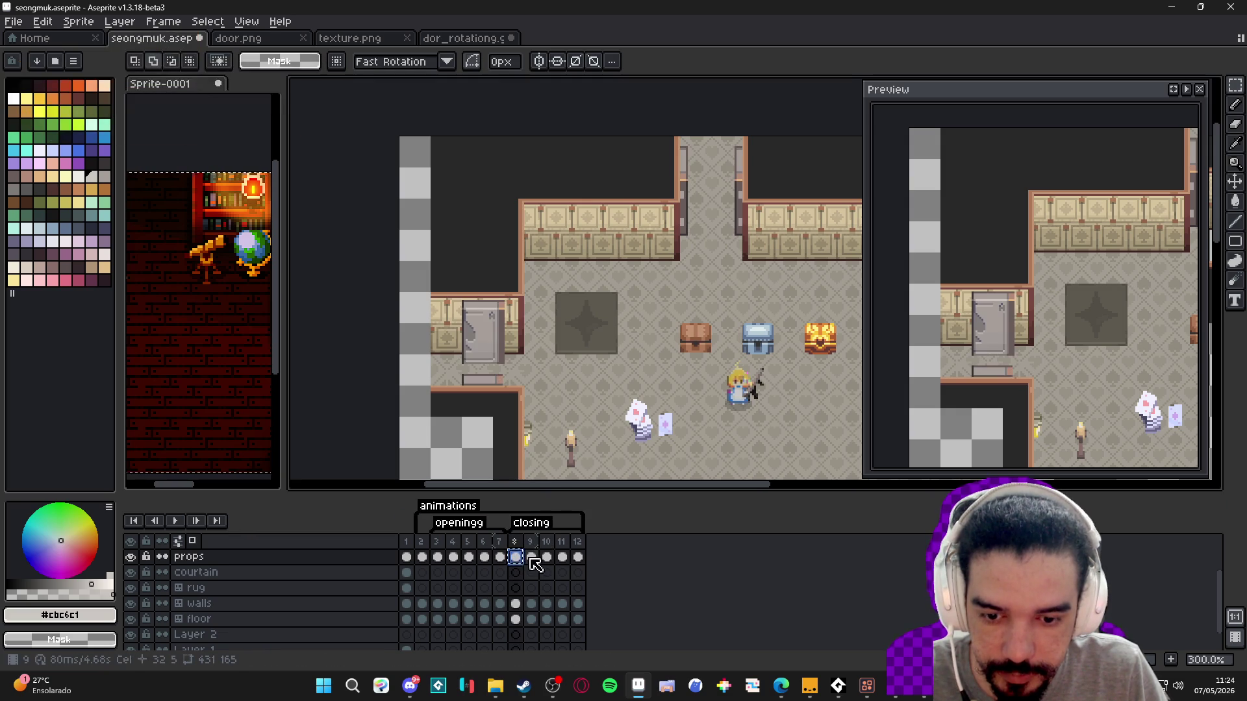
- Erase the top strip of the door with an enlarged eraser, then return to the pencil
scroll(513, 377, "up", 3)
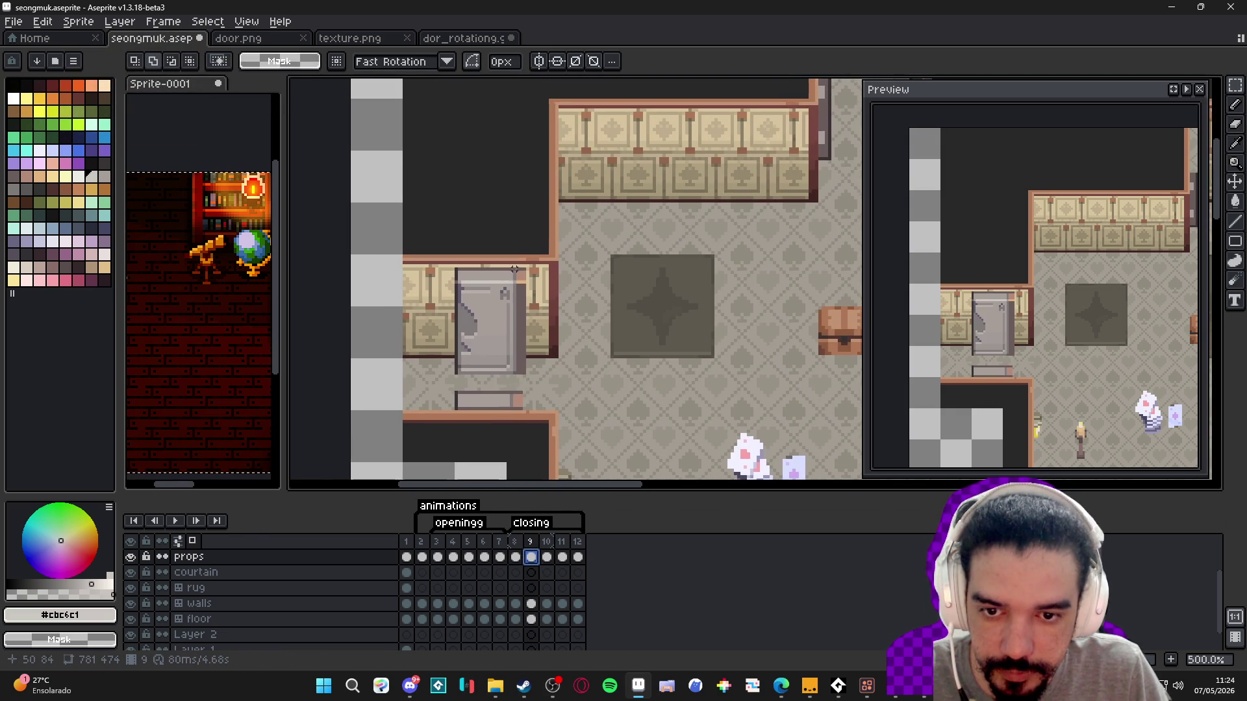
key("v")
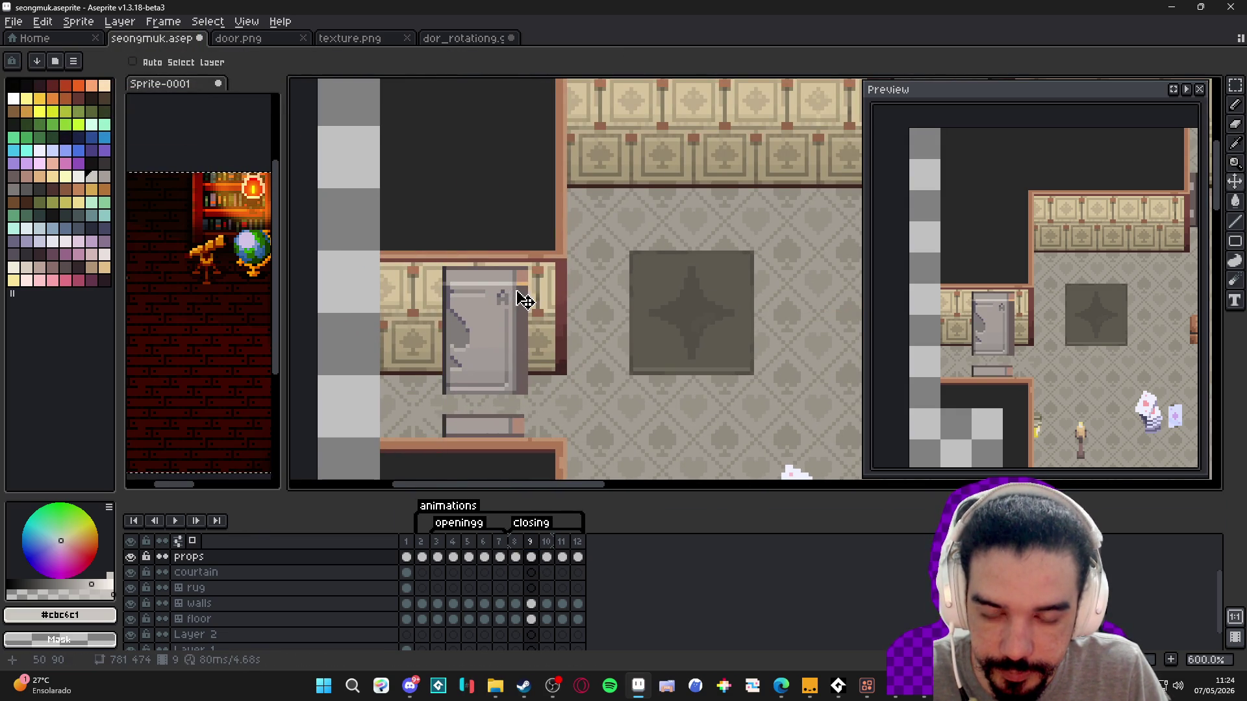
key("e")
key("plus")
mouse_move(523, 290)
left_mouse_down()
mouse_move(446, 289)
mouse_move(519, 318)
mouse_move(439, 348)
mouse_move(509, 383)
mouse_move(419, 376)
left_mouse_up()
key("plus")
key("plus")
key("plus")
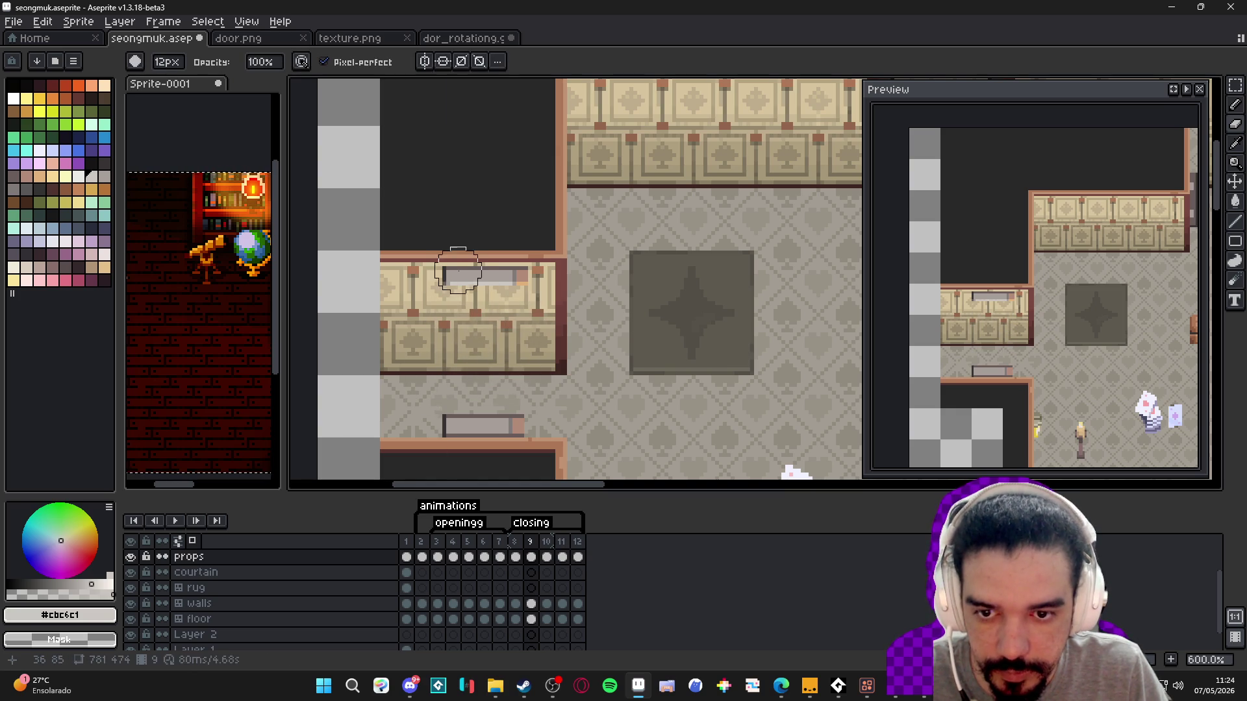
key("b")
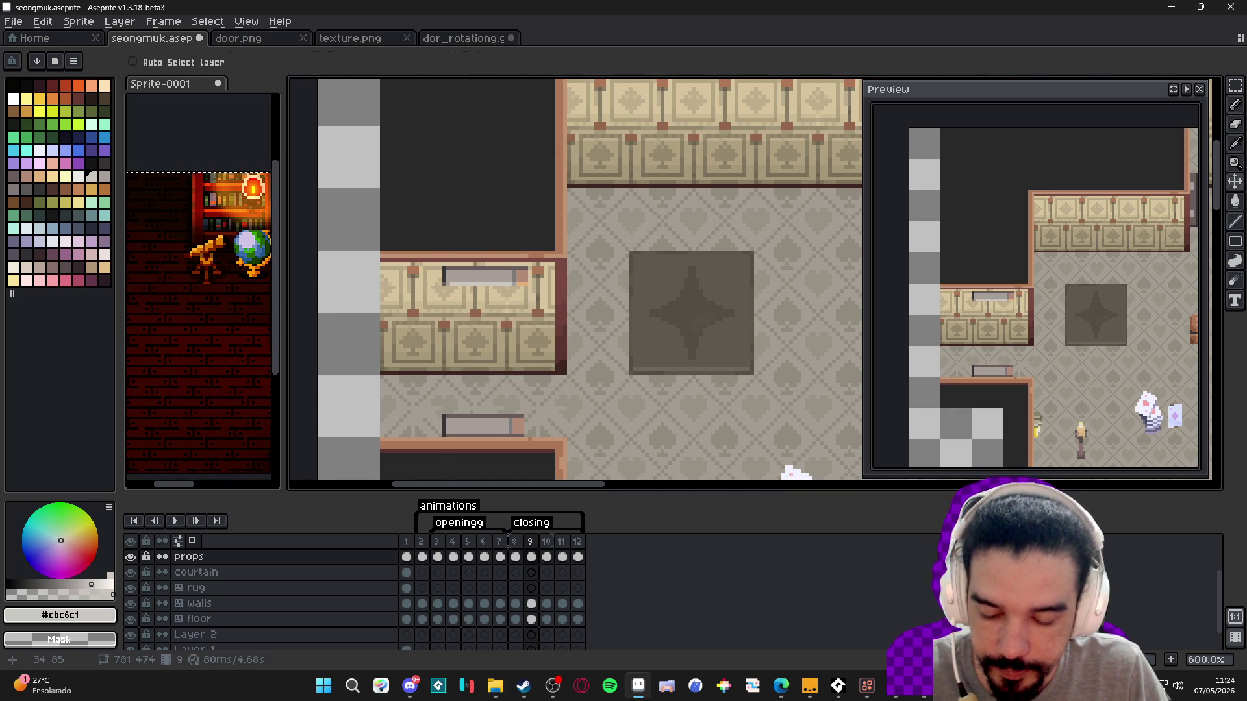
- Tilt the upper grey bar by about 3.7° and the lower bar by about -2.1°
key("m")
scroll(444, 268, "up", 1)
left_click_drag(443, 268, 558, 294)
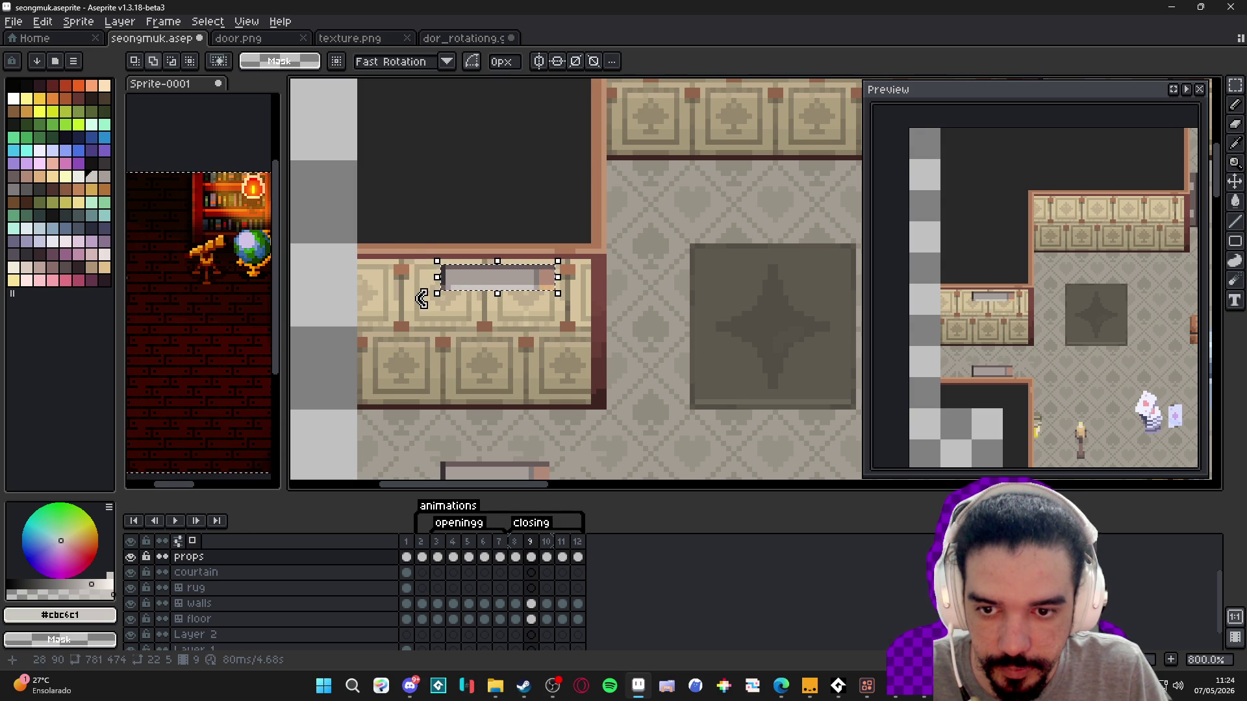
left_click_drag(422, 298, 431, 300)
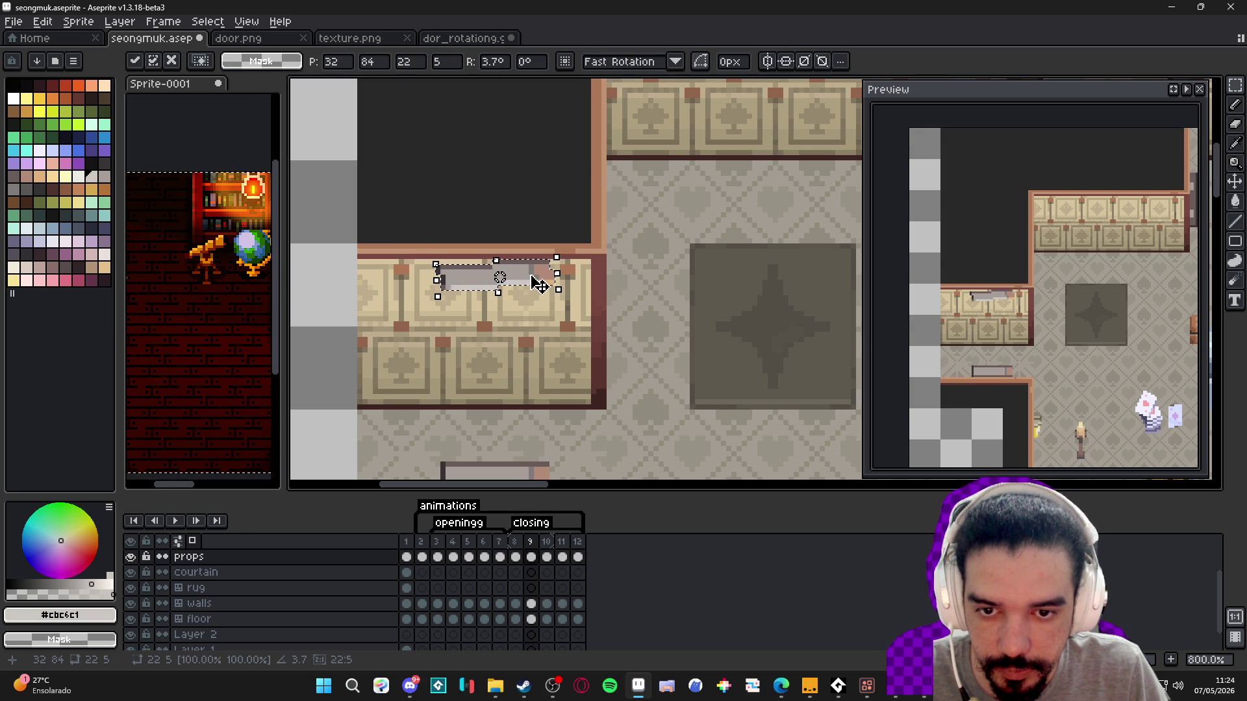
scroll(536, 289, "down", 2)
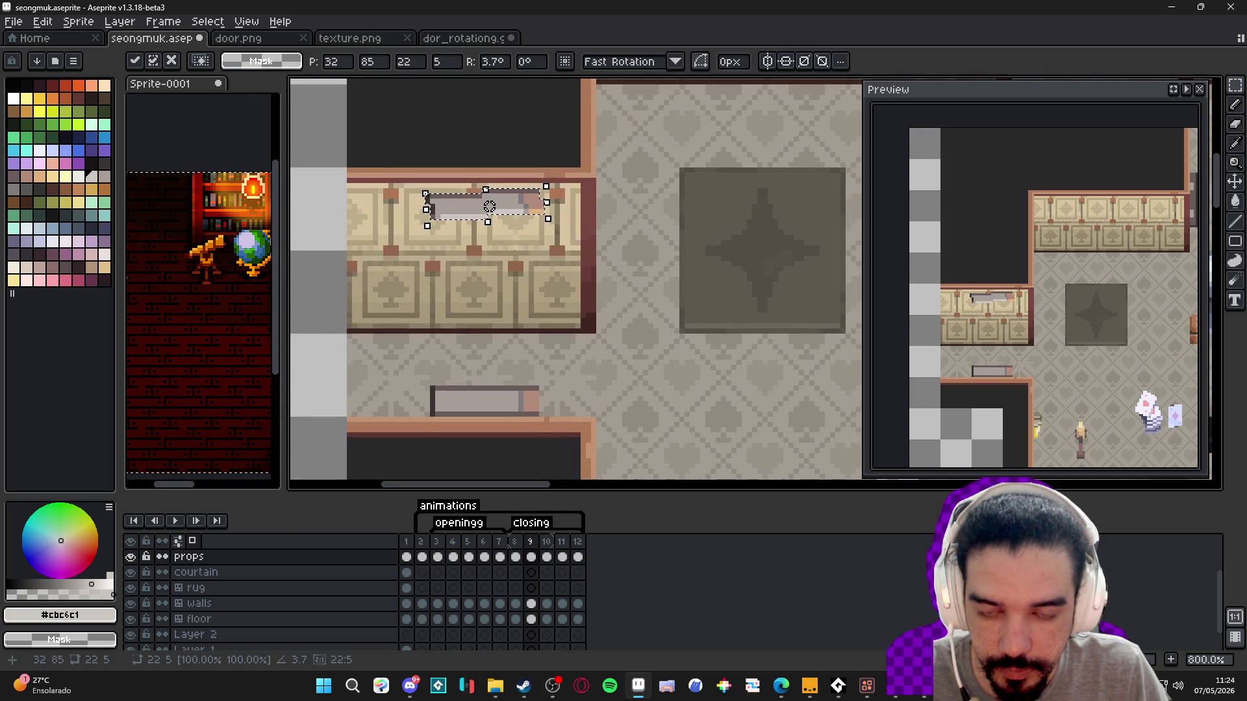
left_click(535, 407)
left_click_drag(536, 413, 431, 388)
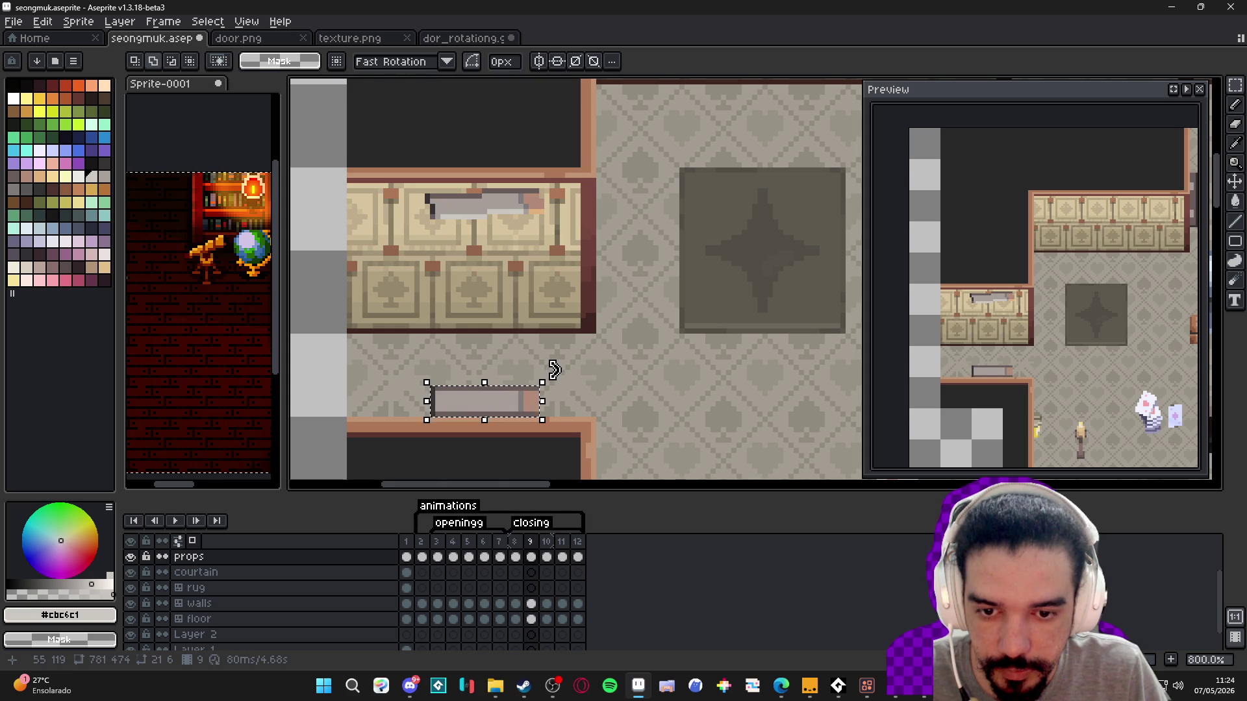
left_click_drag(549, 370, 565, 380)
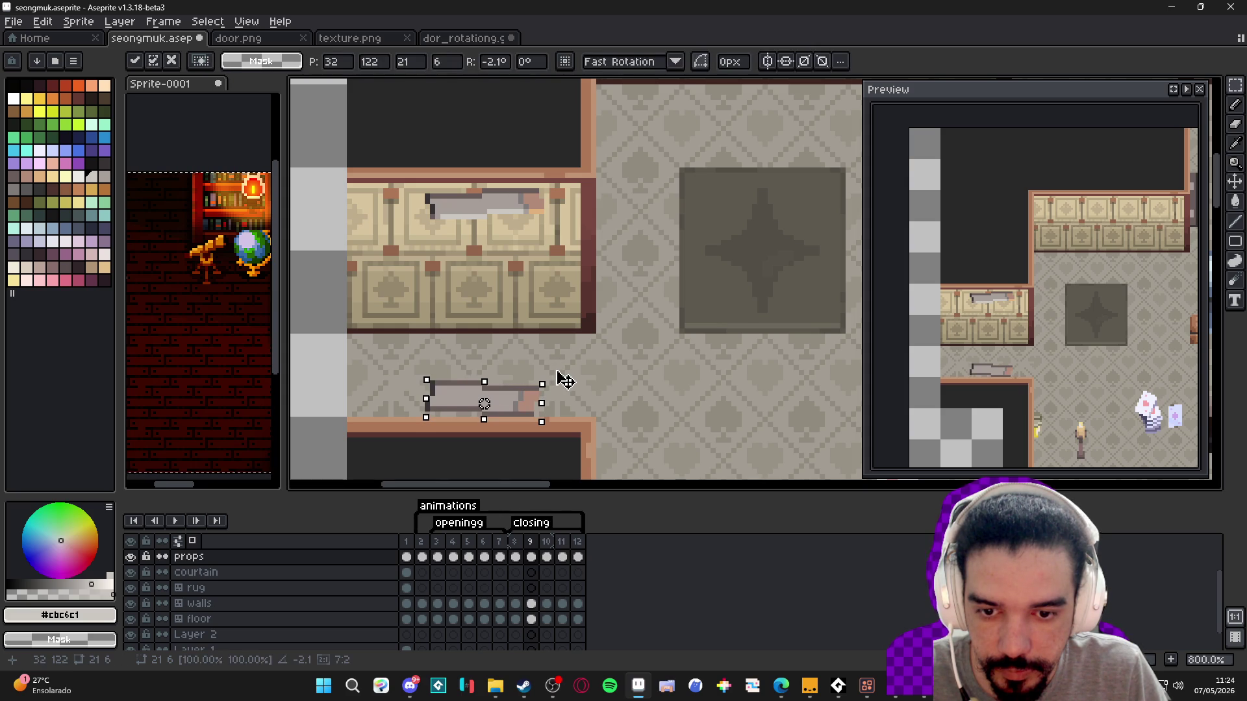
left_click(516, 556)
- Compare frame 8's closed door with frame 9, then select frame 8's door top and bench
left_click(532, 556)
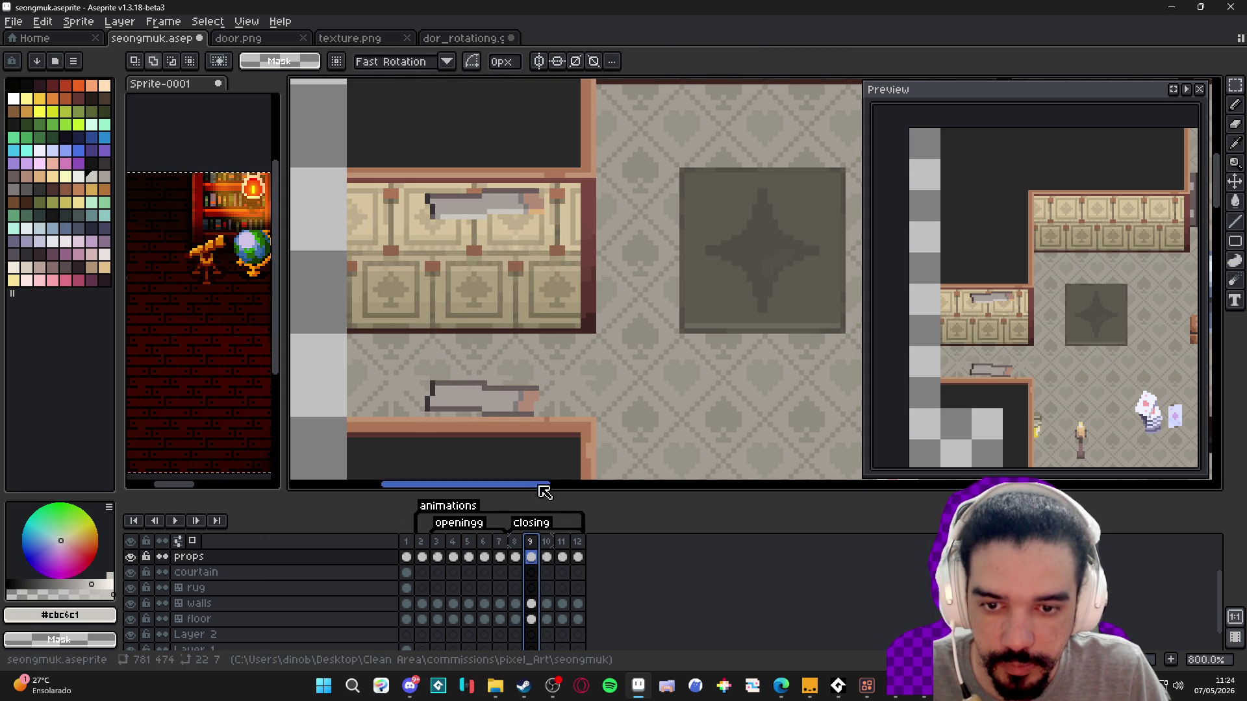
scroll(513, 403, "down", 1)
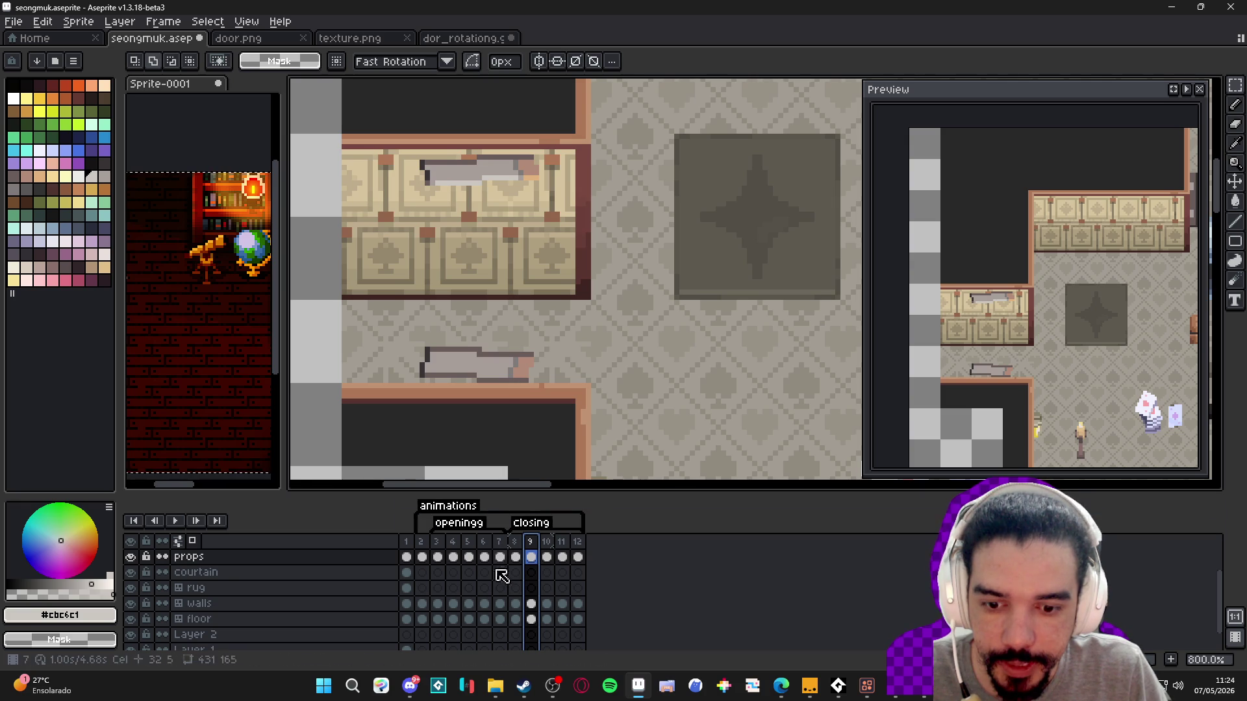
left_click(515, 556)
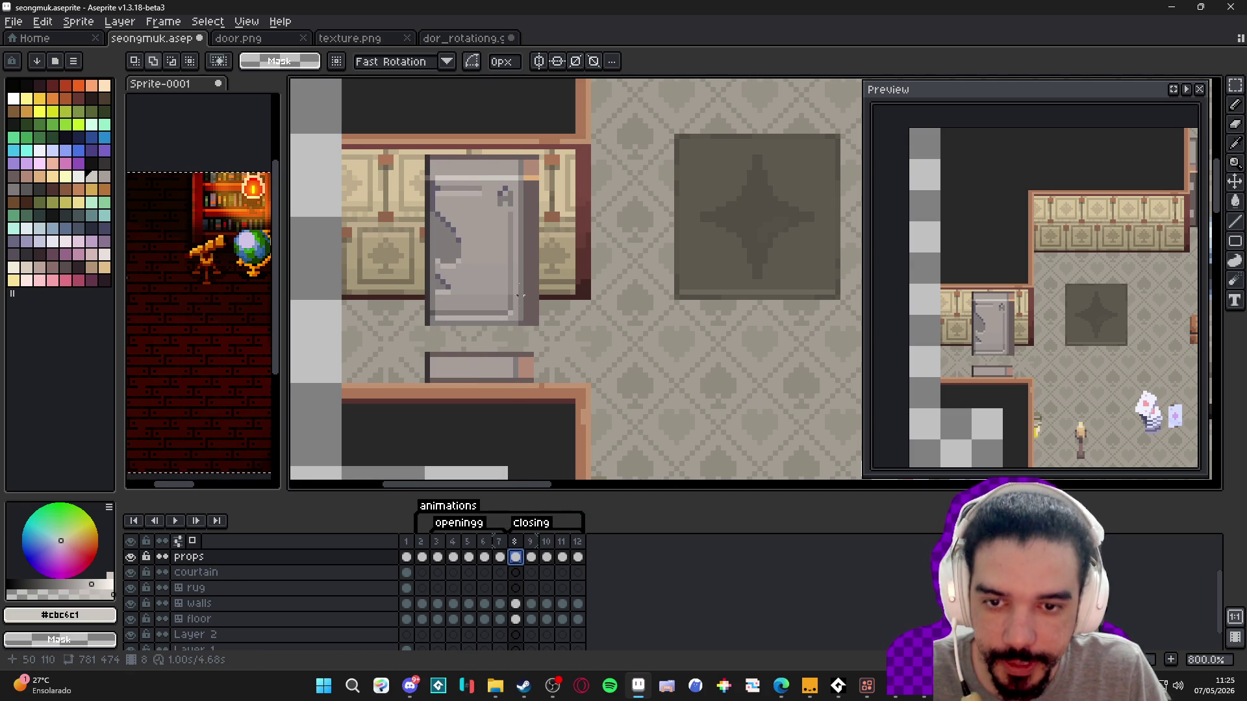
left_click(531, 557)
left_click(516, 556)
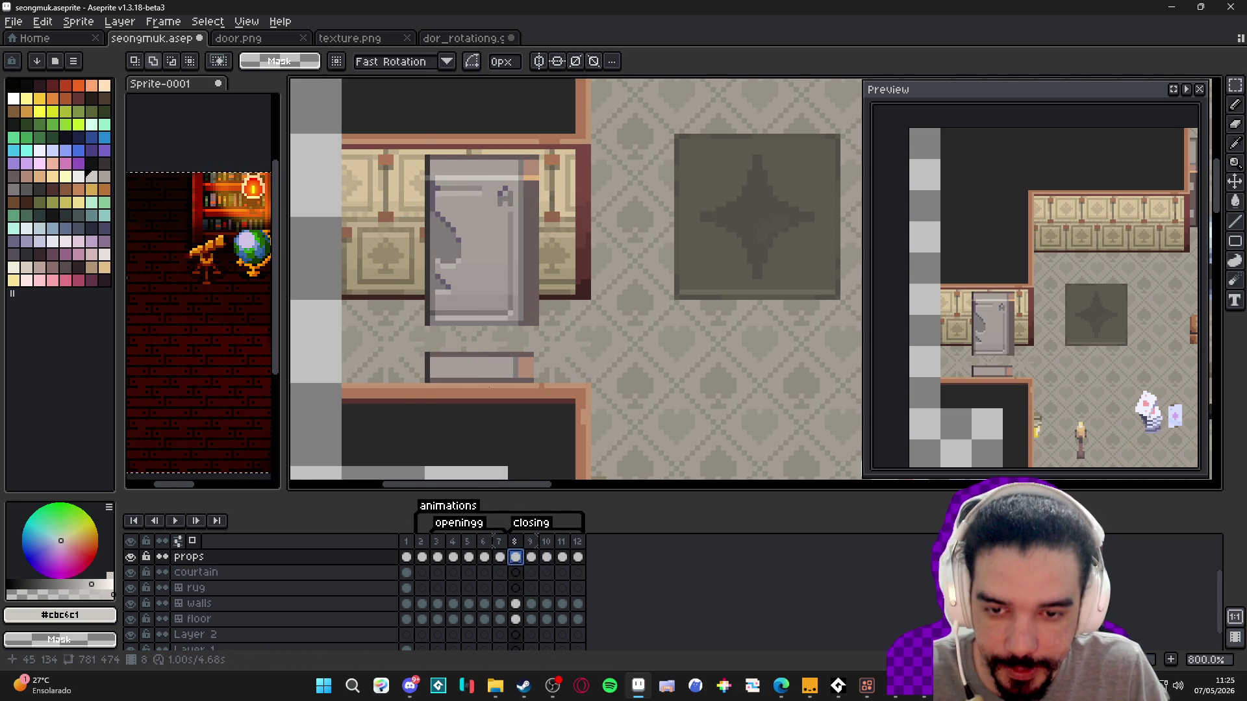
left_click_drag(426, 154, 540, 181)
left_click_drag(426, 354, 531, 381)
key("ctrl+z")
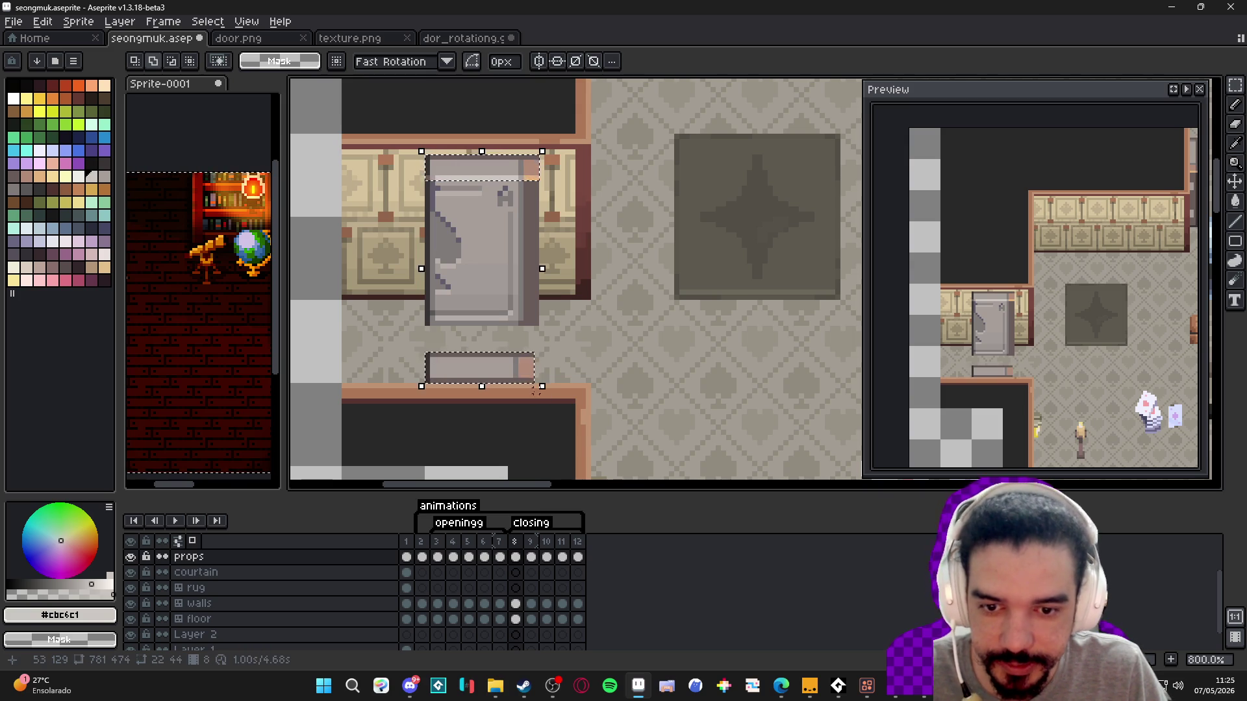
- On frame 10, delete the old door and paste in the two flat bars
scroll(513, 331, "down", 4)
left_click_drag(529, 330, 452, 304)
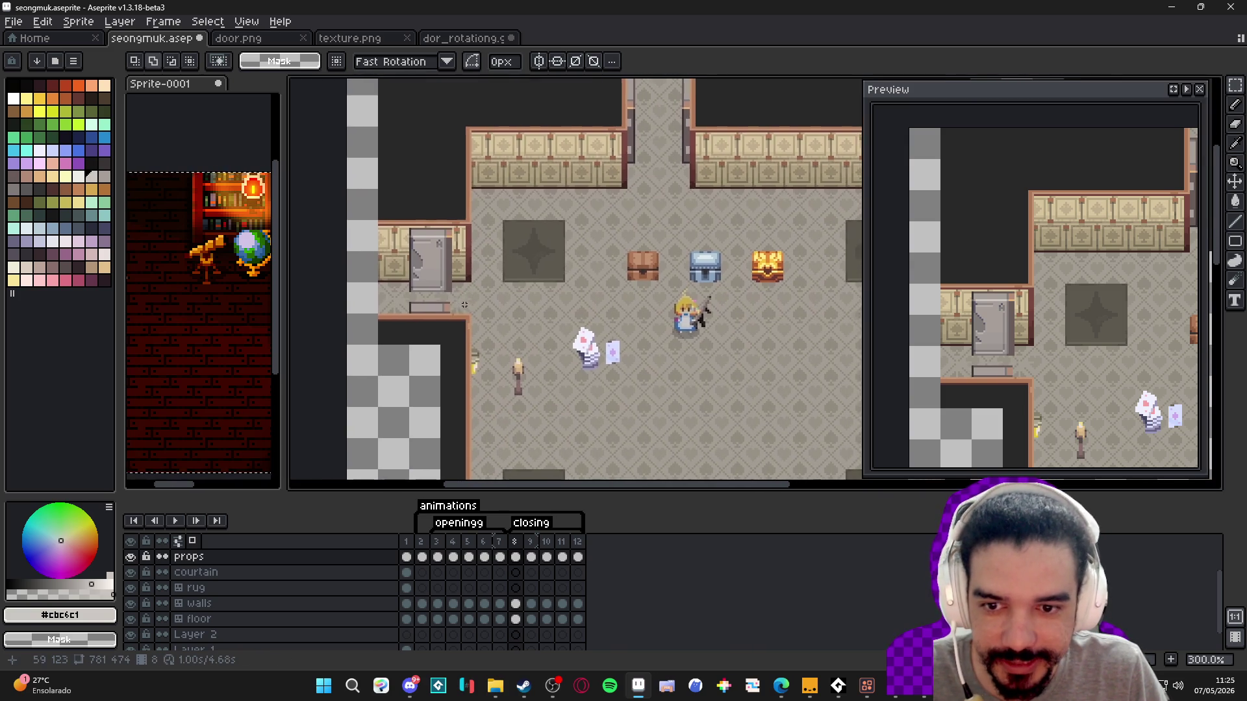
scroll(409, 253, "up", 2)
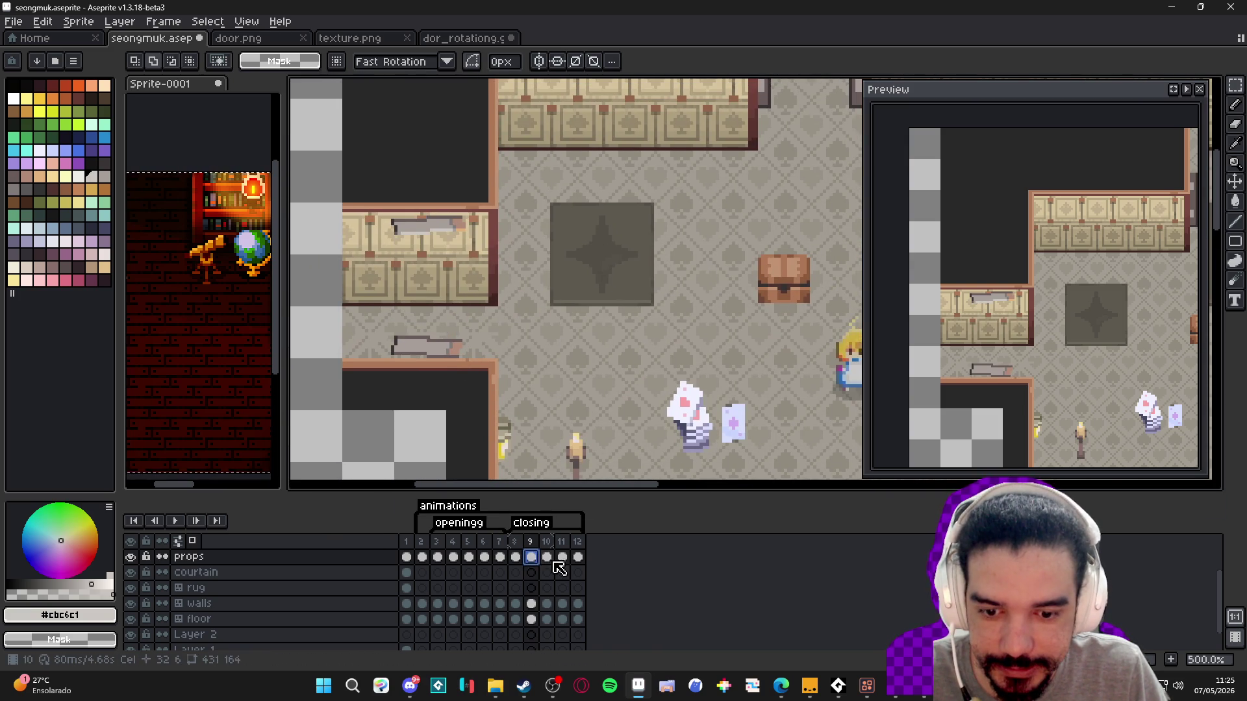
left_click(546, 557)
left_click_drag(413, 203, 516, 402)
key("Delete")
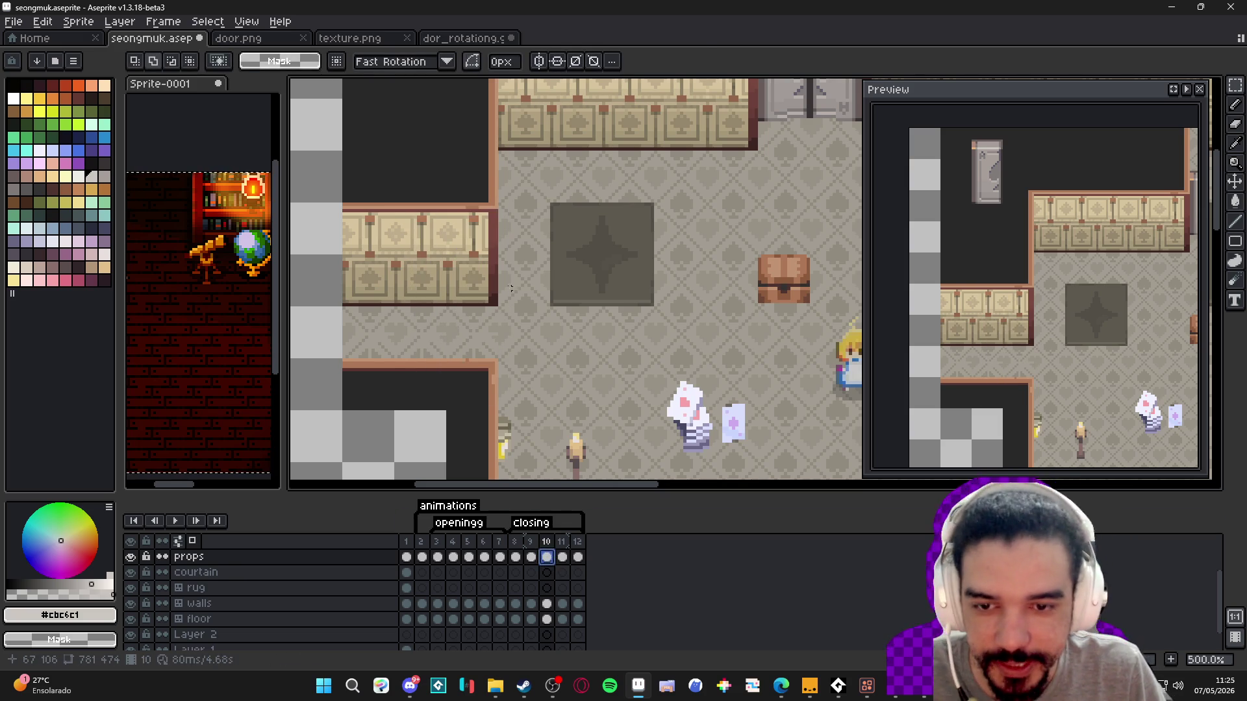
key("ctrl+v")
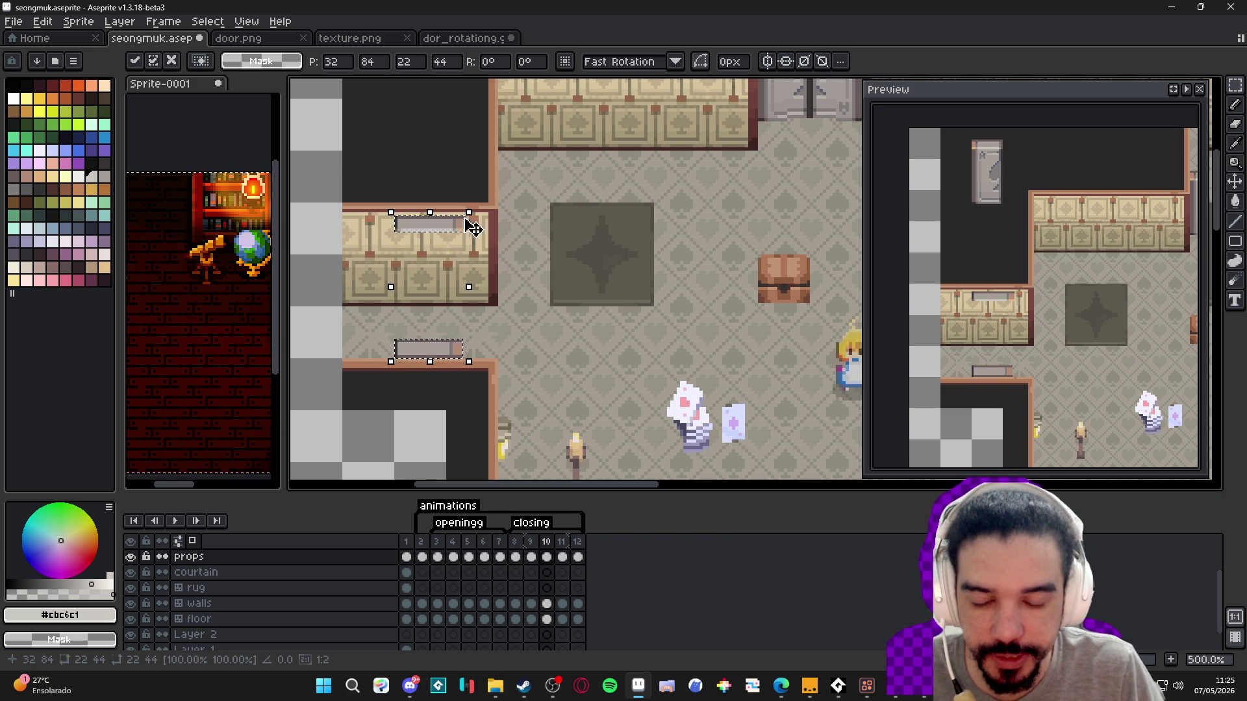
- Place the pasted bars, compare frame 10 with frame 9, and deselect
left_click(532, 558)
left_click(547, 557)
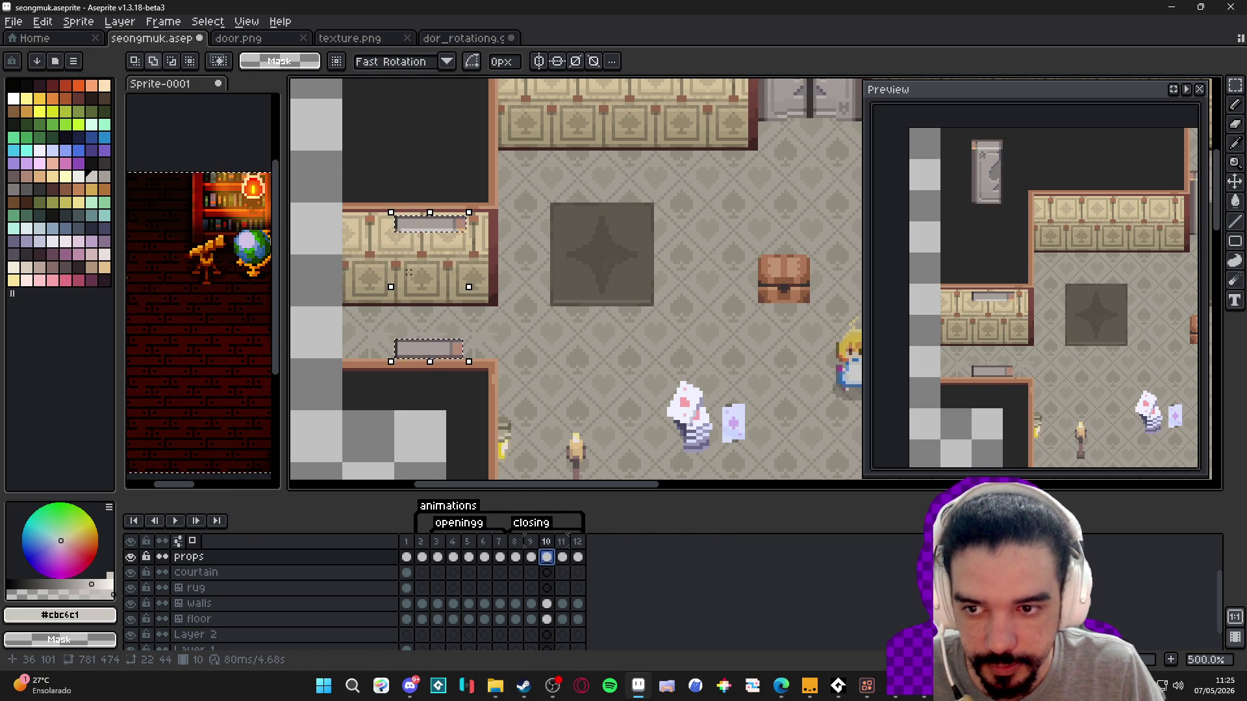
left_click_drag(415, 266, 445, 269)
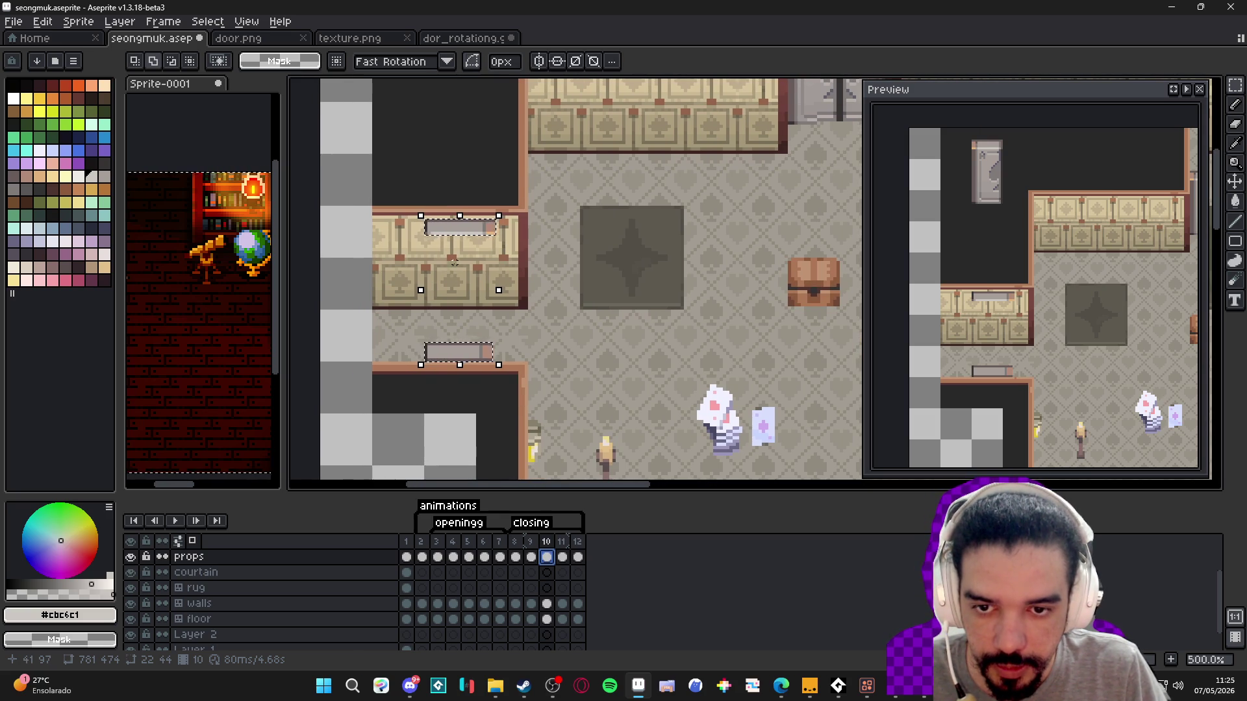
left_click(531, 557)
left_click(546, 558)
key("ctrl+d")
scroll(432, 223, "up", 1)
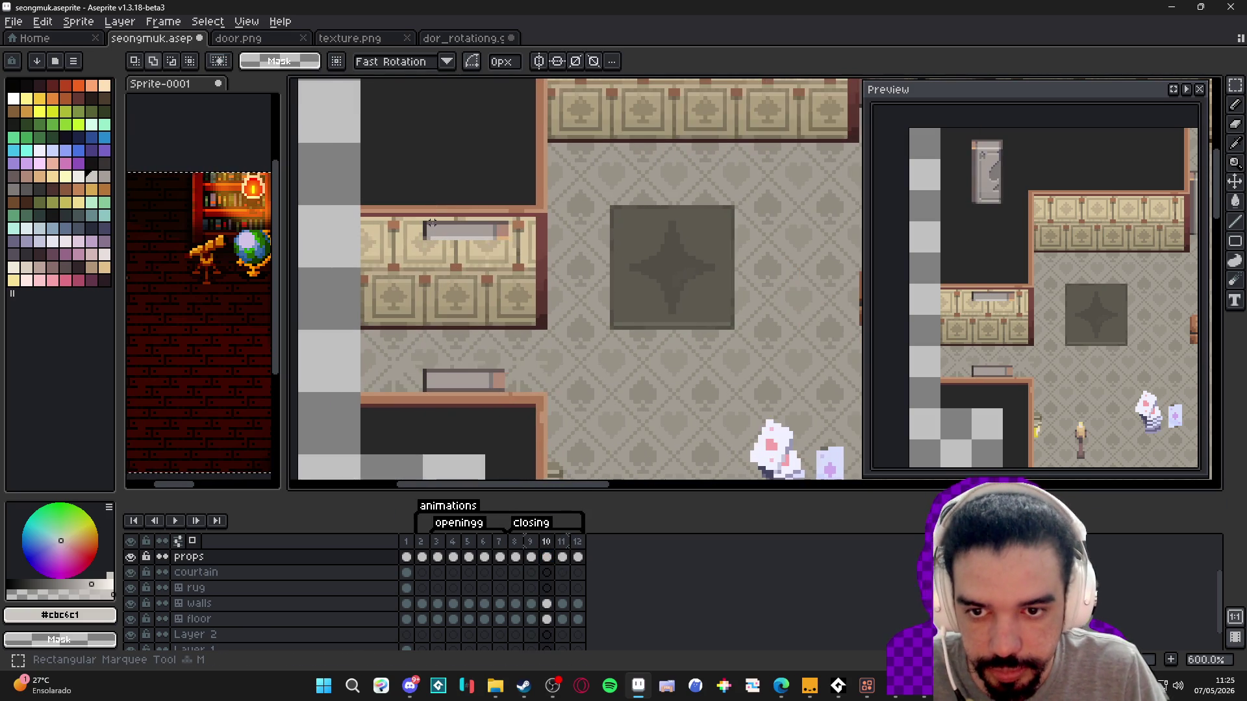
- Rotate the upper bar to 45° and nudge it down and right
left_click_drag(421, 220, 508, 243)
scroll(477, 239, "up", 1)
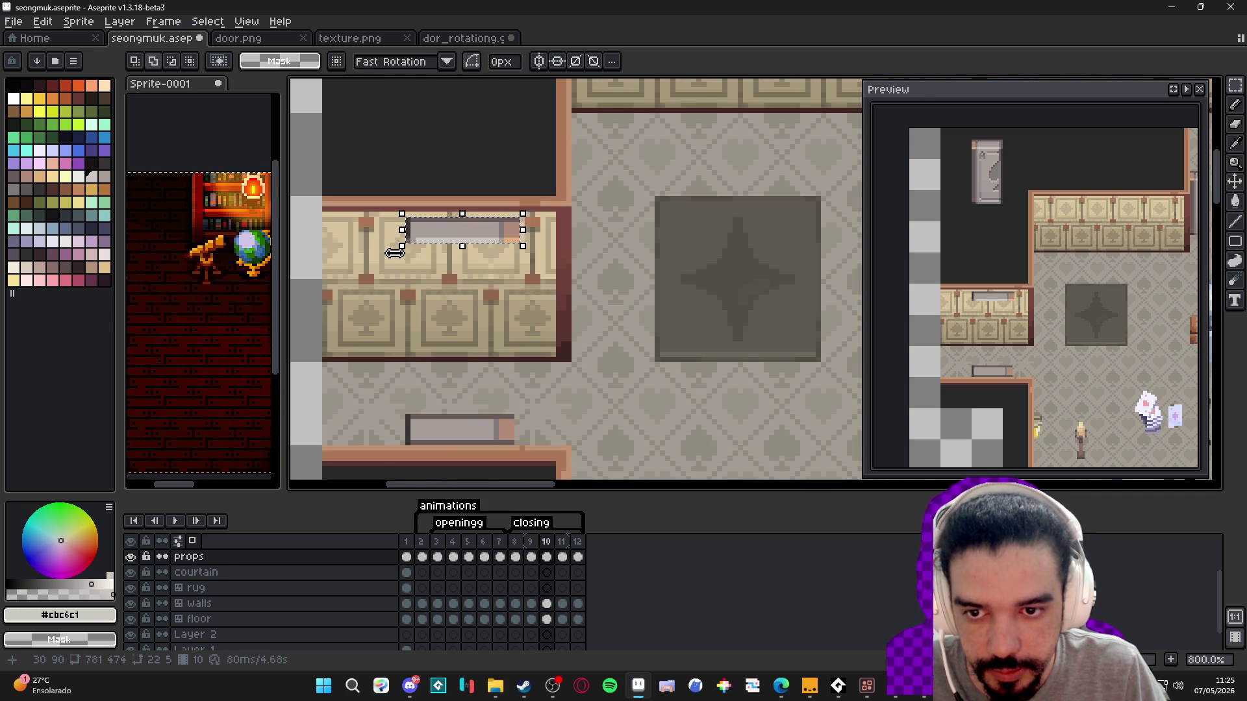
mouse_move(404, 267)
left_mouse_down()
mouse_move(461, 321)
mouse_move(447, 319)
left_mouse_up()
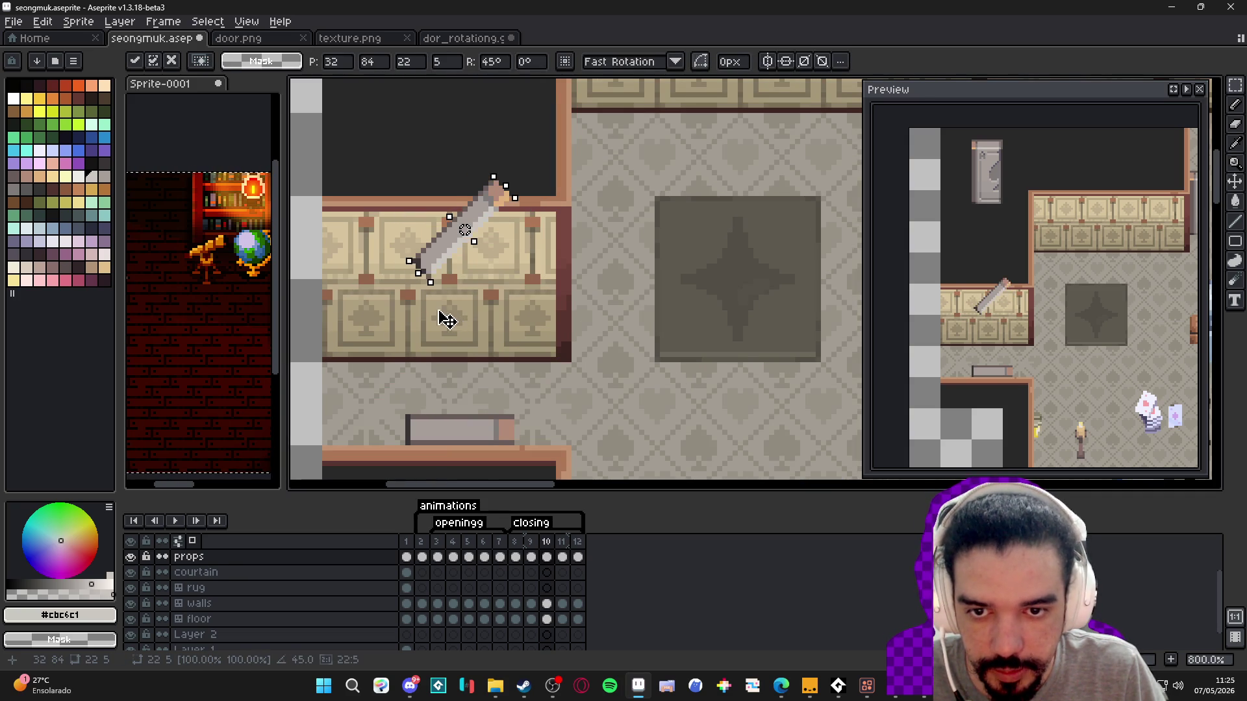
left_click_drag(503, 211, 530, 248)
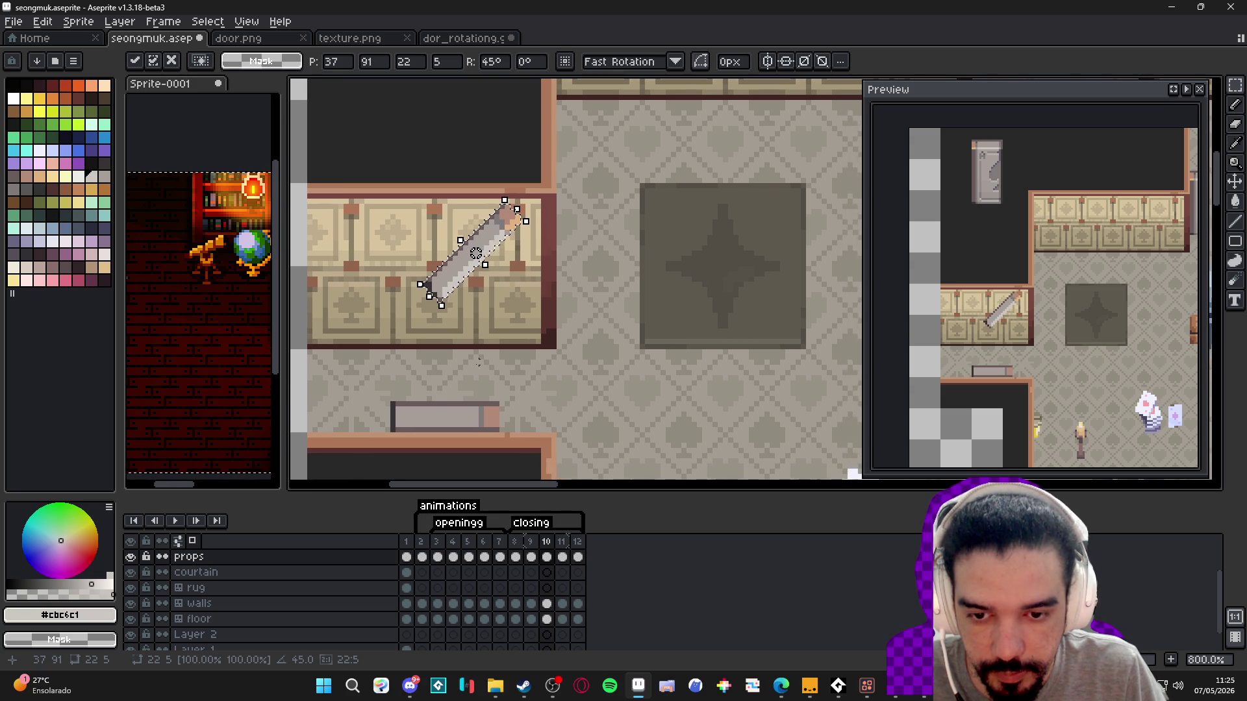
left_click(492, 429)
- Rotate the lower bar by the bench to −45° and move it up and right
mouse_move(496, 429)
left_mouse_down()
mouse_move(462, 397)
mouse_move(392, 398)
left_mouse_up()
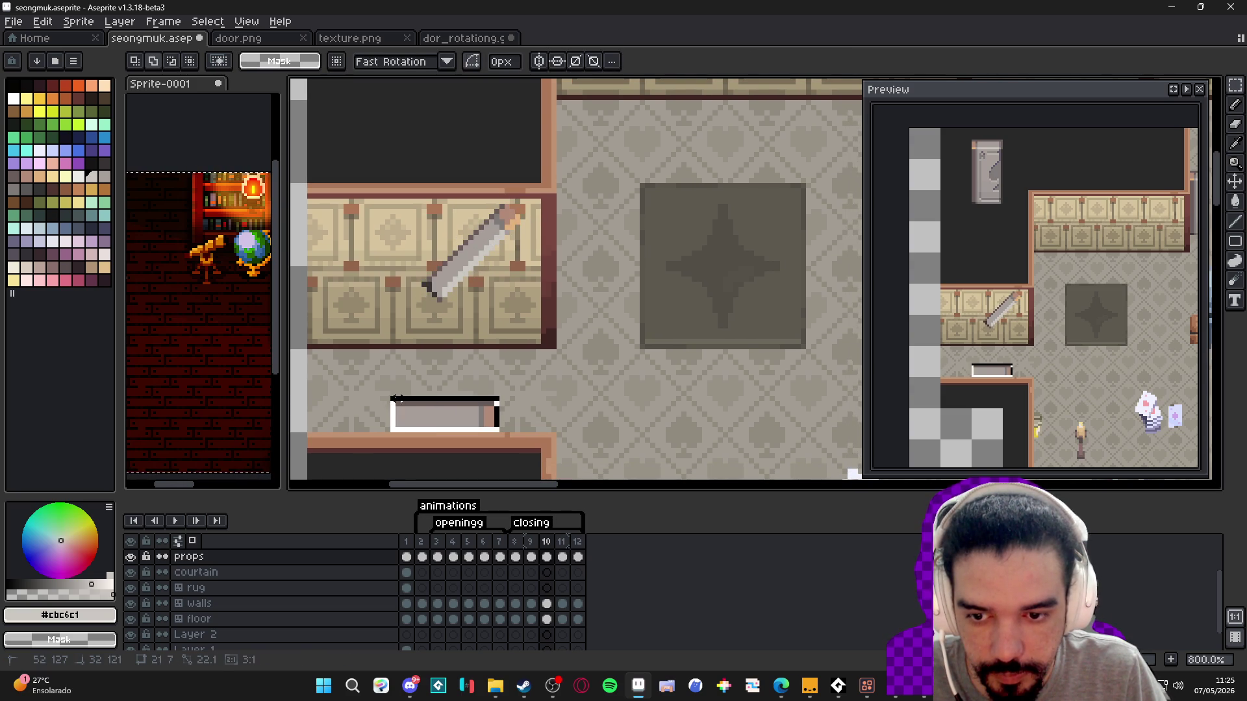
mouse_move(509, 390)
left_mouse_down()
mouse_move(559, 462)
mouse_move(545, 473)
left_mouse_up()
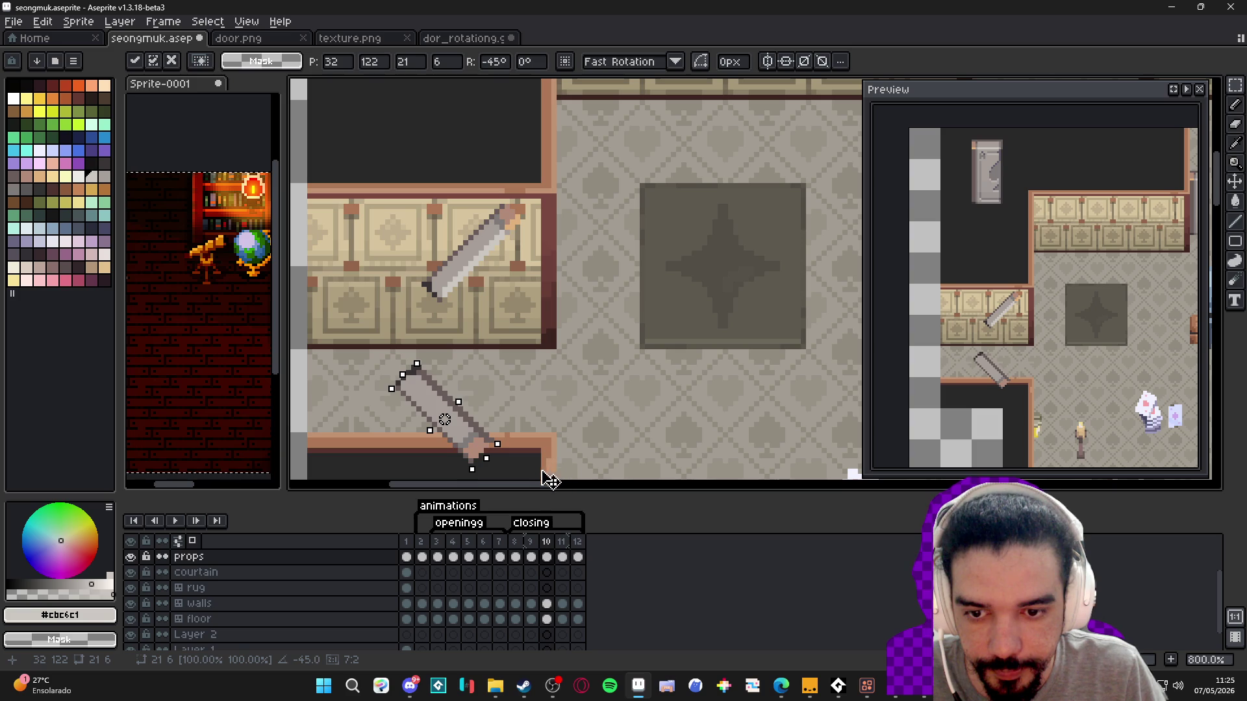
mouse_move(480, 445)
left_mouse_down()
mouse_move(525, 345)
mouse_move(523, 370)
mouse_move(509, 422)
mouse_move(509, 223)
mouse_move(513, 414)
left_mouse_up()
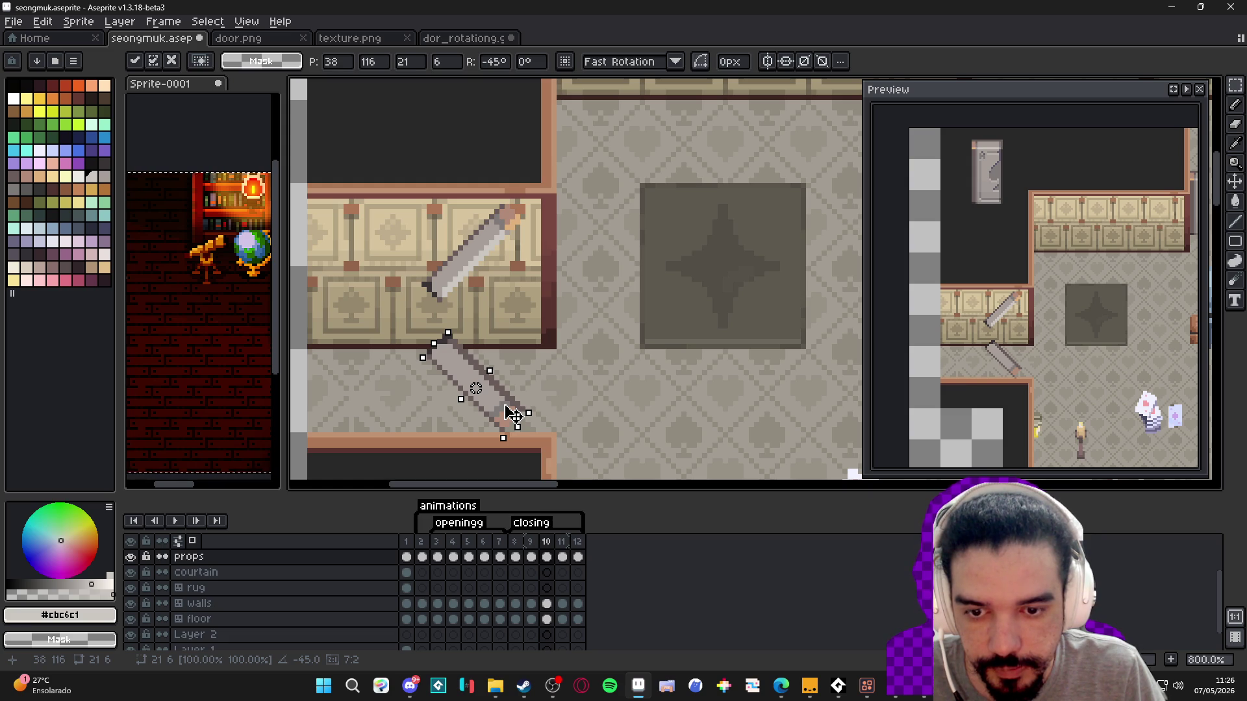
left_click(516, 557)
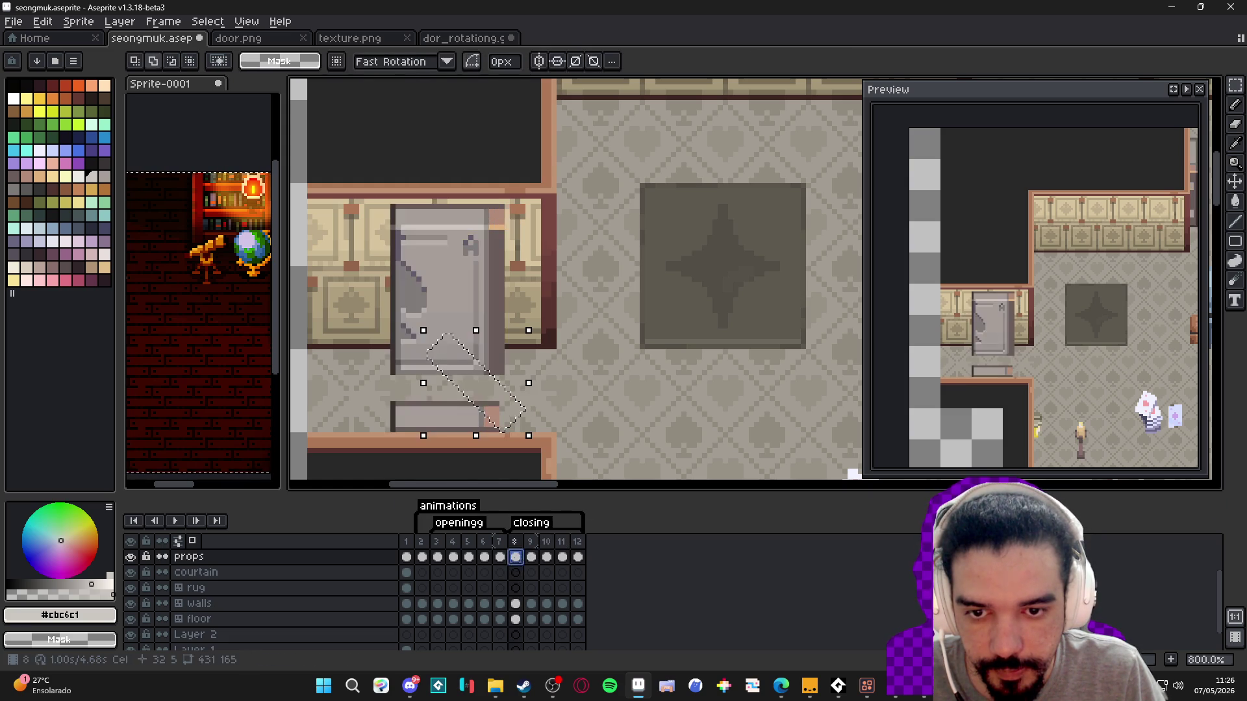
- Step through frames 8, 9 and 10 to reach frame 11's vertical door
left_click(532, 558)
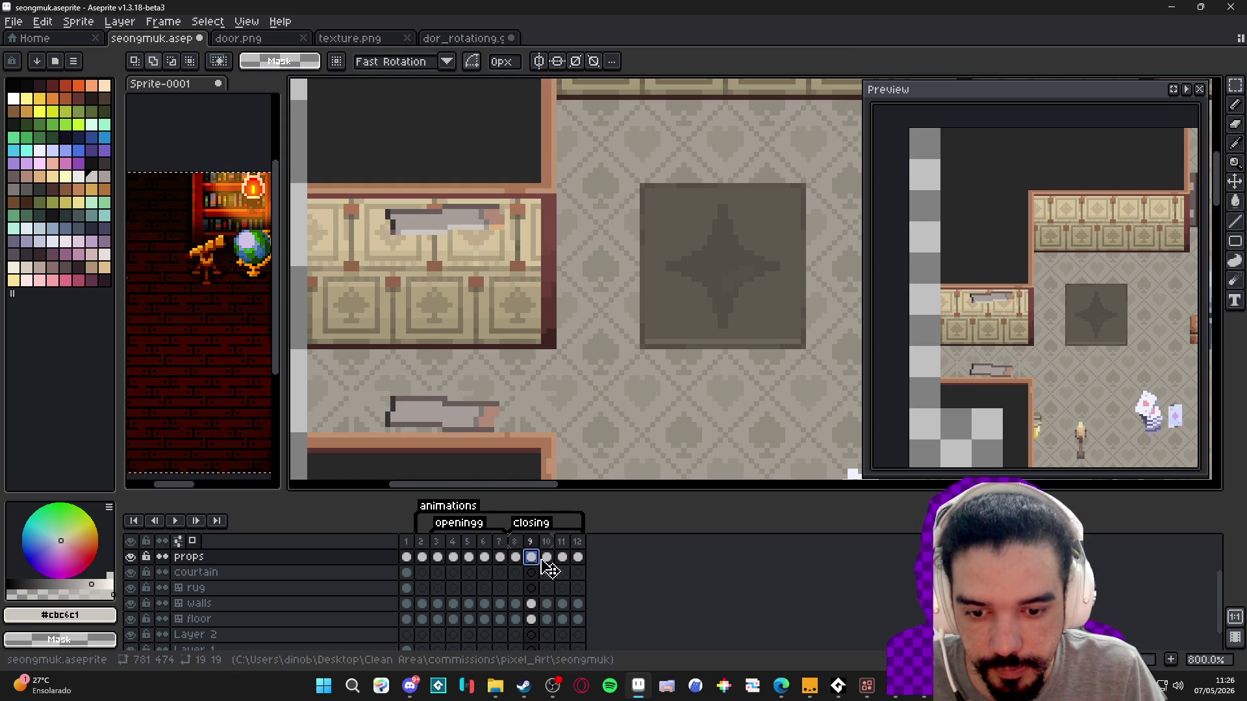
left_click(547, 559)
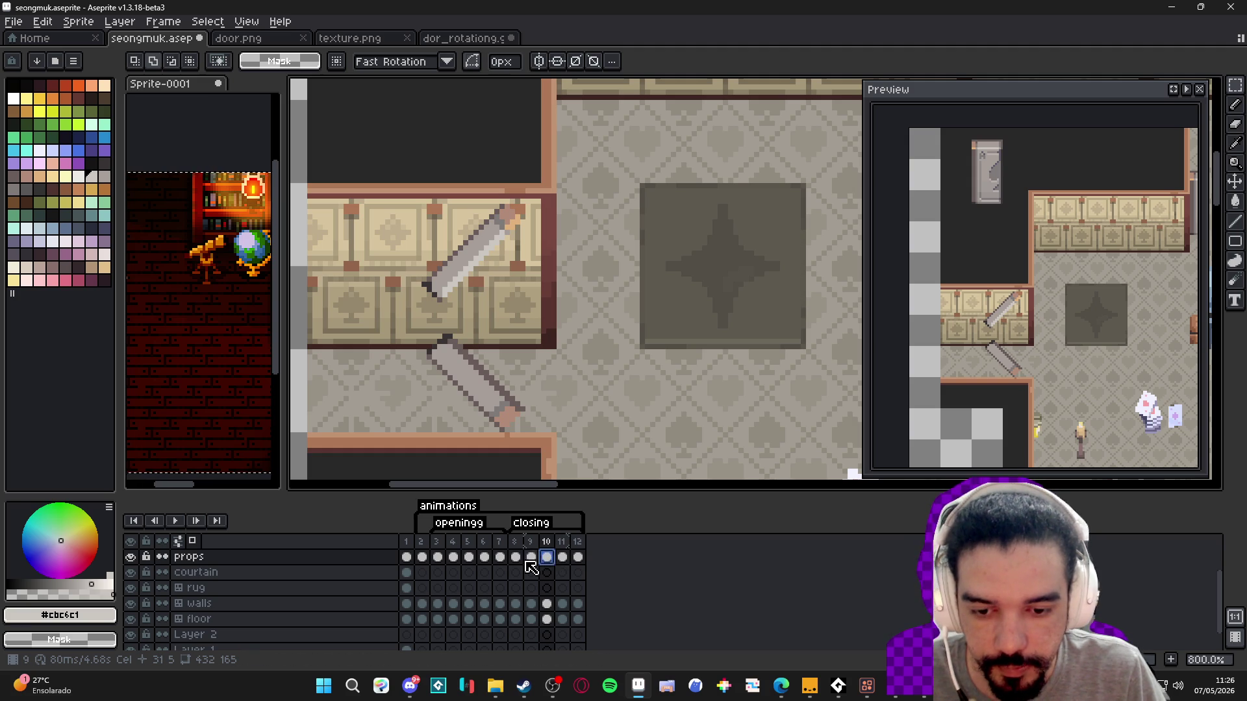
left_click(517, 557)
left_click(547, 557)
left_click(562, 557)
left_click(562, 557)
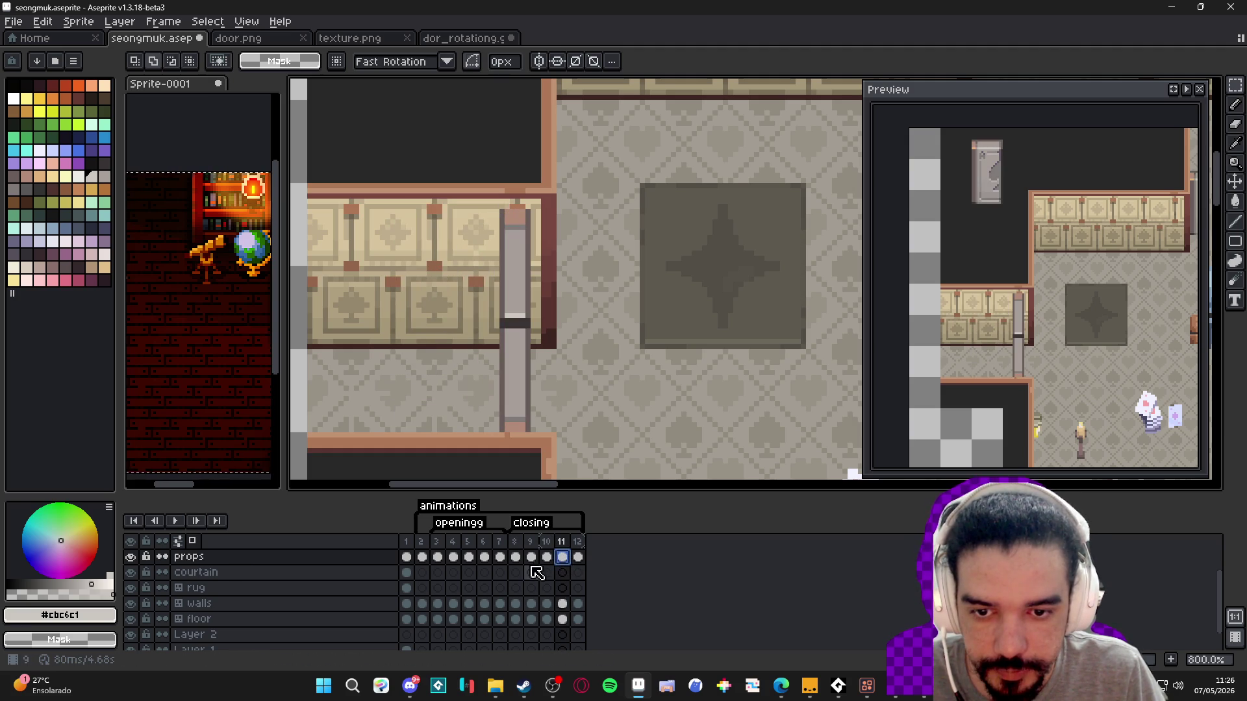
key("Left")
left_click(563, 558)
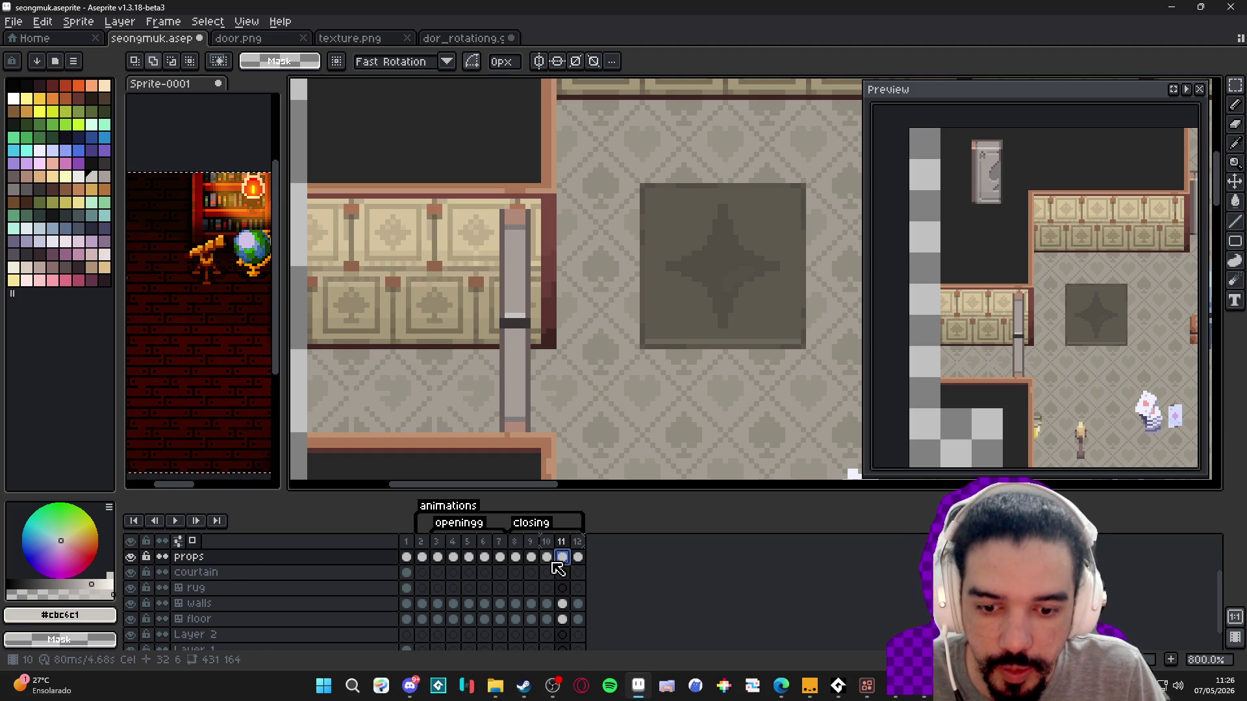
- Zoom to check the room, then marquee-select frame 11's vertical door and deselect
scroll(562, 562, "up", 2)
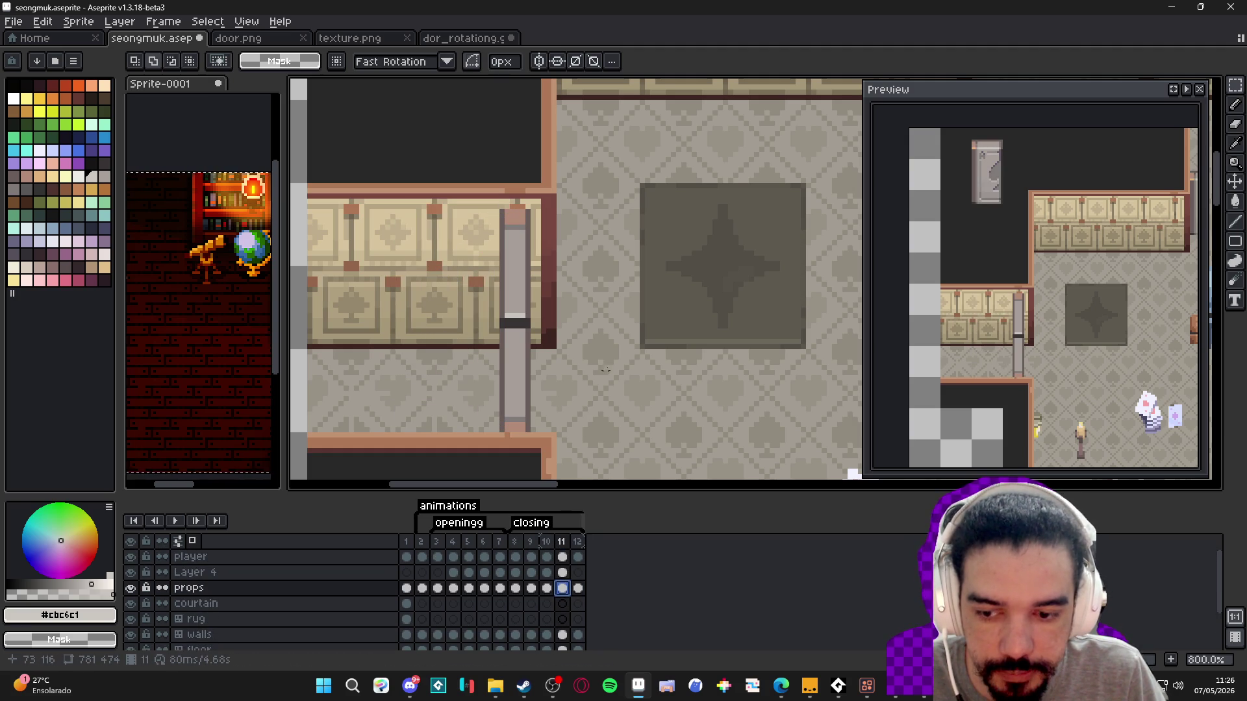
scroll(629, 351, "down", 3)
scroll(630, 350, "down", 1)
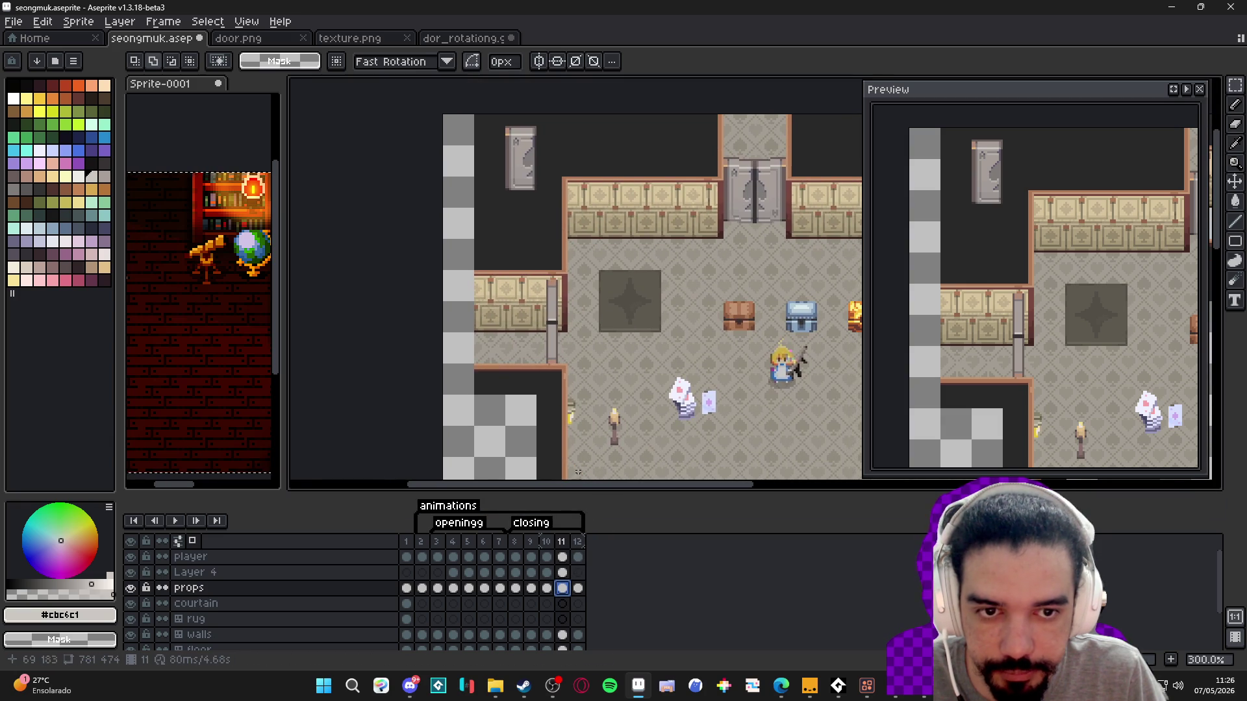
scroll(570, 374, "up", 1)
key("ctrl+alt+c")
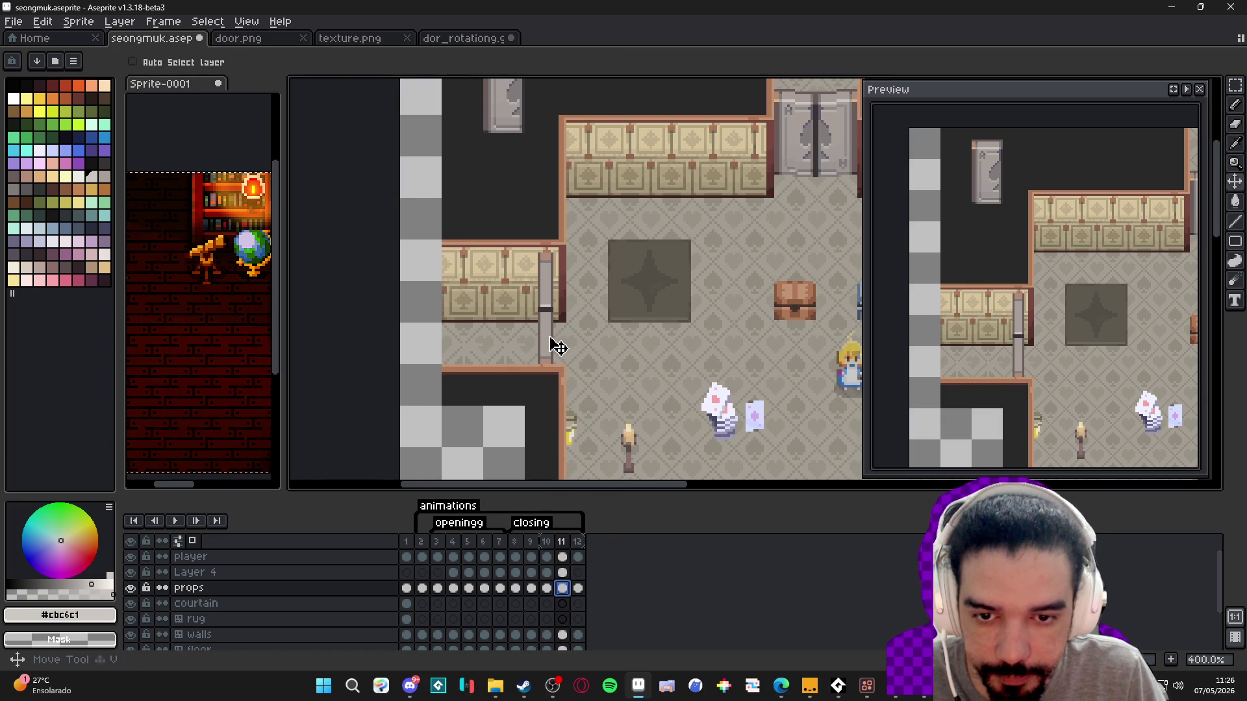
left_click(1200, 377)
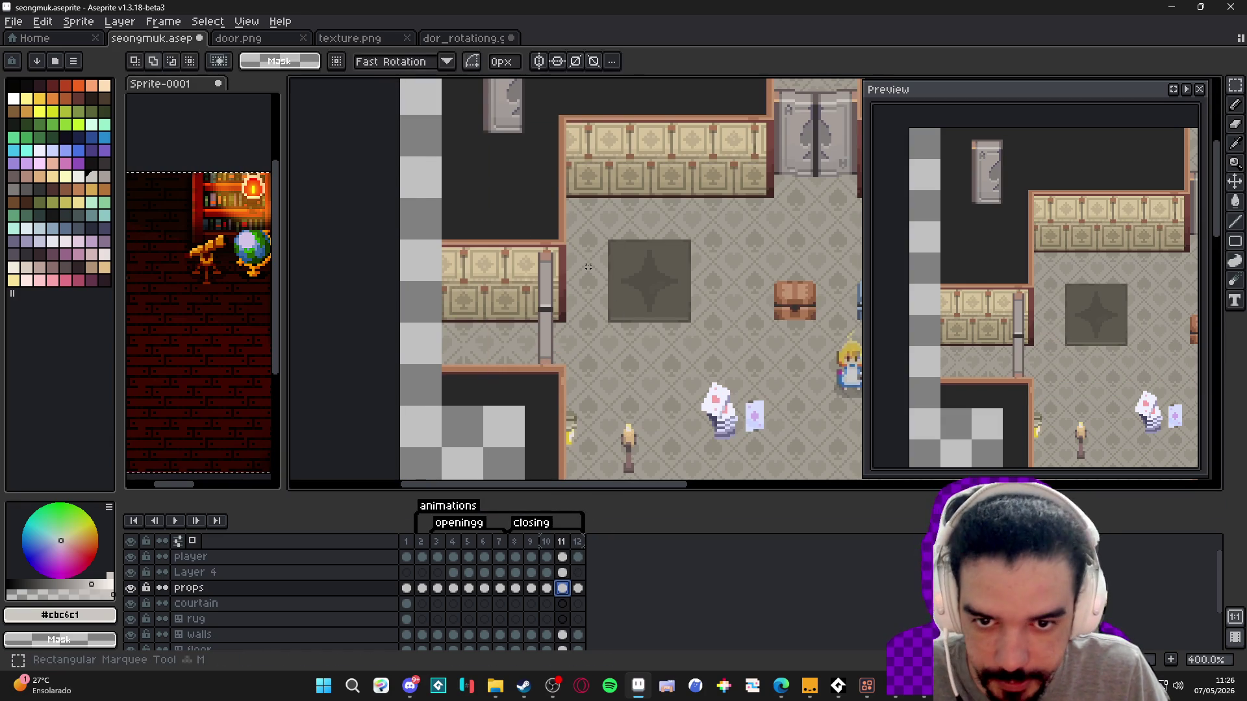
scroll(558, 292, "up", 1)
left_click_drag(566, 237, 544, 352)
key("ctrl+d")
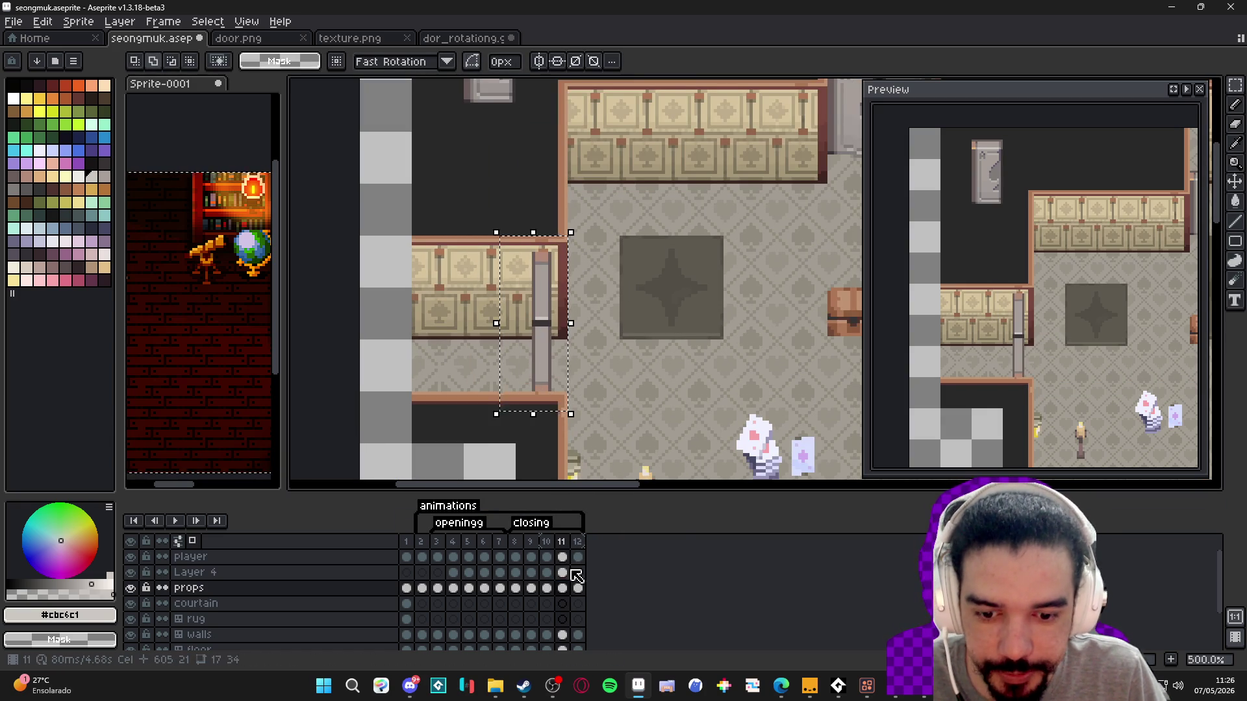
- Compare frames 9 and 10, then undo the angled-bar edits on frame 10
left_click(547, 588)
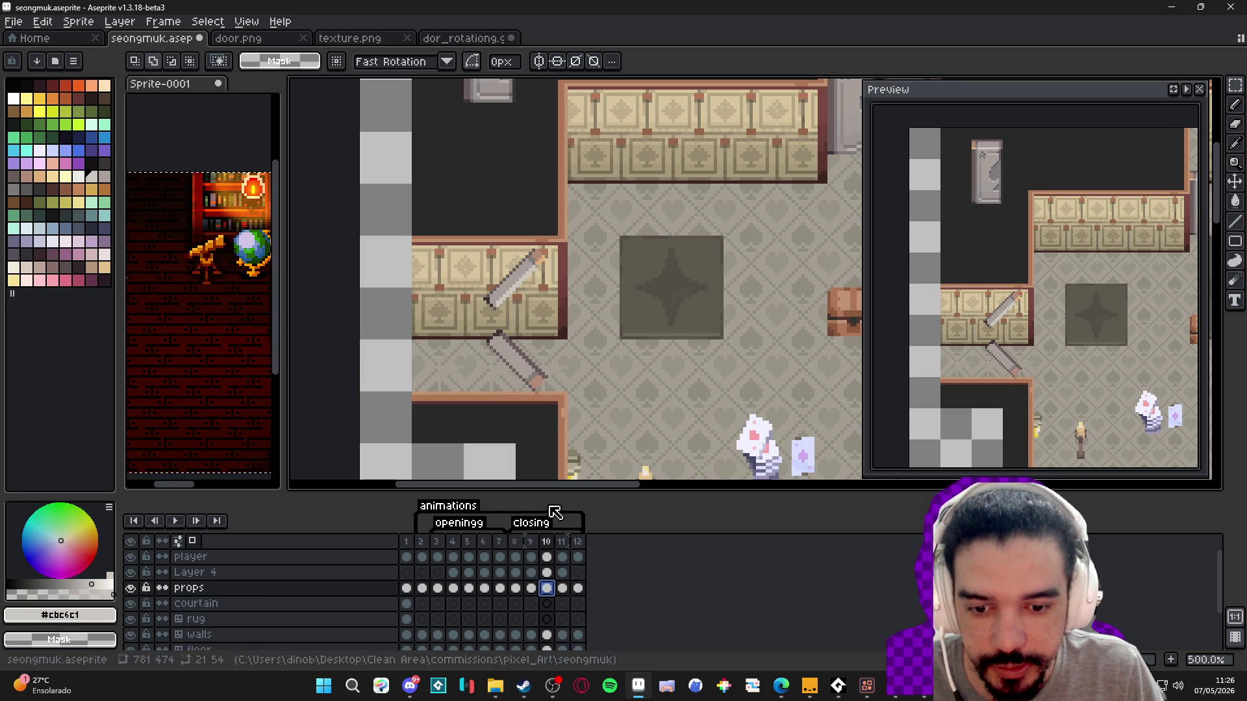
left_click(531, 588)
left_click(547, 588)
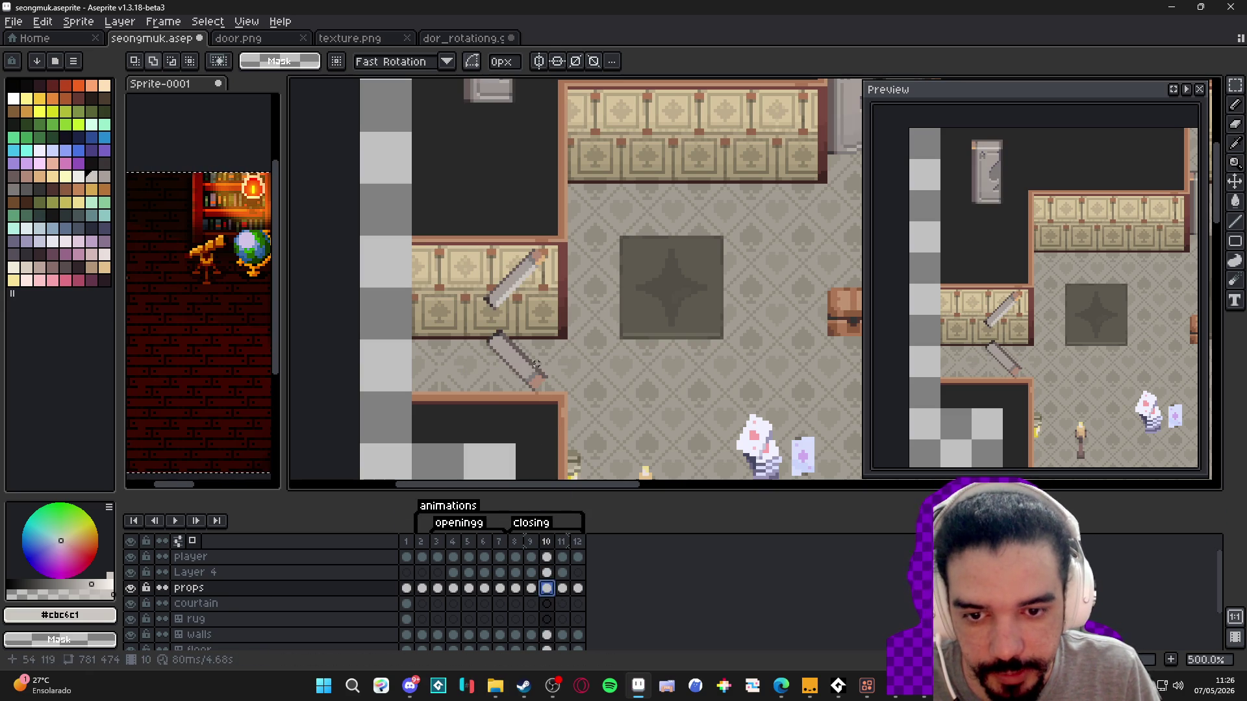
key("ctrl+z")
key("ctrl+z")
key("ctrl+z")
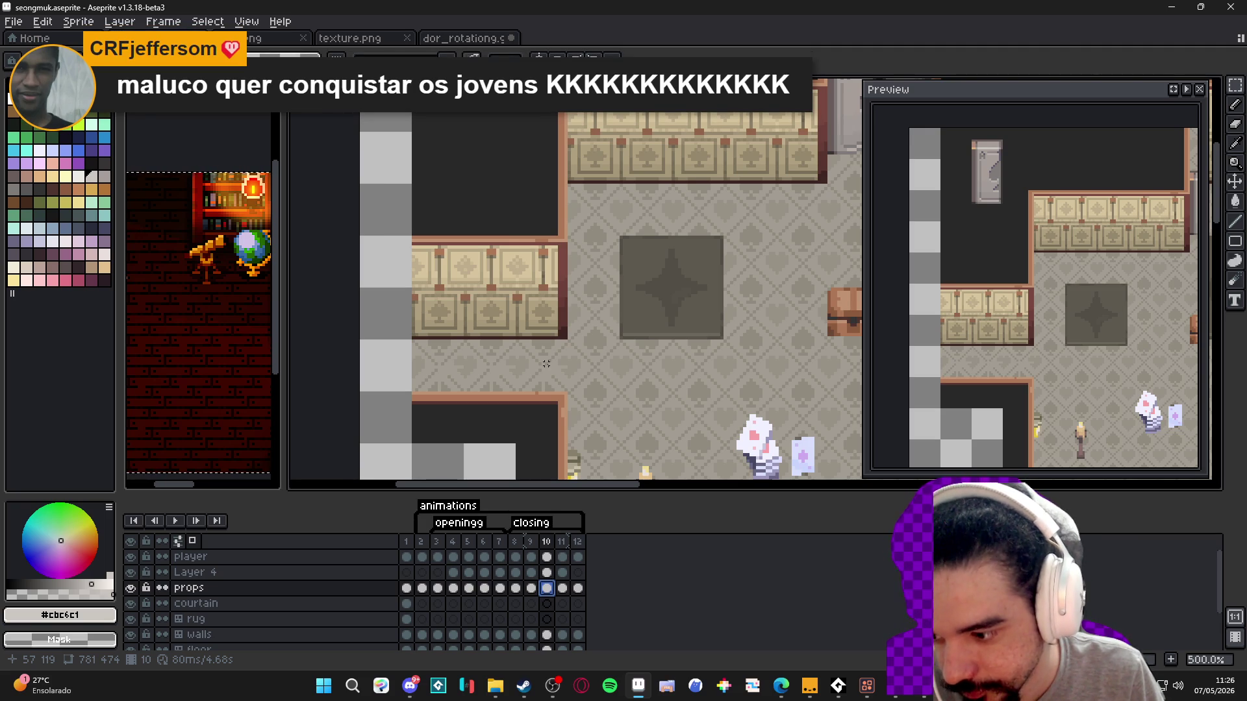
key("Left")
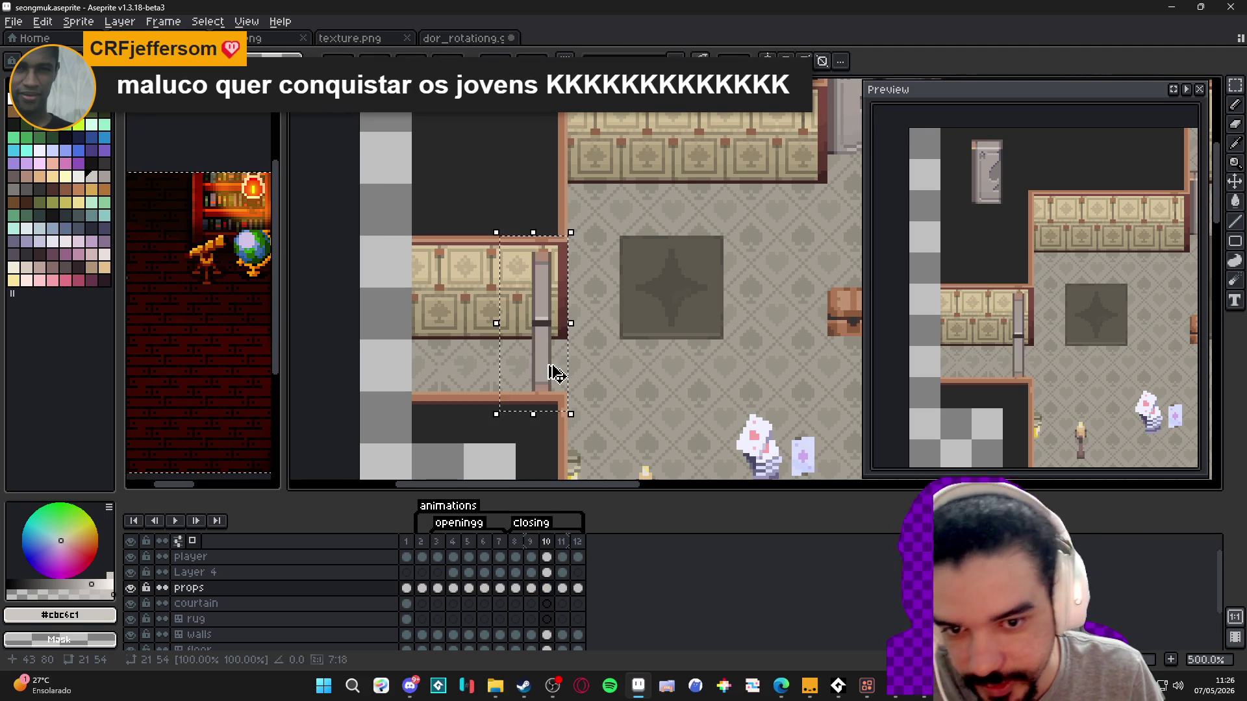
left_click(547, 587)
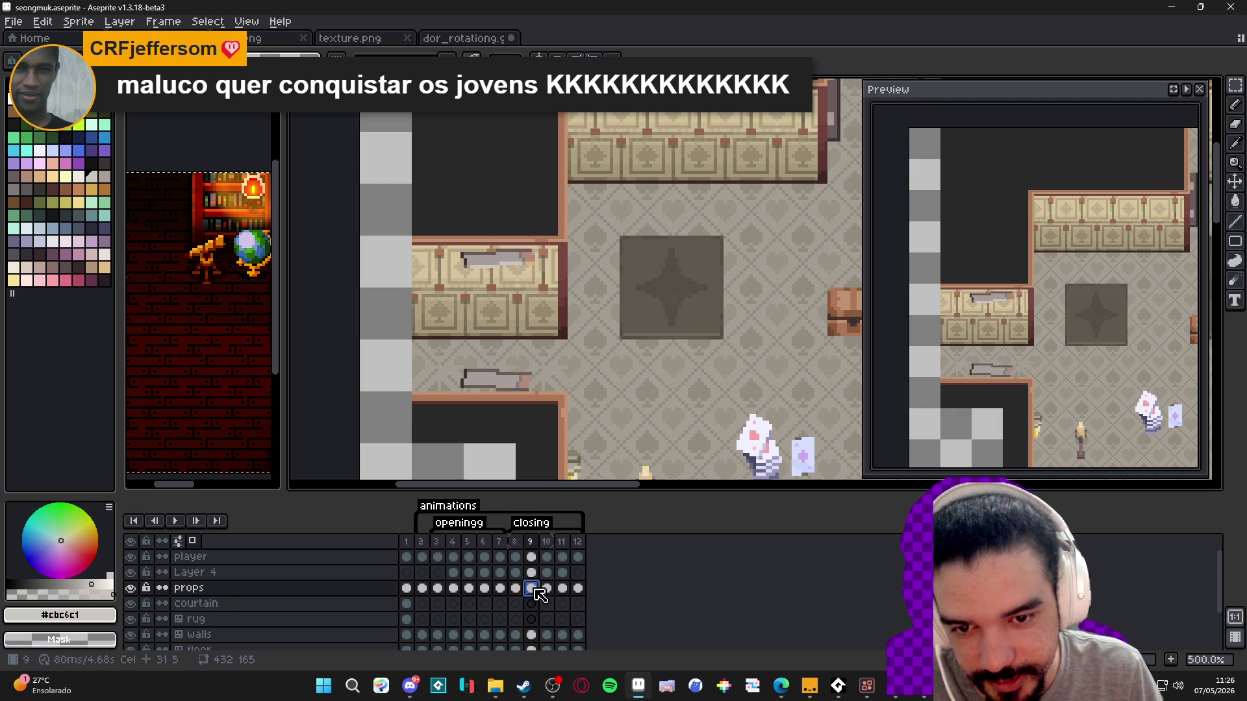
scroll(543, 337, "up", 4)
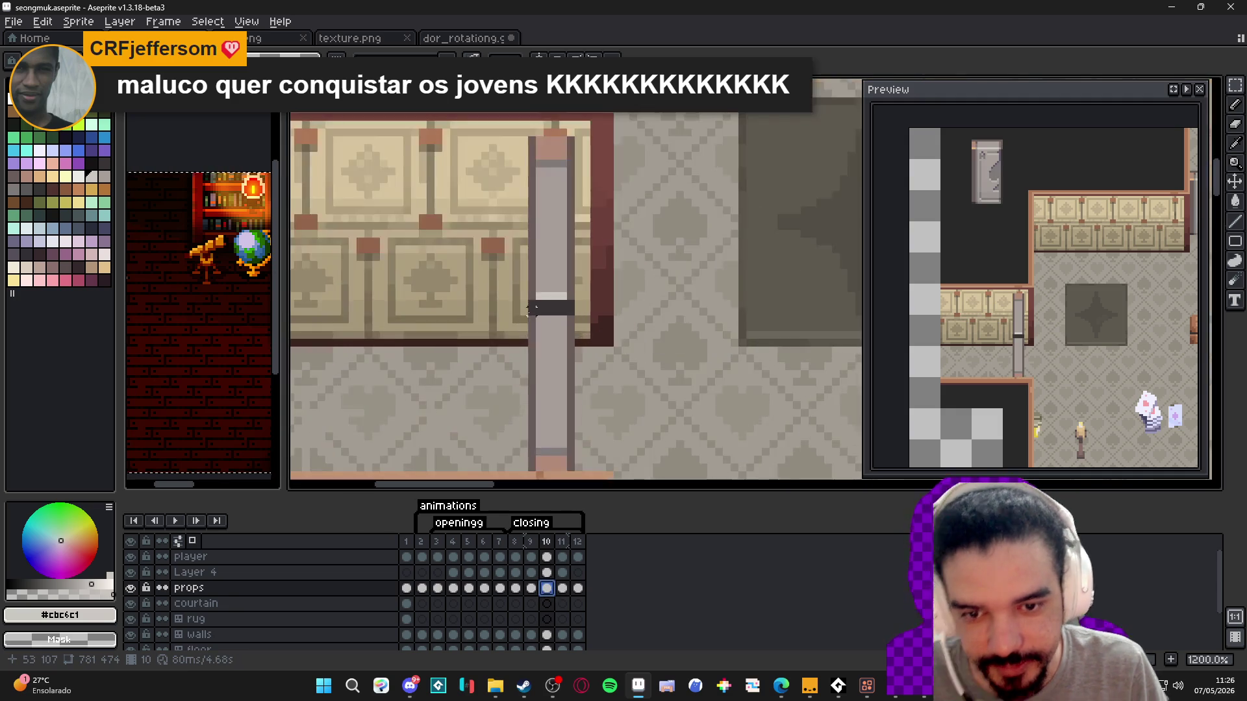
- Skew the door bar's lower half by one pixel and shift it right
scroll(542, 338, "down", 2)
left_click_drag(532, 312, 557, 416)
scroll(548, 301, "up", 2)
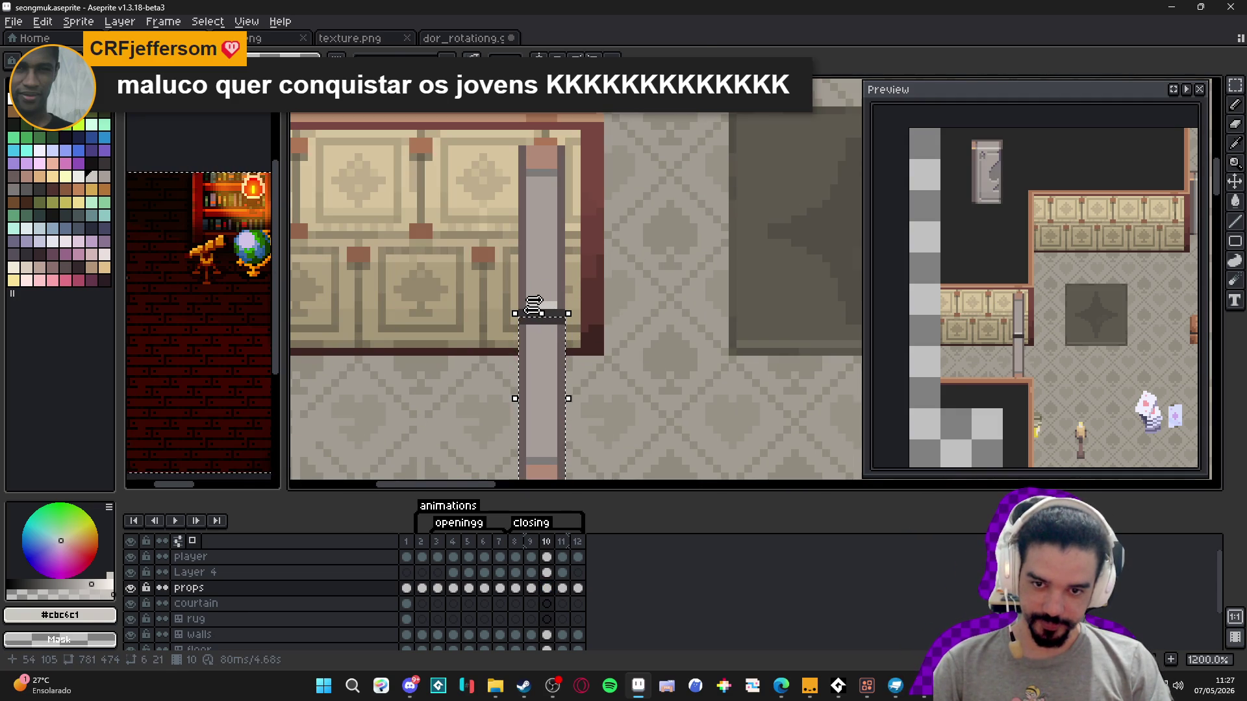
left_click_drag(543, 315, 543, 315)
scroll(548, 340, "down", 2)
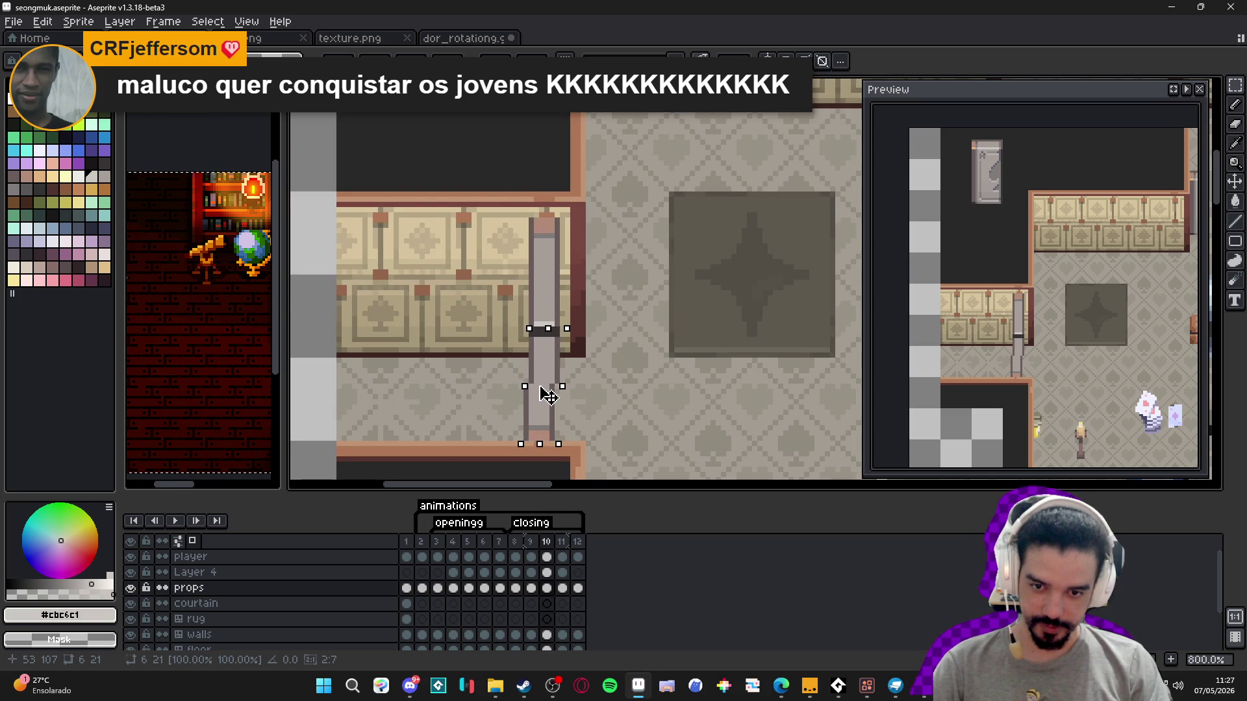
left_click_drag(552, 394, 562, 394)
key("Return")
- Rotate the upper half of the door bar slightly and shift it right one pixel
scroll(523, 333, "up", 2)
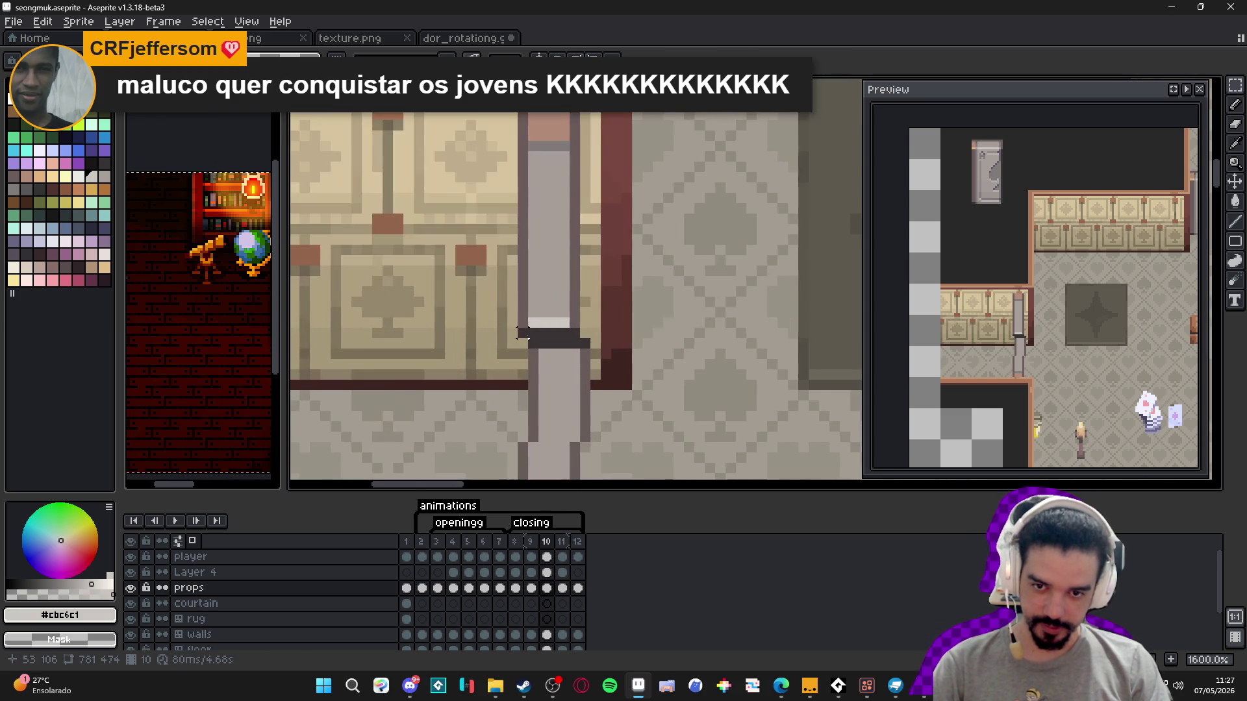
mouse_move(523, 333)
left_mouse_down()
mouse_move(552, 166)
mouse_move(566, 167)
left_mouse_up()
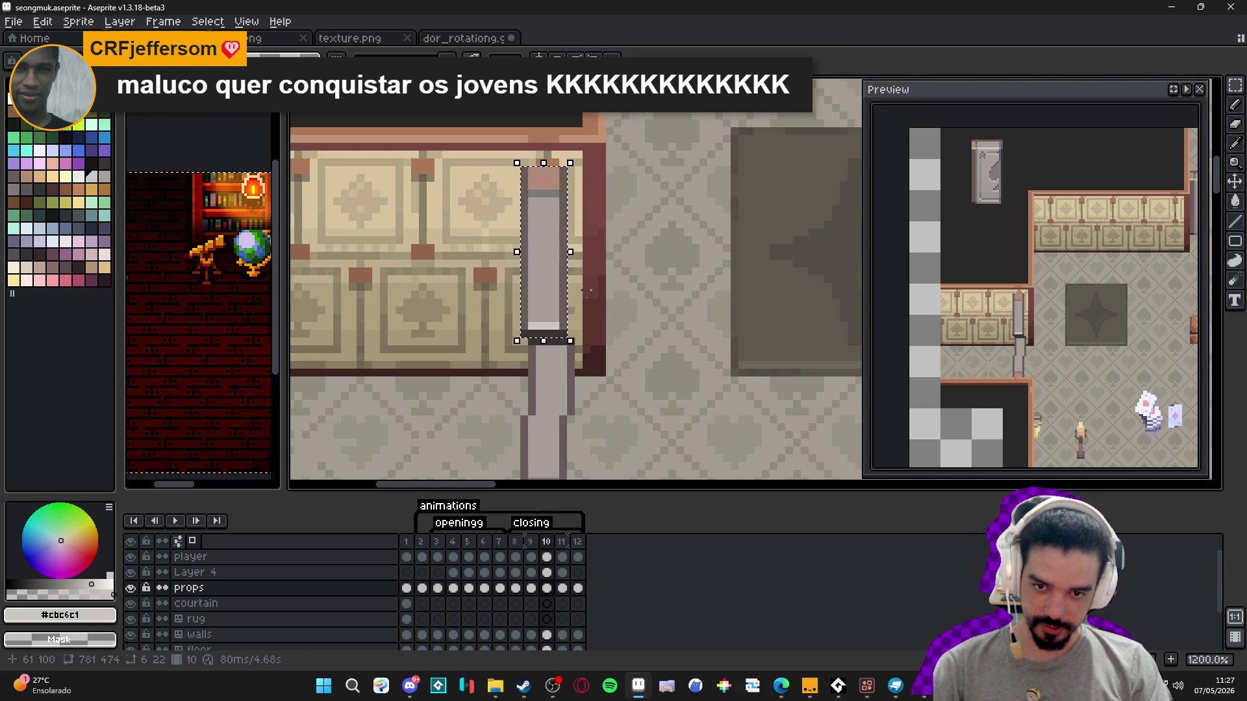
left_click_drag(578, 351, 591, 359)
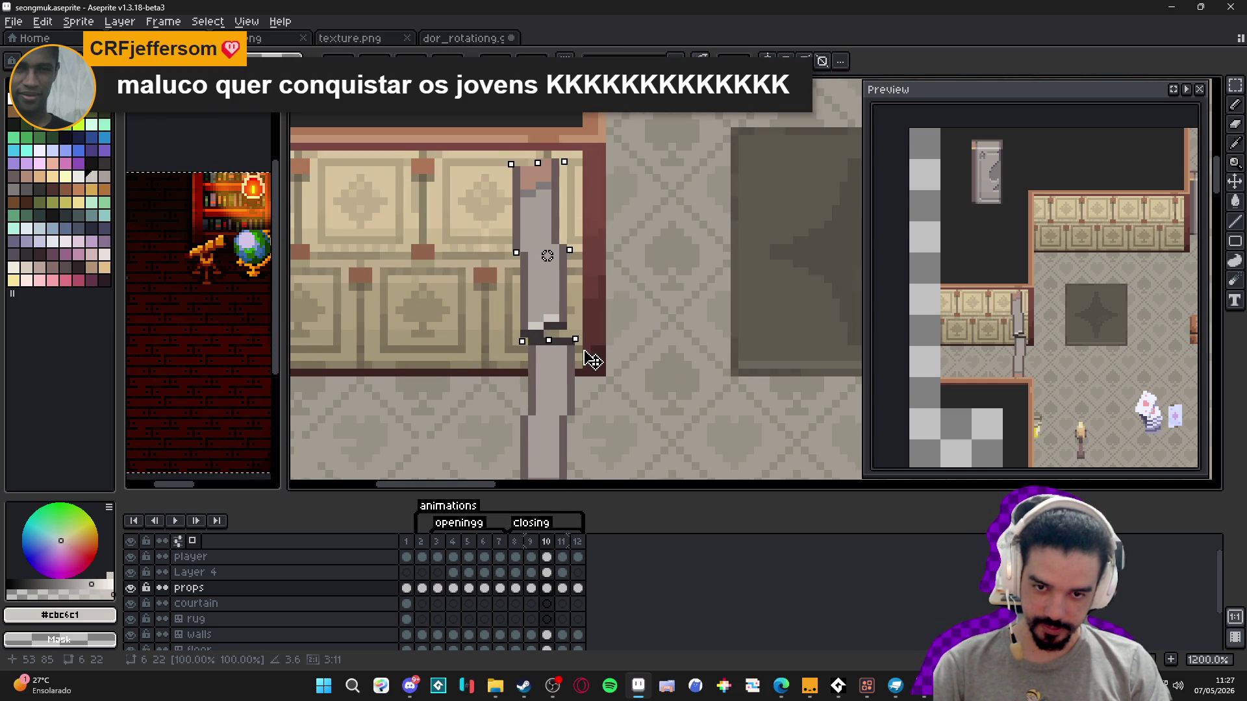
left_click_drag(533, 293, 541, 293)
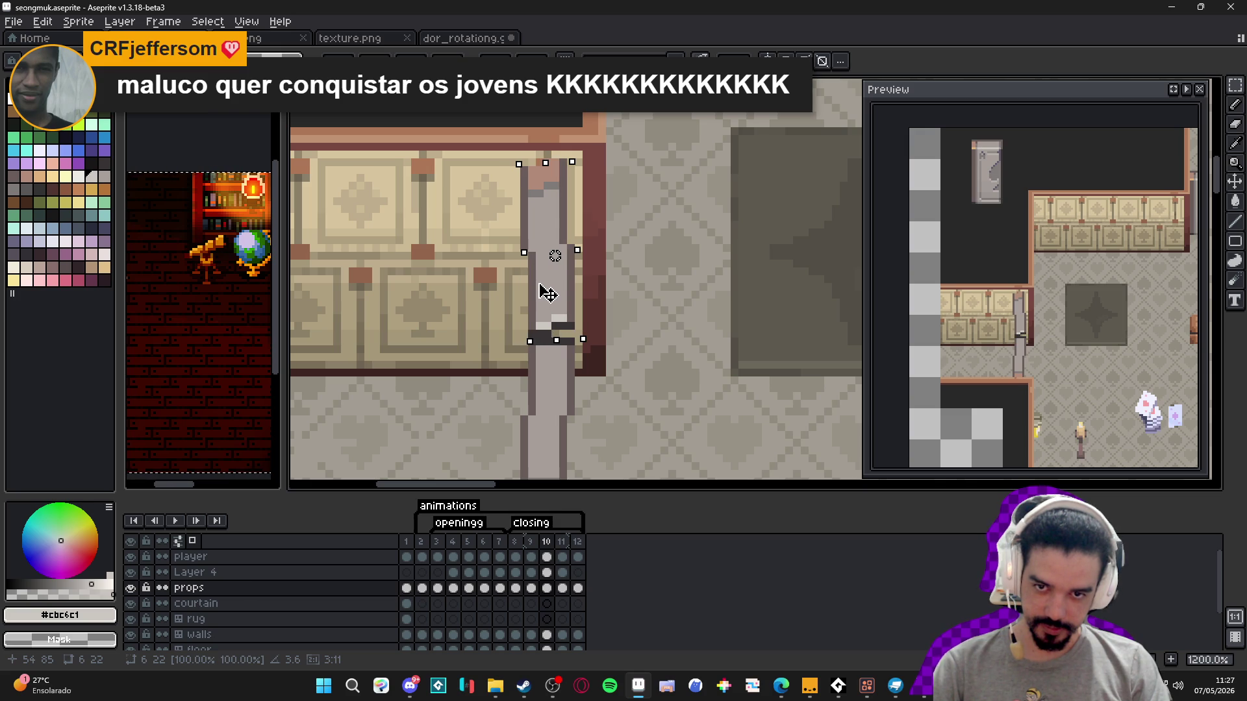
key("b")
- Pick the dark outline colour and pencil a dark pixel at the bar's joint
scroll(532, 290, "down", 2)
scroll(520, 288, "up", 3)
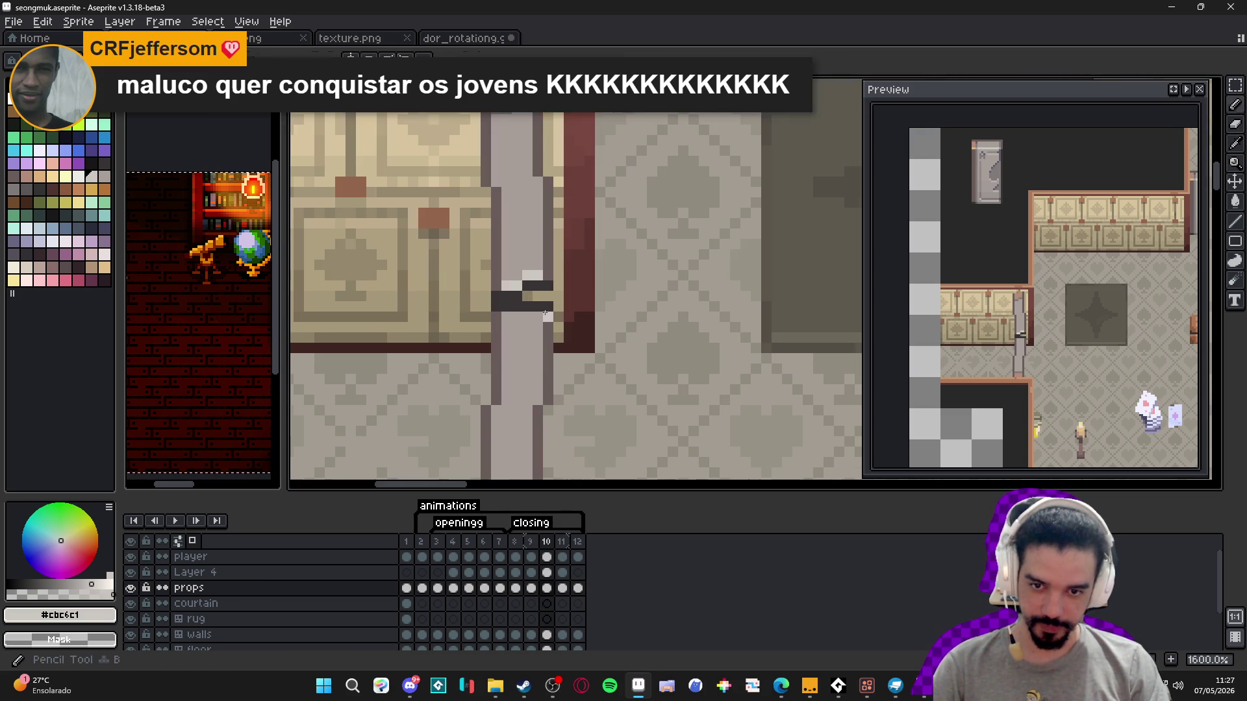
left_click(531, 294, "alt")
left_click(544, 293)
scroll(544, 293, "down", 2)
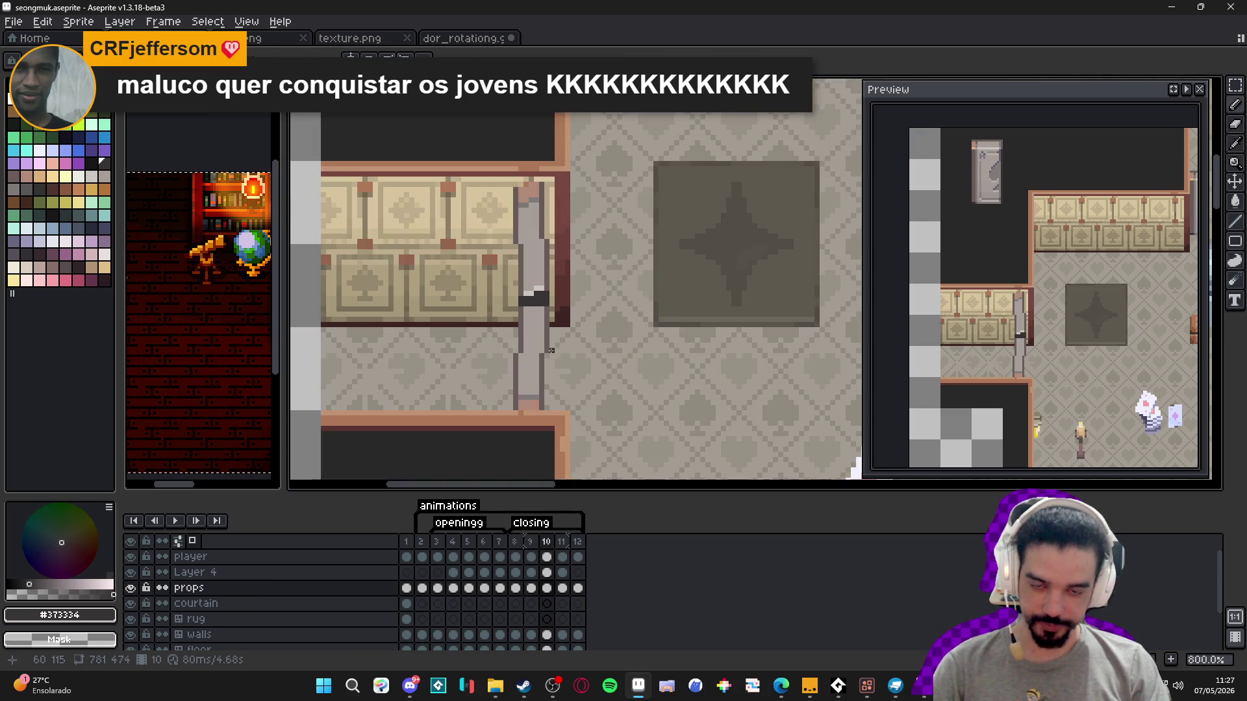
- Compare the door across frames 9, 10 and 11 and play the closing animation
scroll(532, 293, "up", 1)
scroll(532, 293, "down", 1)
left_click(536, 544)
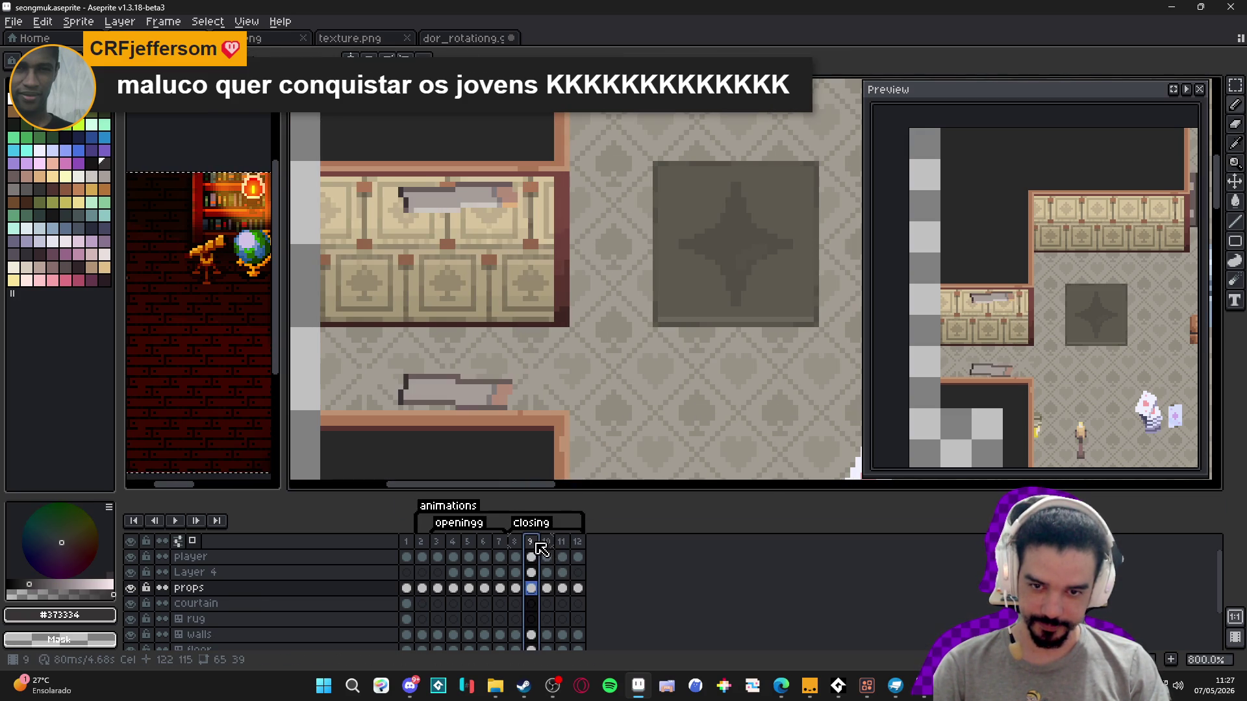
left_click(555, 551)
left_click(536, 548)
left_click(546, 549)
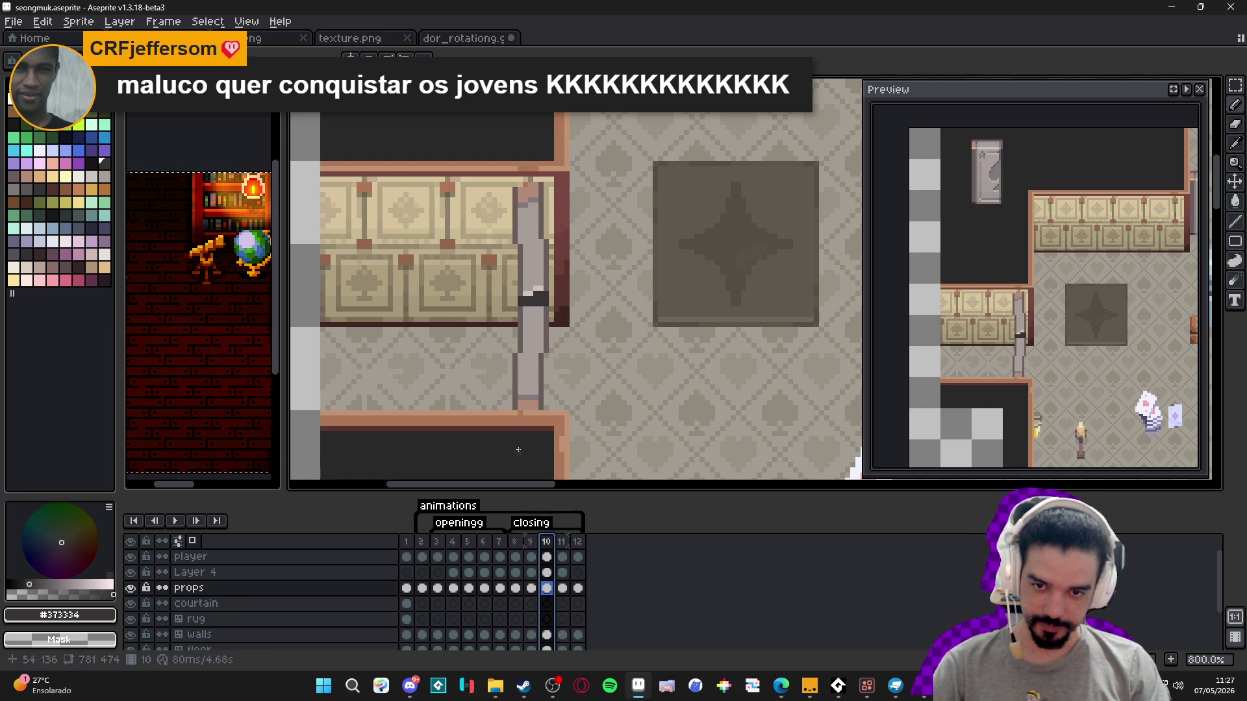
scroll(510, 410, "down", 1)
left_click_drag(509, 410, 503, 398)
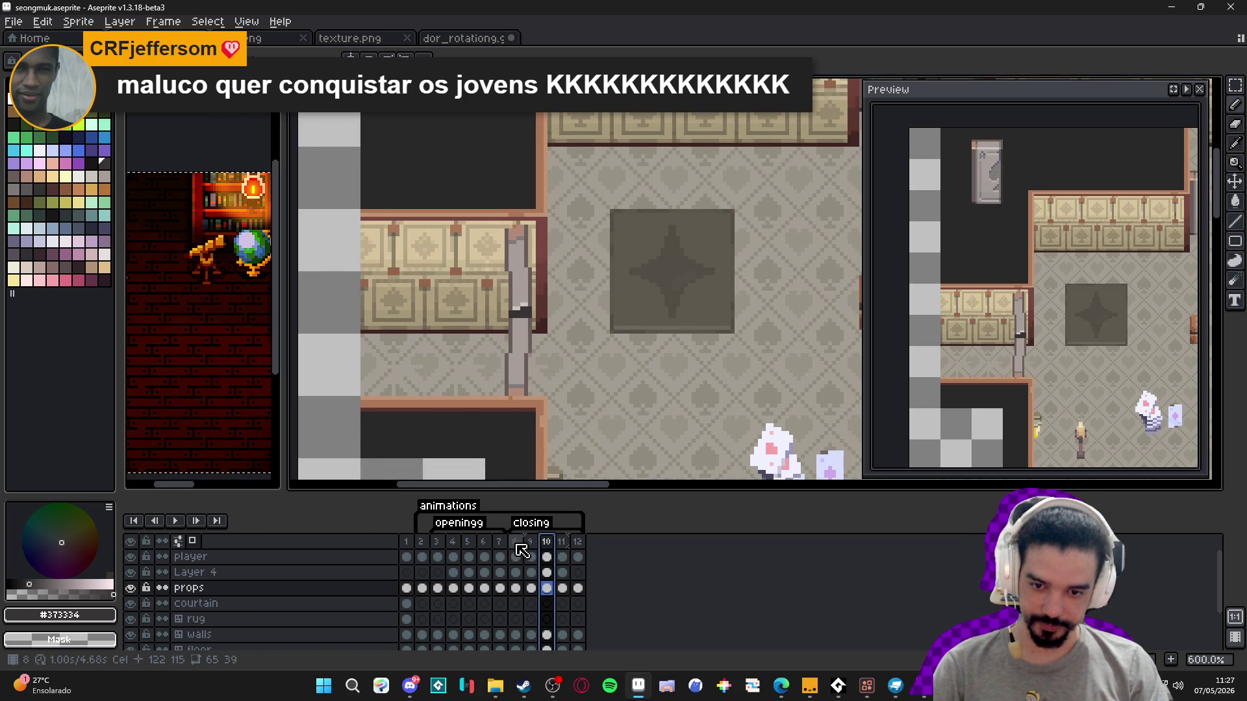
left_click(563, 551)
key("Return")
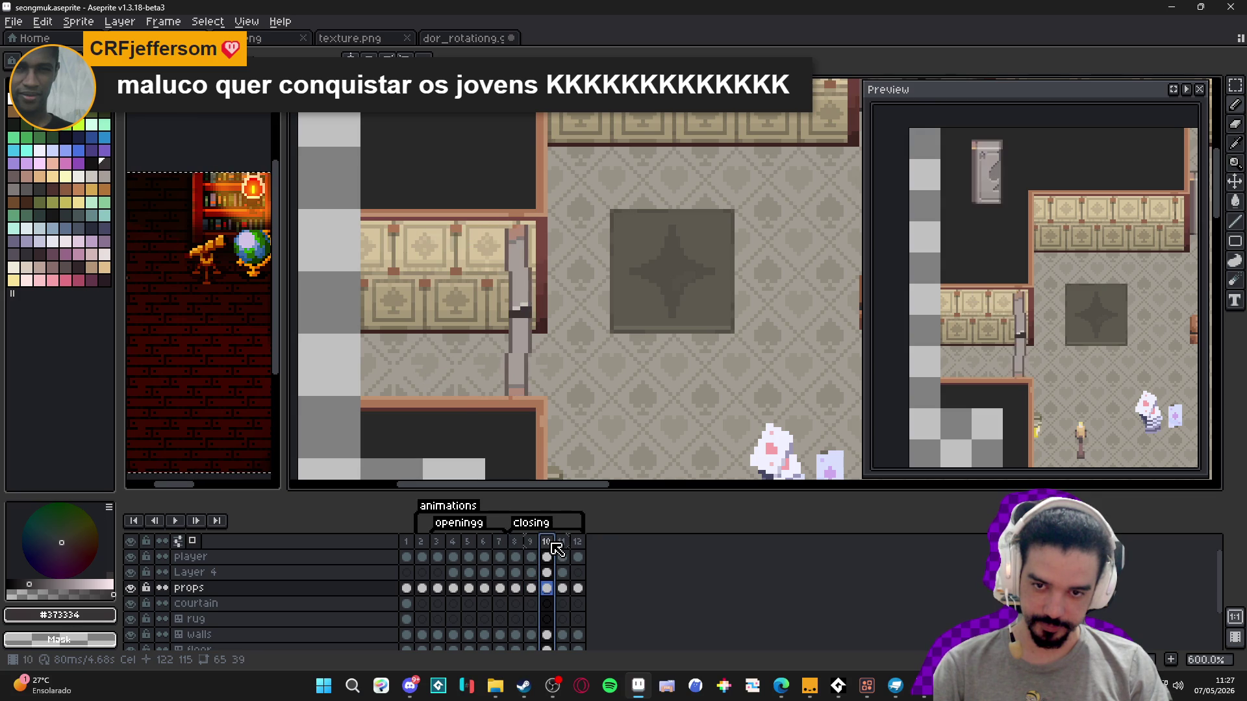
- Undo the frame-10 door edits and step through frames 8–11
key("ctrl+z")
key("ctrl+z")
key("ctrl+z")
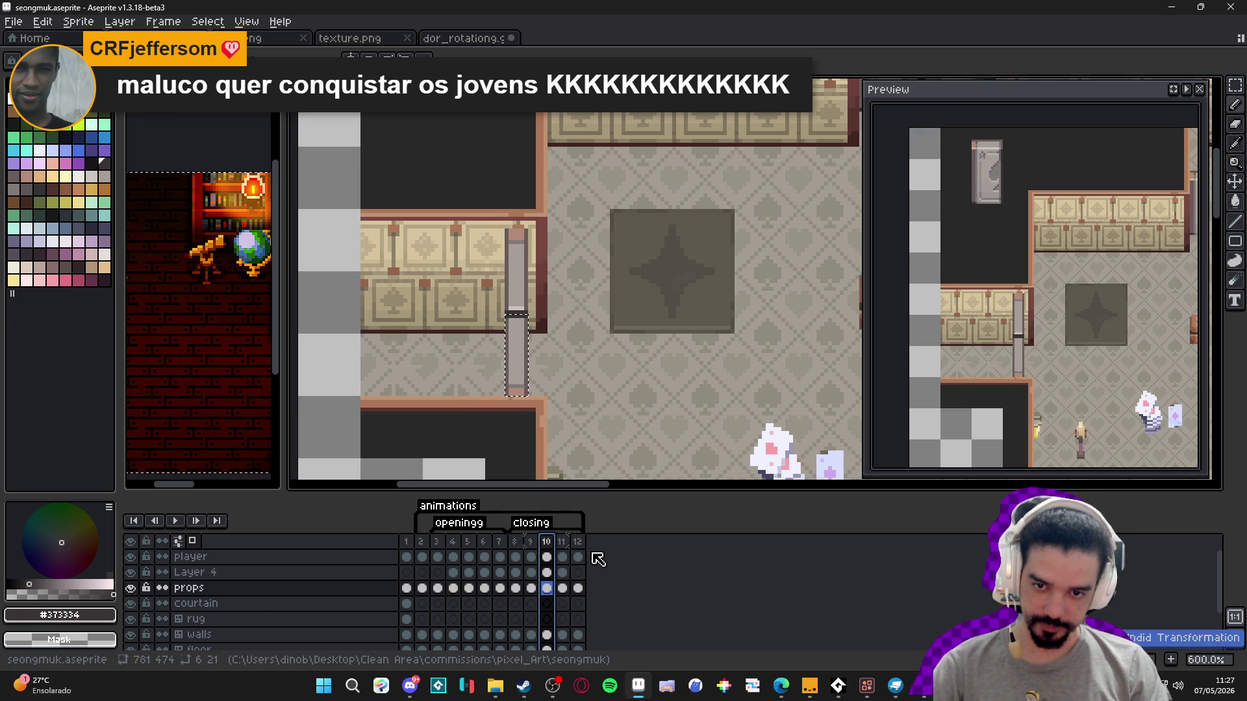
key("ctrl+z")
key("ctrl+z")
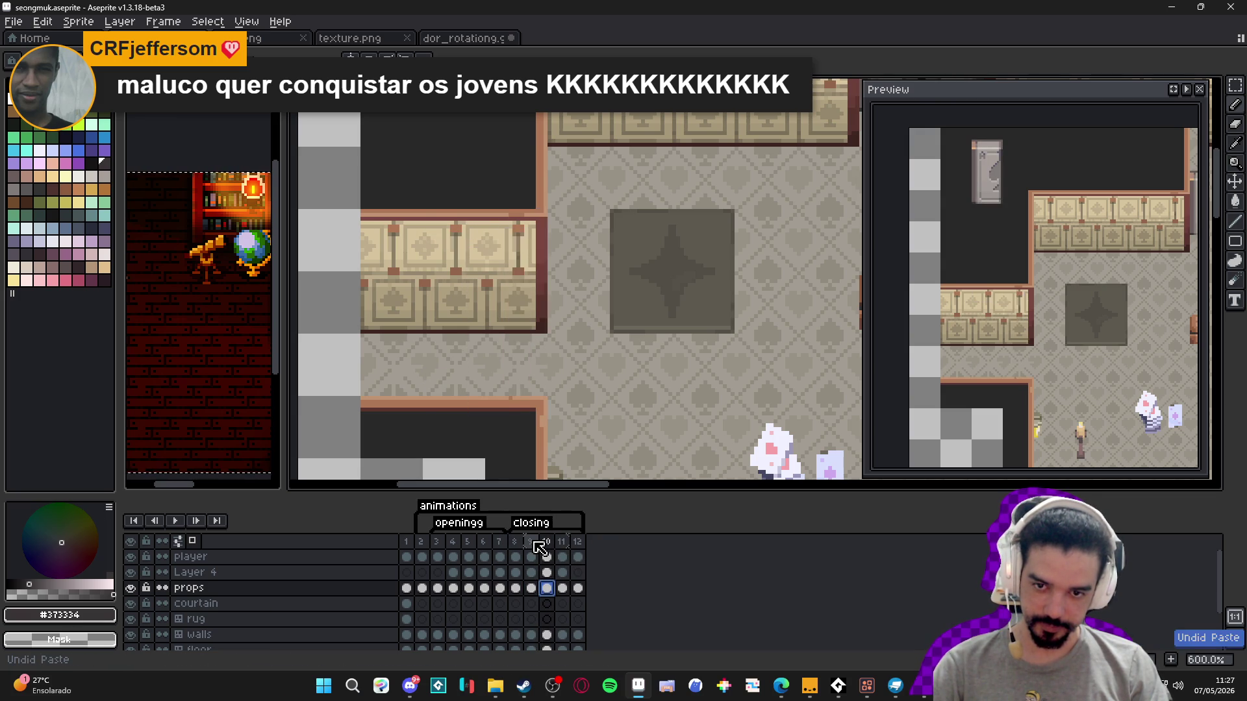
left_click(515, 542)
left_click(531, 541)
left_click(546, 541)
left_click(562, 543)
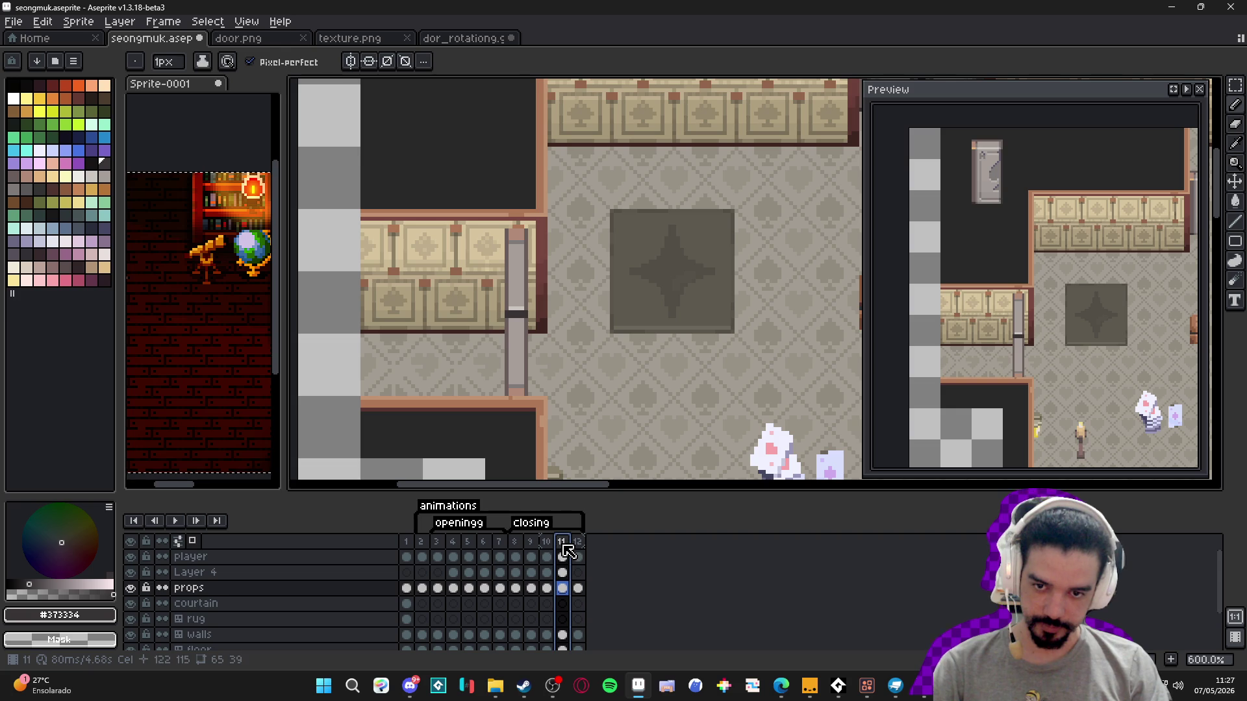
key("v")
scroll(511, 331, "up", 3)
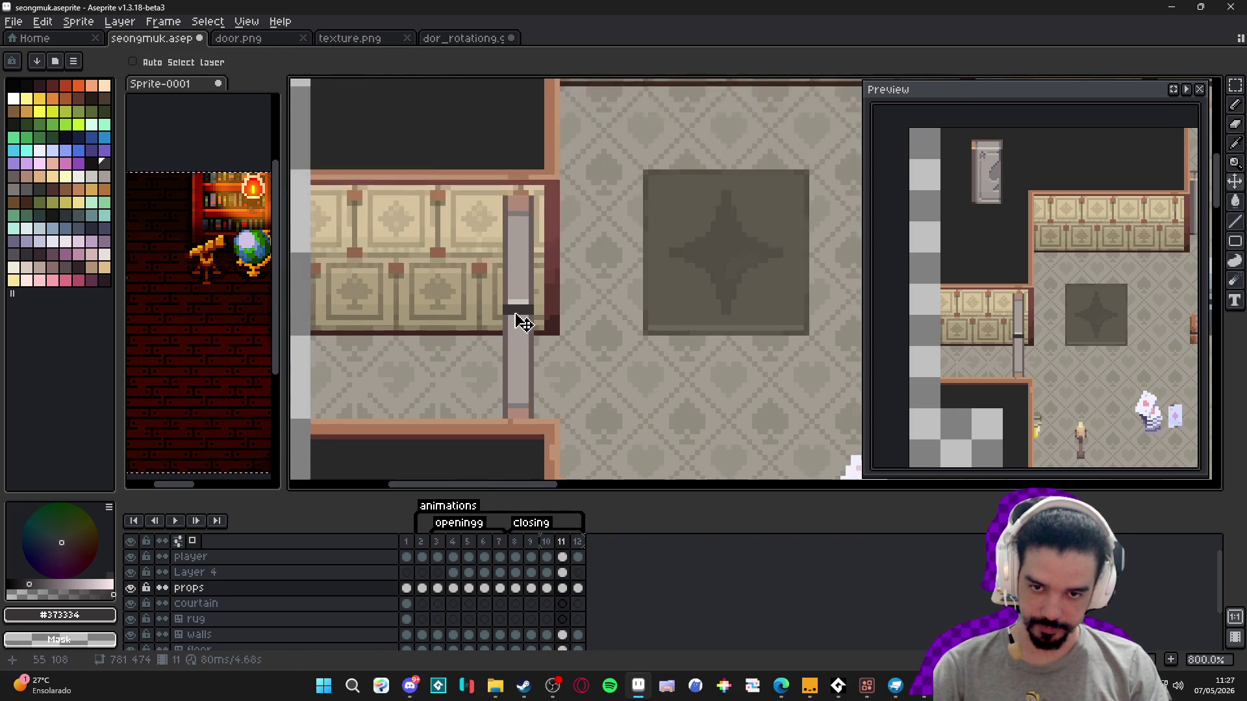
- On frame 11, nudge the lower door piece one pixel right and commit it
key("m")
left_click_drag(495, 308, 544, 474)
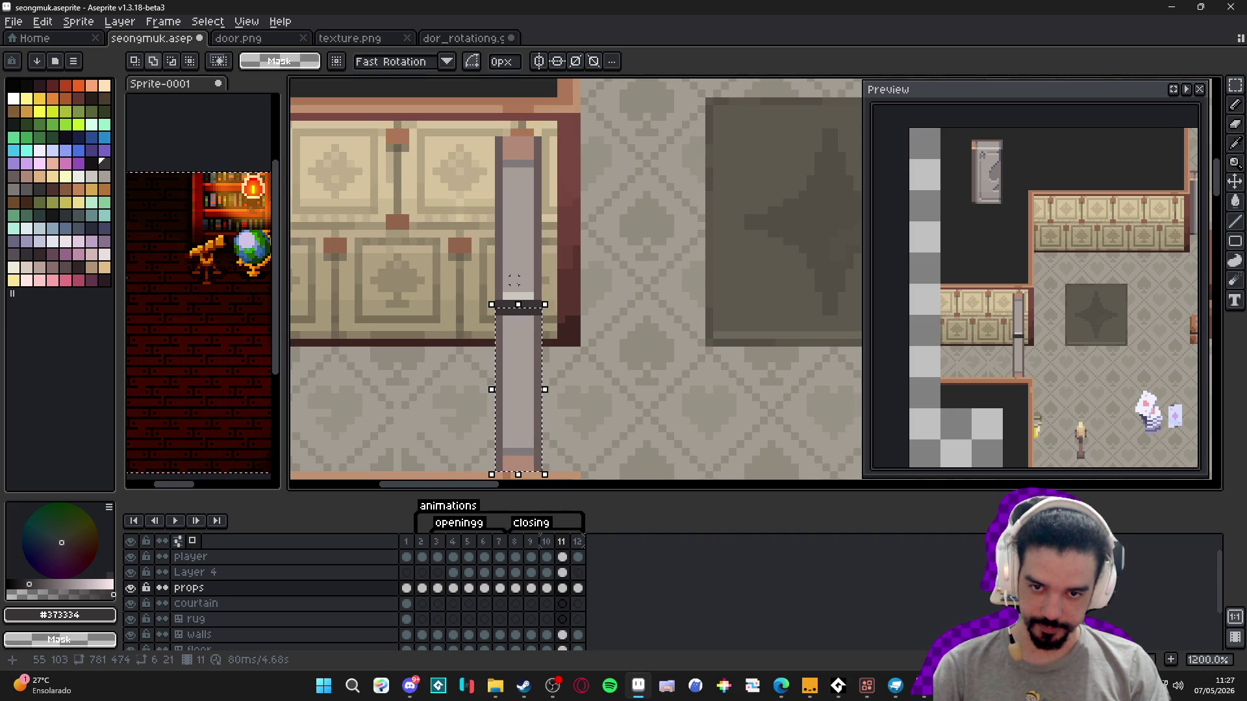
mouse_move(523, 298)
left_mouse_down()
mouse_move(528, 333)
mouse_move(544, 133)
left_mouse_up()
key("ctrl+z")
left_click(499, 304)
mouse_move(519, 318)
left_mouse_down()
mouse_move(527, 326)
mouse_move(523, 308)
left_mouse_up()
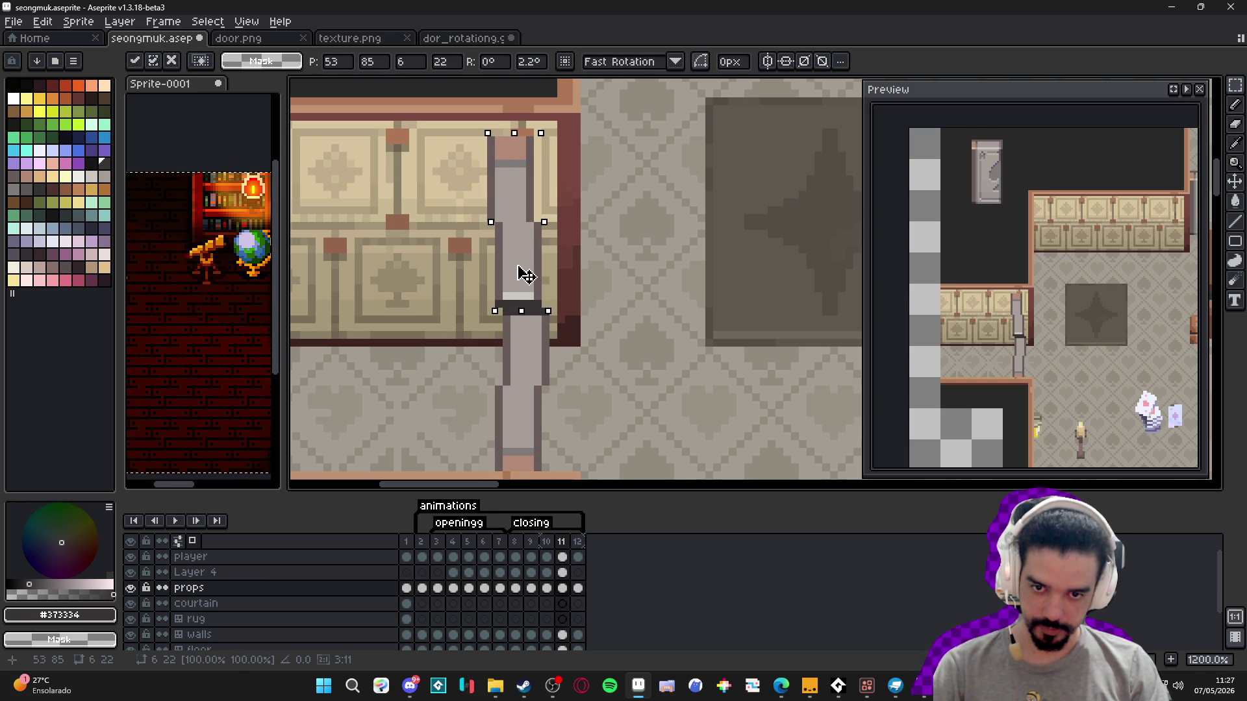
key("ctrl+z")
- Eyedrop #695b59 from the door and shade down the bar's right edge
key("i")
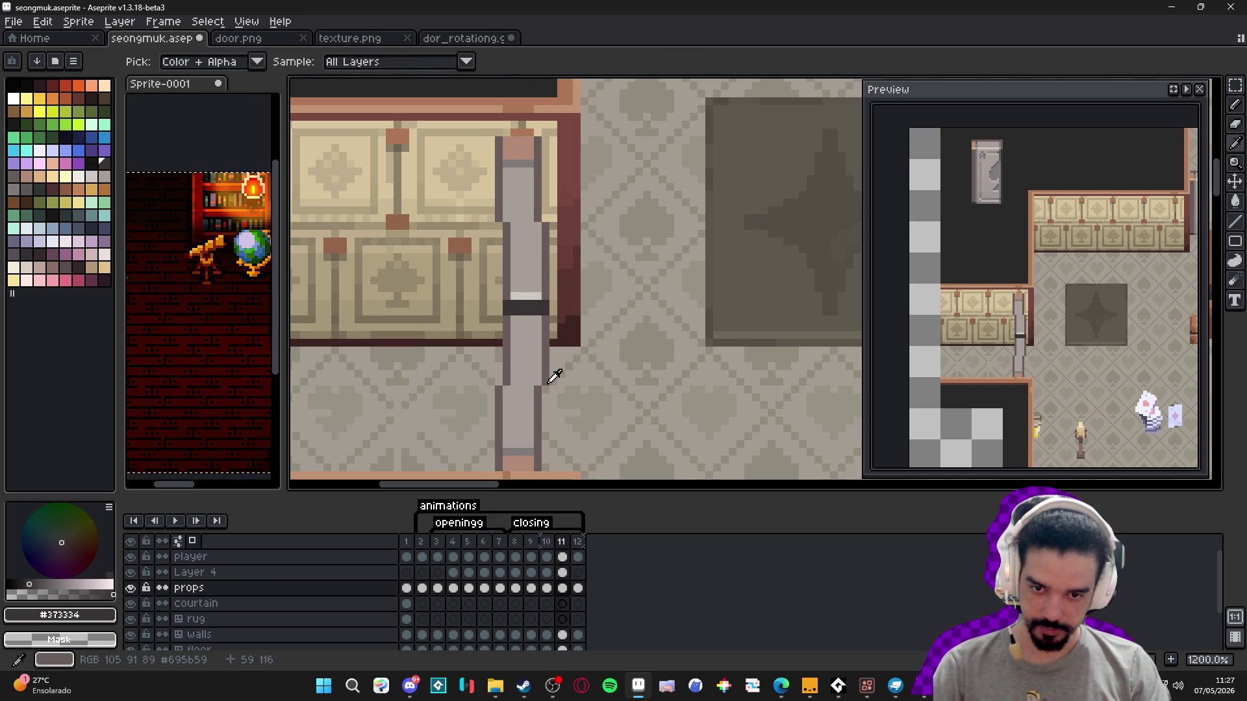
left_click(553, 377)
key("b")
left_click_drag(539, 395, 519, 343)
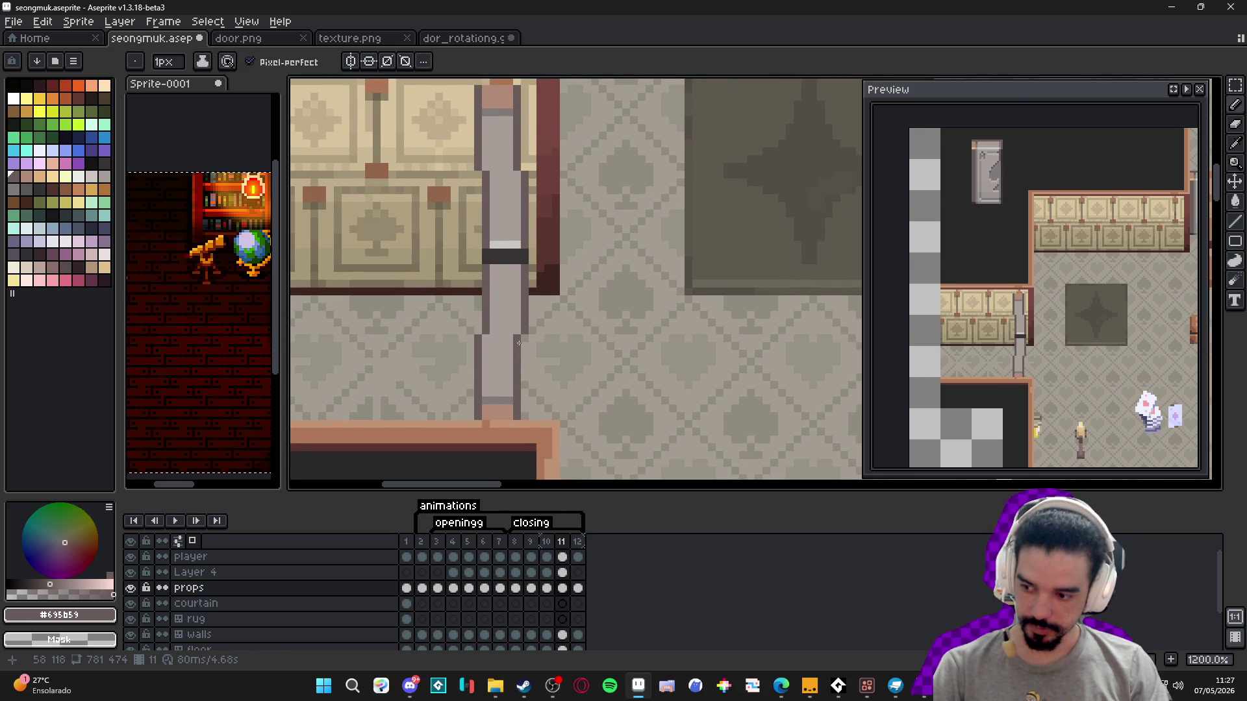
left_click_drag(525, 339, 525, 416)
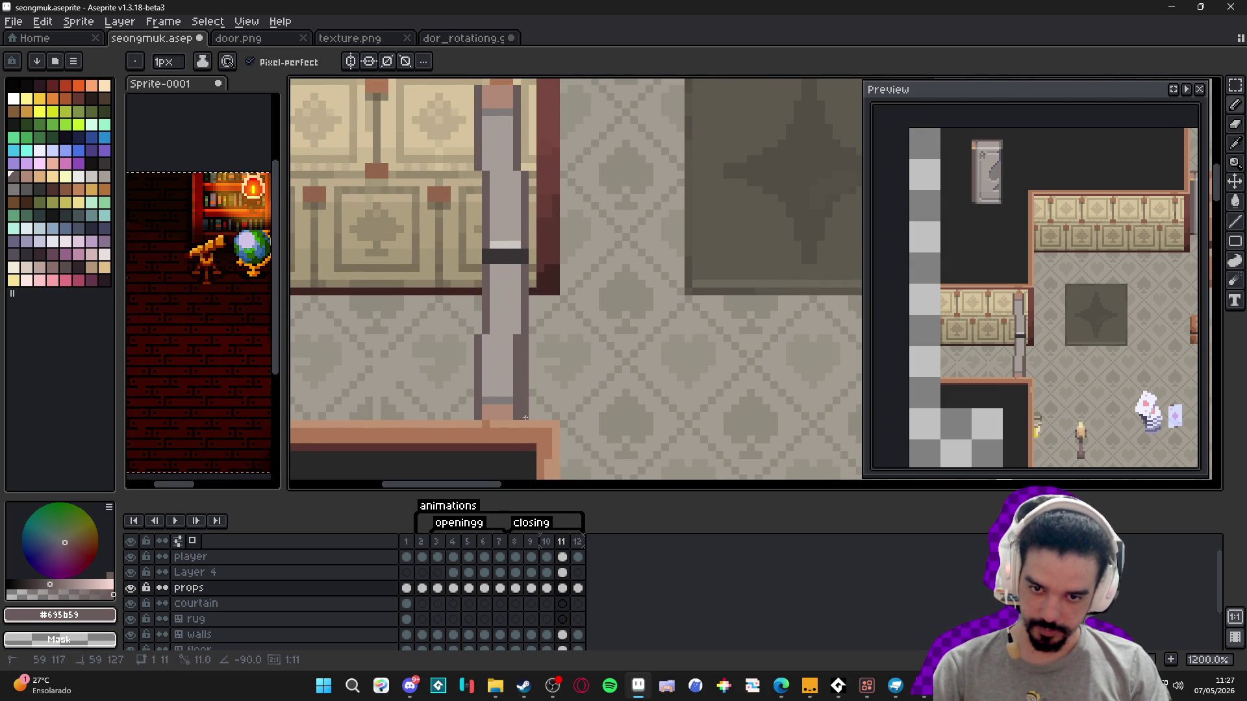
scroll(522, 392, "up", 3)
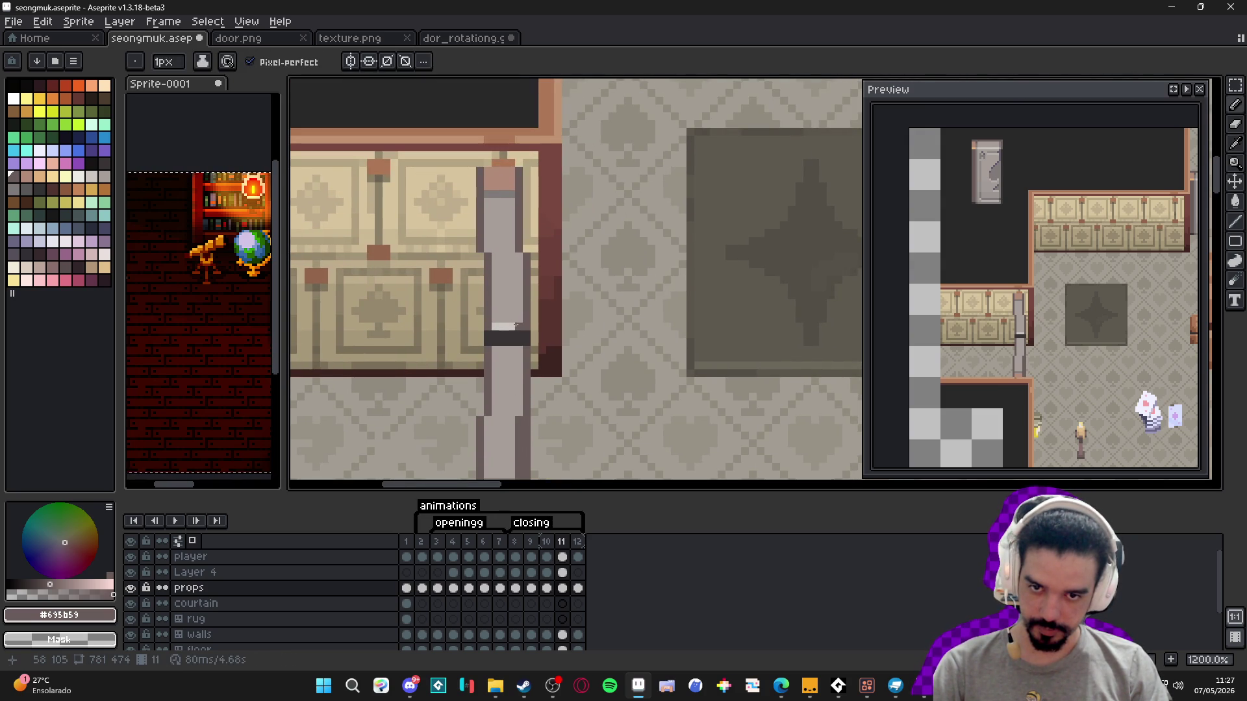
scroll(517, 325, "down", 3)
scroll(495, 280, "up", 3)
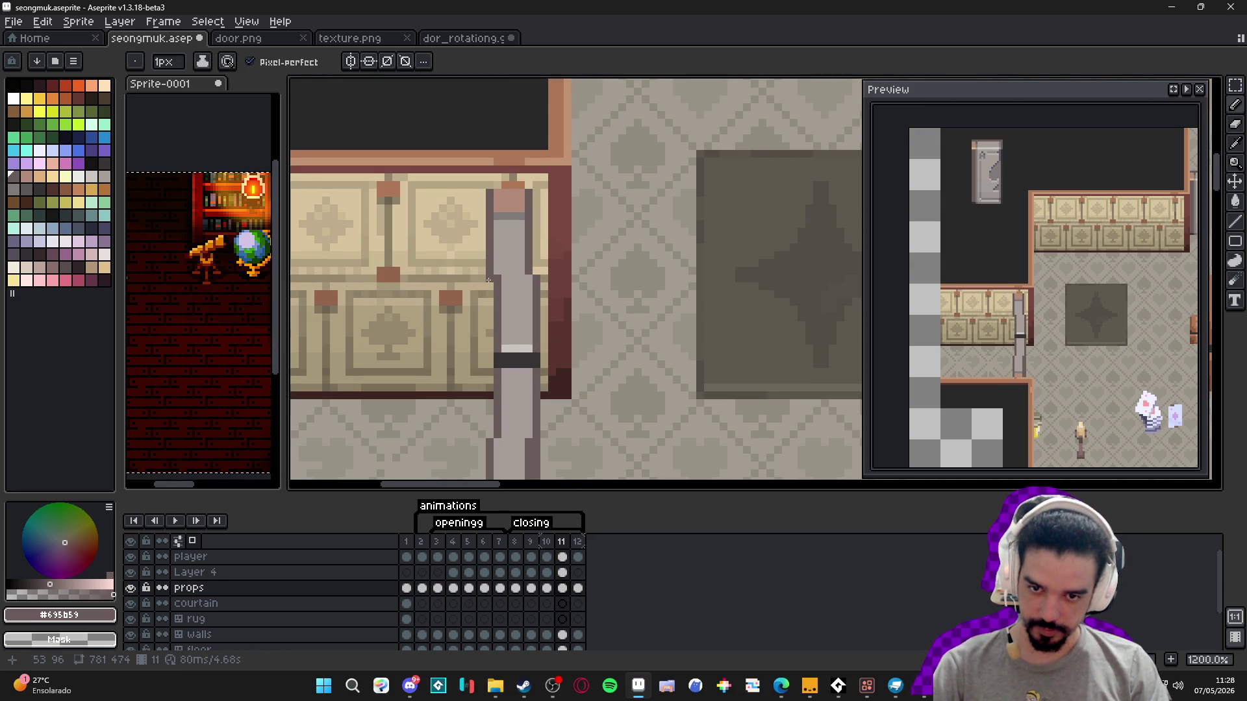
- Shade the door bar's left edge, then preview frames 10–12 and play the animation
left_click_drag(492, 400, 492, 283)
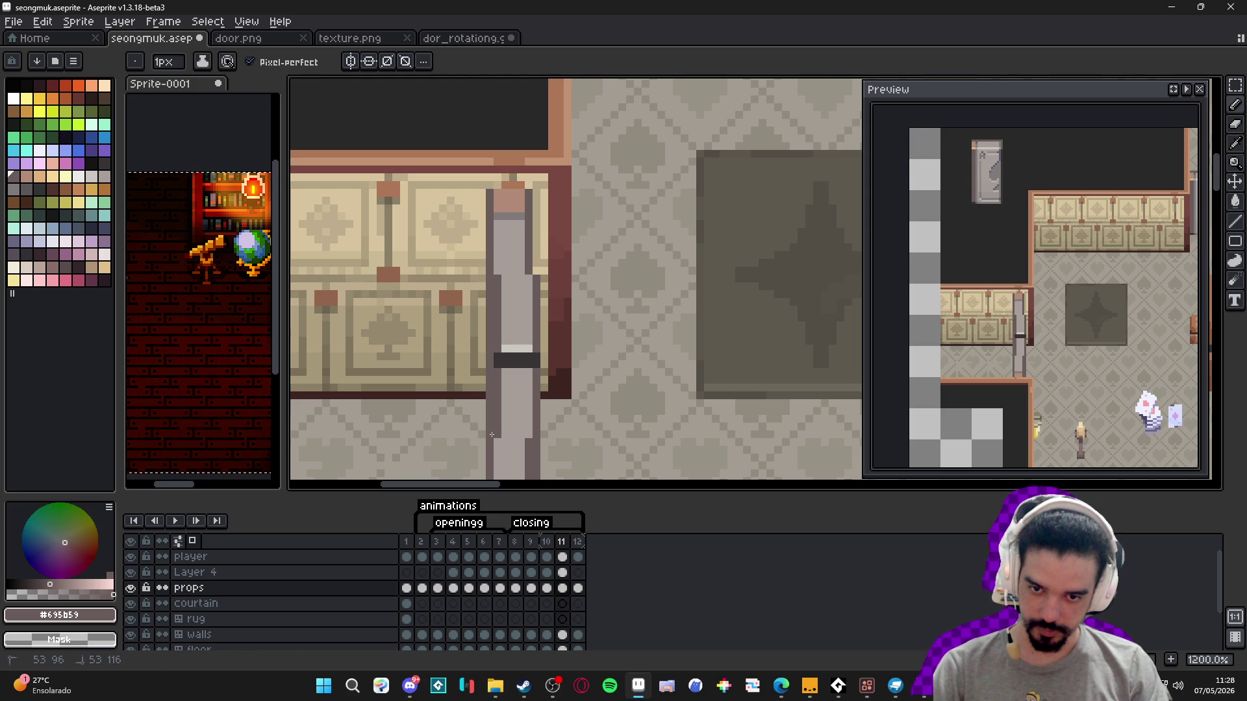
scroll(487, 289, "down", 3)
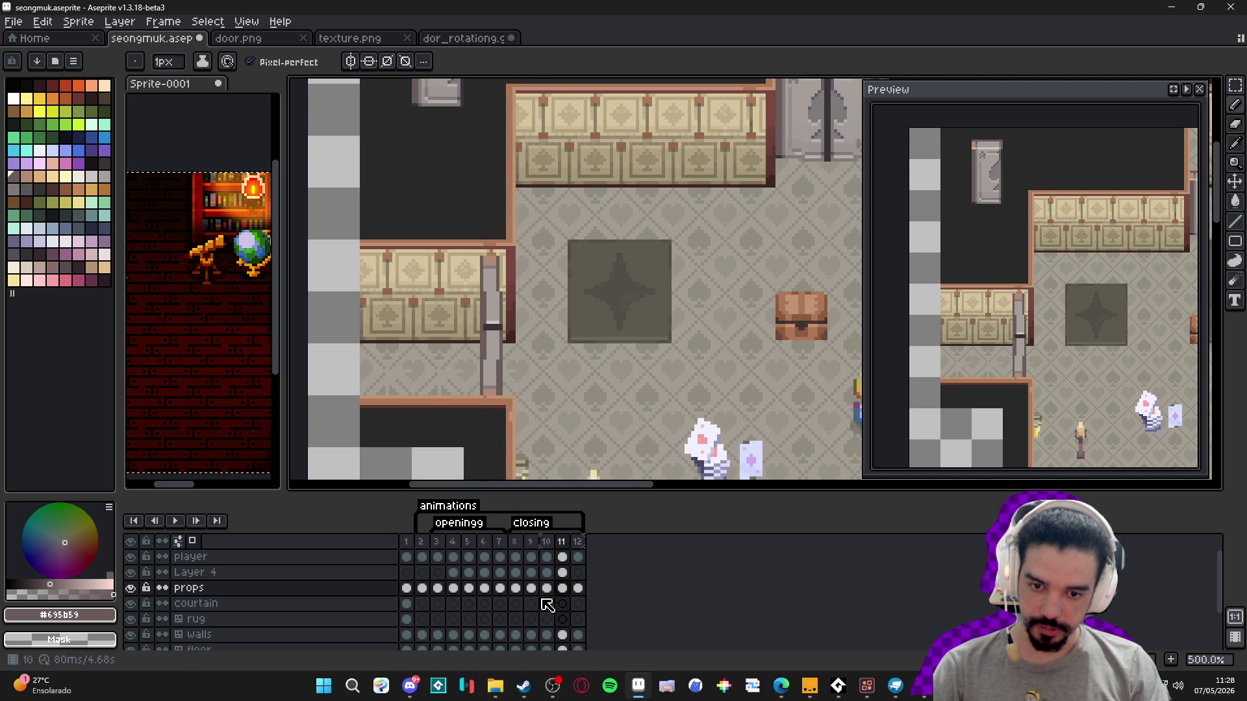
left_click(545, 589)
left_click(563, 589)
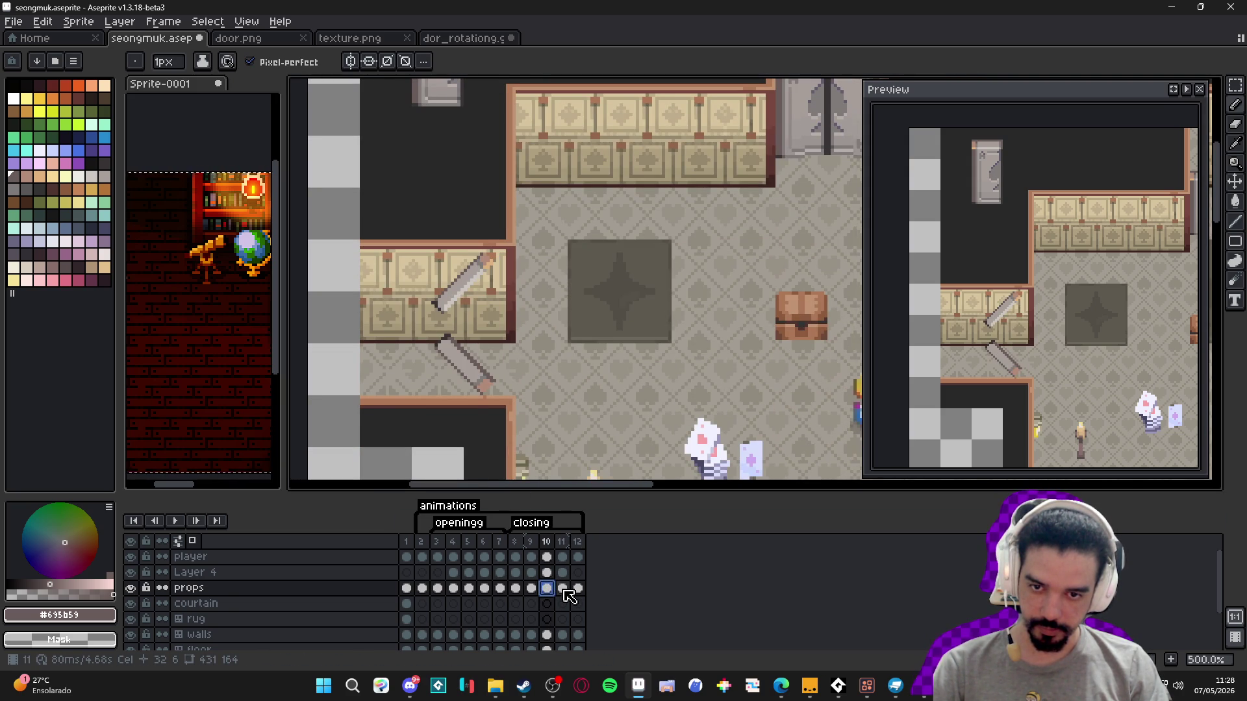
left_click(577, 590)
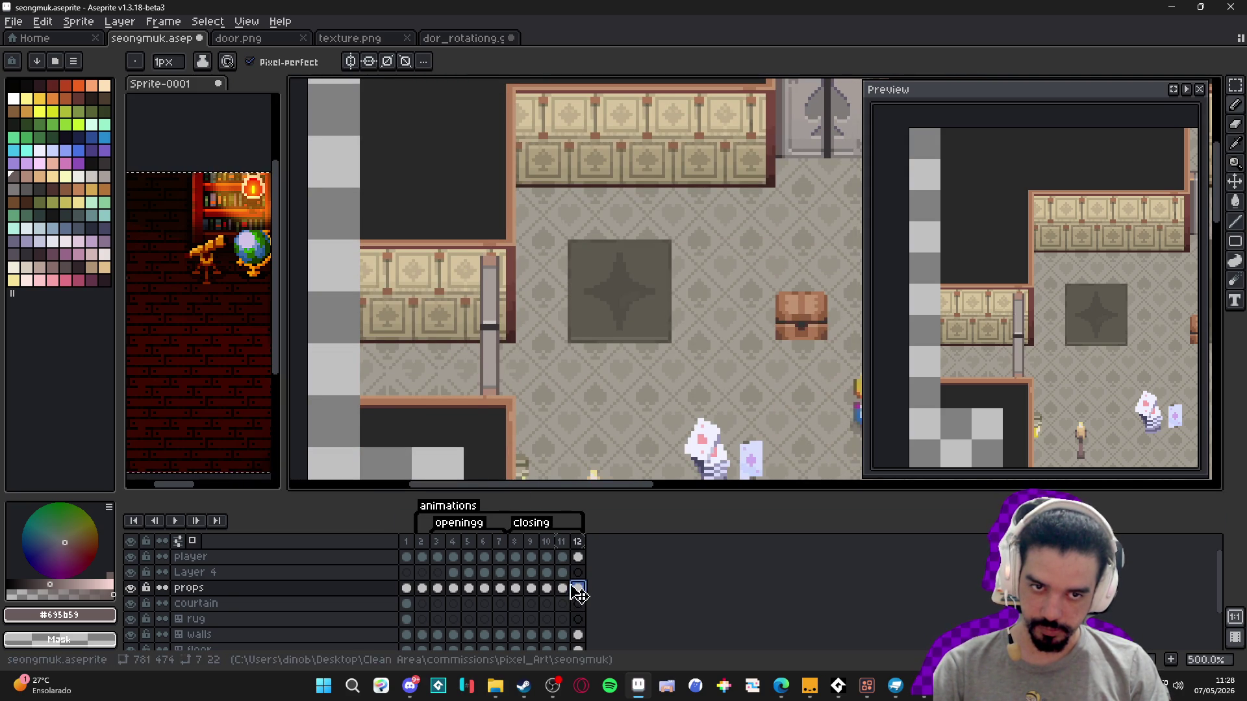
left_click(515, 589)
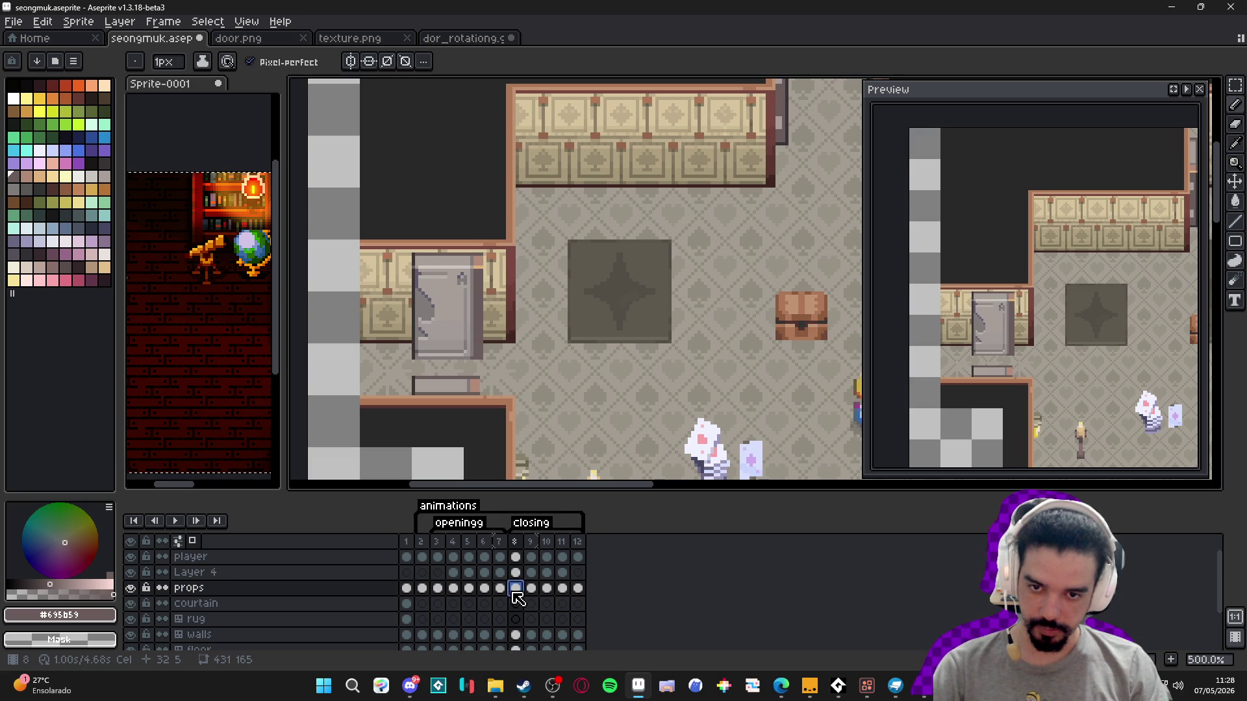
left_click(175, 519)
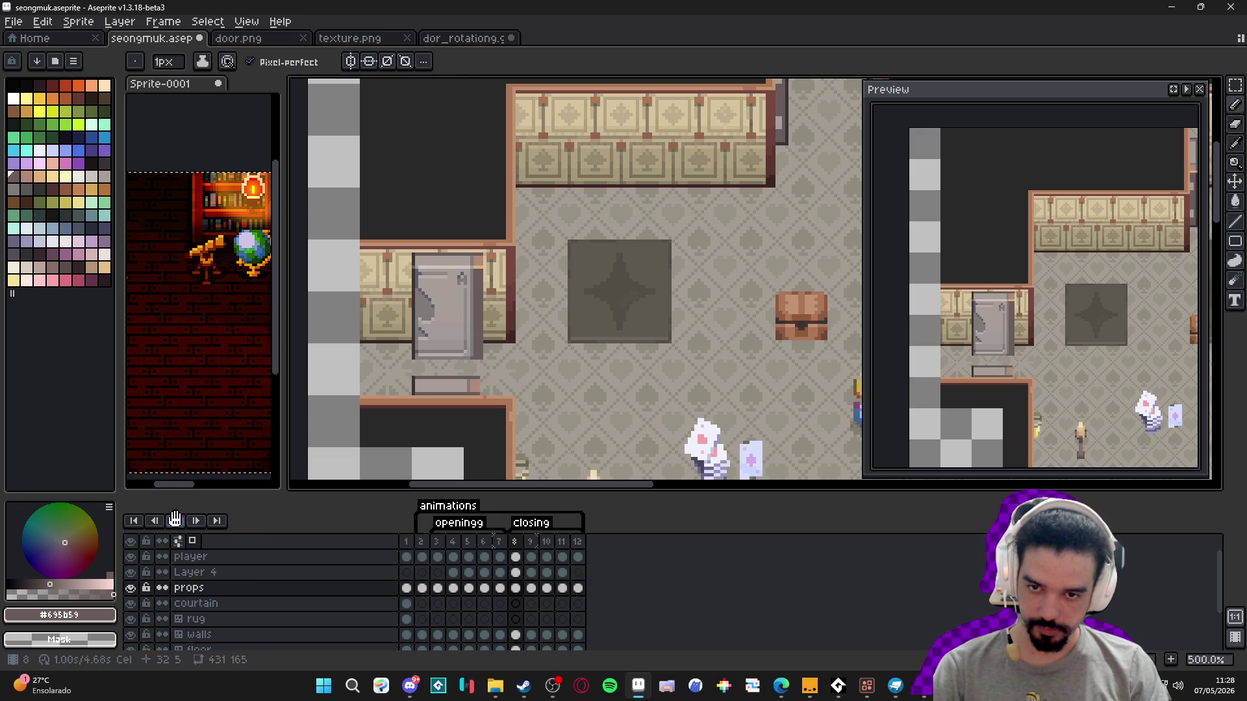
left_click(524, 538)
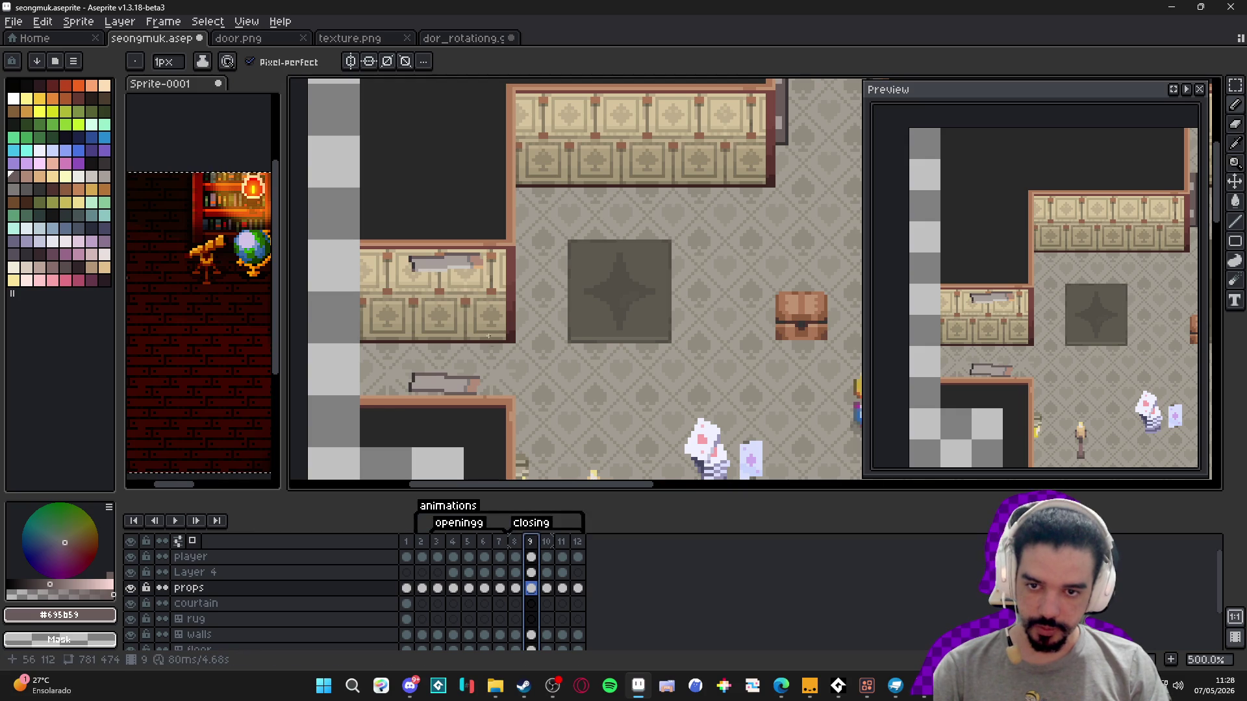
- Check frame 5's mid-swing door, then bring up frame 10 via frames 8 and 9
left_click(437, 545)
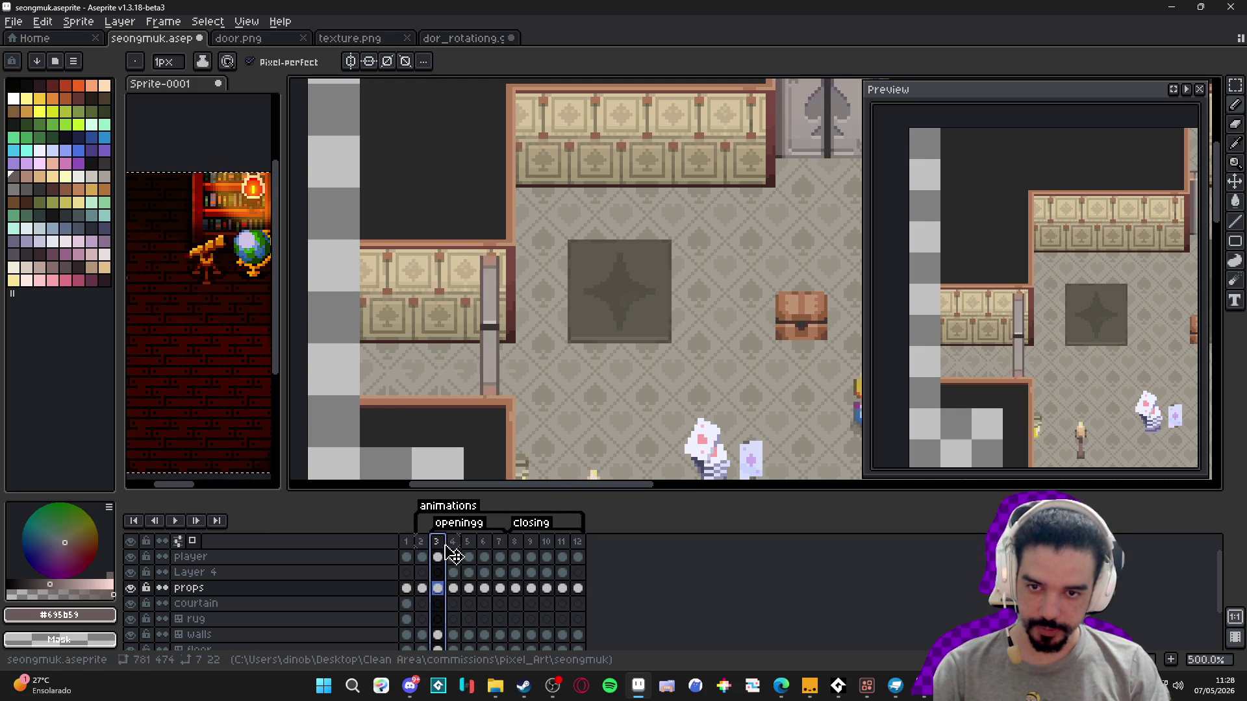
left_click(453, 545)
left_click(466, 546)
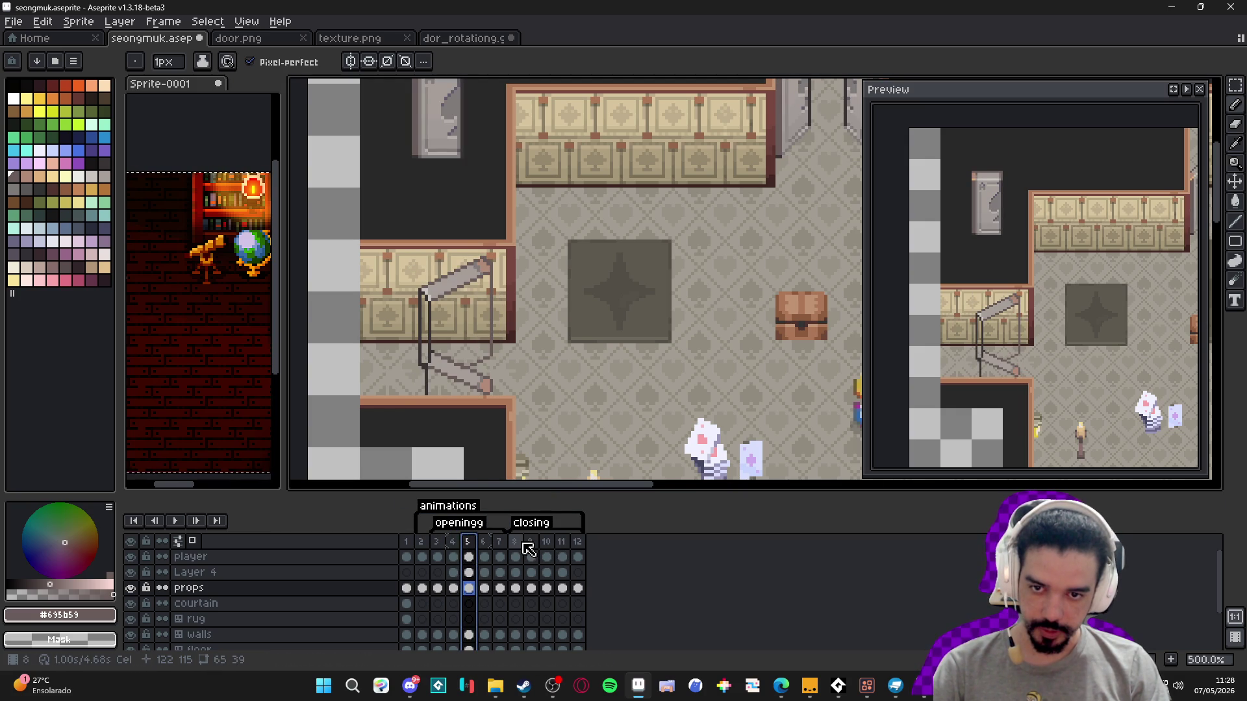
left_click(517, 546)
left_click(531, 546)
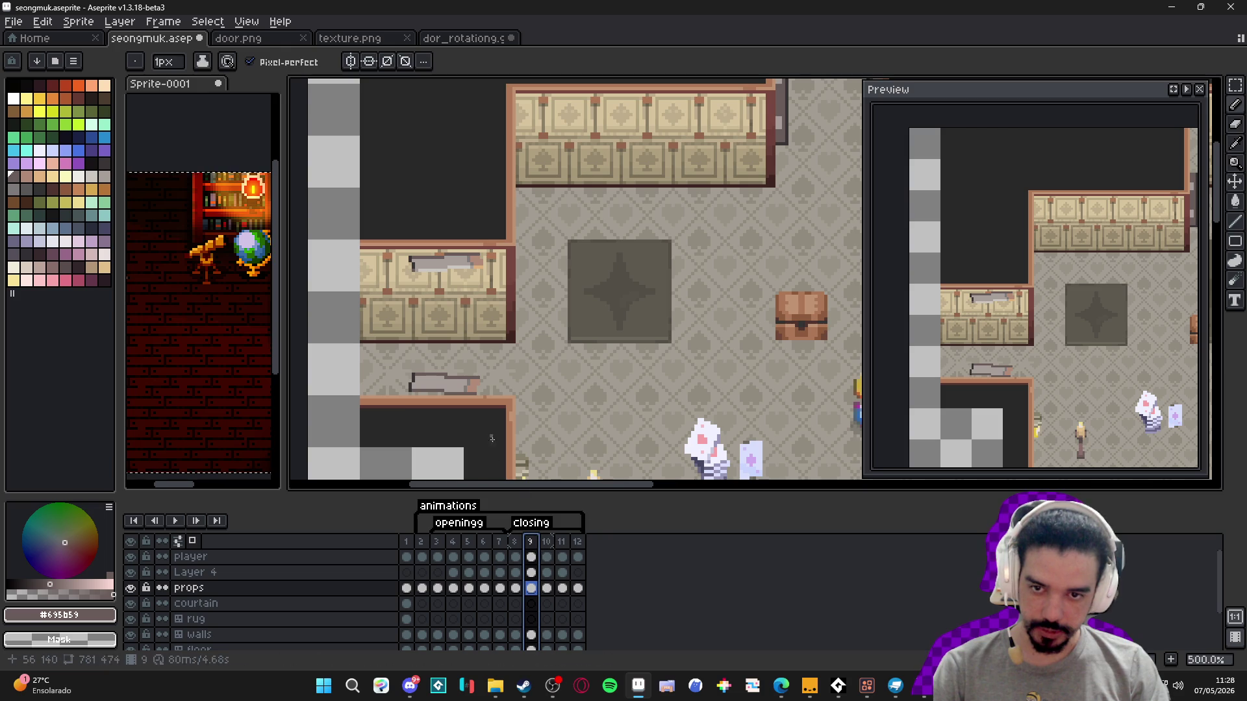
left_click(547, 551)
scroll(448, 314, "up", 5)
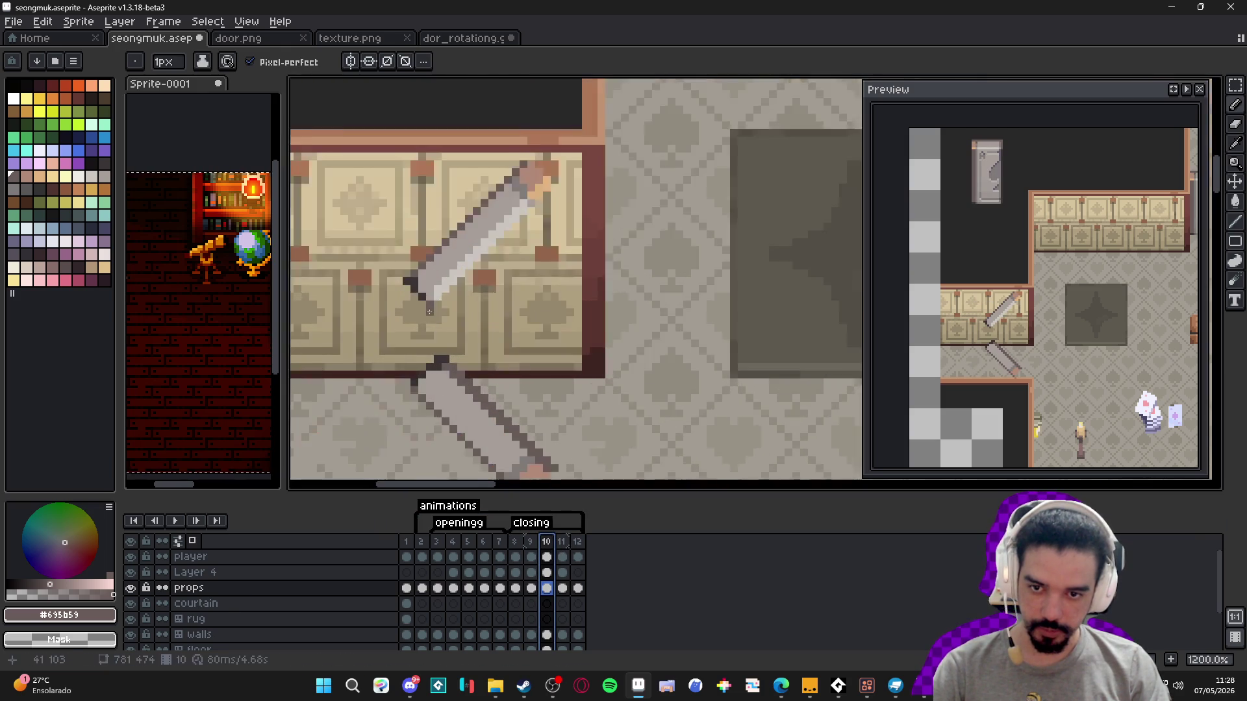
- On frame 10, pick the dark colour and draw a −45° dark edge along the lower bar
key("alt")
left_click(429, 312, "shift")
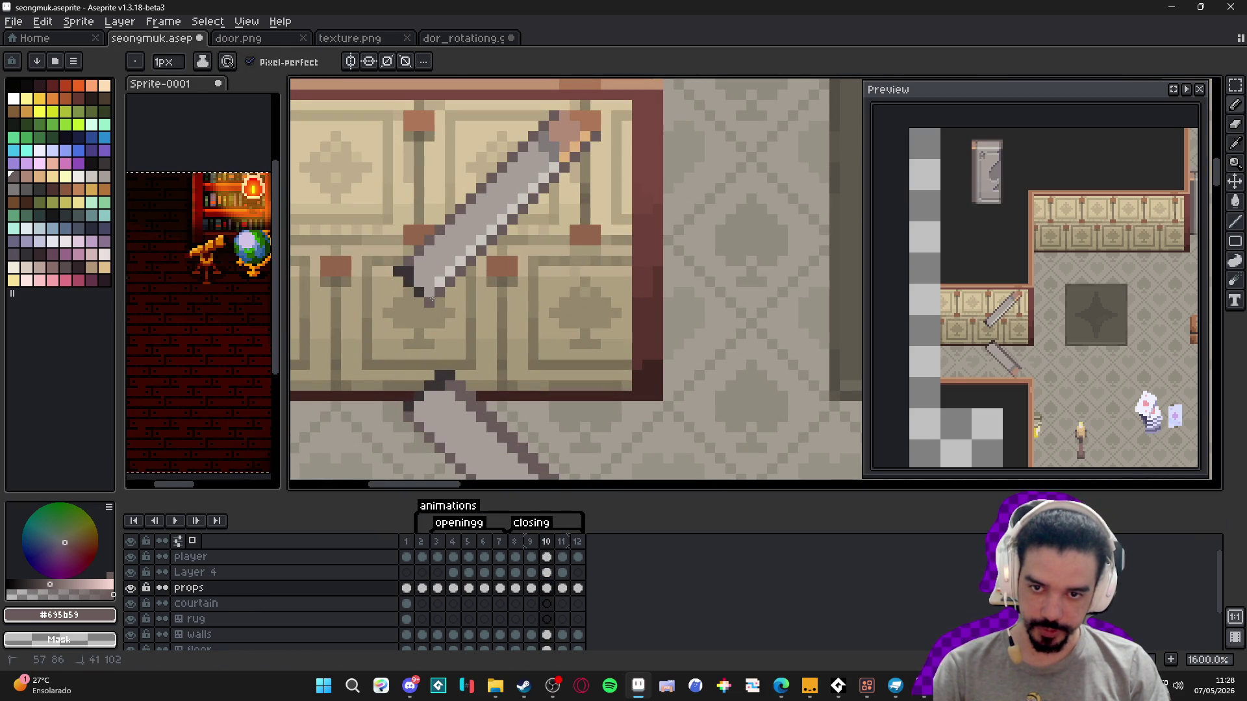
scroll(434, 299, "down", 3)
scroll(490, 377, "up", 1)
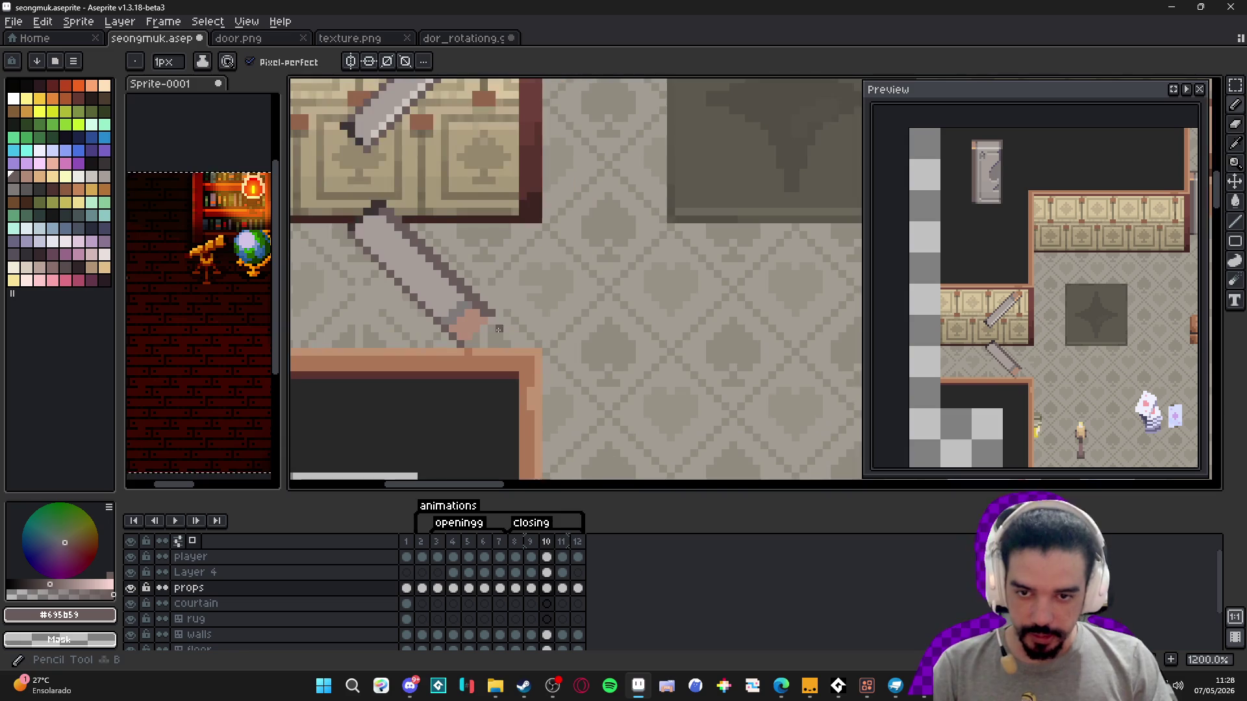
scroll(472, 349, "down", 1)
scroll(472, 349, "up", 1)
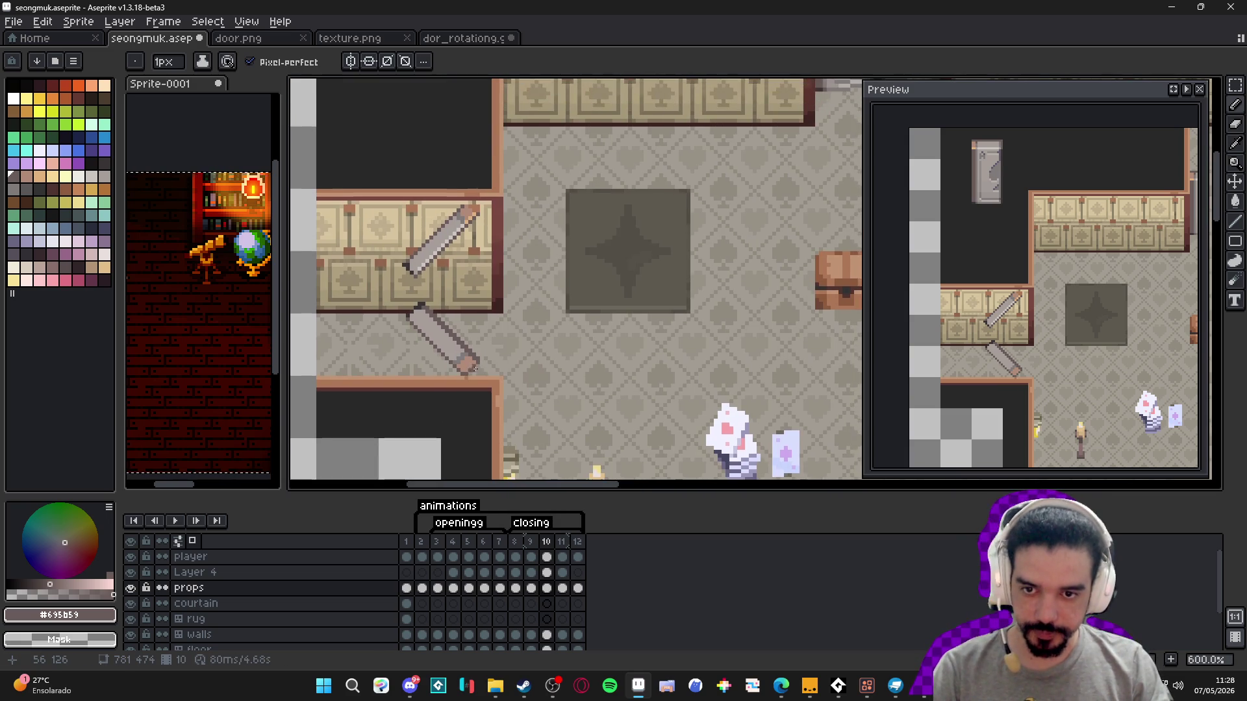
scroll(448, 321, "up", 2)
key("e")
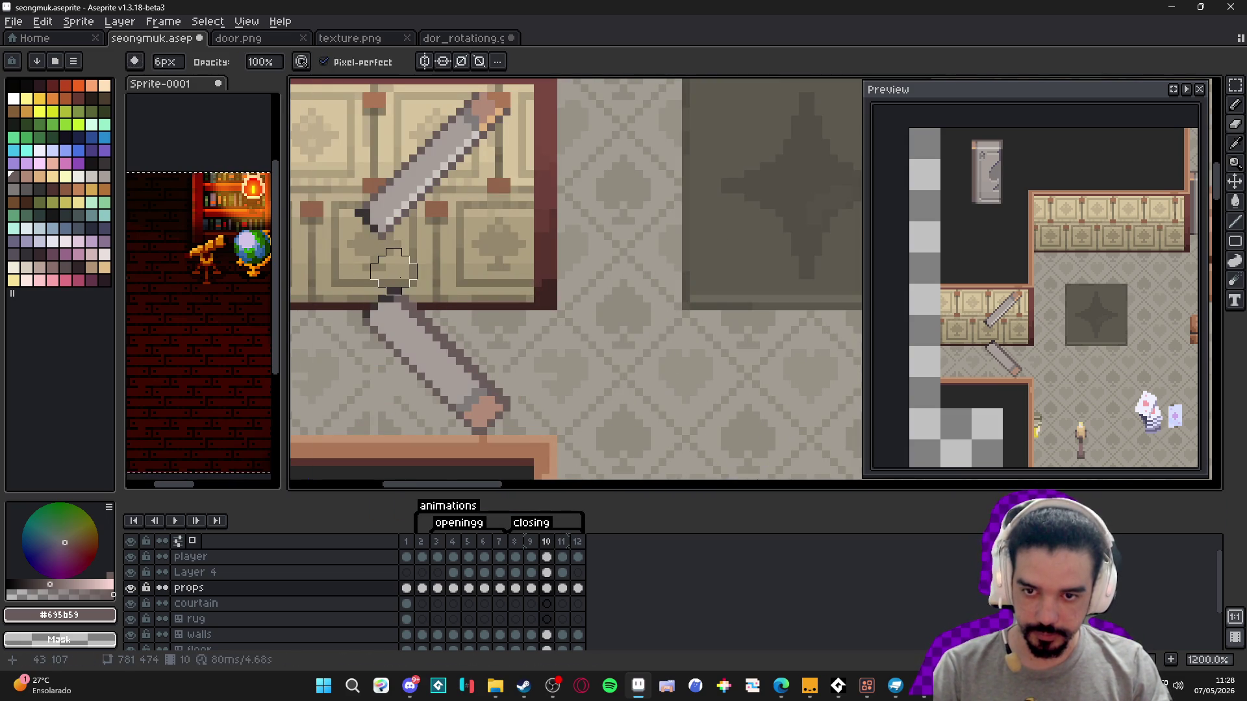
left_click_drag(398, 292, 506, 400)
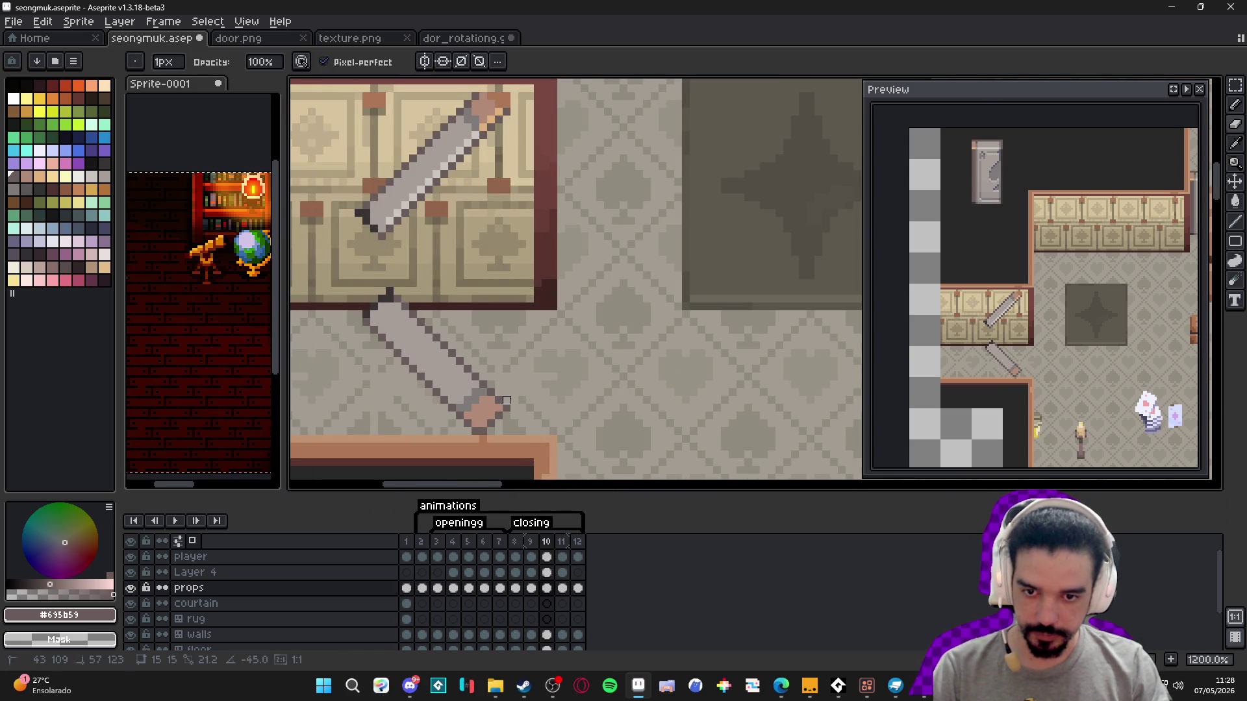
scroll(506, 392, "down", 4)
- On frame 9, pencil a dark edge along the flat bar's bottom
left_click(530, 543)
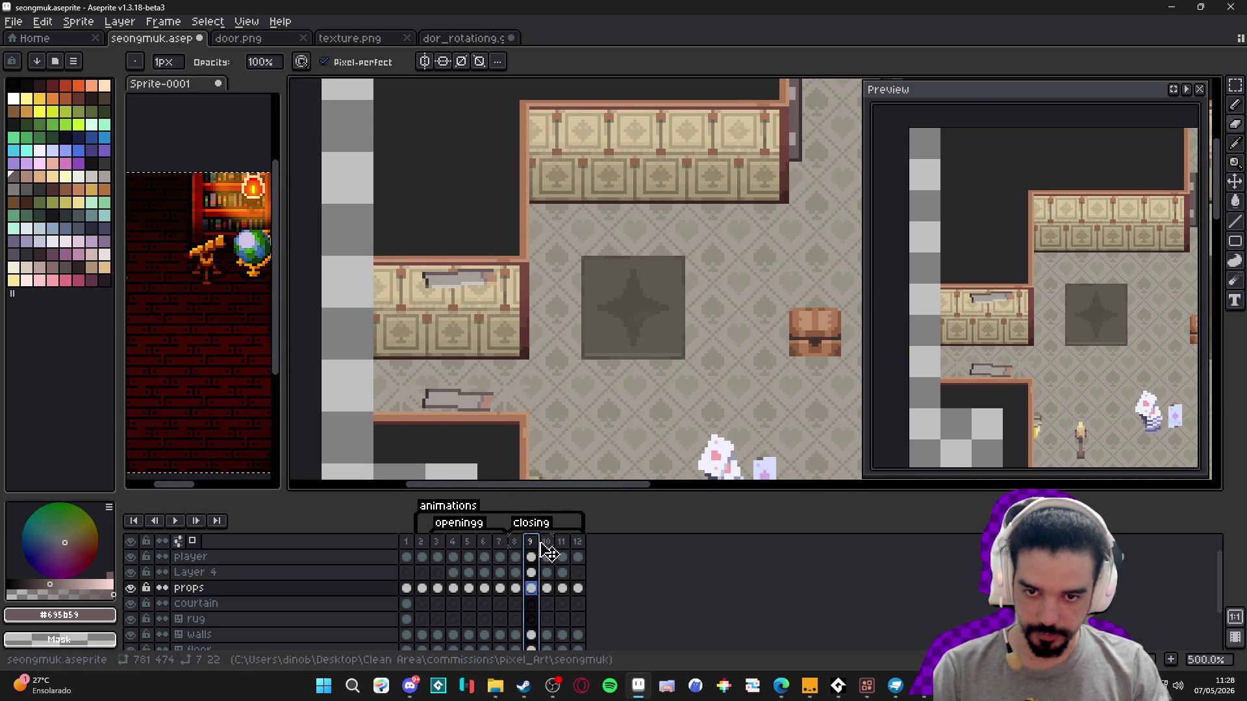
left_click(547, 542)
left_click(531, 542)
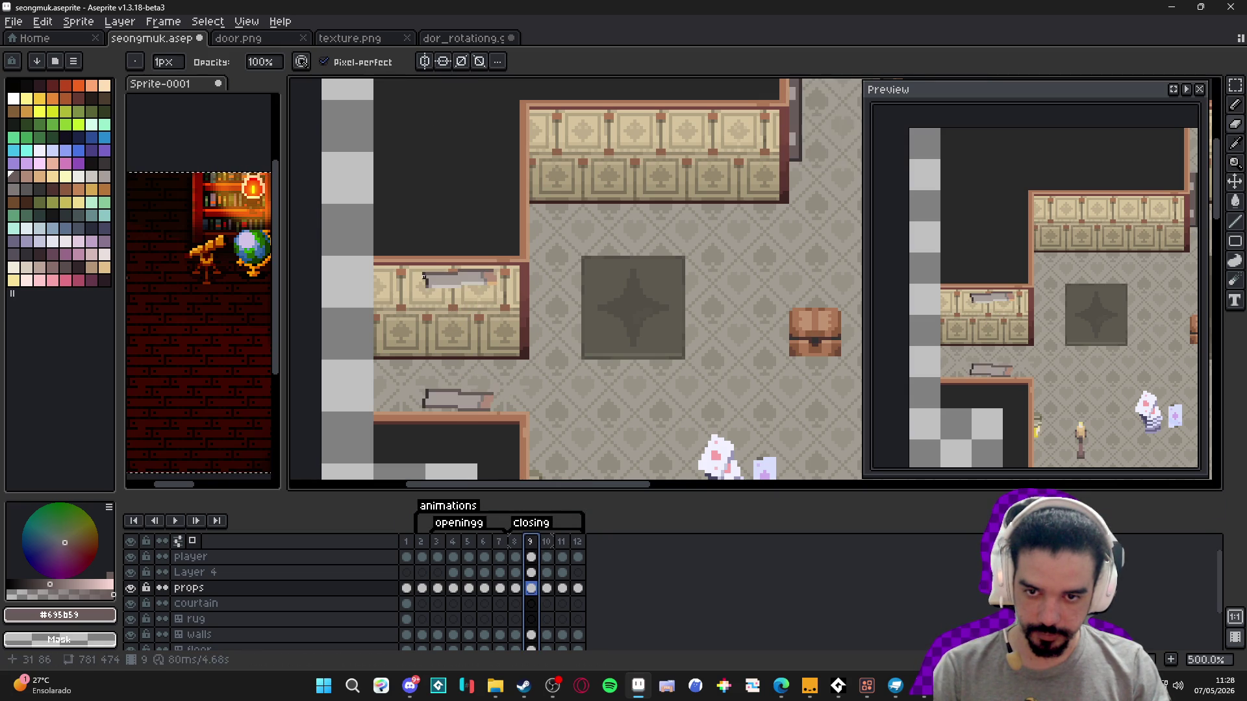
key("b")
scroll(434, 293, "up", 4)
scroll(434, 292, "up", 1)
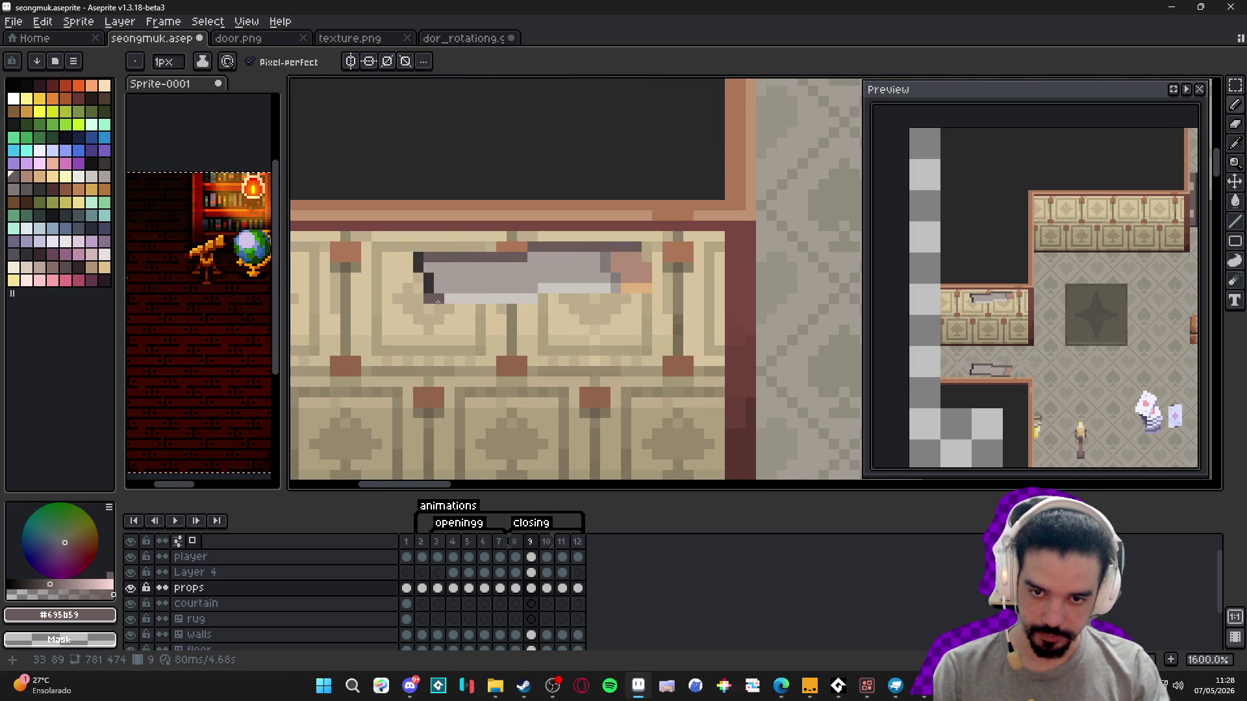
left_click(533, 309, "shift")
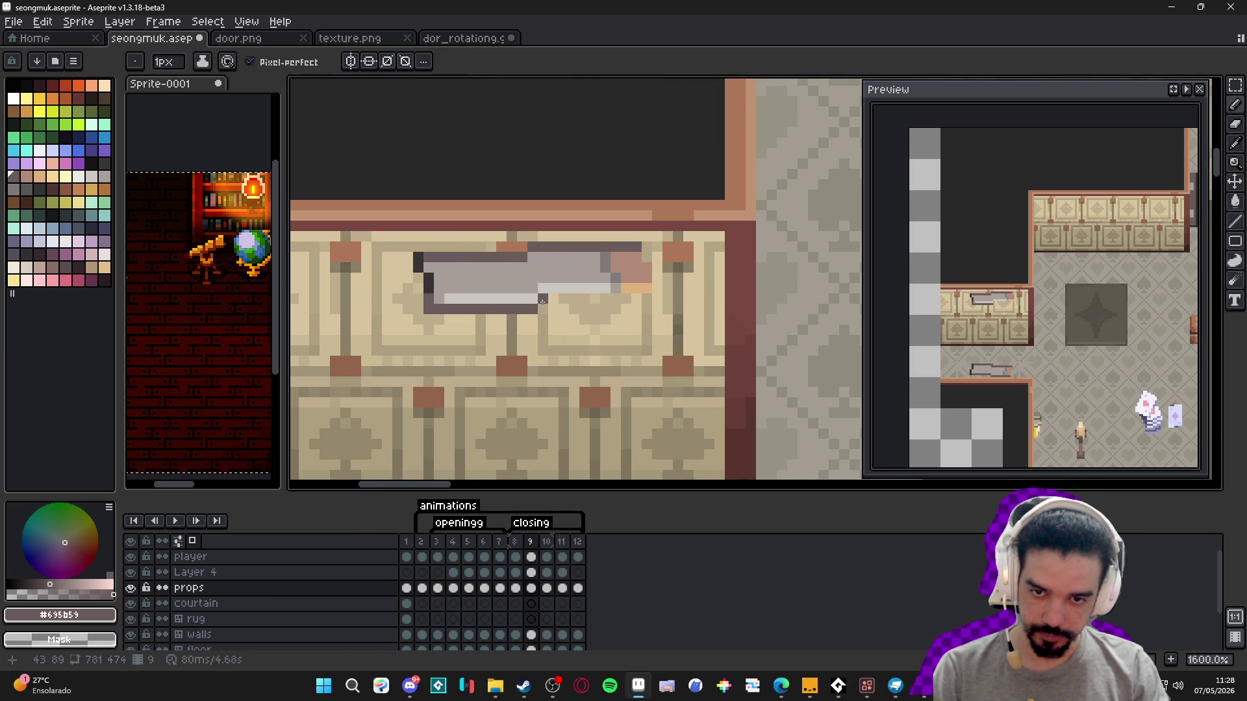
left_click(654, 299, "shift")
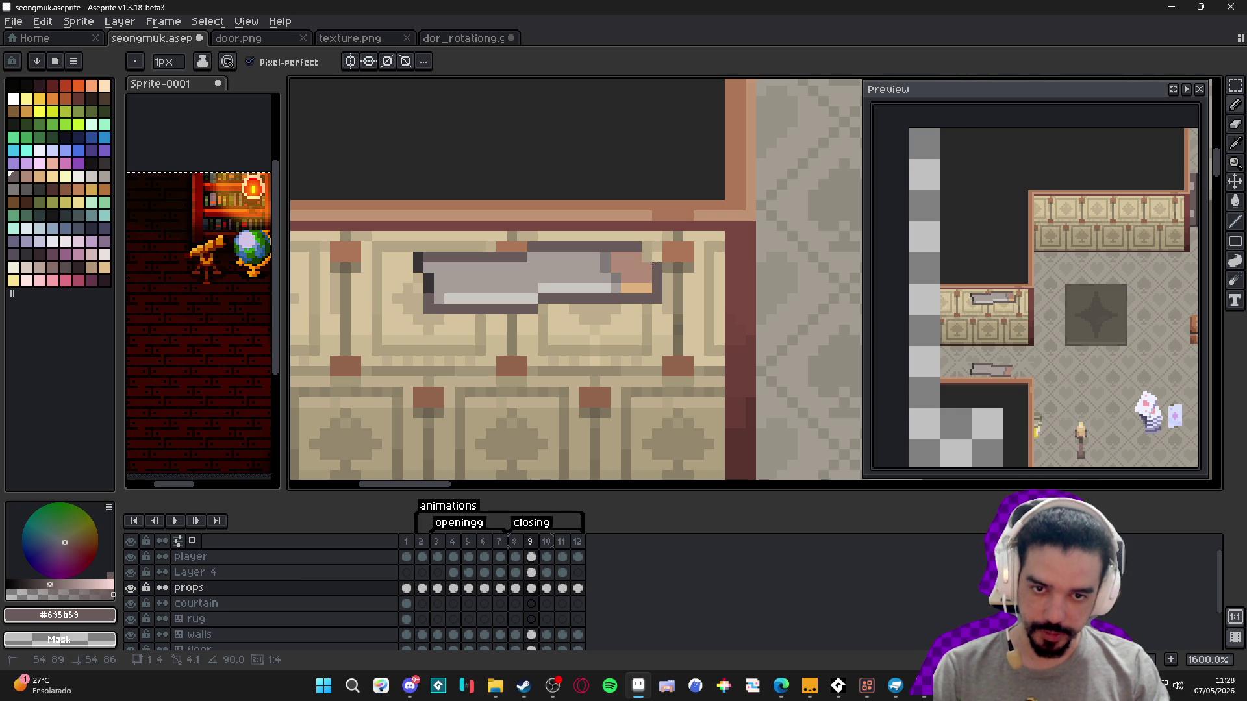
- Darken the corner pixel of frame 9's lower flat bar
scroll(639, 261, "down", 3)
left_click_drag(649, 455, 545, 365)
scroll(586, 421, "up", 3)
left_click(579, 440)
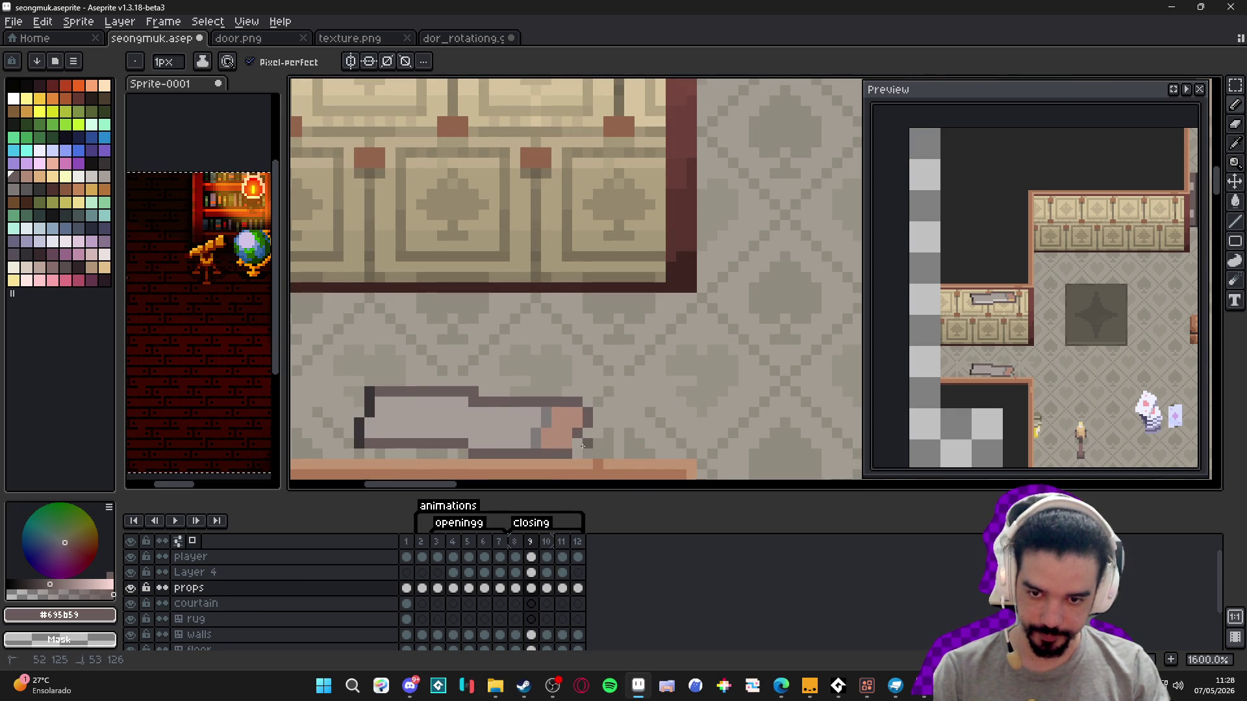
key("shift")
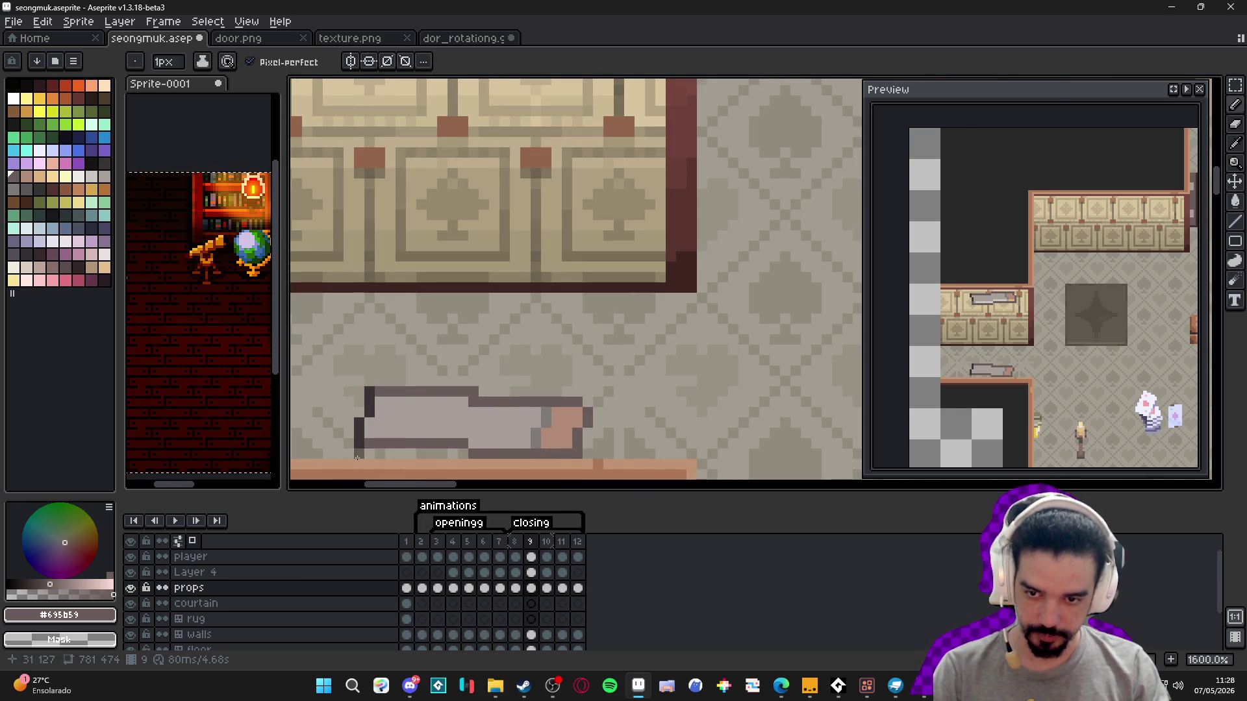
scroll(356, 458, "down", 4)
left_click(522, 544)
- On frame 10, draw dark vertical lines down from the wall and below the upper door bar
left_click(531, 544)
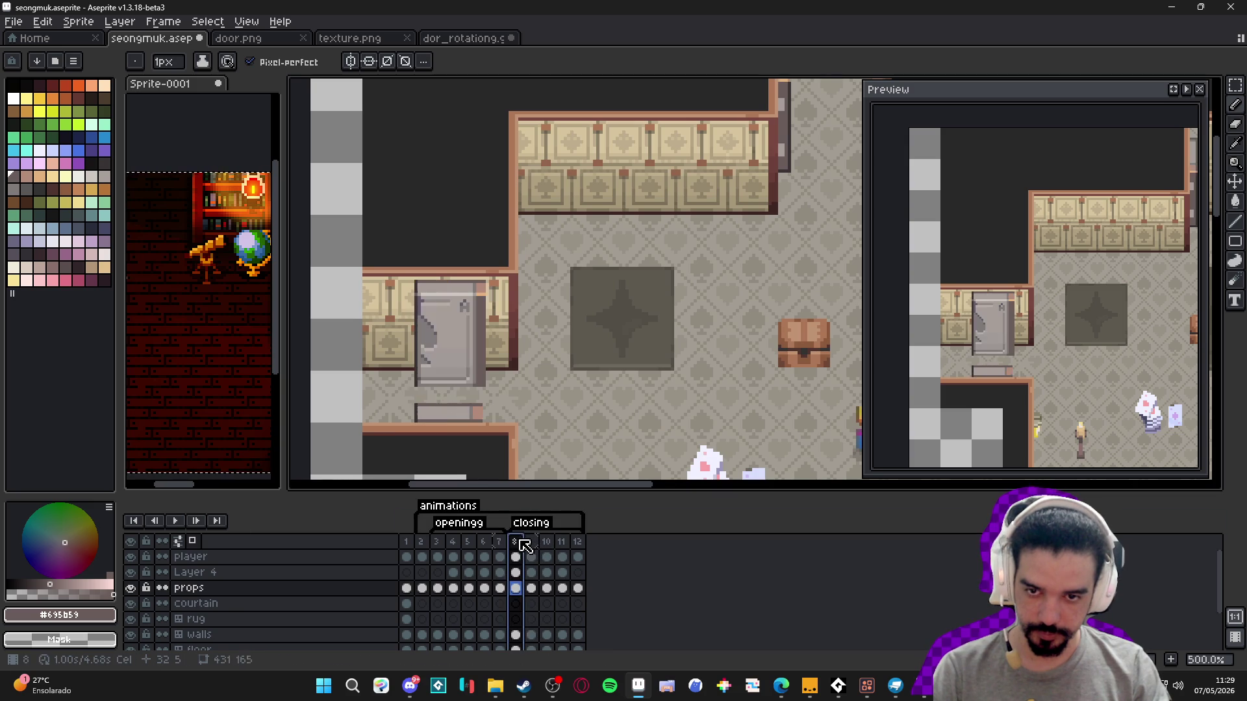
left_click(546, 544)
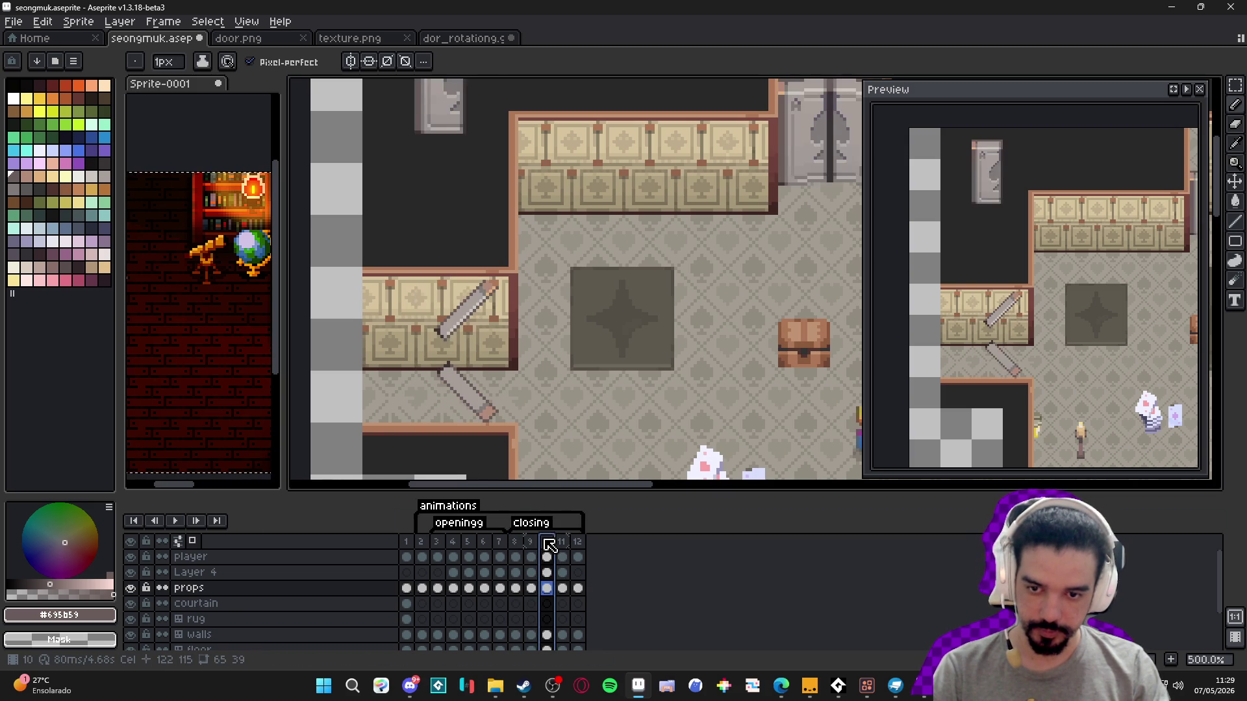
scroll(416, 289, "up", 4)
left_click_drag(411, 226, 414, 343)
scroll(415, 342, "down", 2)
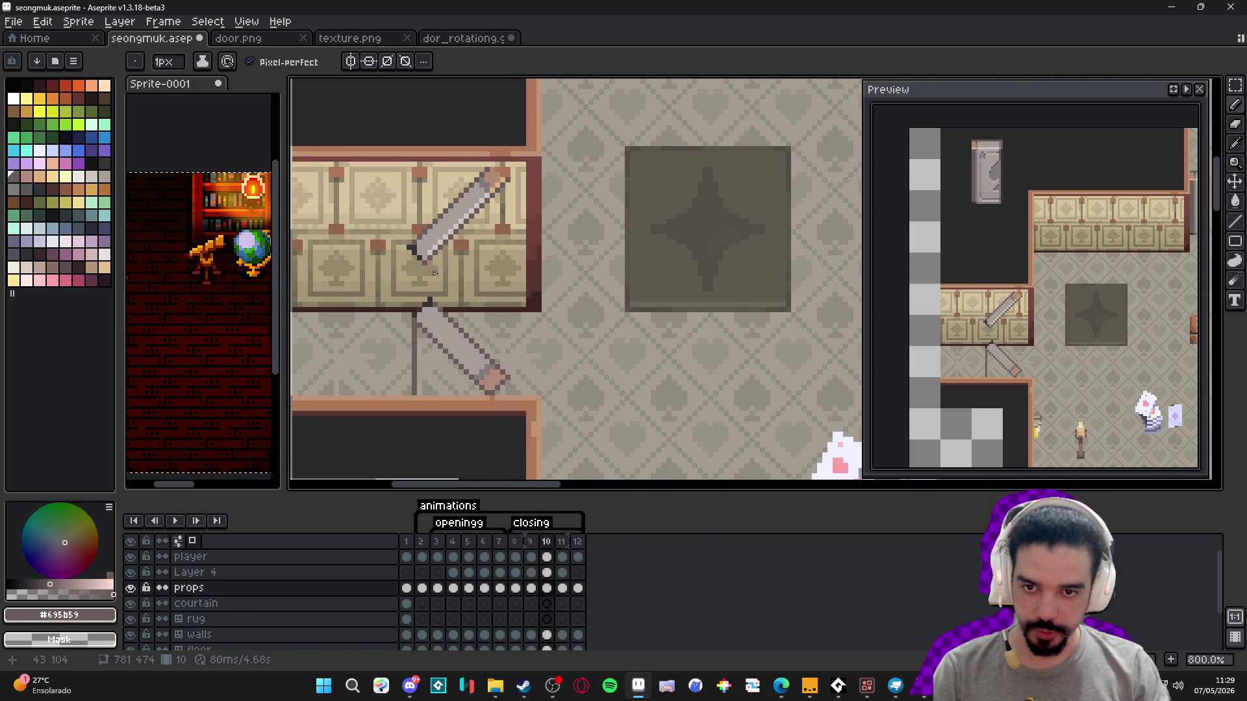
scroll(421, 265, "up", 3)
left_click_drag(428, 270, 428, 336)
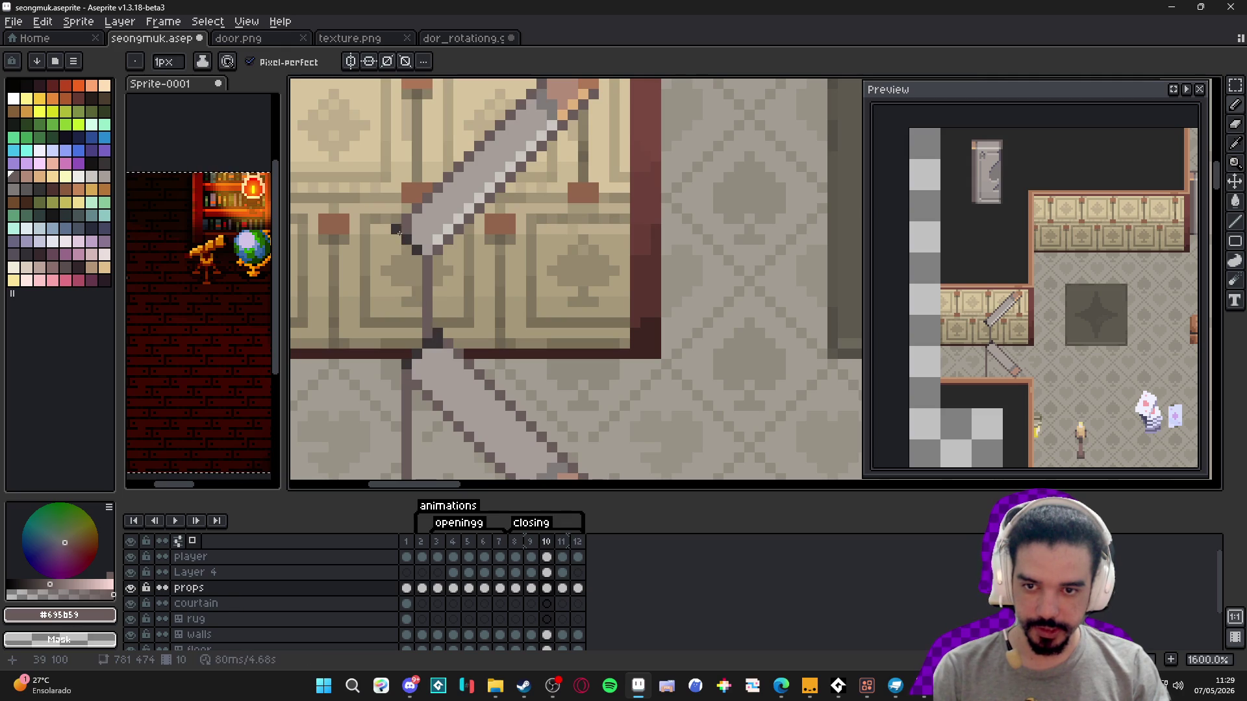
- Redraw the wall-edge vertical line, add another vertical line, and rectangle-select the bar's tip
left_click_drag(398, 242, 394, 374)
mouse_move(390, 430)
left_mouse_down()
mouse_move(394, 364)
mouse_move(398, 416)
mouse_move(399, 389)
left_mouse_up()
scroll(555, 158, "up", 2)
scroll(555, 157, "right", 1)
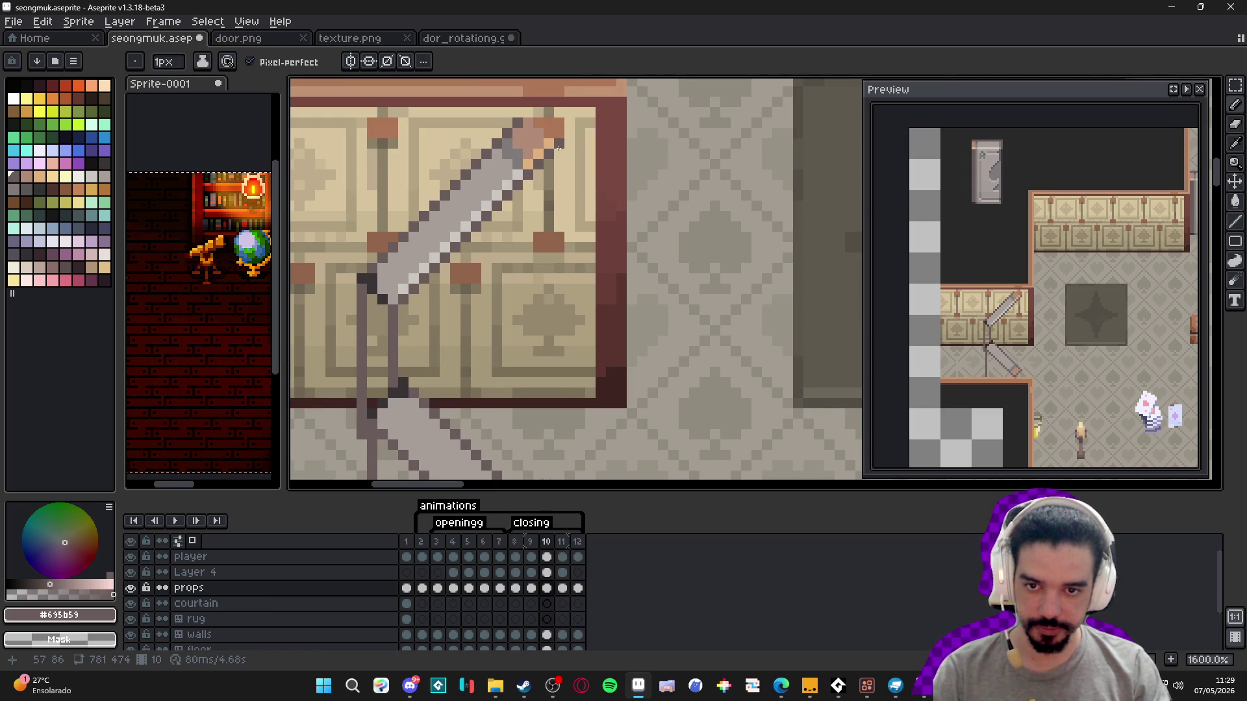
scroll(558, 148, "down", 2)
left_click_drag(556, 139, 558, 271)
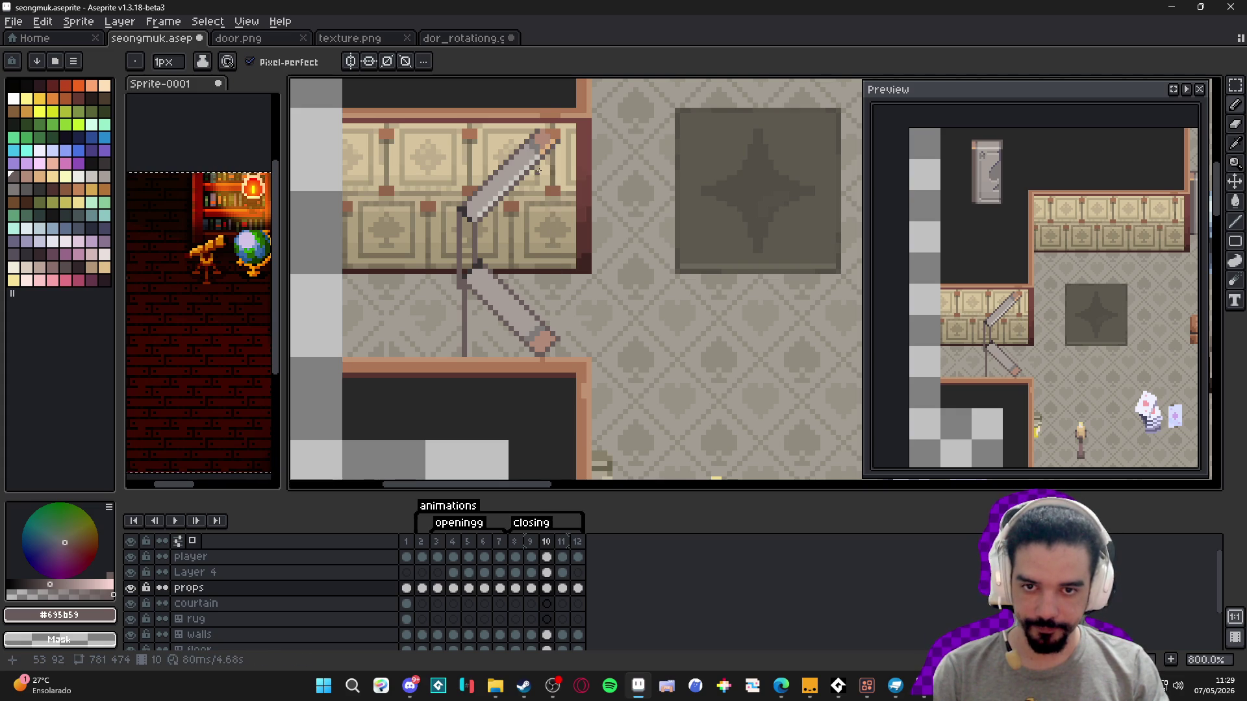
scroll(554, 201, "up", 3)
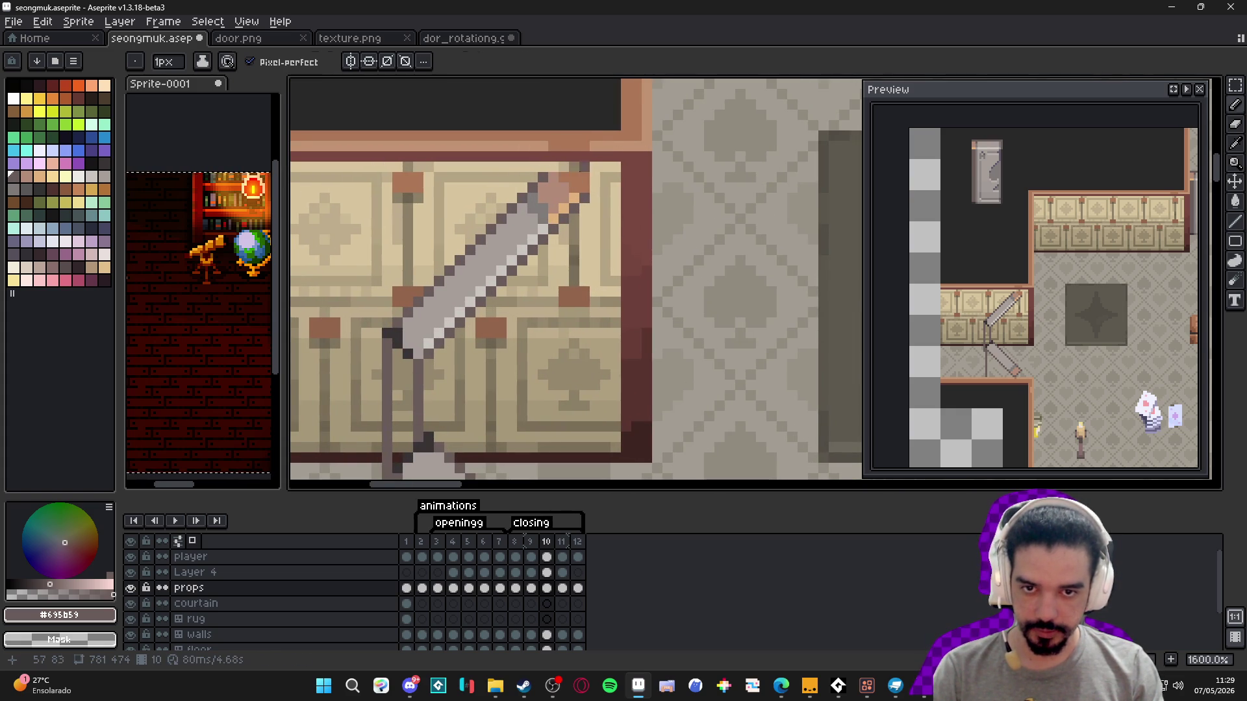
key("m")
left_click_drag(585, 174, 554, 198)
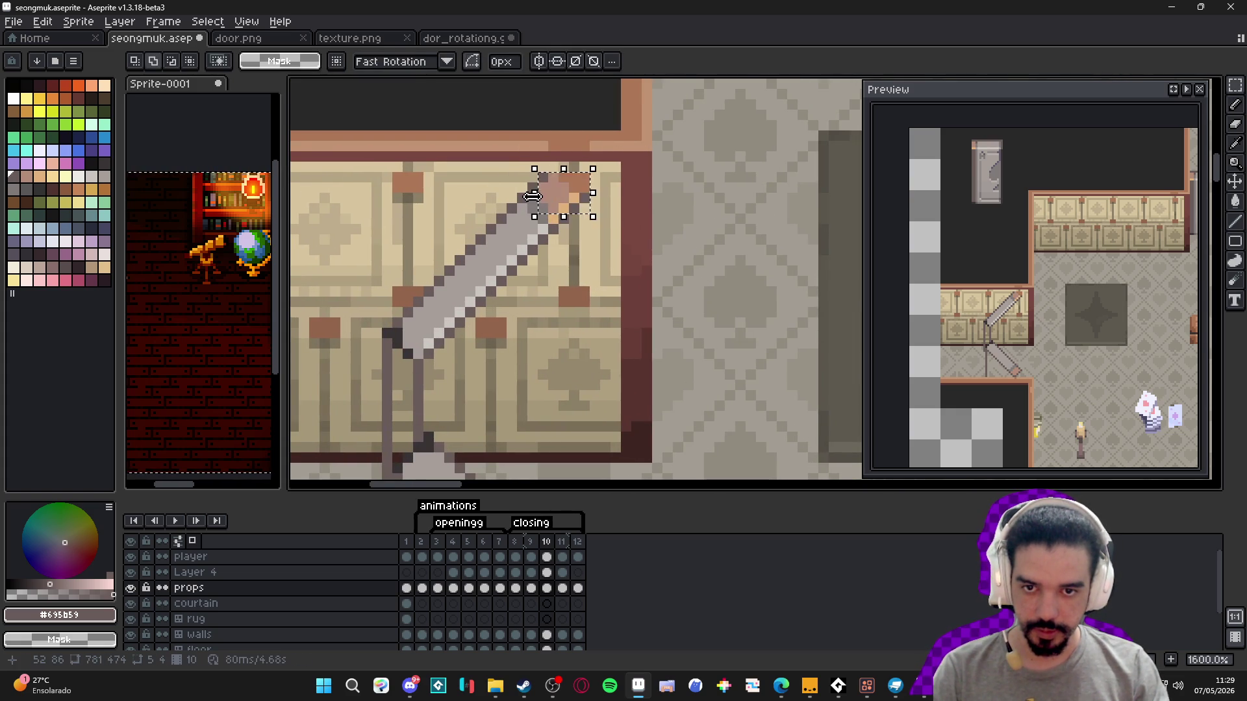
- Lasso-select the whole upper angled door bar on frame 10
scroll(584, 247, "up", 5)
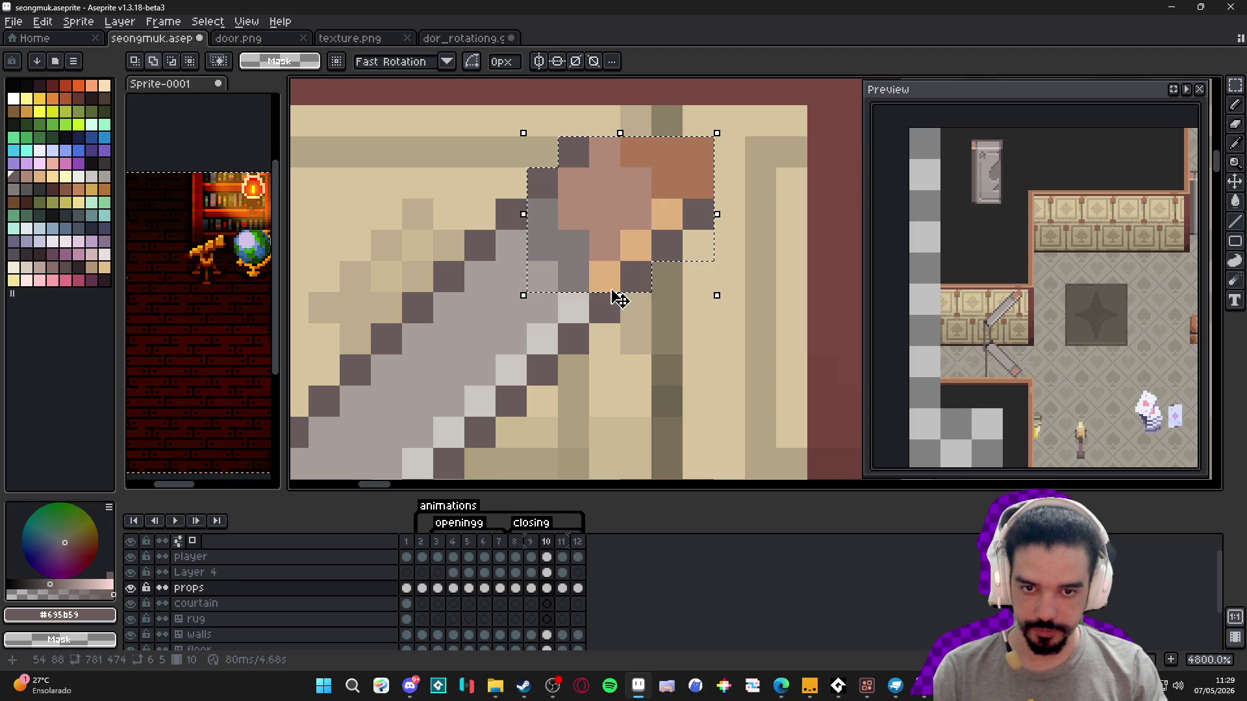
key("ctrl+z")
scroll(533, 223, "down", 2)
left_click(1229, 104)
left_click(1235, 85)
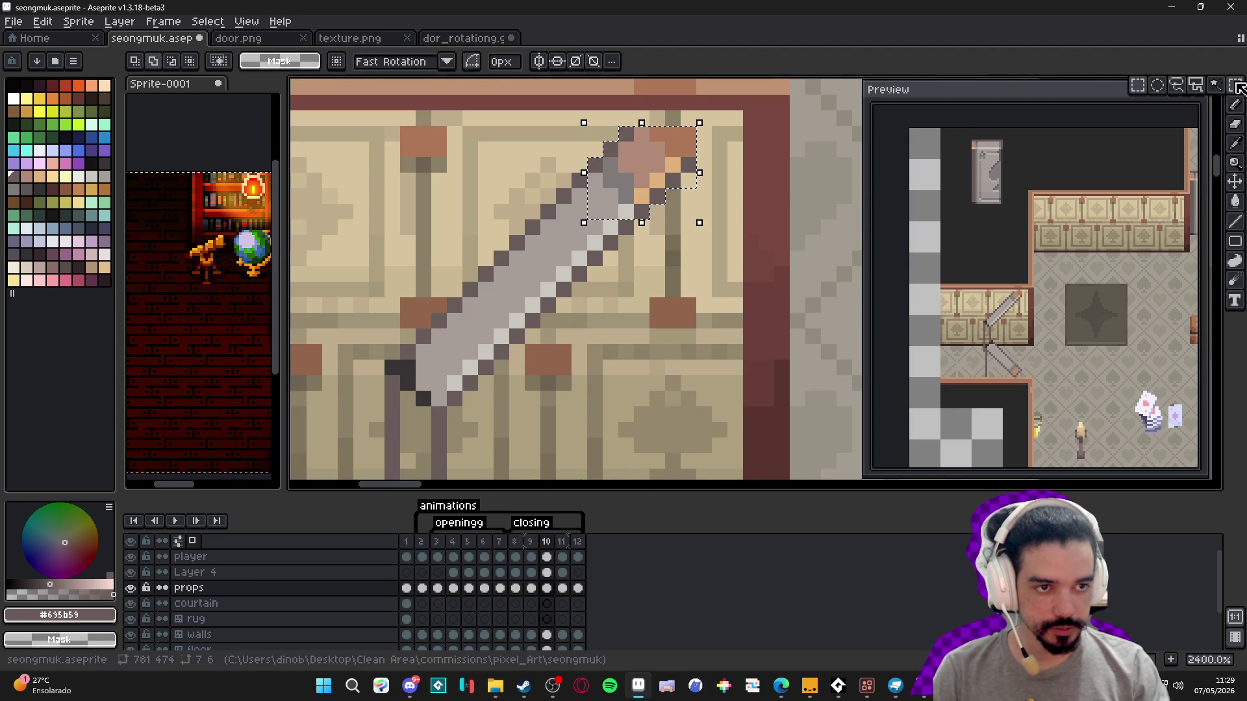
left_click(1176, 97)
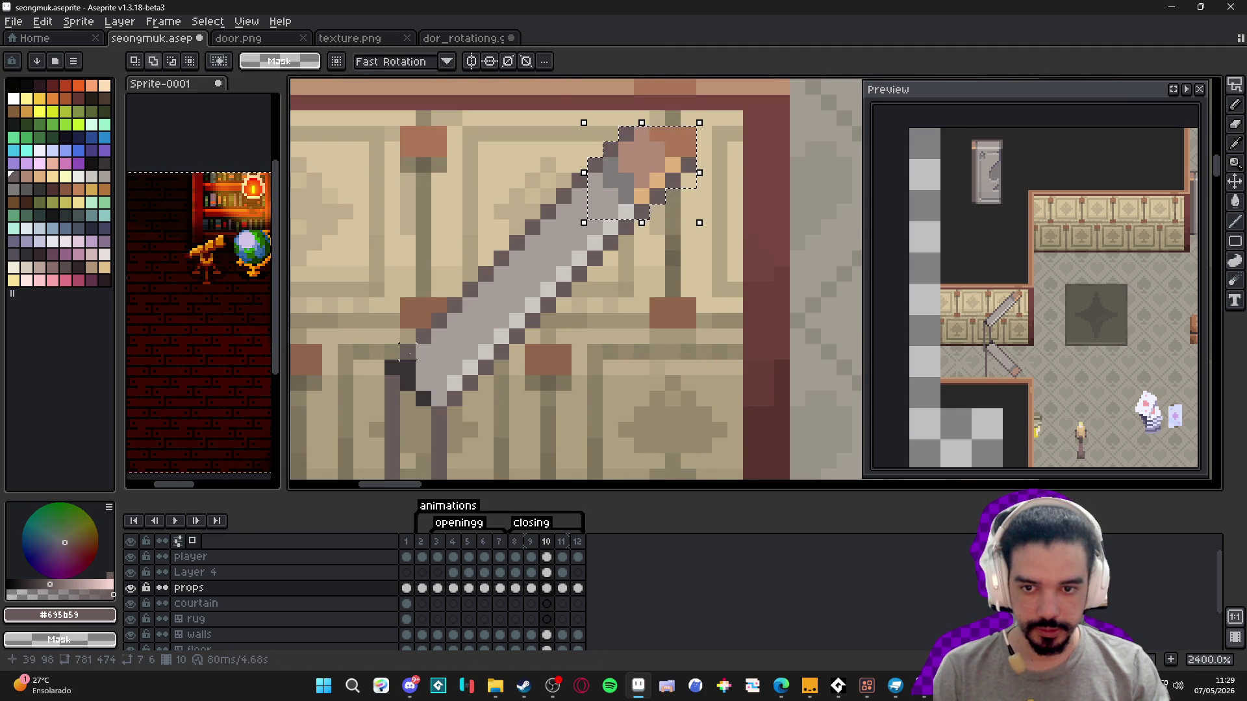
left_click_drag(392, 368, 595, 164)
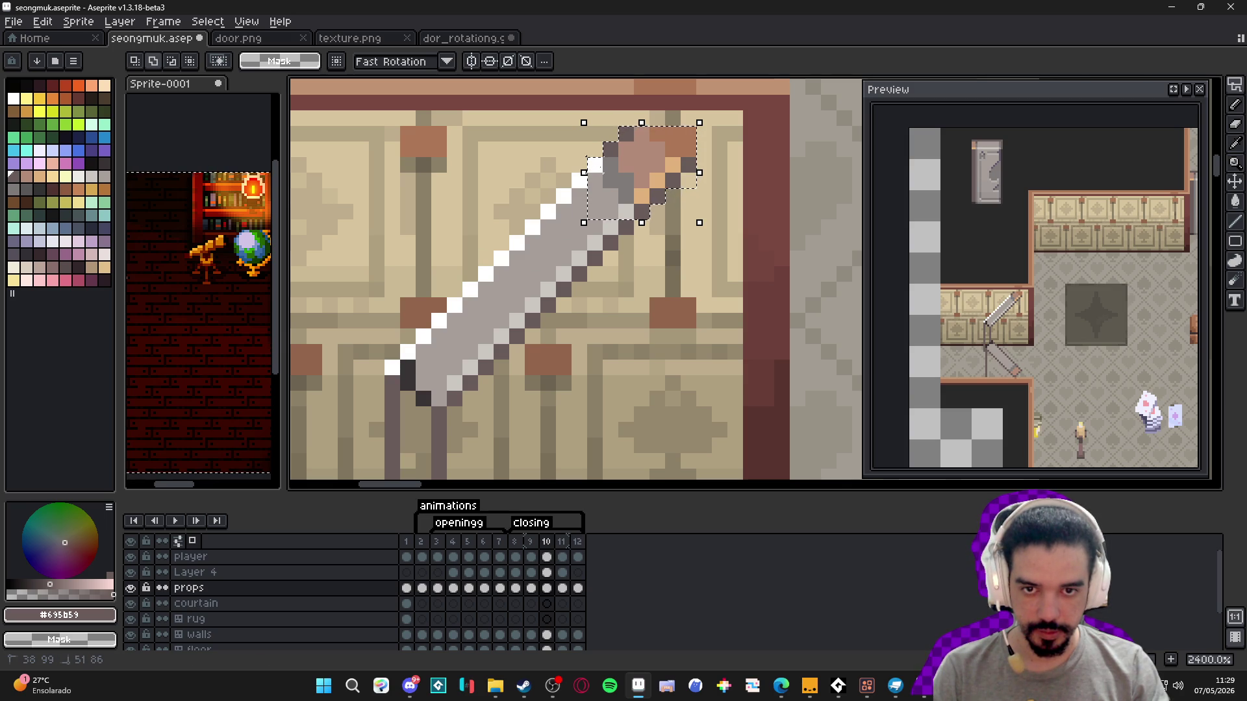
left_click_drag(610, 240, 439, 414)
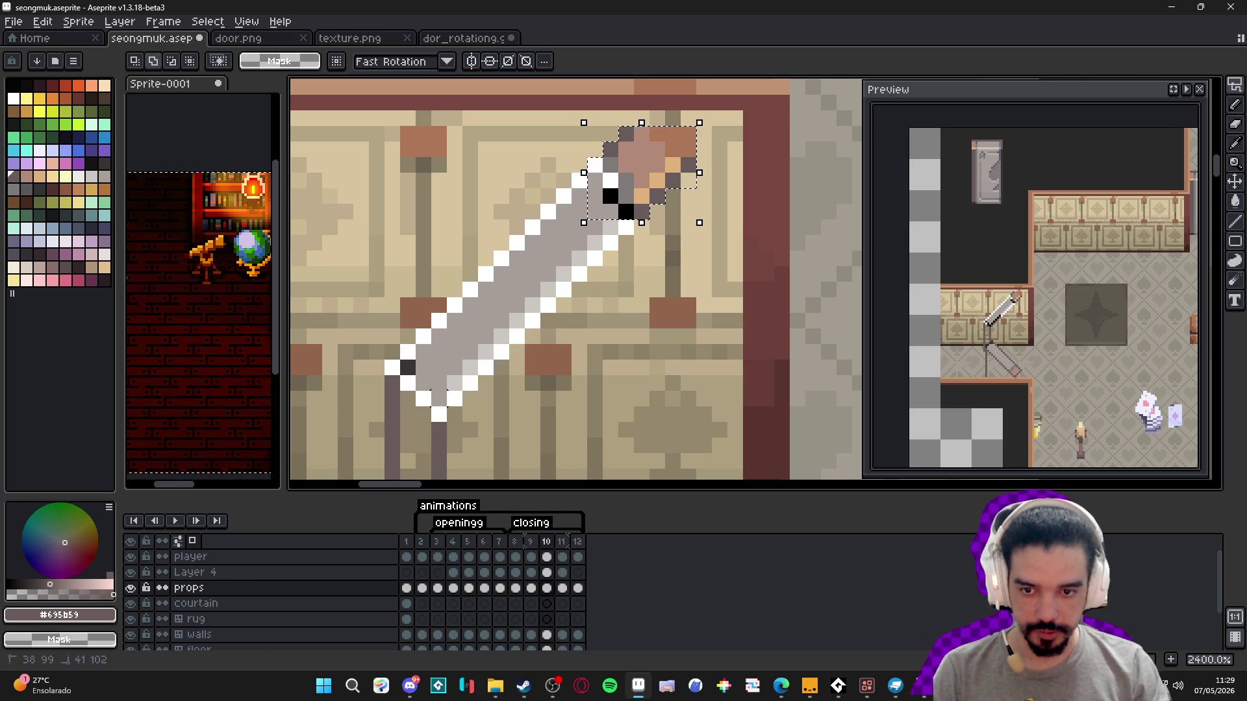
- Drop a copy of the bar lower down, crossing the room's bottom wall edge
scroll(513, 299, "down", 5)
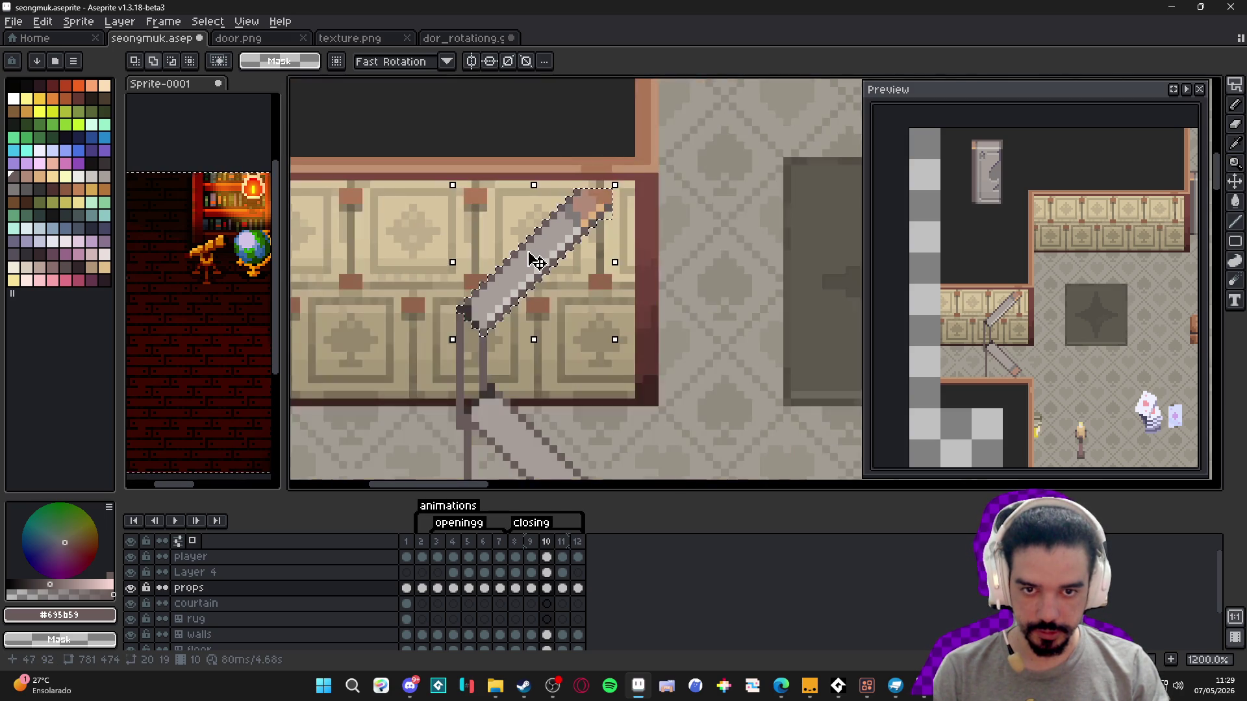
mouse_move(511, 219)
left_mouse_down()
mouse_move(517, 359)
mouse_move(509, 235)
mouse_move(494, 214)
mouse_move(509, 212)
mouse_move(506, 357)
mouse_move(587, 428)
mouse_move(528, 412)
mouse_move(518, 437)
mouse_move(568, 413)
left_mouse_up()
key("Return")
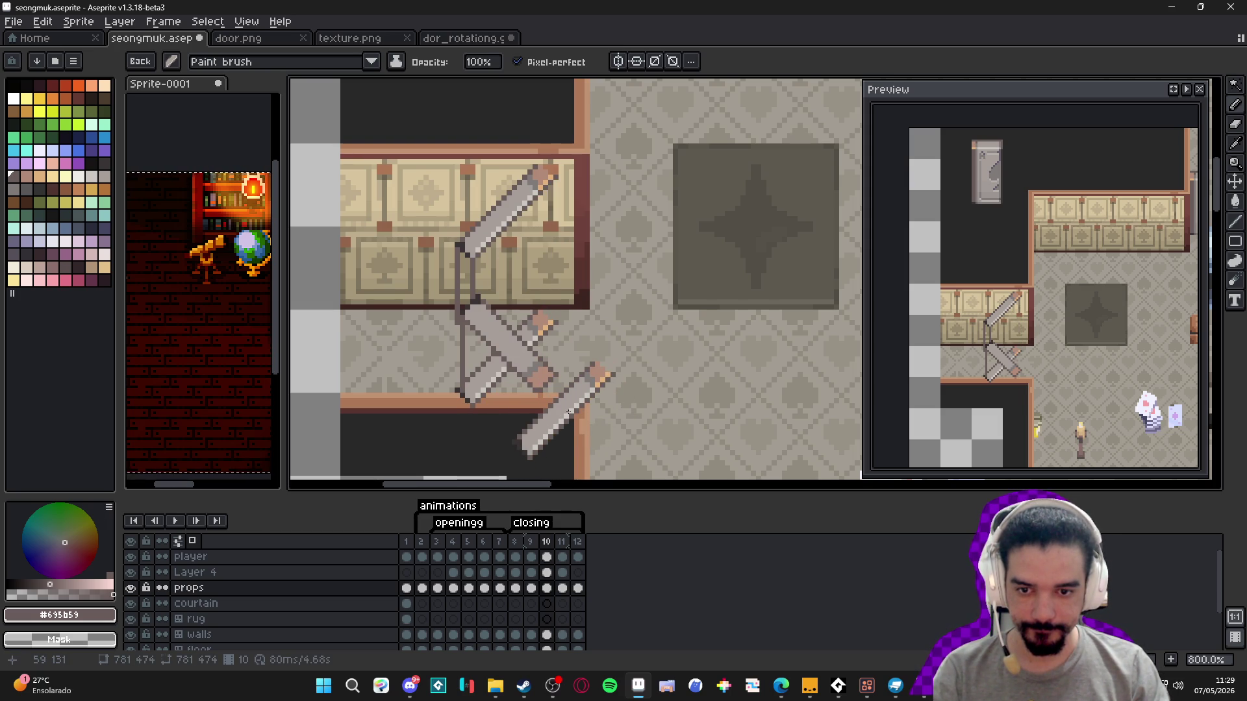
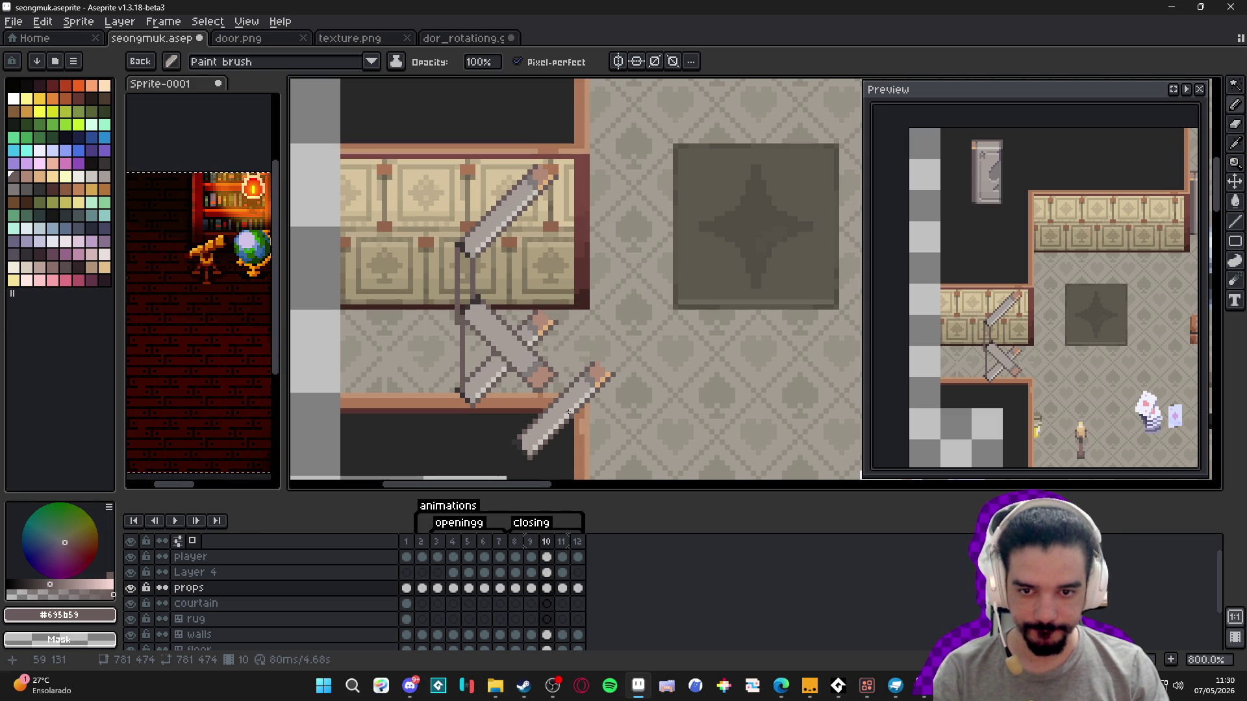
- Commit the moved door pixels and redraw a dark vertical line down the door's left edge
key("Return")
scroll(500, 380, "up", 5)
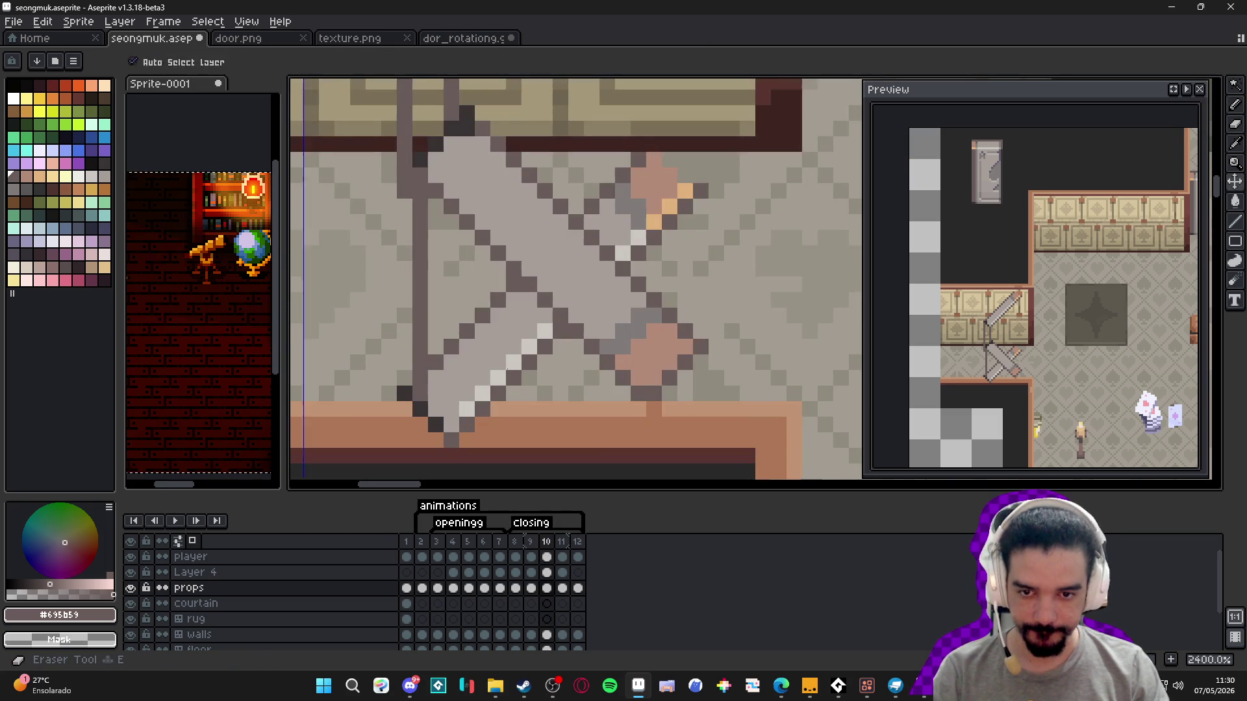
key("b")
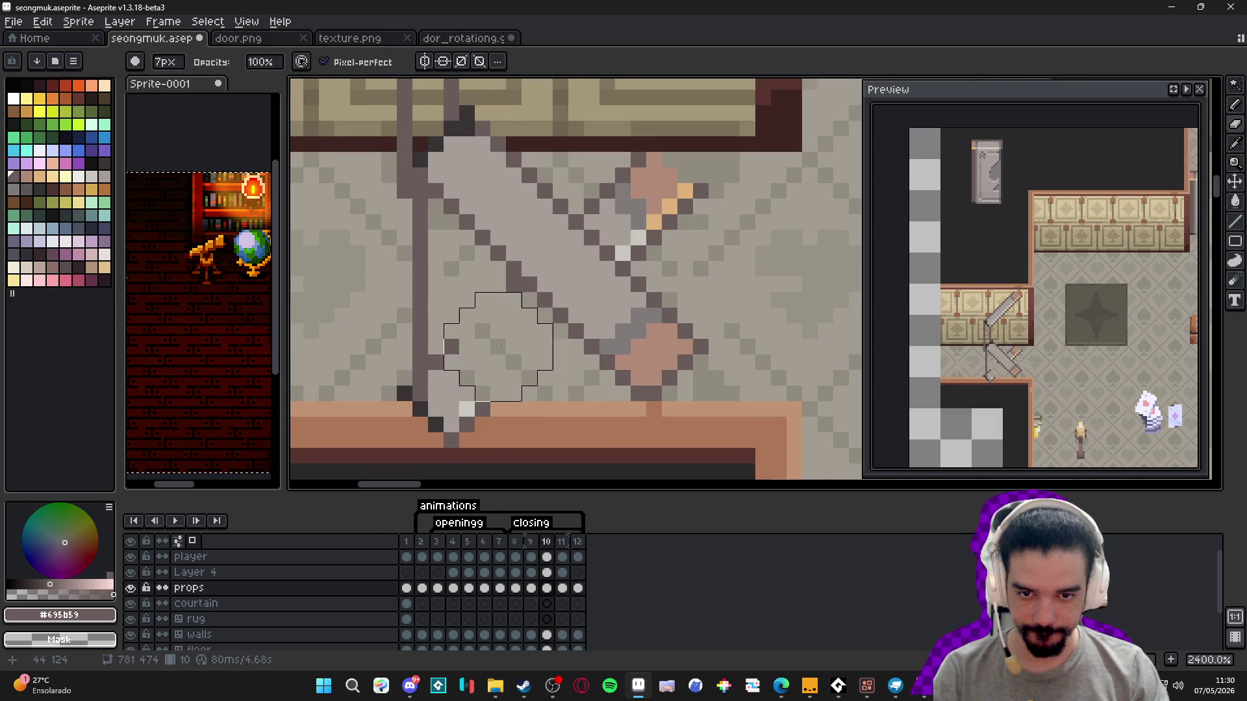
key("minus")
key("minus")
key("minus")
key("ctrl+z")
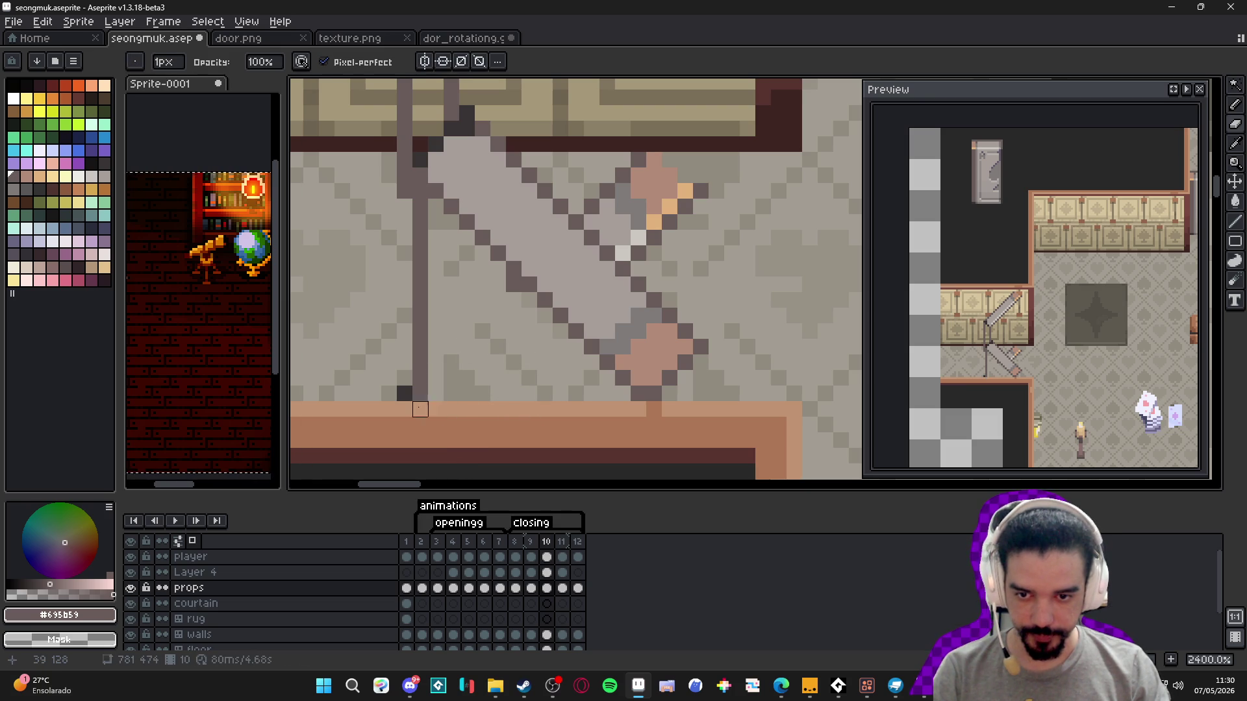
scroll(420, 393, "down", 5)
scroll(491, 248, "up", 4)
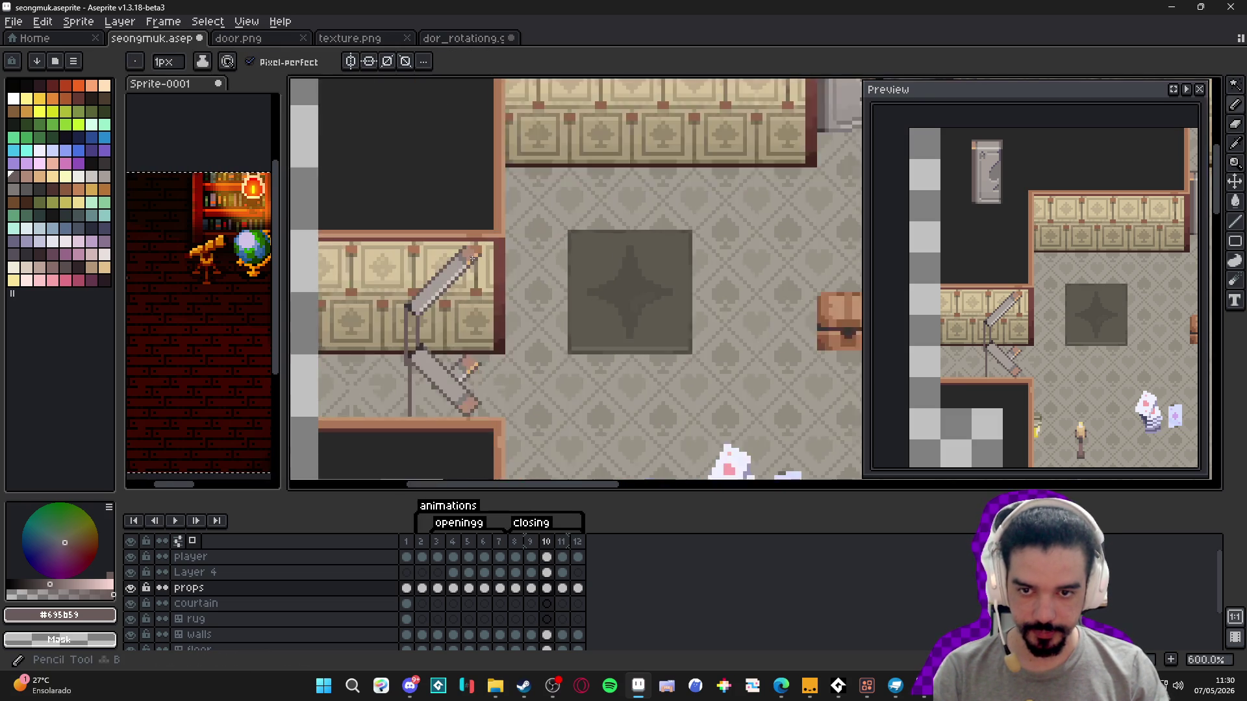
key("i")
key("b")
left_click_drag(487, 250, 487, 466)
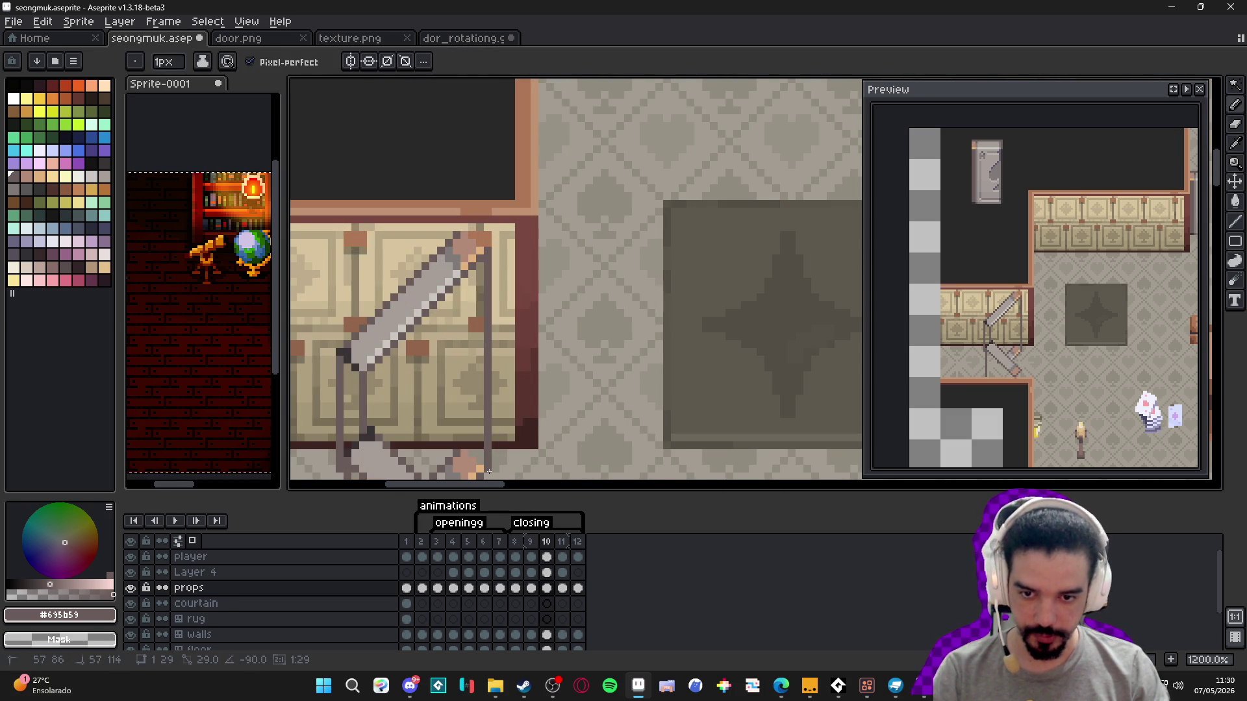
scroll(463, 453, "down", 1)
scroll(526, 329, "up", 2)
- Erase the stray orange and pink pixels by the rail with a single-pixel eraser
key("e")
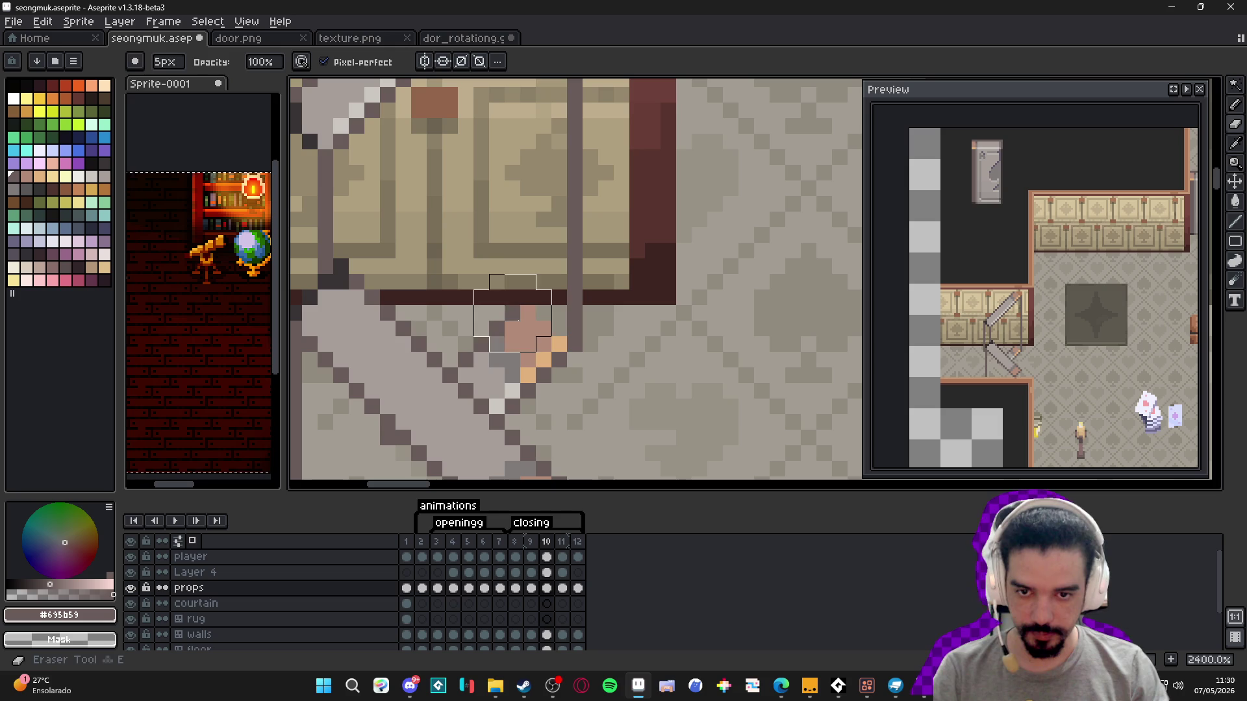
left_click(526, 332)
left_click(513, 367)
key("ctrl+z")
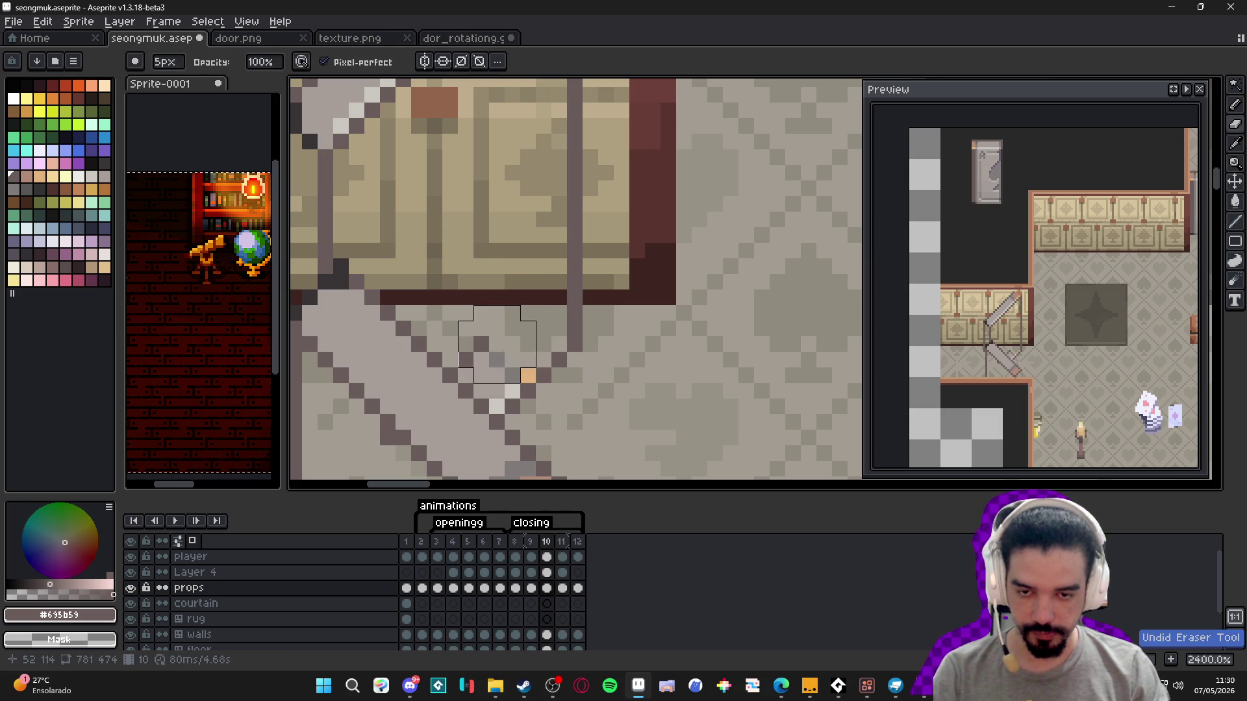
key("minus")
key("minus")
key("minus")
left_click(527, 375)
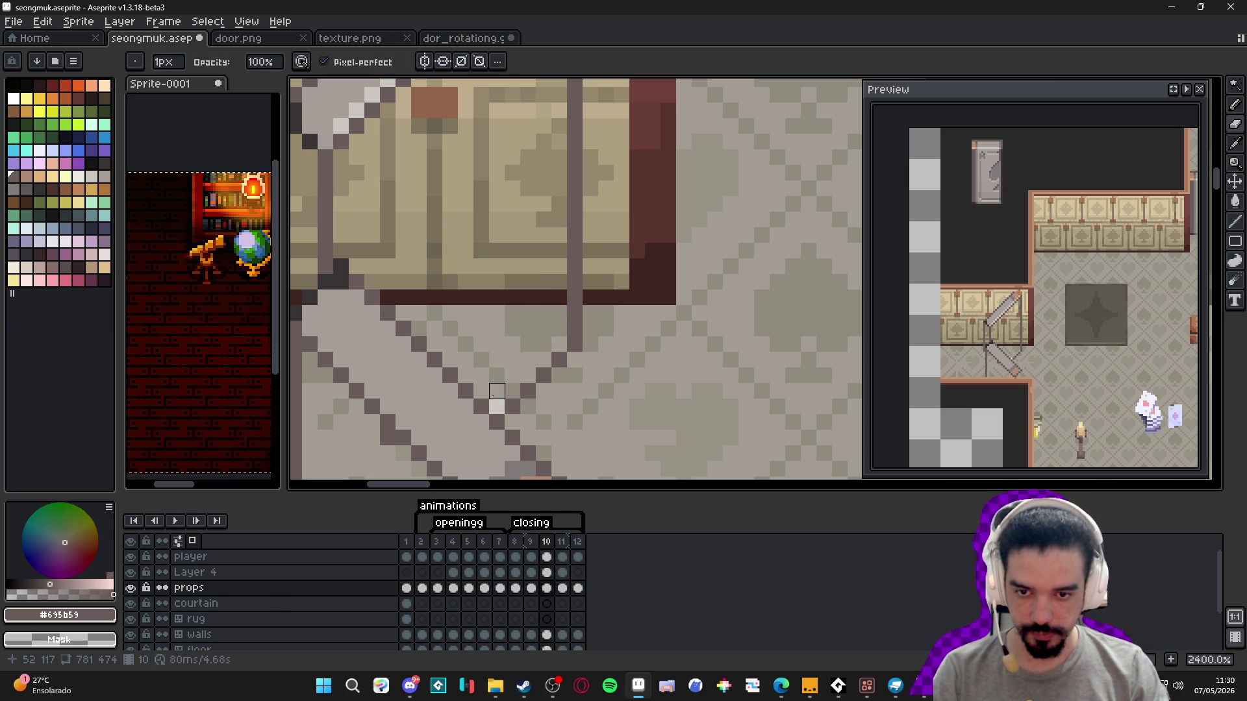
scroll(466, 359, "down", 3)
scroll(377, 381, "up", 1)
- Undo the unwanted pencil and eraser strokes, then recolour a dark rail pixel orange
key("b")
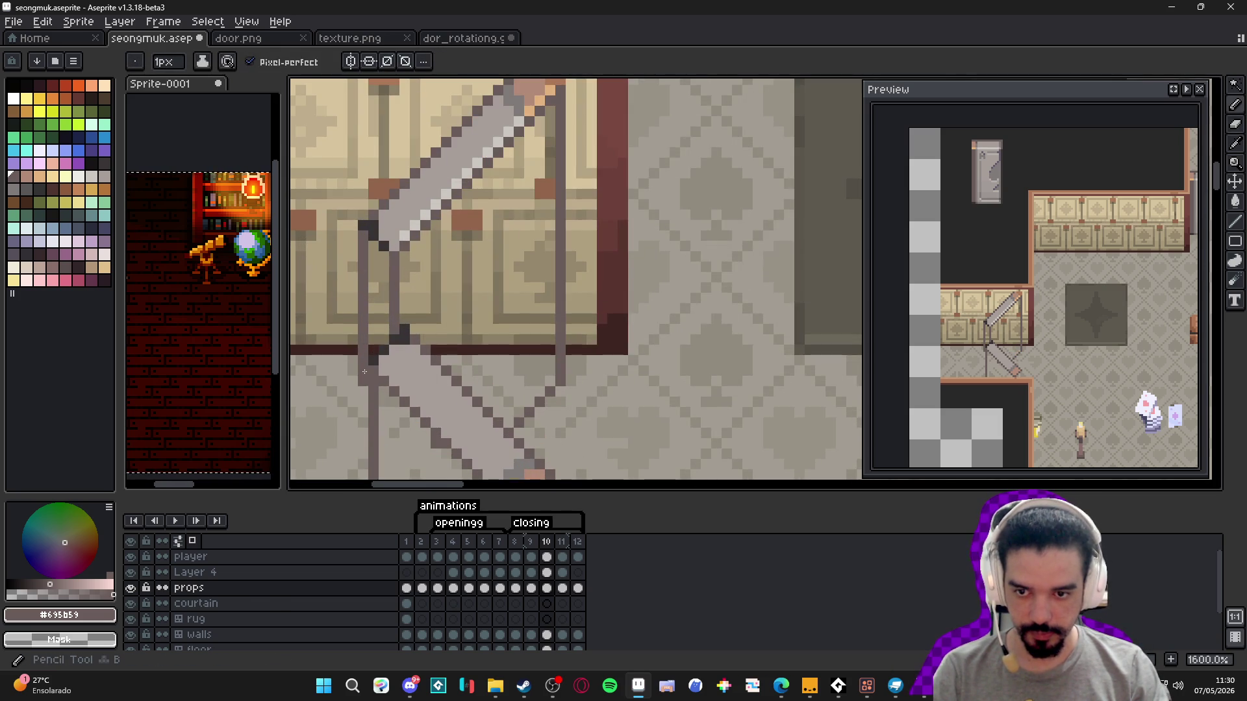
scroll(376, 382, "down", 1)
scroll(377, 381, "up", 1)
key("ctrl+z")
key("v")
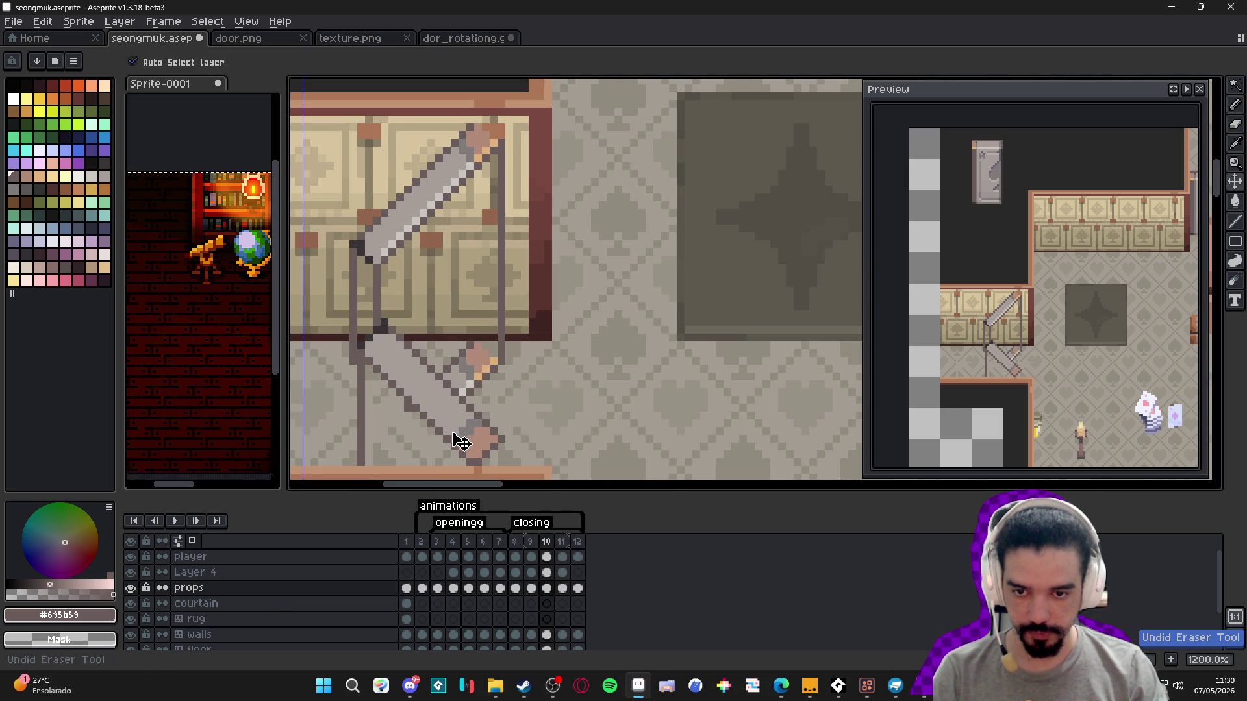
key("ctrl+z")
key("ctrl+z")
key("b")
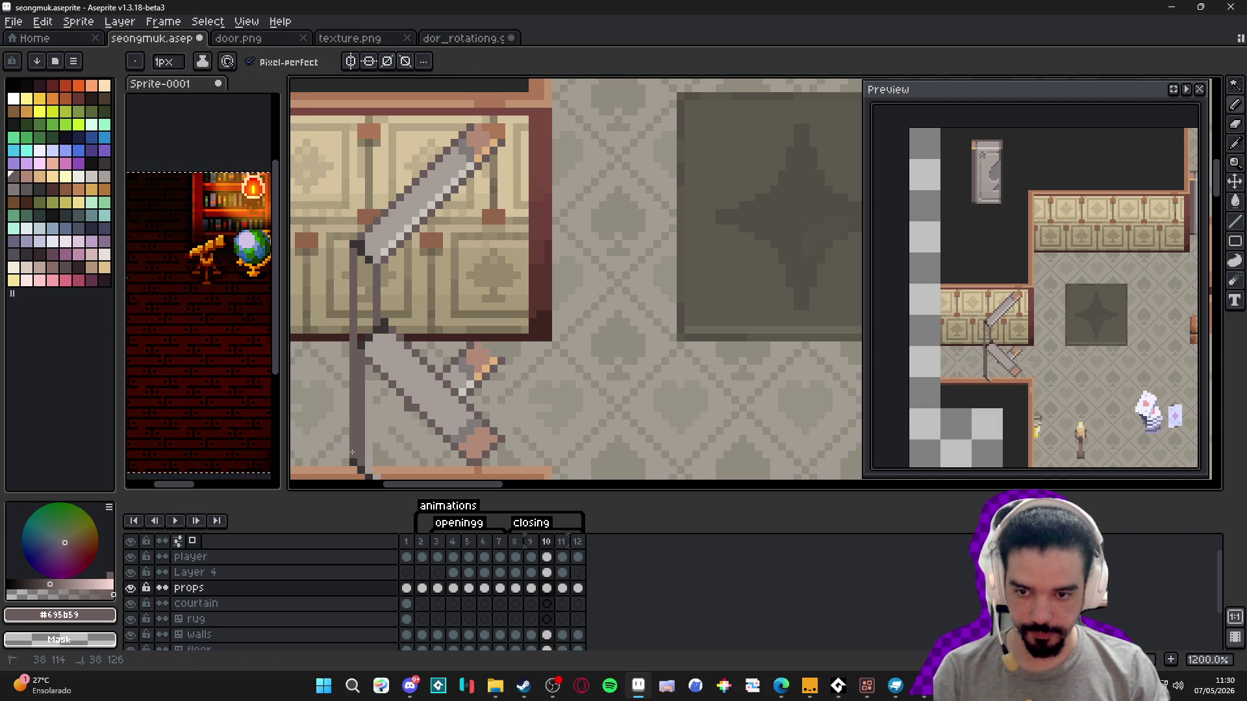
scroll(386, 348, "down", 2)
scroll(386, 348, "up", 1)
key("e")
left_click(365, 326)
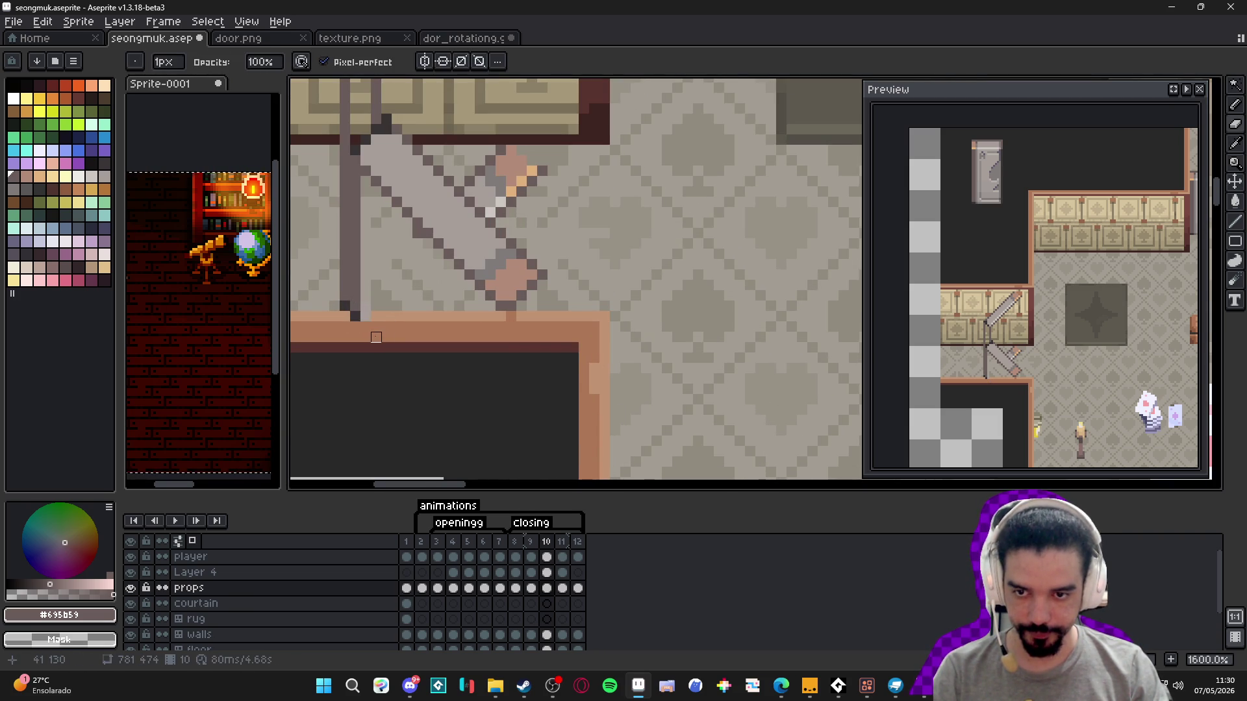
- Draw a dark vertical line down the door's right side
scroll(355, 327, "up", 1)
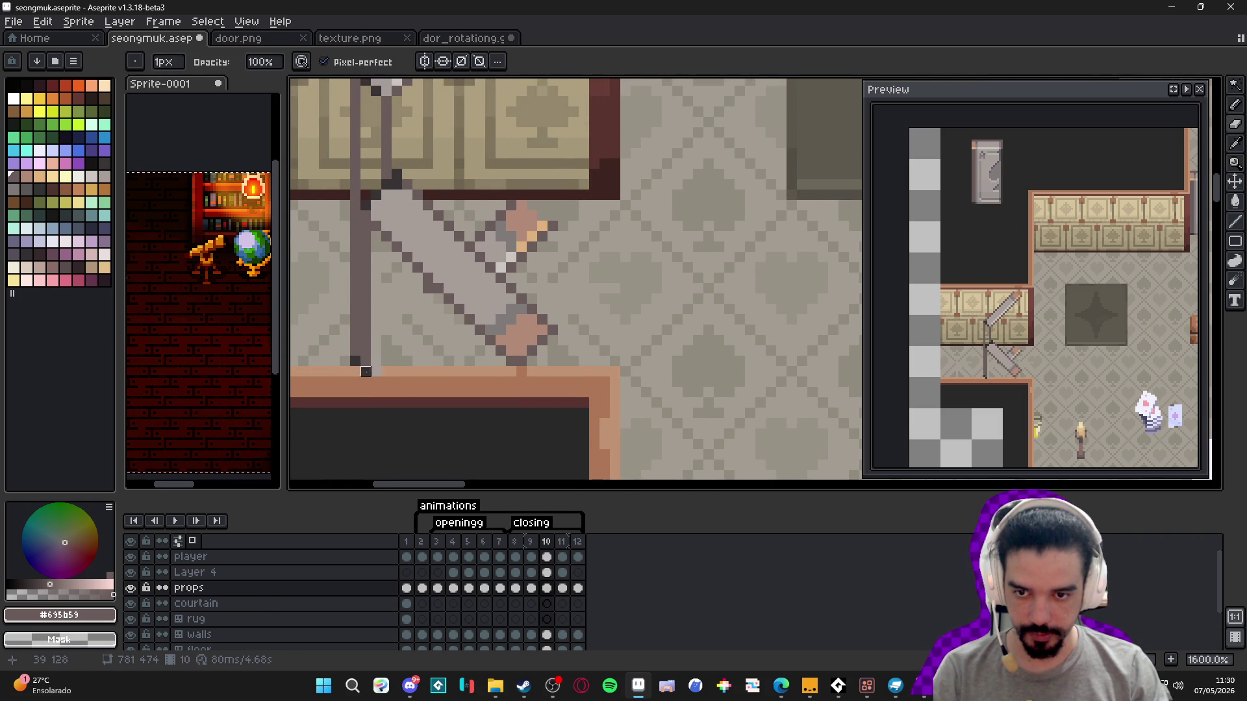
scroll(490, 381, "up", 2)
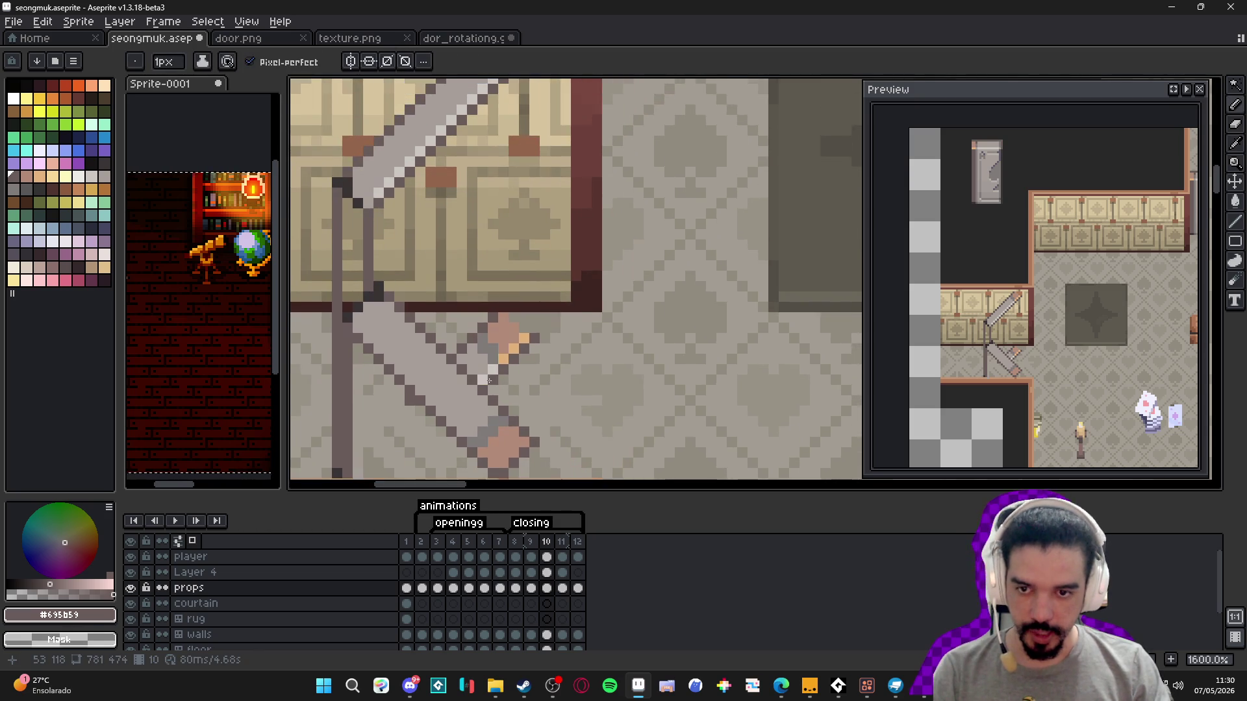
scroll(455, 382, "down", 1)
scroll(489, 350, "up", 1)
scroll(497, 306, "down", 1)
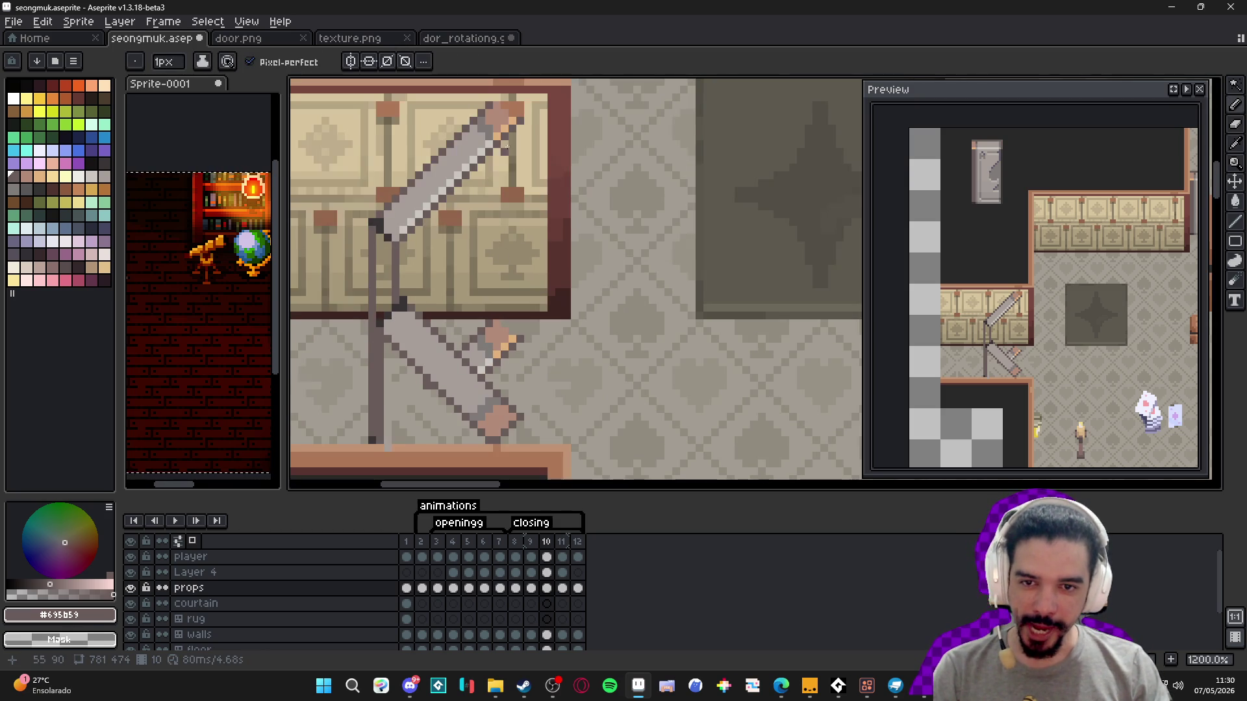
left_click_drag(518, 125, 514, 332)
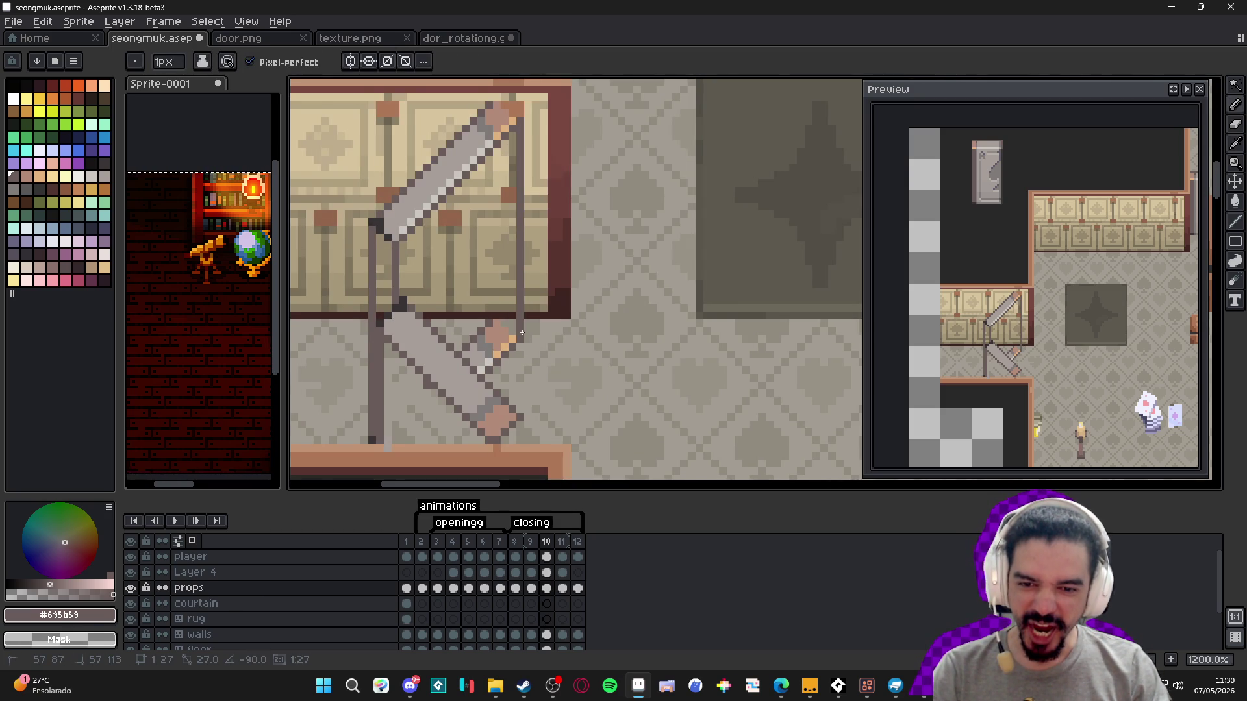
- Undo the stray eraser stroke and keep the door's right edge line
key("e")
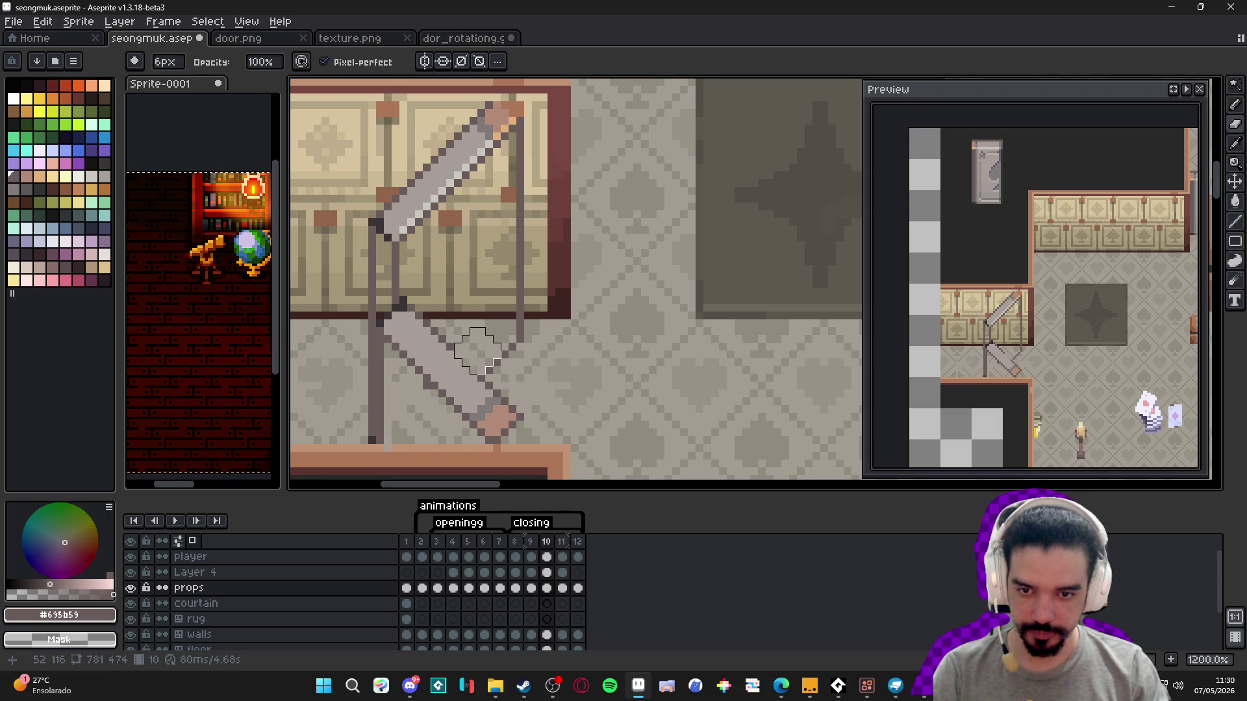
key("ctrl+z")
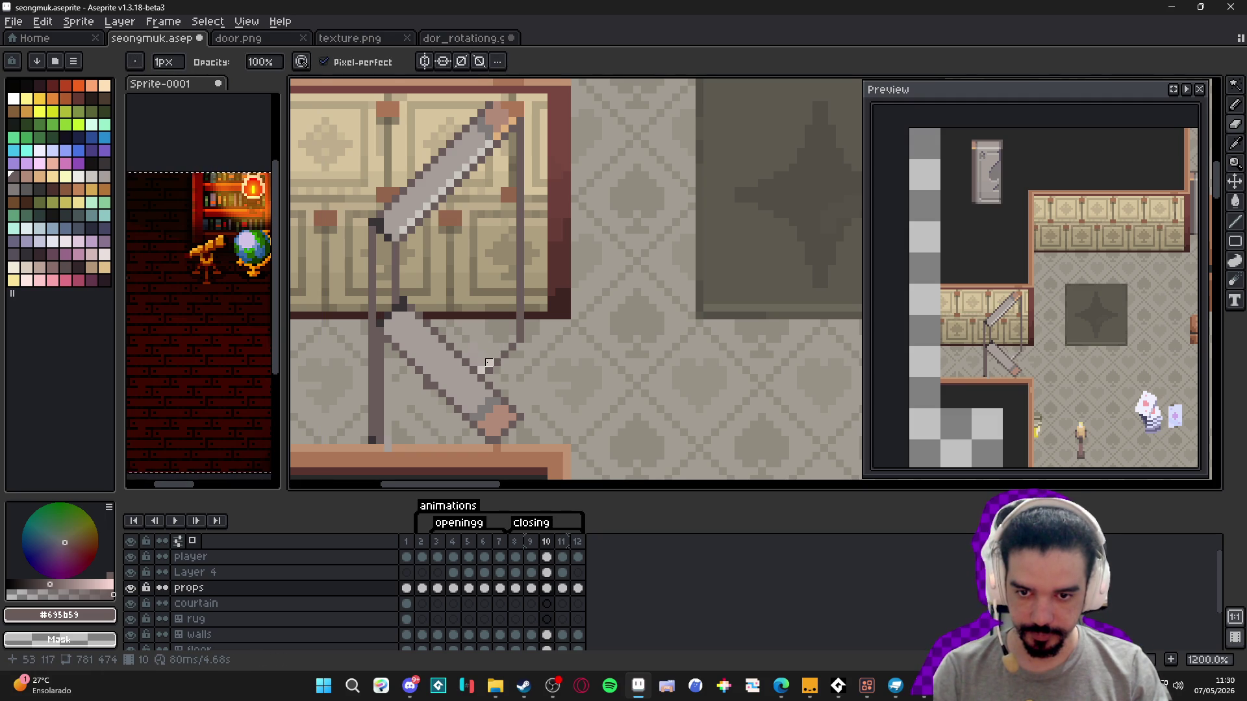
key("e")
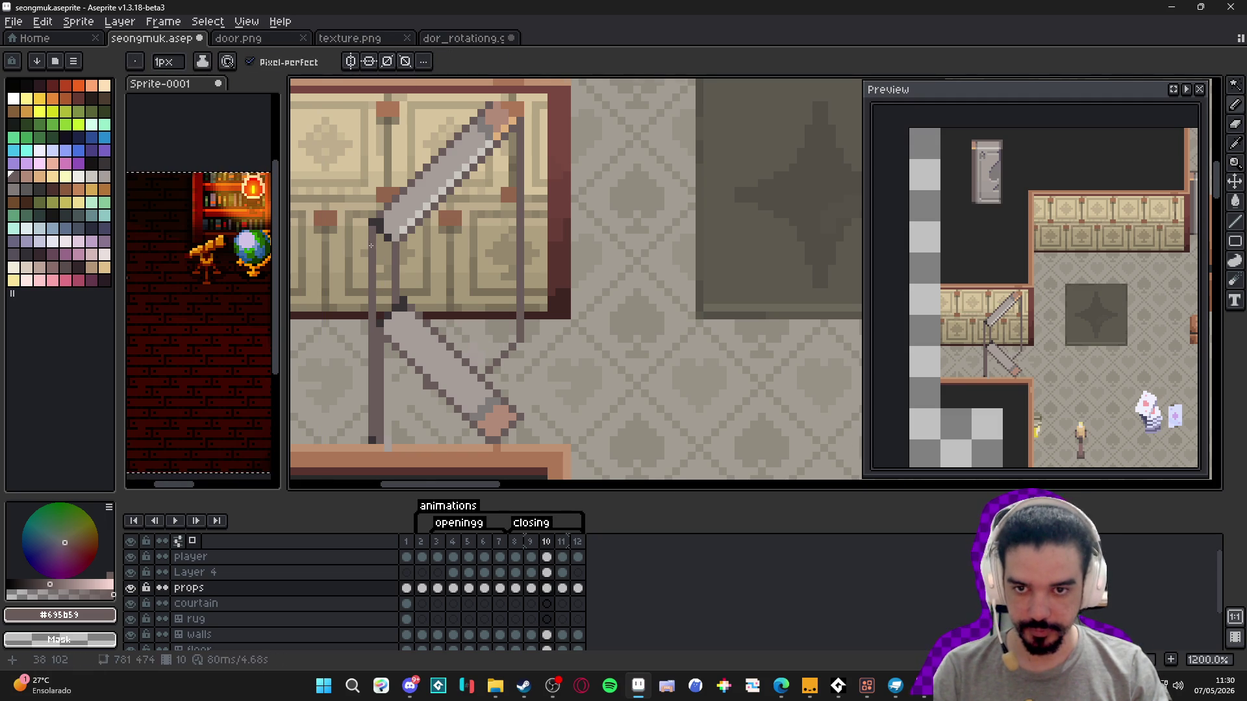
scroll(442, 202, "down", 2)
scroll(443, 201, "up", 4)
scroll(443, 202, "up", 2)
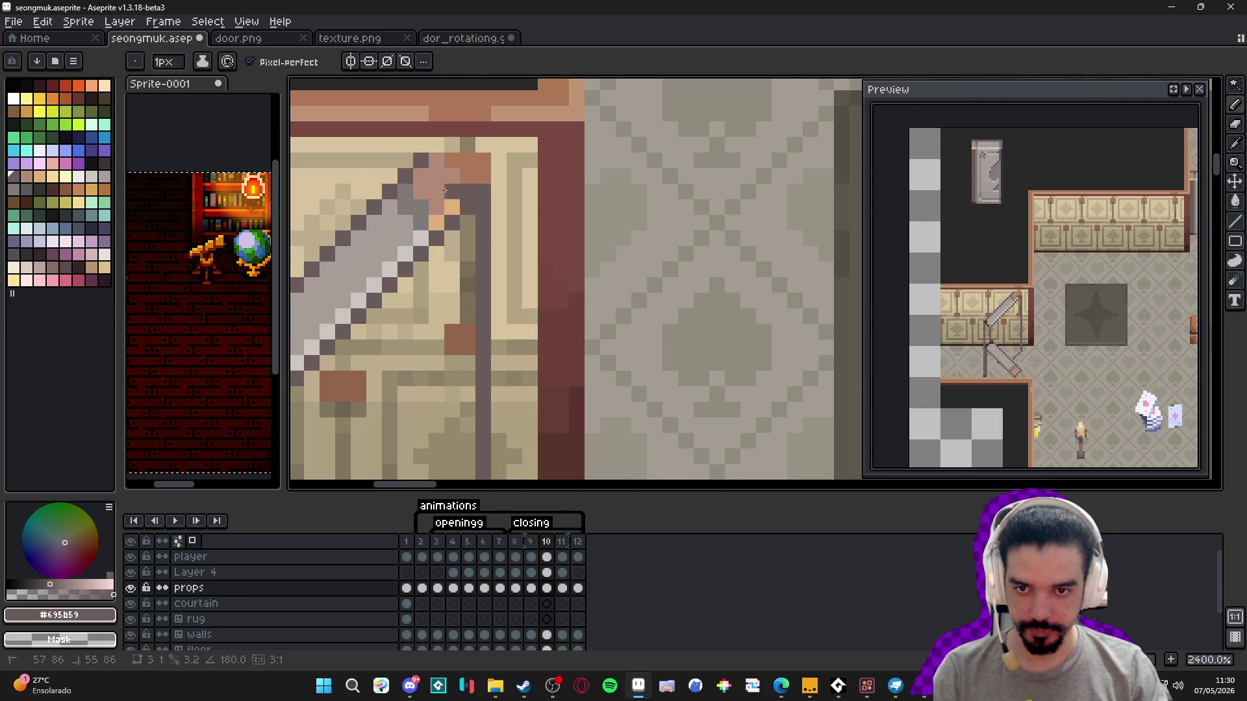
scroll(399, 193, "down", 3)
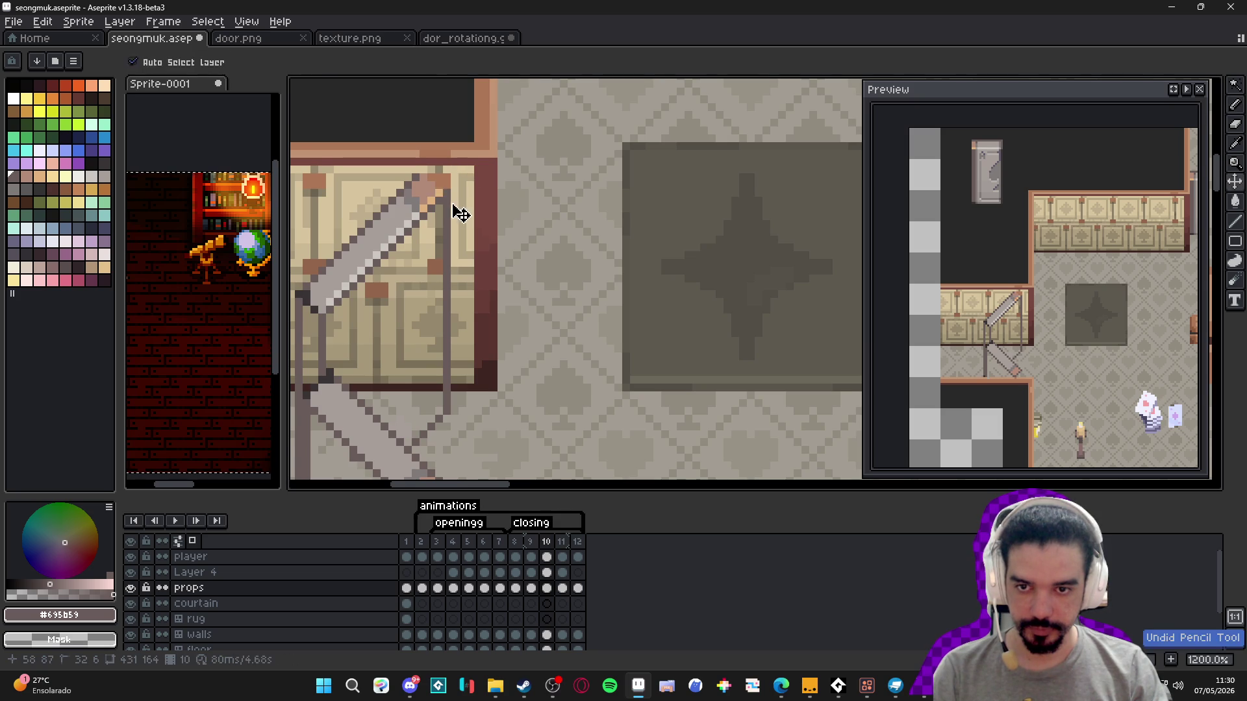
scroll(429, 182, "up", 1)
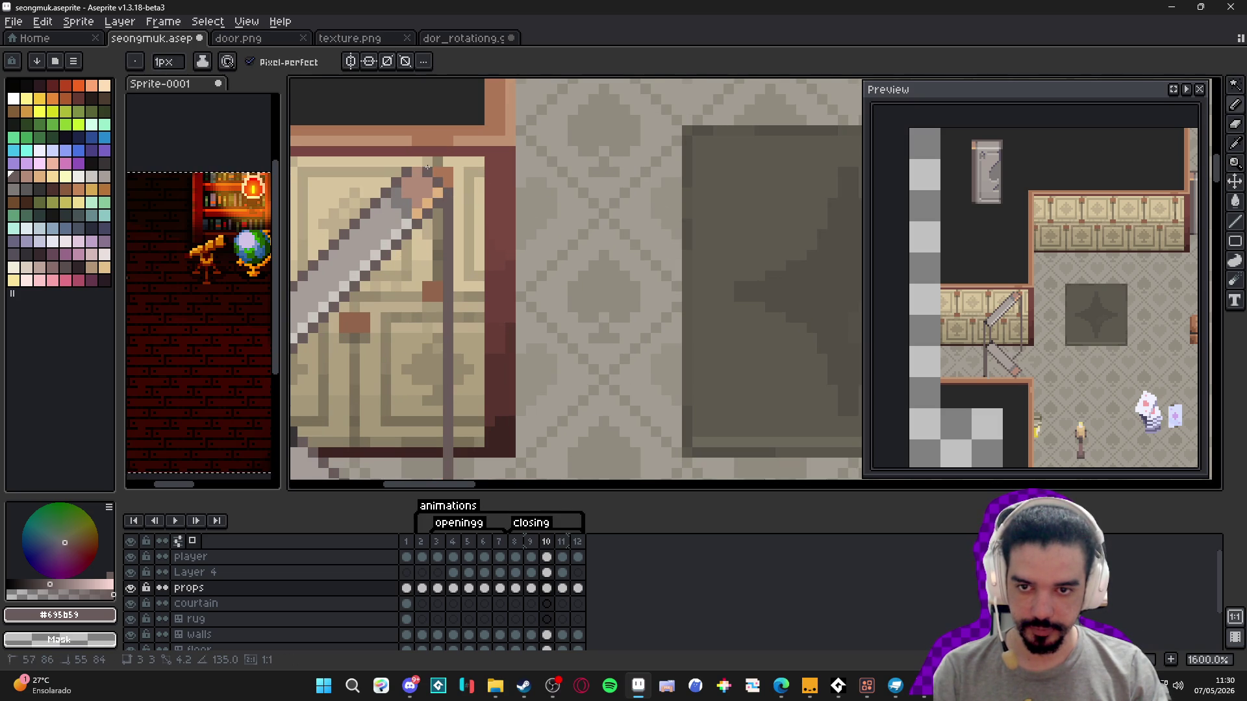
key("b")
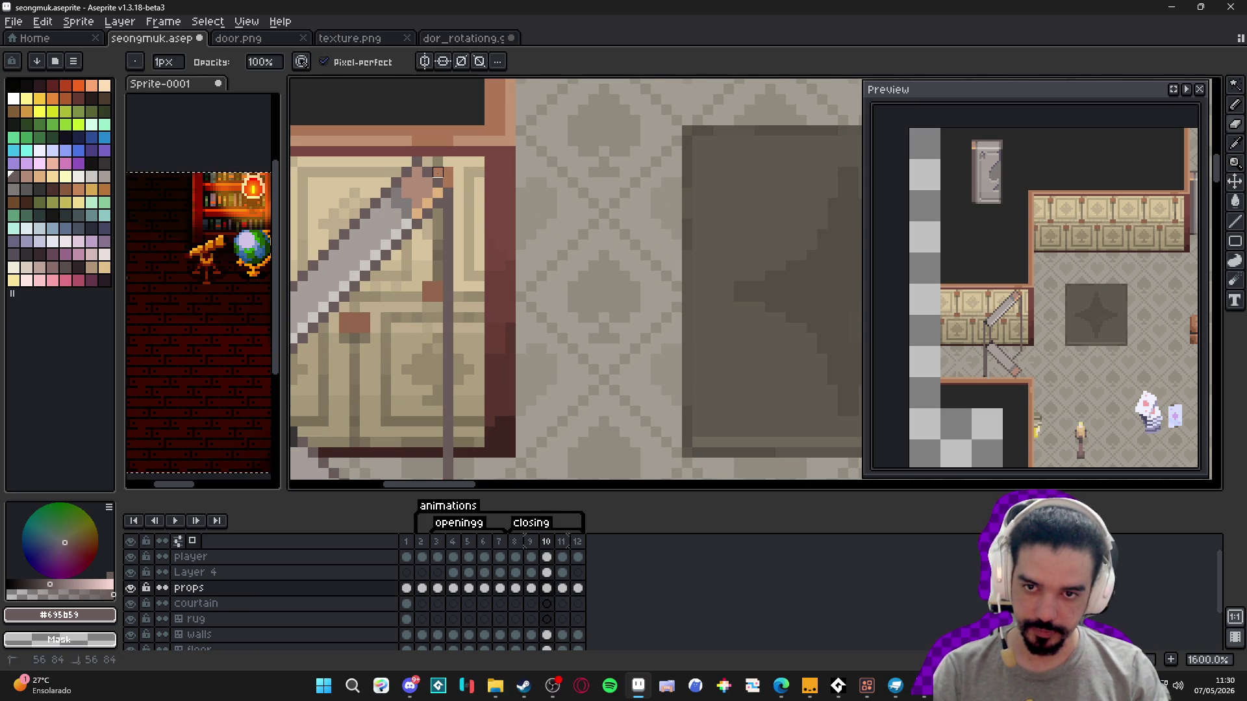
- Return to the props layer and save seongmuk.aseprite
key("e")
key("alt+Down")
key("alt+Down")
key("alt+Down")
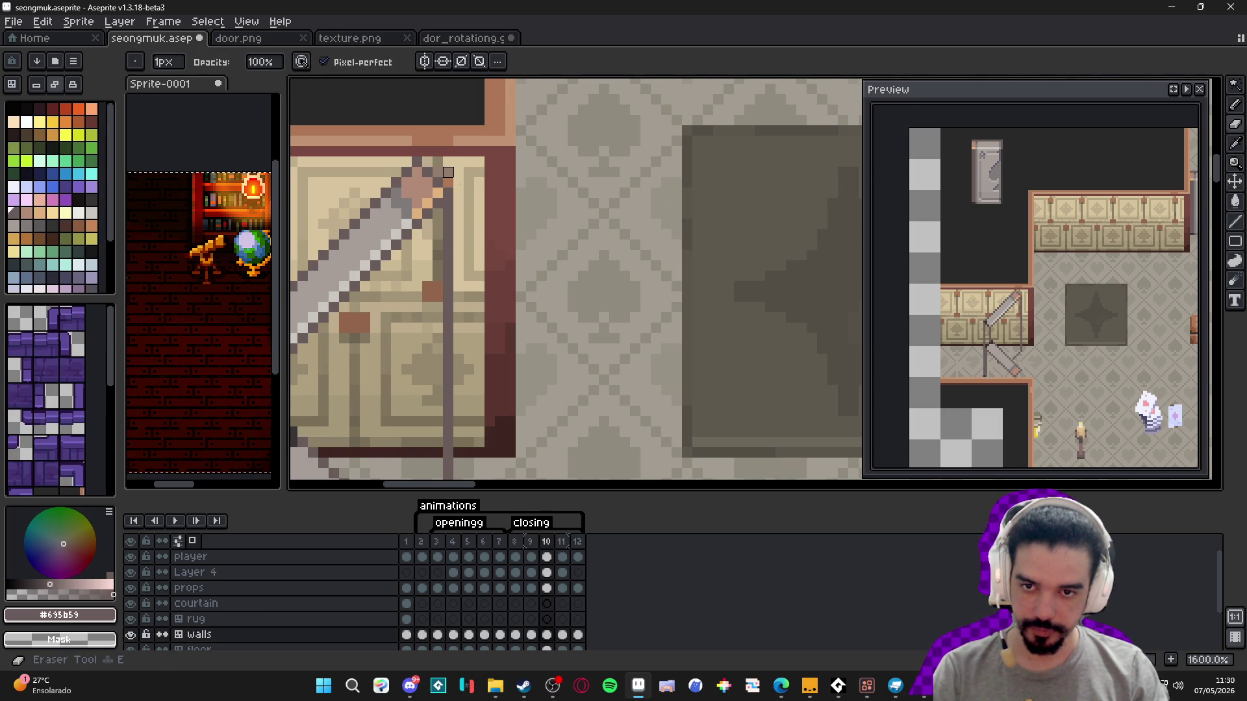
key("alt+Up")
key("alt+Up")
key("alt+Up")
key("ctrl+s")
scroll(438, 349, "down", 4)
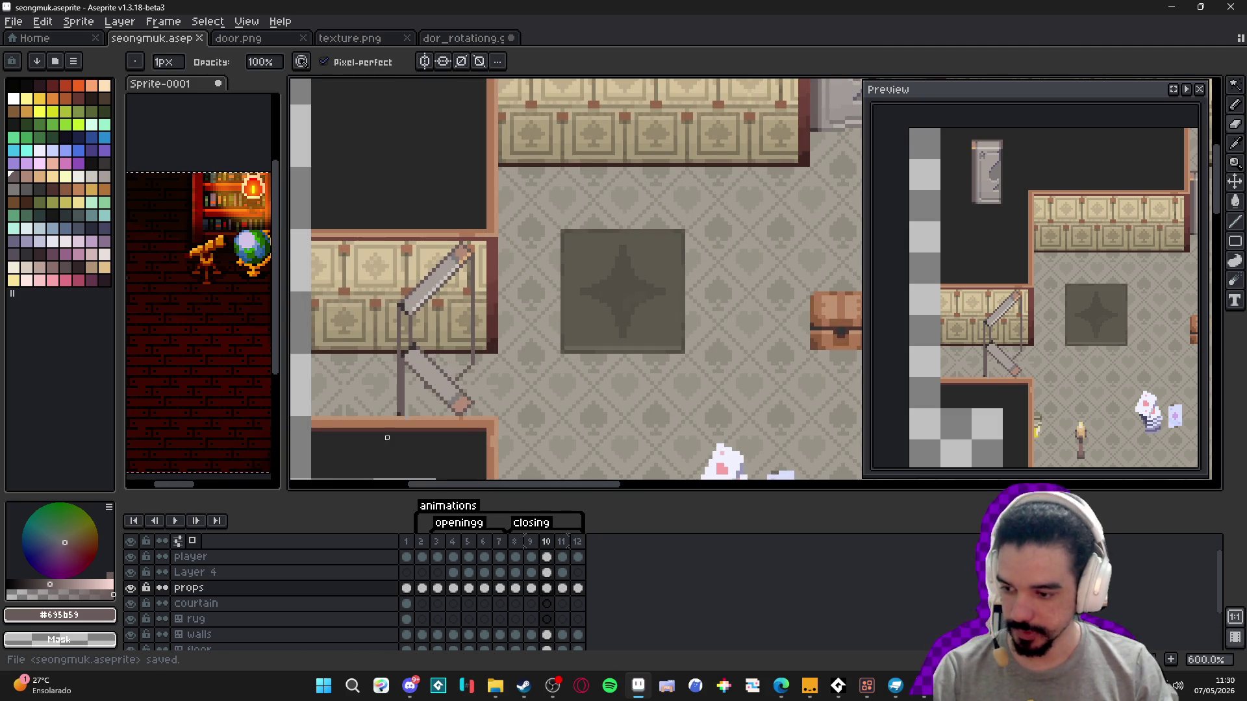
- Bring the lower door corner into view and sample the stair grey colour
left_click_drag(411, 450, 494, 377)
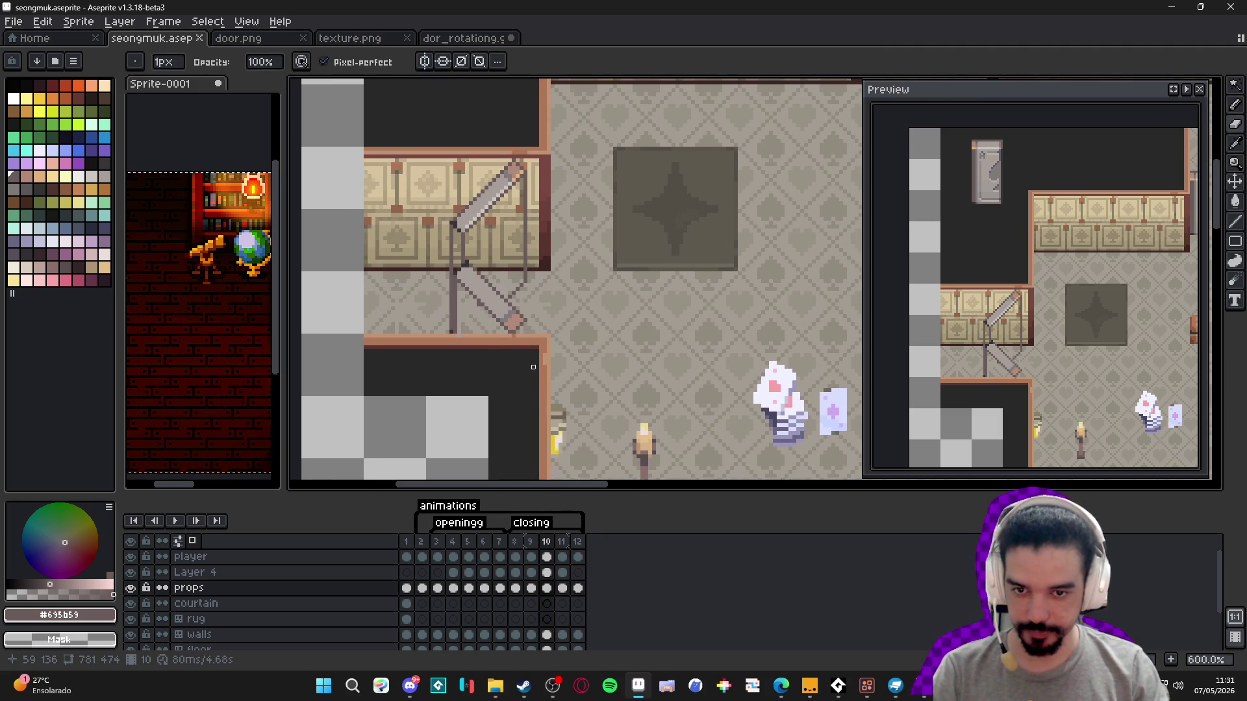
key("e")
scroll(540, 296, "up", 6)
key("alt")
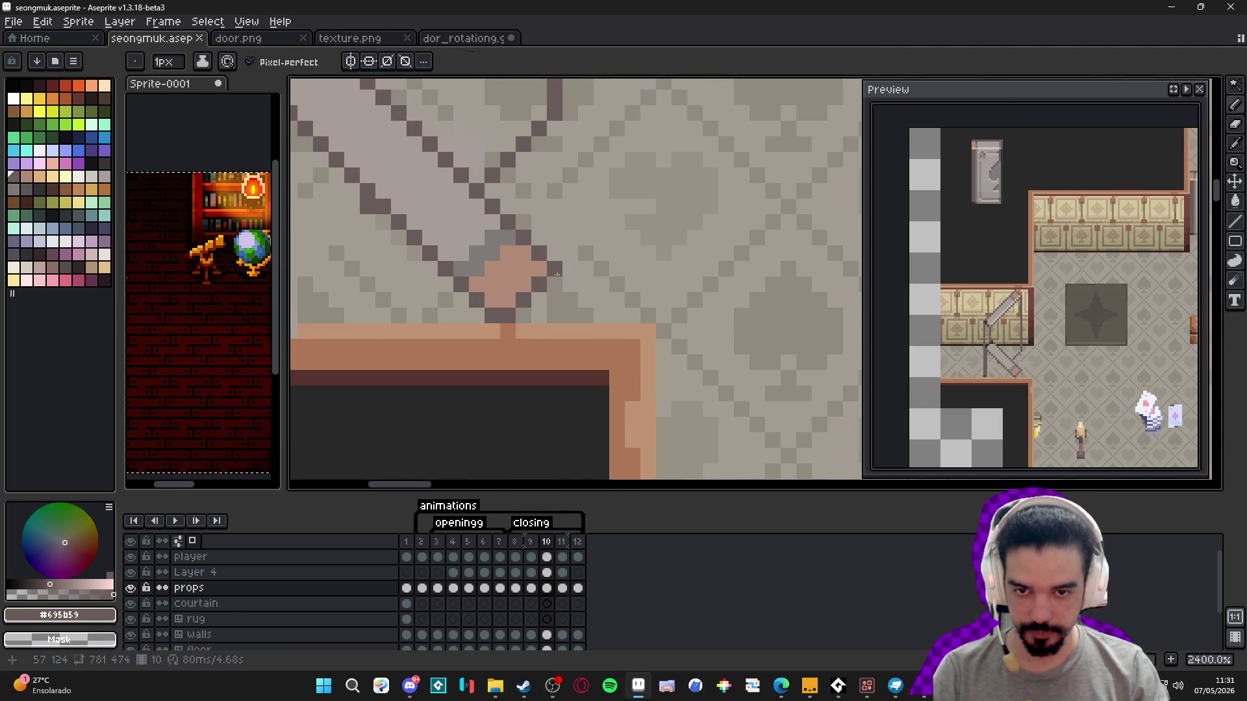
scroll(547, 313, "down", 2)
scroll(546, 314, "down", 3)
scroll(503, 309, "up", 4)
left_click(479, 197, "alt")
scroll(483, 270, "down", 4)
scroll(463, 336, "up", 3)
- Undo the eraser strip on the floor layer and the accidental floor cel move
key("e")
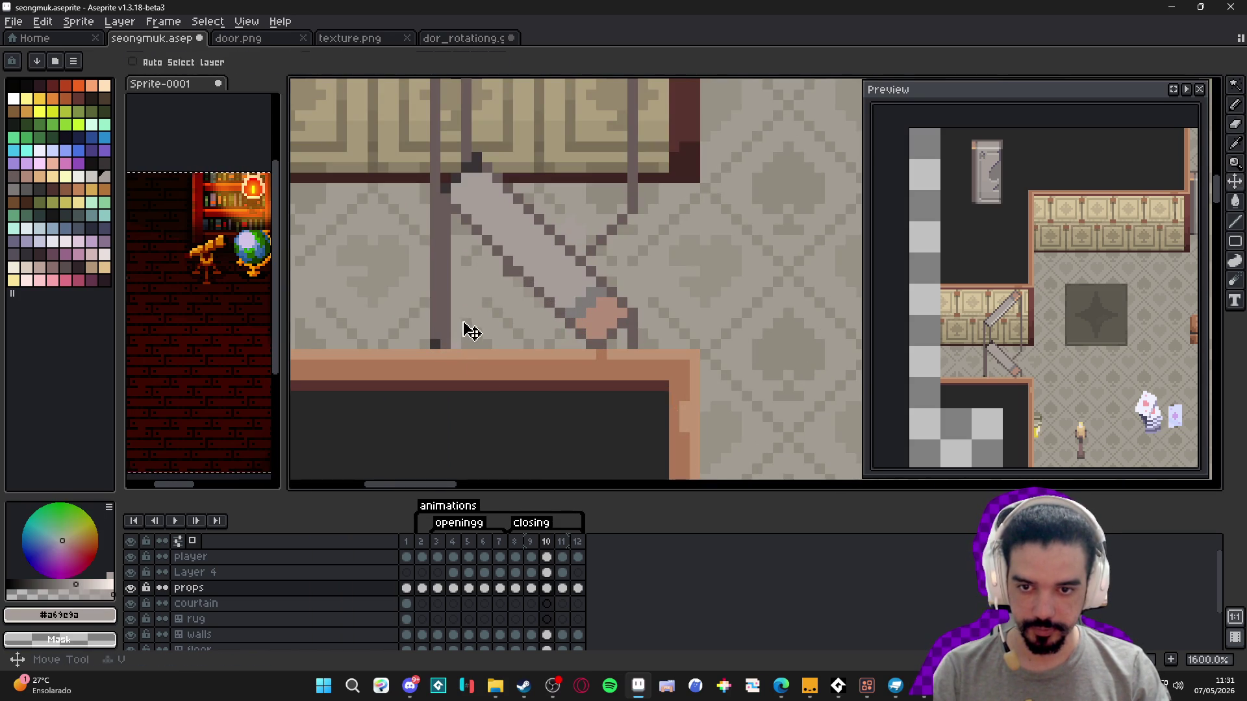
key("alt+Down")
key("alt+Down")
key("alt+Down")
left_click_drag(456, 282, 456, 329)
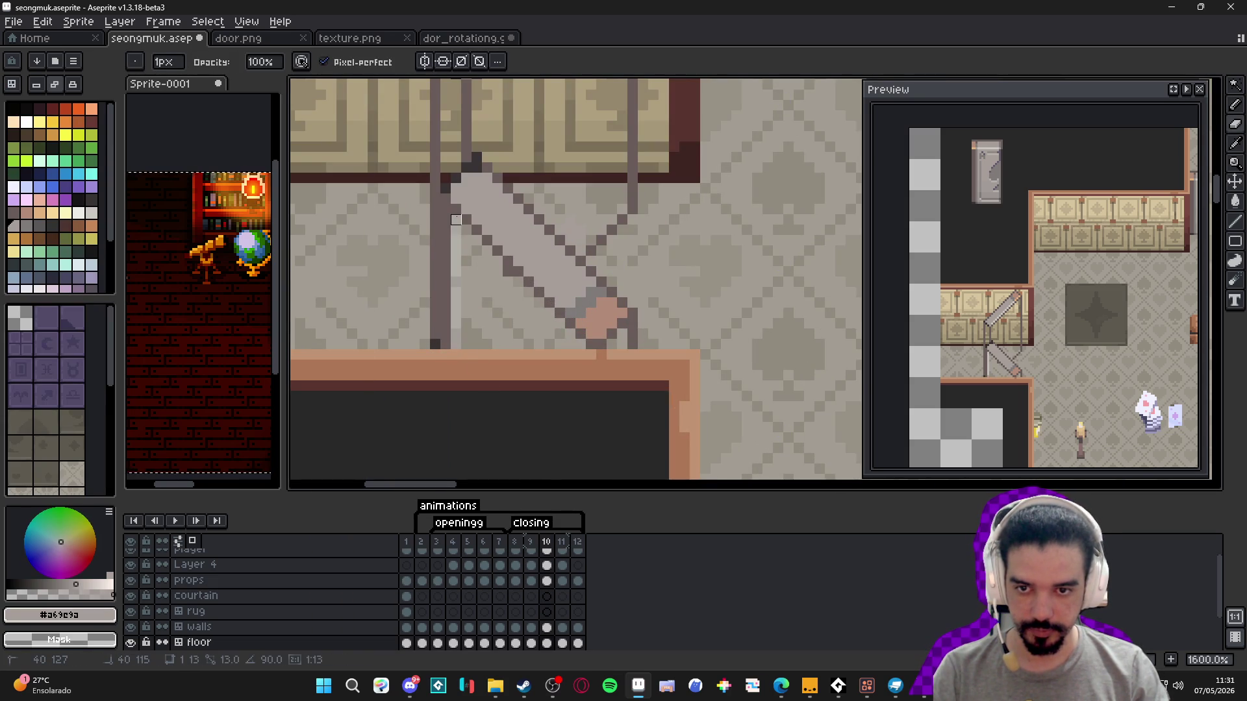
scroll(488, 300, "down", 2)
key("ctrl+z")
key("ctrl")
key("ctrl")
key("ctrl")
mouse_move(489, 317)
left_mouse_down()
mouse_move(526, 279)
mouse_move(531, 295)
left_mouse_up()
key("ctrl+z")
scroll(498, 342, "down", 1)
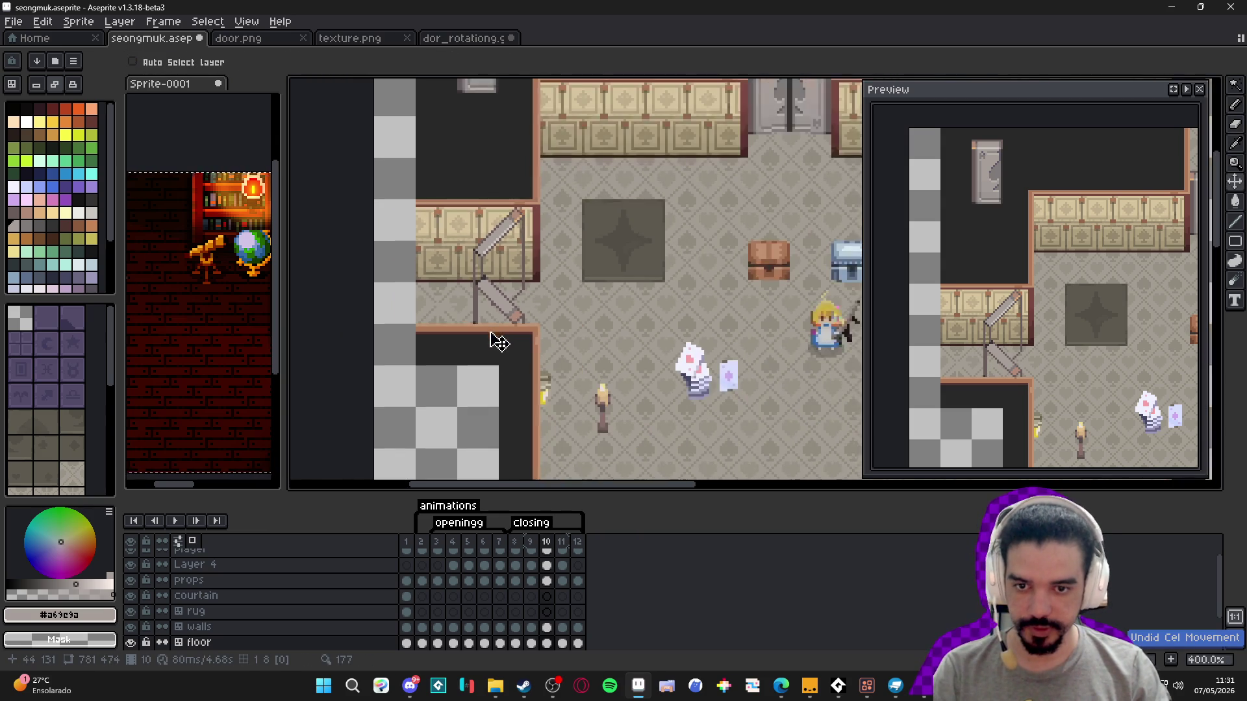
left_click_drag(459, 330, 457, 352)
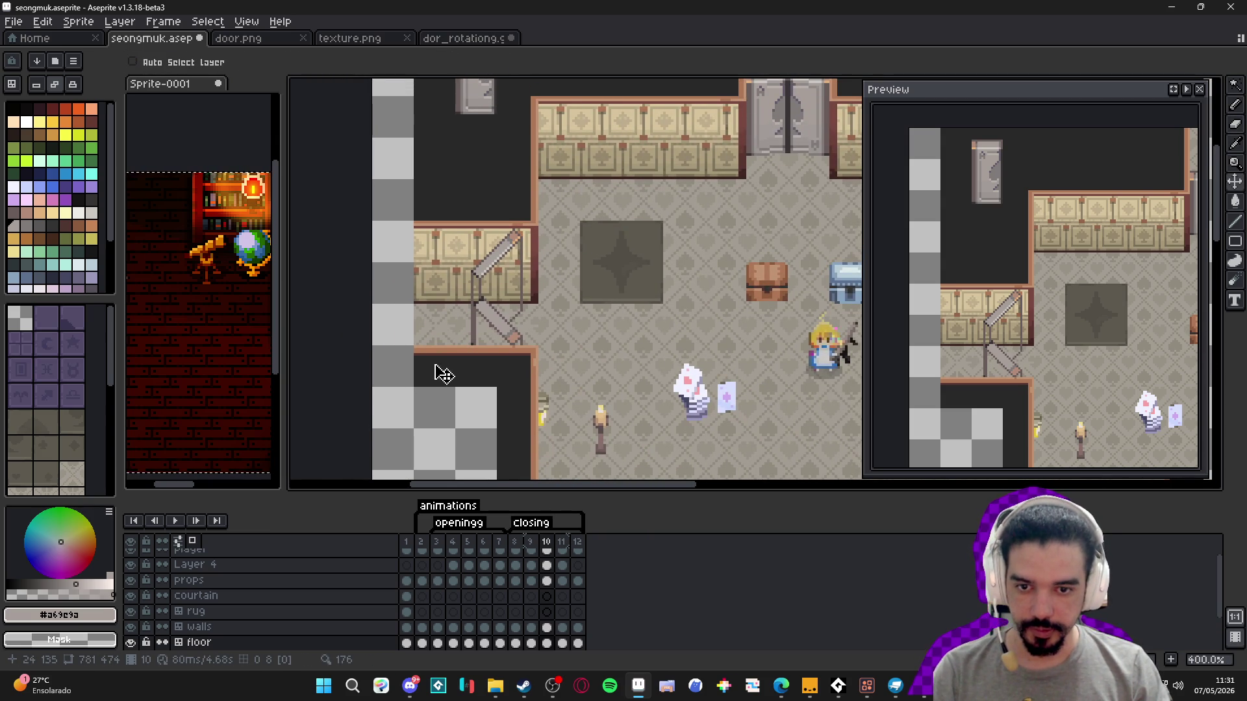
scroll(544, 330, "up", 5)
- Pick the floor's grey, make the props layer active, and undo the last eraser stroke
key("b")
left_click(494, 331, "alt")
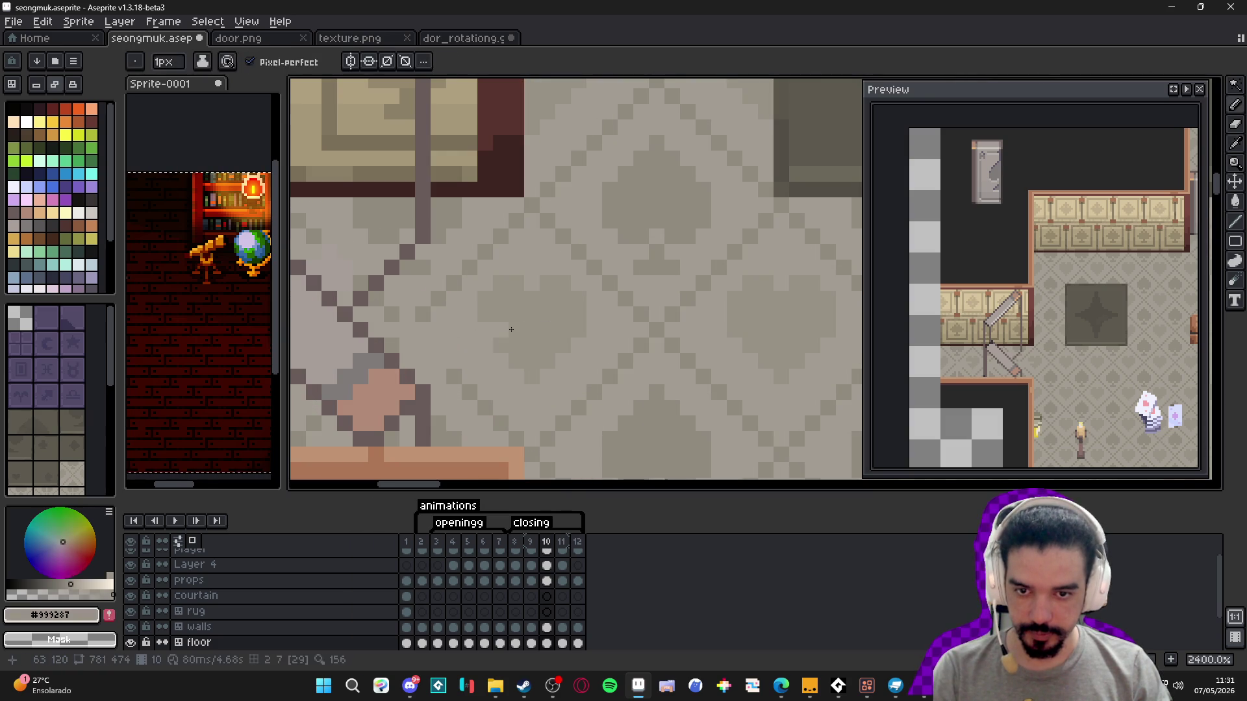
scroll(493, 331, "down", 5)
left_click(409, 351, "ctrl")
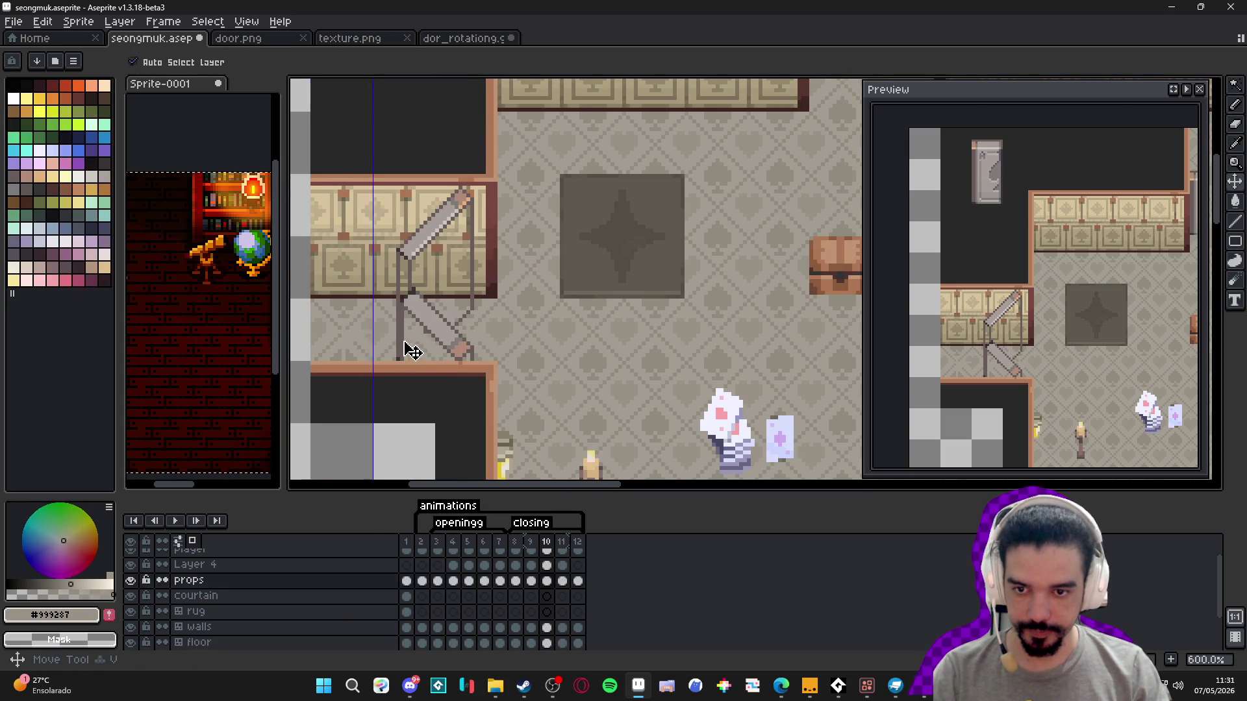
scroll(374, 329, "up", 4)
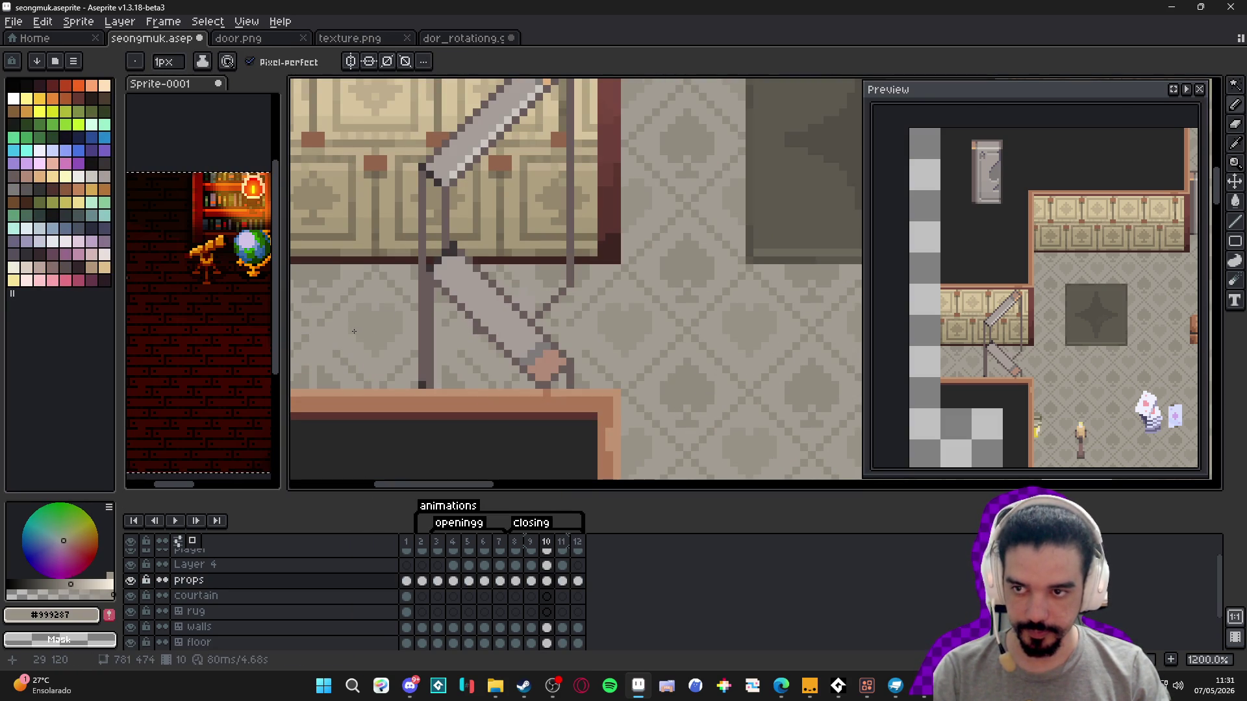
key("v")
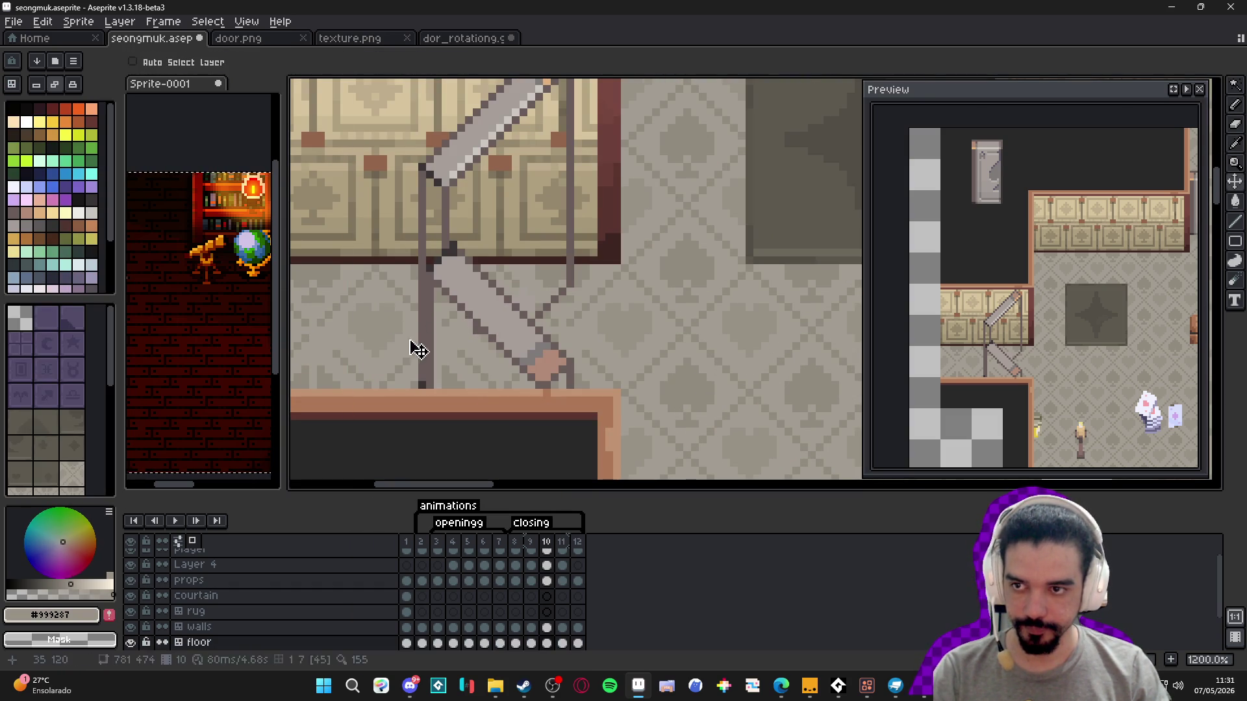
key("ctrl+z")
key("ctrl+z")
key("ctrl+z")
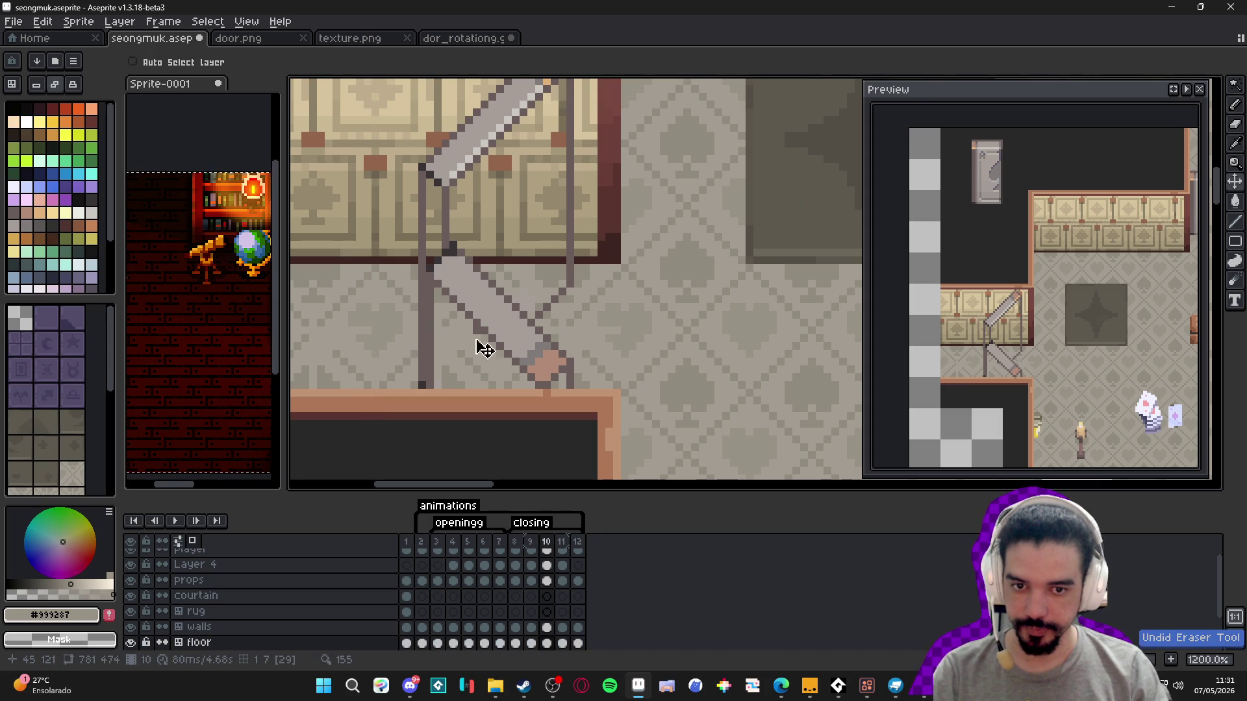
key("b")
- Frame the door, sample the darker floor grey #928b7f, and make props the active layer
scroll(362, 349, "up", 1)
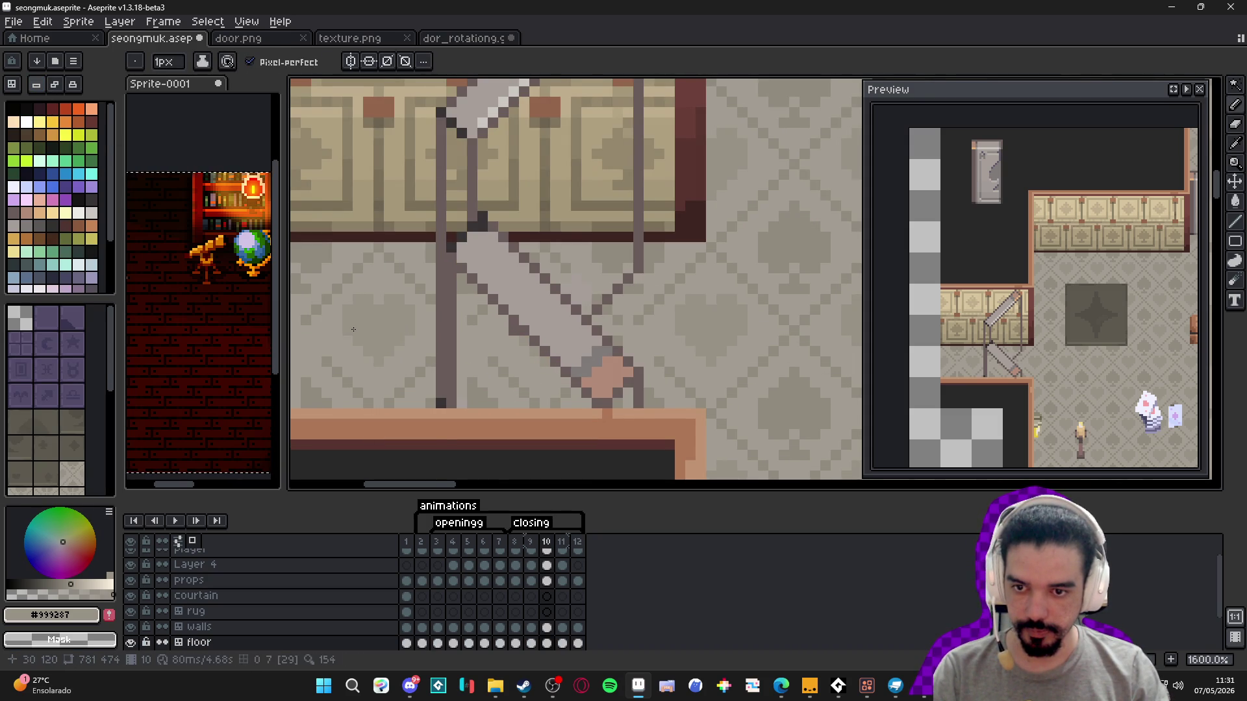
scroll(430, 348, "down", 3)
scroll(454, 357, "down", 1)
scroll(435, 353, "up", 1)
scroll(364, 370, "down", 1)
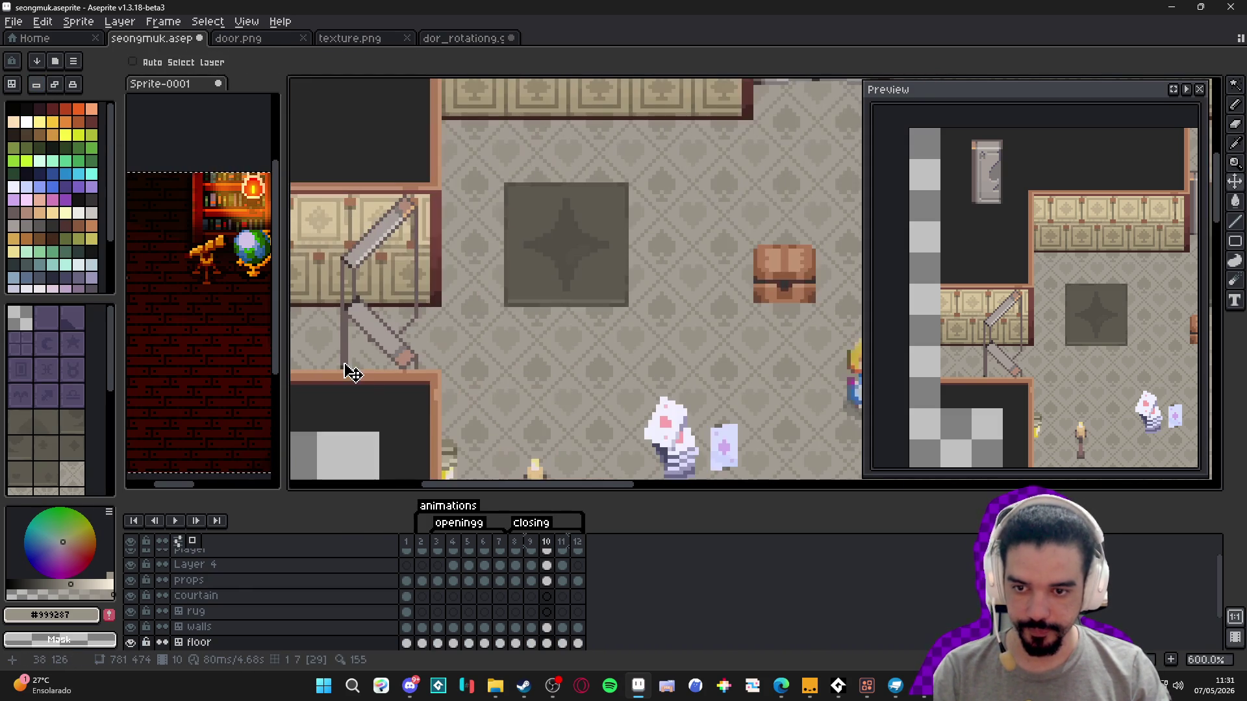
mouse_move(522, 394)
left_mouse_down()
mouse_move(390, 223)
mouse_move(387, 95)
mouse_move(567, 362)
mouse_move(549, 362)
left_mouse_up()
scroll(376, 380, "up", 3)
scroll(409, 363, "up", 3)
key("b")
left_click(368, 313, "alt")
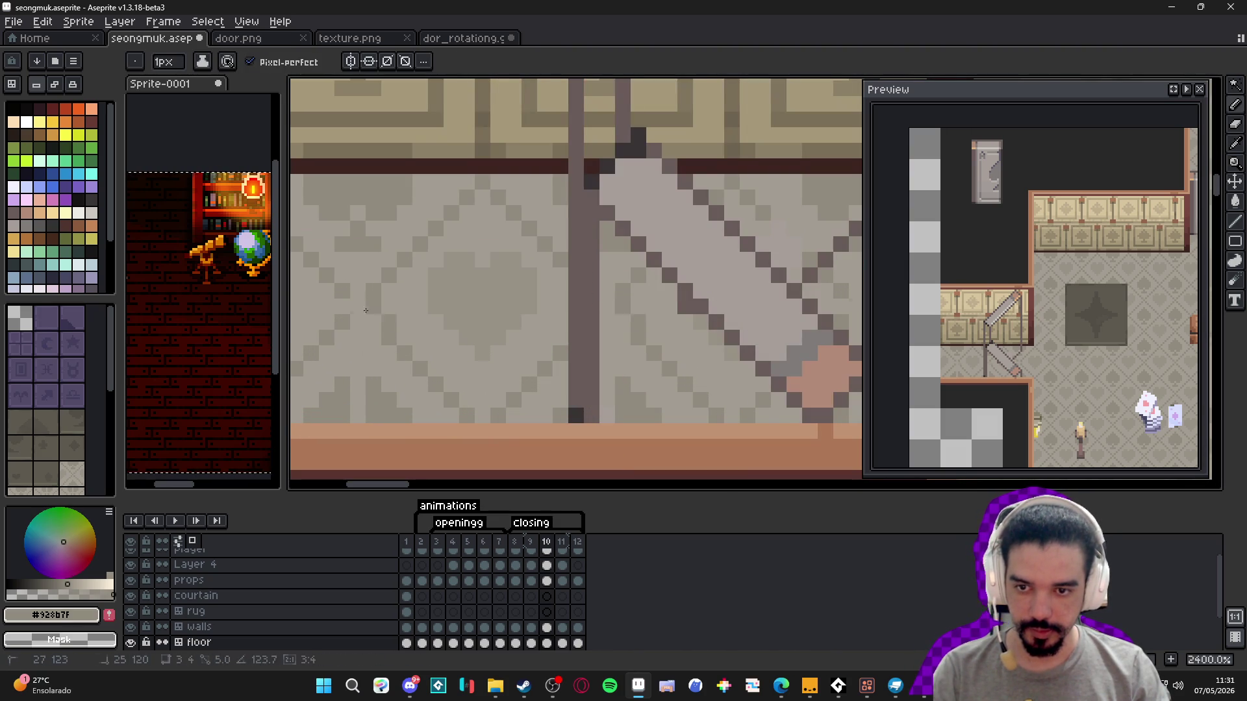
scroll(352, 301, "down", 5)
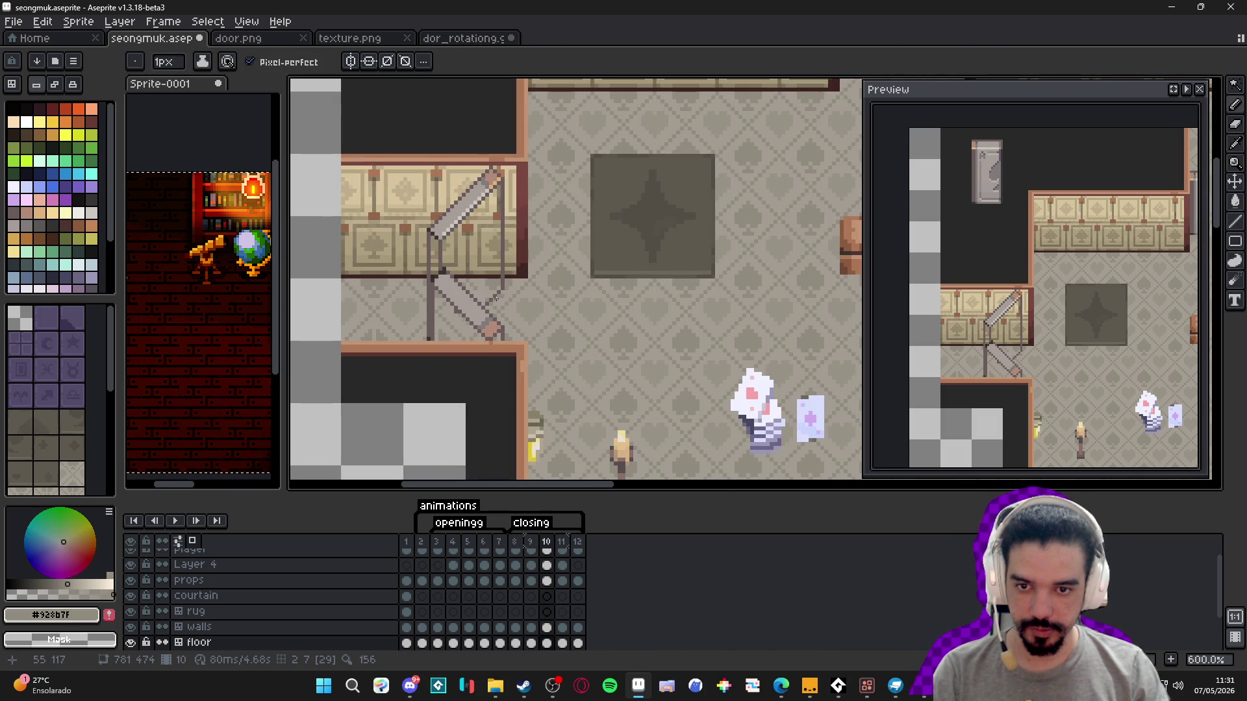
scroll(490, 302, "up", 5)
left_click(454, 315, "ctrl")
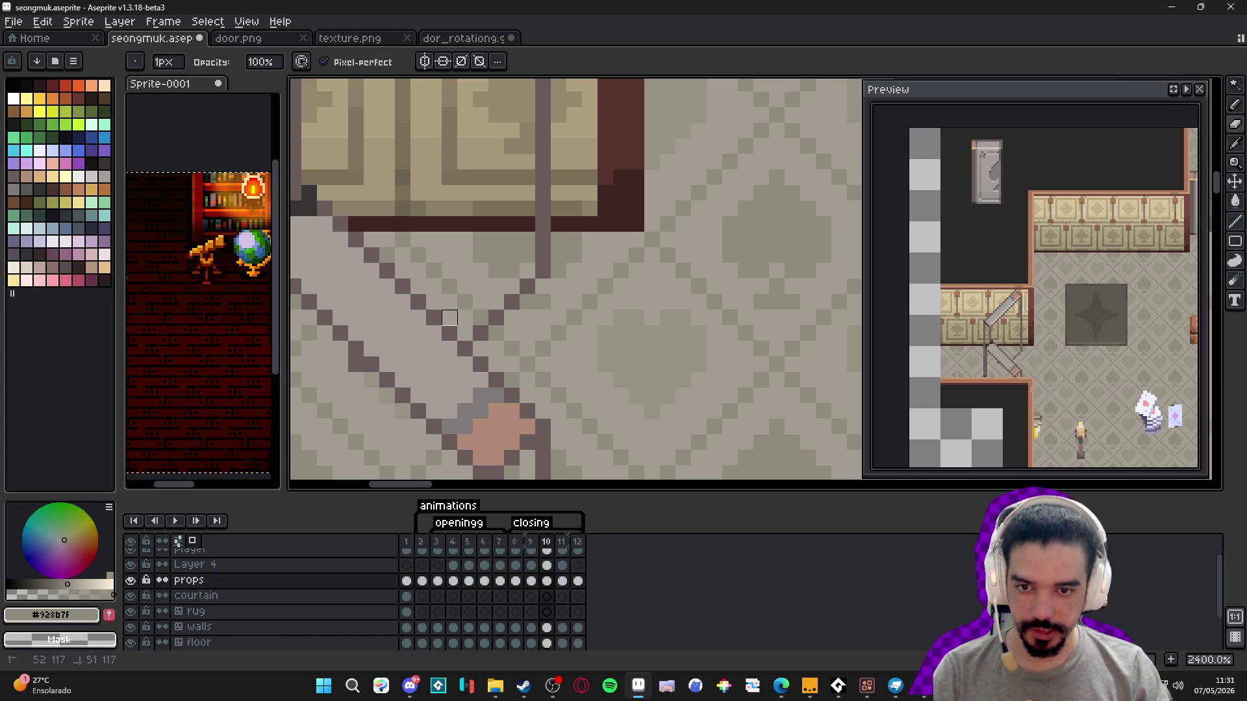
scroll(457, 329, "down", 5)
scroll(449, 333, "up", 5)
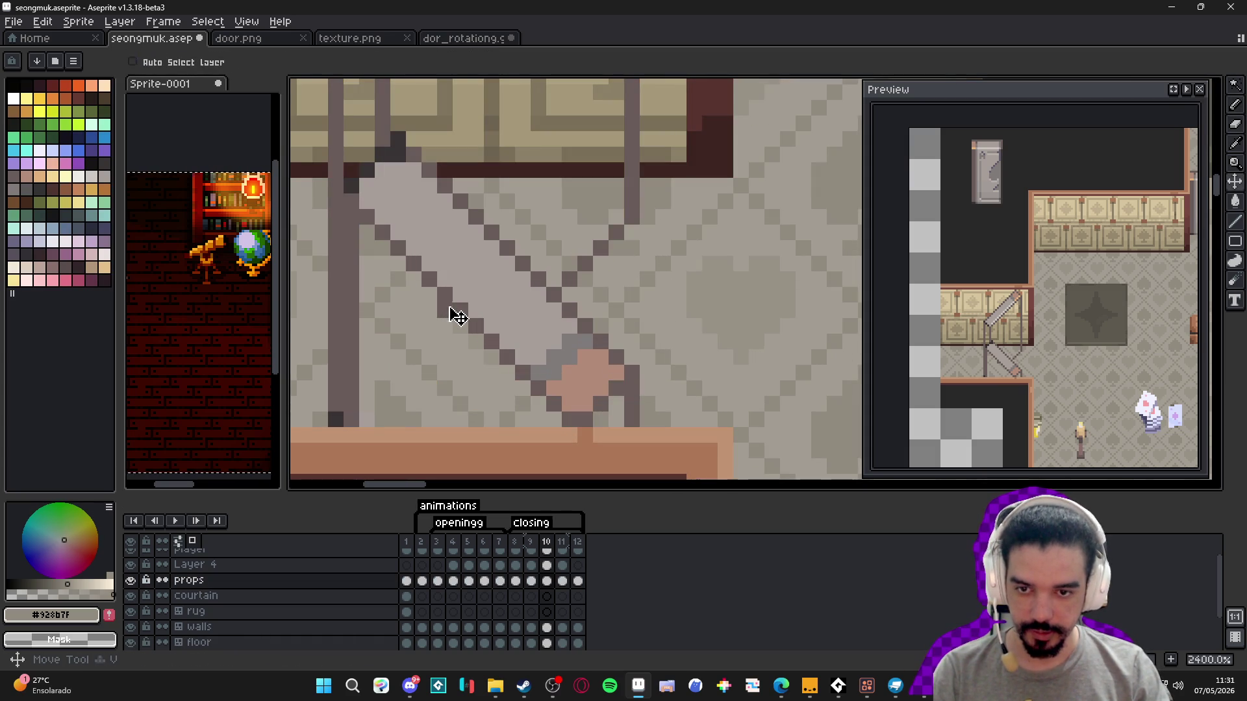
scroll(503, 333, "down", 5)
scroll(494, 324, "down", 2)
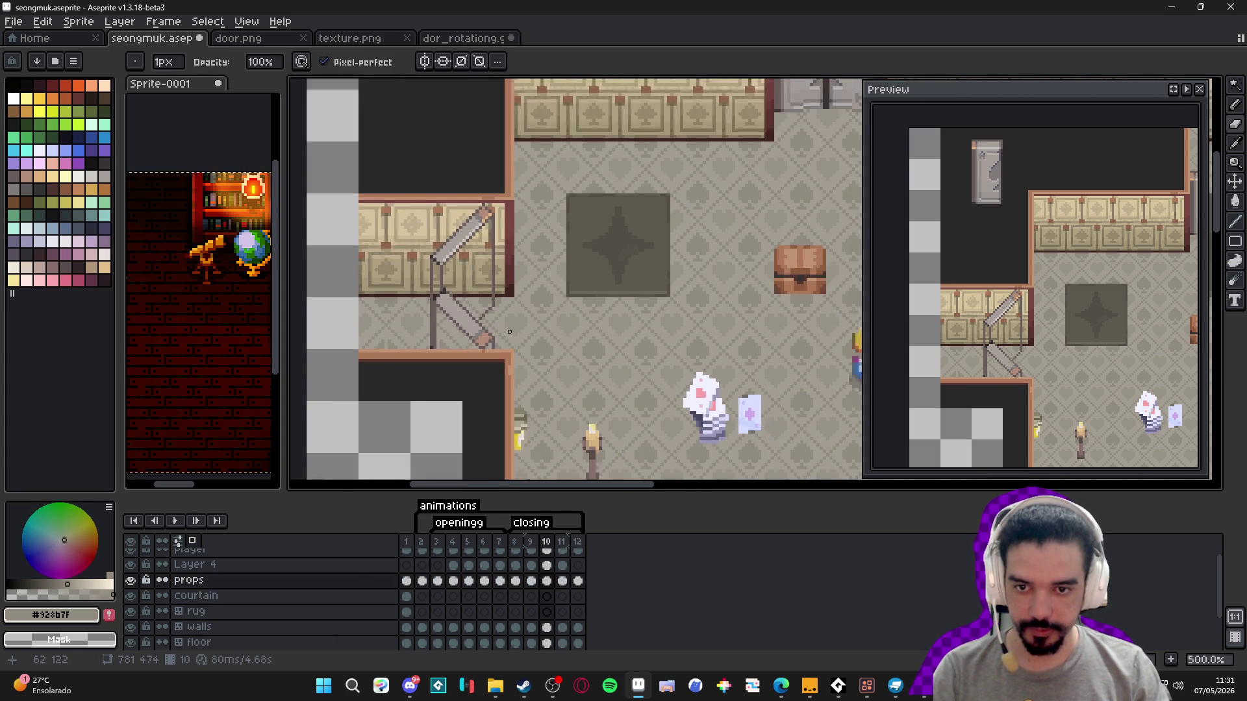
left_click(563, 545)
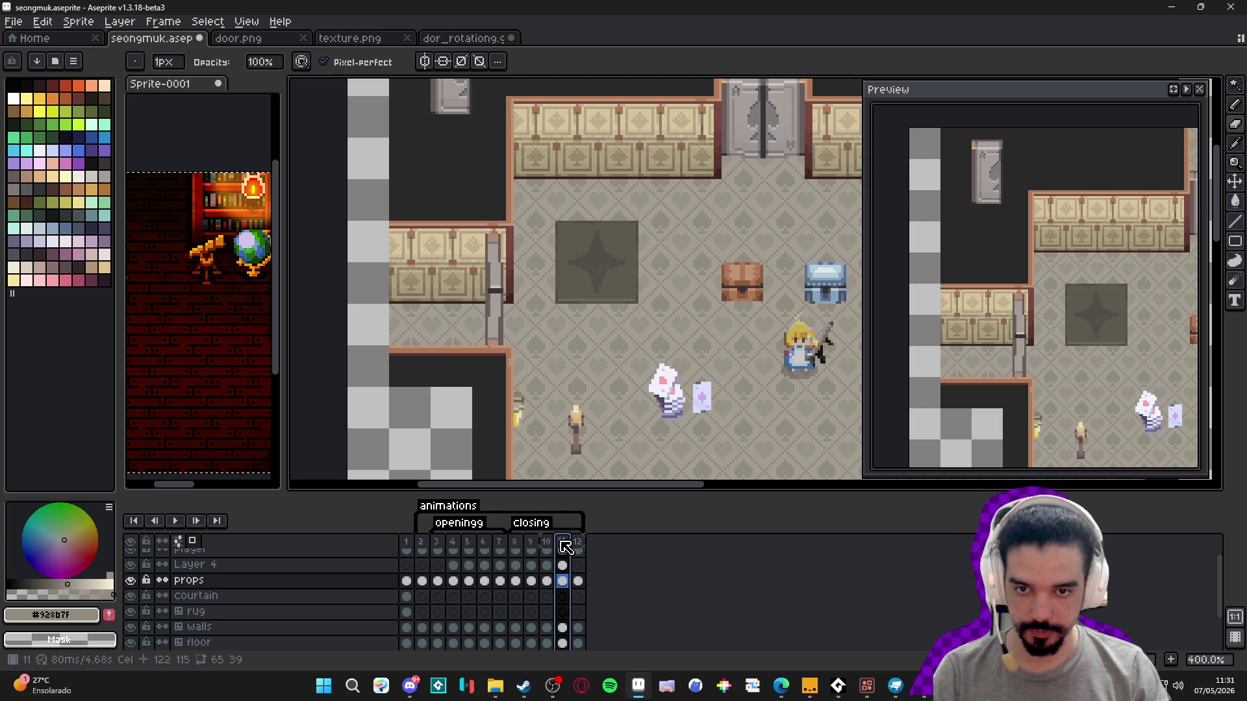
left_click(578, 546)
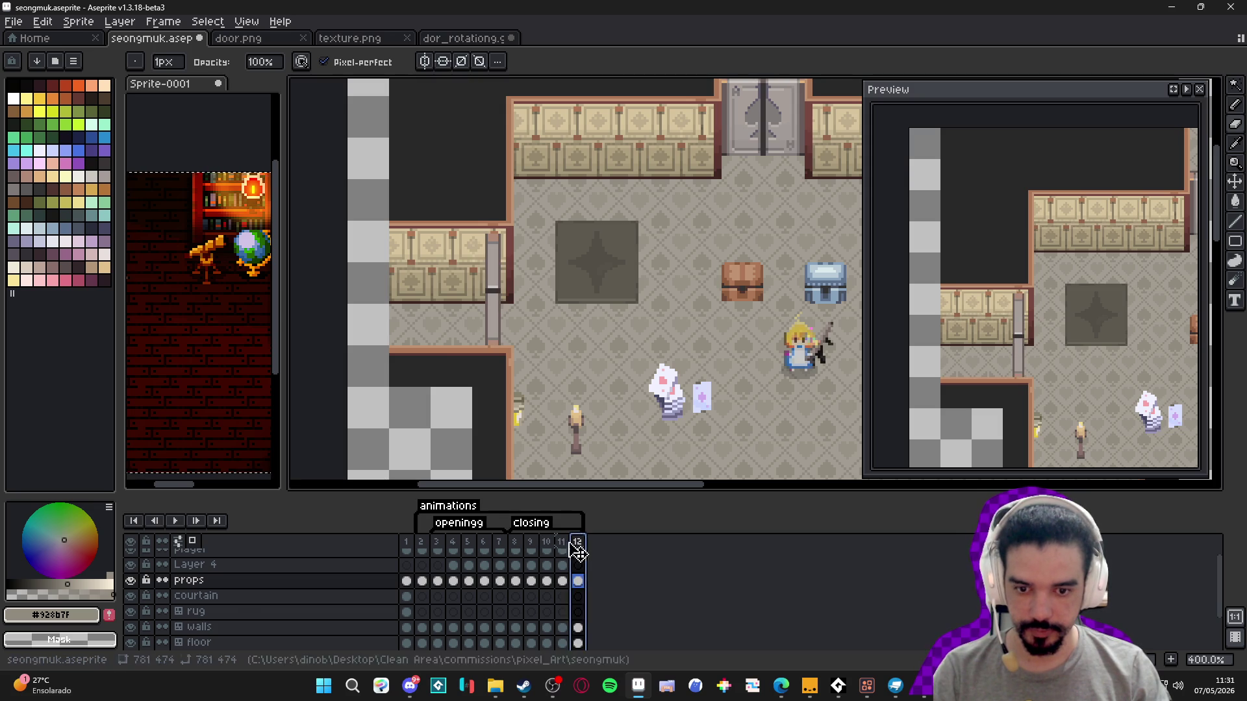
left_click(520, 546)
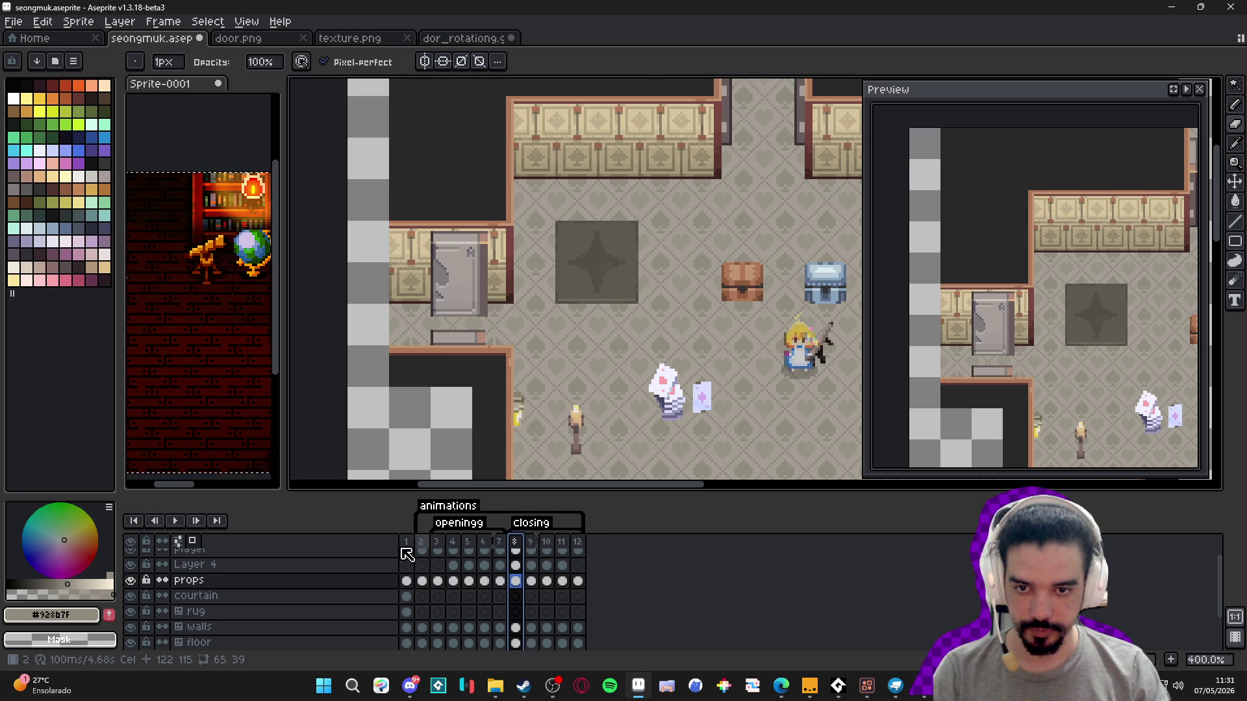
left_click(174, 519)
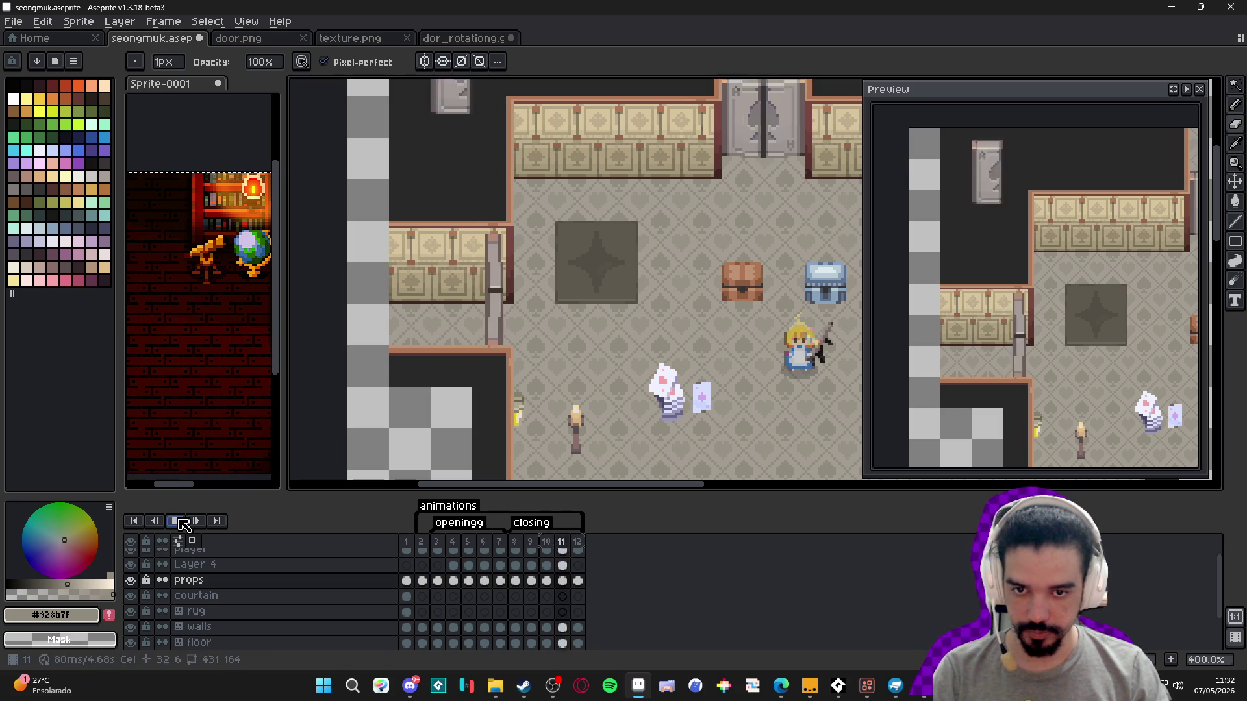
left_click(182, 525)
scroll(452, 383, "down", 1)
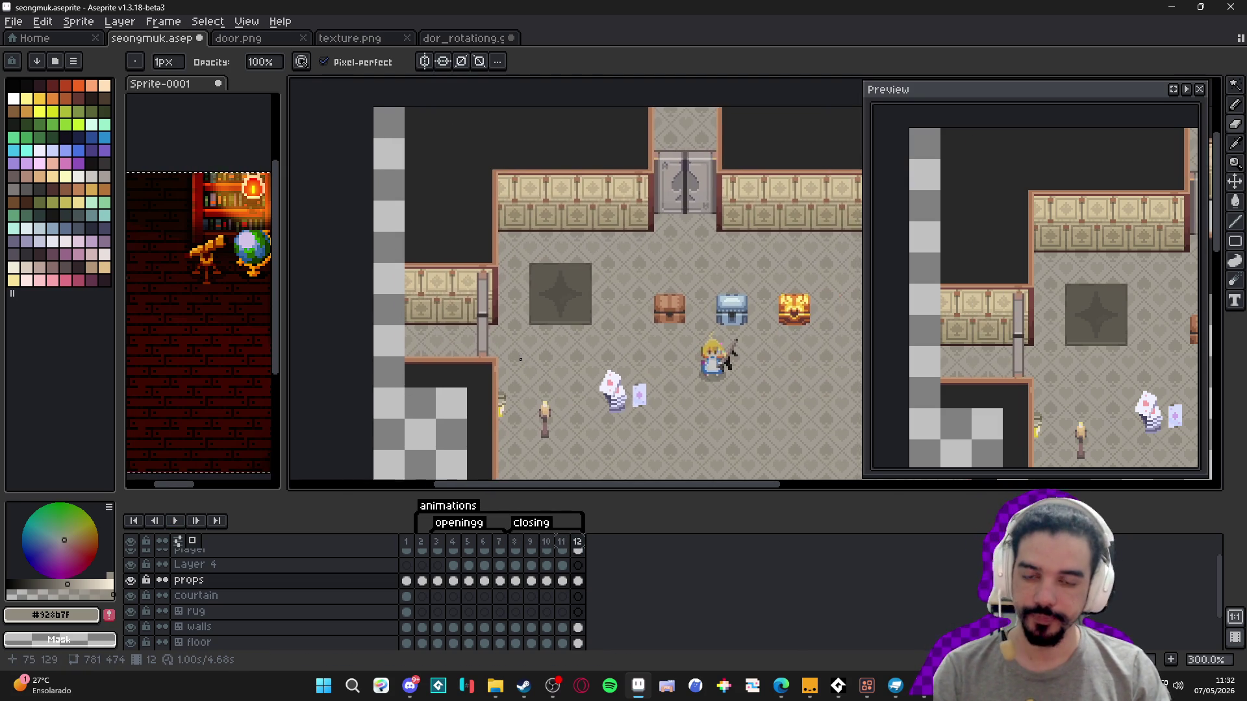
left_click(436, 543)
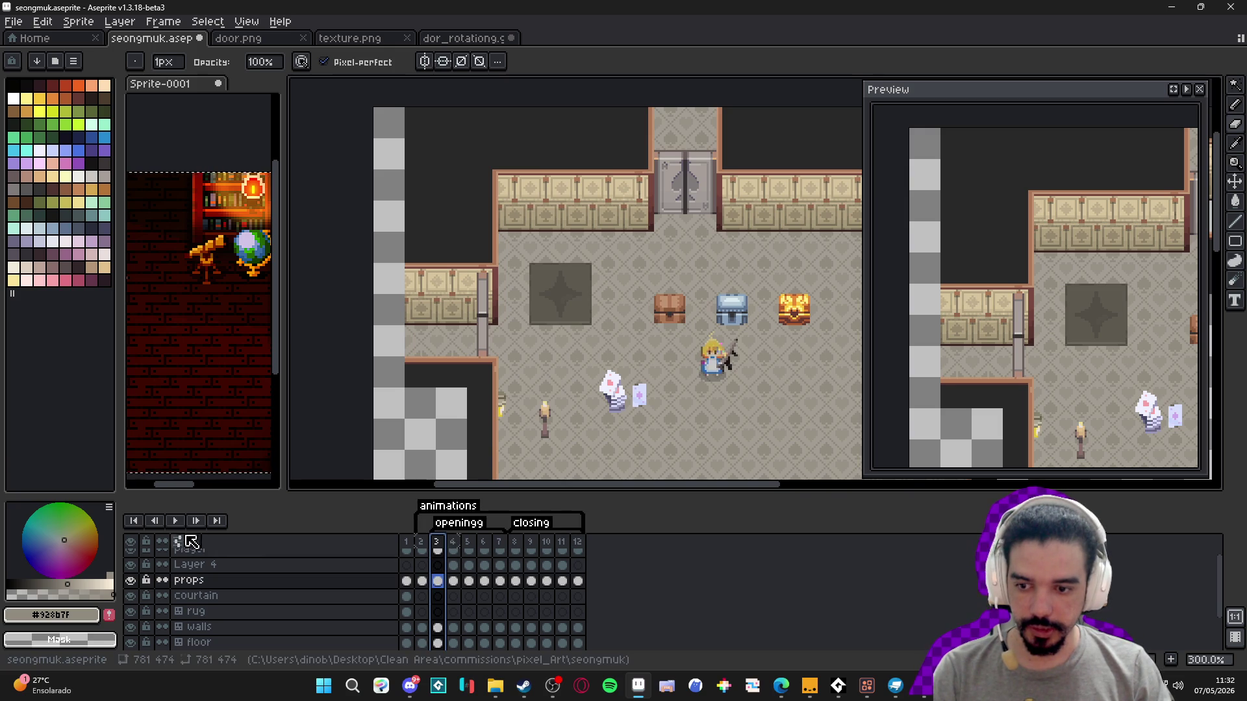
left_click(174, 520)
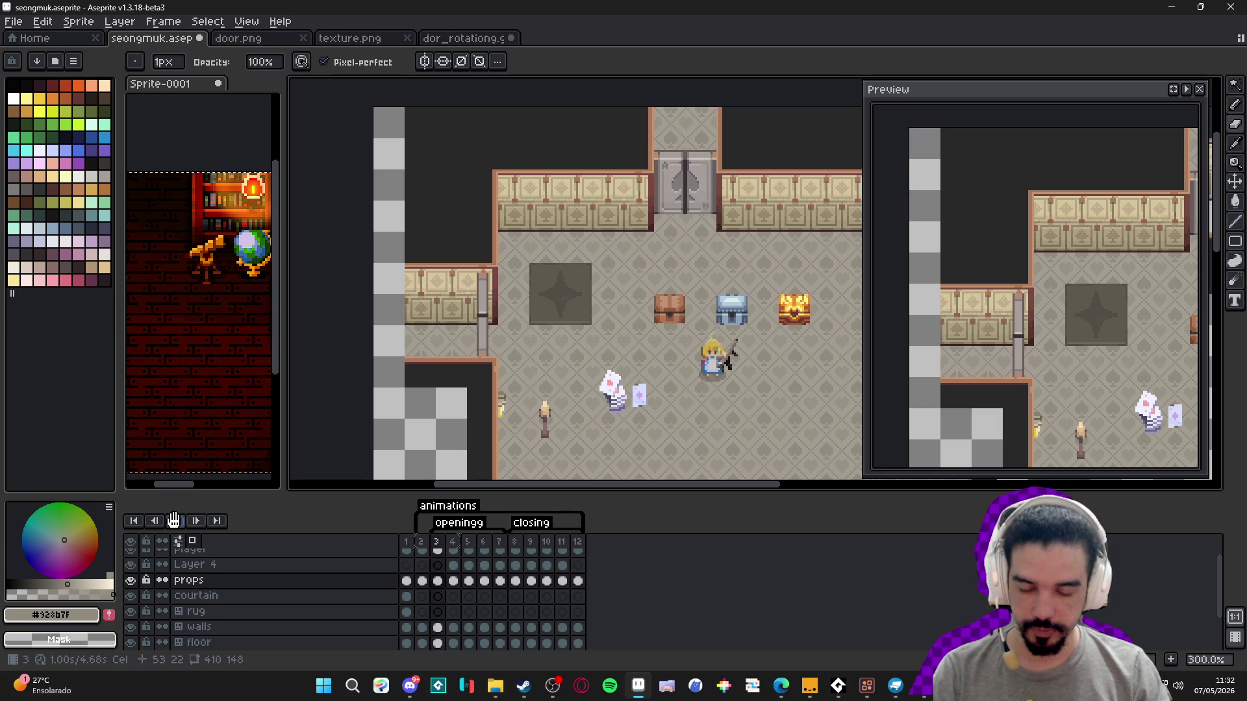
left_click(174, 520)
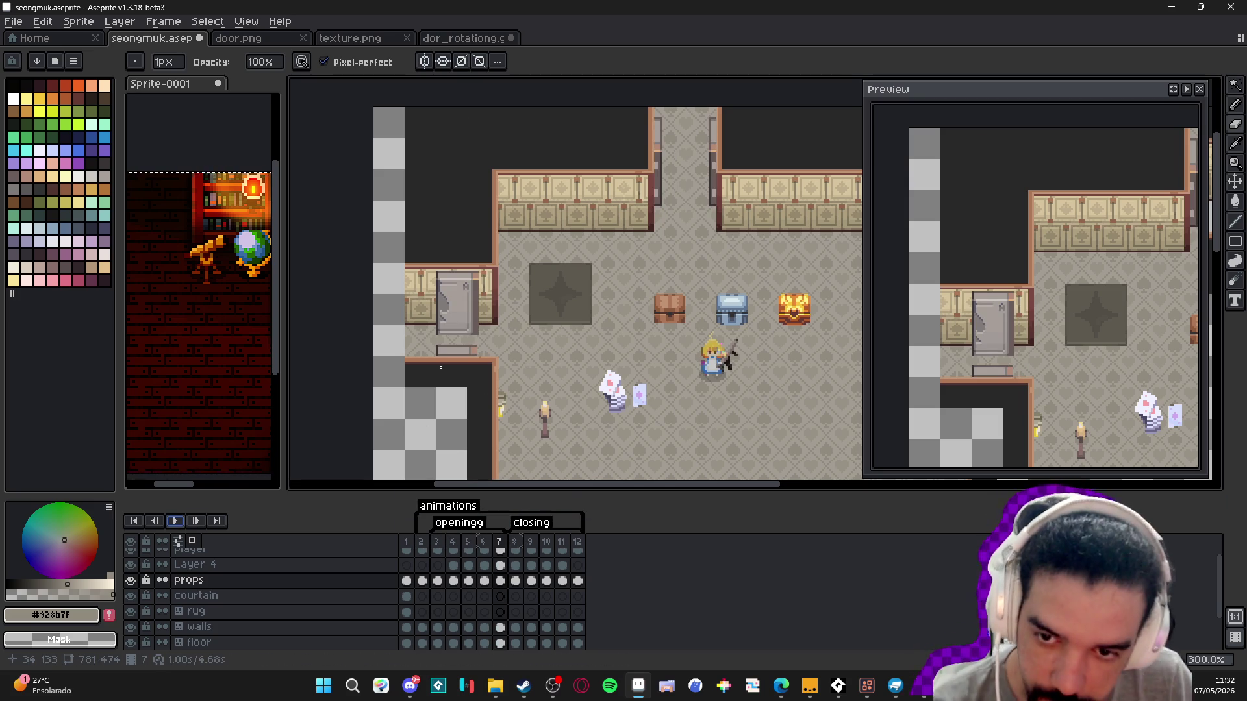
scroll(458, 300, "up", 4)
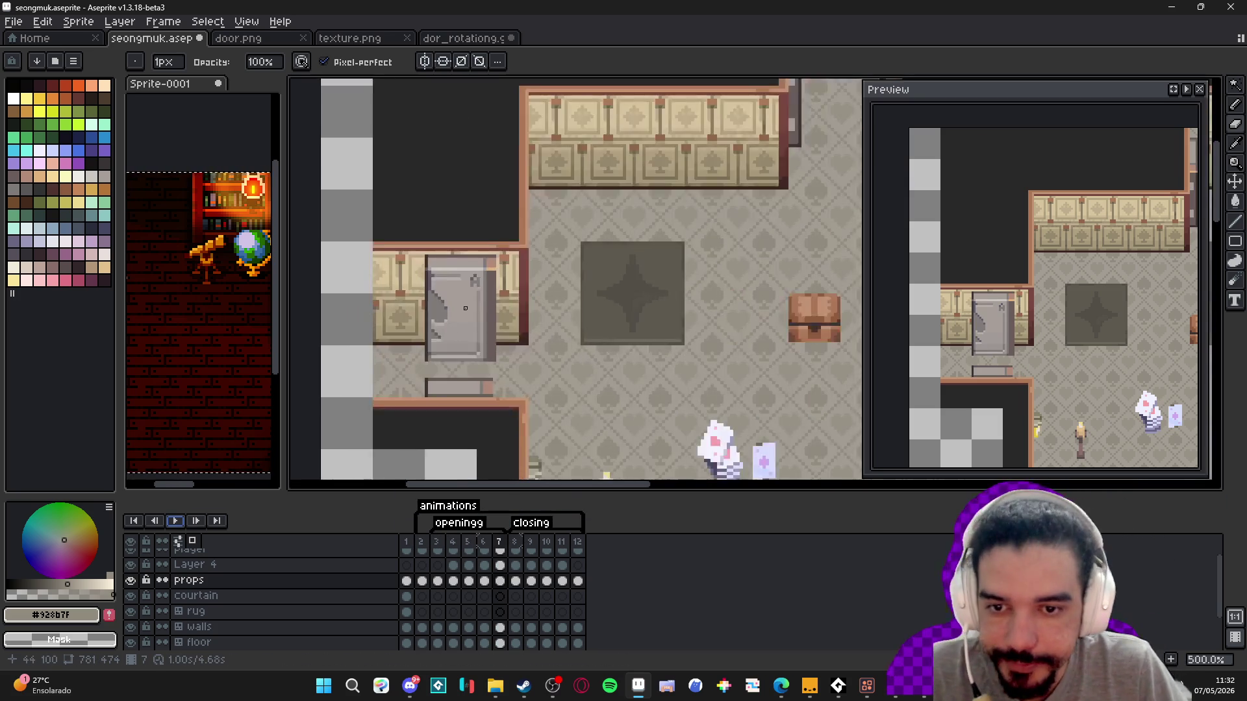
left_click(453, 544)
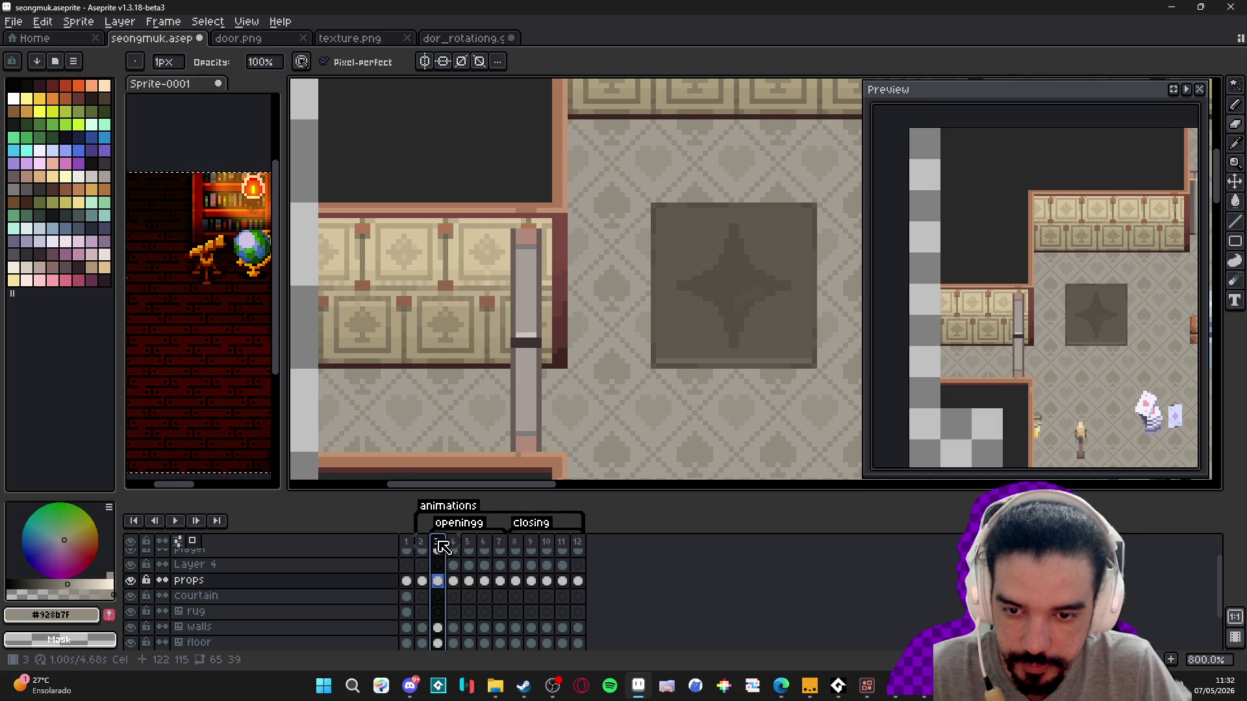
left_click(468, 544)
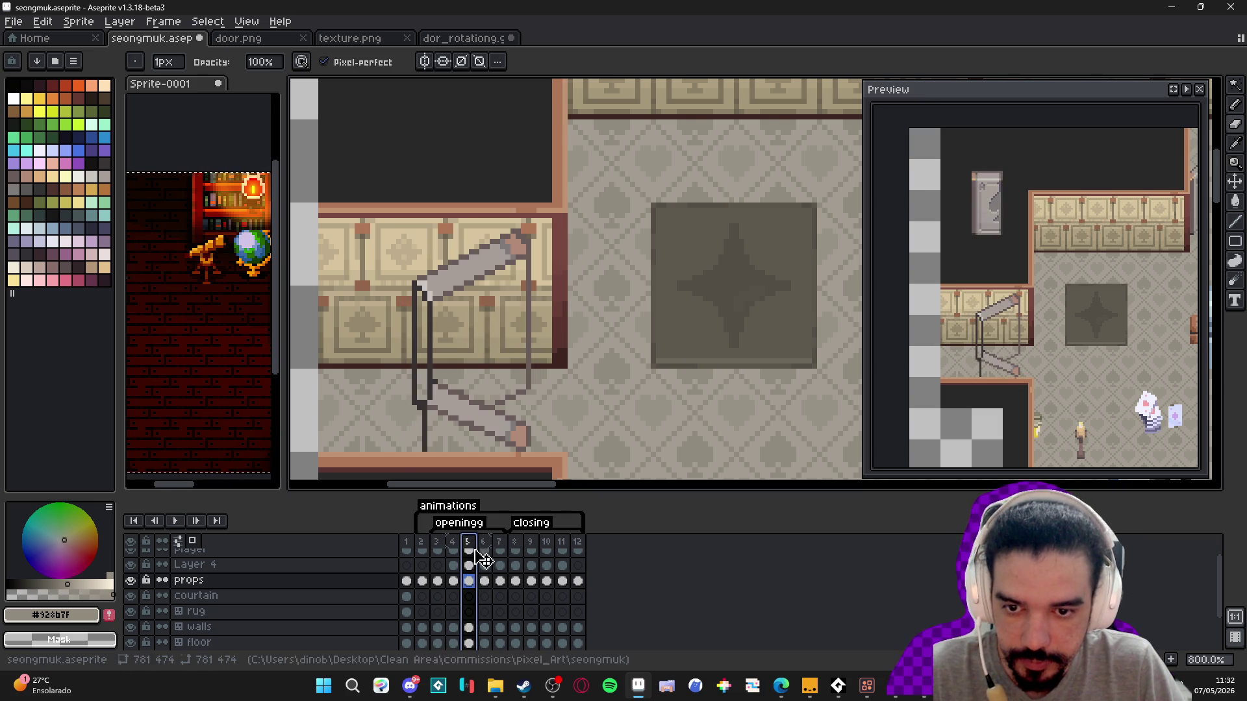
left_click(453, 549)
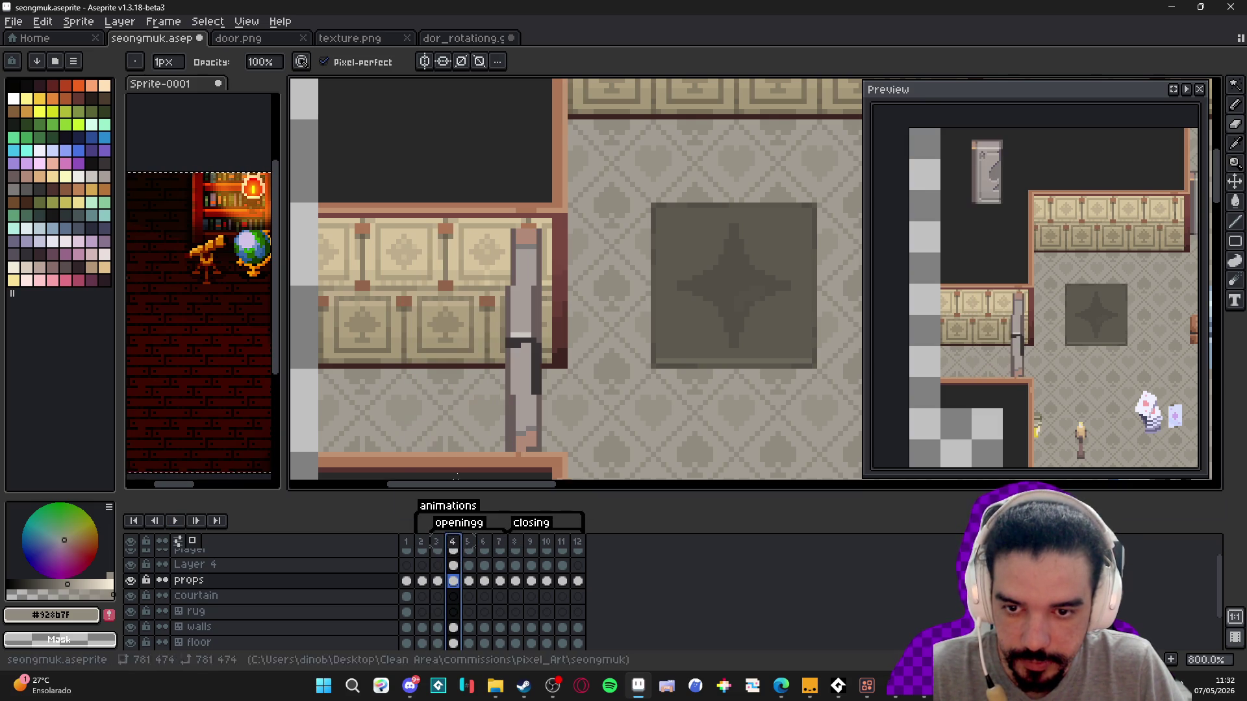
left_click(485, 547)
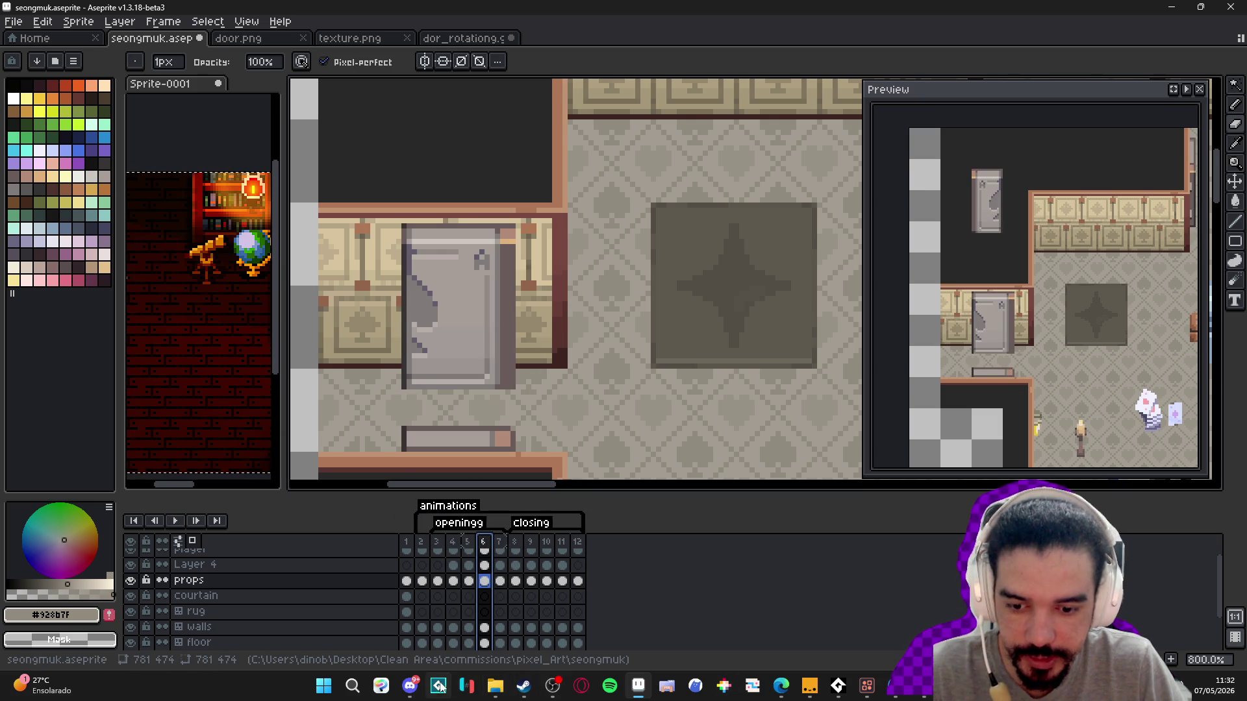
scroll(580, 350, "down", 2)
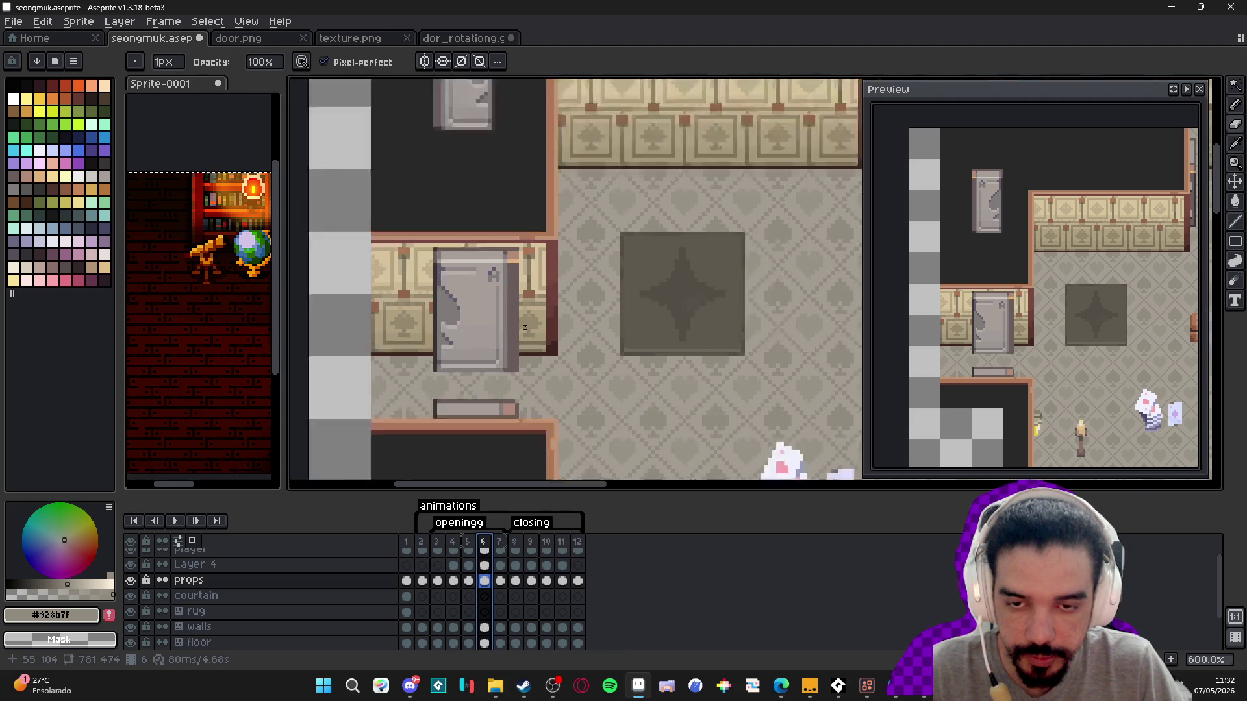
left_click(442, 549)
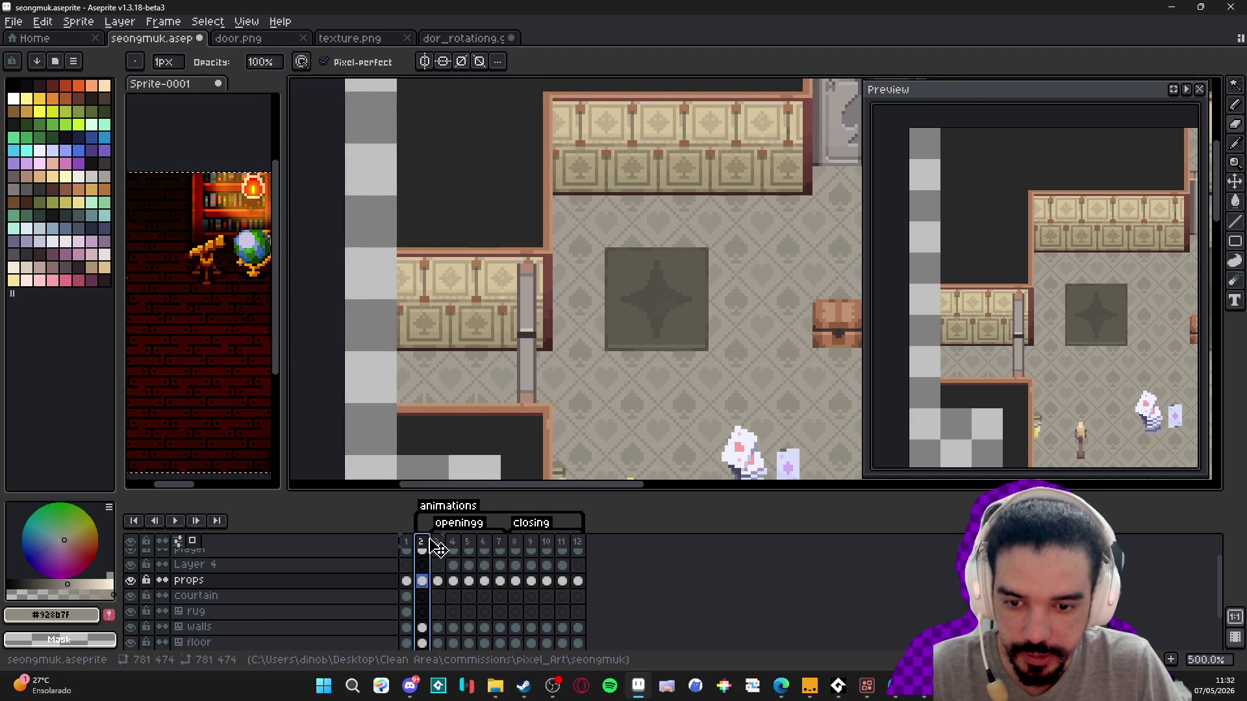
left_click(453, 549)
left_click(468, 550)
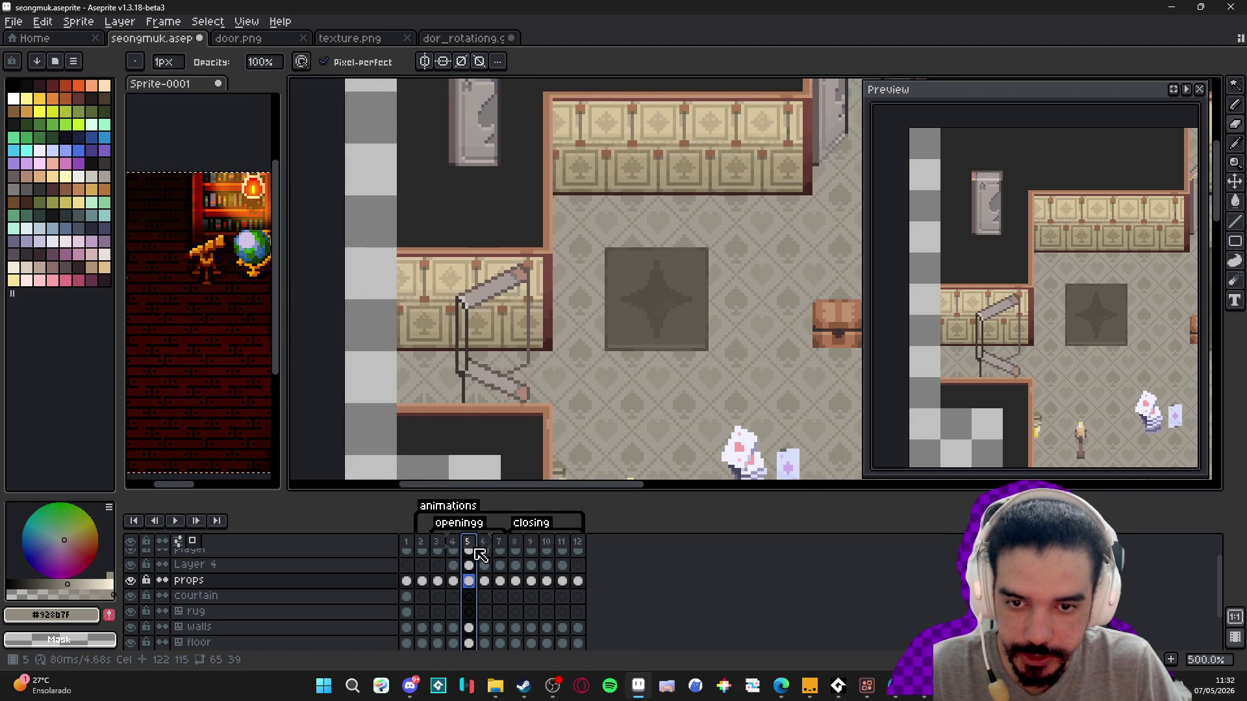
left_click(484, 549)
- Marquee-select the closed door in frame 6
key("v")
scroll(491, 365, "up", 1)
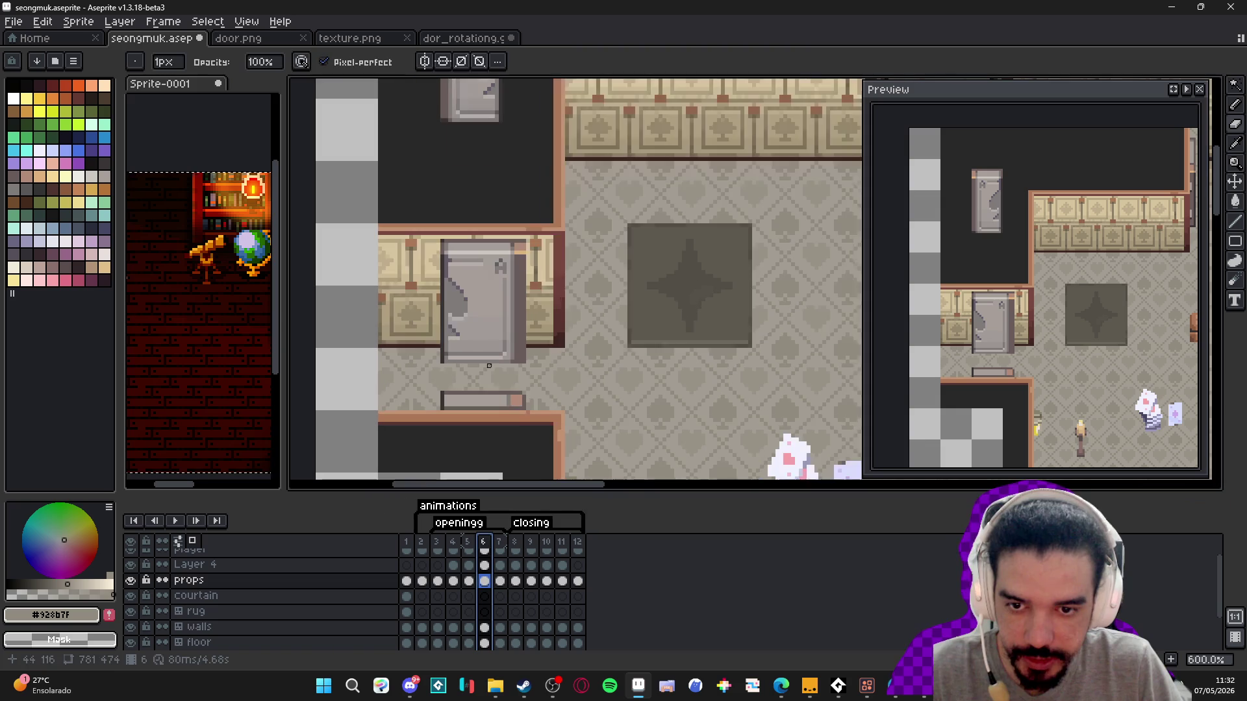
key("m")
scroll(469, 240, "up", 3)
mouse_move(424, 276)
left_mouse_down()
mouse_move(467, 364)
mouse_move(557, 311)
left_mouse_up()
- On frame 5, add a new layer named door_texture and paste the door onto it
left_click(438, 545)
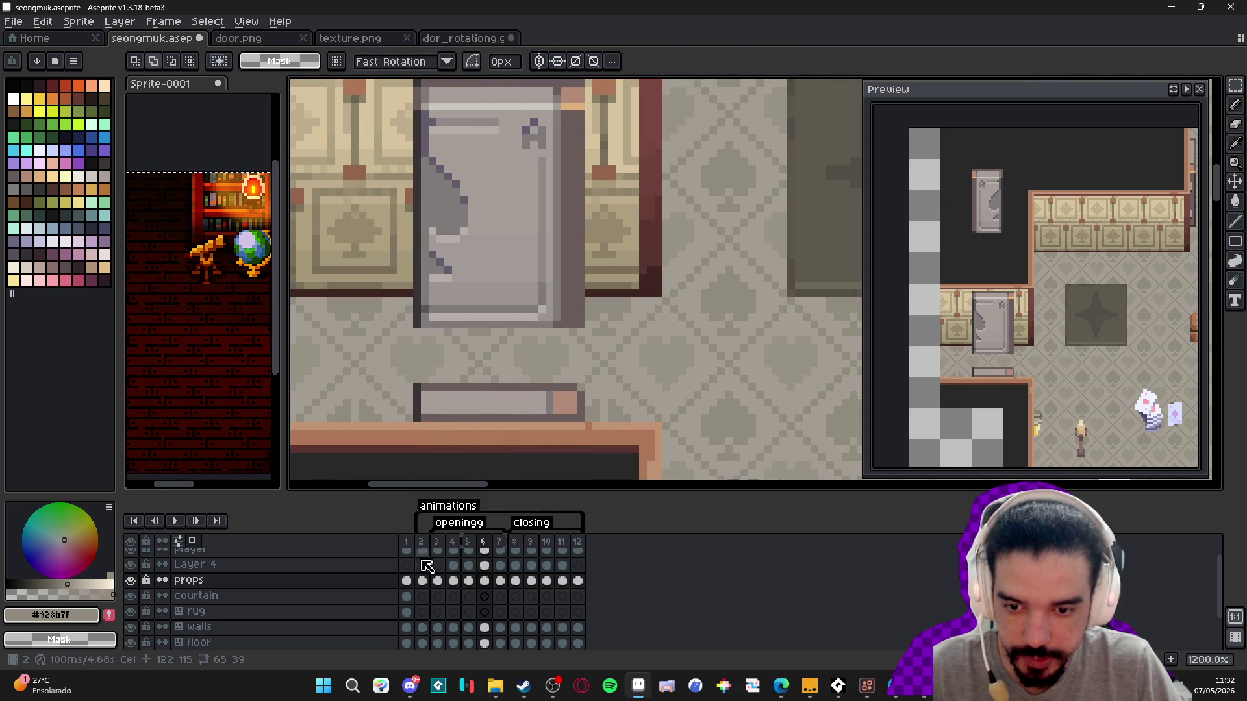
left_click(452, 544)
key("minus")
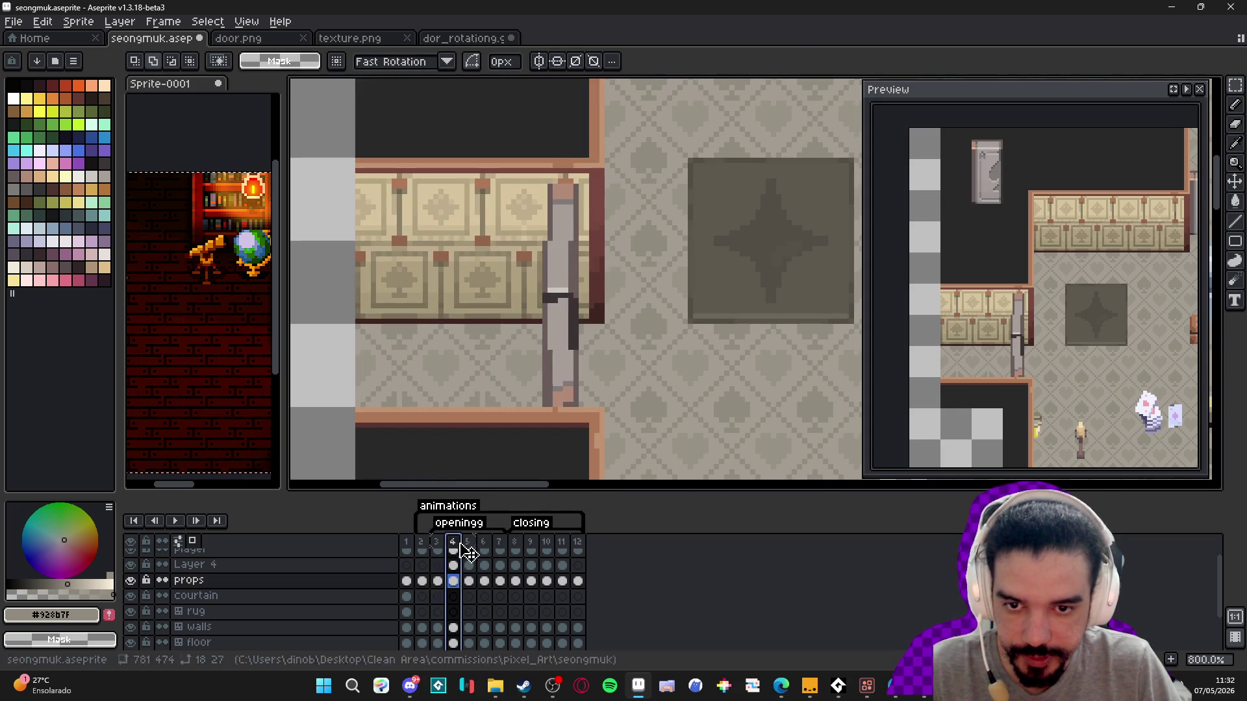
left_click(472, 544)
key("shift+n")
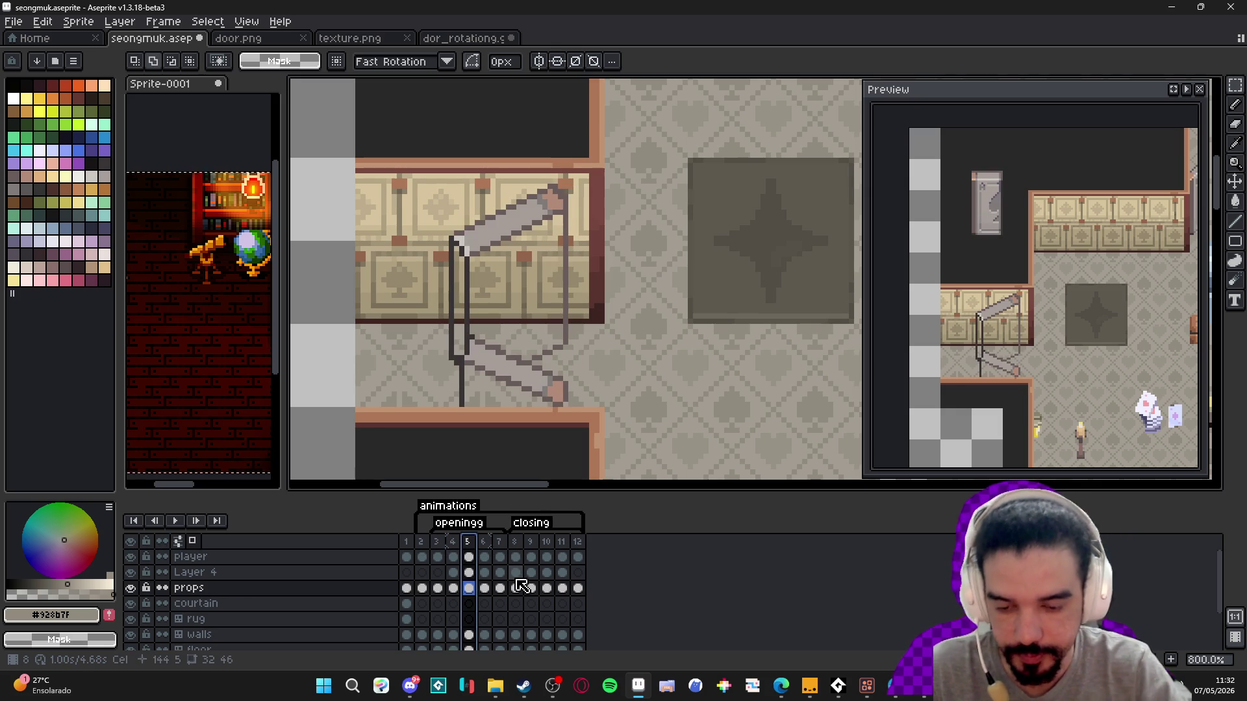
double_click(376, 587)
type("door_text")
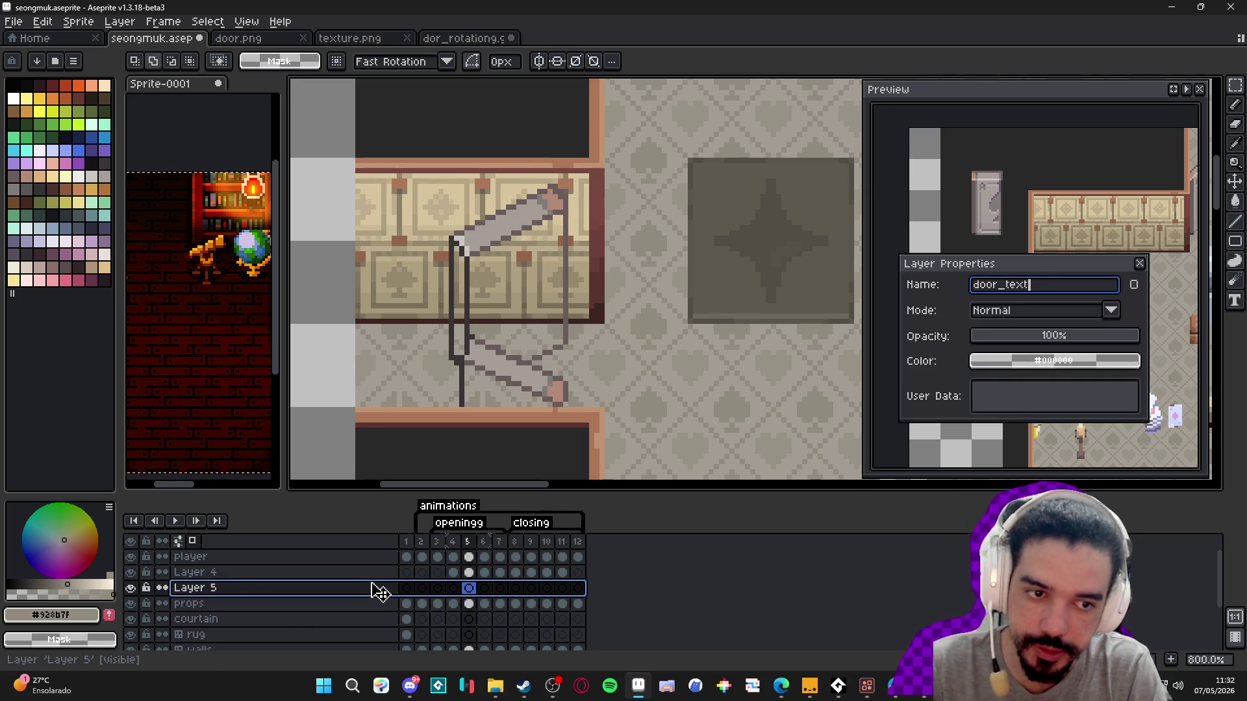
type("ure")
key("Return")
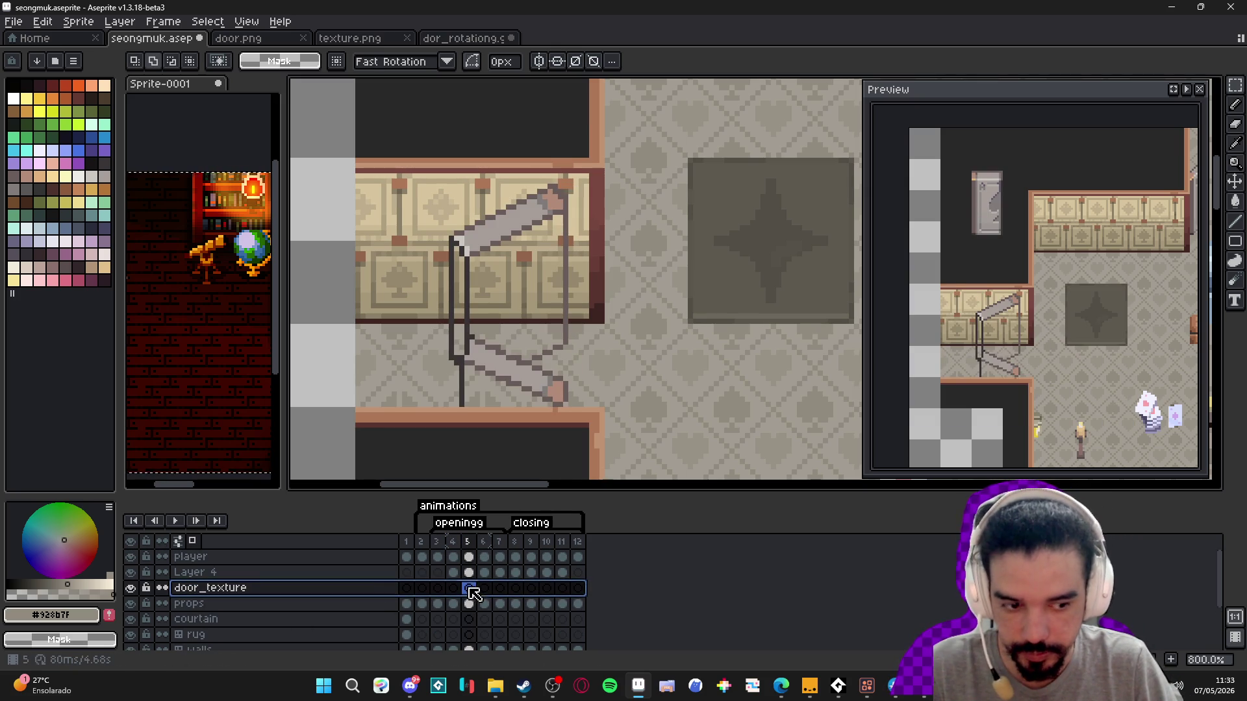
key("ctrl+v")
- Move the pasted door over the outline, skew and widen it diagonally, then nudge one pixel right
mouse_move(510, 273)
left_mouse_down()
mouse_move(543, 314)
mouse_move(535, 323)
left_mouse_up()
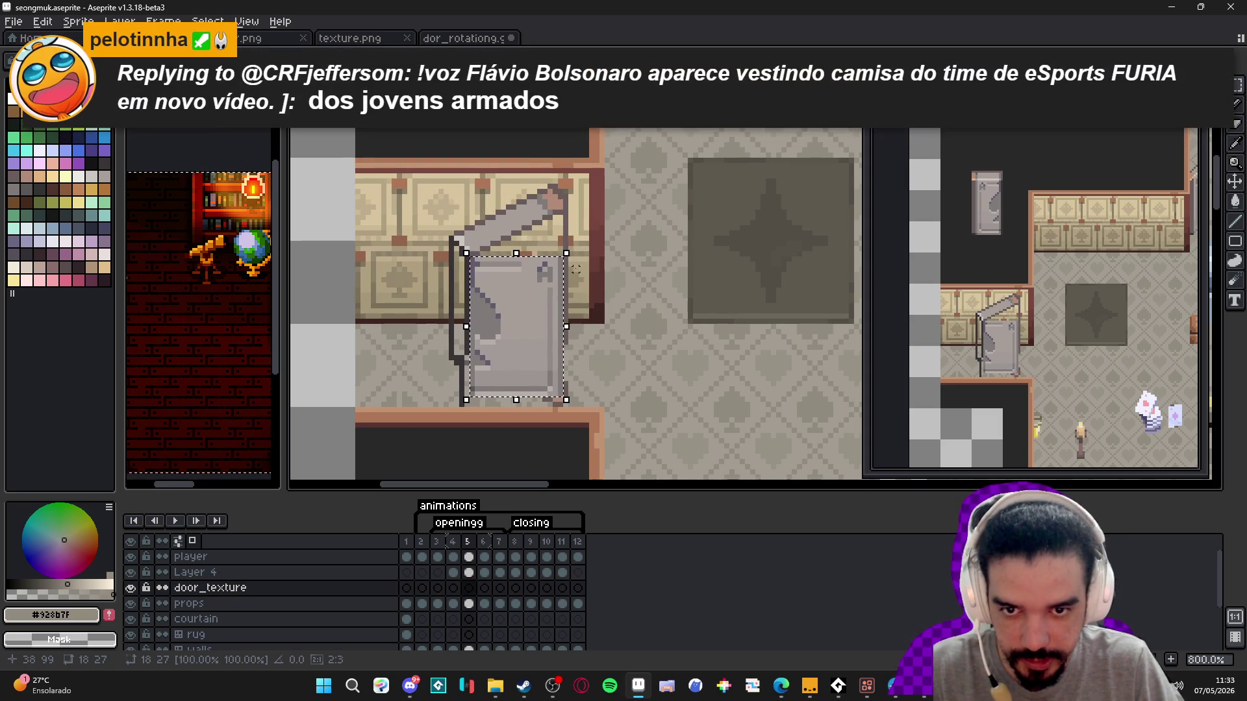
mouse_move(574, 329)
left_mouse_down()
mouse_move(584, 334)
mouse_move(585, 298)
mouse_move(589, 313)
left_mouse_up()
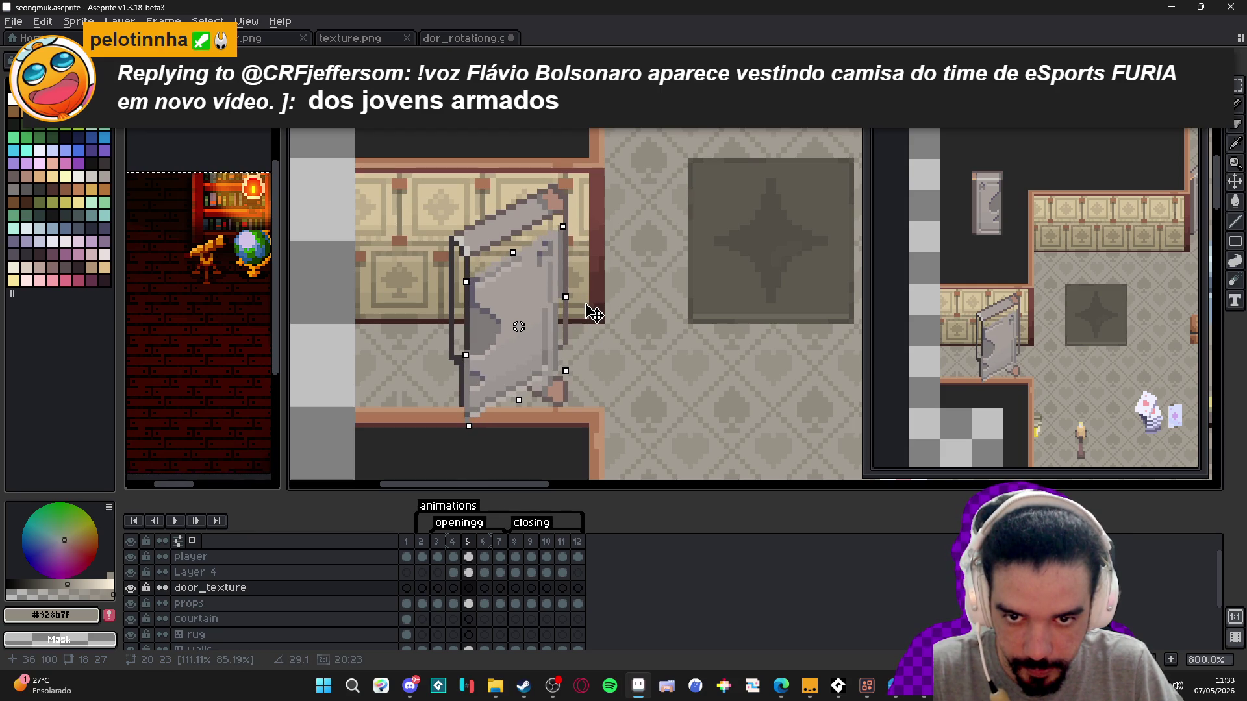
mouse_move(592, 311)
left_mouse_down()
mouse_move(553, 315)
mouse_move(584, 292)
mouse_move(592, 298)
mouse_move(524, 308)
mouse_move(519, 289)
left_mouse_up()
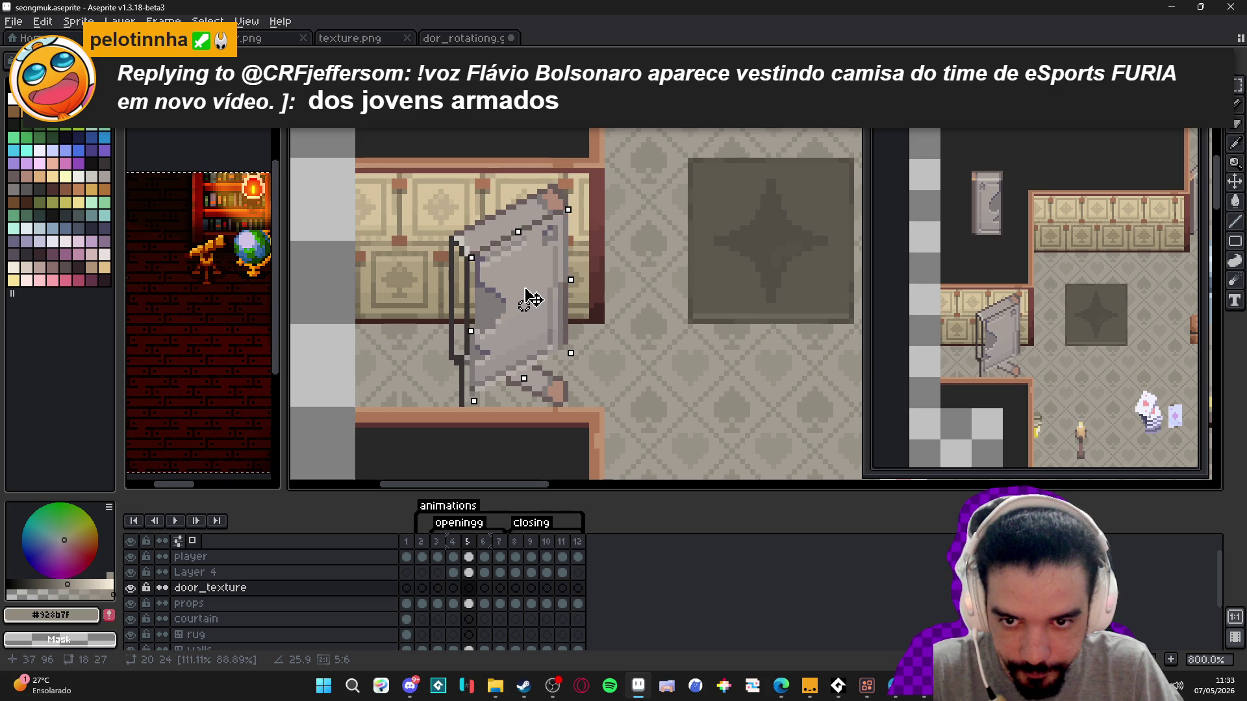
left_click_drag(522, 290, 526, 289)
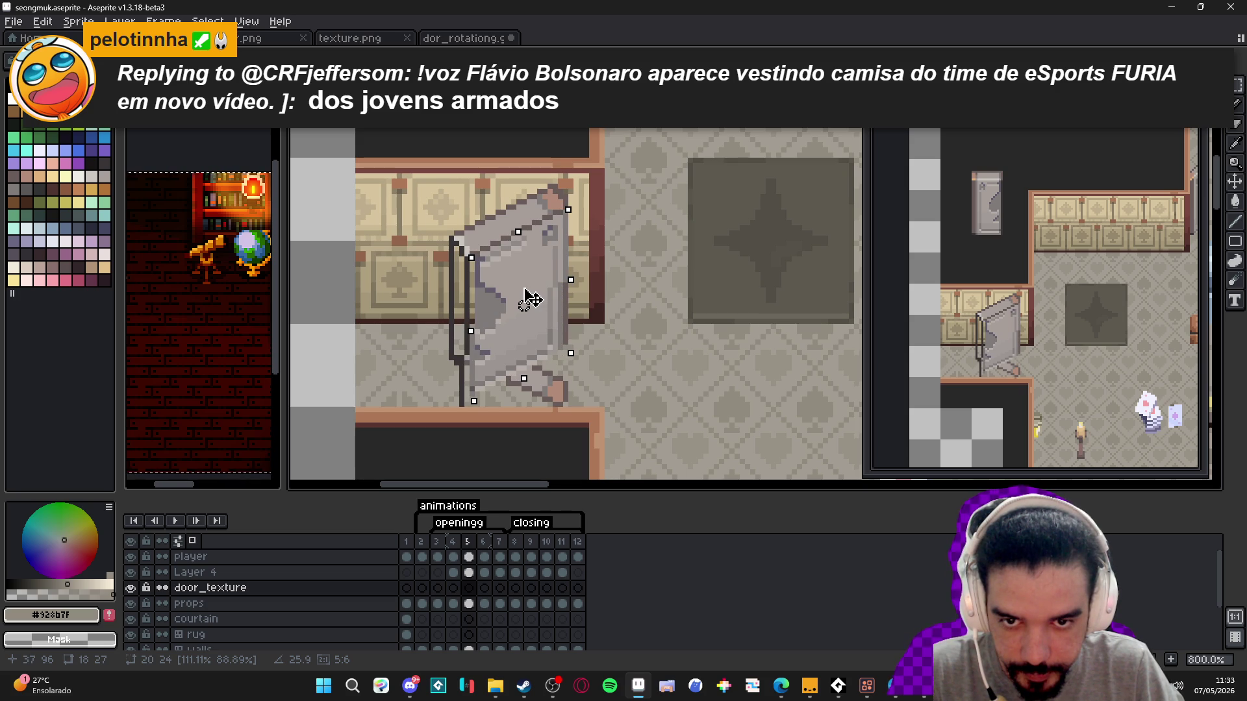
scroll(557, 301, "up", 2)
- Commit the transform and darken the door's vertical edge strip with a darker door grey
key("e")
left_click(563, 277, "alt")
left_click(564, 276, "alt")
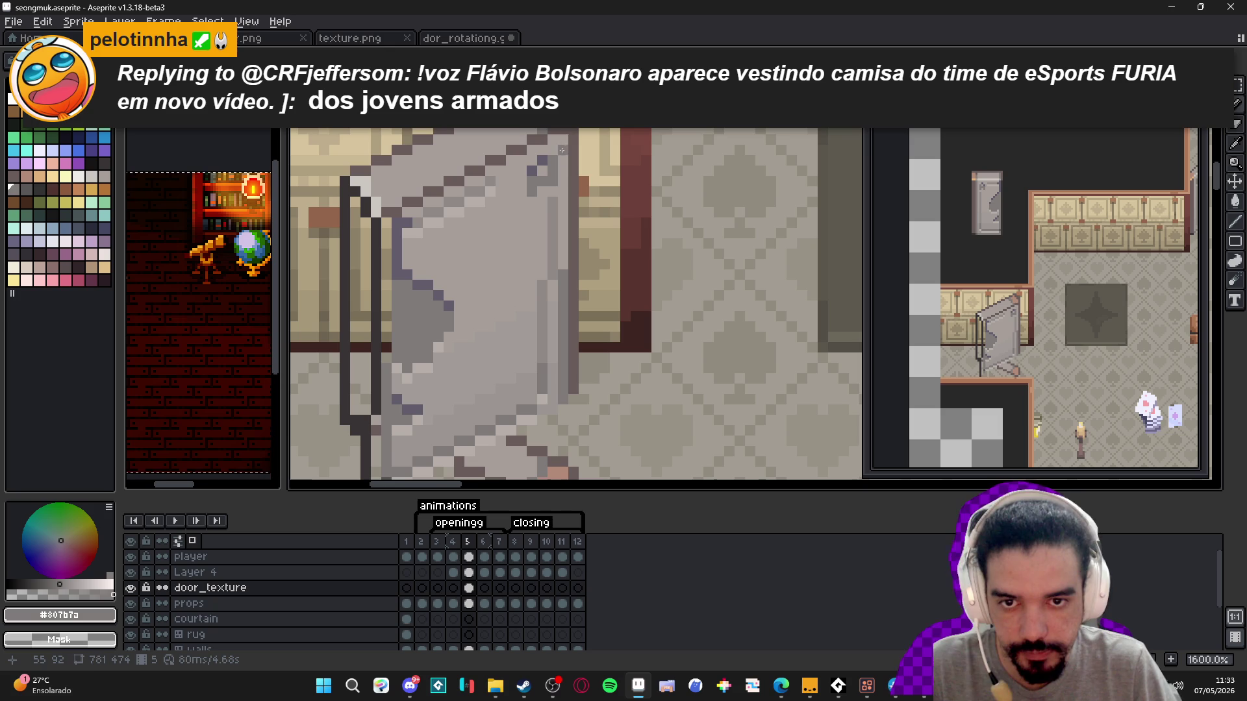
left_click_drag(562, 144, 564, 279)
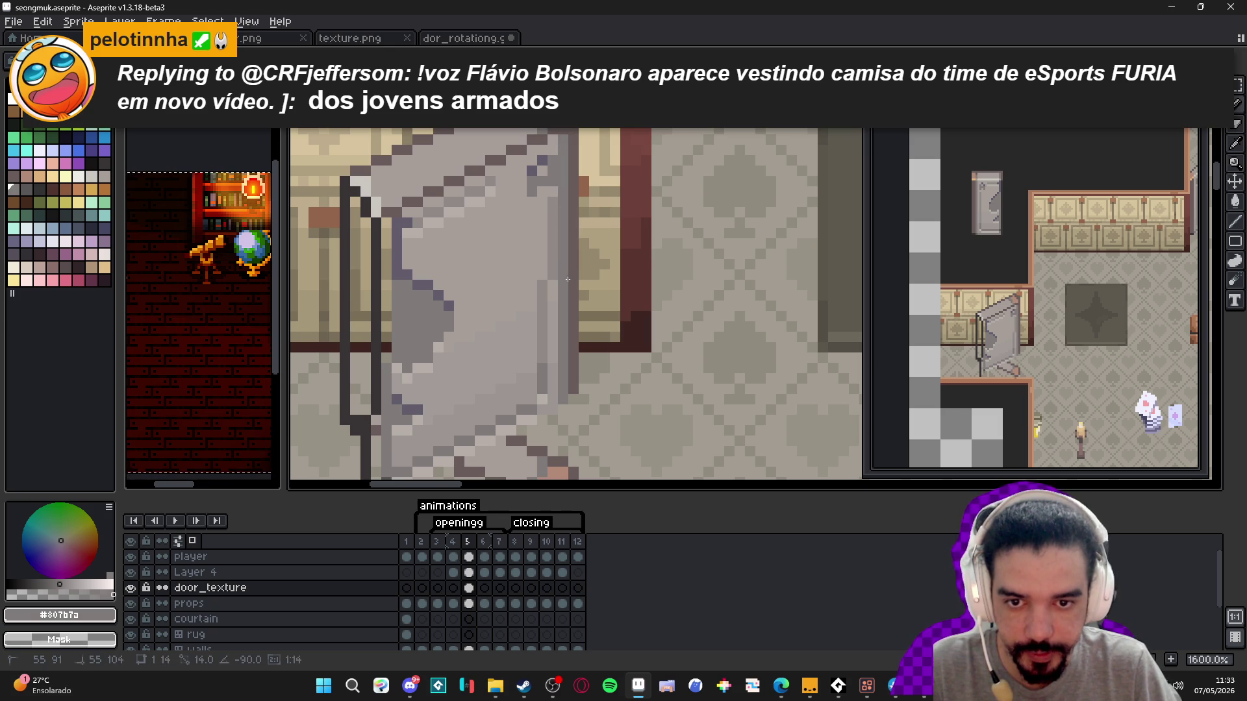
scroll(467, 289, "down", 2)
scroll(468, 376, "up", 3)
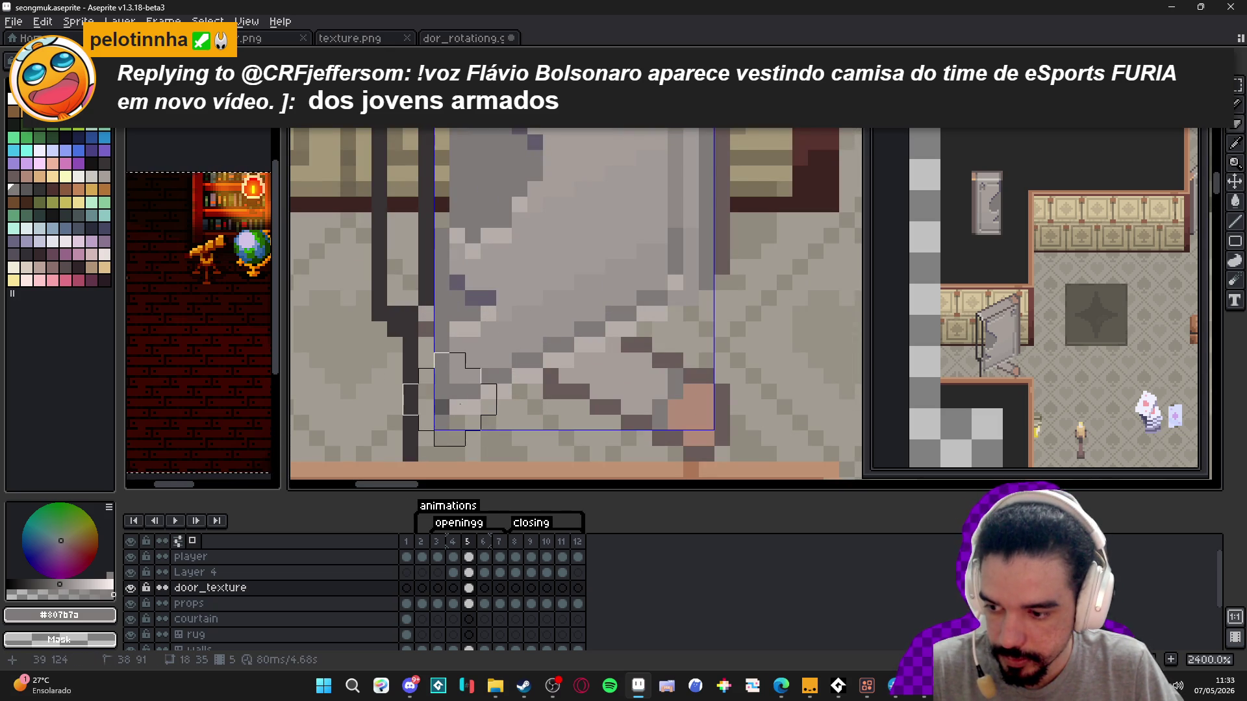
- Repaint the door's lower-left pixels and shrink the brush to a 2-pixel square
mouse_move(459, 404)
left_mouse_down()
mouse_move(455, 415)
mouse_move(481, 350)
mouse_move(472, 328)
mouse_move(571, 334)
mouse_move(593, 356)
mouse_move(590, 384)
mouse_move(519, 383)
mouse_move(572, 338)
mouse_move(513, 353)
mouse_move(481, 323)
mouse_move(456, 323)
mouse_move(464, 308)
mouse_move(453, 318)
left_mouse_up()
key("minus")
key("minus")
key("minus")
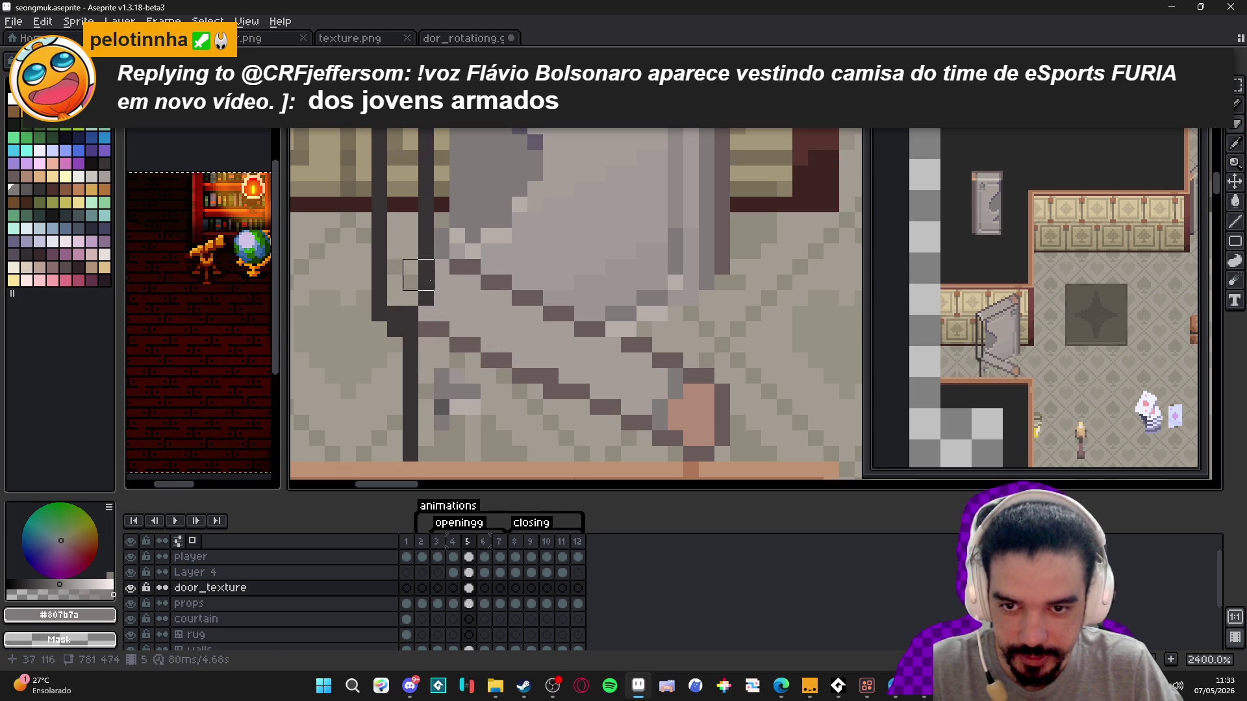
scroll(442, 251, "down", 6)
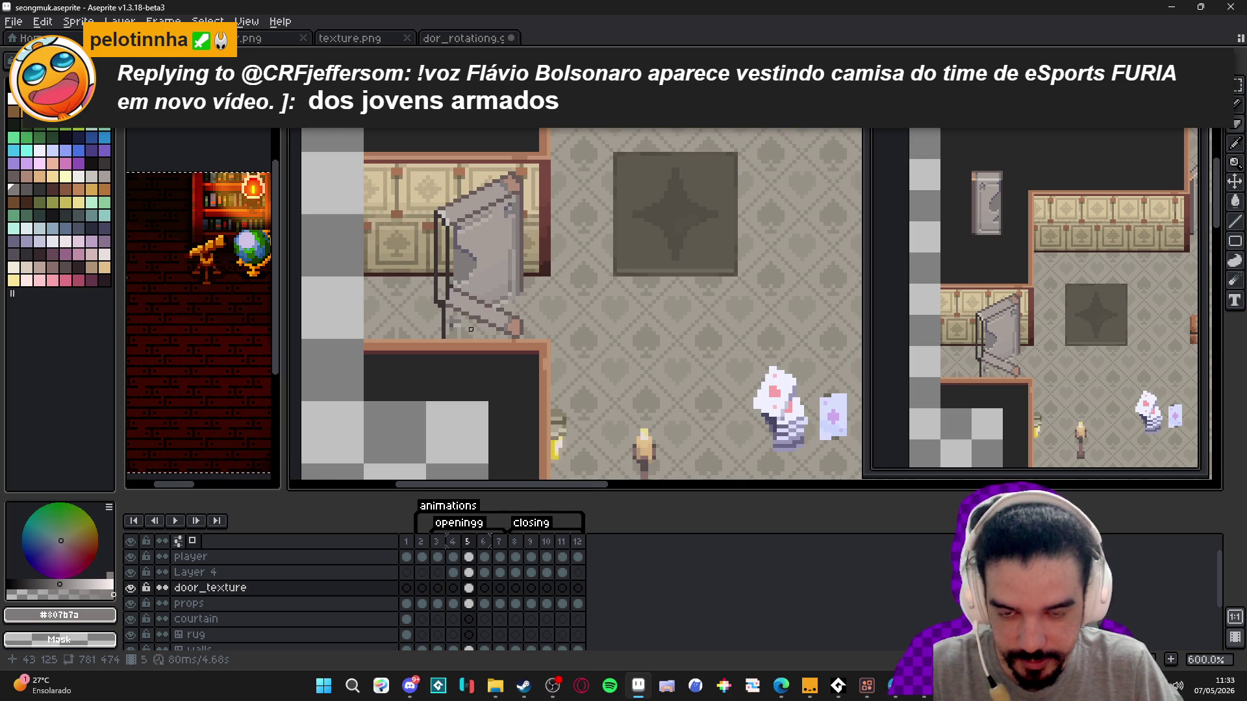
scroll(470, 329, "up", 6)
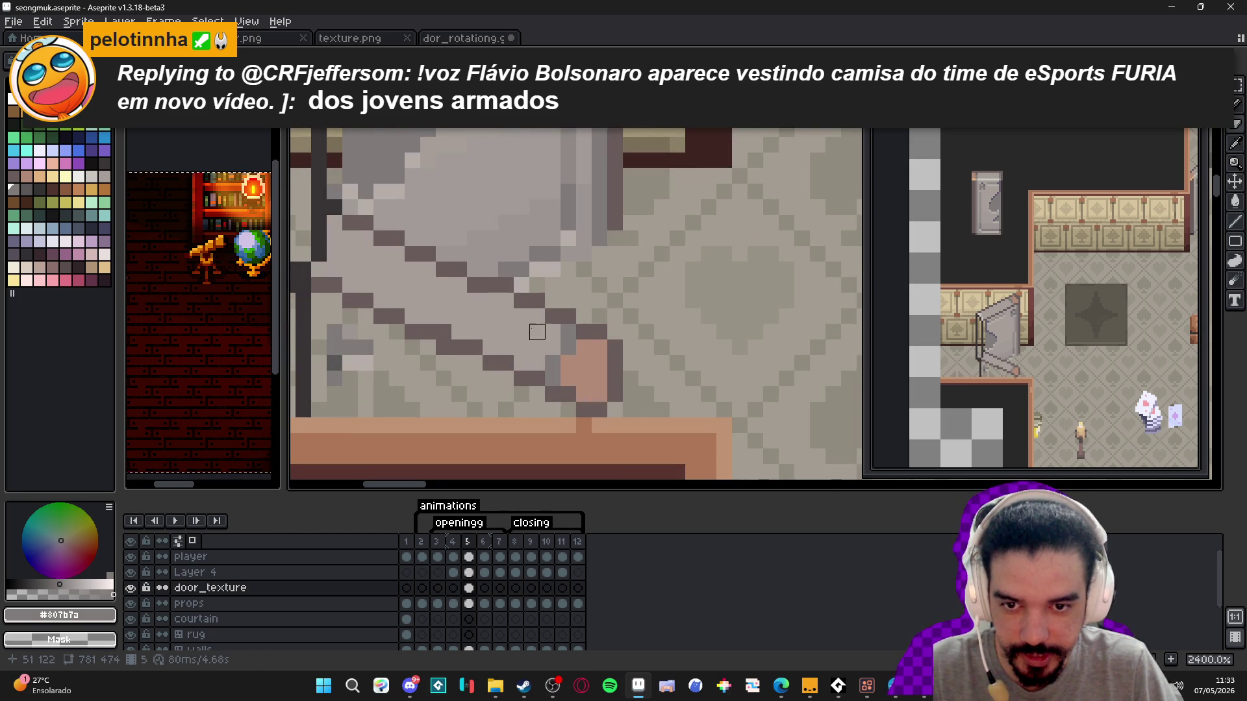
scroll(537, 332, "down", 4)
scroll(506, 326, "down", 2)
left_click(452, 542)
- Compare the door across frames 4, 5 and 6, settling back on frame 5
left_click(437, 542)
left_click(422, 544)
left_click(452, 544)
left_click(468, 545)
left_click(485, 548)
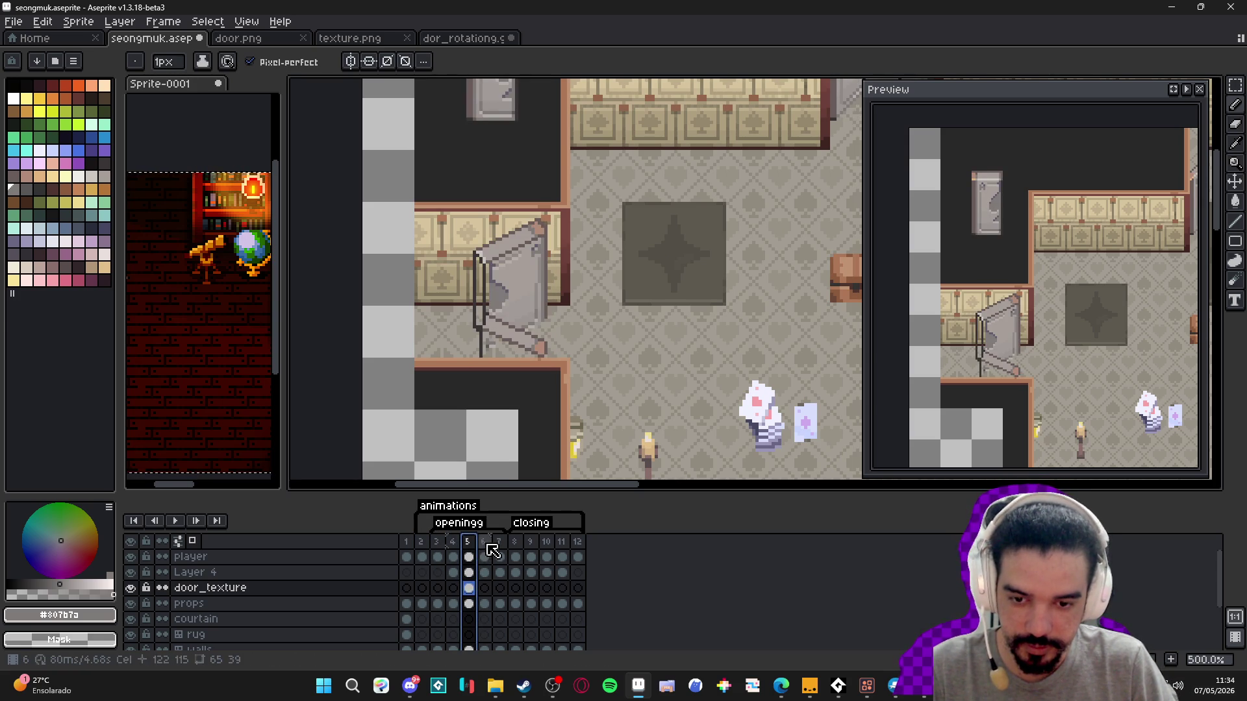
left_click(469, 544)
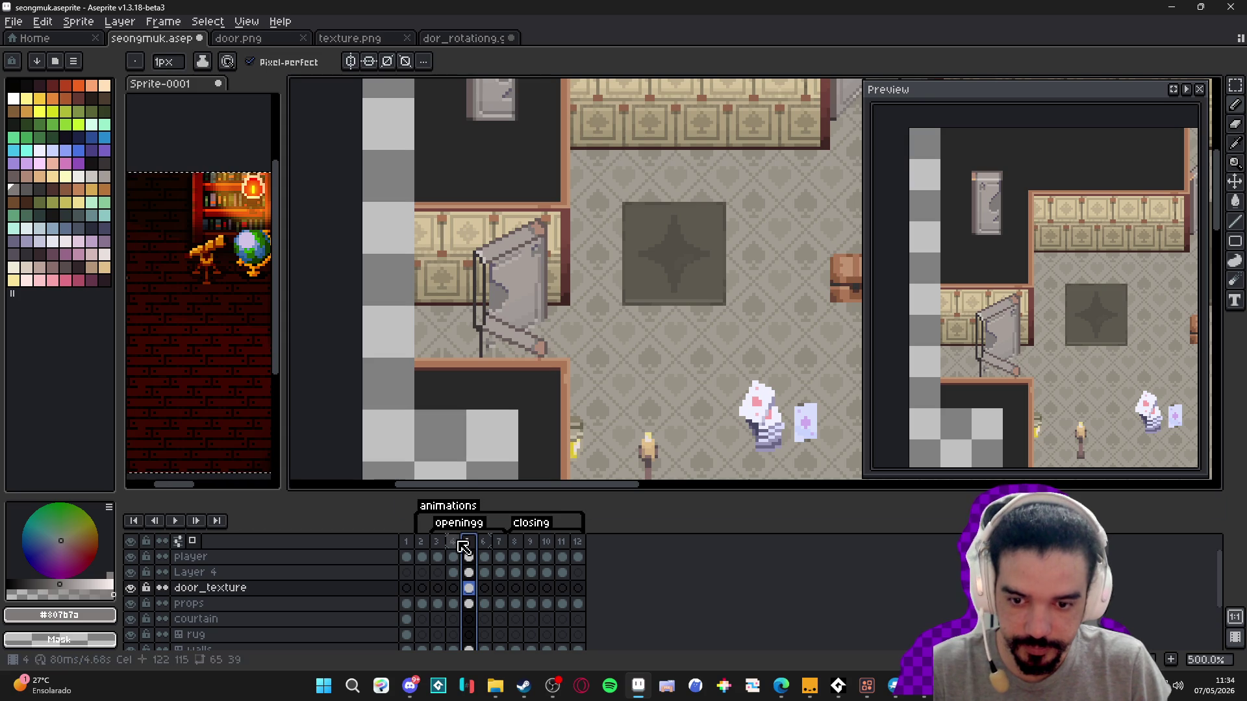
key("Left")
key("Right")
- Clear frame 5's cel highlight and recheck the door in frames 4 to 6
scroll(552, 335, "up", 5)
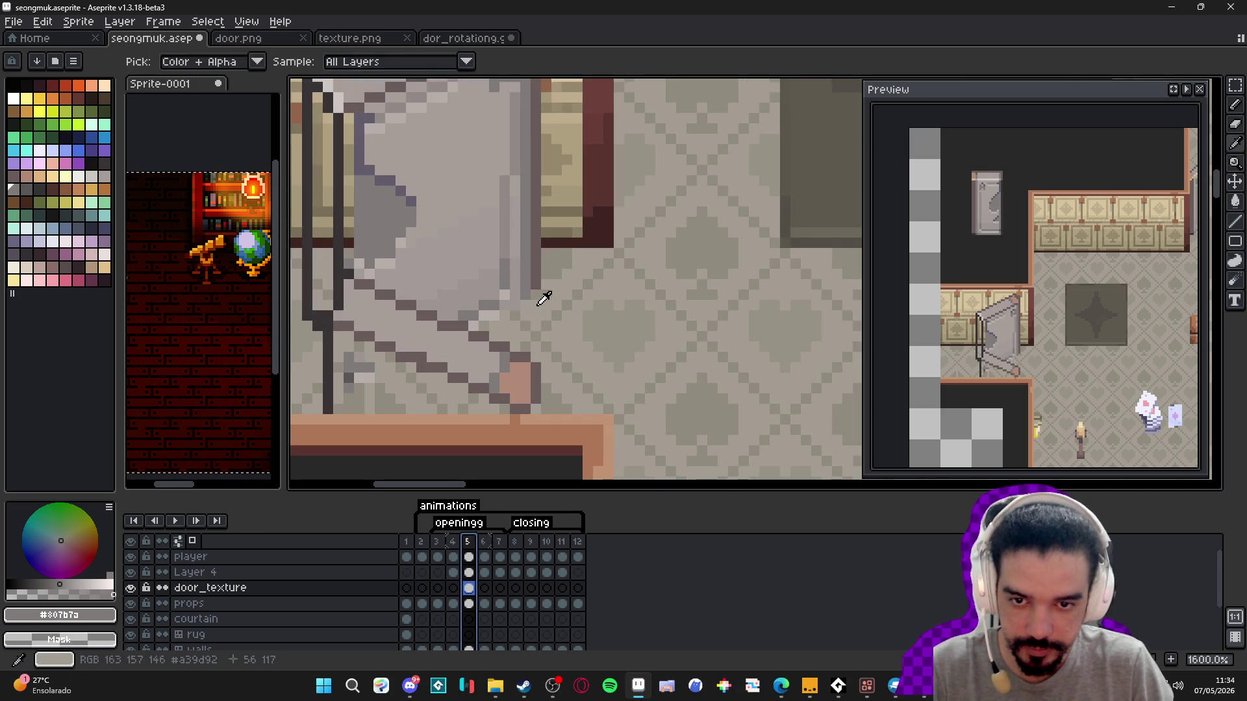
left_click(504, 307)
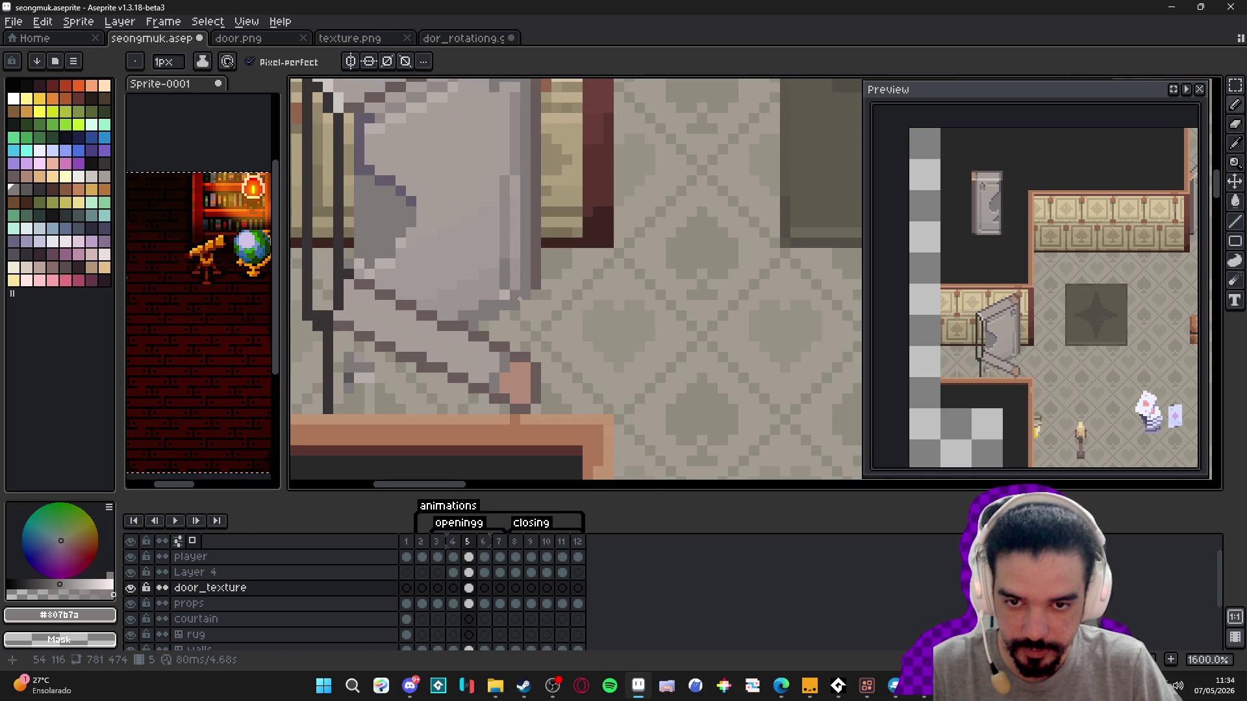
scroll(527, 300, "down", 4)
scroll(466, 260, "up", 3)
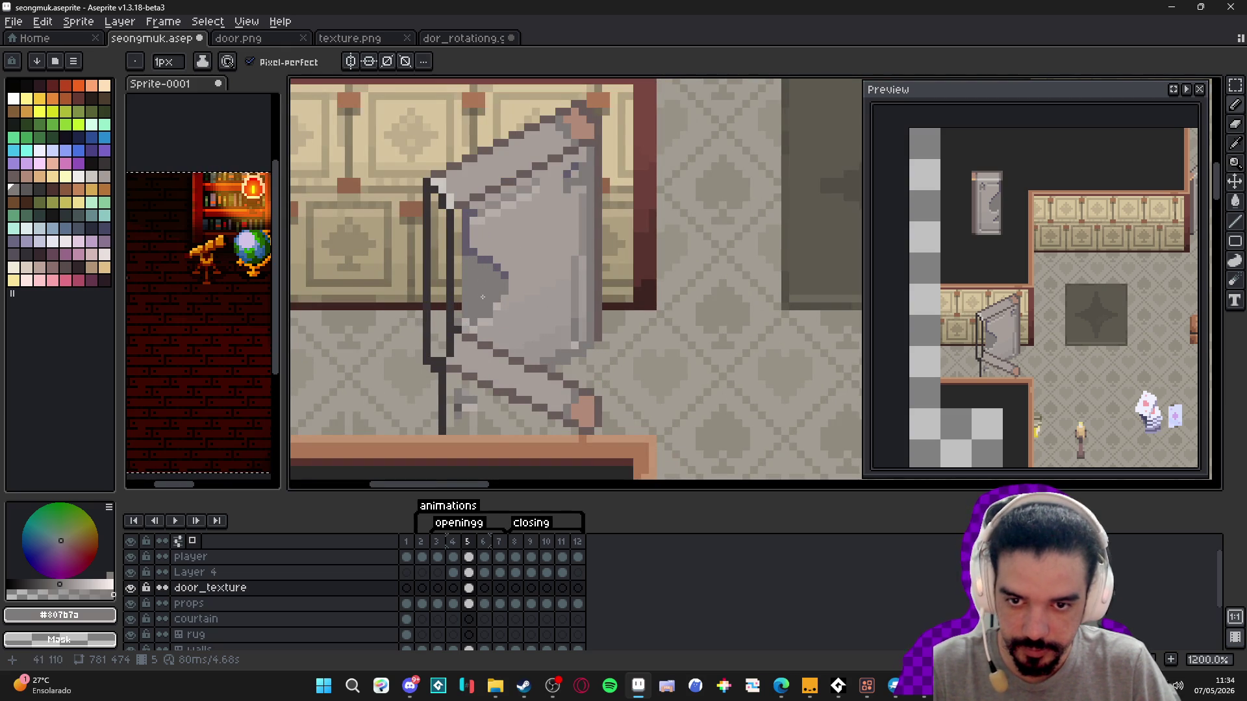
left_click(453, 543)
left_click(470, 544)
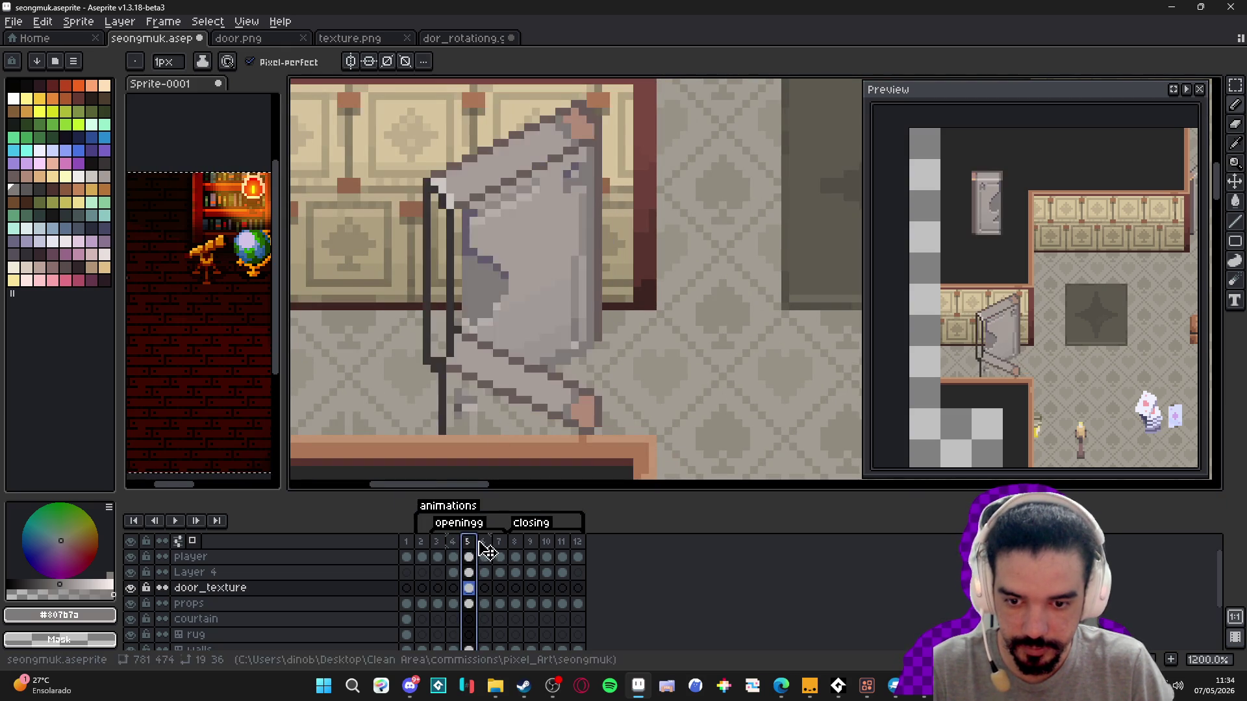
left_click(481, 547)
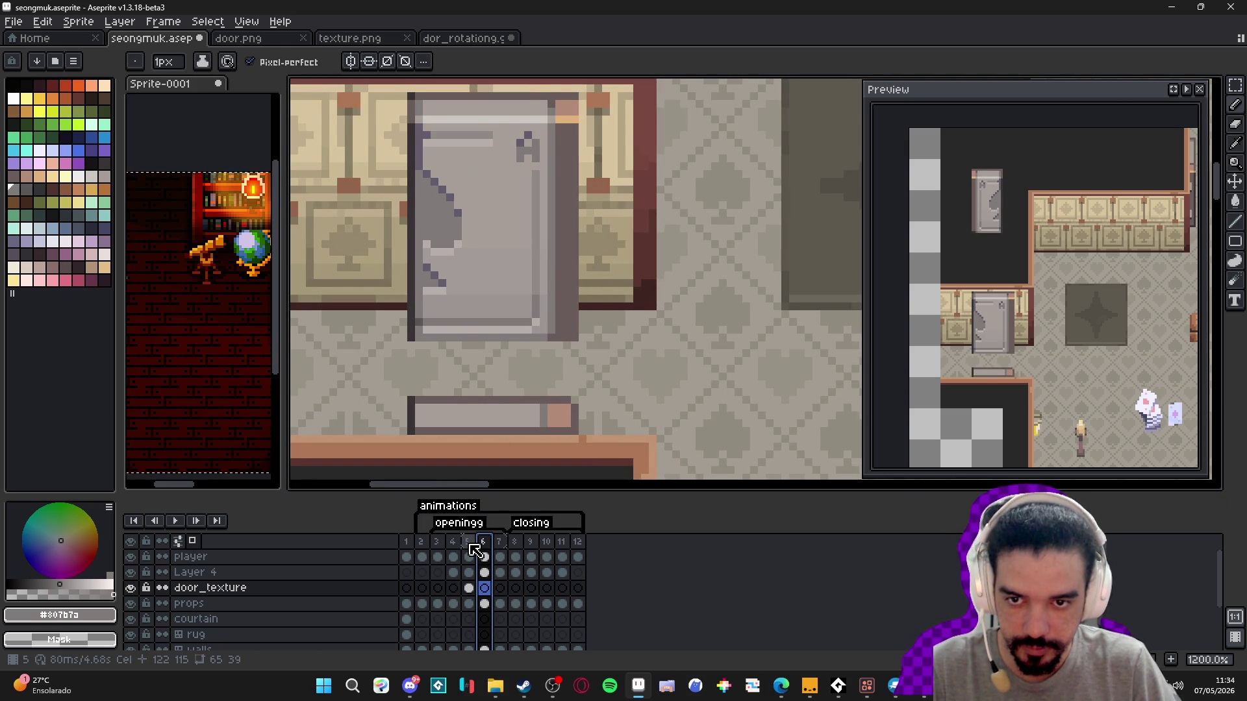
left_click(470, 545)
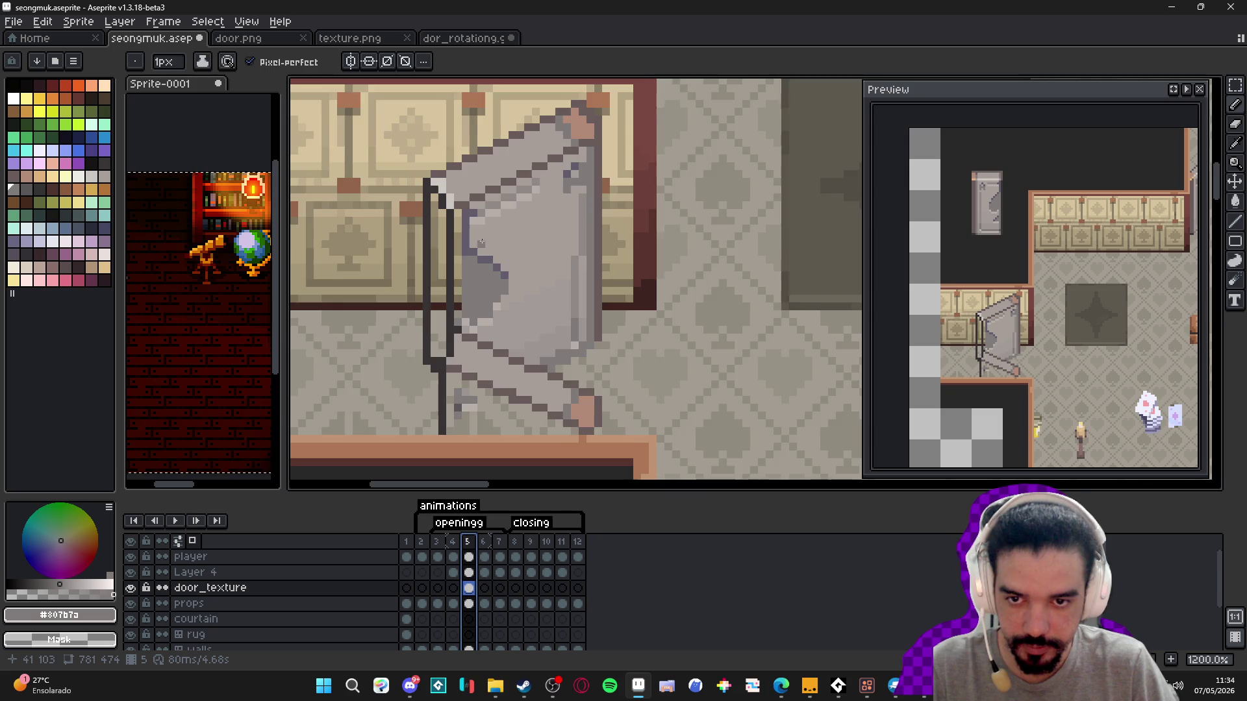
- Eyedrop greys from the frame 5 door, ending on a lighter grey
scroll(481, 242, "up", 1)
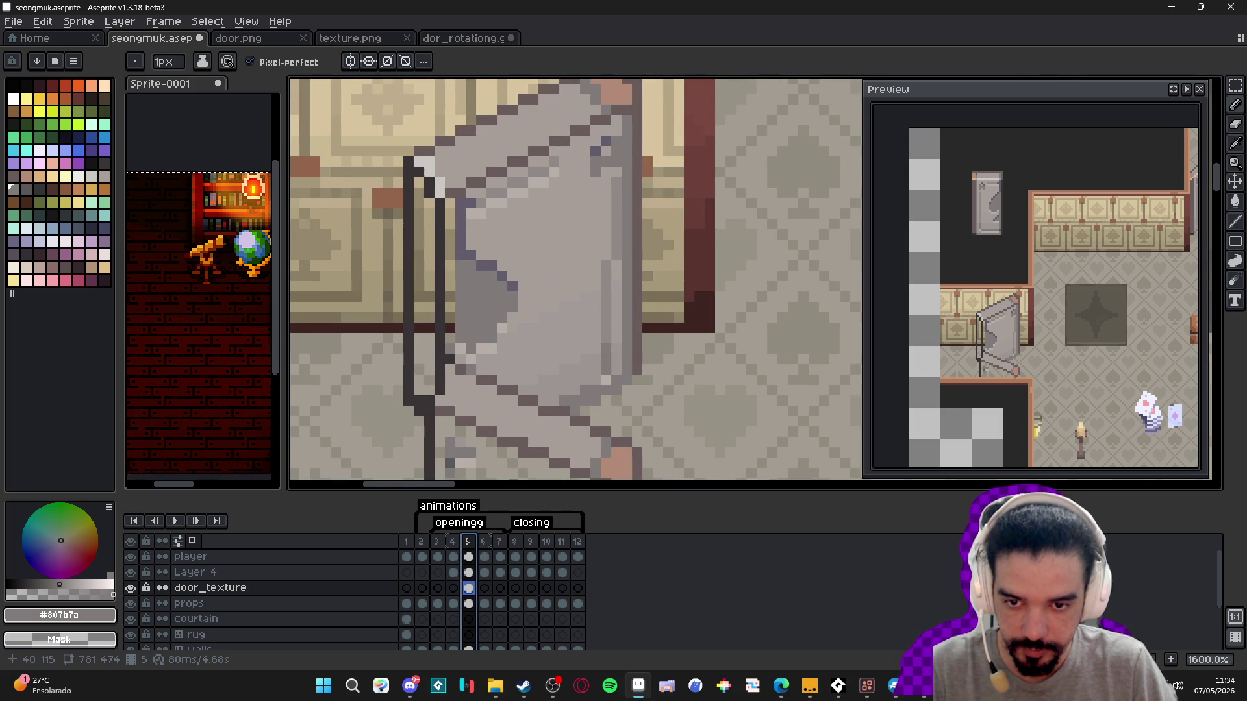
left_click(473, 350, "alt")
left_click(483, 349, "alt")
left_click(481, 349, "alt")
left_click(491, 352, "alt")
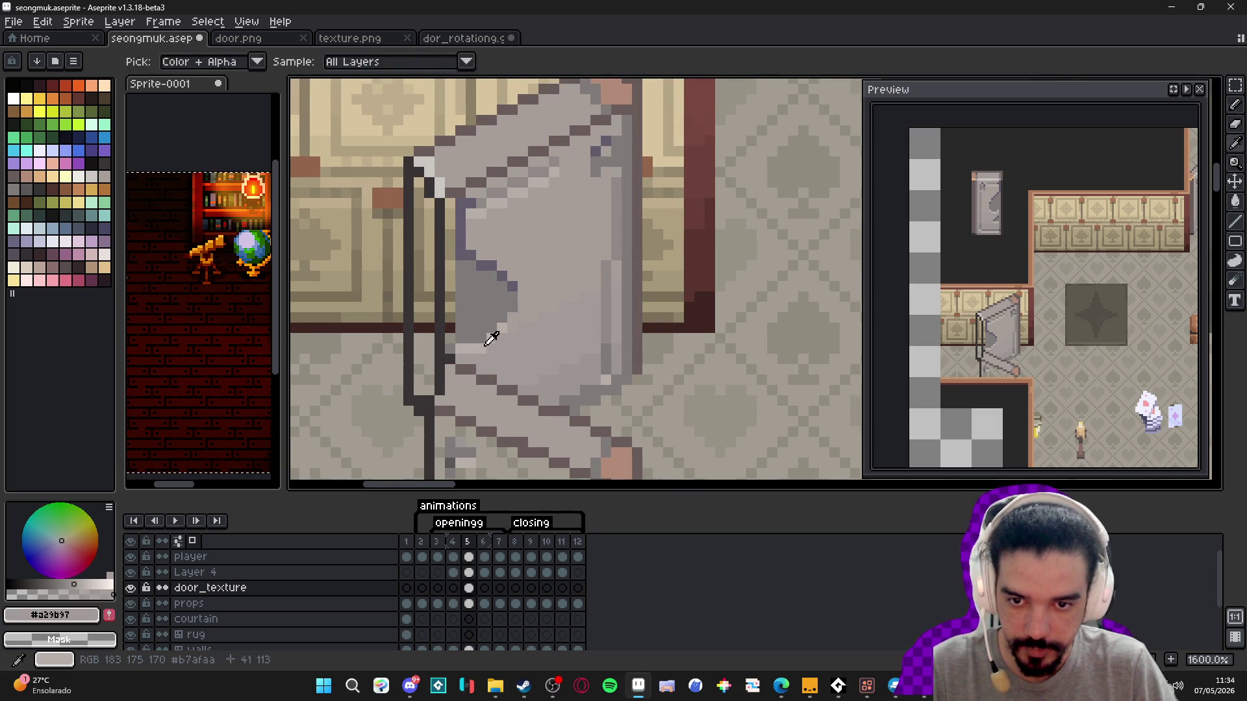
left_click(491, 346, "alt")
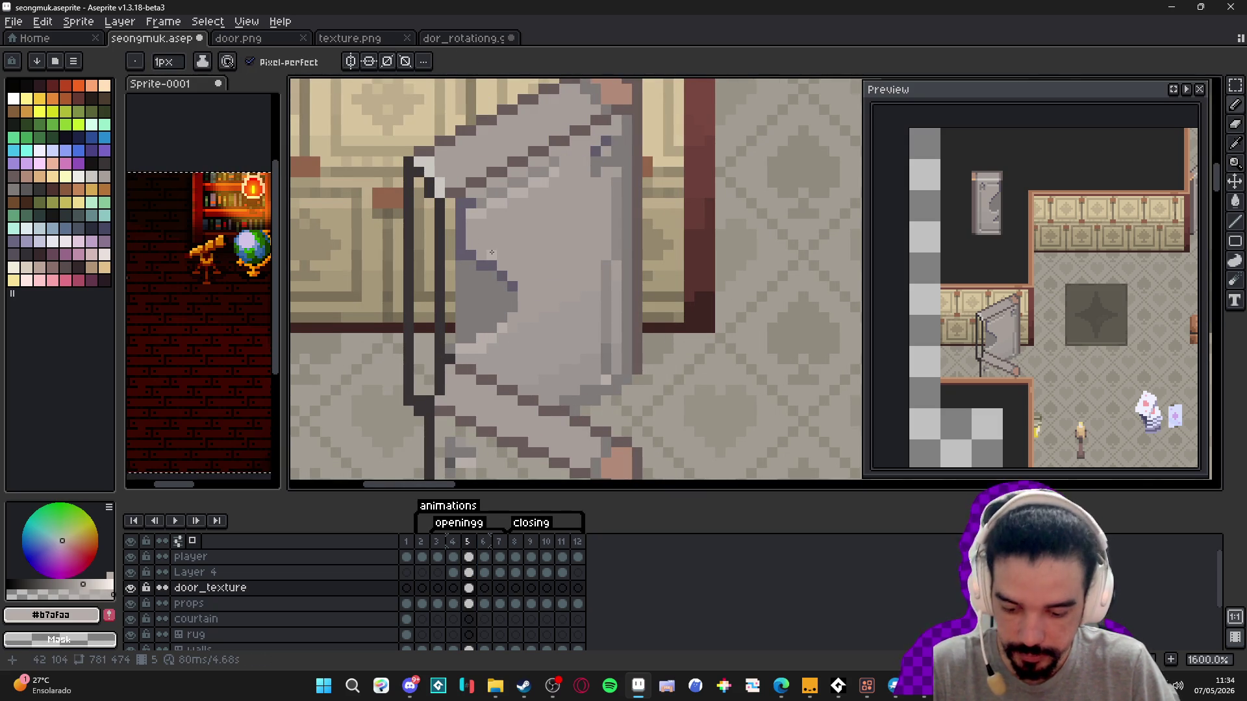
- Try a rectangular selection and rectangle outline on the door, then undo the outline
key("m")
mouse_move(470, 246)
left_mouse_down()
mouse_move(523, 349)
mouse_move(454, 239)
left_mouse_up()
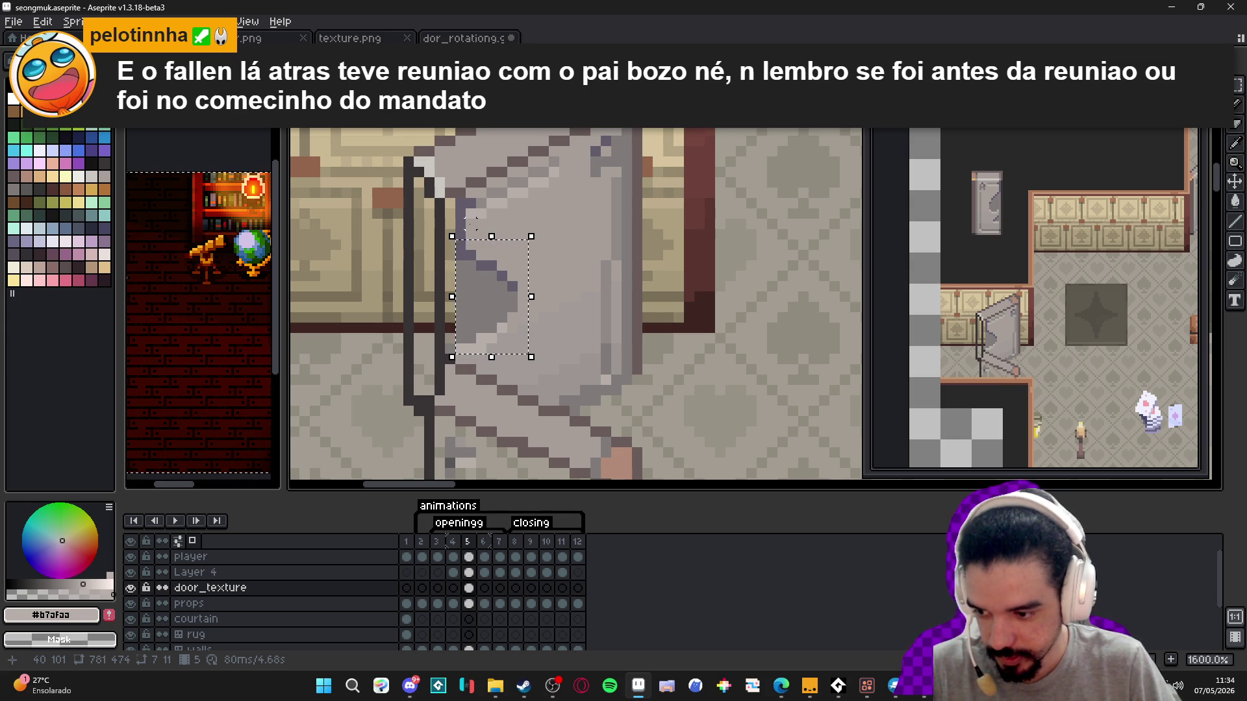
scroll(461, 220, "up", 2)
mouse_move(462, 193)
left_mouse_down()
mouse_move(496, 207)
mouse_move(592, 306)
left_mouse_up()
key("ctrl+z")
key("ctrl+z")
key("ctrl+z")
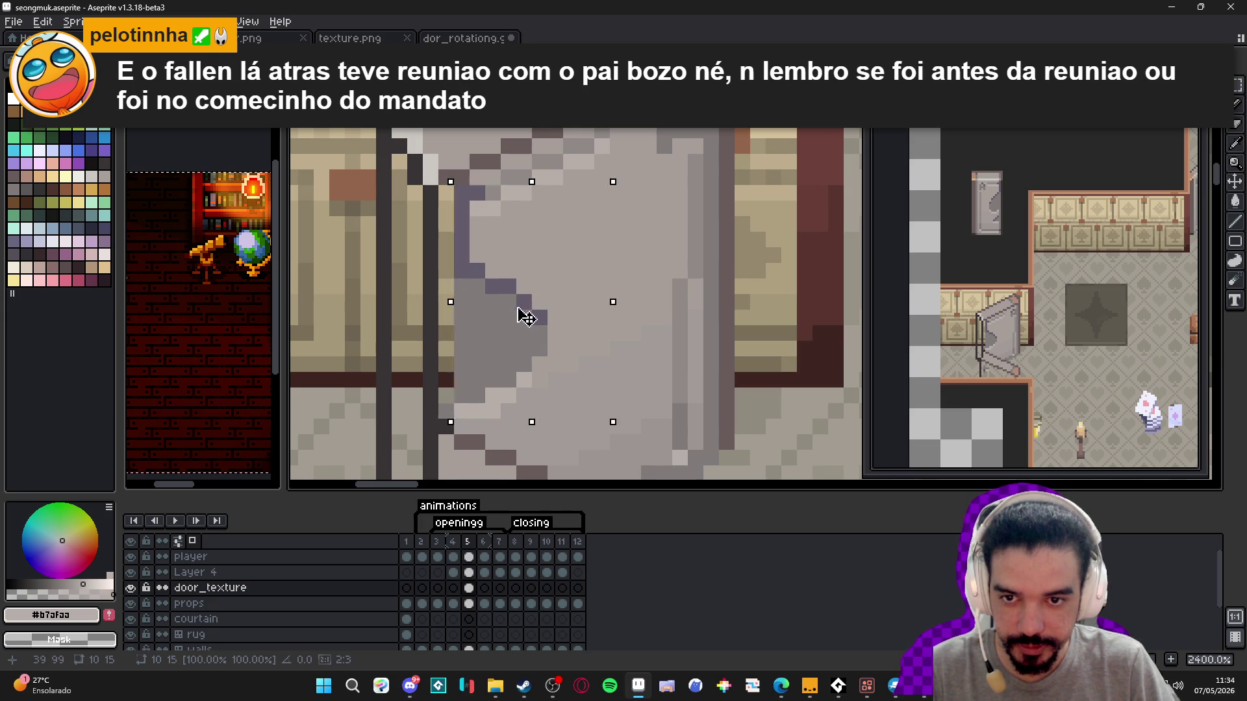
- Repaint the dark and olive-brown door columns in the door's light grey
left_click(575, 362, "alt")
left_click_drag(555, 318, 555, 380)
left_click_drag(602, 272, 602, 190)
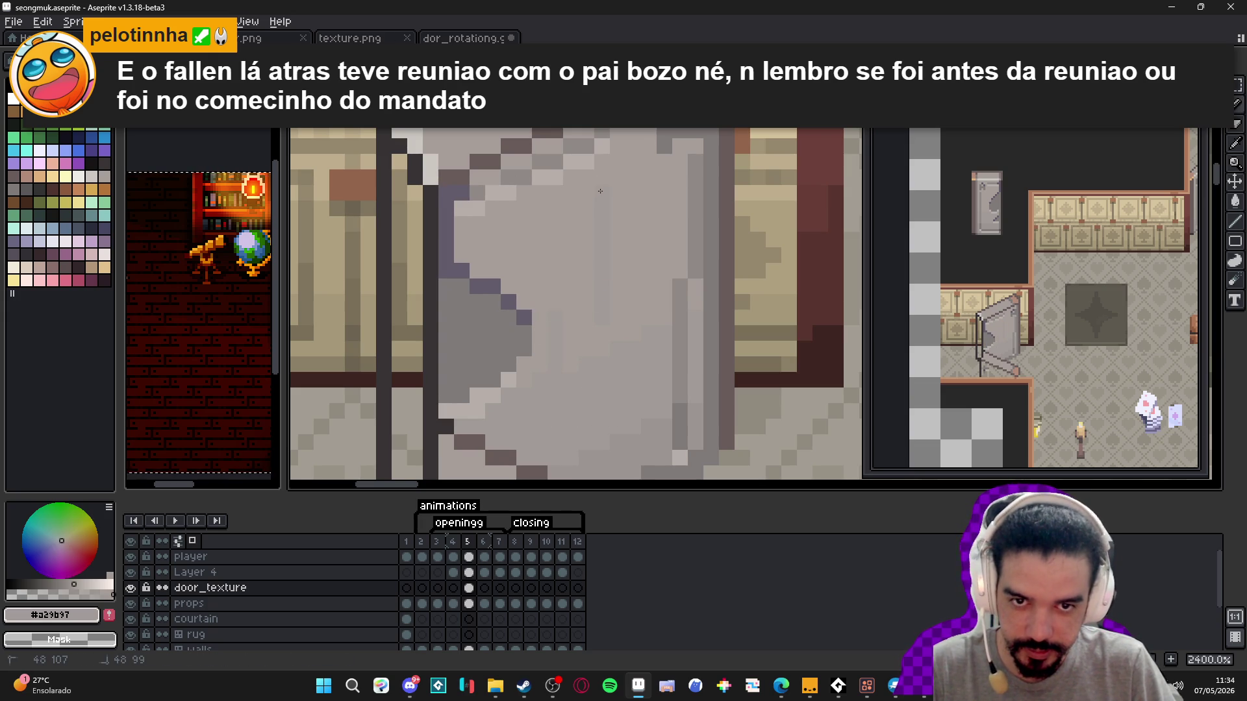
- Recheck frames 4 to 6, return to frame 5, and sample the door's darker grey
scroll(607, 274, "down", 2)
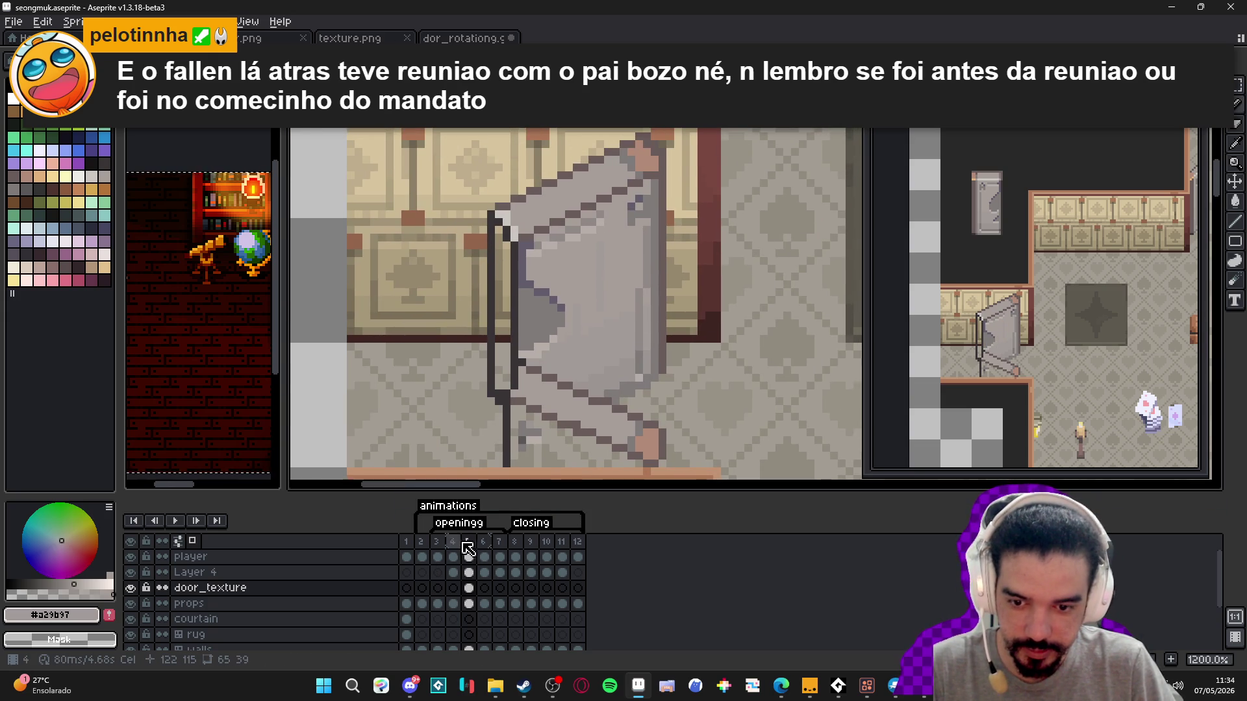
left_click(453, 541)
left_click(470, 542)
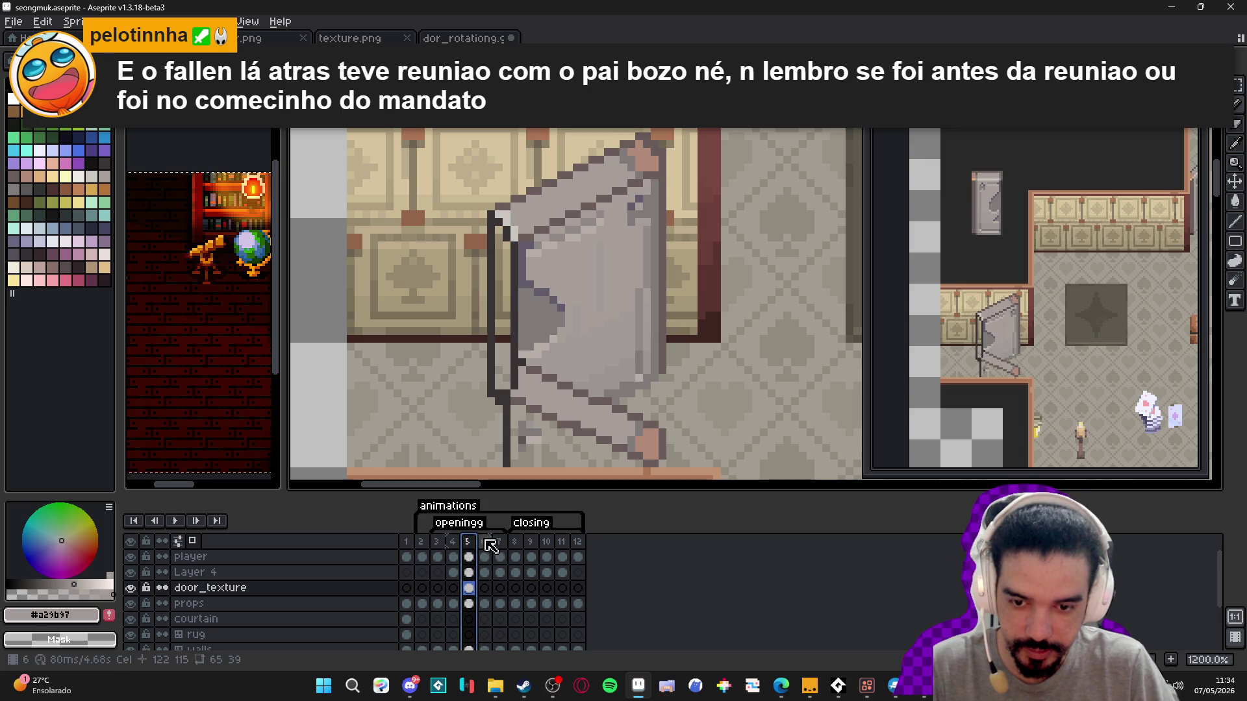
left_click(486, 543)
left_click(470, 542)
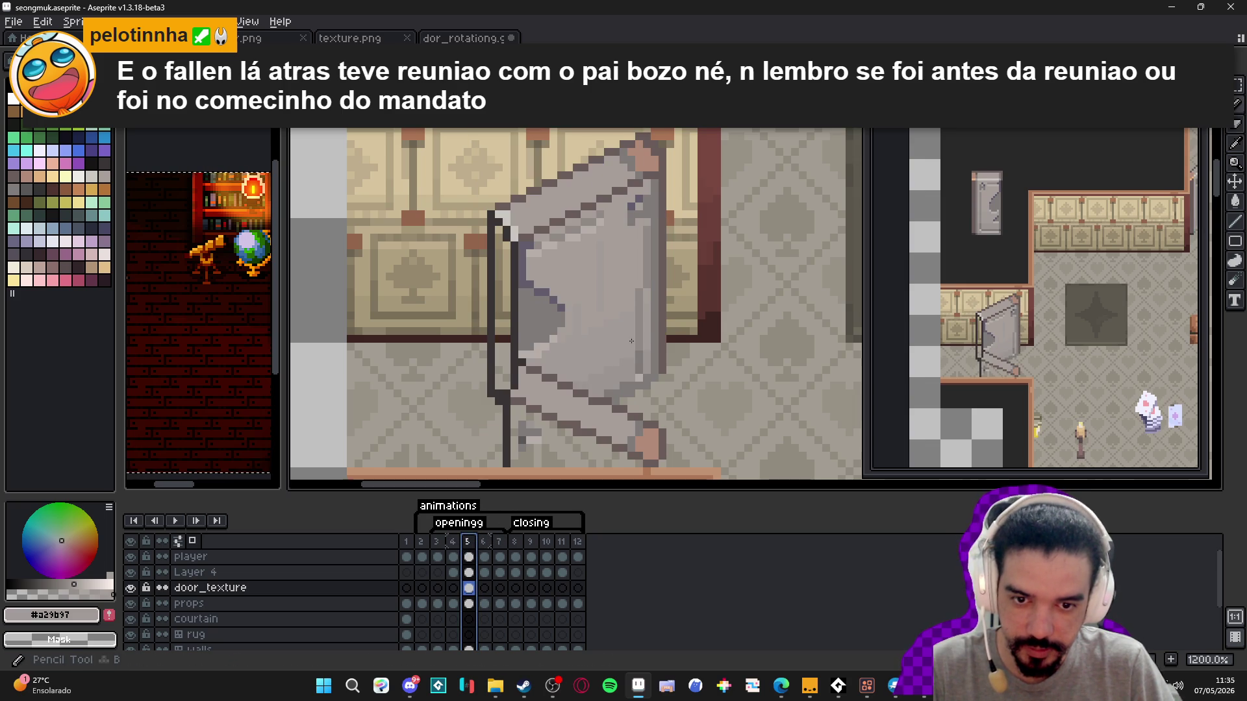
left_click(638, 337, "alt")
- Draw a dark block at the door's top corner and repaint its right edge column light grey
scroll(651, 237, "up", 3)
mouse_move(629, 185)
left_mouse_down()
mouse_move(671, 232)
mouse_move(659, 222)
left_mouse_up()
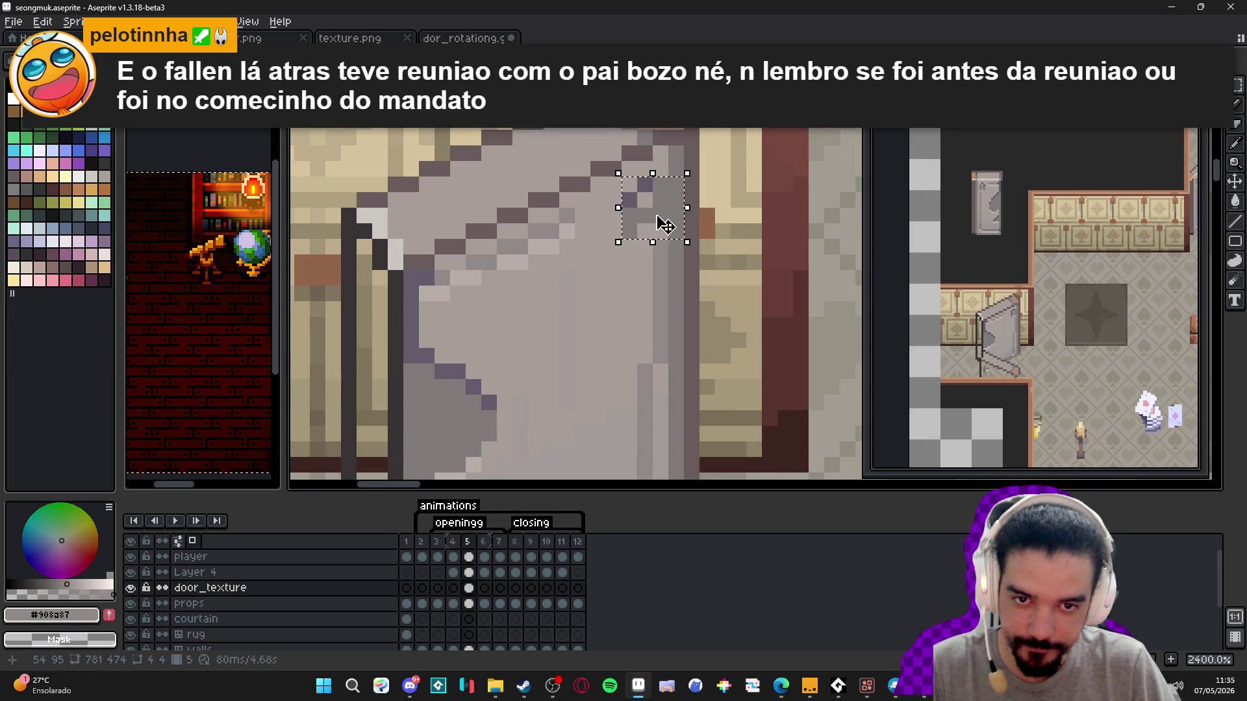
left_click(668, 164, "alt")
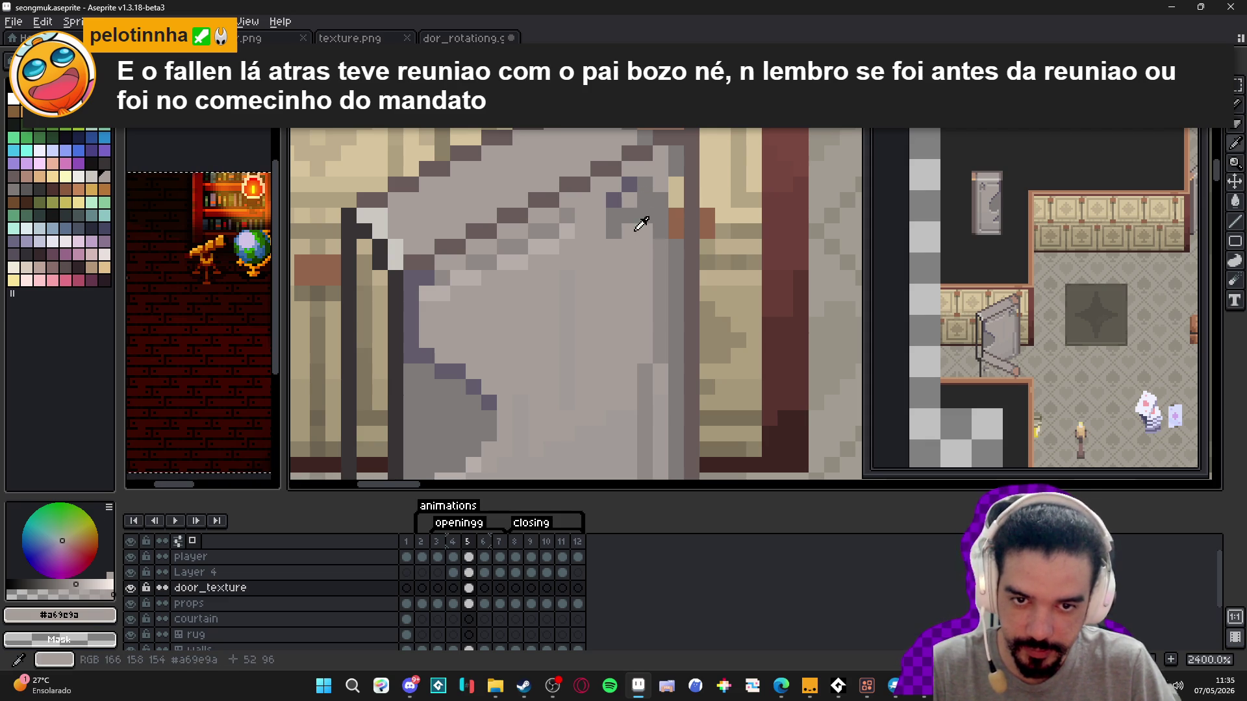
left_click_drag(676, 159, 675, 239)
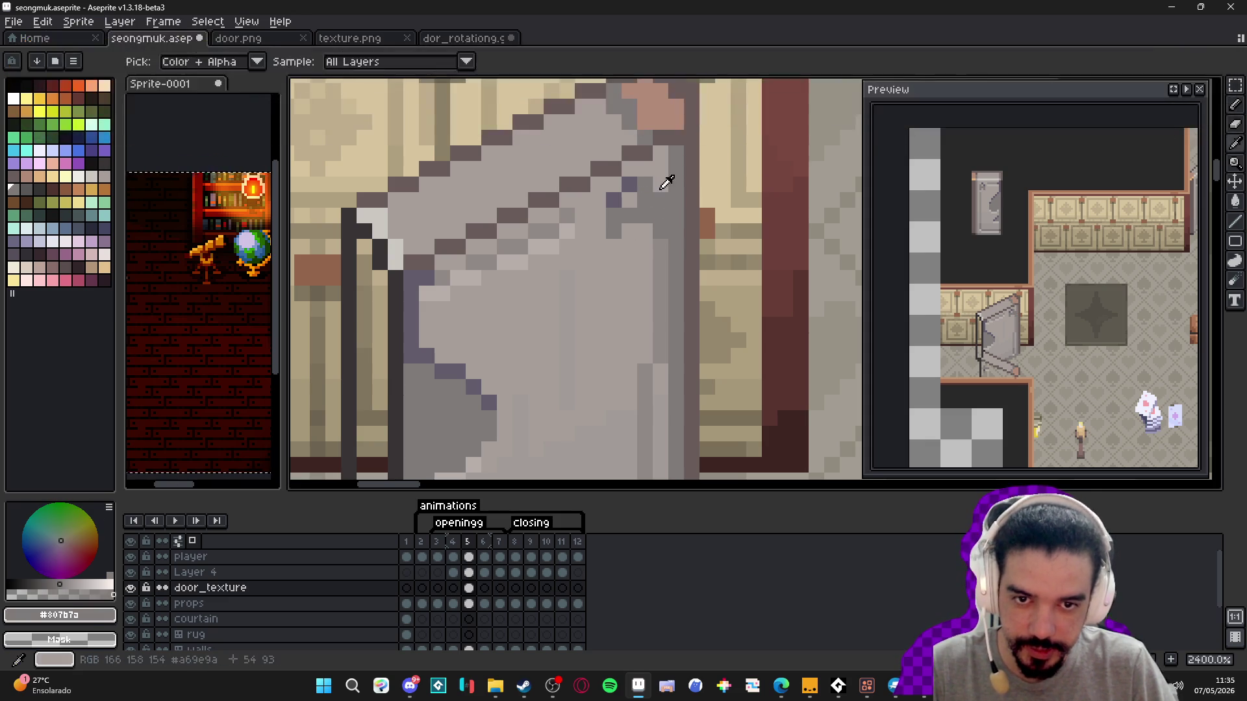
left_click(661, 231)
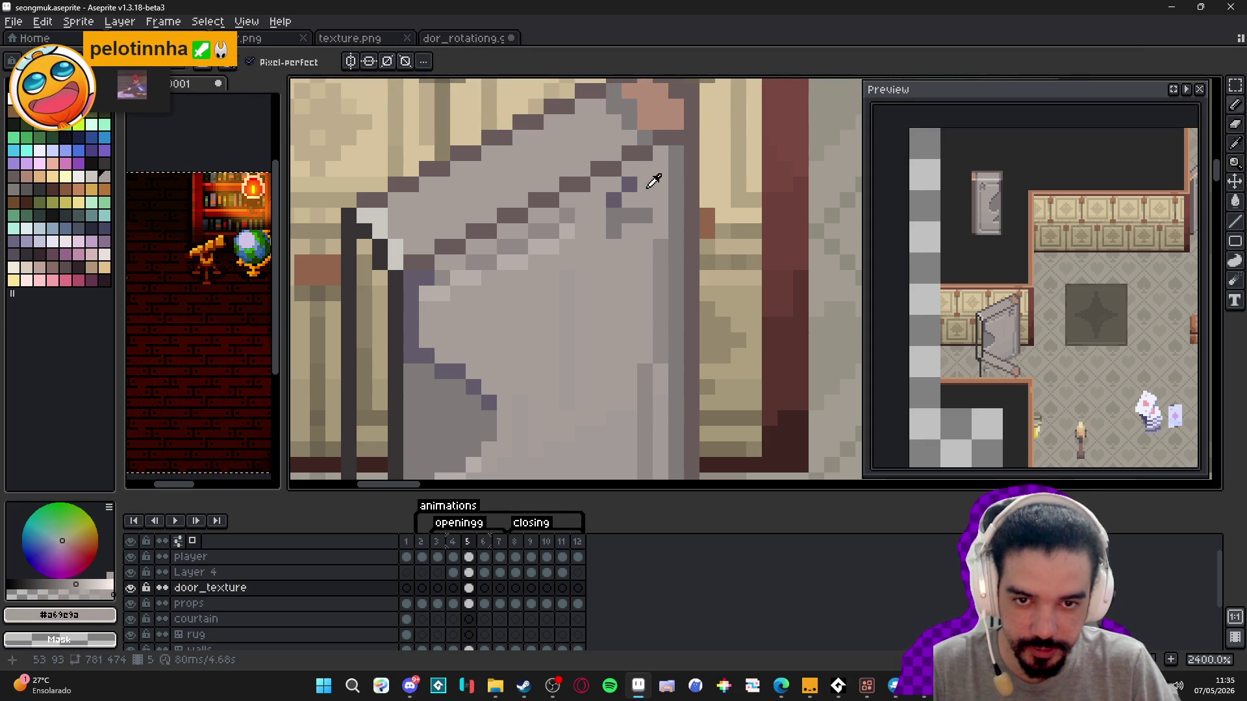
- Extend the dark edge line upward and draw a mid-grey line down the door's edge
left_click(647, 204, "alt")
left_click_drag(653, 227, 656, 203)
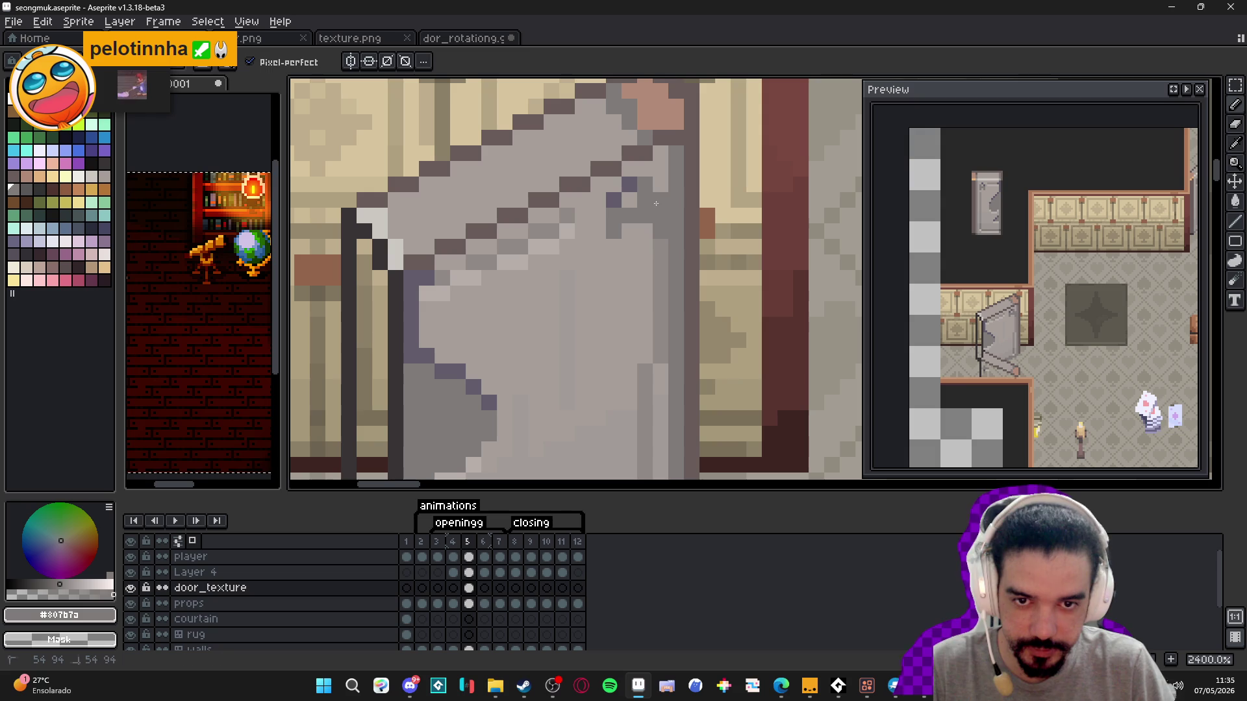
scroll(639, 209, "down", 5)
scroll(642, 236, "up", 3)
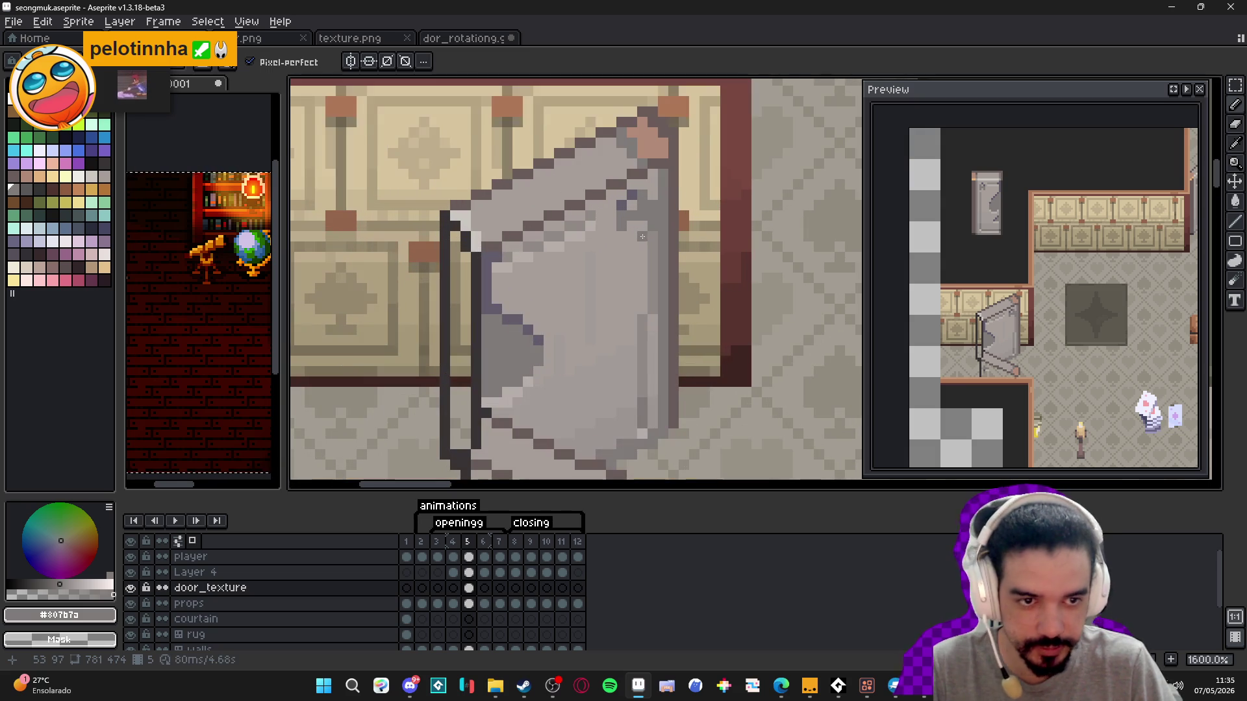
scroll(640, 233, "up", 2)
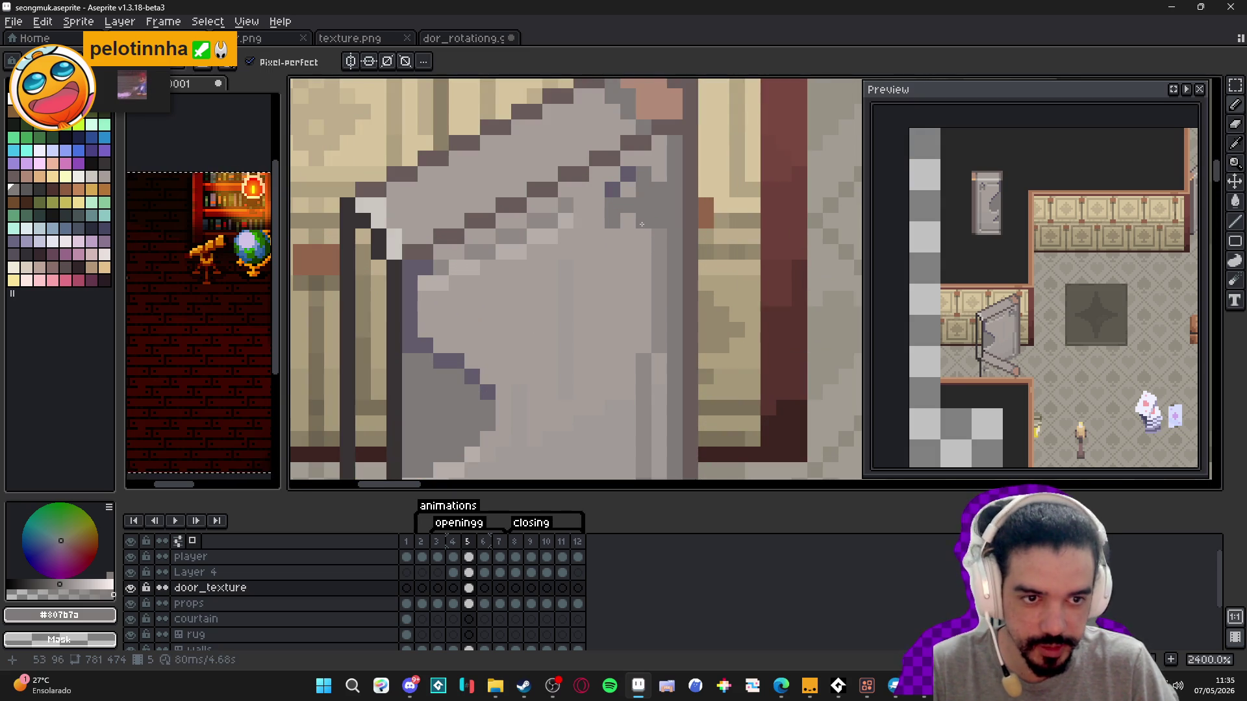
left_click(659, 171, "alt")
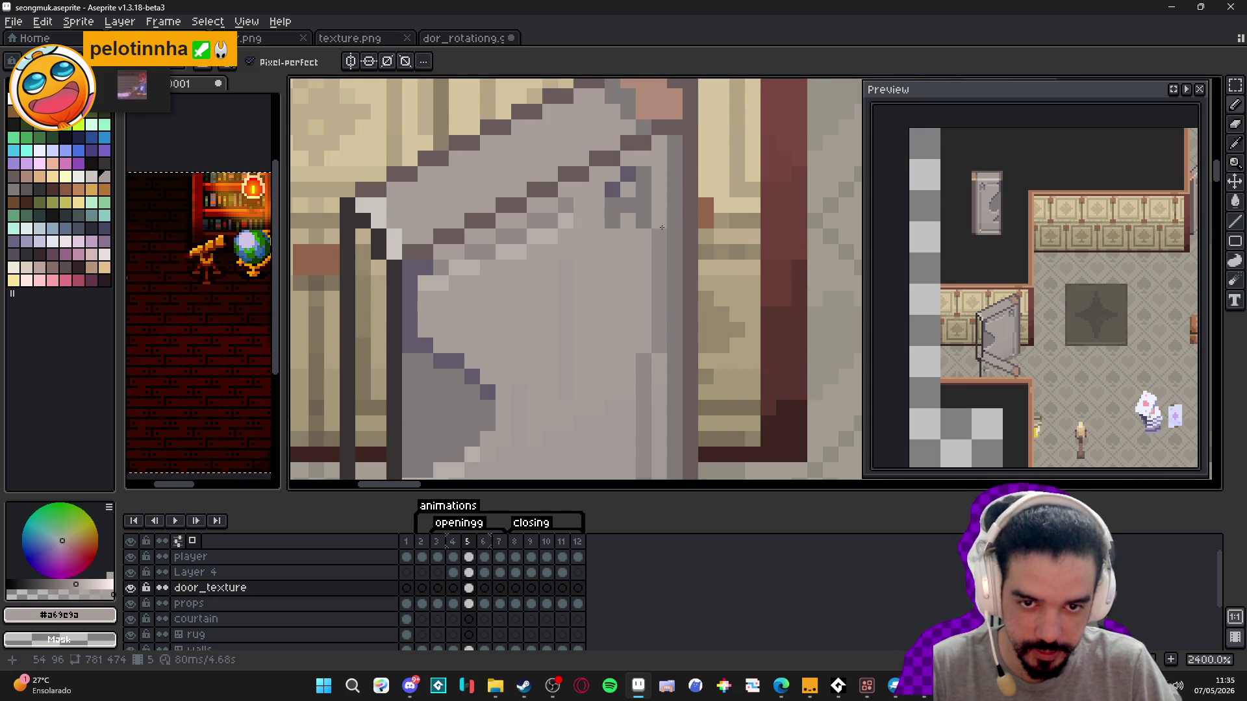
left_click(668, 238, "alt")
mouse_move(643, 263)
left_mouse_down()
mouse_move(642, 337)
mouse_move(658, 360)
left_mouse_up()
left_click(659, 360, "alt")
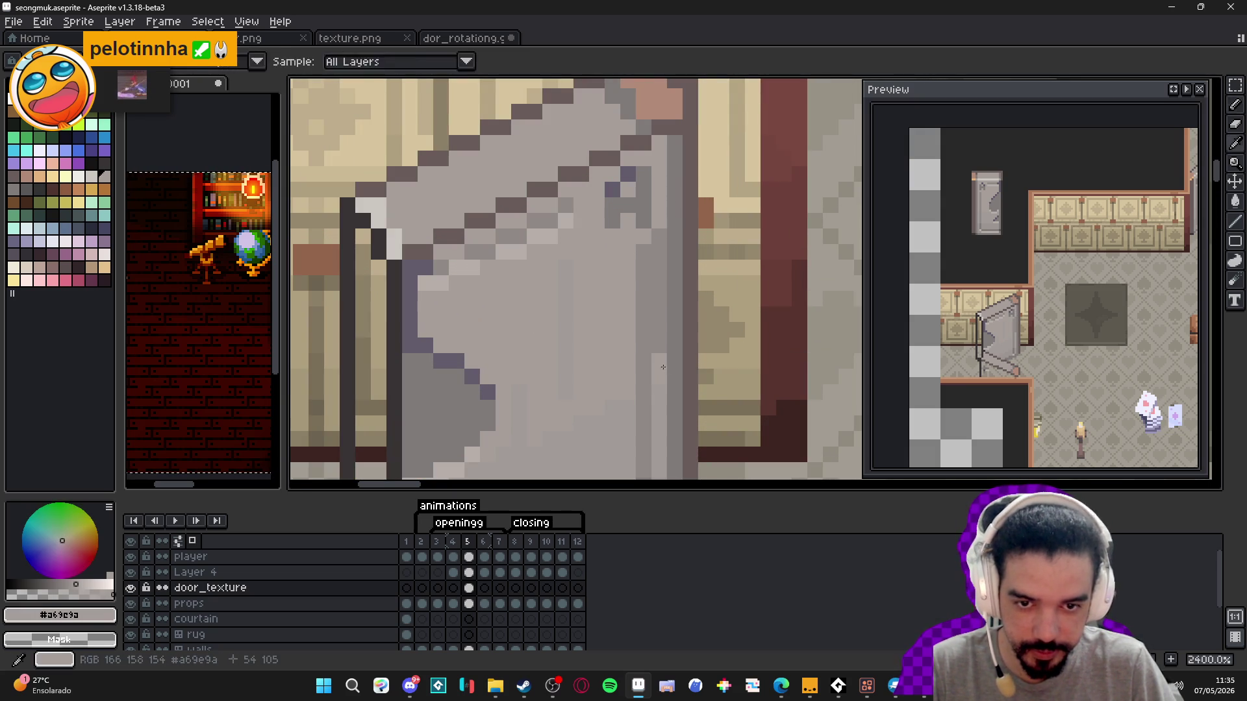
- Reframe the view, sample darker greys from the door's right edge, then step from frame 4 forward
scroll(659, 220, "down", 3)
scroll(665, 211, "up", 1)
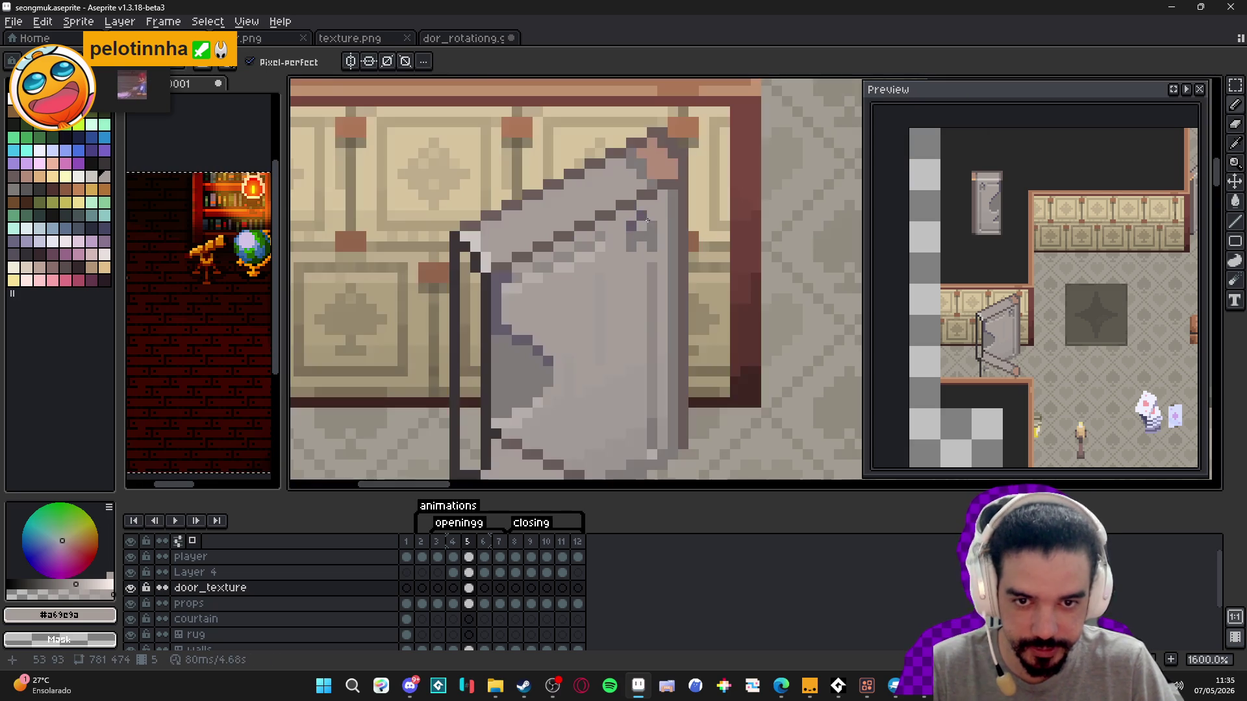
scroll(654, 217, "down", 1)
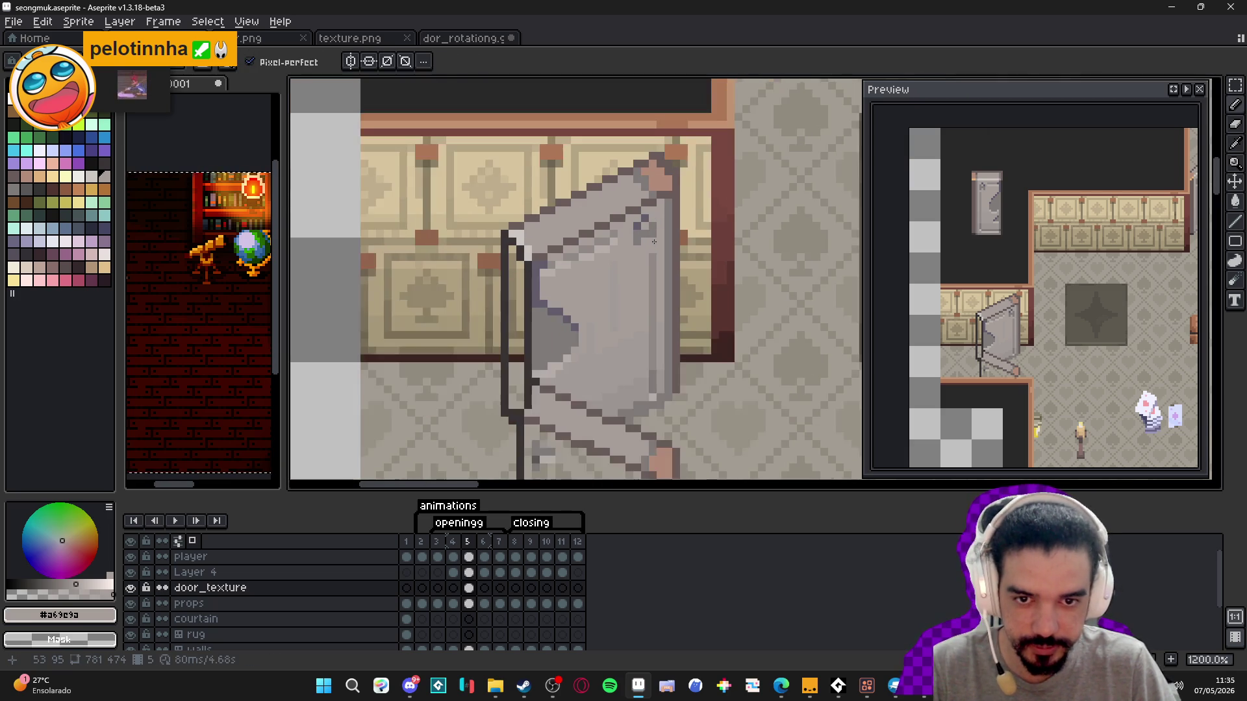
scroll(626, 246, "up", 1)
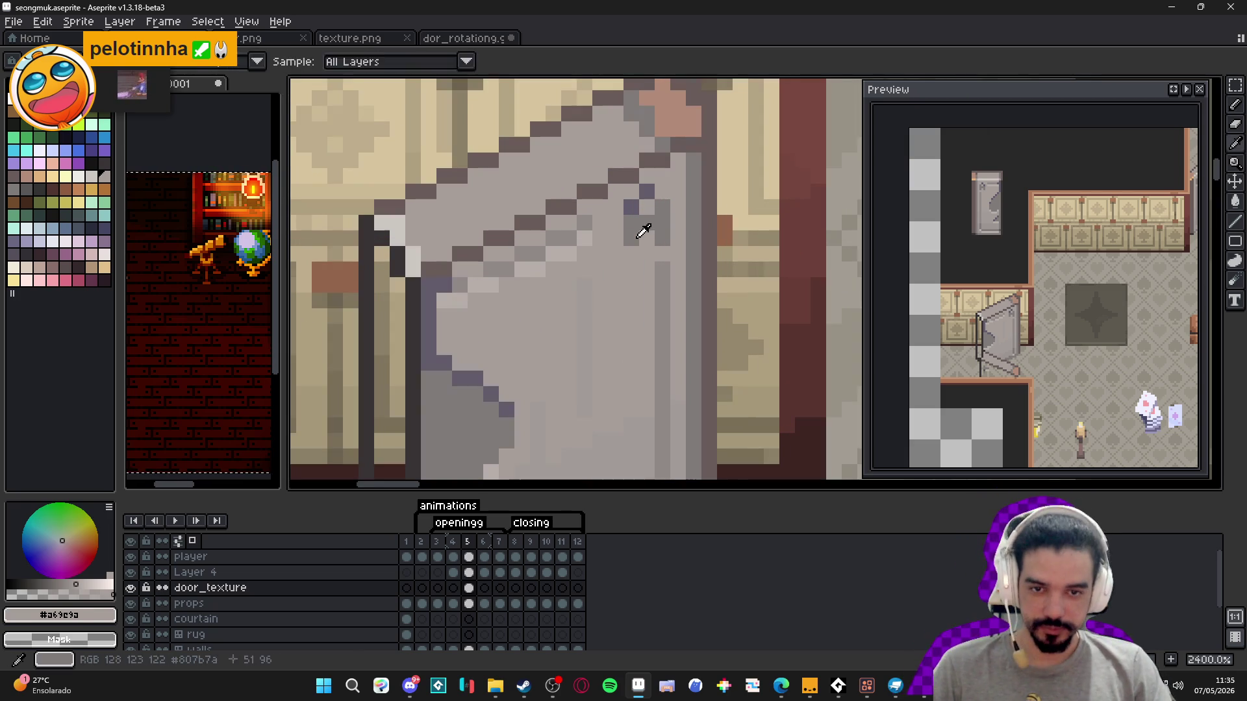
left_click(645, 228, "alt")
scroll(646, 272, "down", 1)
left_click_drag(595, 330, 591, 312)
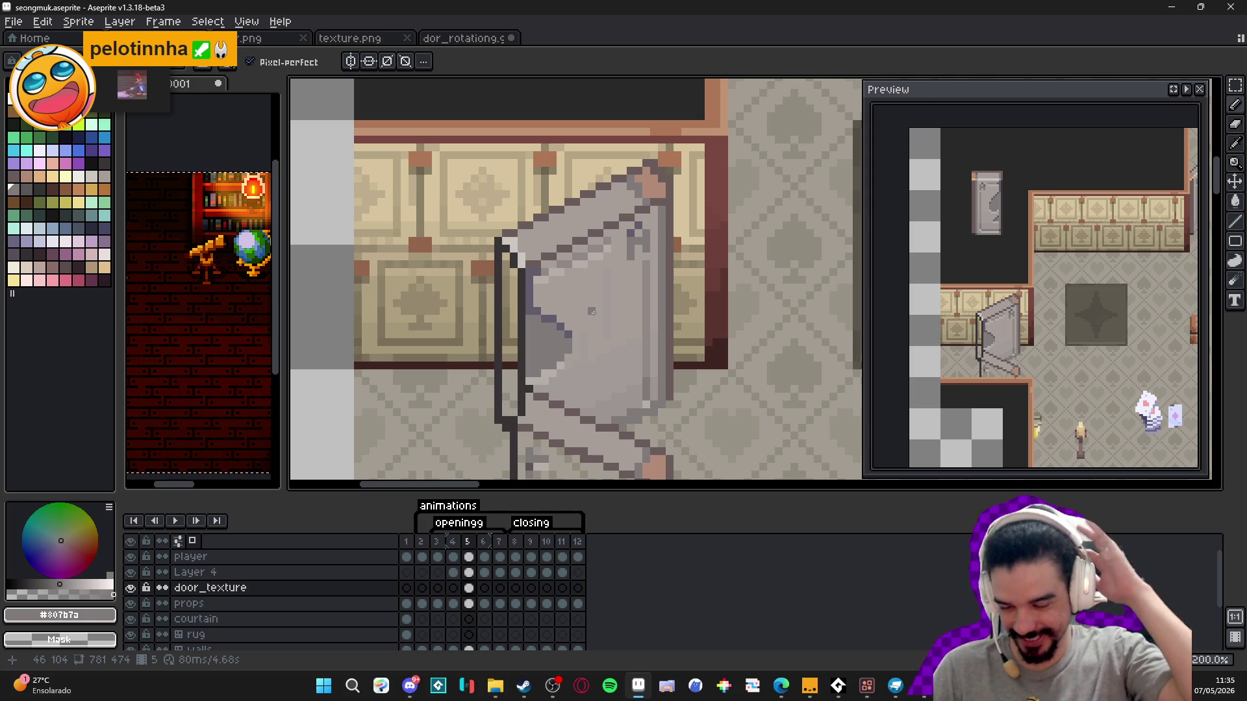
scroll(649, 383, "up", 3)
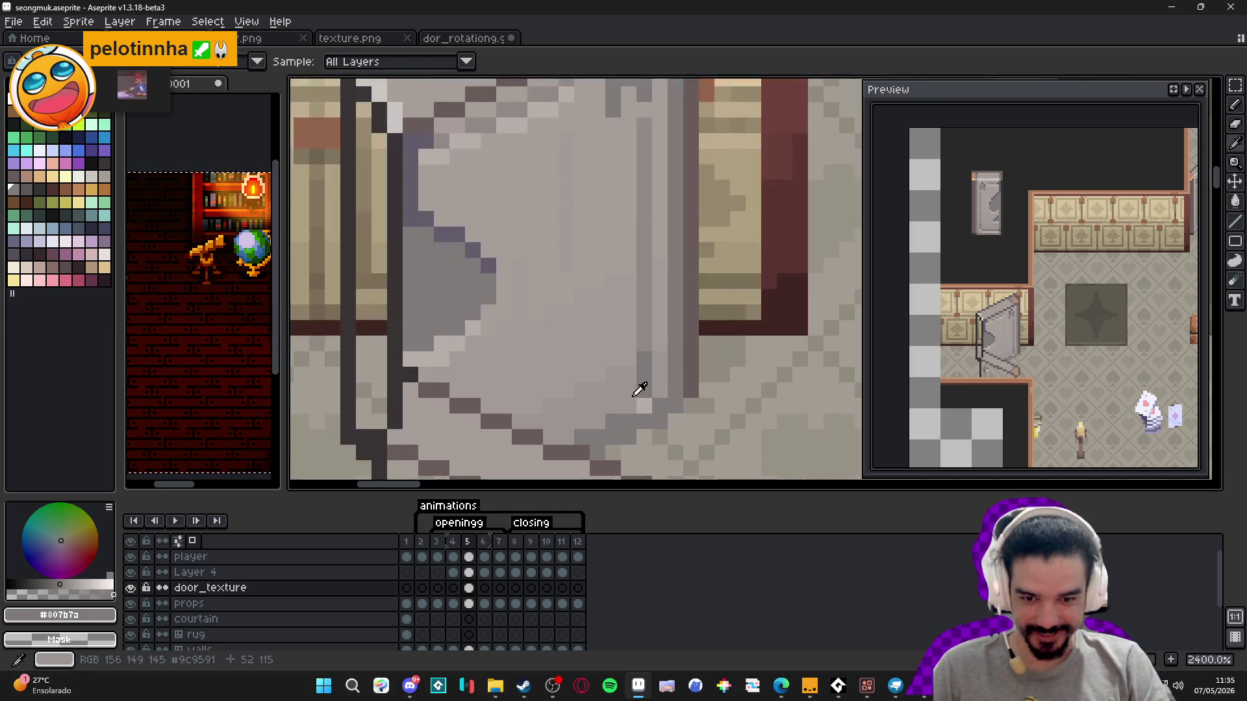
left_click(646, 408, "alt")
left_click(644, 367, "alt")
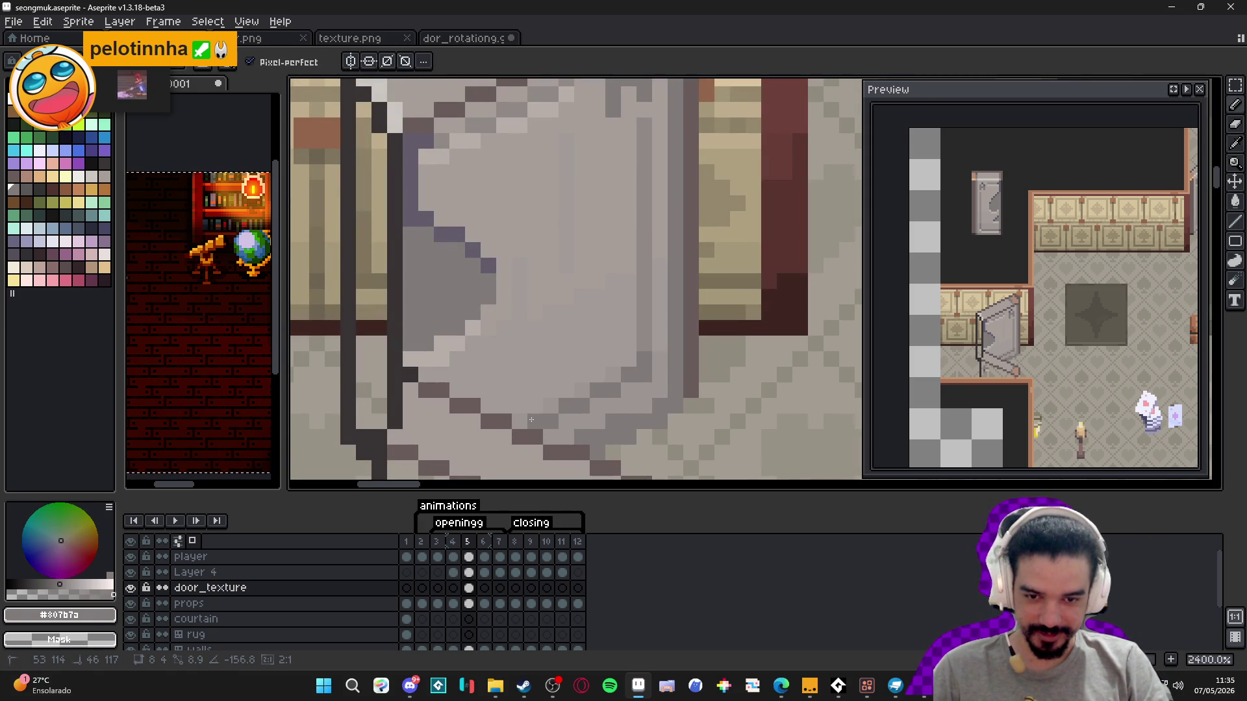
scroll(539, 409, "down", 6)
left_click(453, 542)
left_click(467, 542)
- Check frame 6, return to frame 5, and eyedrop the door's dark and light greys
left_click(483, 541)
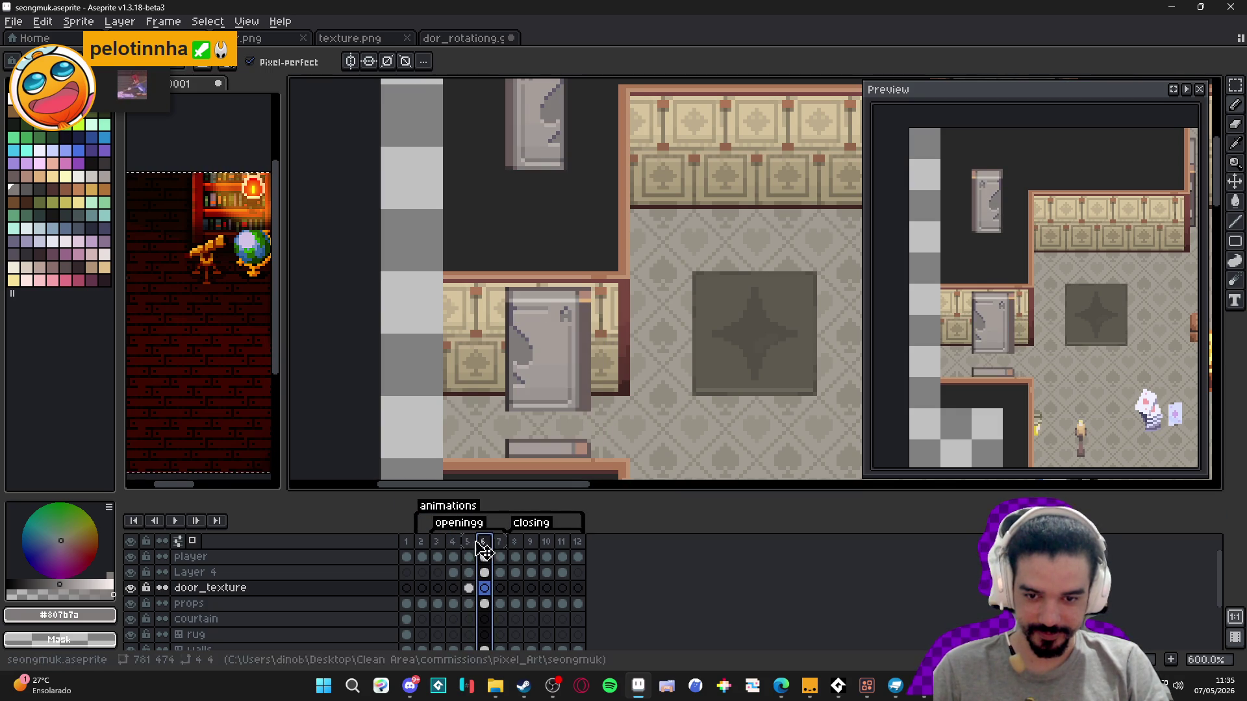
left_click(468, 541)
scroll(576, 419, "up", 3)
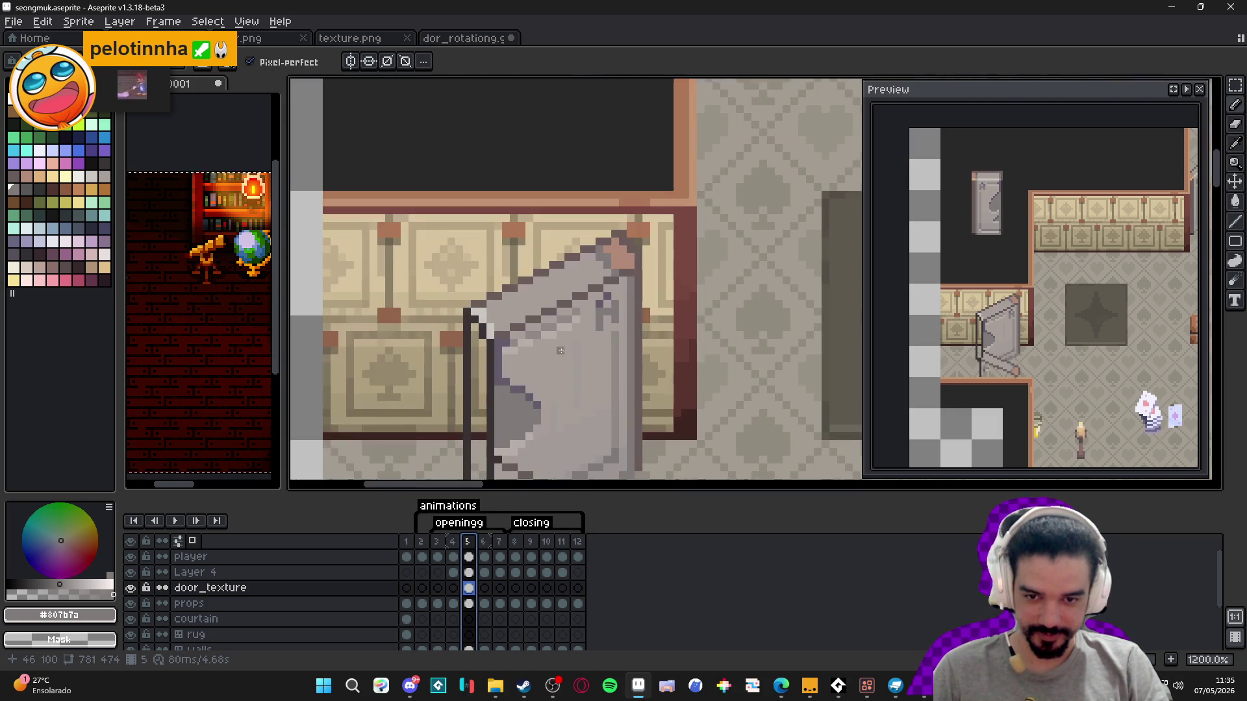
left_click(534, 343, "alt")
key("alt")
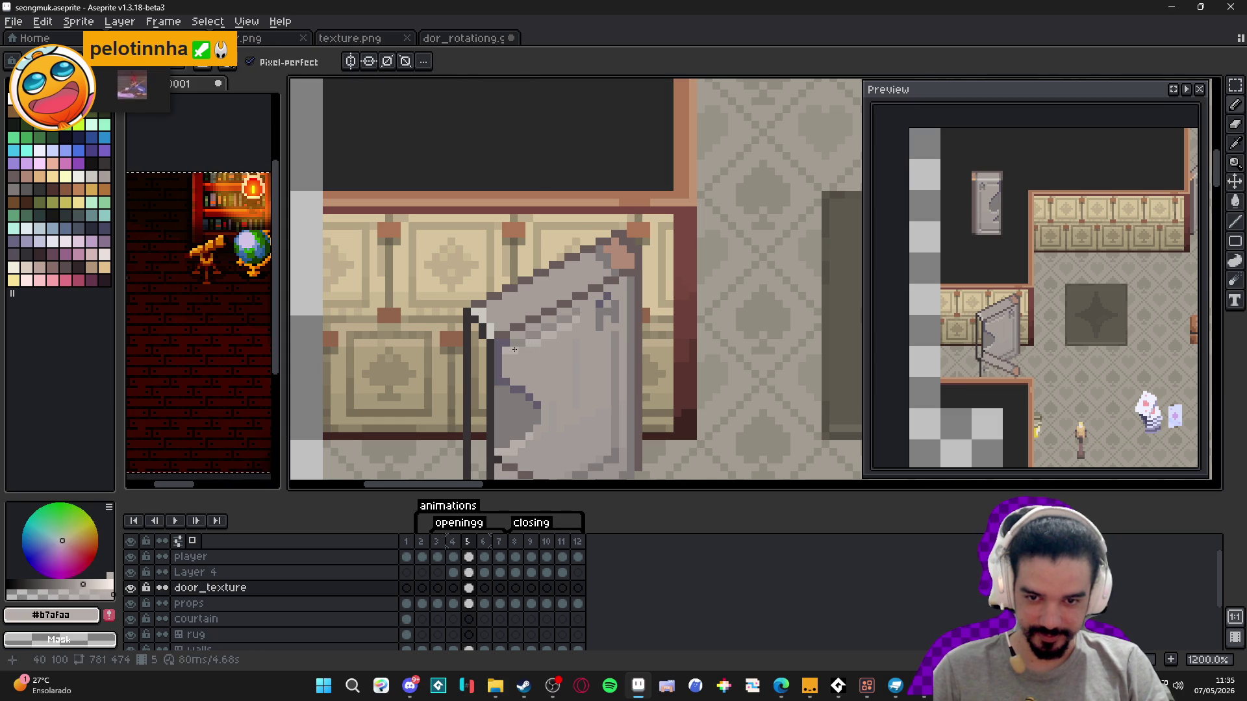
left_click(507, 351, "alt")
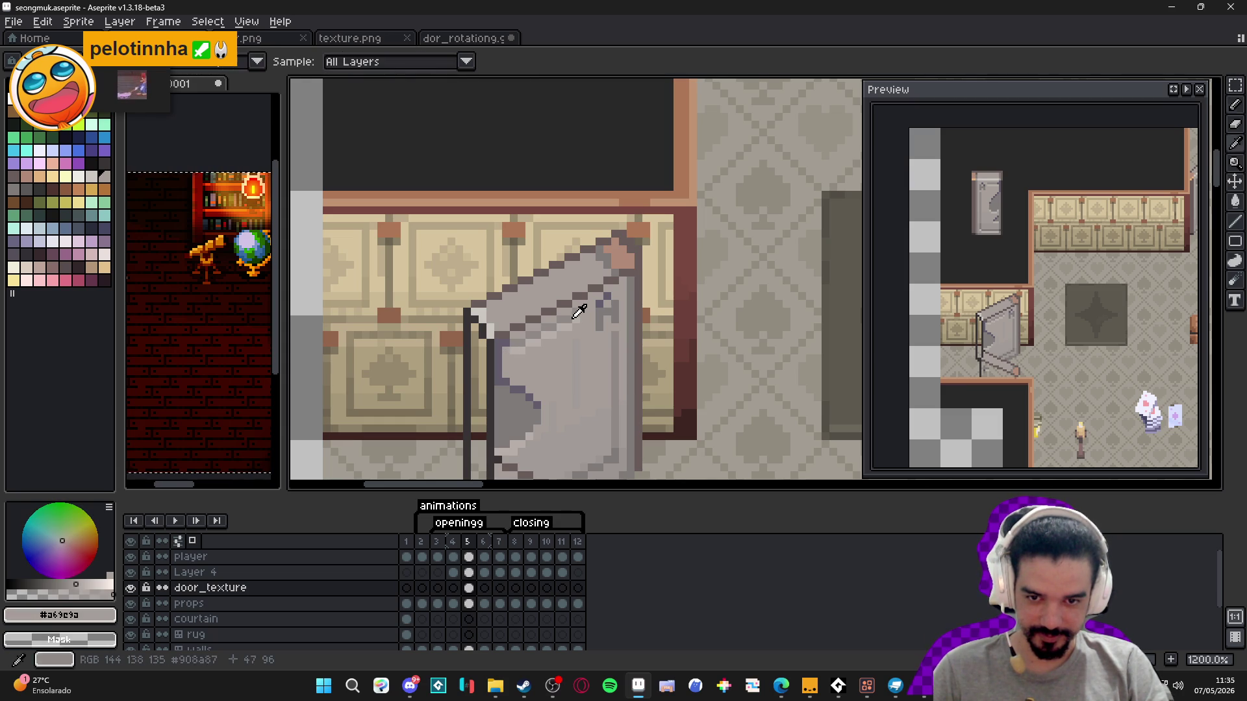
left_click(576, 315, "alt")
left_click(581, 320, "alt")
- Add one light grey pixel on the door's lower-right edge, then resample the door's mid grey
scroll(581, 320, "up", 1)
scroll(581, 320, "down", 2)
scroll(606, 372, "up", 2)
left_click(606, 372)
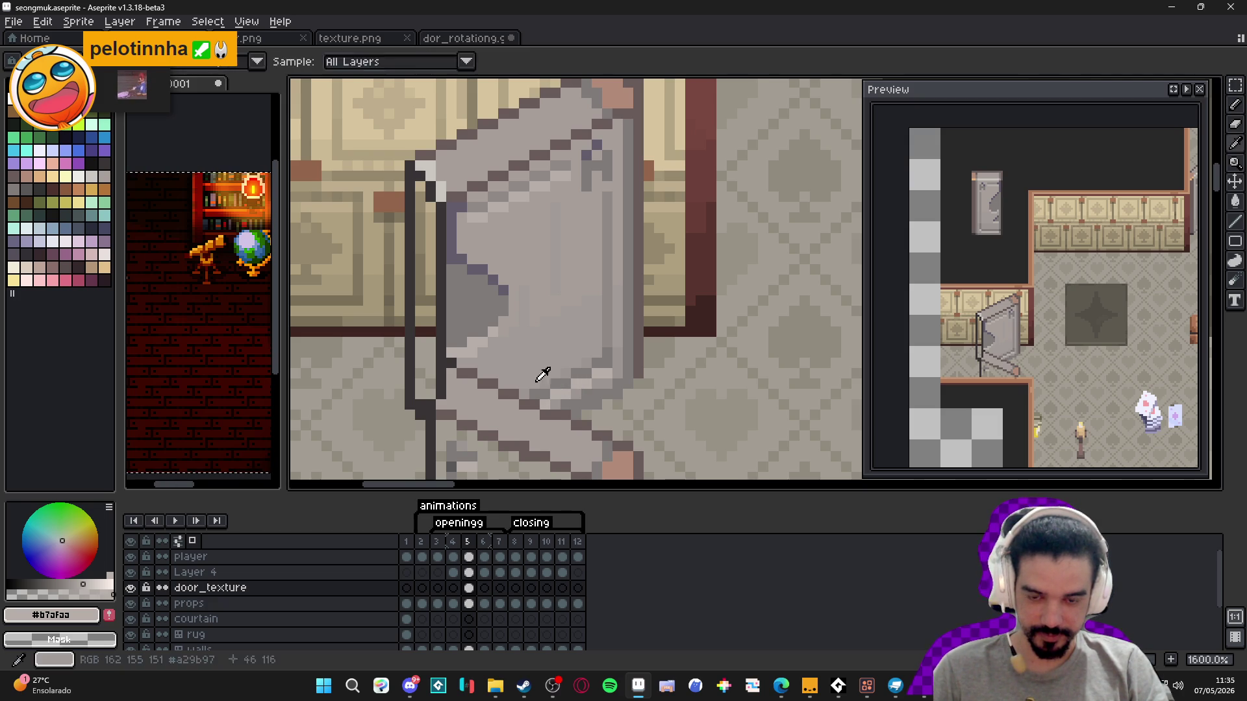
left_click(542, 378, "alt")
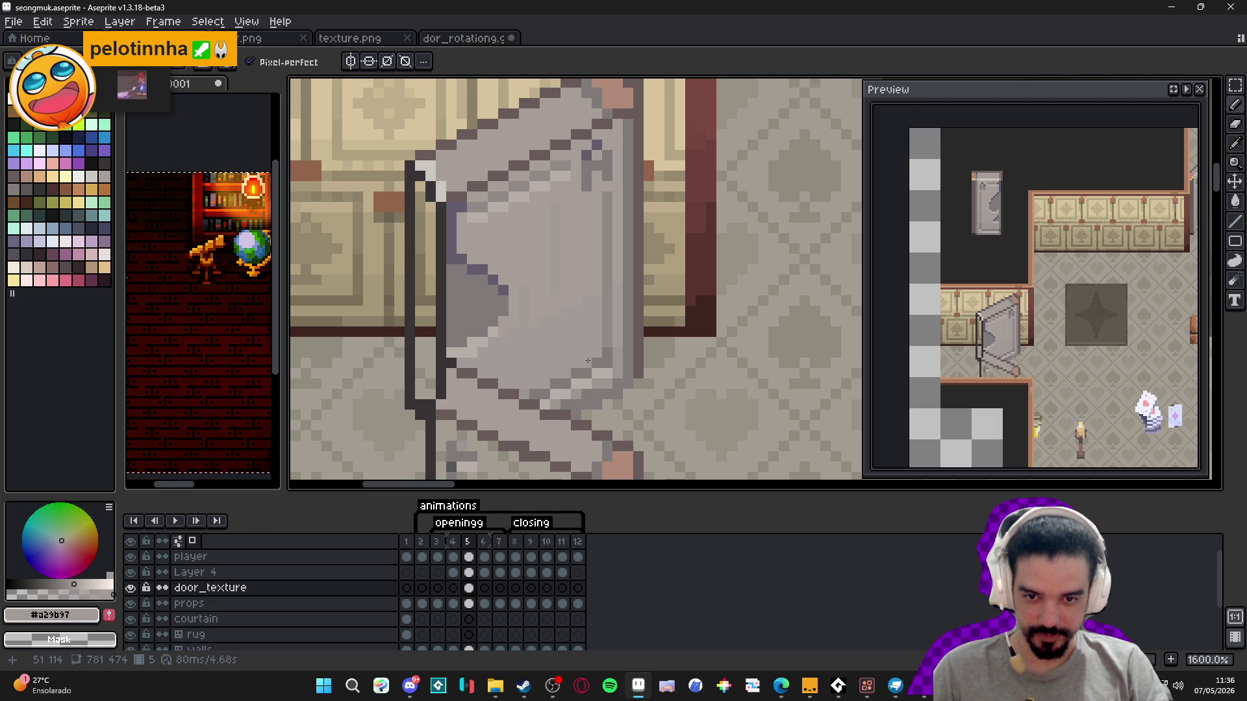
left_click(526, 326, "alt")
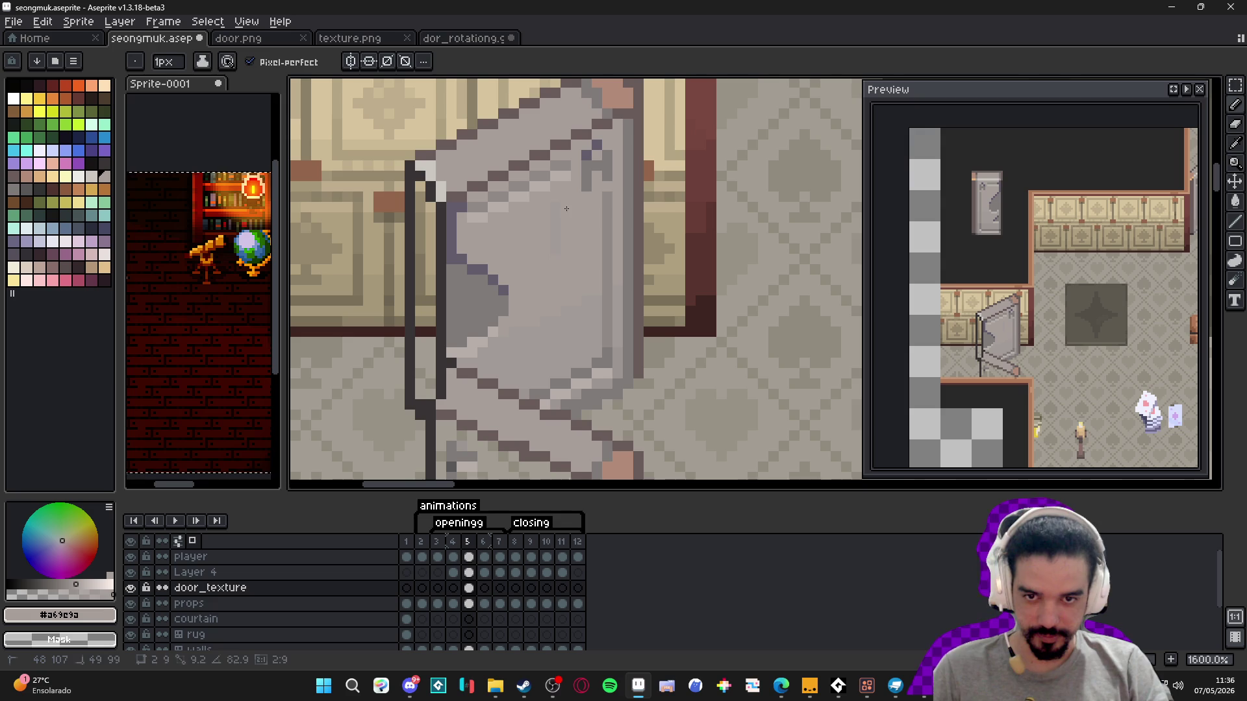
left_click(542, 324, "alt")
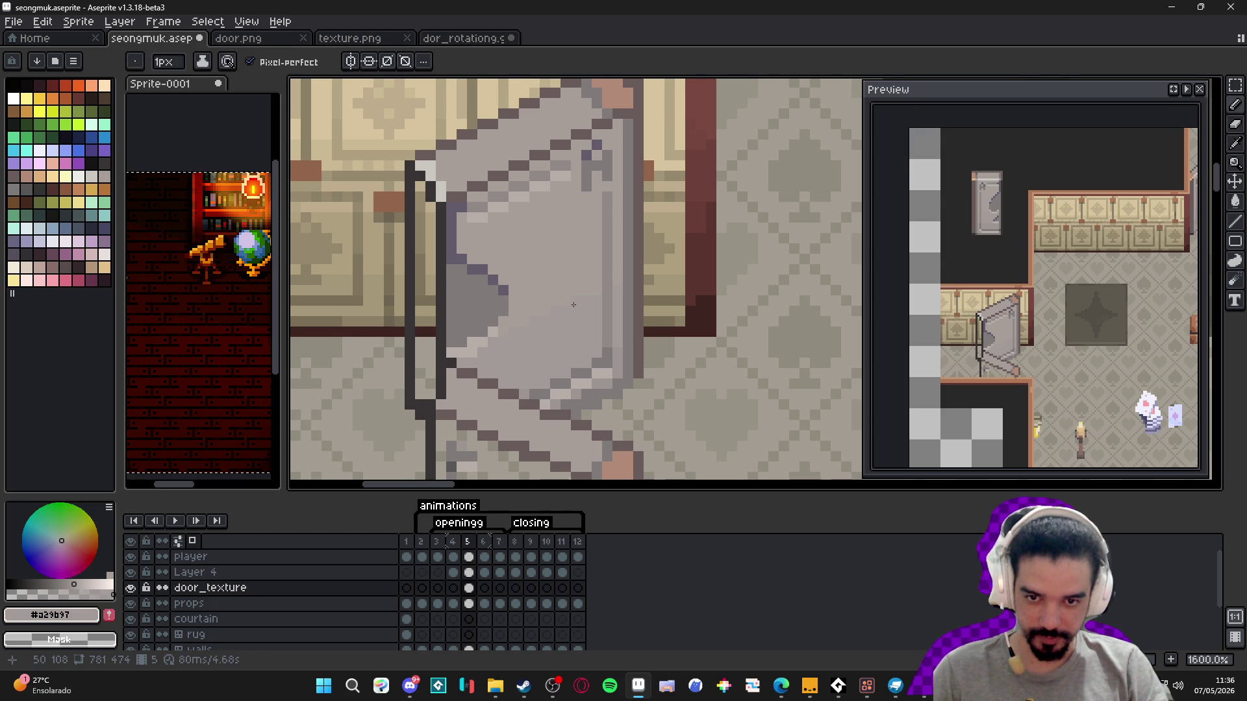
scroll(590, 303, "down", 1)
scroll(591, 303, "down", 2)
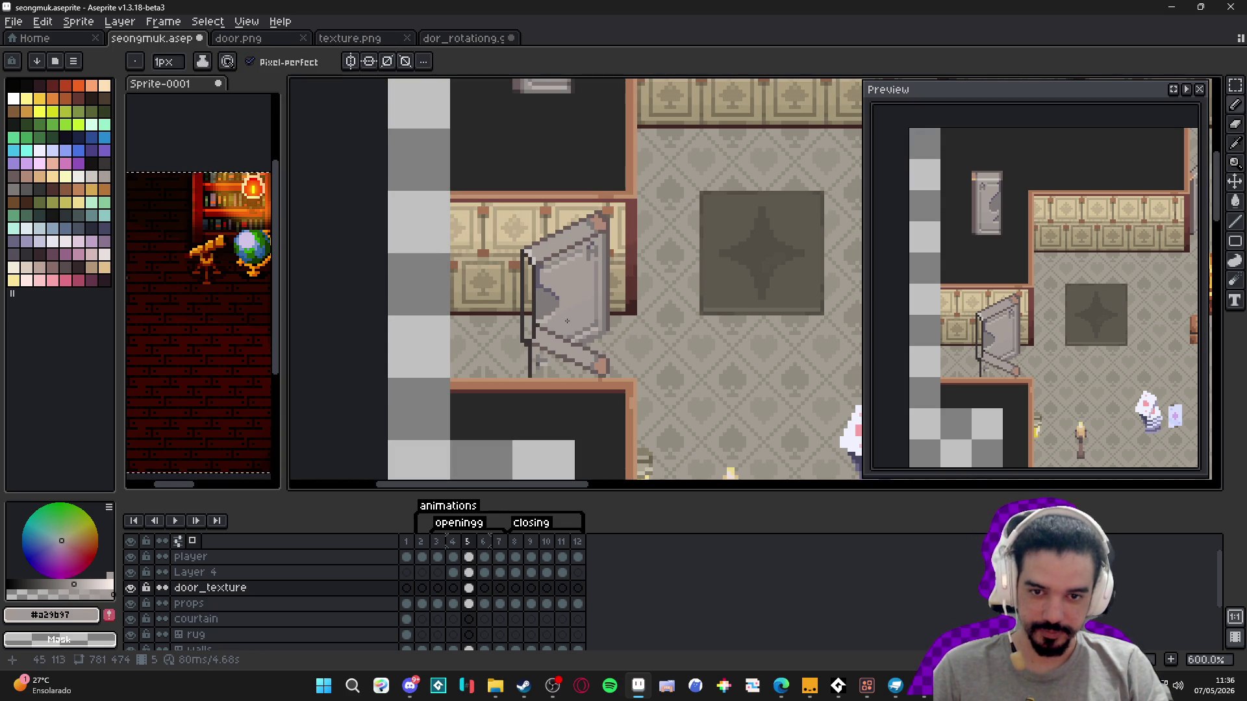
scroll(600, 365, "up", 3)
left_click(613, 369, "alt")
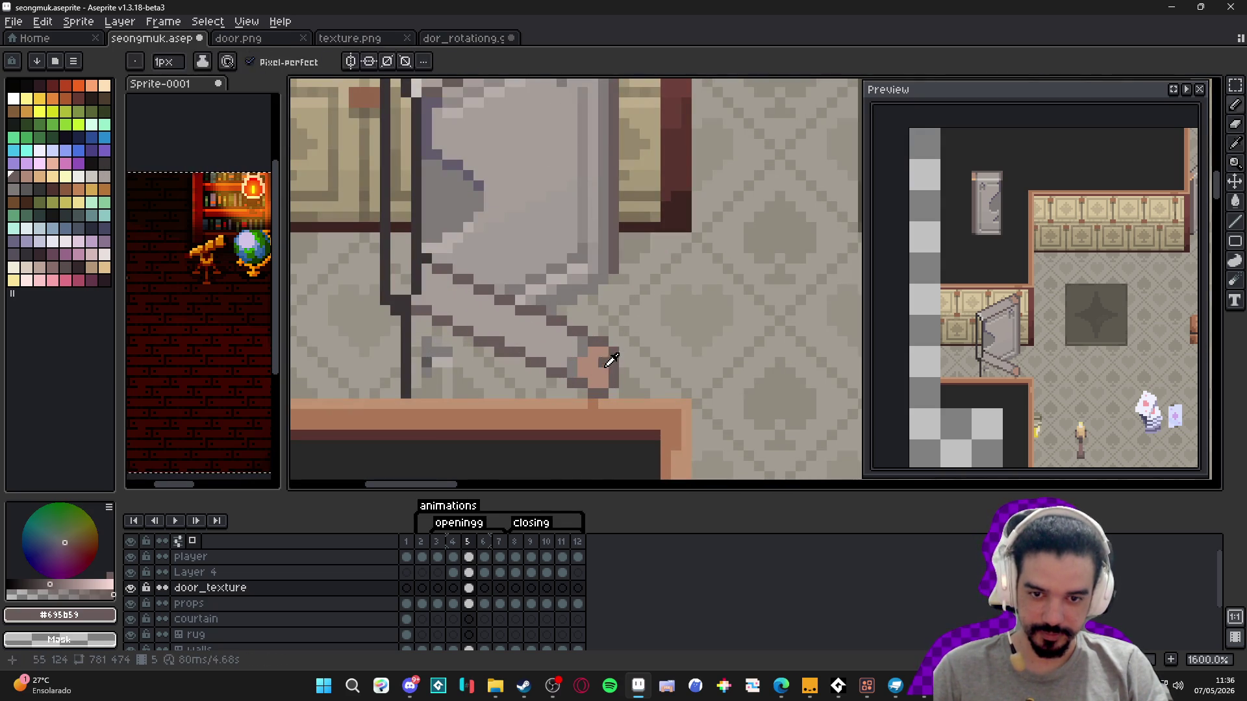
left_click(616, 354, "alt")
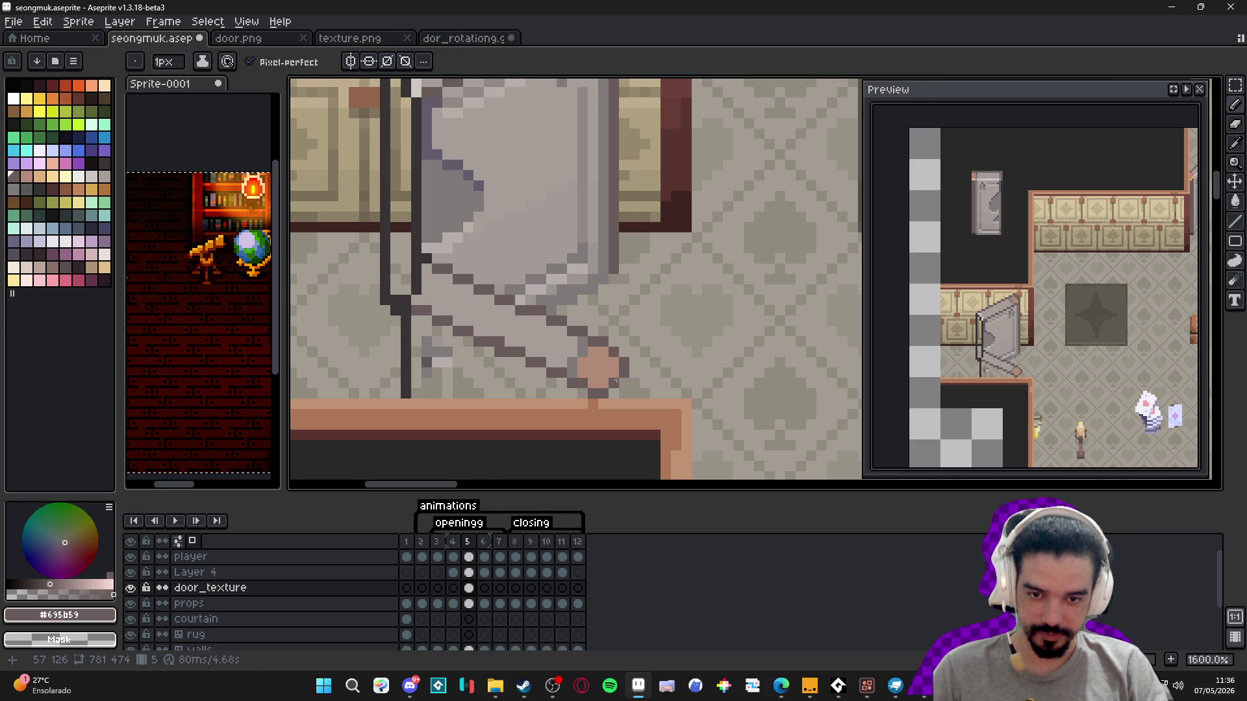
scroll(624, 376, "down", 3)
scroll(531, 373, "up", 3)
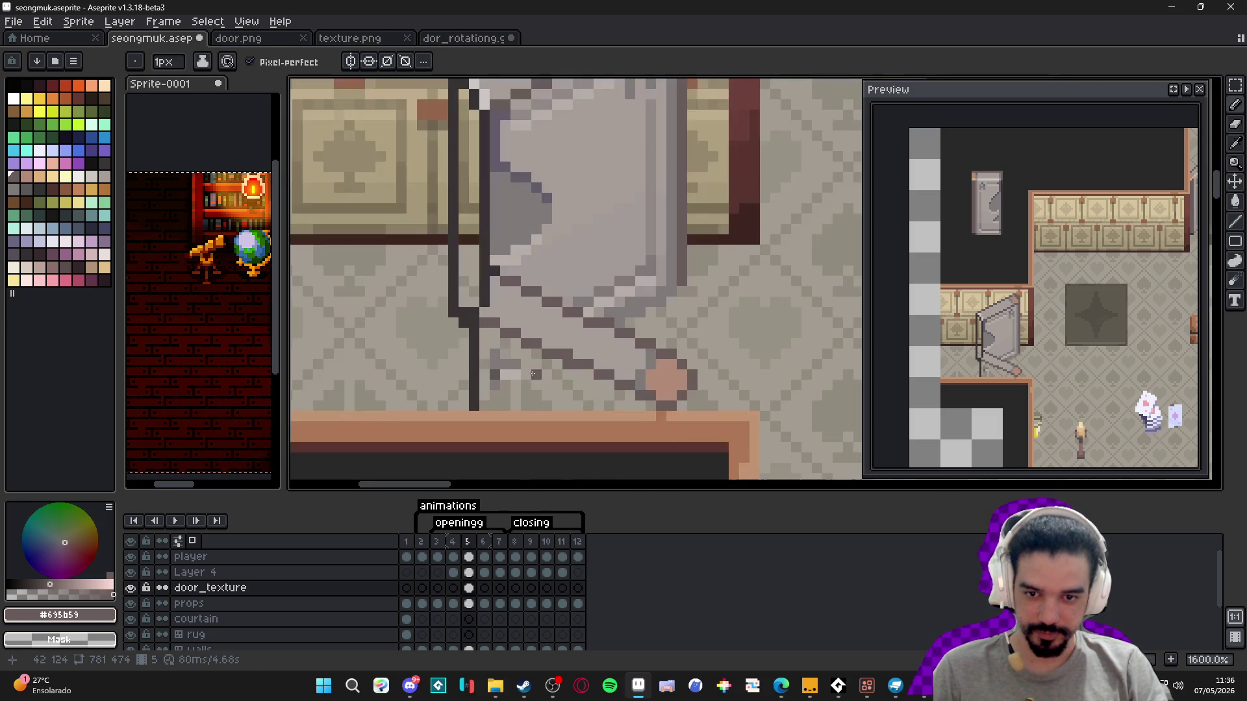
key("e")
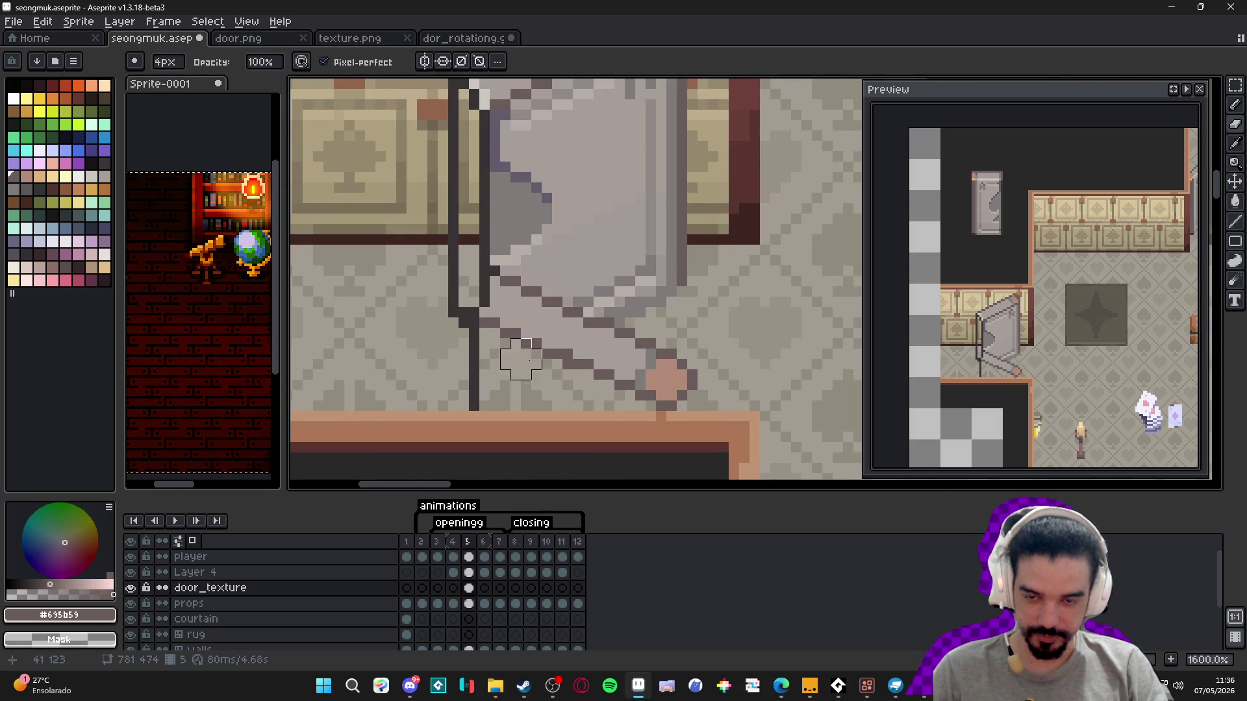
scroll(514, 300, "down", 3)
key("b")
left_click(452, 541)
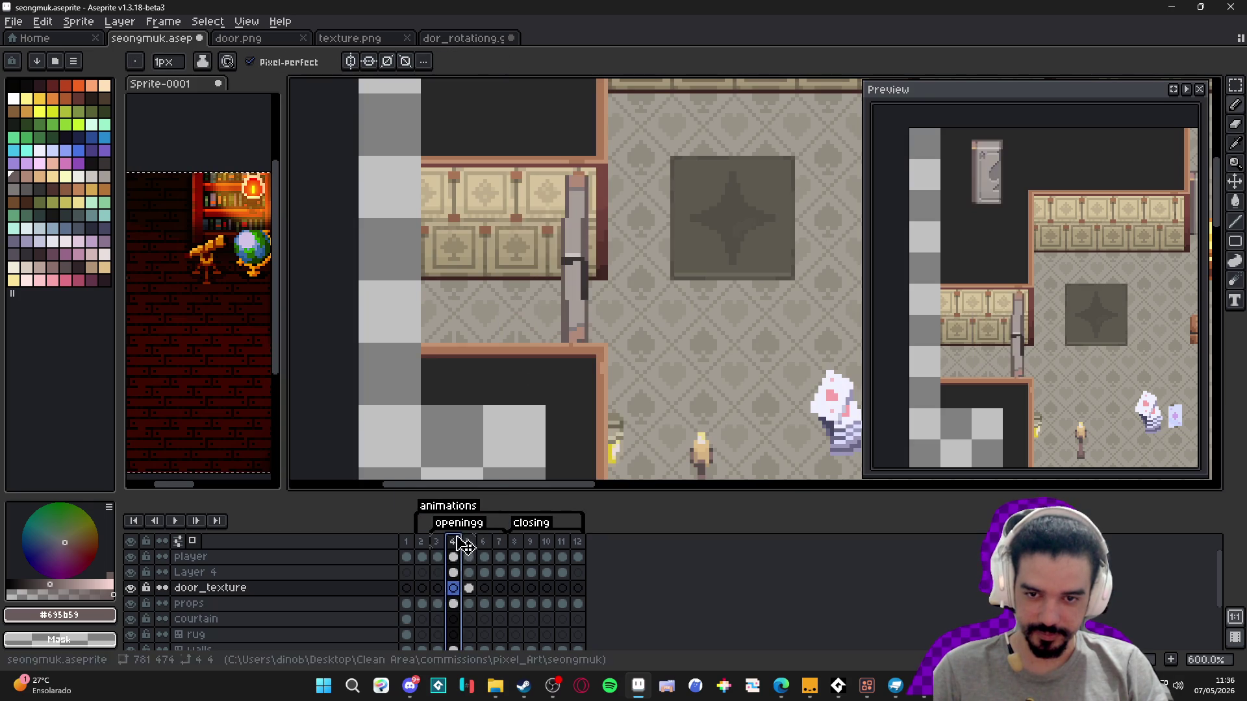
left_click(475, 541)
left_click(480, 545)
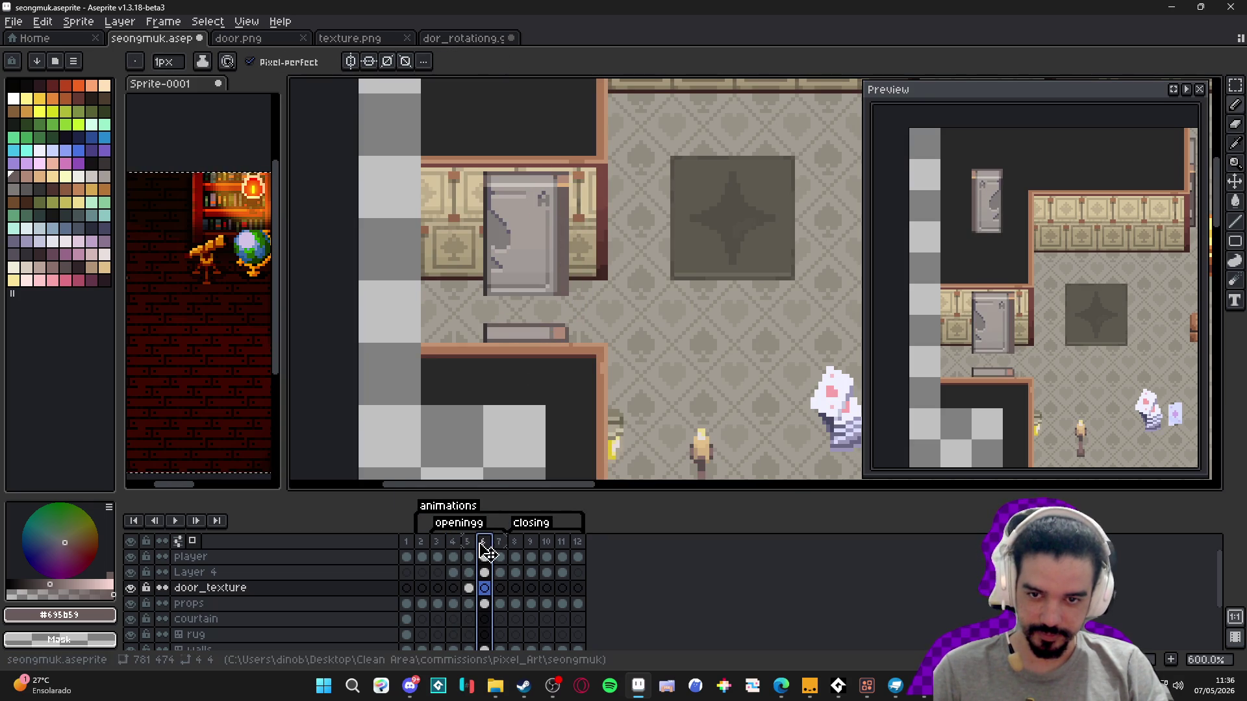
key("Left")
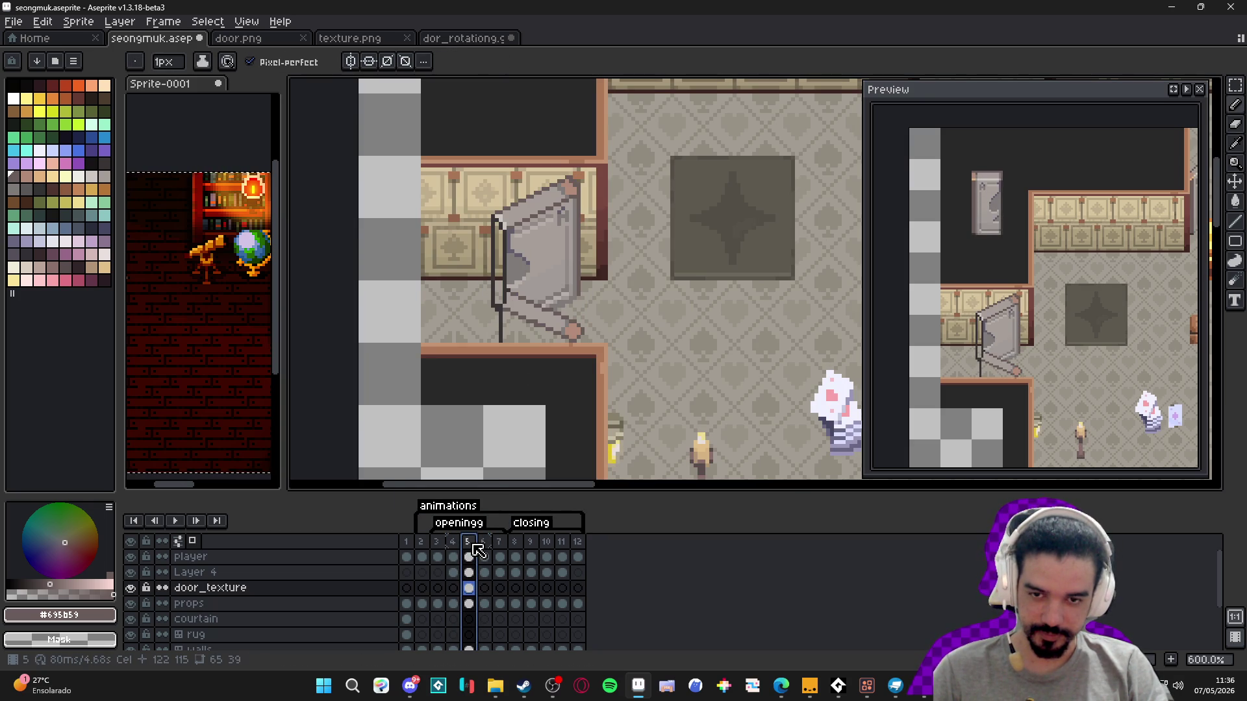
left_click(484, 544)
left_click(468, 544)
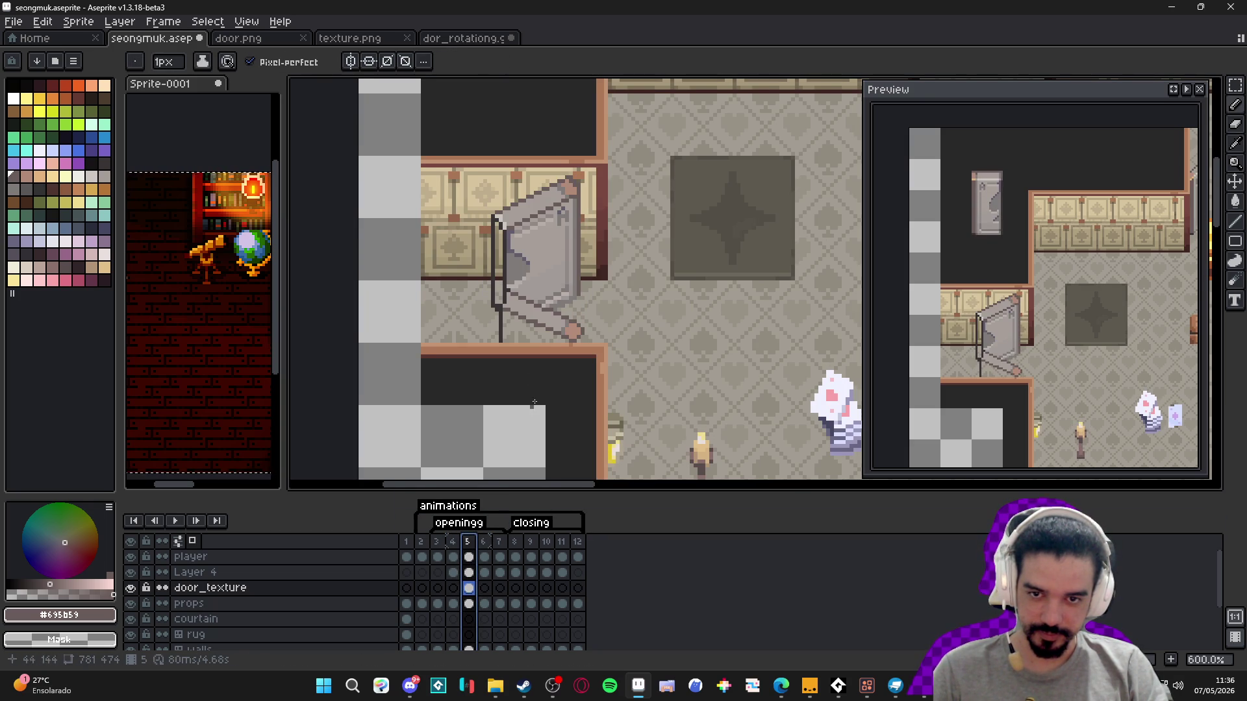
scroll(503, 465, "right", 1)
left_click(484, 544)
left_click(468, 544)
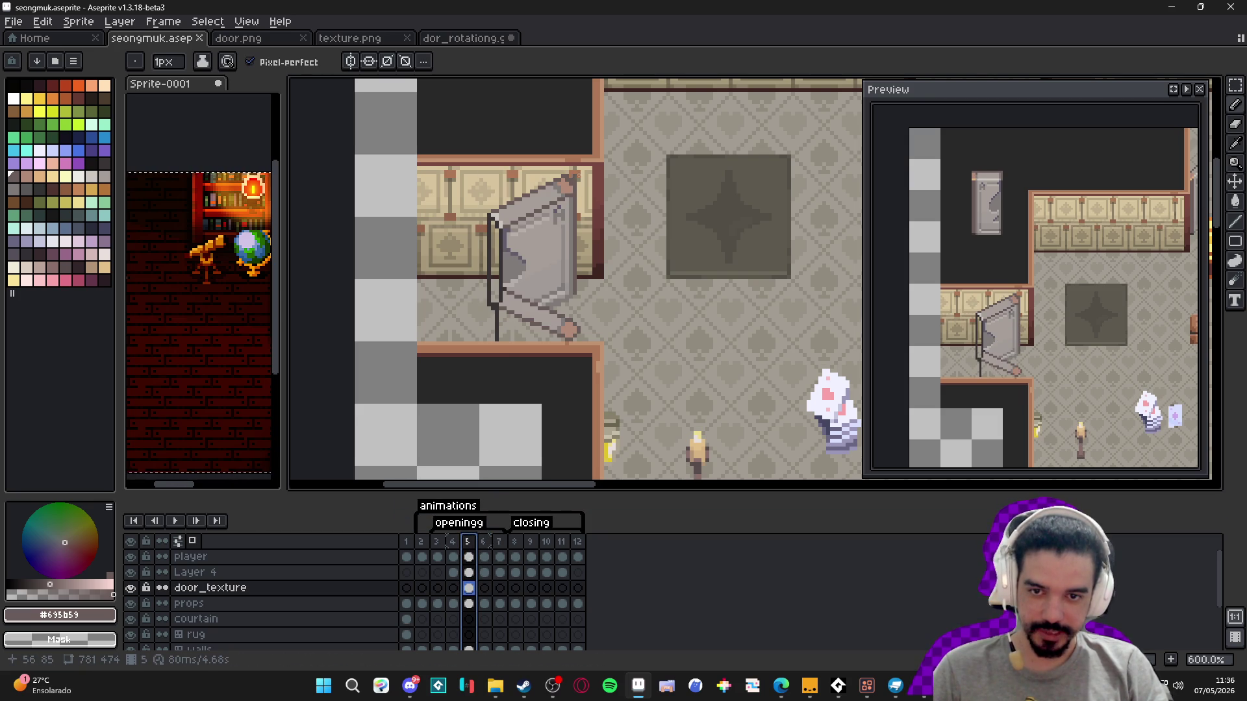
left_click(452, 544)
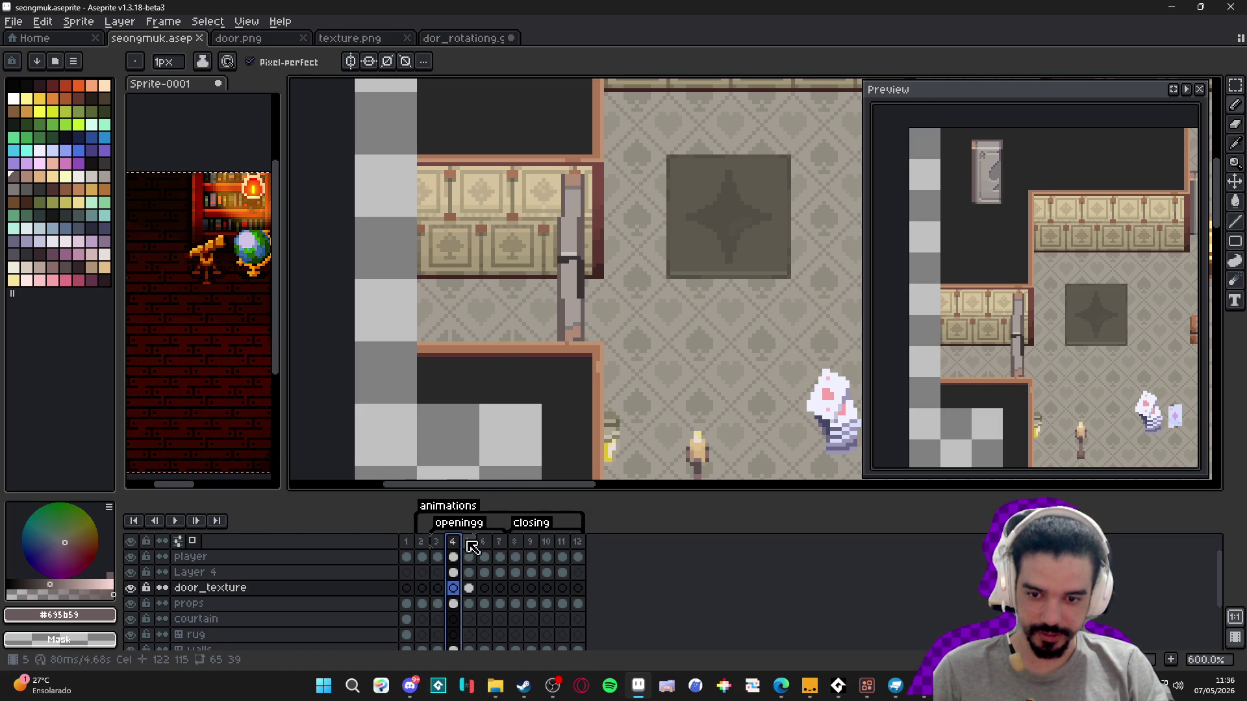
left_click(468, 544)
left_click(484, 546)
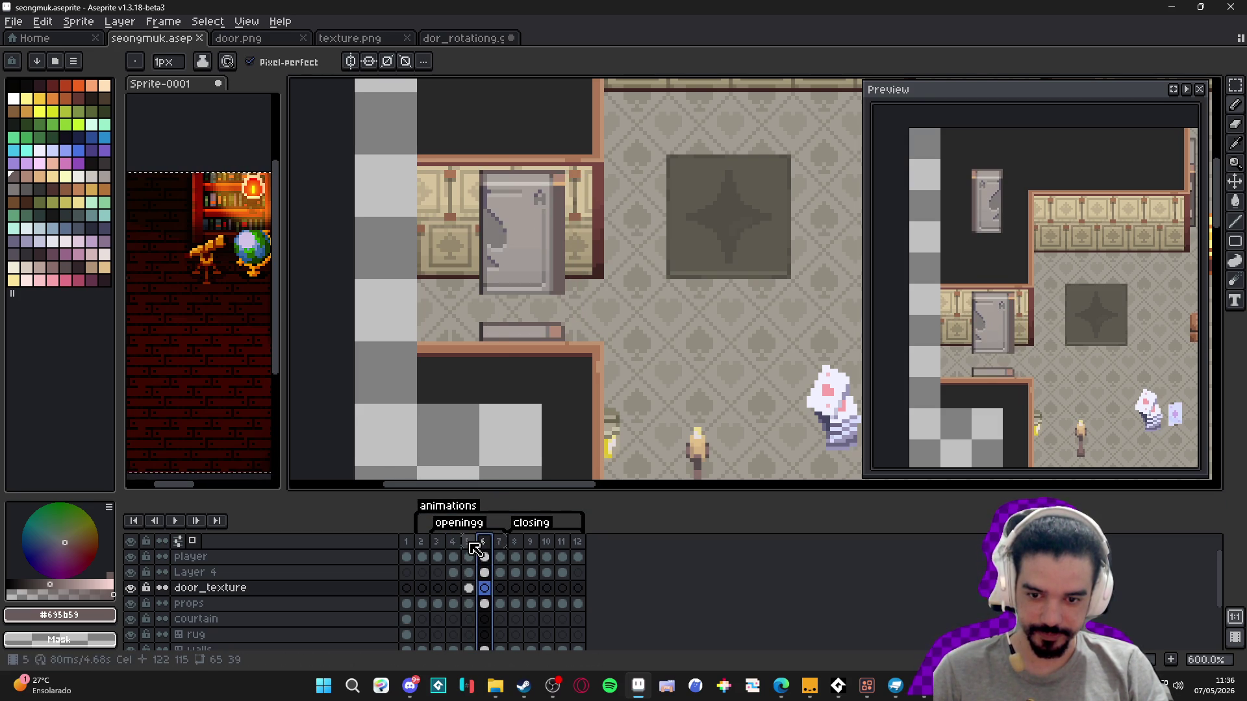
left_click(468, 546)
scroll(520, 275, "down", 2)
mouse_move(520, 275)
left_mouse_down()
mouse_move(496, 377)
mouse_move(537, 275)
left_mouse_up()
scroll(507, 286, "up", 5)
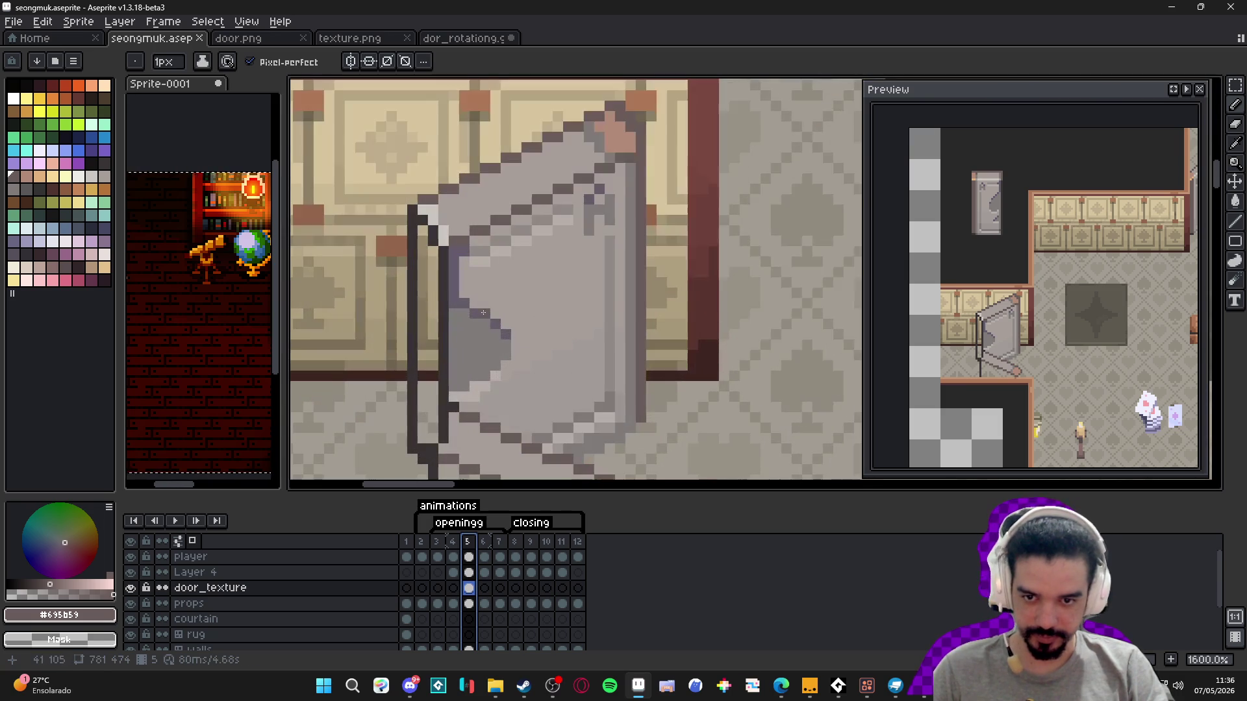
- Draw a 2px mid-grey line down the door's left edge beside its outline
left_click(456, 292, "alt")
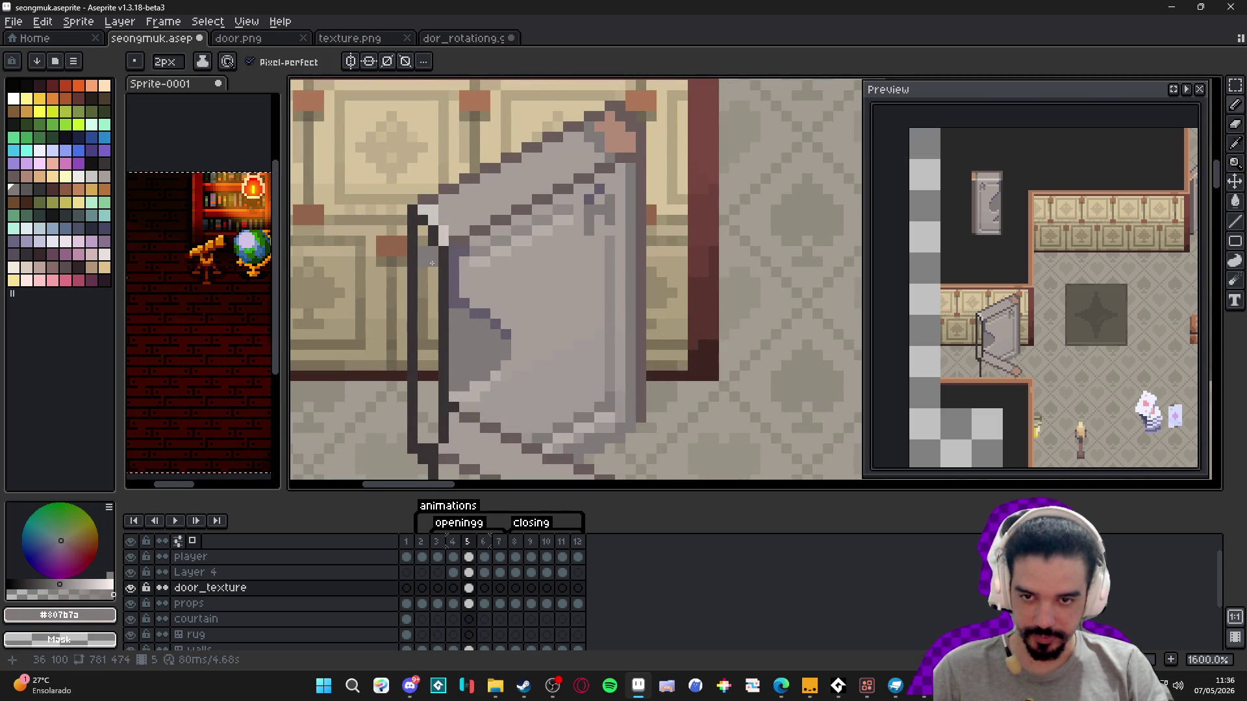
left_click(424, 241)
key("plus")
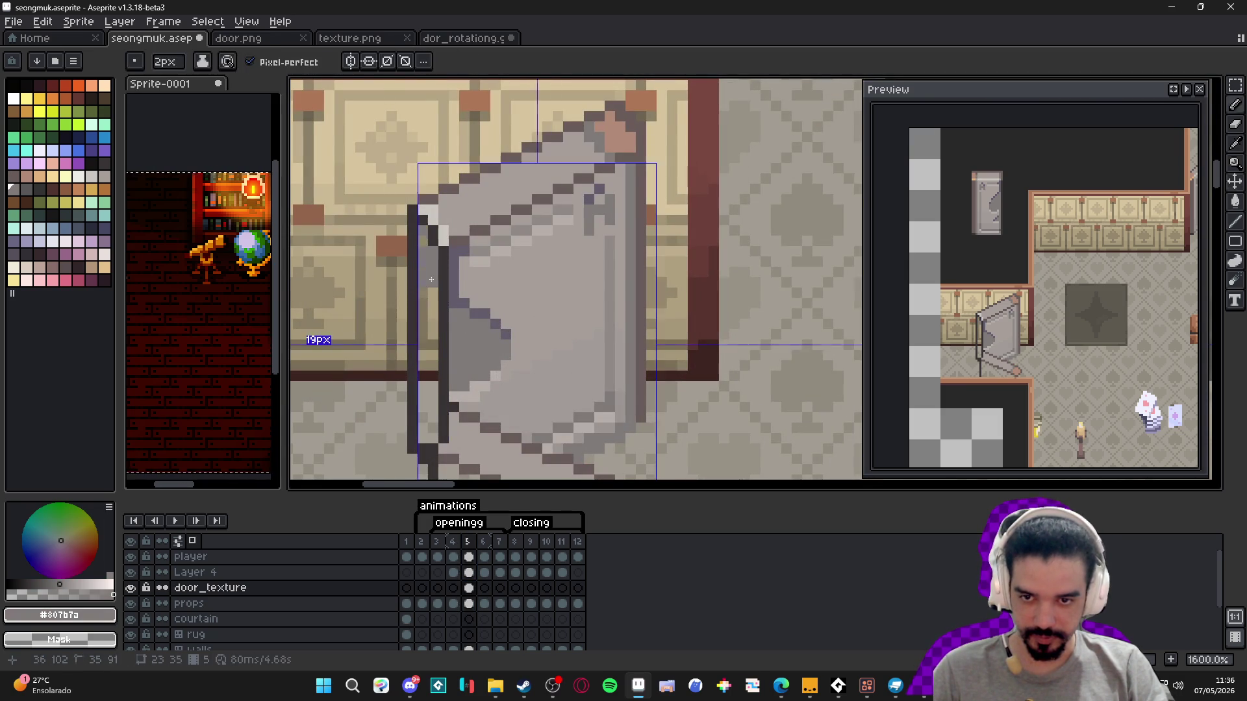
left_click(430, 442, "shift")
key("minus")
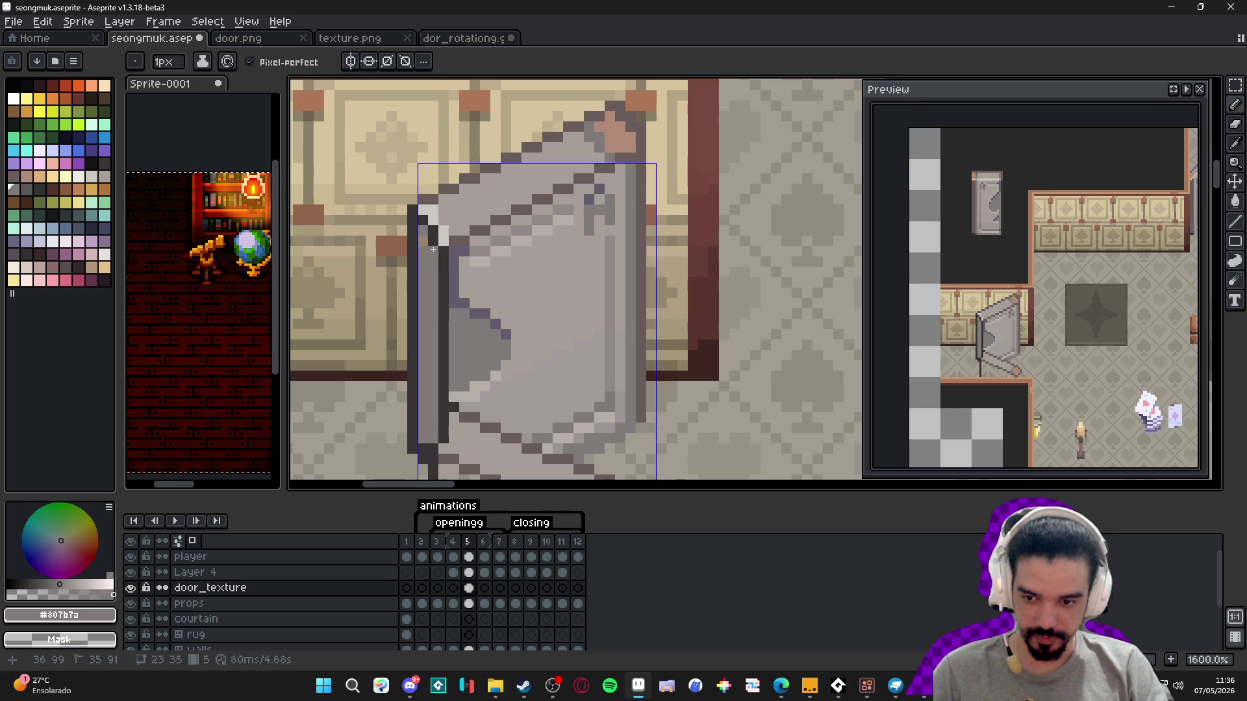
- Add a light grey line just inside the door's left edge and lighten a couple of face pixels
scroll(424, 253, "down", 1)
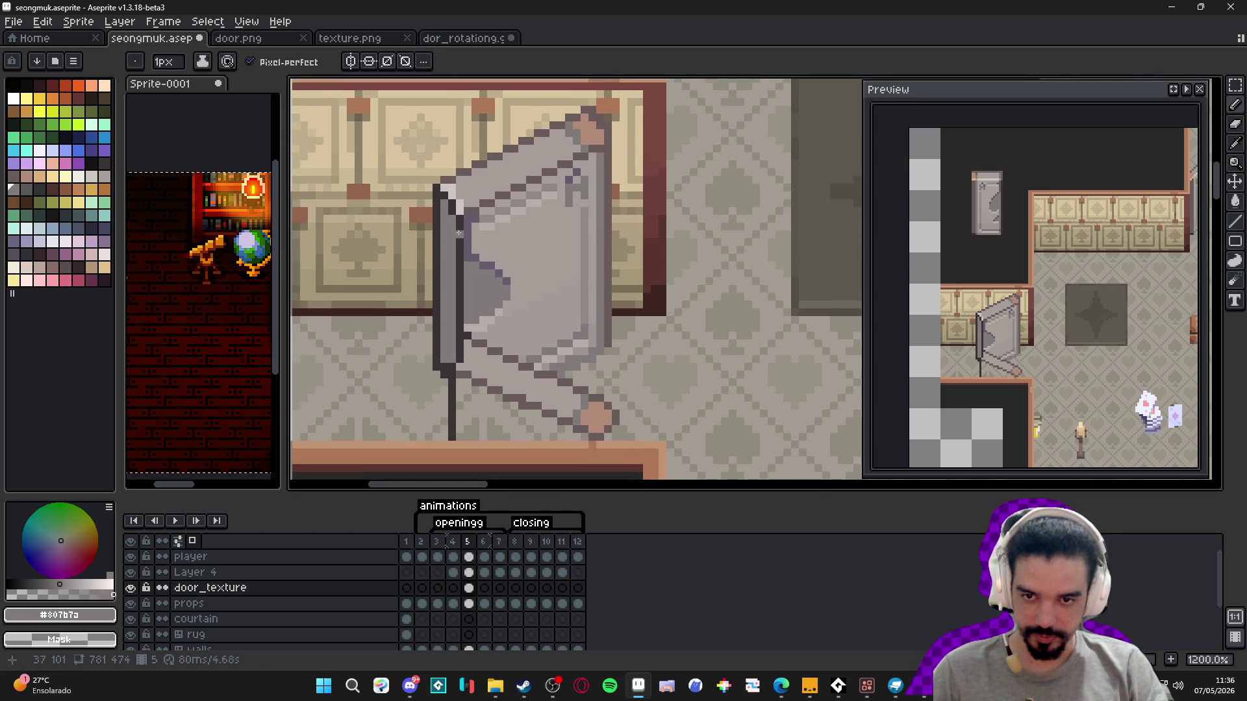
left_click(462, 221, "alt")
left_click(450, 349, "shift")
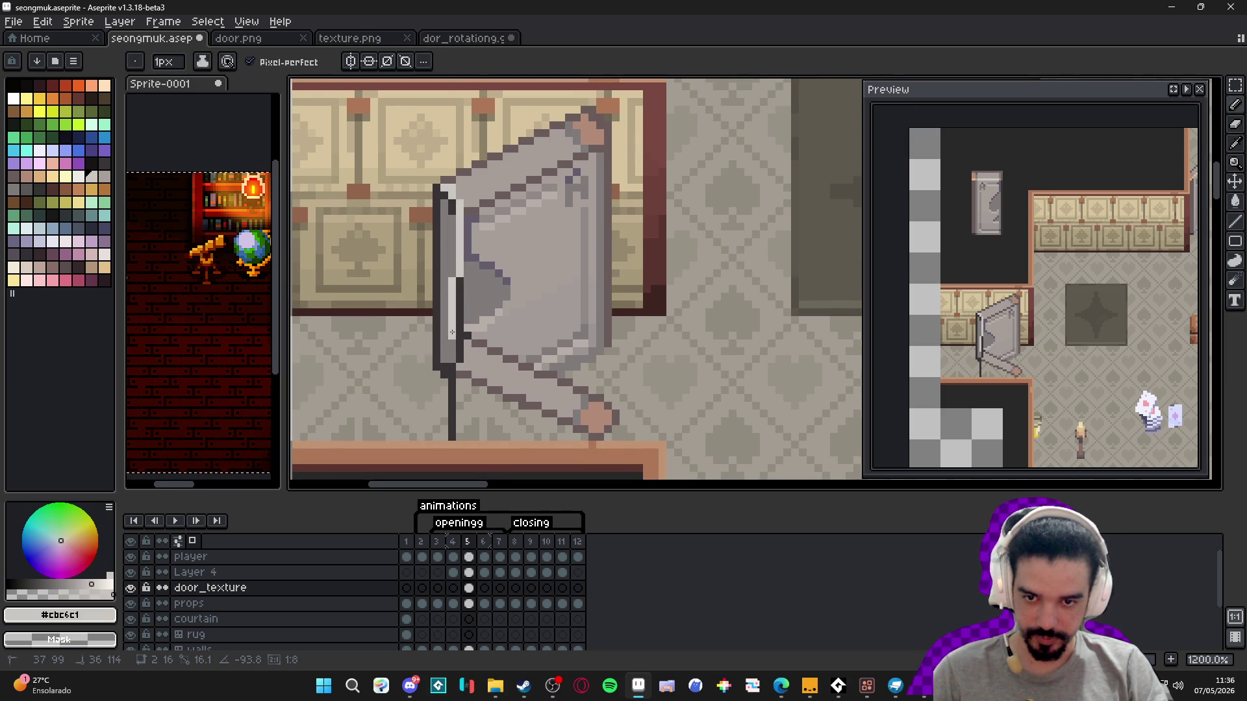
left_click(463, 334, "shift")
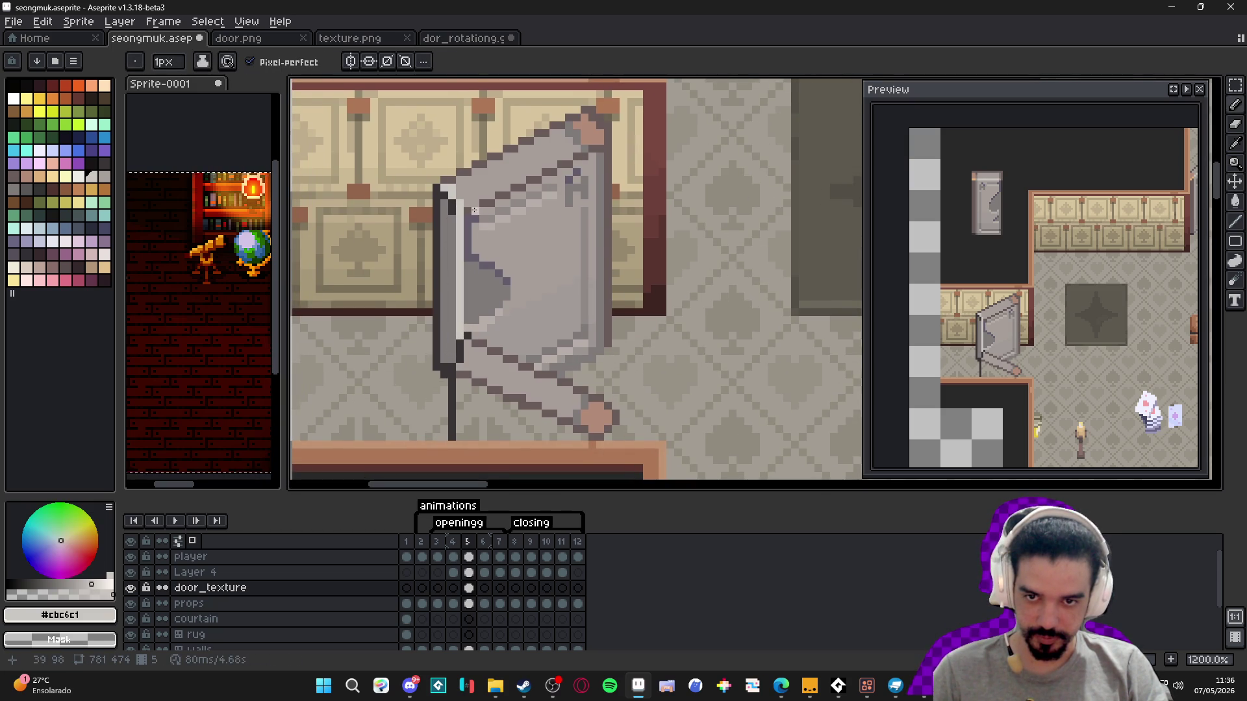
left_click_drag(476, 202, 484, 202)
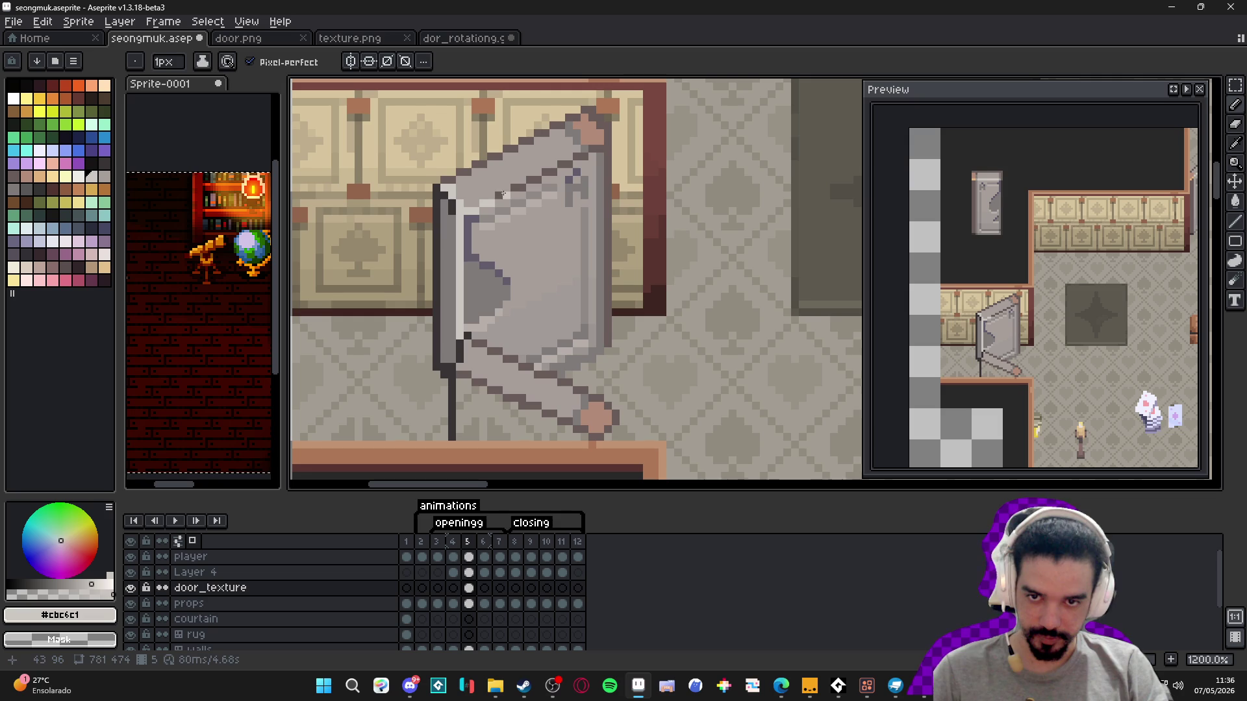
- Extend the light grey highlight along the door's top edge
left_click(551, 172)
left_click(557, 163)
left_click(568, 162)
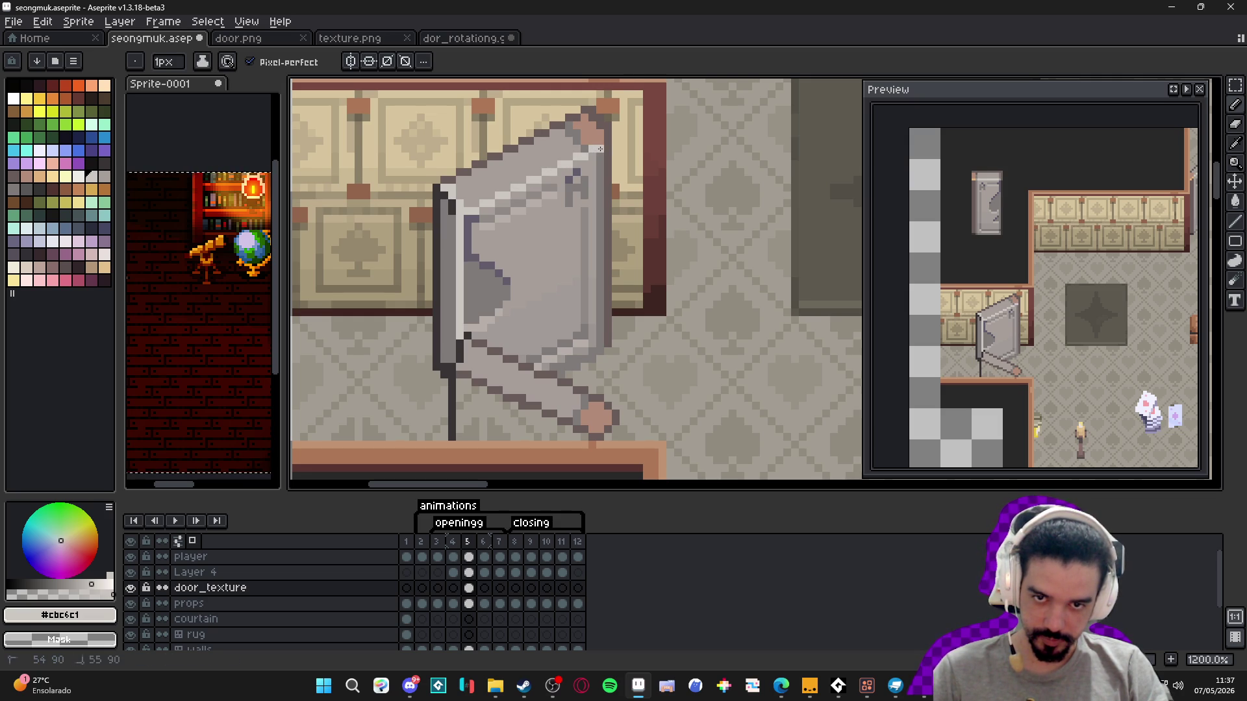
scroll(585, 206, "down", 5)
scroll(543, 214, "up", 6)
- Sample the door's edge and face greys, pan back over the room, and view frame 4
left_click(561, 183, "alt")
left_click(615, 208, "alt")
scroll(616, 209, "down", 3)
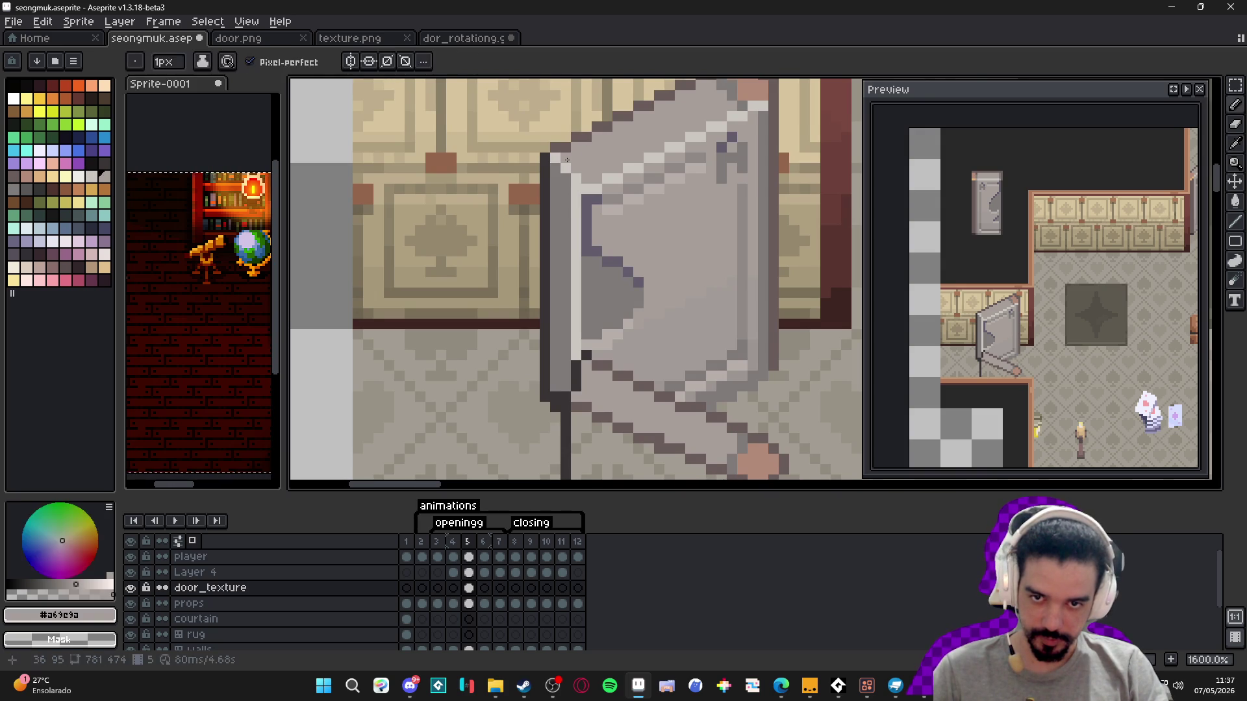
scroll(590, 230, "up", 4)
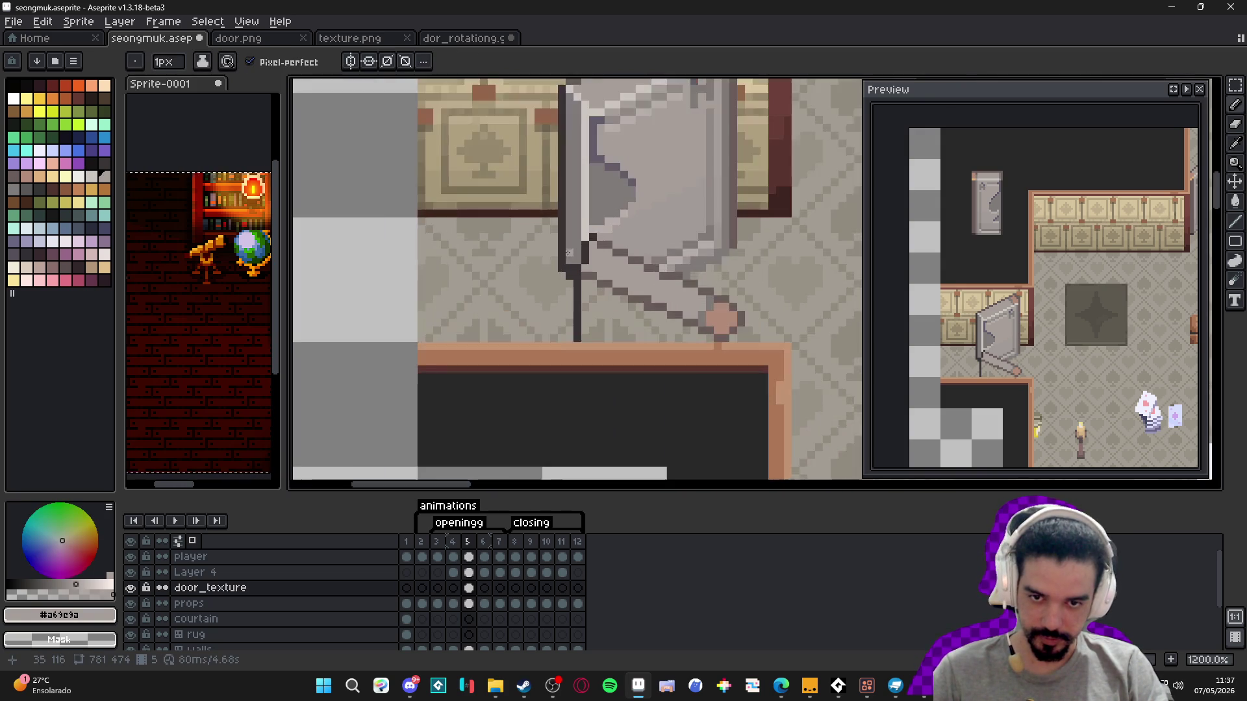
left_click(575, 261, "alt")
left_click(624, 208, "alt")
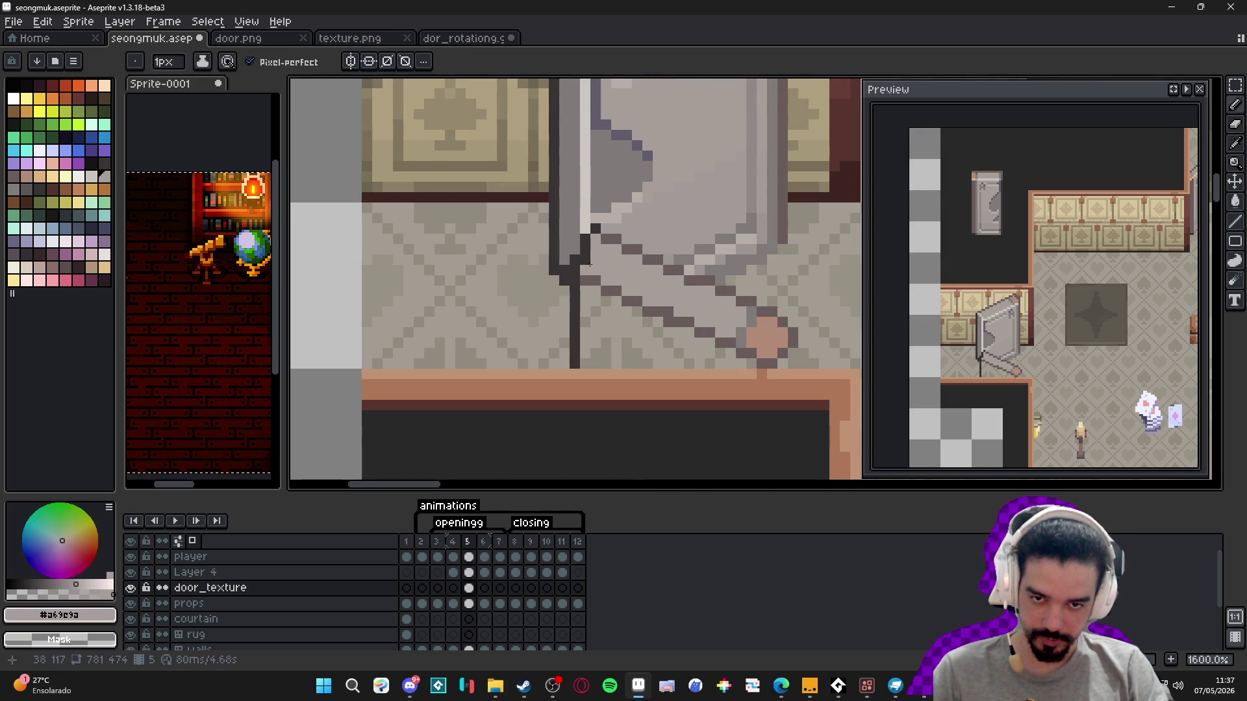
scroll(623, 208, "down", 4)
mouse_move(603, 318)
left_mouse_down()
mouse_move(539, 318)
mouse_move(497, 361)
mouse_move(466, 358)
left_mouse_up()
scroll(466, 358, "down", 1)
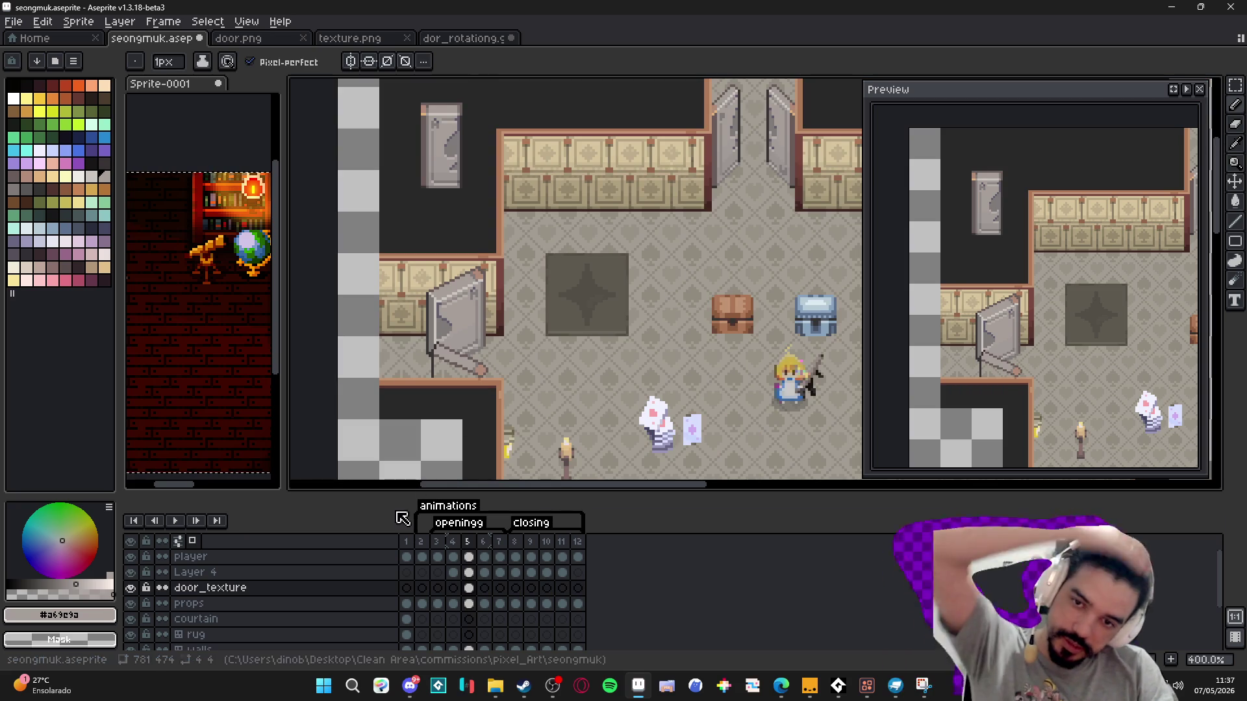
left_click(452, 542)
- Compare the door in frames 5, 6 and 7, returning to frame 5
left_click(468, 544)
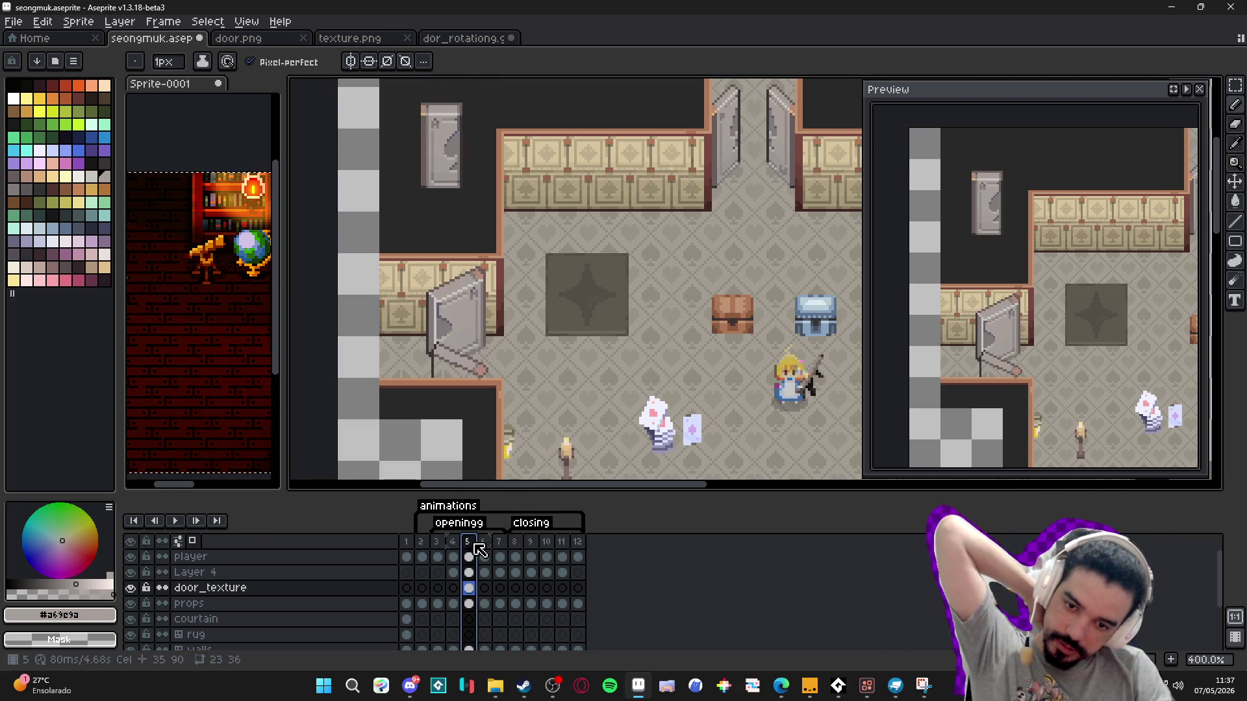
left_click(483, 545)
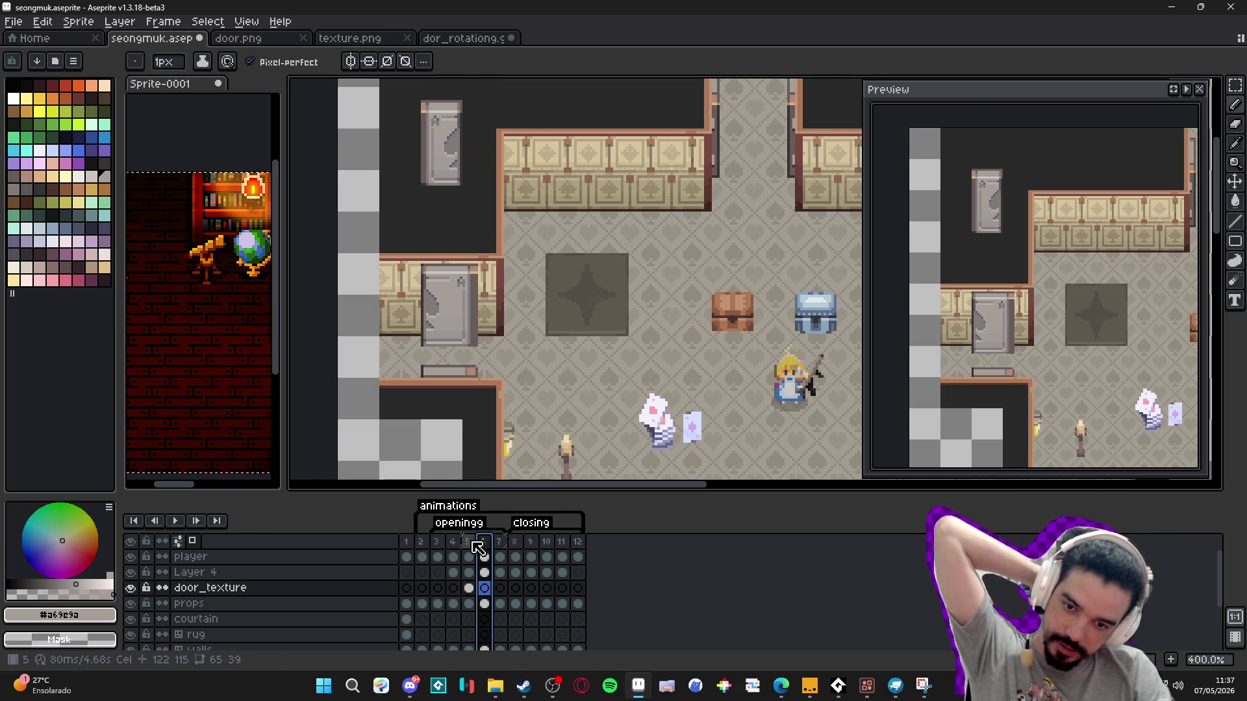
left_click(468, 544)
left_click(483, 545)
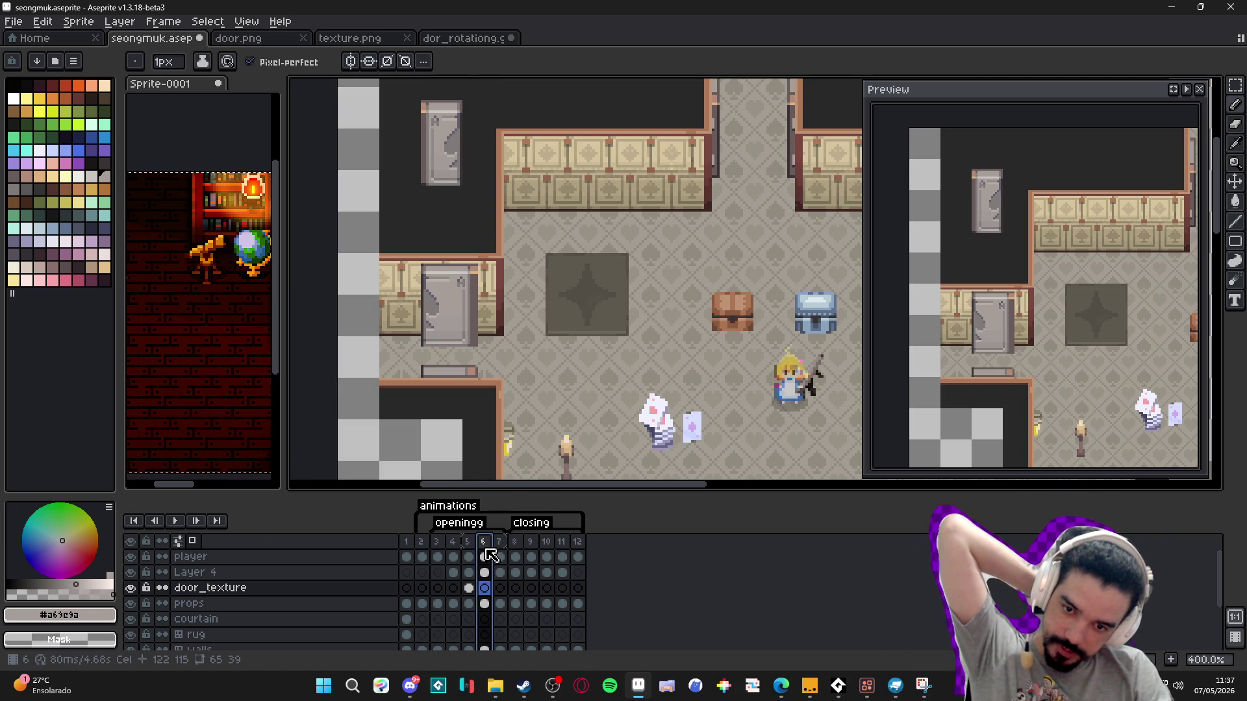
left_click(499, 549)
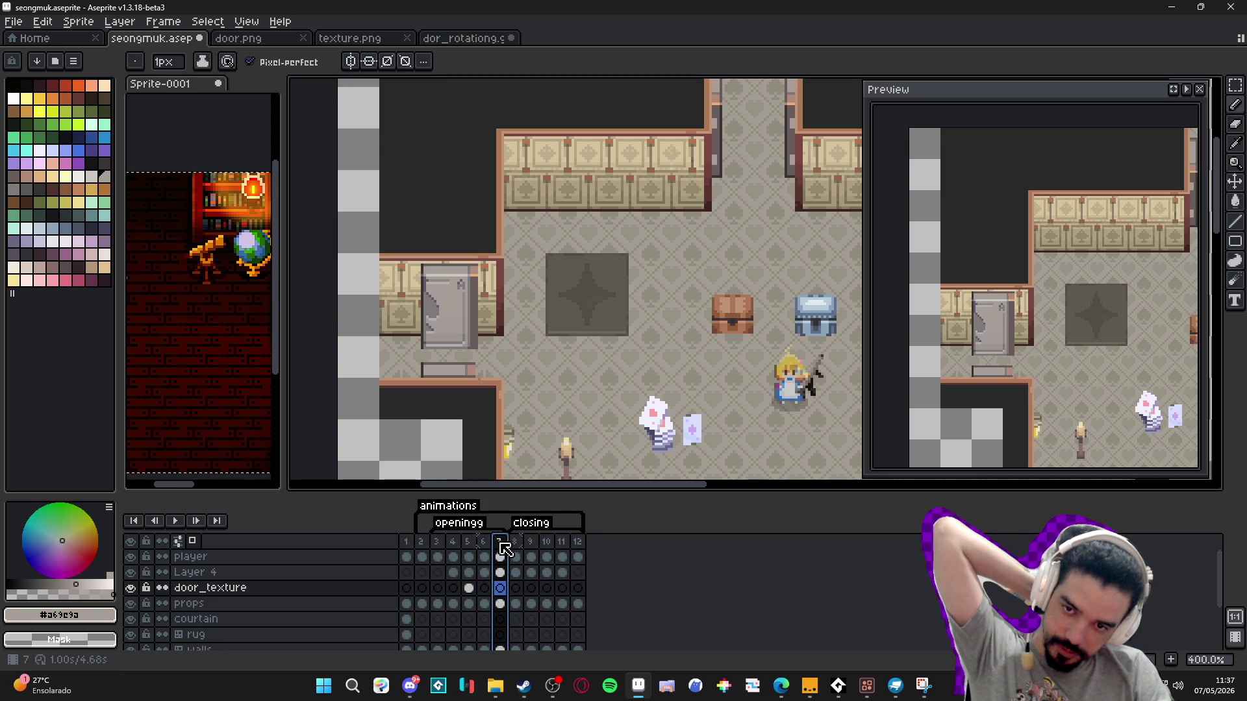
left_click(468, 551)
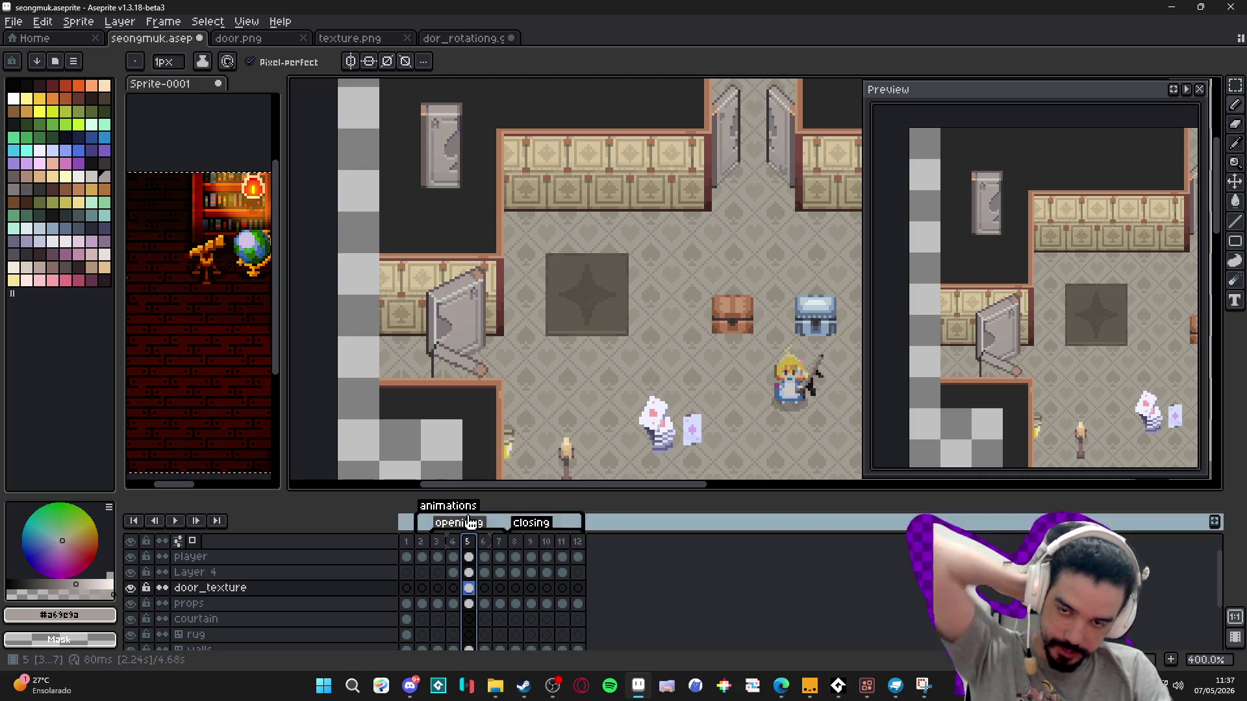
- Pick the door's mid-grey edge colour and undo two accidental fills, back on the Pencil
scroll(463, 380, "up", 5)
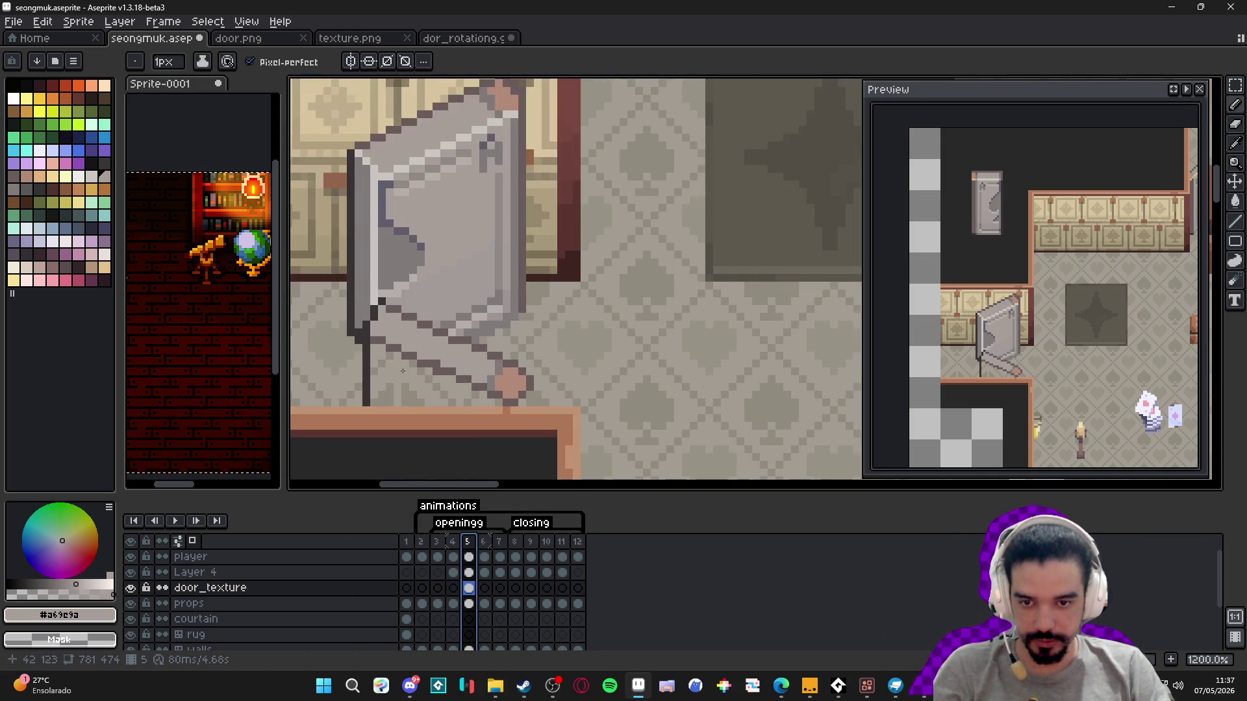
left_click(378, 373, "alt")
left_click(373, 308, "alt")
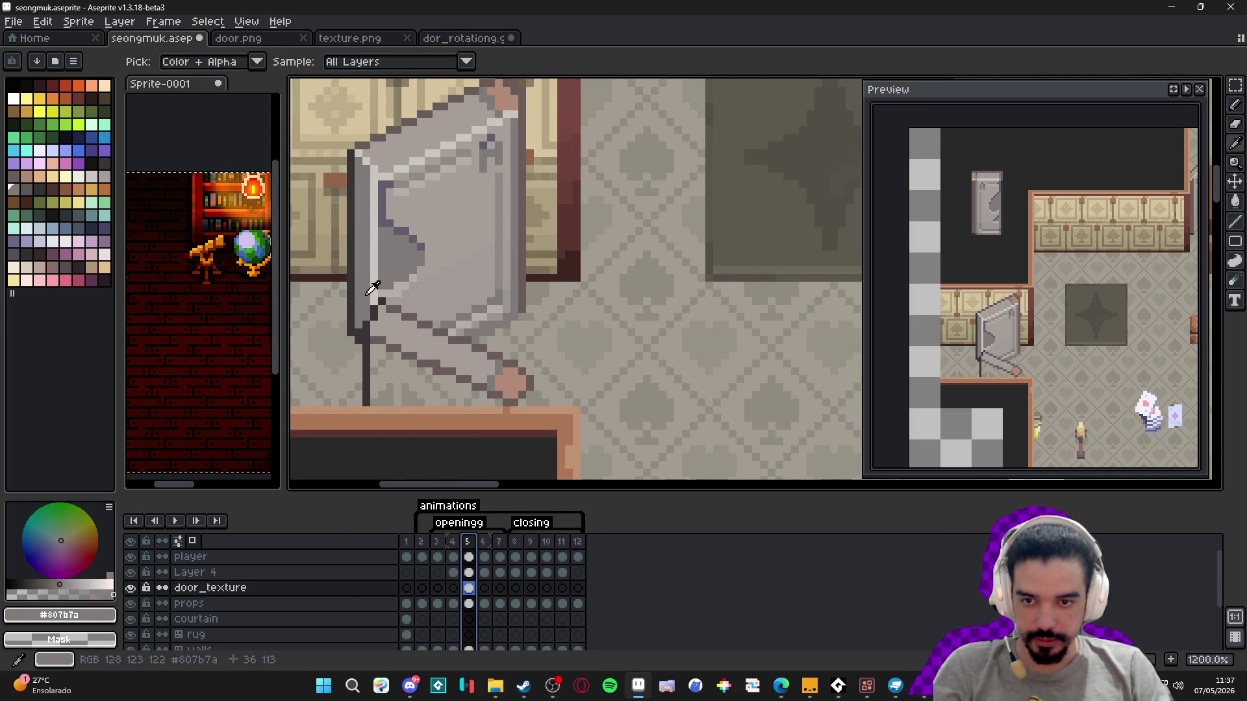
key("g")
left_click(428, 378)
key("ctrl+z")
scroll(479, 390, "up", 1)
left_click(492, 401)
key("ctrl+z")
key("b")
- Draw a grey line along the door's bottom and left edges, redoing the bottom row
mouse_move(499, 405)
left_mouse_down()
mouse_move(335, 404)
mouse_move(335, 335)
mouse_move(348, 328)
mouse_move(372, 346)
left_mouse_up()
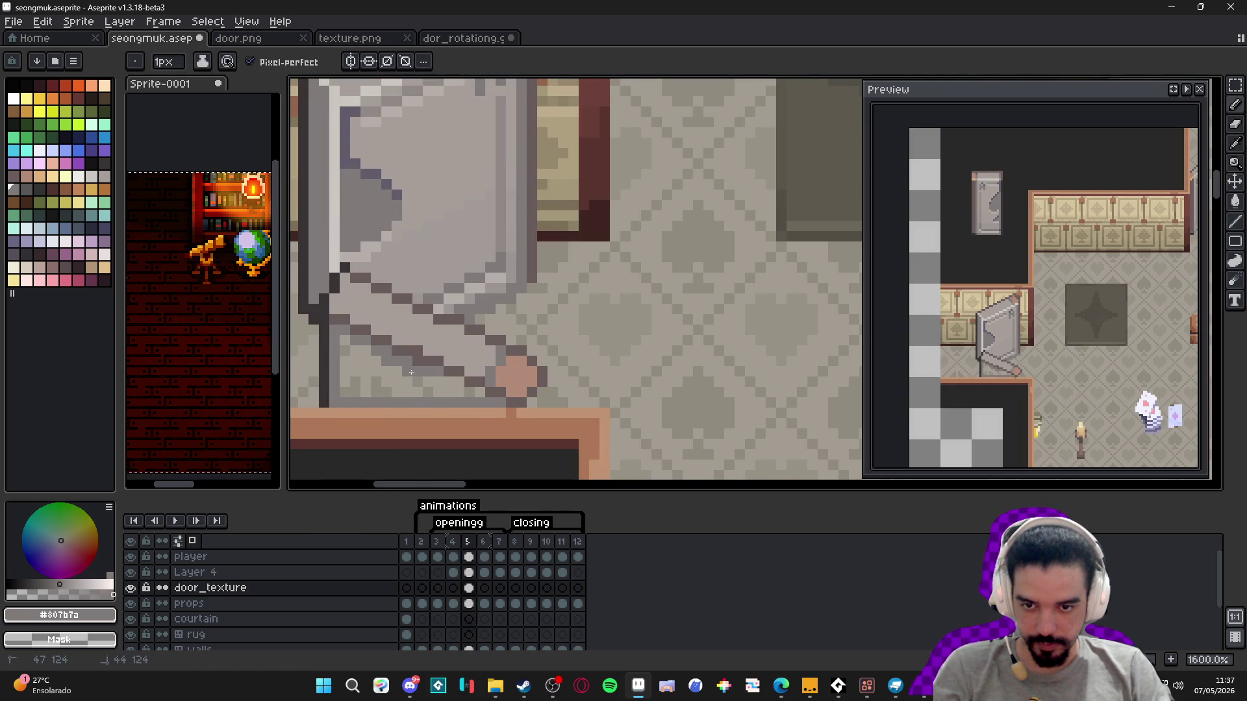
left_click_drag(483, 394, 382, 393)
scroll(384, 385, "down", 3)
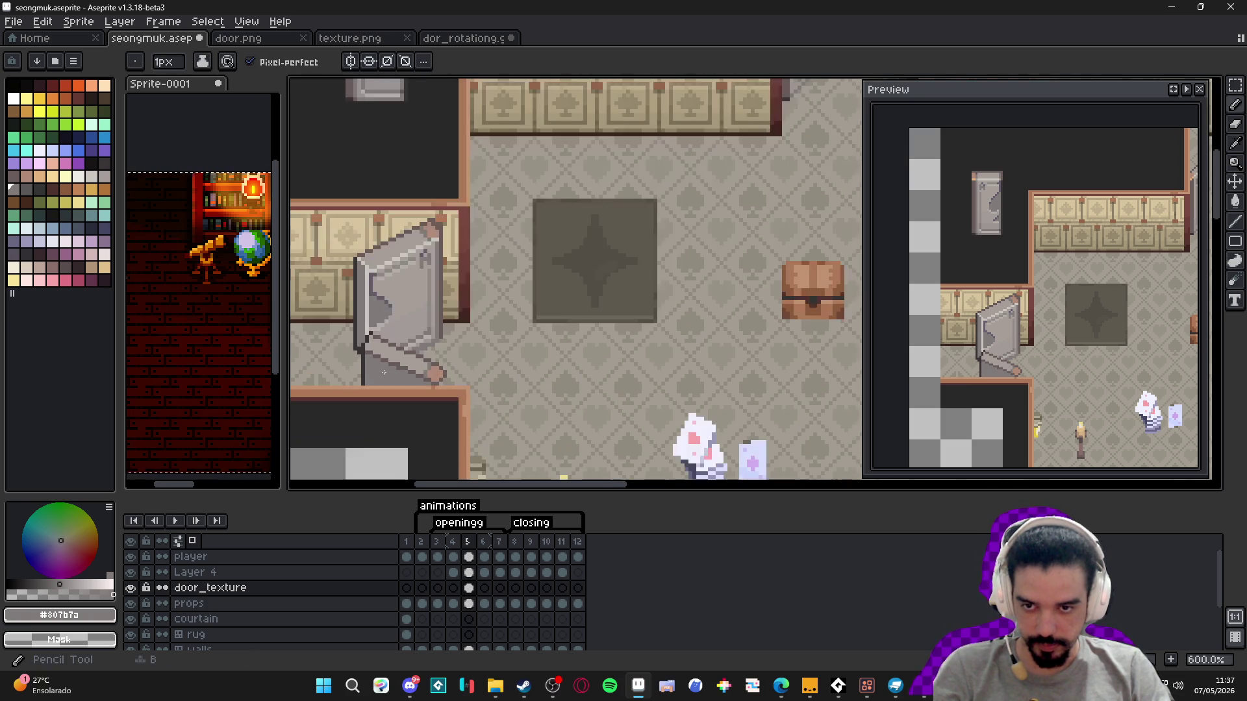
scroll(402, 317, "up", 4)
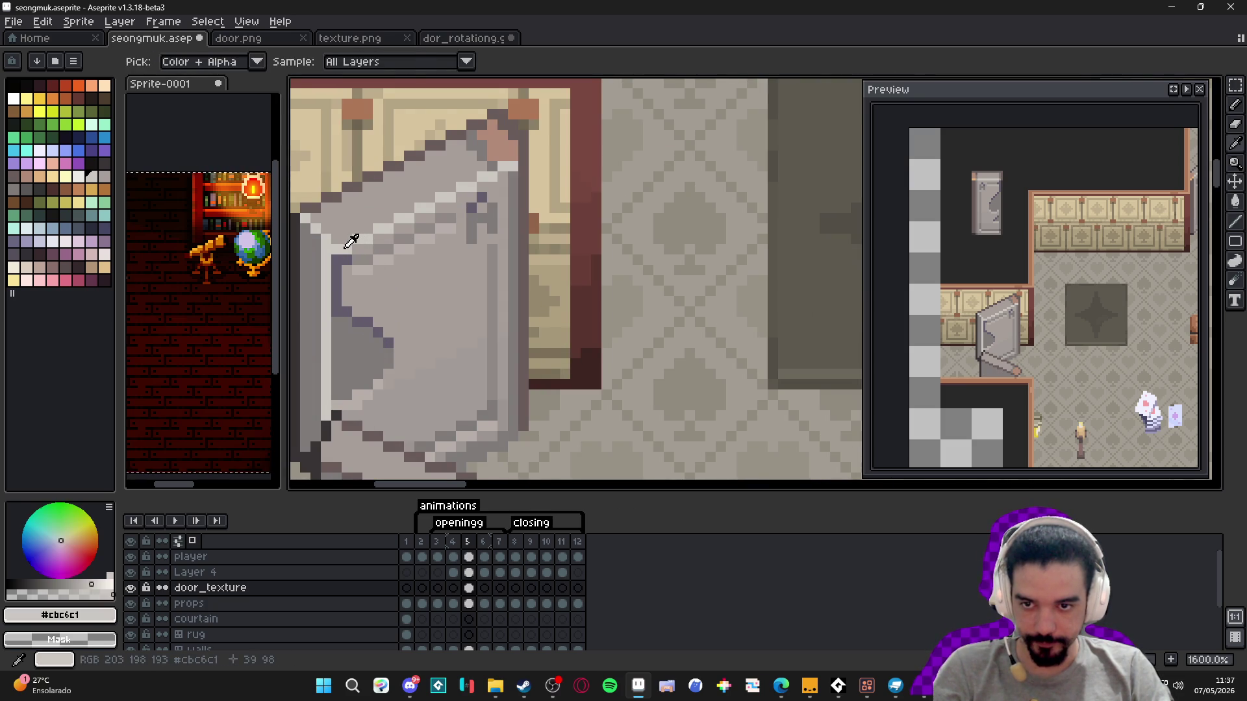
- Fill the gaps in the door's diagonal lower edge with light grey #cbc6c1
left_click(351, 242)
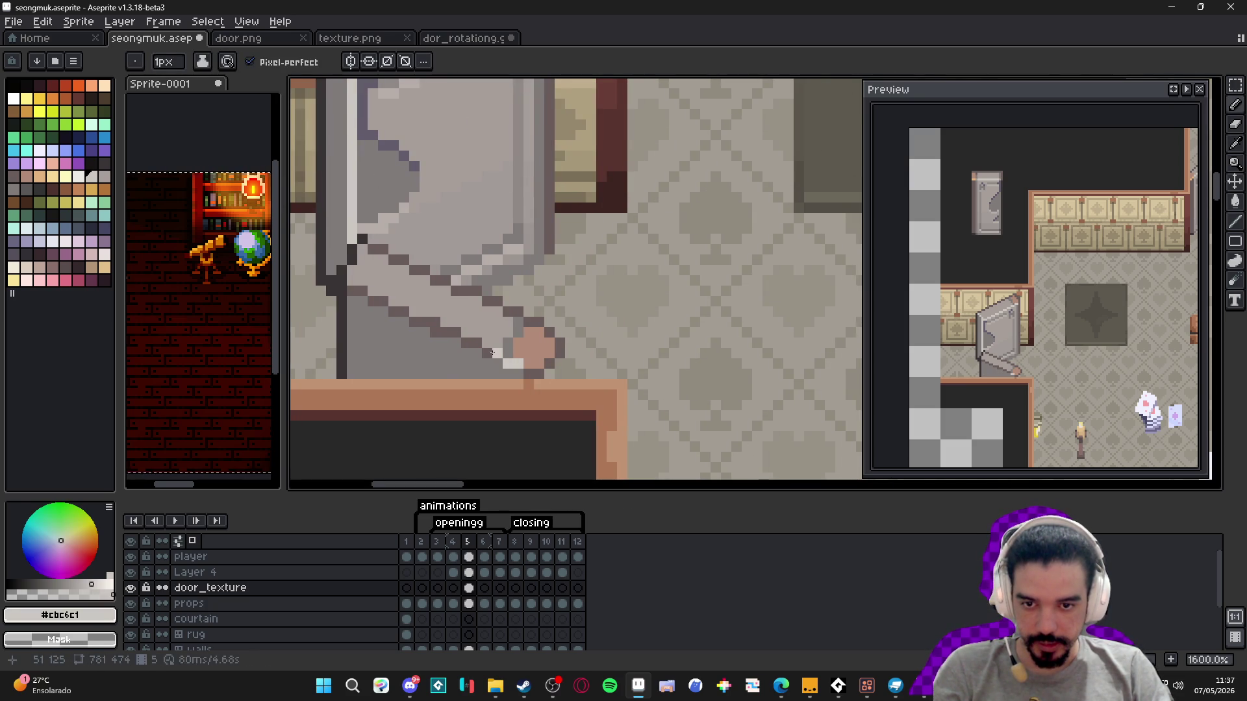
left_click_drag(452, 335, 383, 303)
key("ctrl+z")
left_click(393, 312)
left_click(383, 302)
left_click(373, 302)
left_click(355, 290)
- Darken the door's bottom-left edge pixels with palette index 65
scroll(377, 292, "down", 3)
scroll(450, 330, "up", 3)
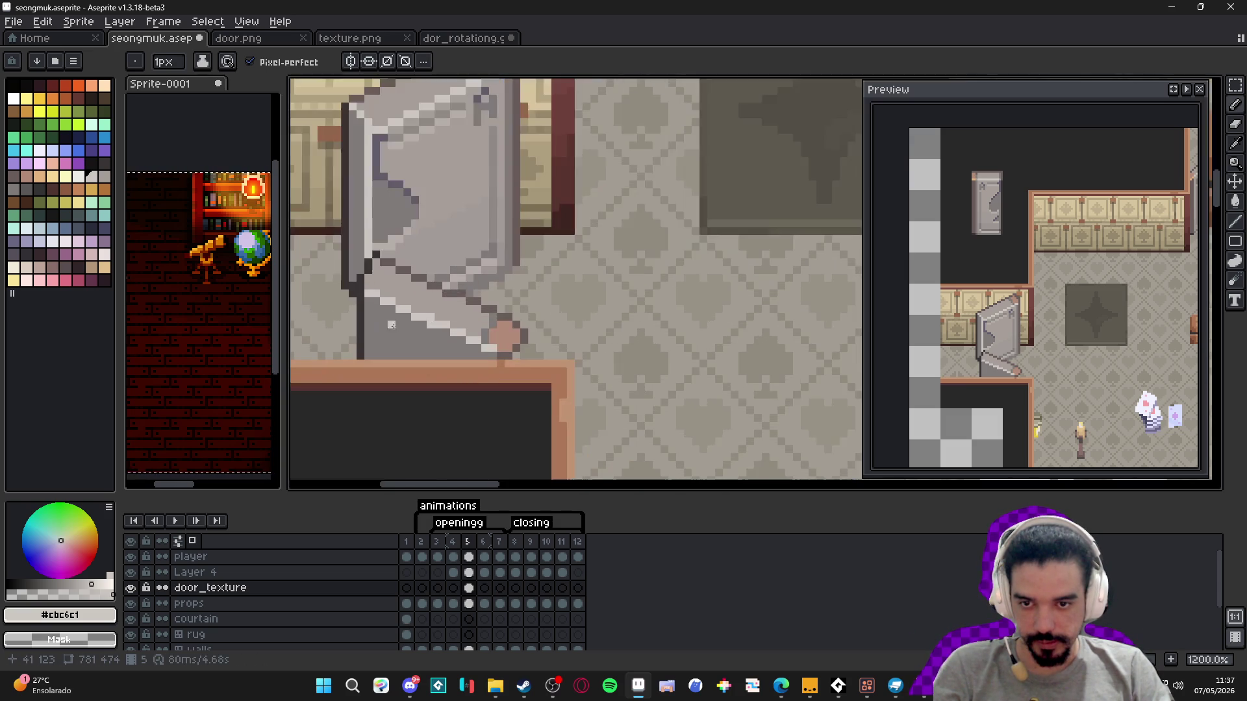
left_click(353, 286, "alt")
left_click(29, 194)
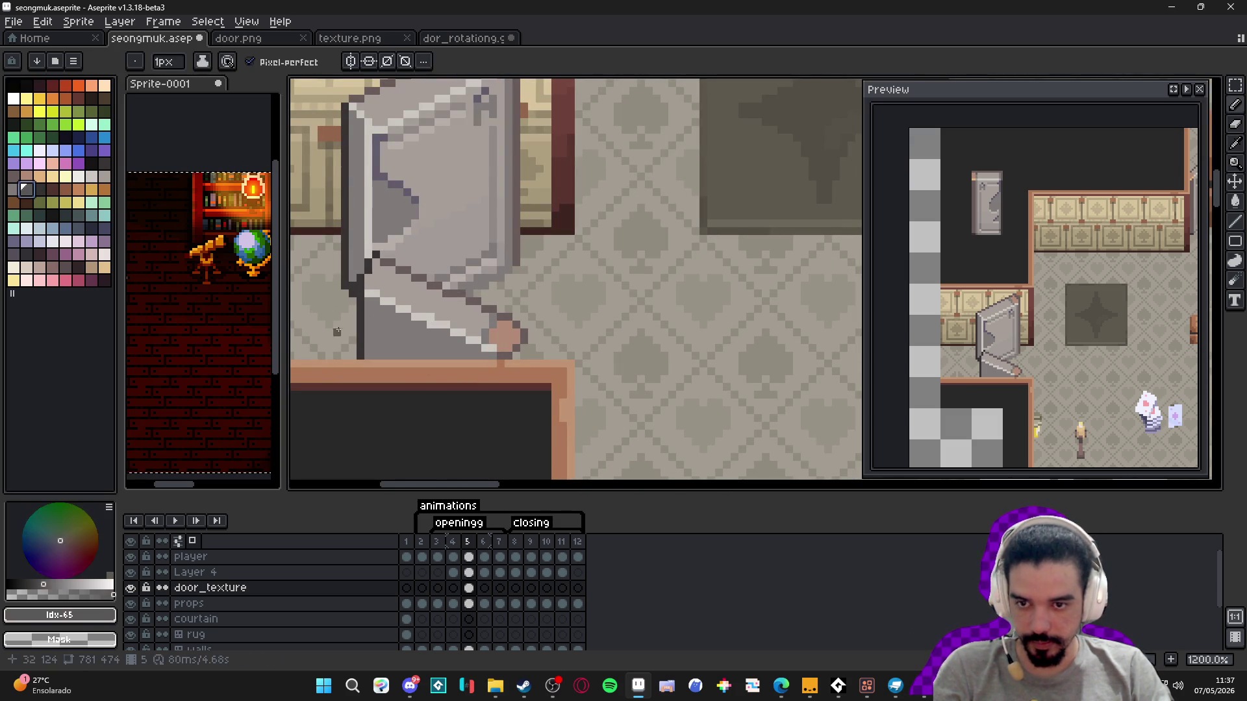
left_click(367, 350)
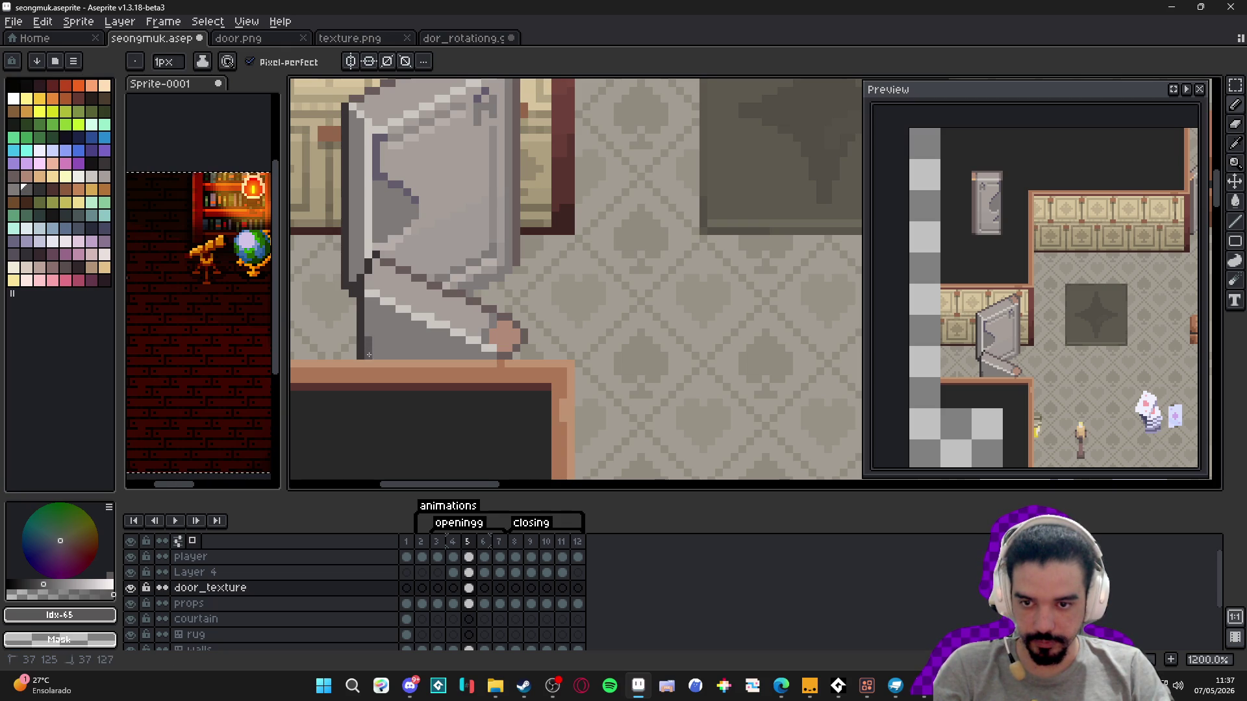
left_click_drag(375, 354, 377, 351)
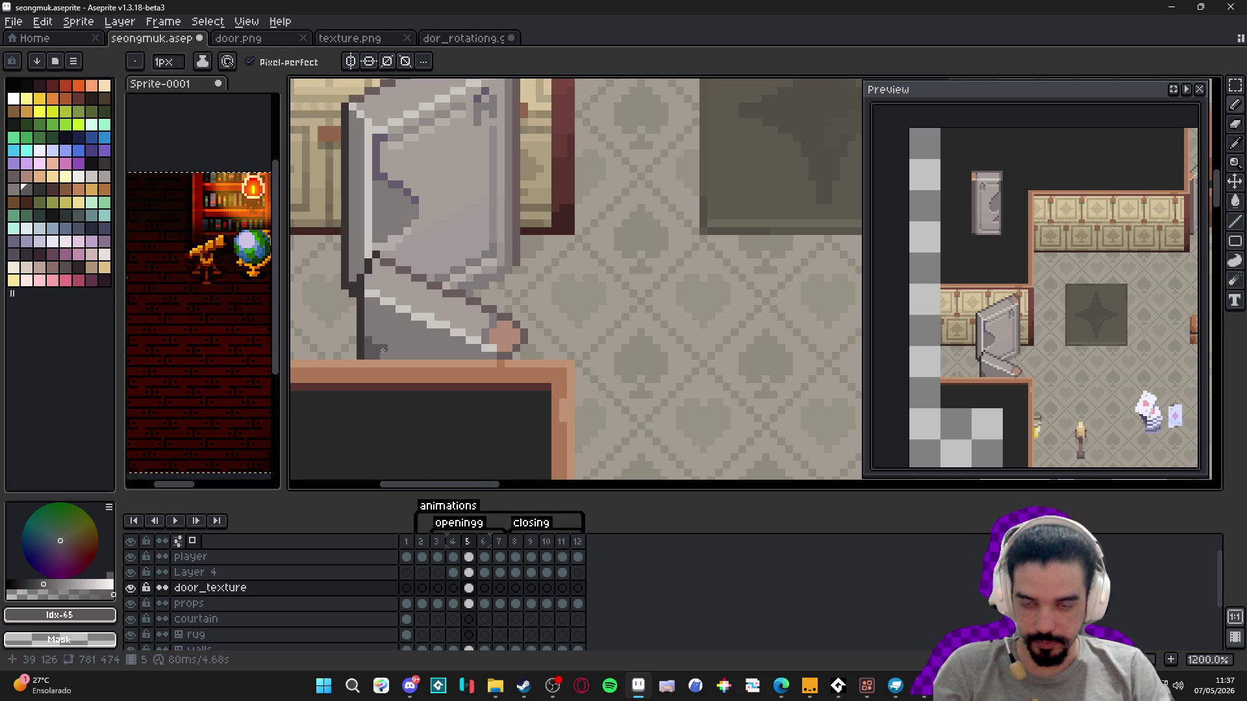
scroll(498, 339, "down", 7)
scroll(383, 377, "up", 4)
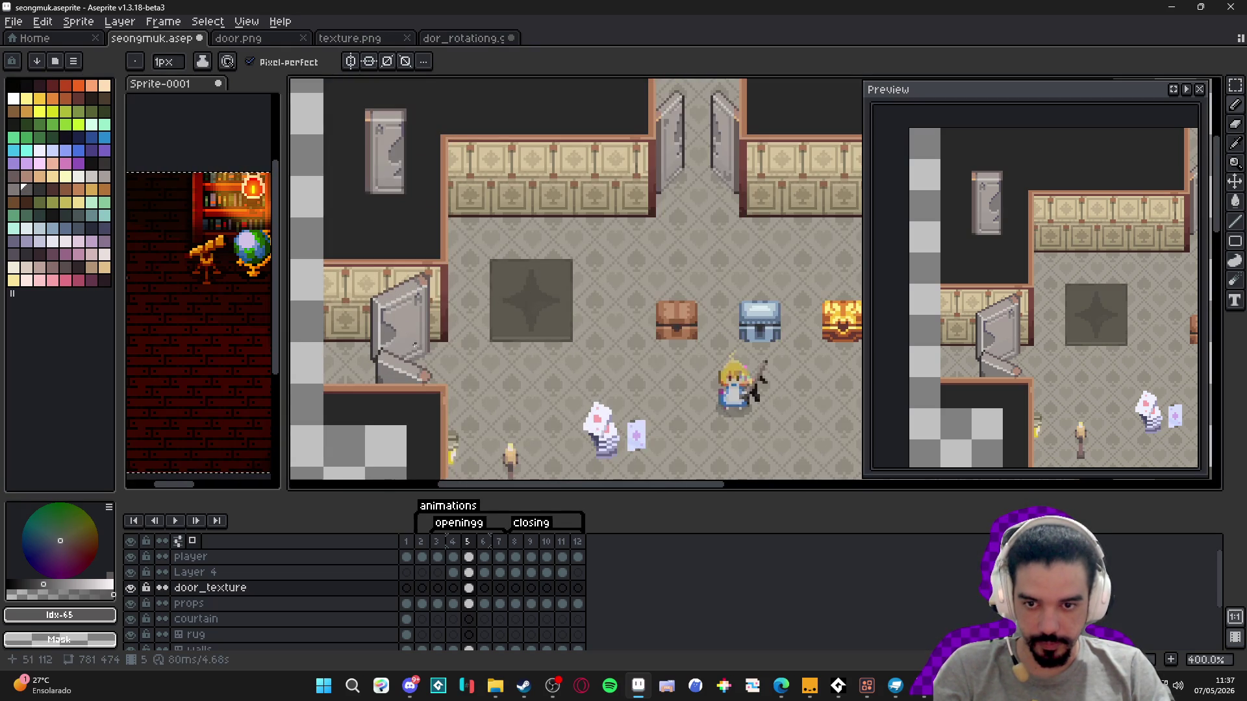
- Sample the dark #695b59 from the door on the canvas
scroll(383, 378, "up", 3)
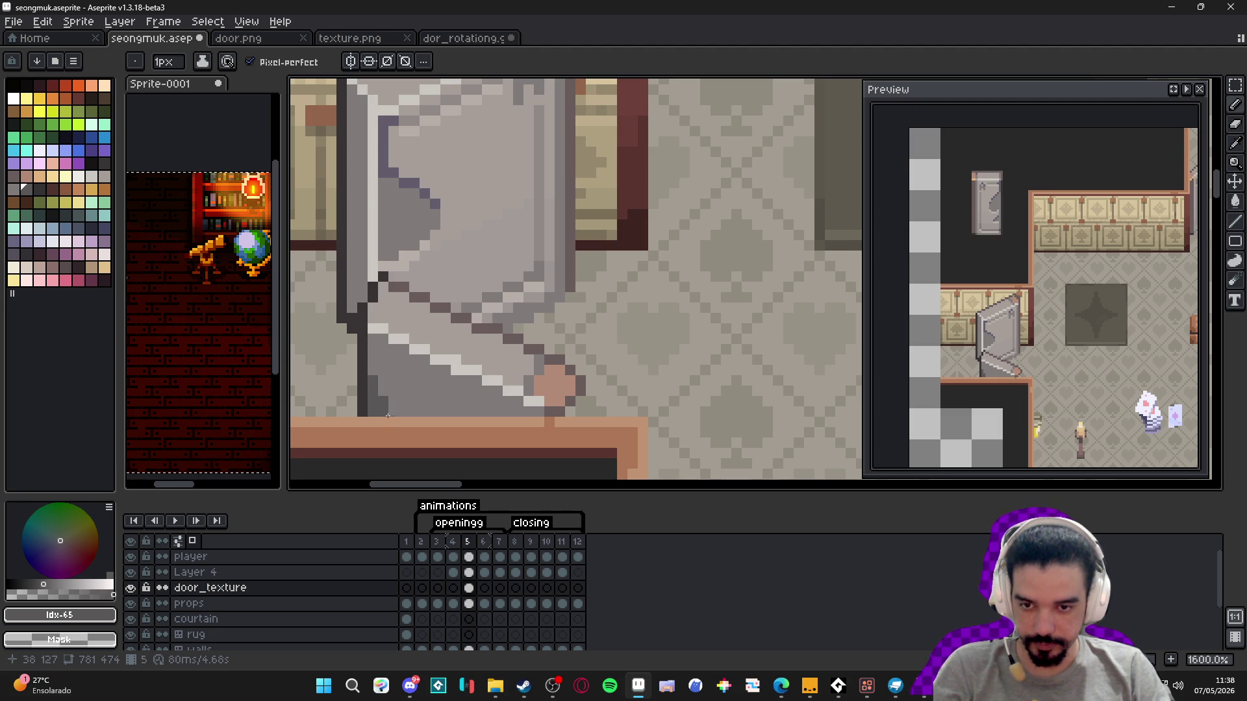
scroll(389, 411, "down", 3)
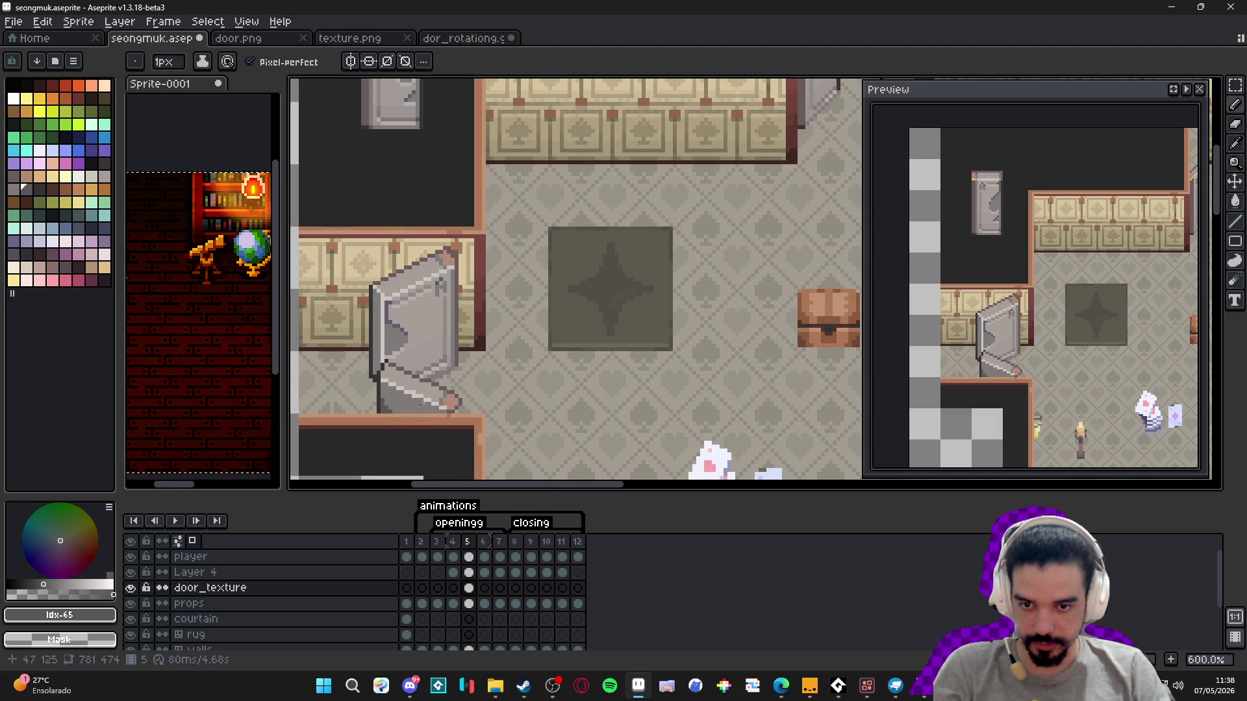
scroll(448, 408, "up", 3)
scroll(448, 407, "down", 3)
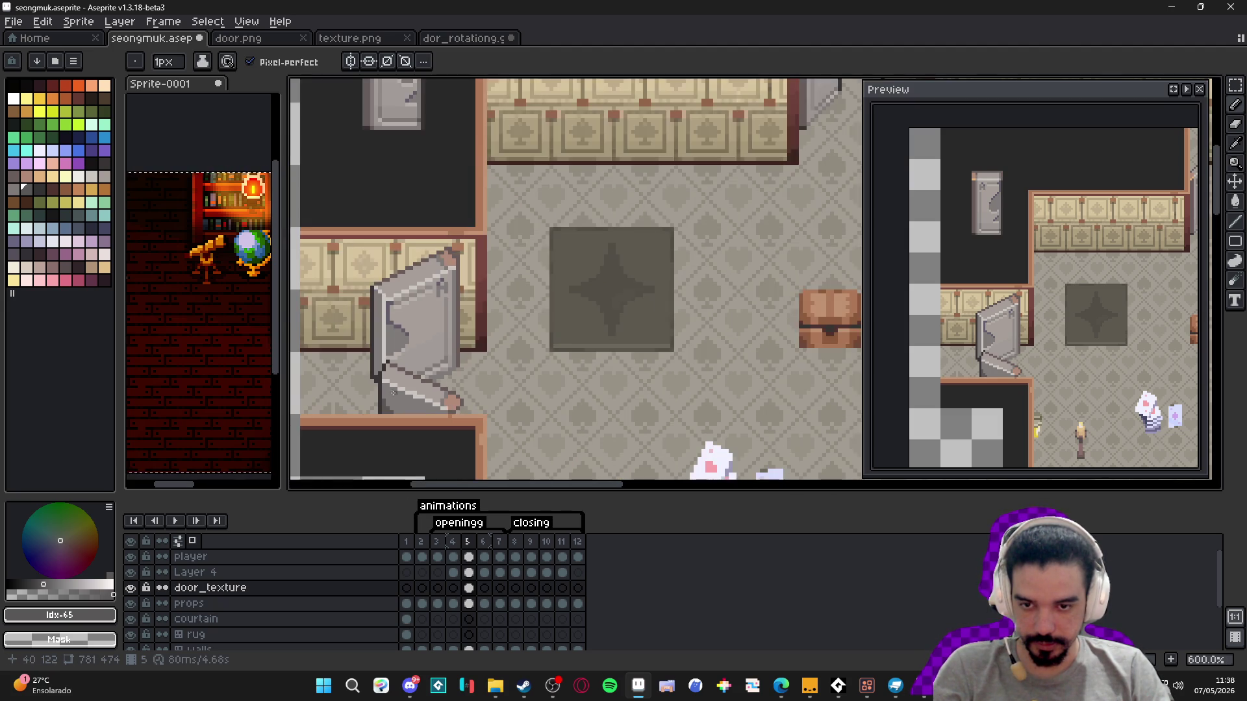
scroll(441, 383, "up", 3)
scroll(438, 372, "up", 2)
key("alt")
left_click(438, 372, "alt")
- Compare the door poses in frames 4, 5 and 6, returning to frame 5
scroll(438, 372, "down", 5)
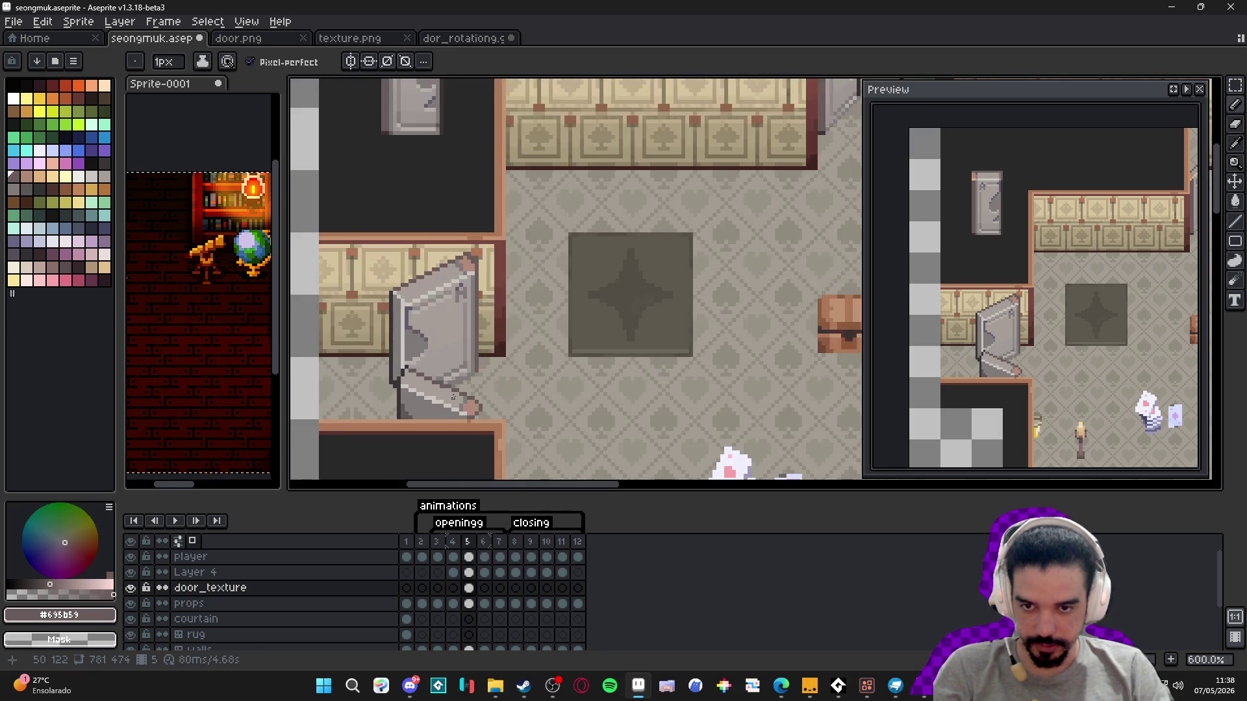
left_click(484, 544)
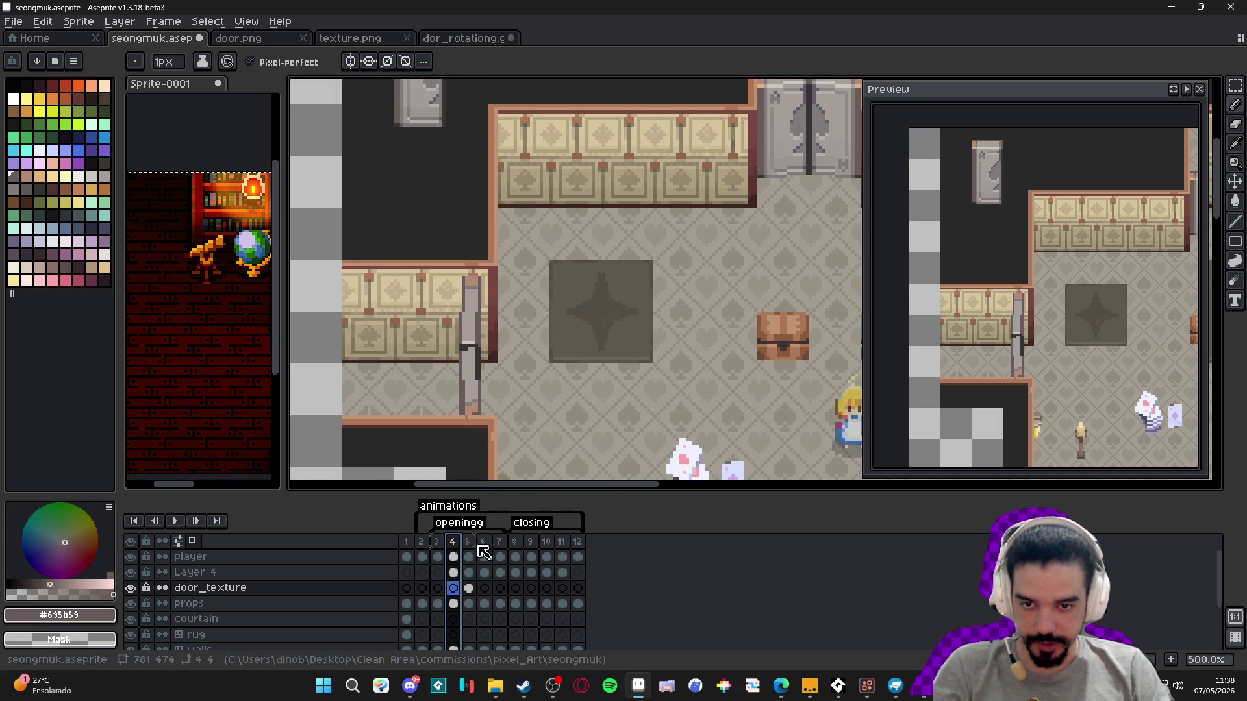
left_click(474, 545)
left_click(484, 544)
left_click(469, 544)
left_click(458, 543)
left_click(483, 544)
left_click(469, 544)
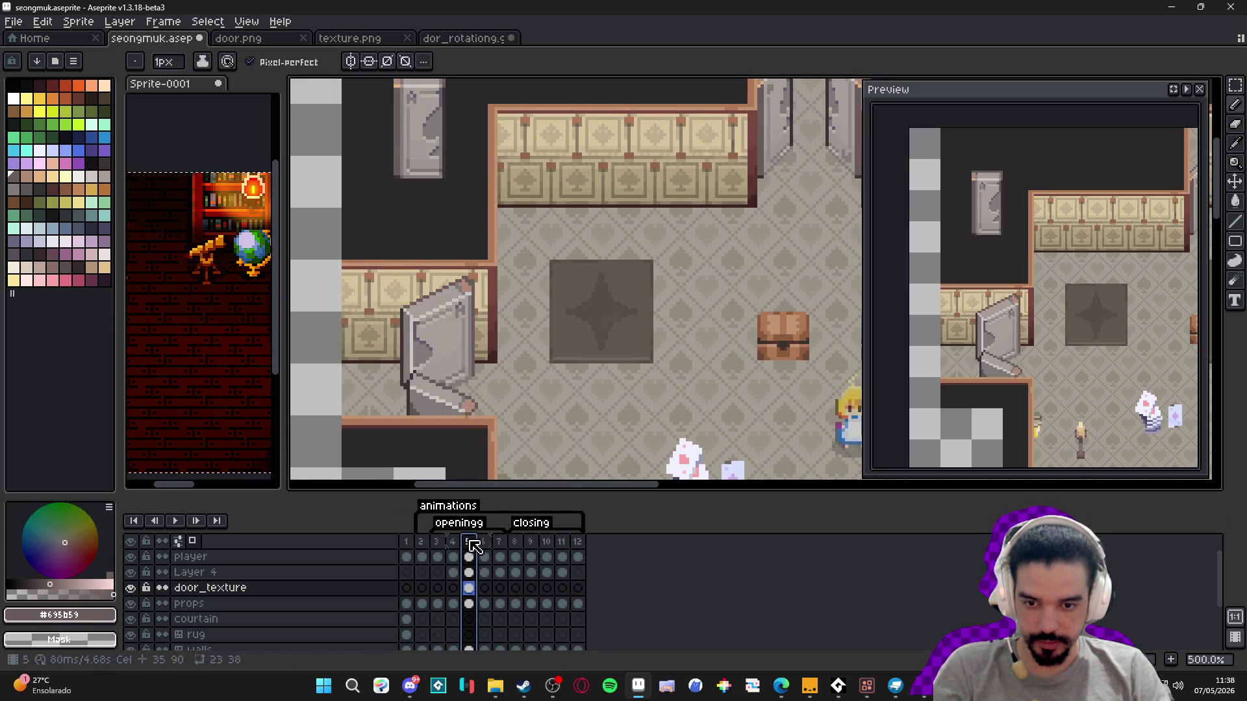
left_click(482, 545)
left_click(468, 544)
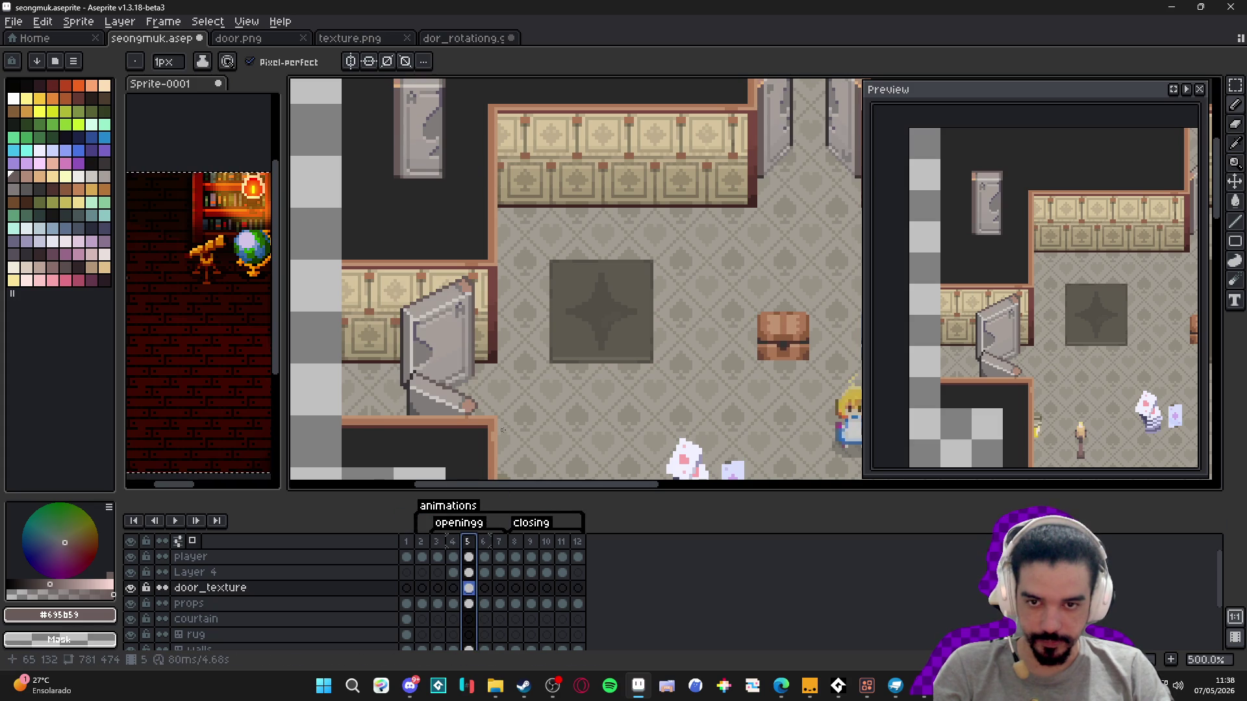
scroll(503, 430, "down", 2)
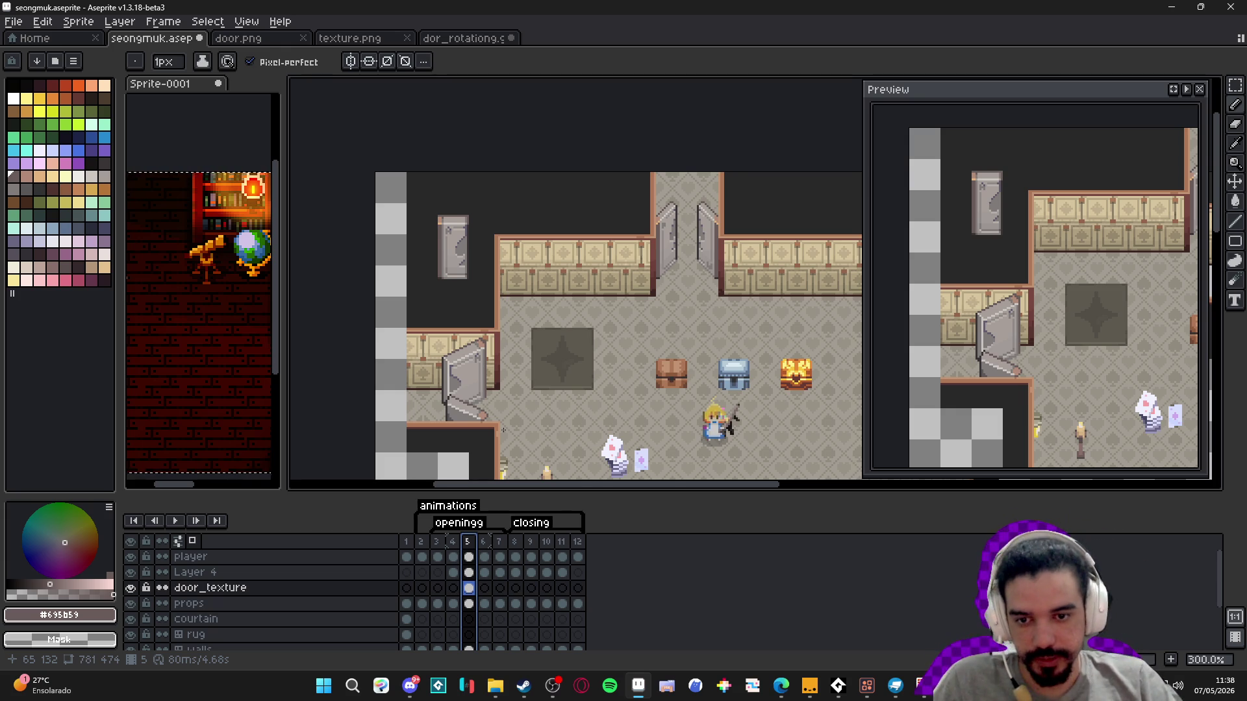
- Draw a short line at frame 5's lower-right door corner and check it against frames 4 and 6
scroll(461, 358, "up", 7)
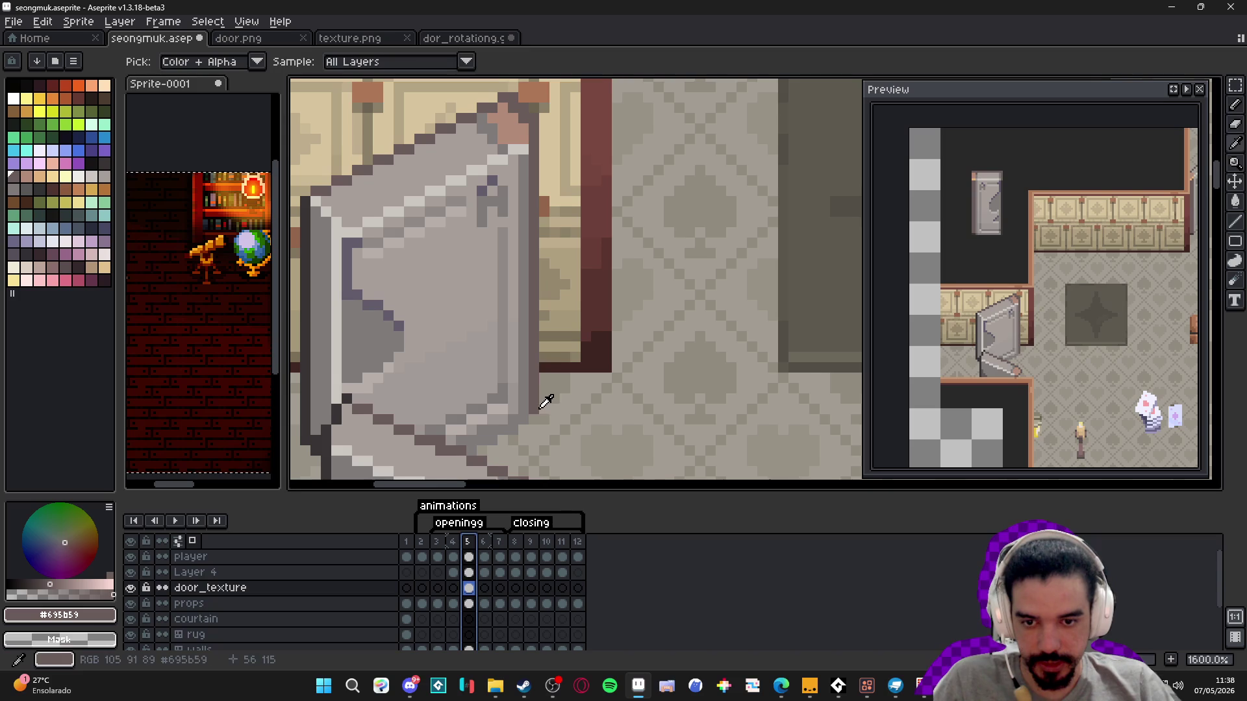
mouse_move(533, 408)
left_mouse_down()
mouse_move(440, 447)
mouse_move(513, 422)
left_mouse_up()
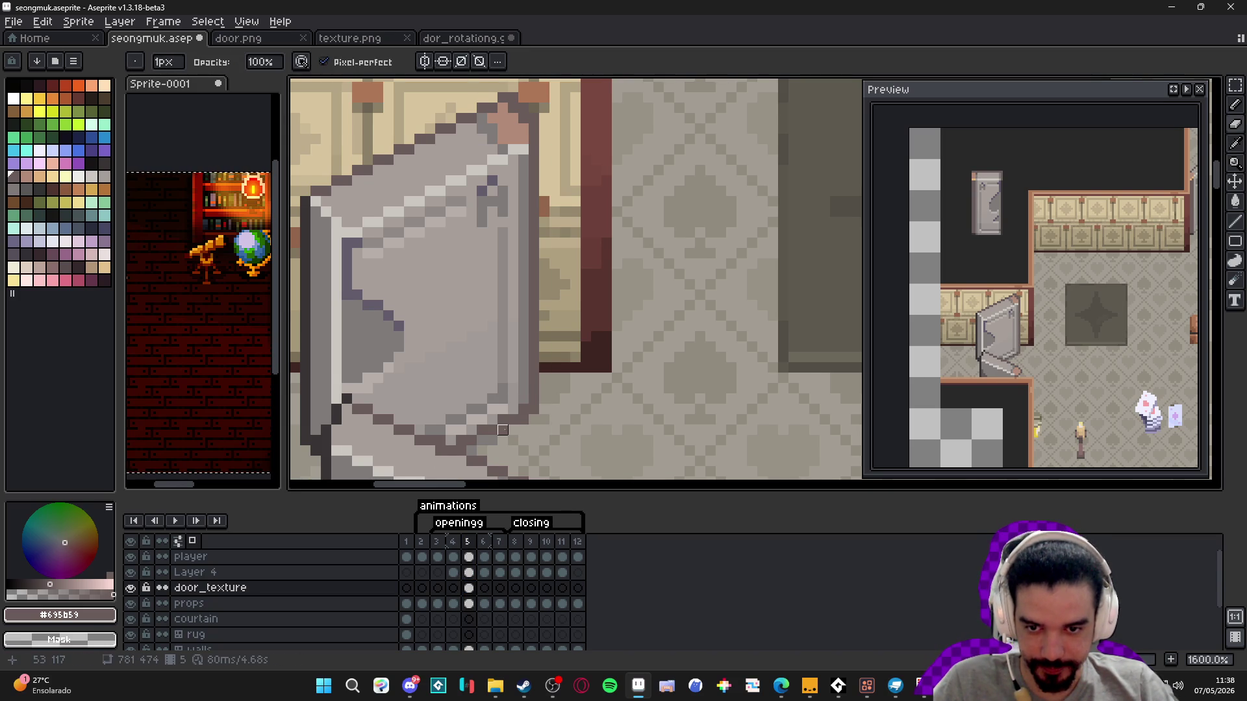
scroll(492, 441, "down", 3)
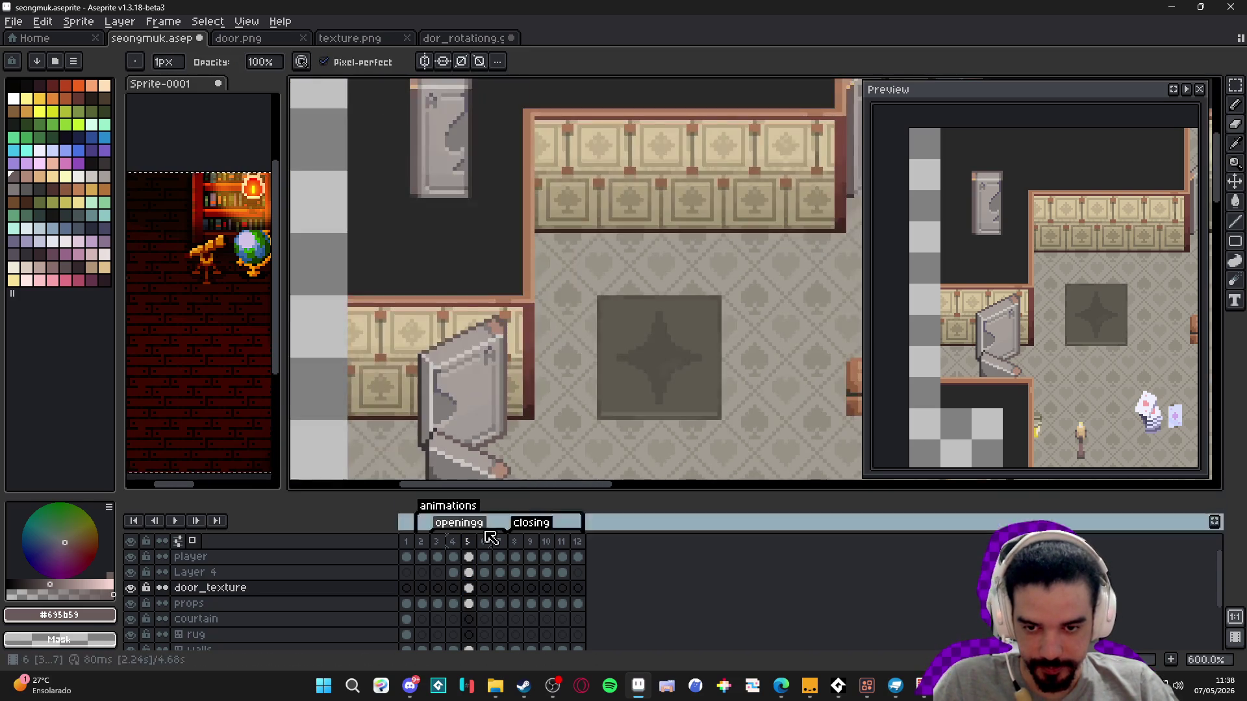
left_click(452, 543)
left_click(468, 543)
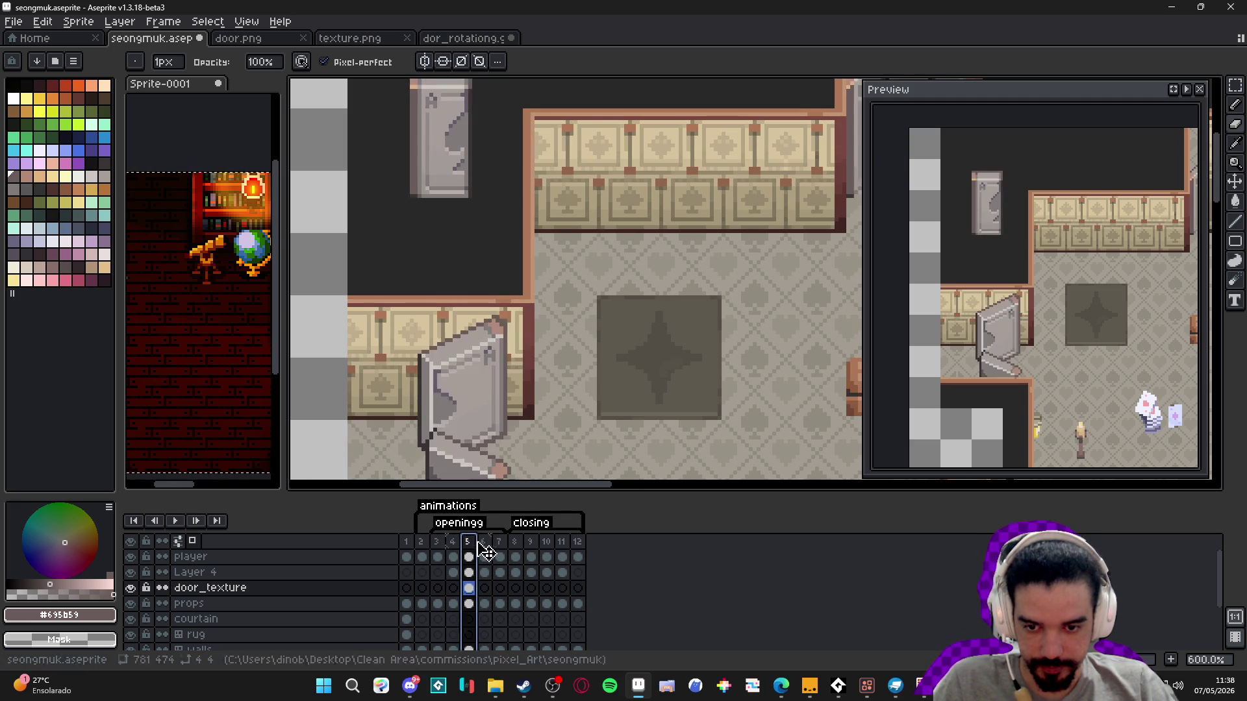
left_click(484, 544)
left_click(468, 544)
- Review the door across frames 3 through 7 to compare its opening poses
scroll(479, 404, "down", 1)
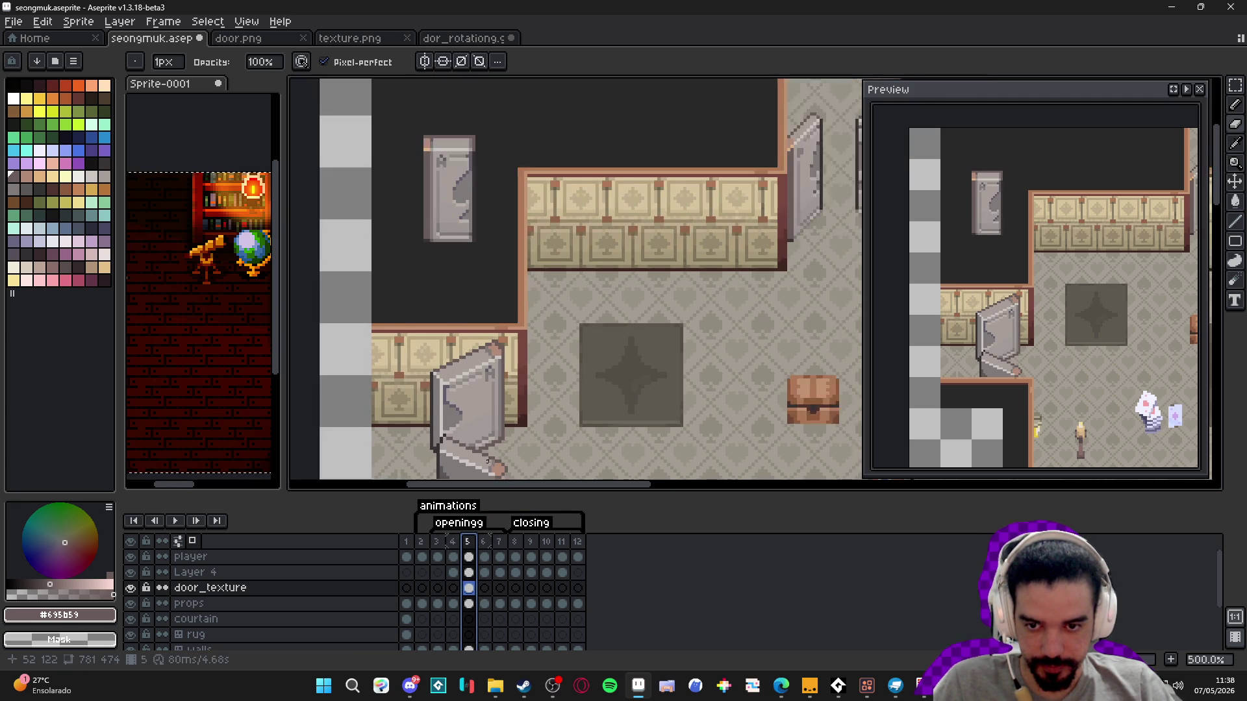
left_click(458, 541)
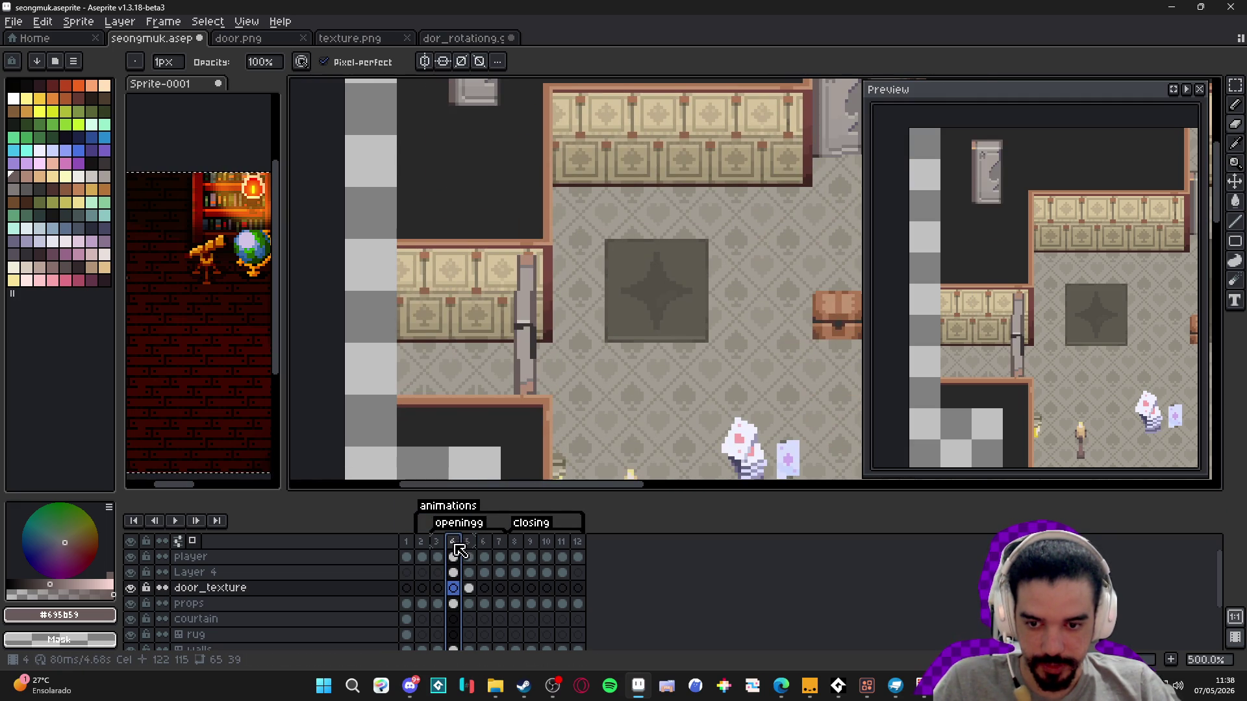
left_click(437, 542)
left_click(470, 546)
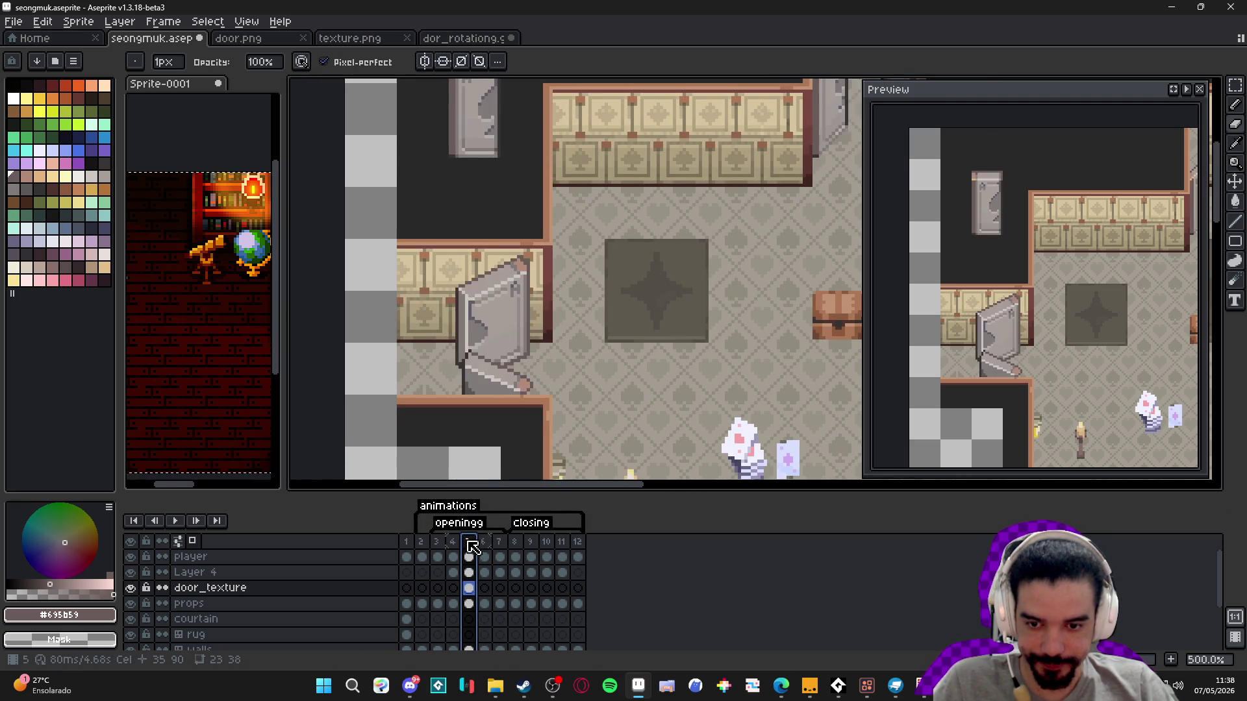
left_click(486, 543)
left_click(498, 545)
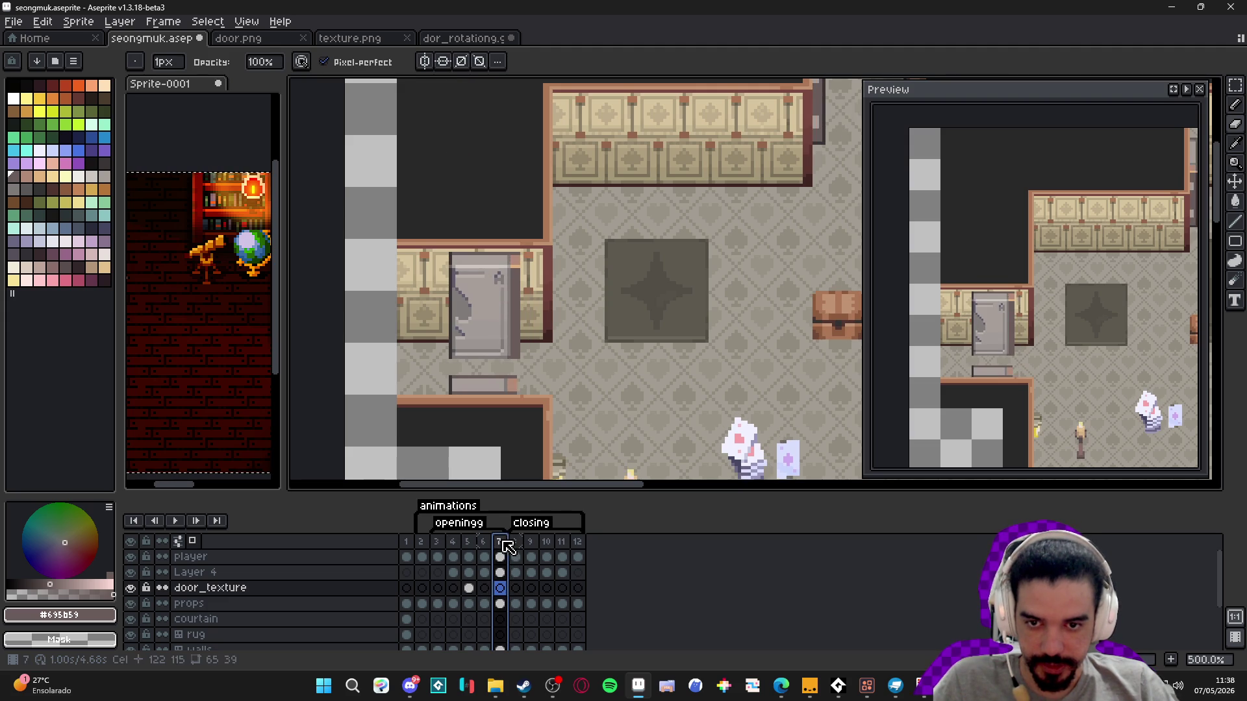
left_click(484, 544)
left_click(468, 544)
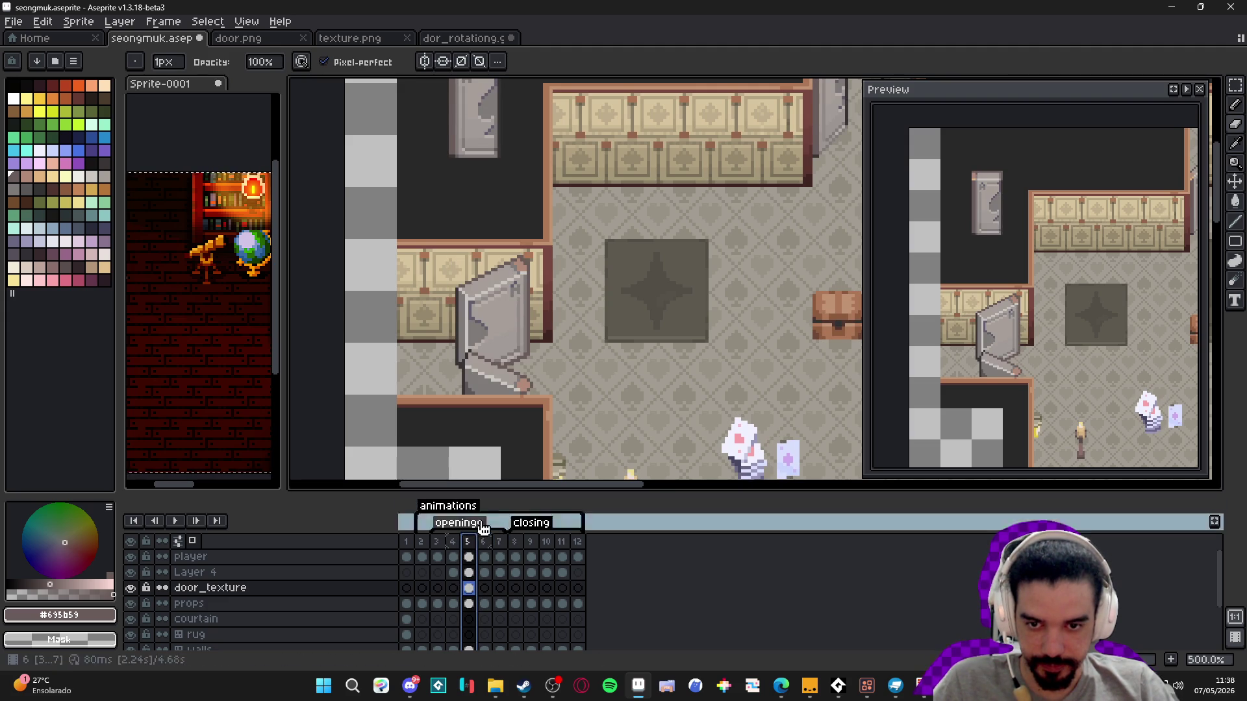
left_click(484, 544)
- Recolour frame 5's dark diagonal door outline with mid grey #807b7a
scroll(492, 368, "up", 4)
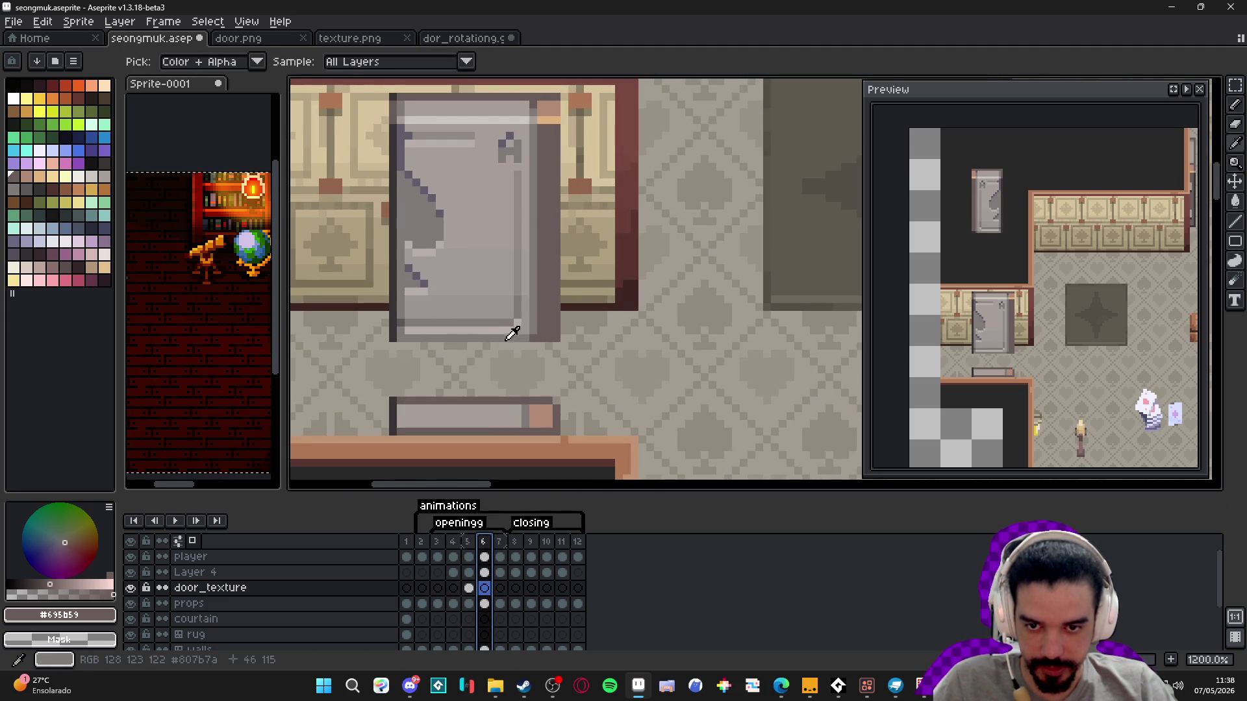
left_click(491, 368, "alt")
left_click(468, 543)
scroll(583, 338, "up", 3)
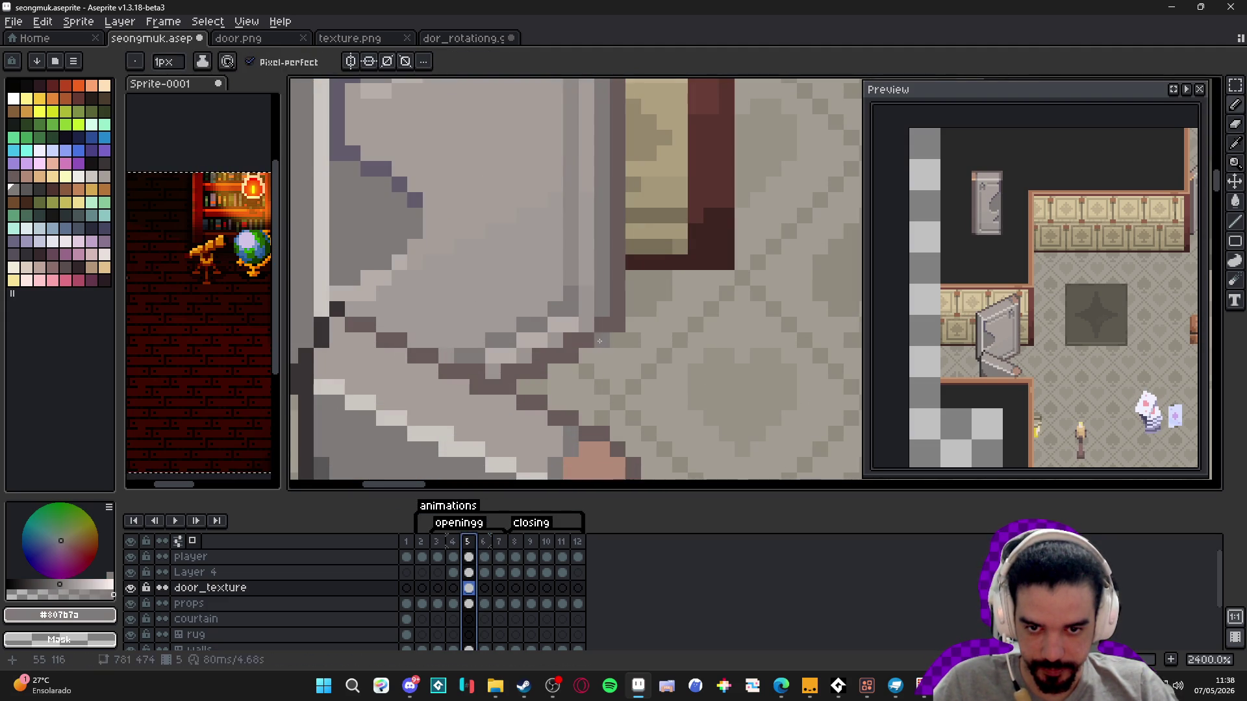
left_click_drag(570, 355, 508, 381)
scroll(513, 390, "down", 6)
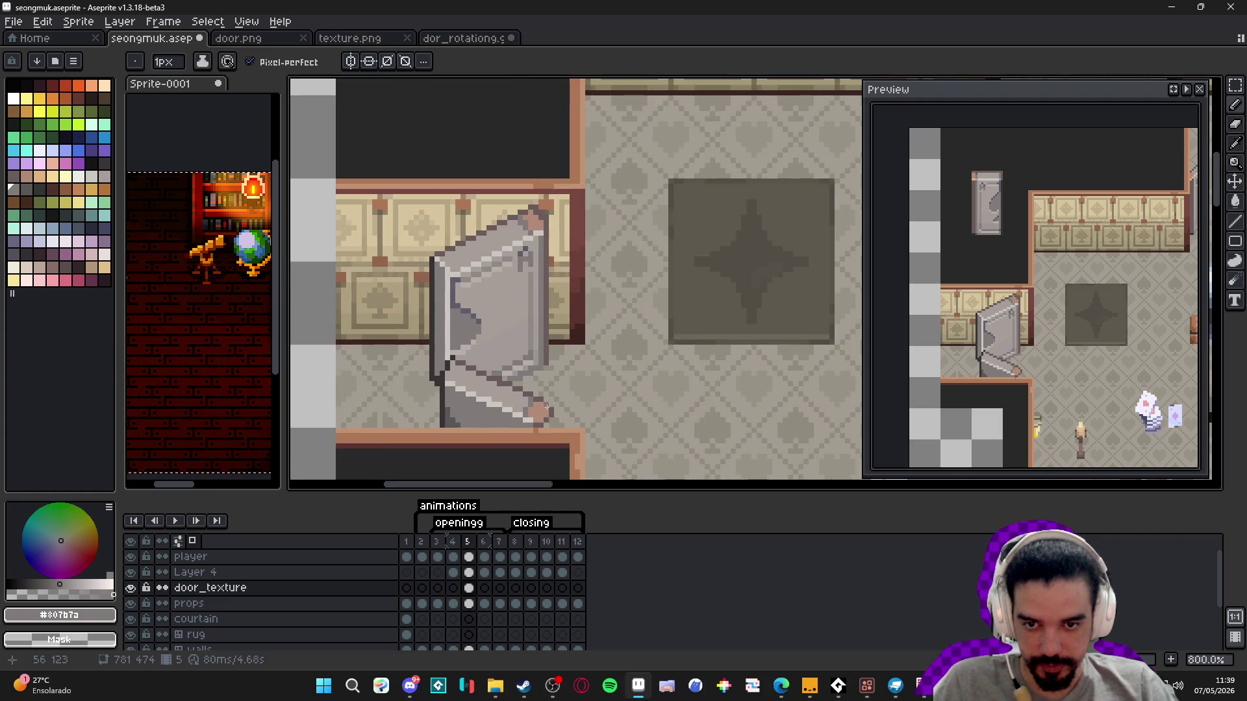
- Darken one pixel at the door's bottom corner with #695b59
scroll(555, 419, "up", 3)
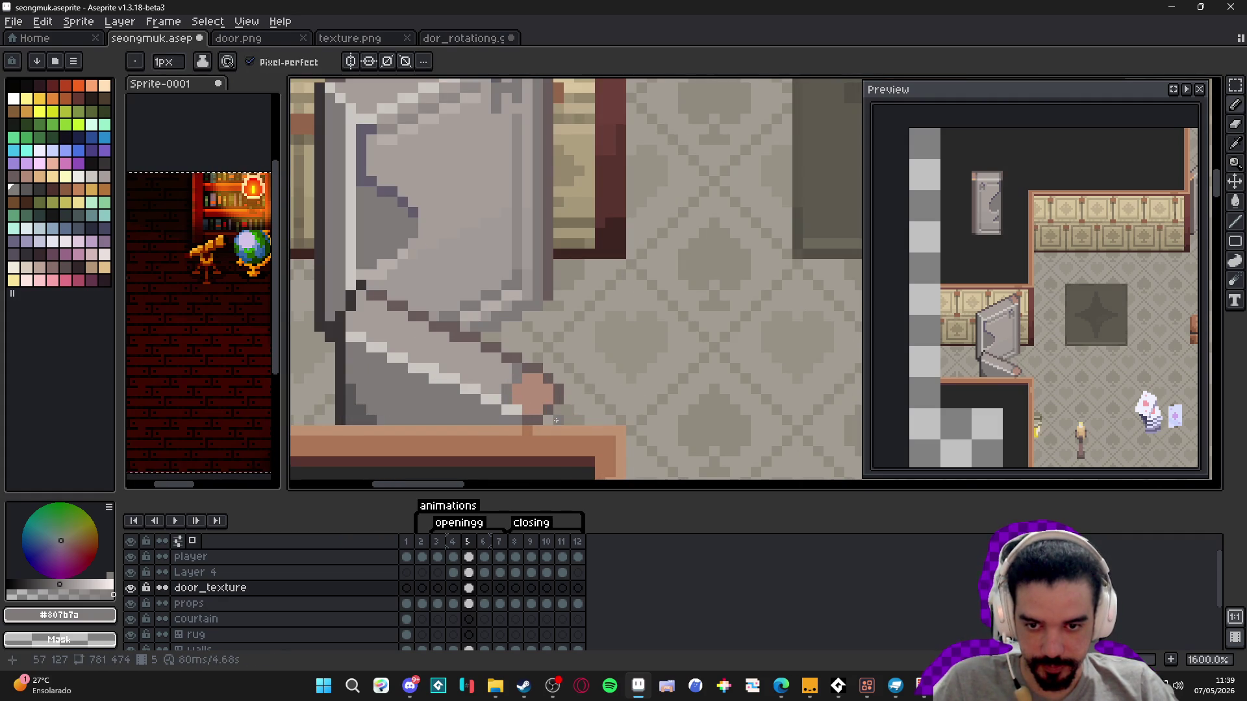
scroll(541, 417, "up", 3)
left_click(563, 376, "alt")
left_click(545, 419)
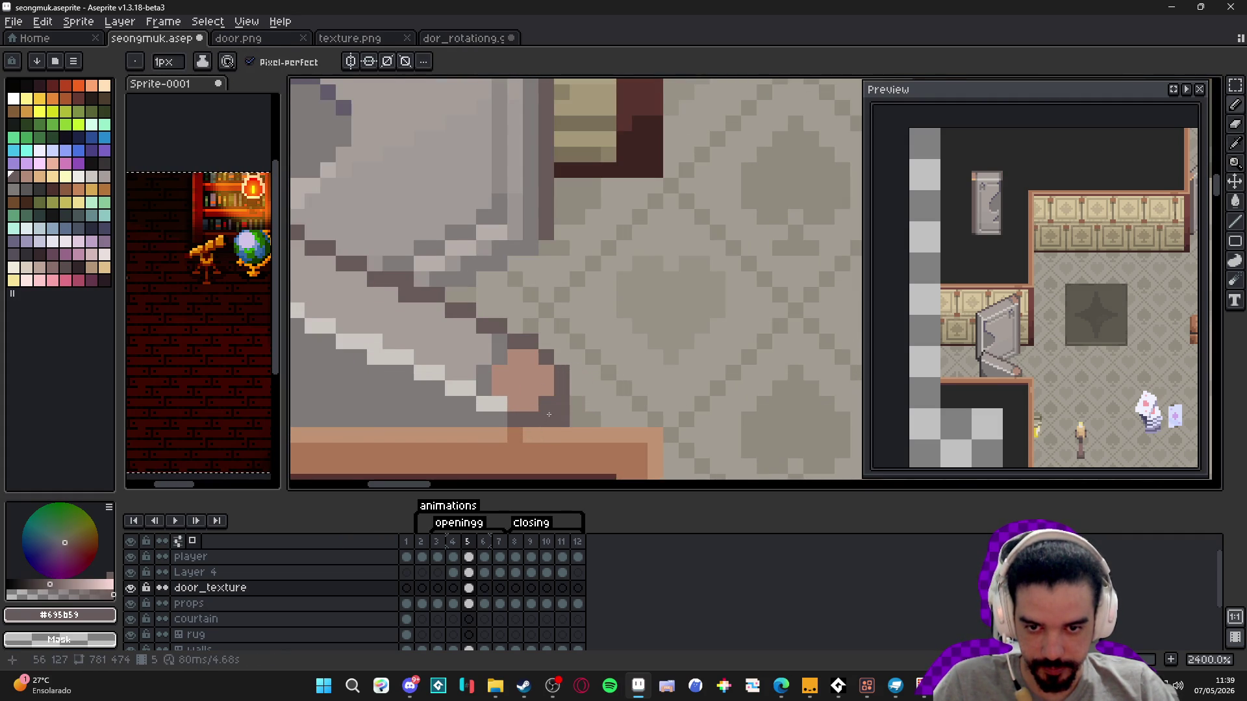
scroll(569, 459, "down", 7)
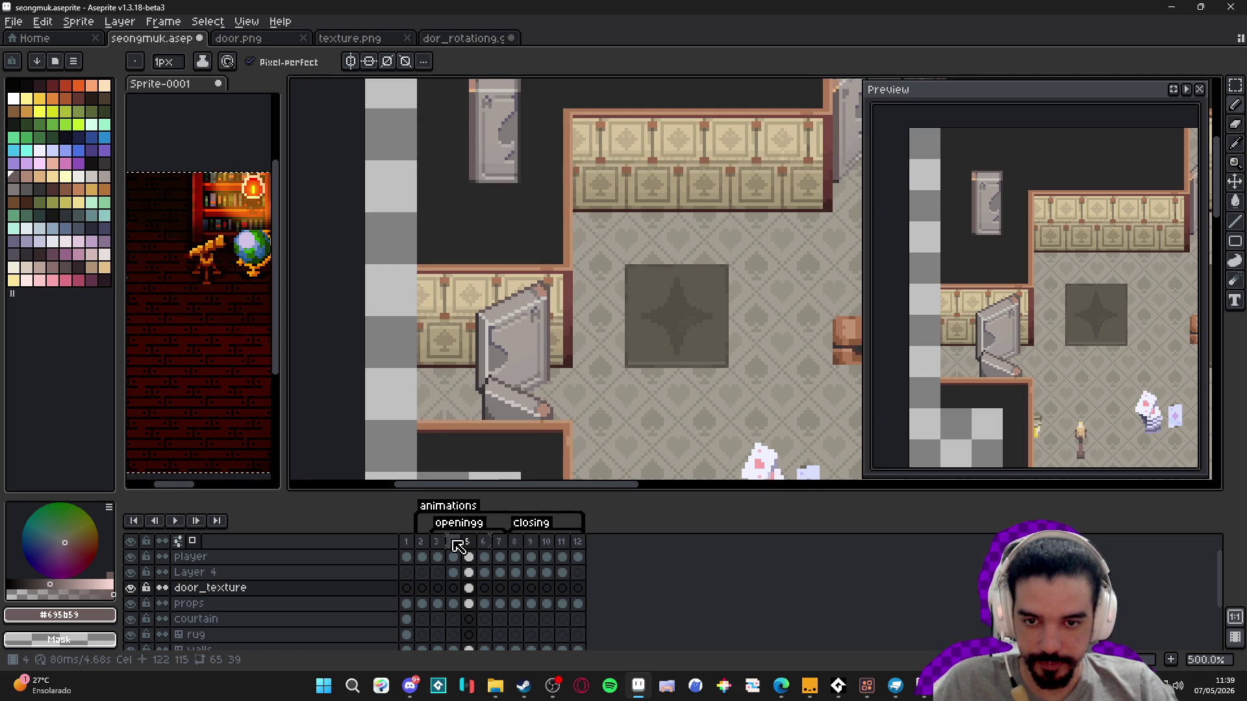
- Step through frames 6 and 7, then jump back to frame 3
scroll(584, 292, "down", 1)
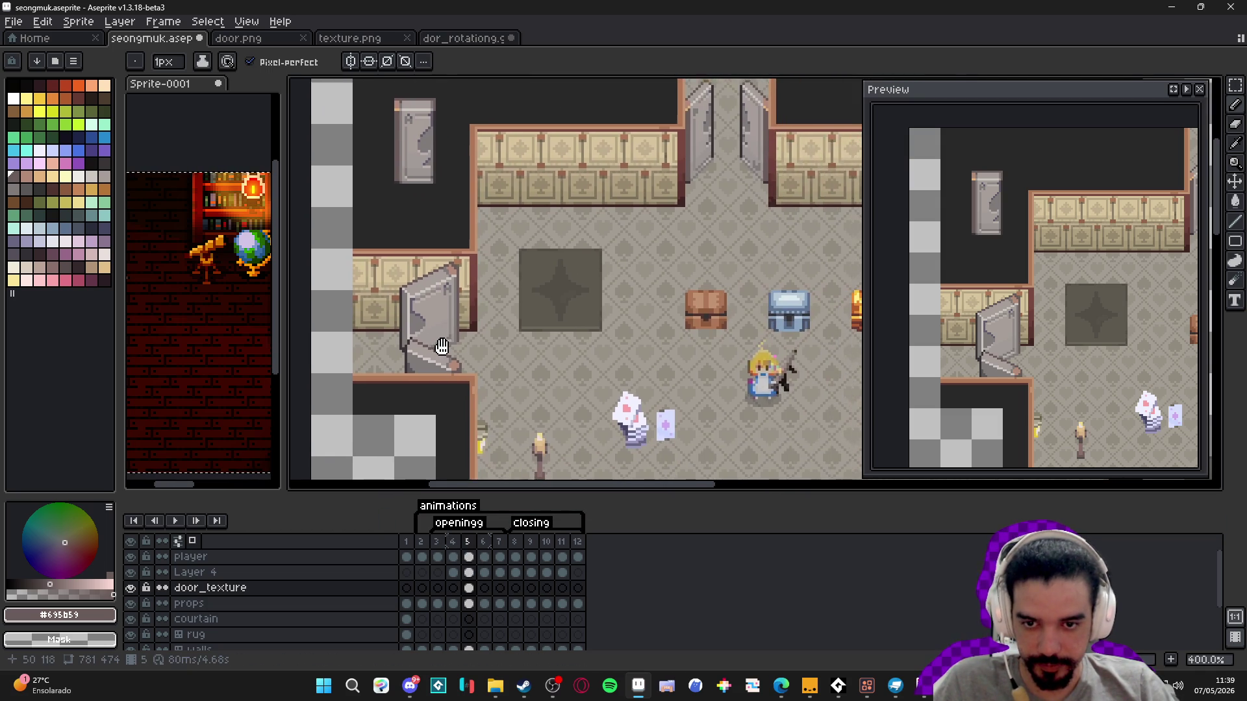
left_click(463, 545)
left_click(490, 546)
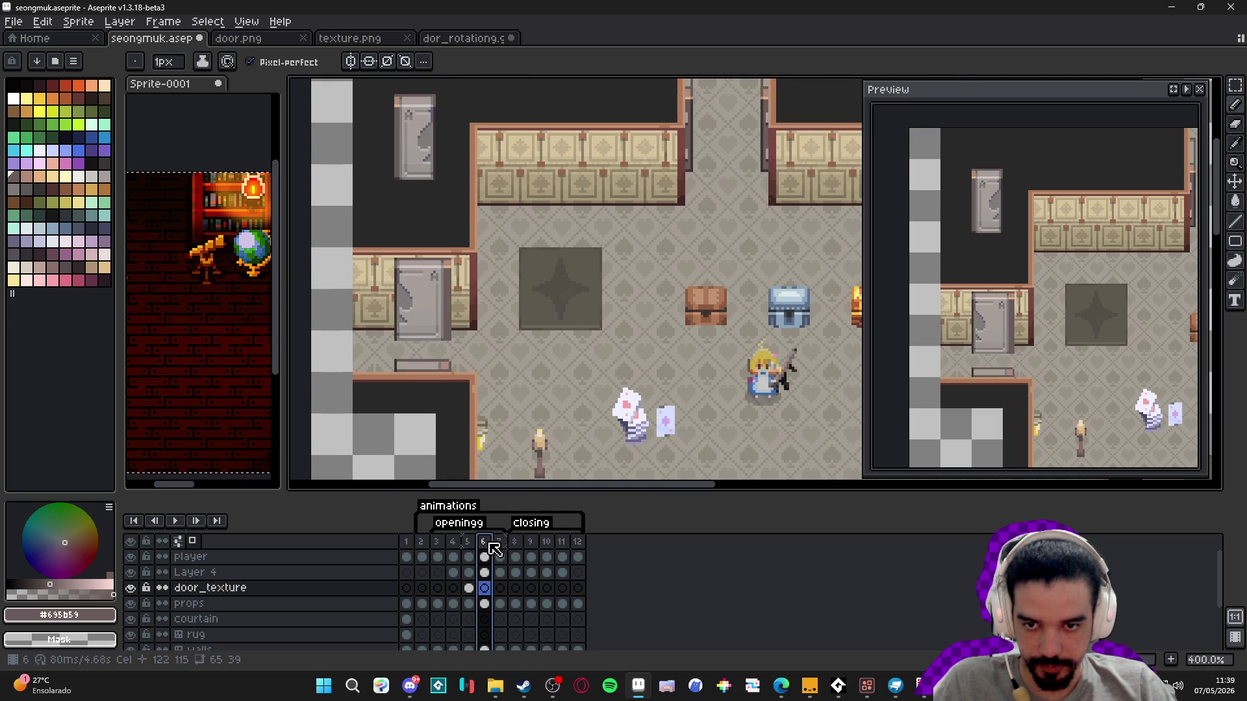
left_click(499, 549)
left_click(436, 549)
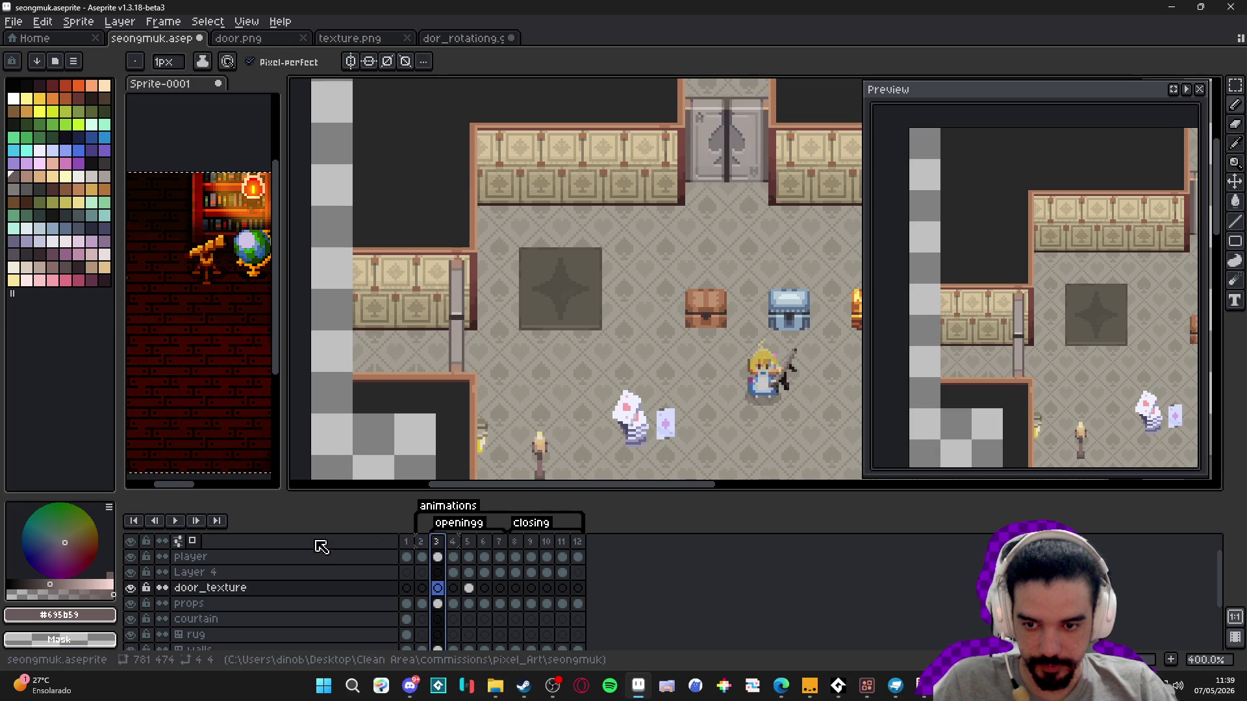
- Play the door animation twice, stopping playback on frame 7
left_click(181, 521)
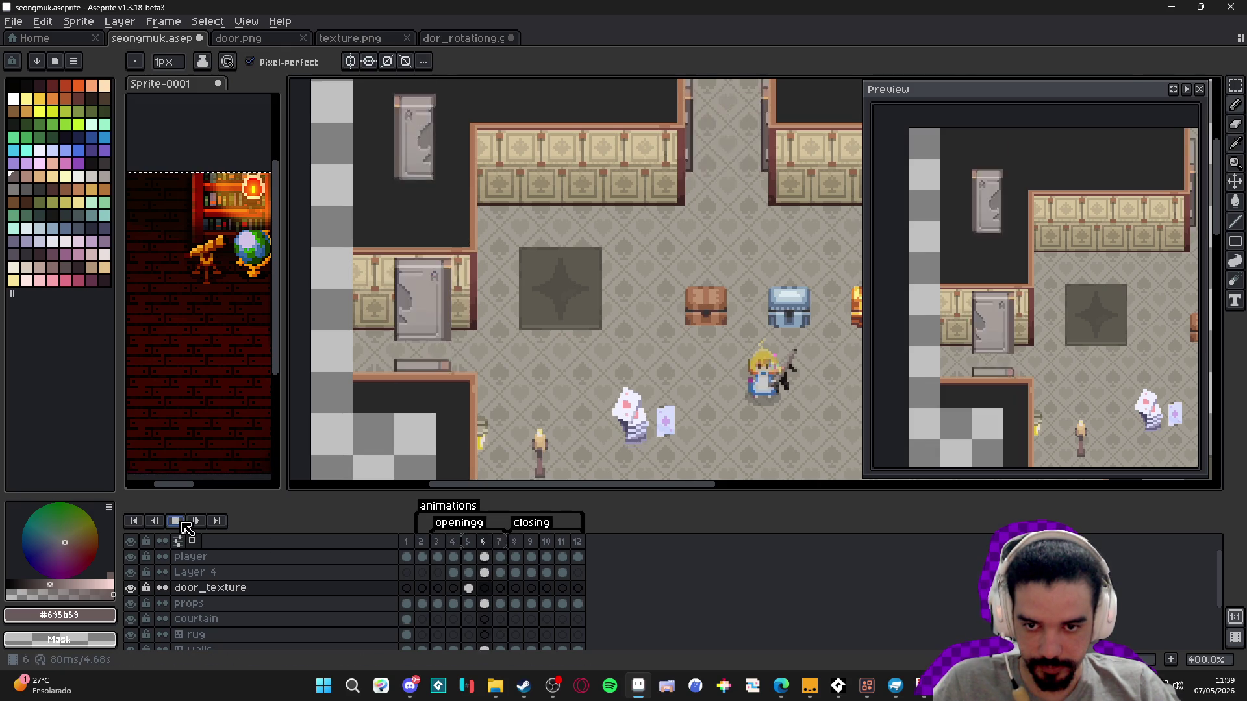
left_click(182, 522)
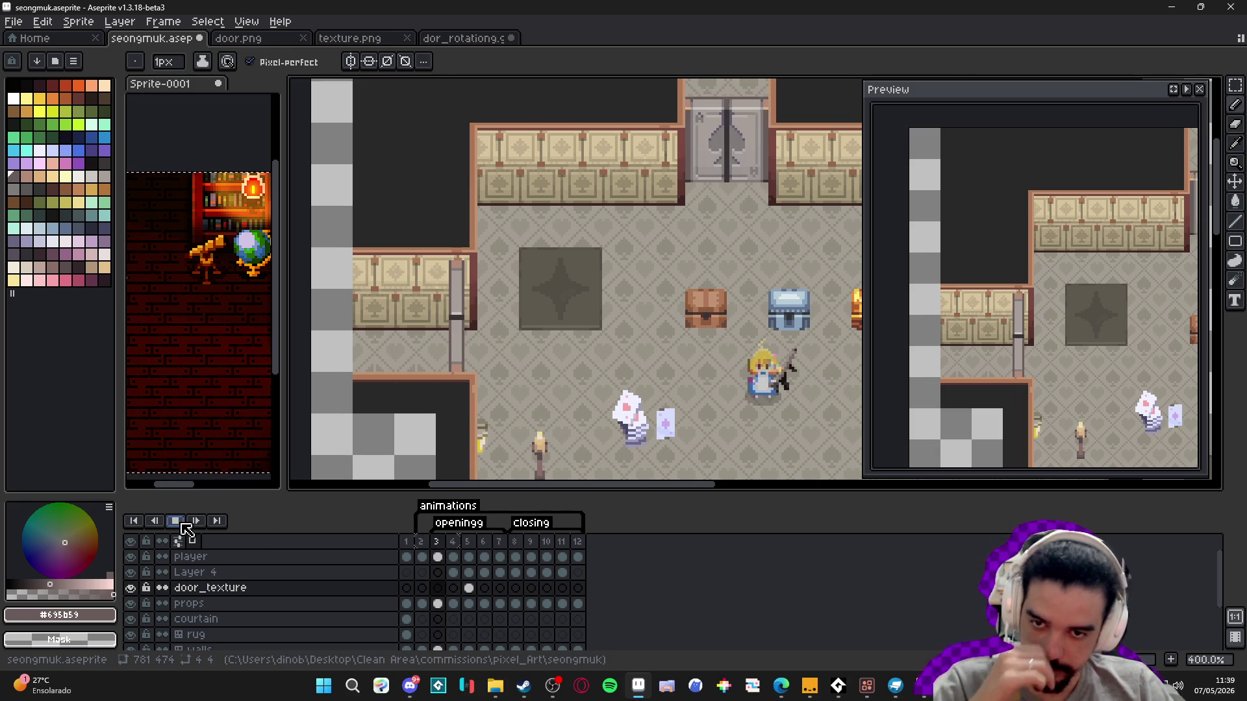
left_click(182, 522)
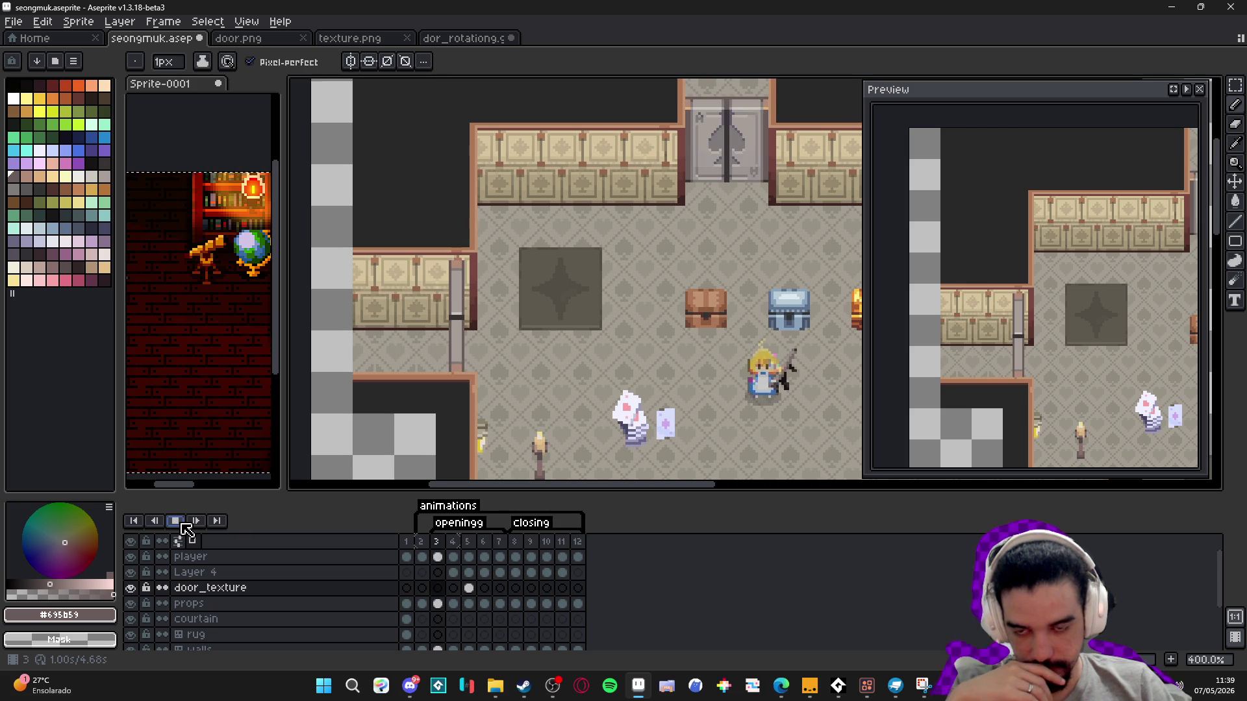
left_click(182, 524)
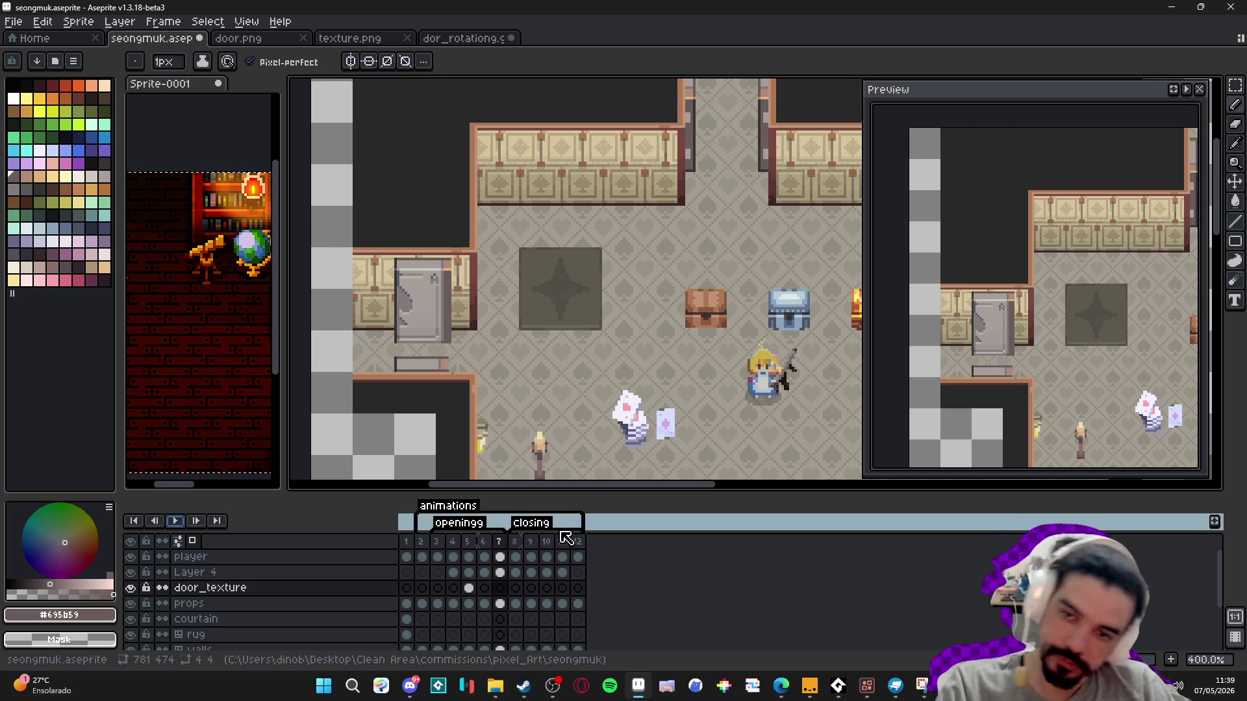
- Go to closing frame 9 and make the props layer active
scroll(540, 325, "down", 1)
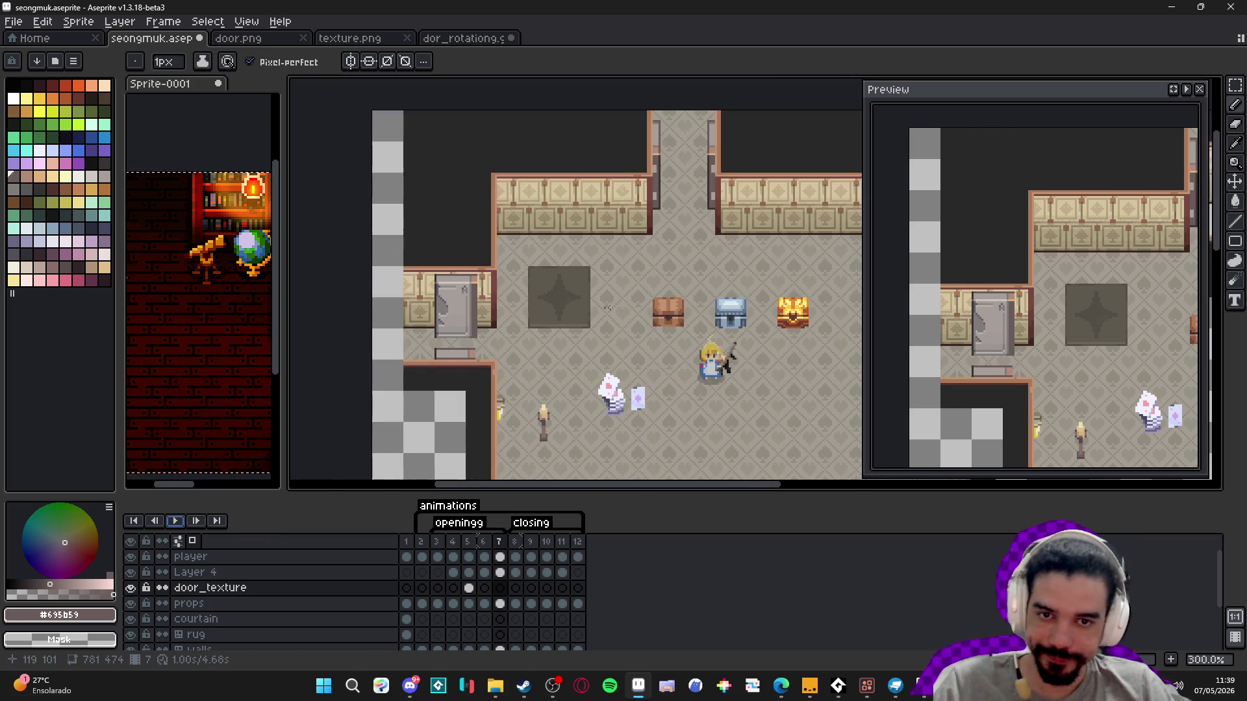
scroll(549, 298, "right", 2)
key("v")
left_click(519, 547)
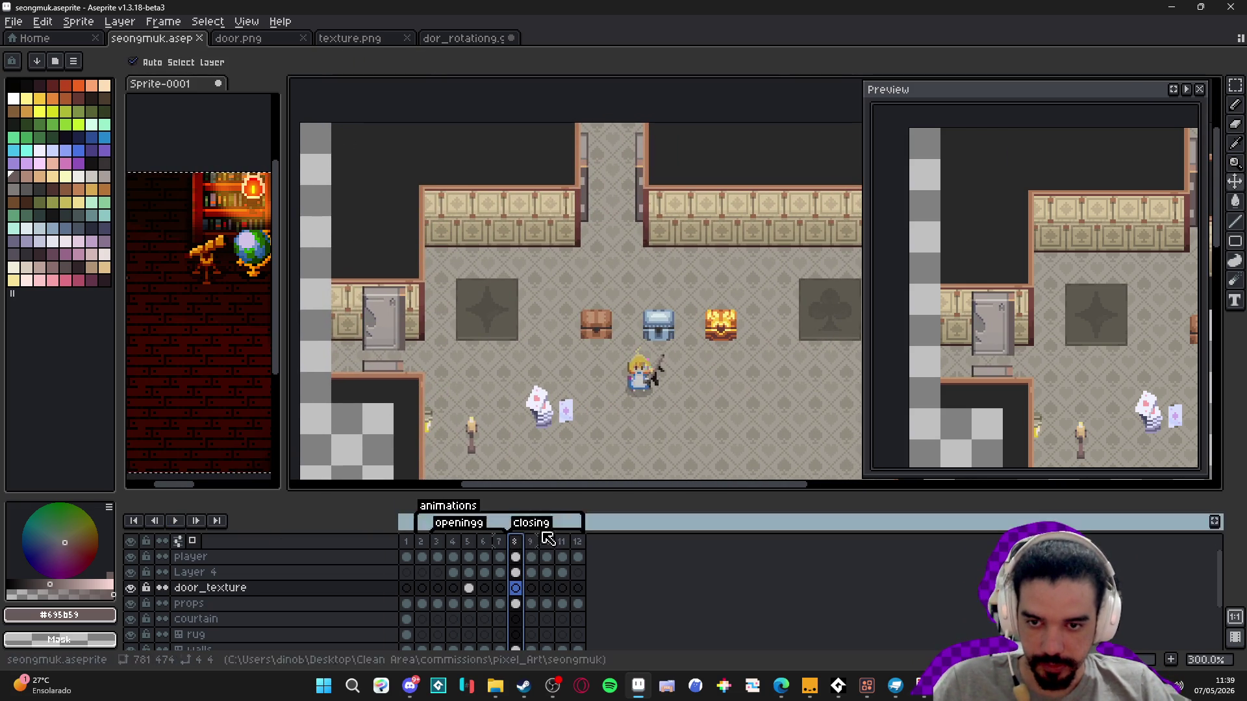
left_click(531, 543)
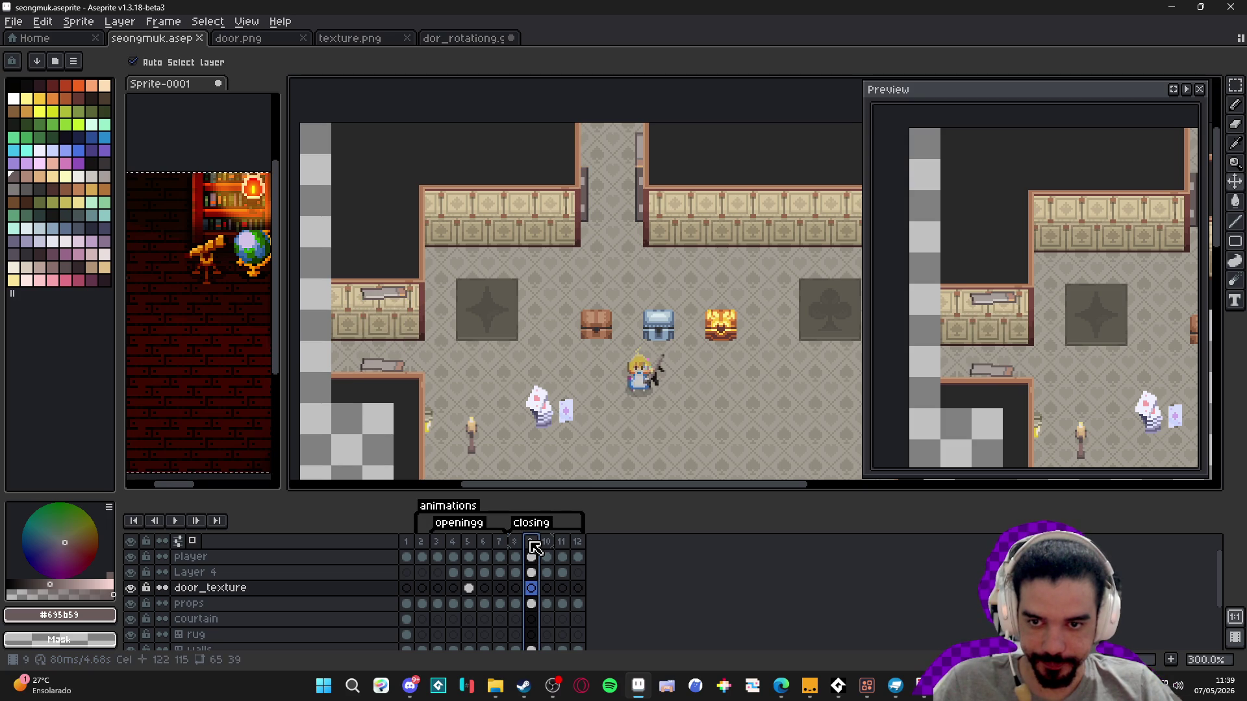
key("b")
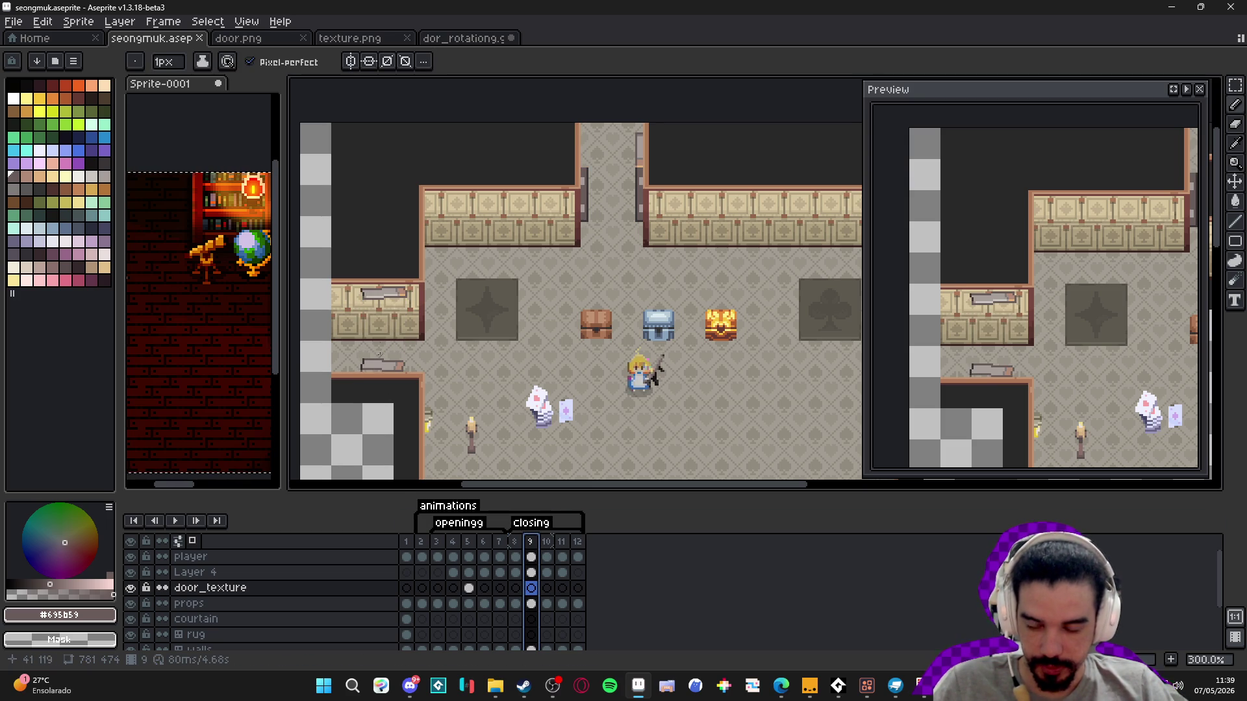
scroll(380, 303, "up", 4)
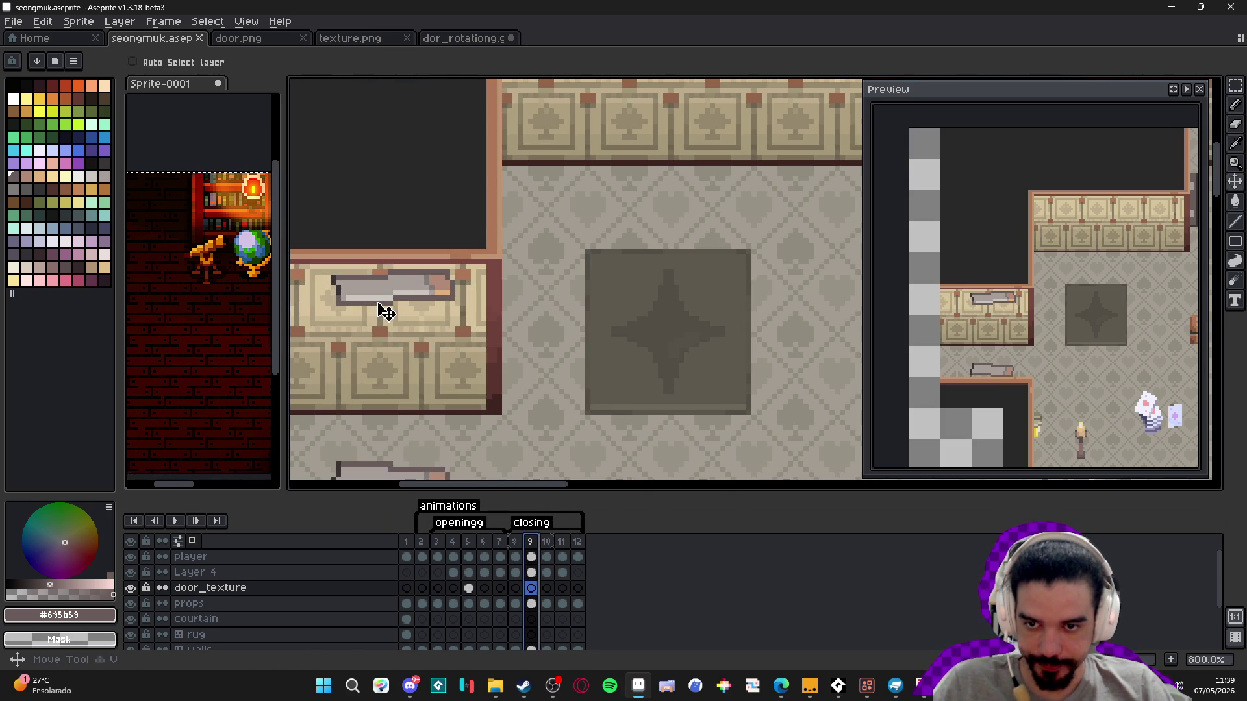
key("v")
left_click(385, 312, "ctrl")
- Select the flat door piece and its thin strip, and place a copy below the wall
key("m")
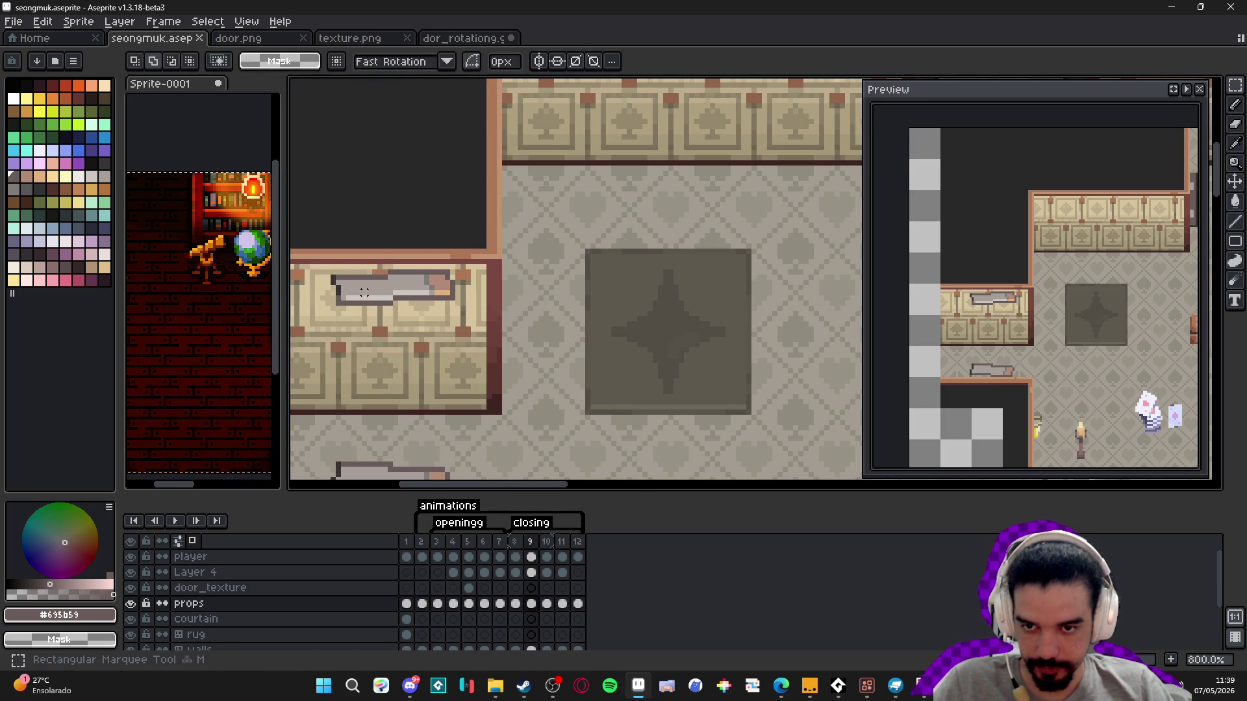
scroll(379, 317, "up", 3)
left_click_drag(390, 286, 620, 313)
mouse_move(557, 265)
left_mouse_down()
mouse_move(741, 355)
mouse_move(479, 297)
mouse_move(403, 300)
left_mouse_up()
left_click_drag(406, 364, 555, 379)
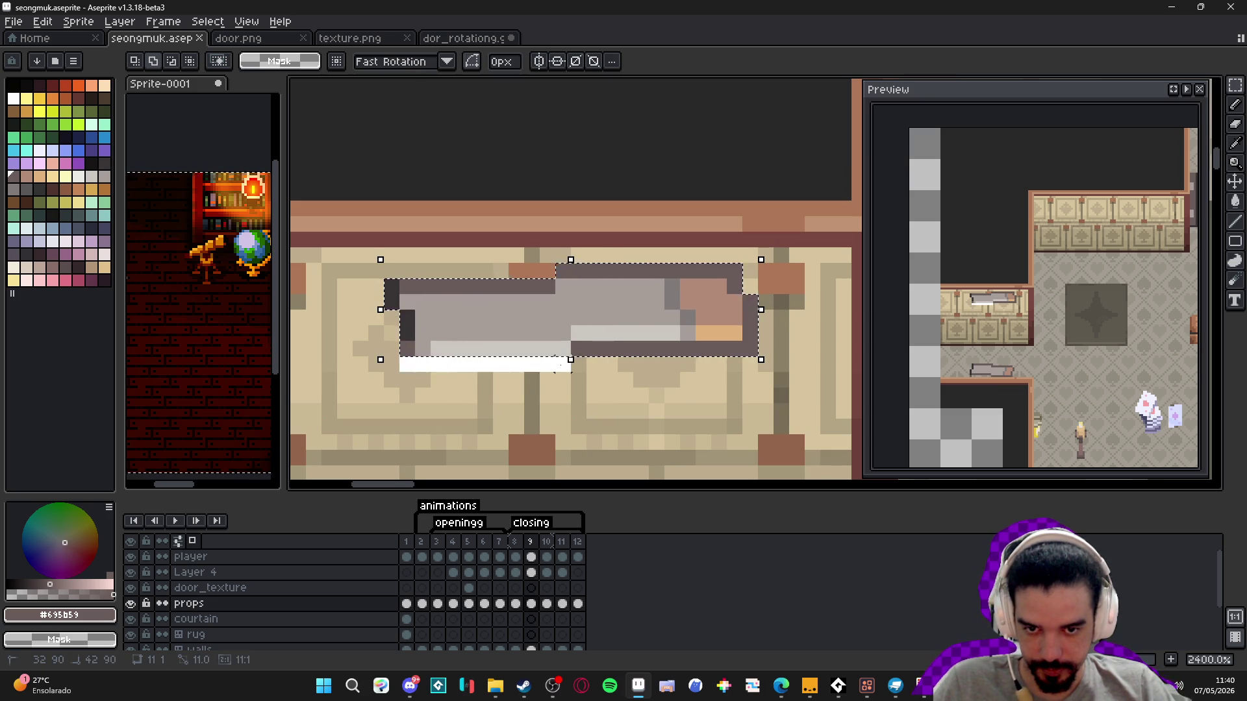
scroll(555, 380, "down", 5)
scroll(434, 203, "down", 3)
key("b")
mouse_move(549, 322)
left_mouse_down()
mouse_move(528, 176)
mouse_move(532, 322)
mouse_move(587, 316)
left_mouse_up()
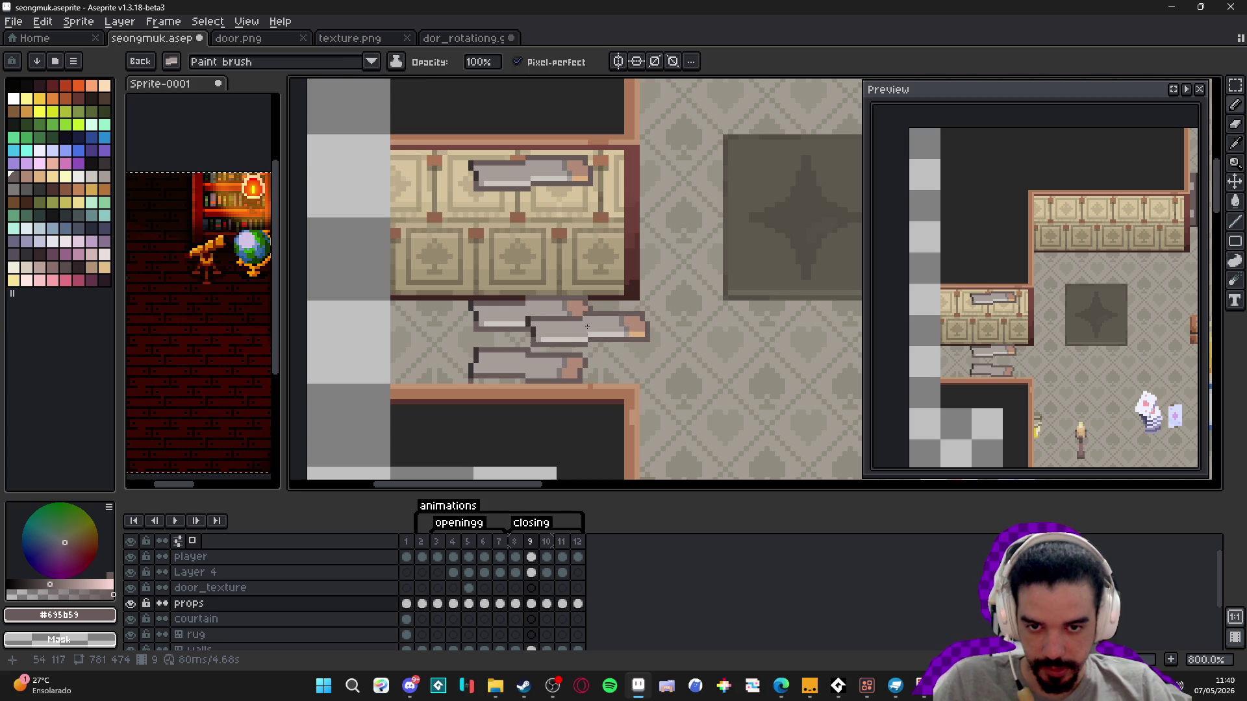
- Draw vertical outline edges down both door sides from the wall on frame 9
key("Escape")
scroll(587, 316, "up", 2)
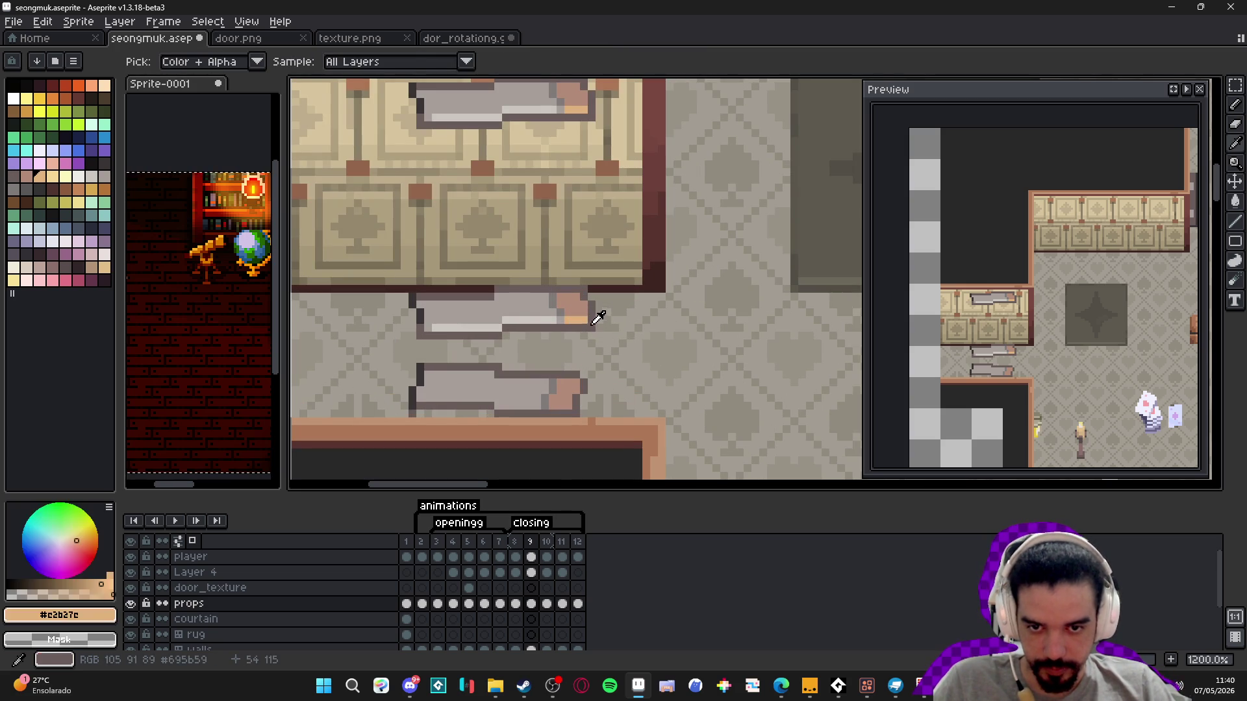
left_click(591, 302, "shift")
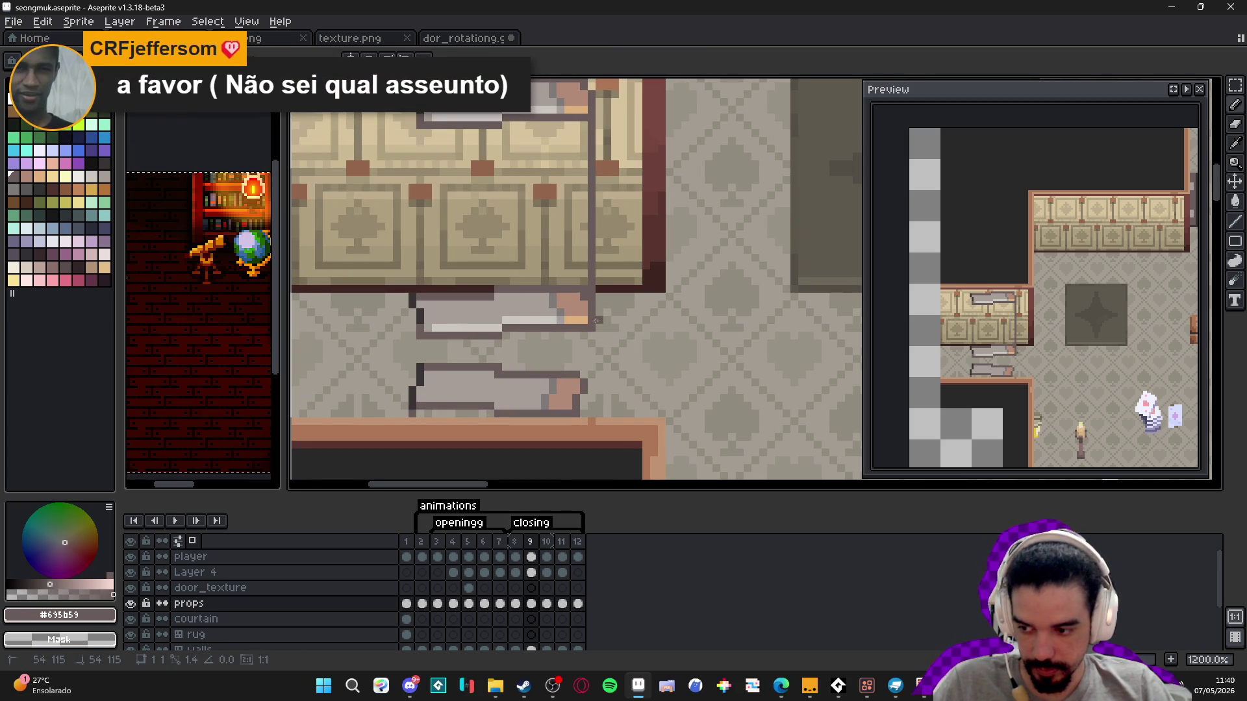
scroll(435, 234, "up", 2)
left_click_drag(456, 185, 448, 389)
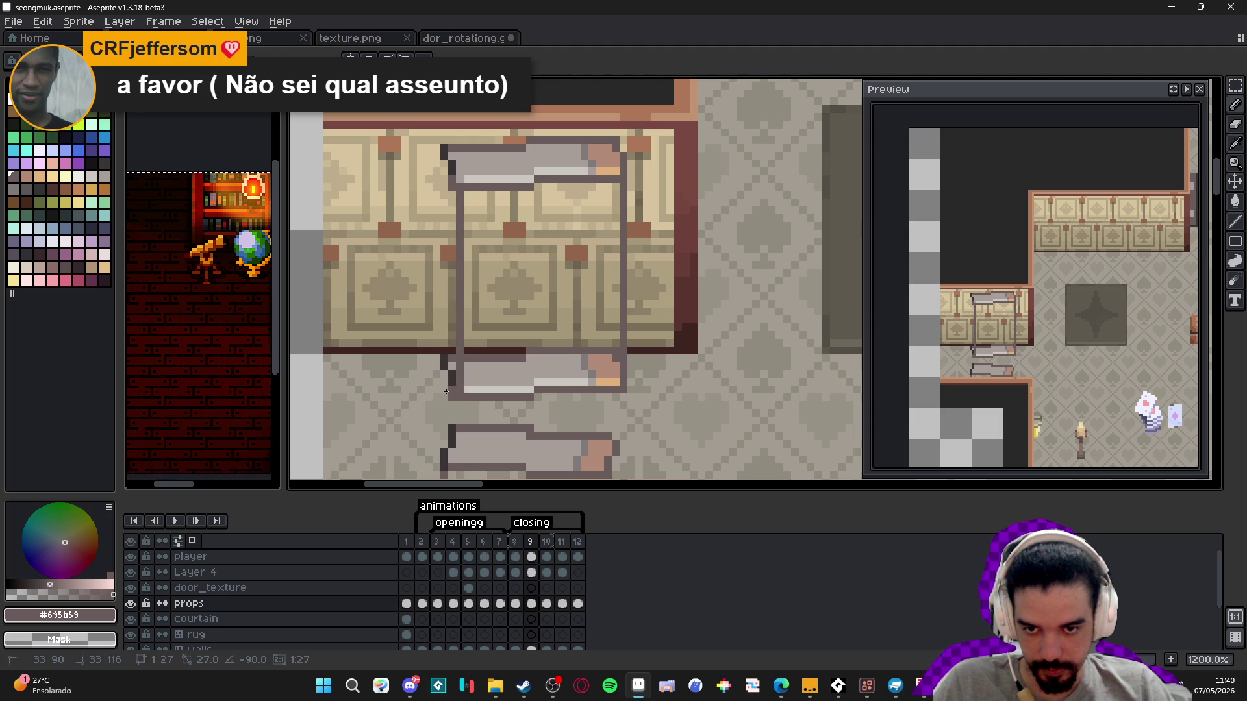
key("ctrl+z")
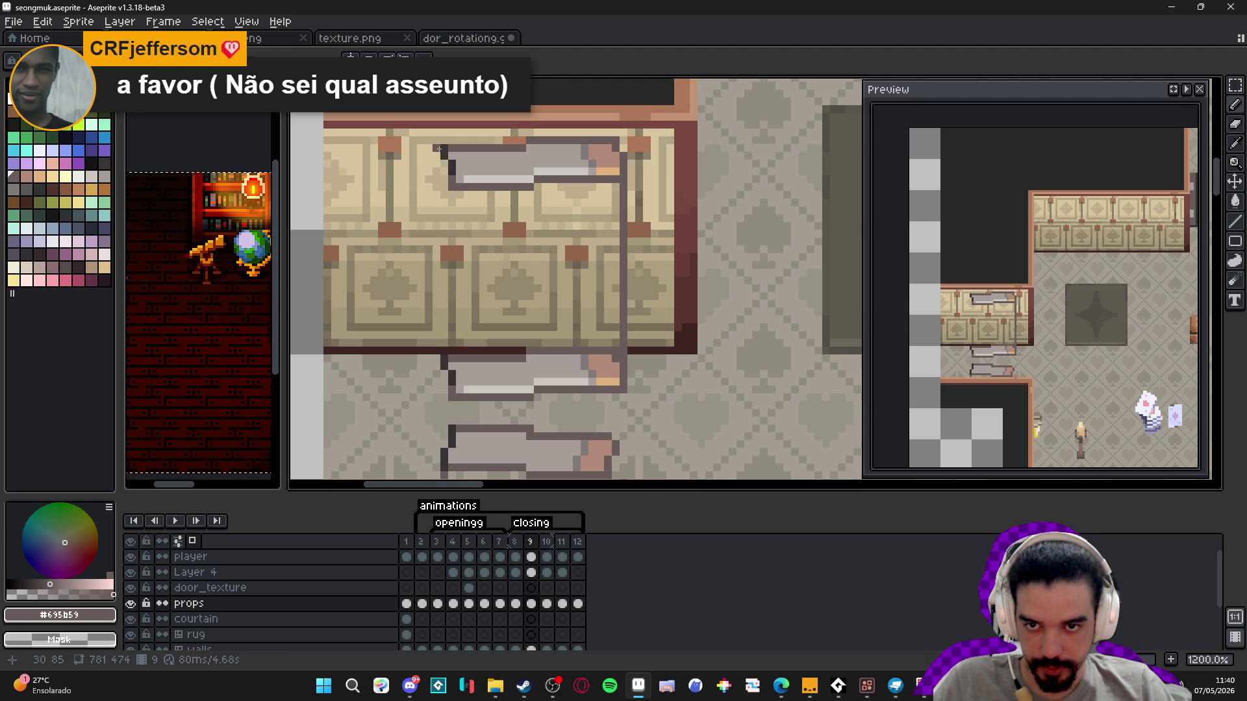
left_click(444, 147, "alt")
left_click_drag(444, 147, 444, 368)
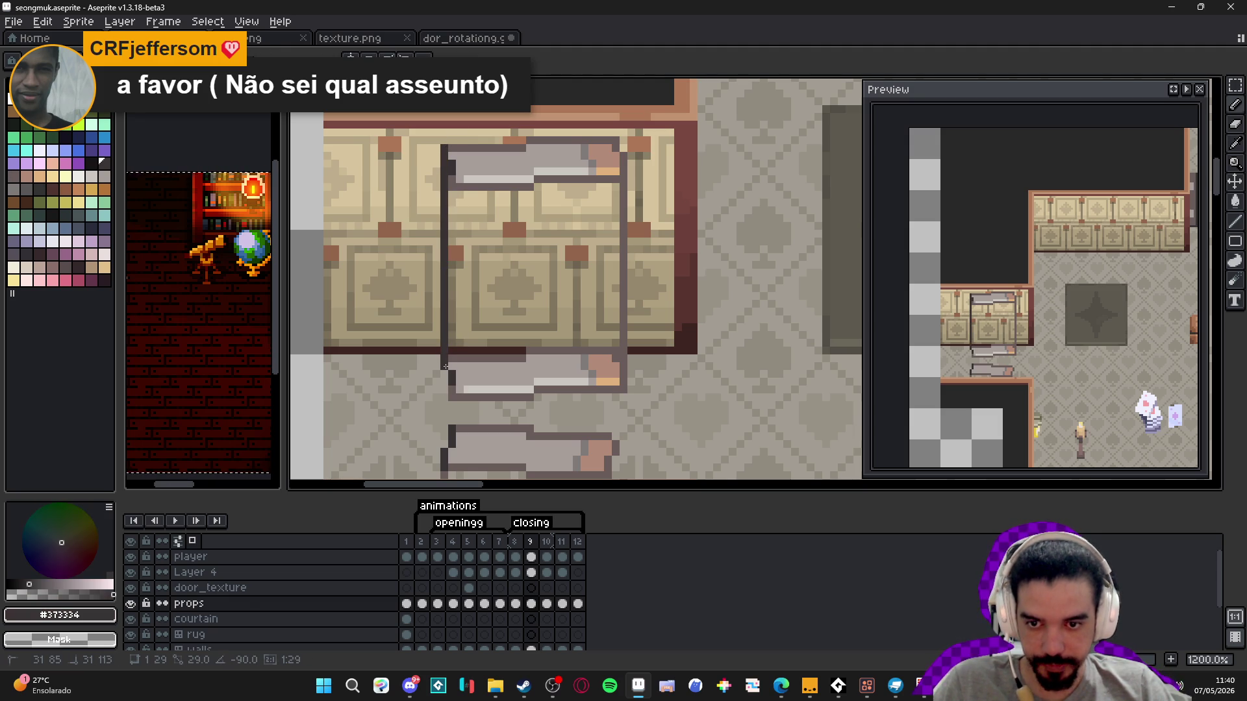
left_click(449, 185, "alt")
left_click_drag(450, 185, 449, 388)
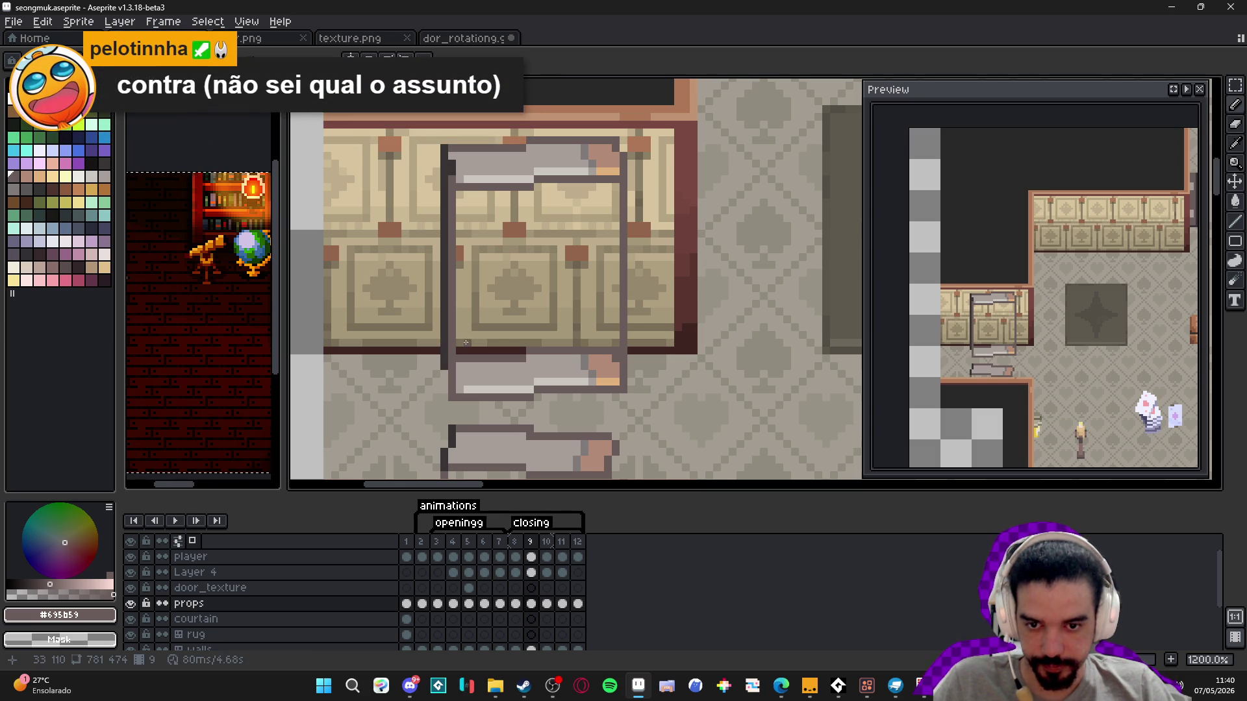
- Erase the filled light strip along the door's bottom
scroll(618, 372, "up", 1)
key("e")
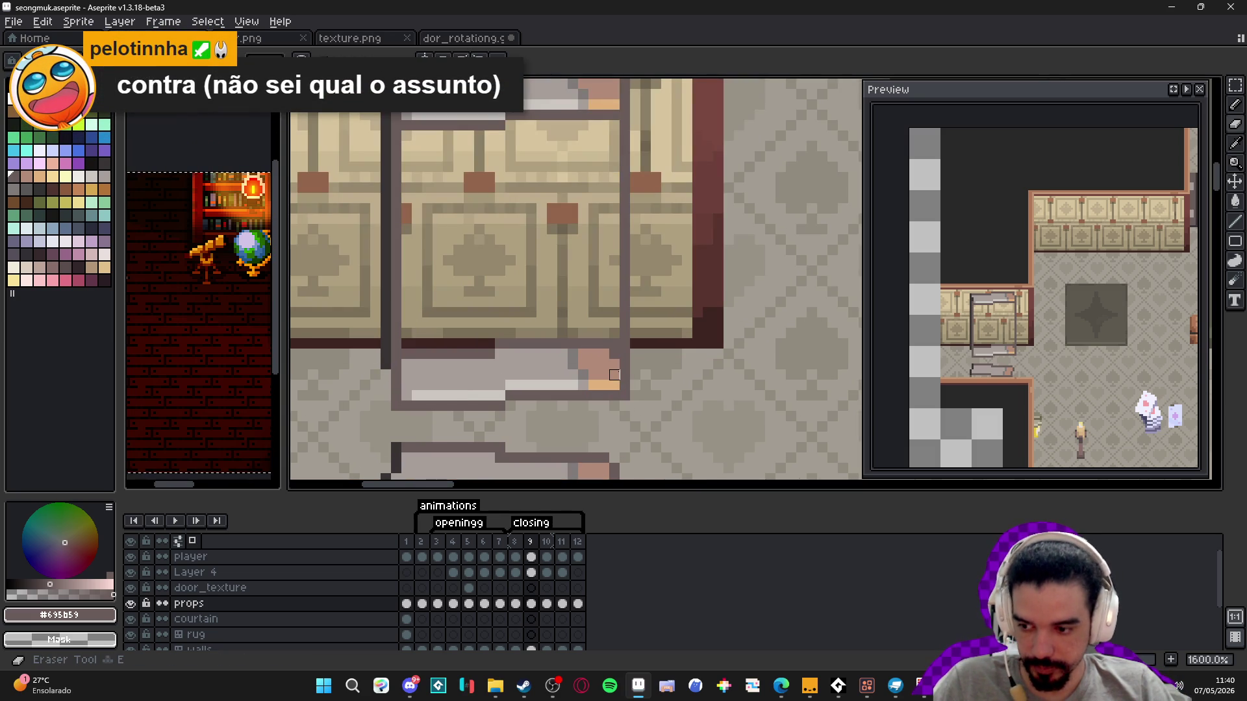
left_click_drag(609, 381, 408, 394)
mouse_move(422, 349)
left_mouse_down()
mouse_move(609, 349)
mouse_move(412, 365)
left_mouse_up()
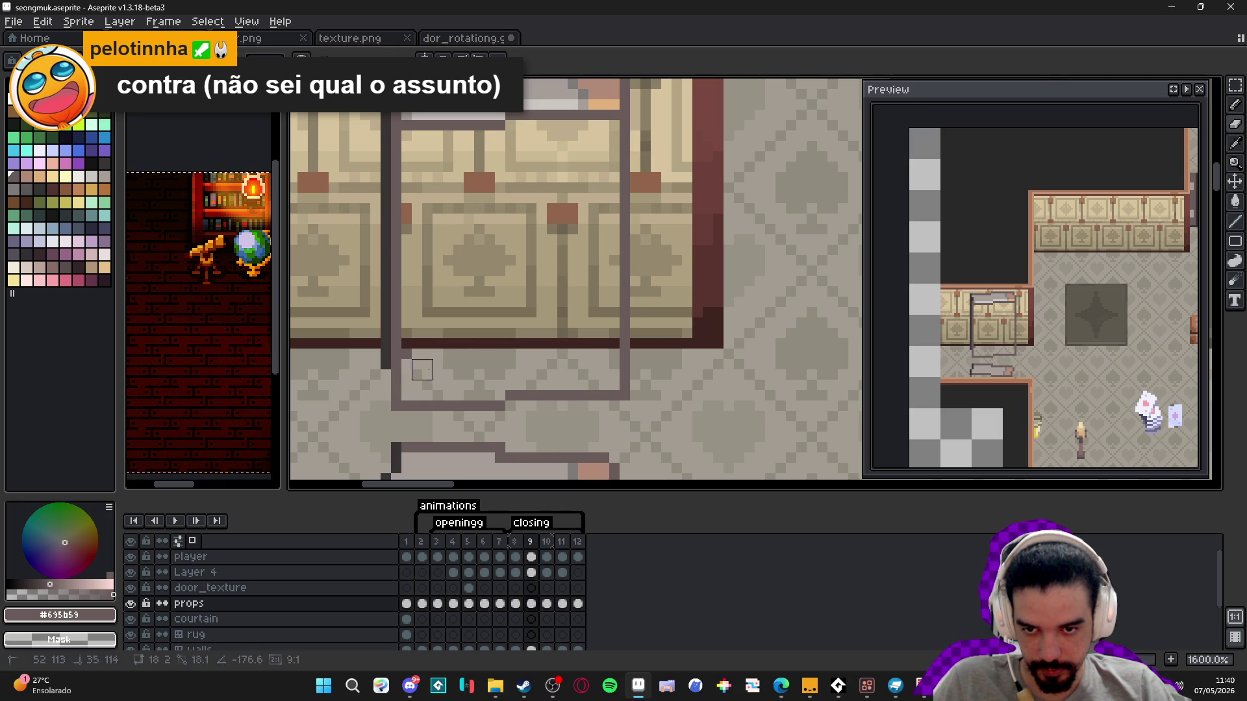
scroll(422, 355, "down", 2)
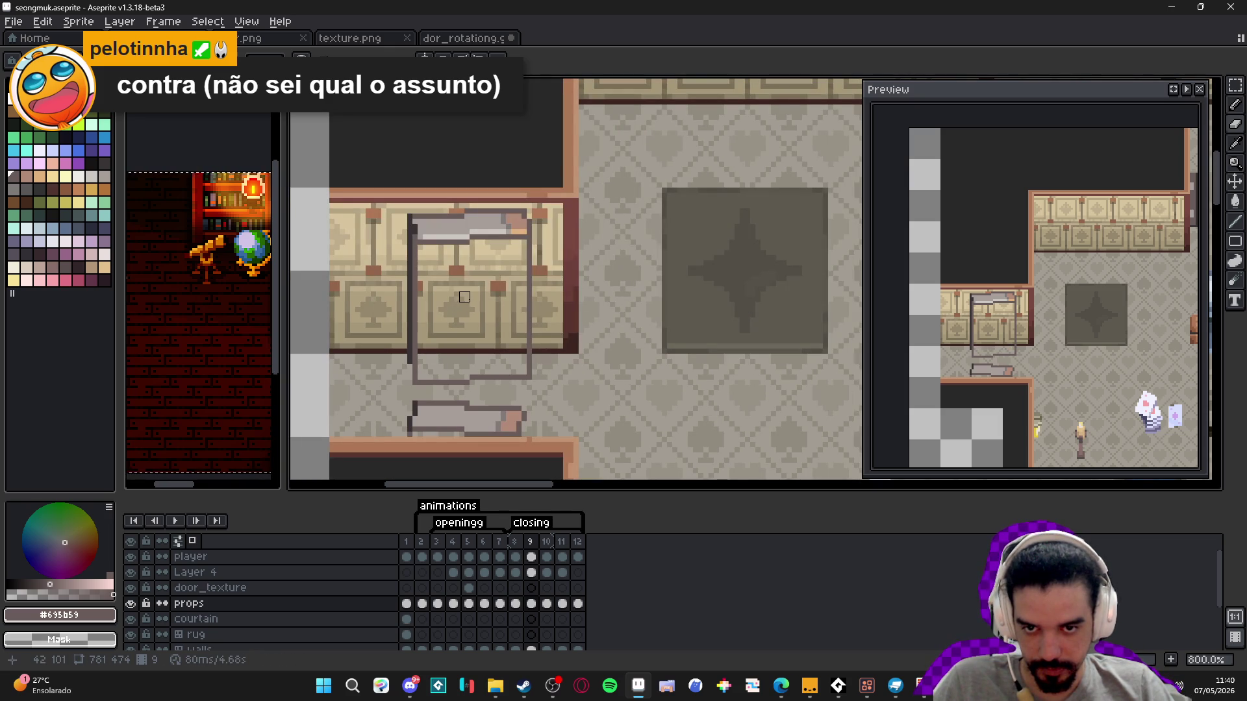
scroll(464, 297, "down", 3)
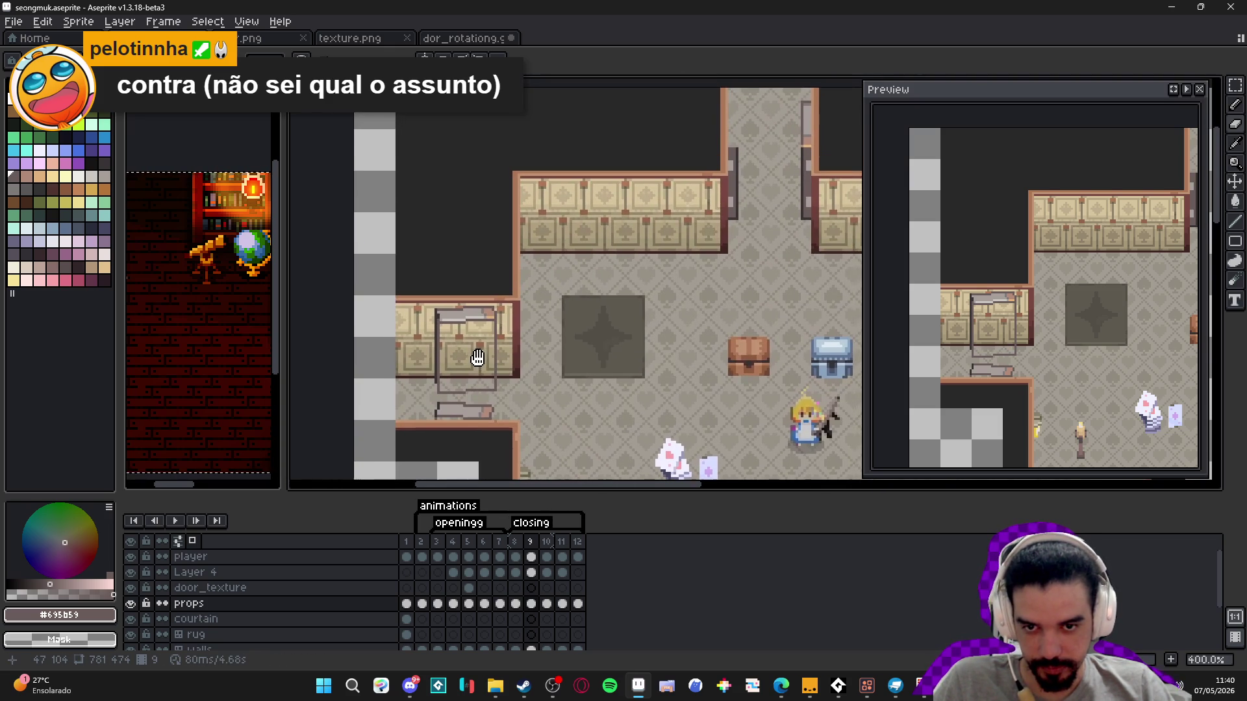
scroll(476, 370, "up", 3)
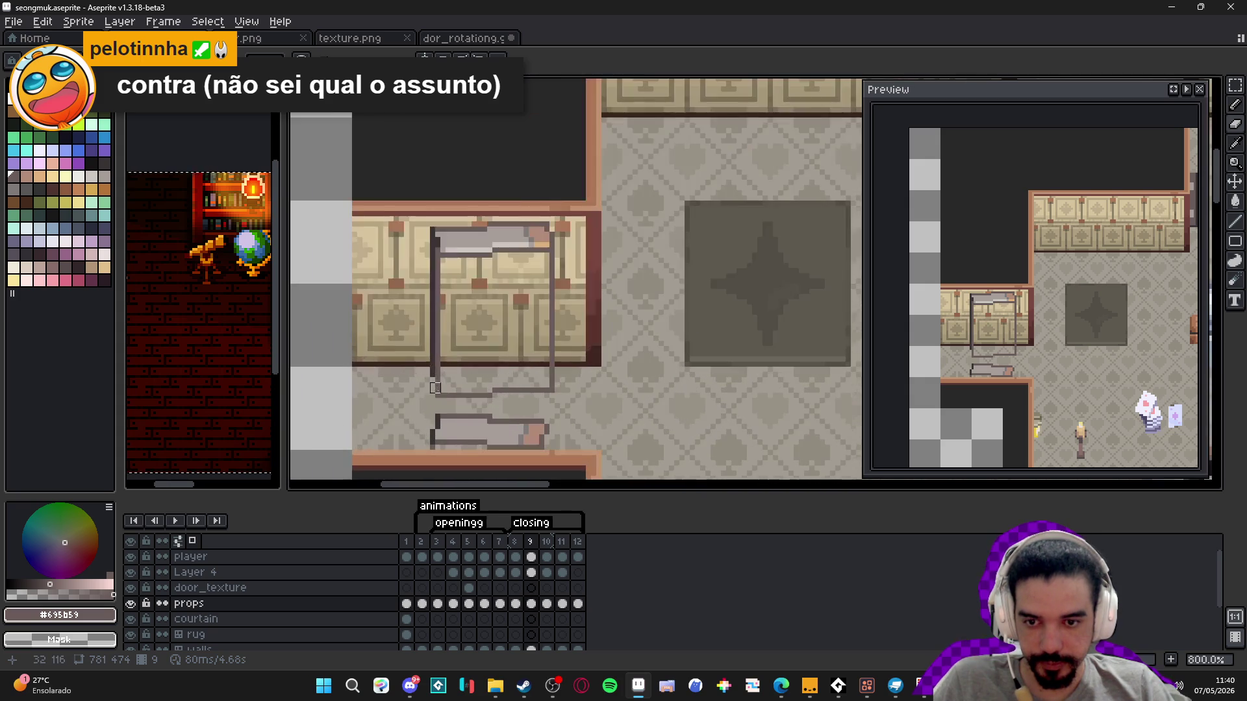